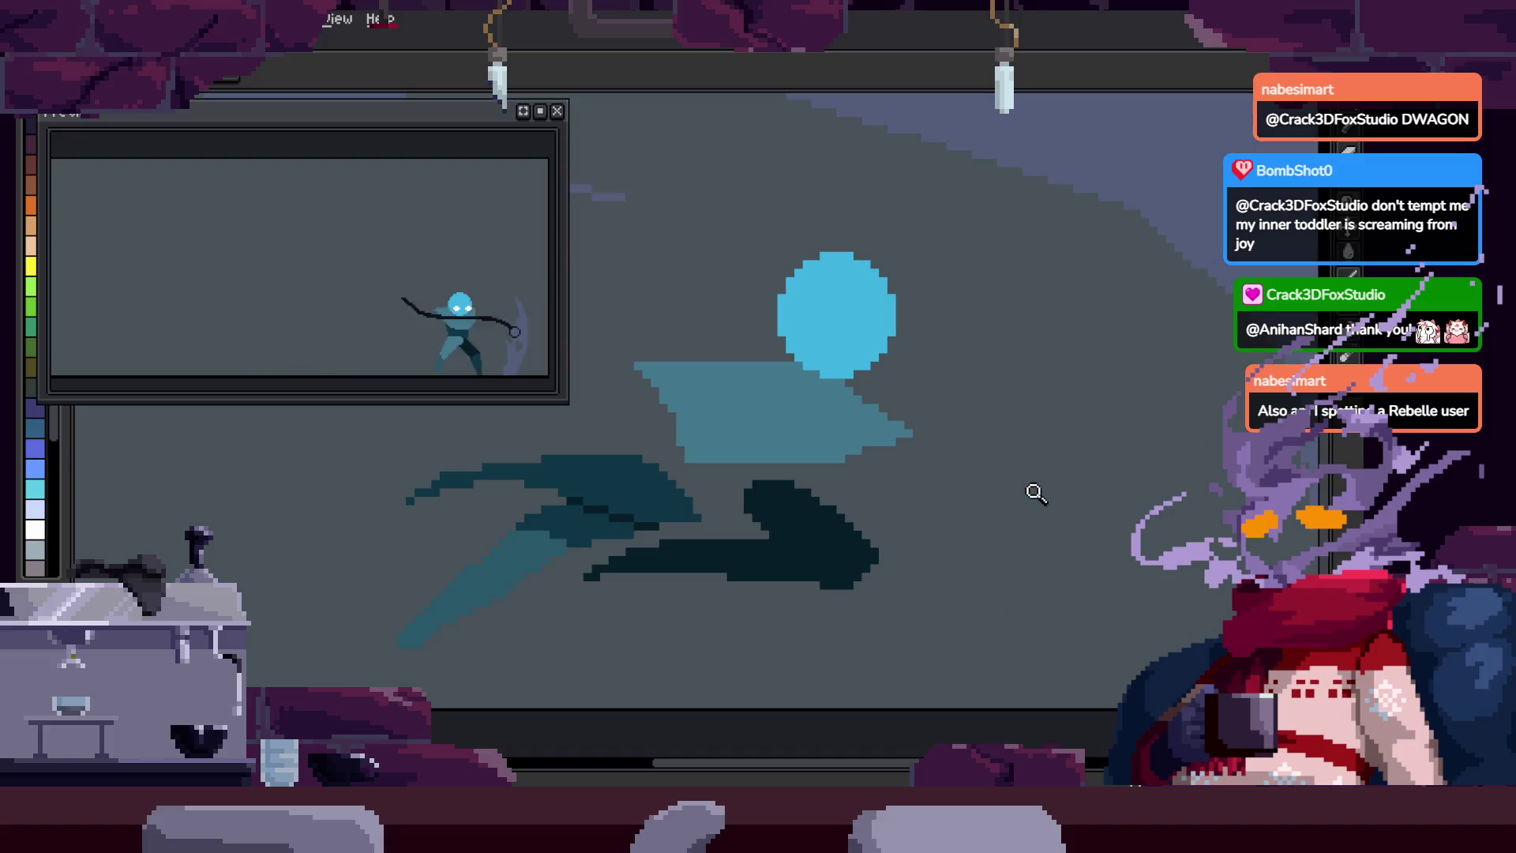
Step: Briefly show and hide the animation timeline while viewing the knight
scroll(1005, 450, "down", 1)
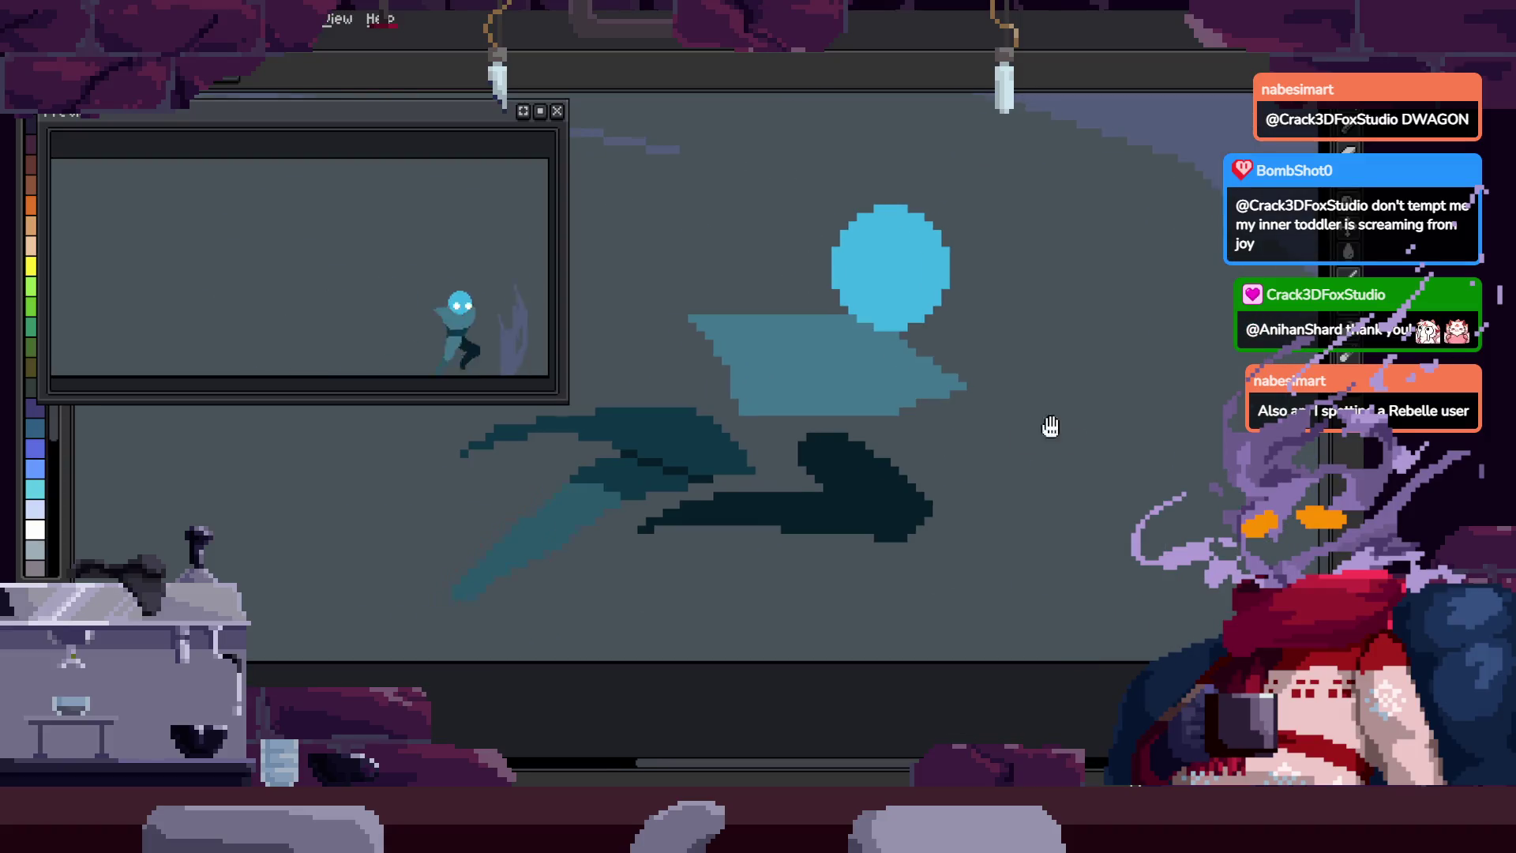
scroll(1069, 433, "down", 2)
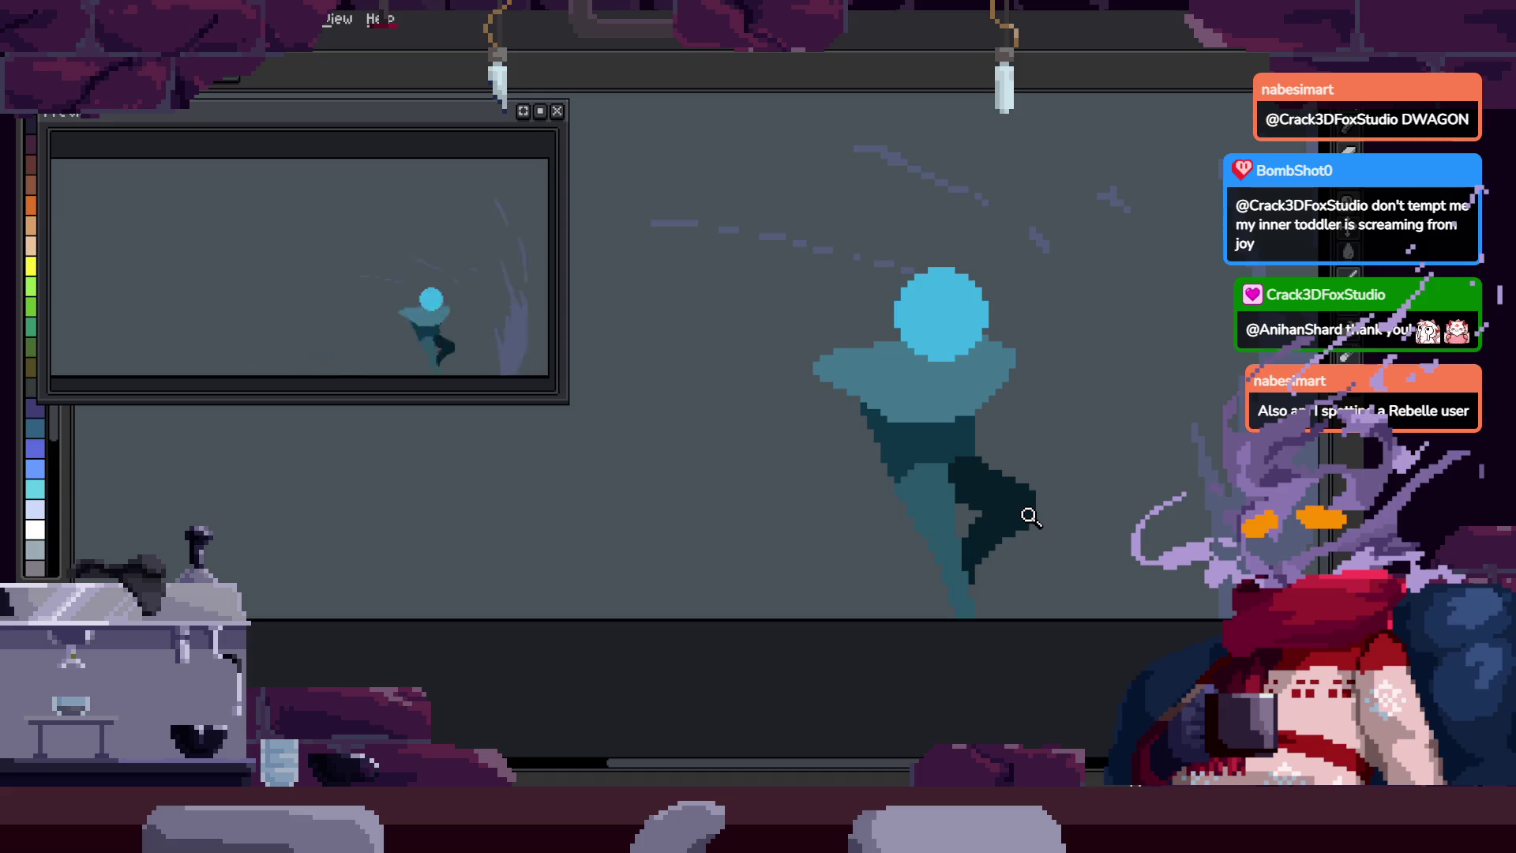
key("Tab")
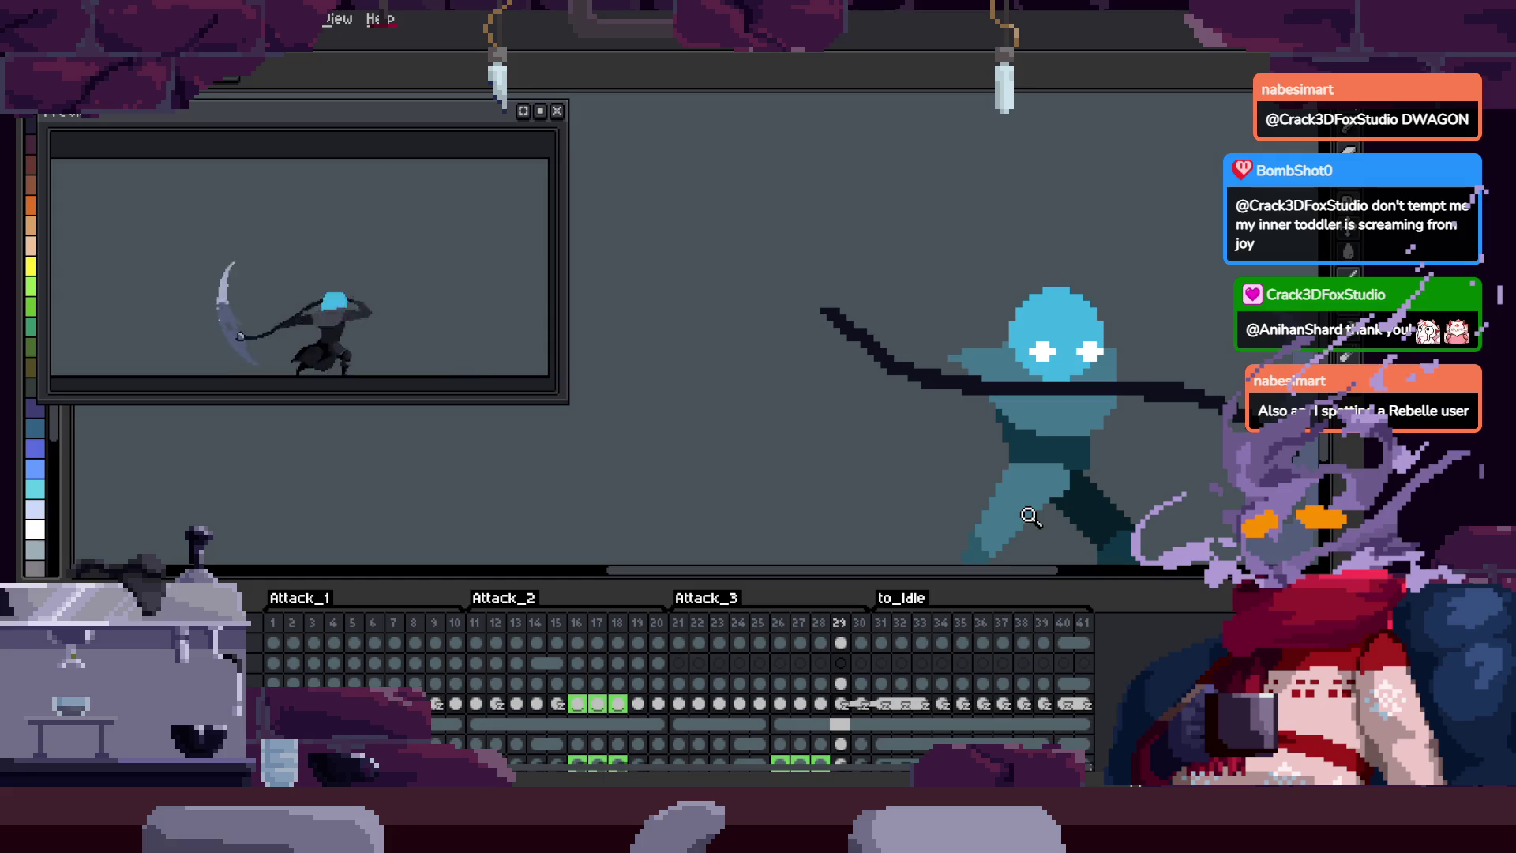
key("Tab")
Step: Zoom in on the knight's head, back out to the whole character, and stop playback
scroll(947, 430, "up", 1)
scroll(960, 431, "down", 1)
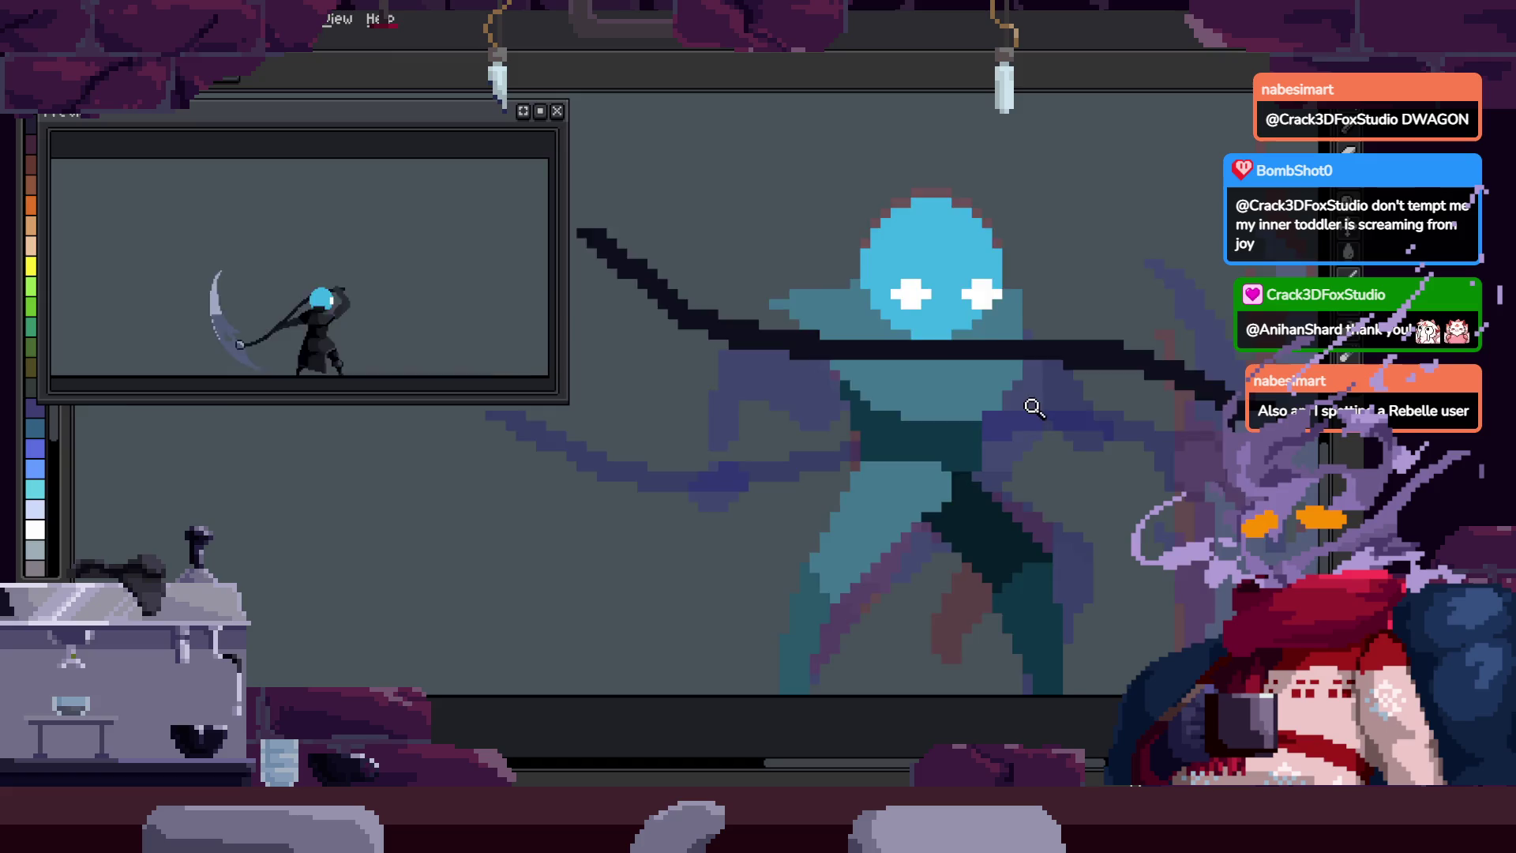
scroll(971, 432, "up", 2)
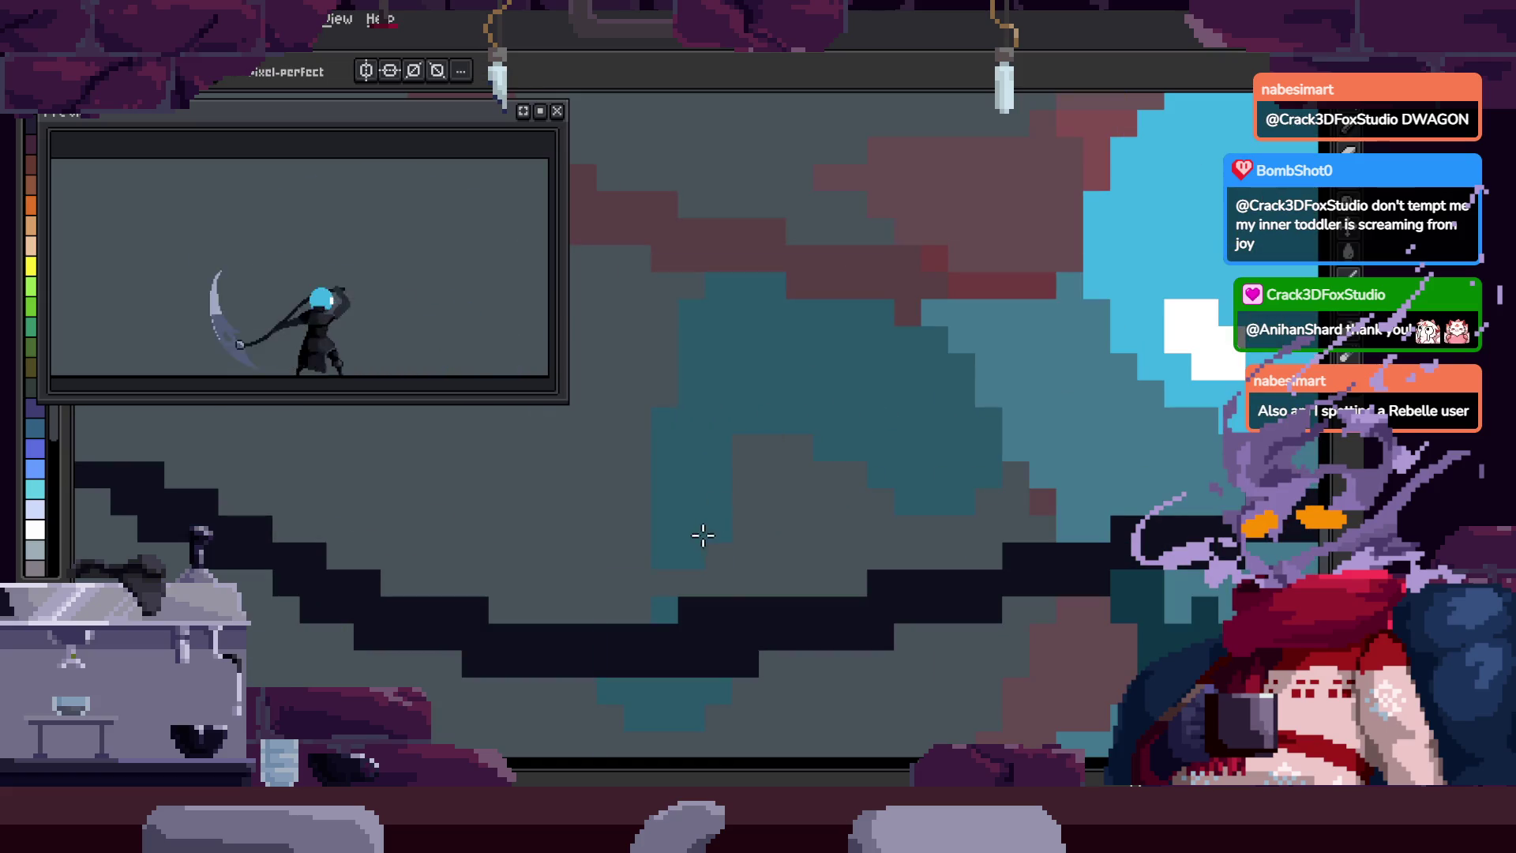
scroll(750, 545, "down", 2)
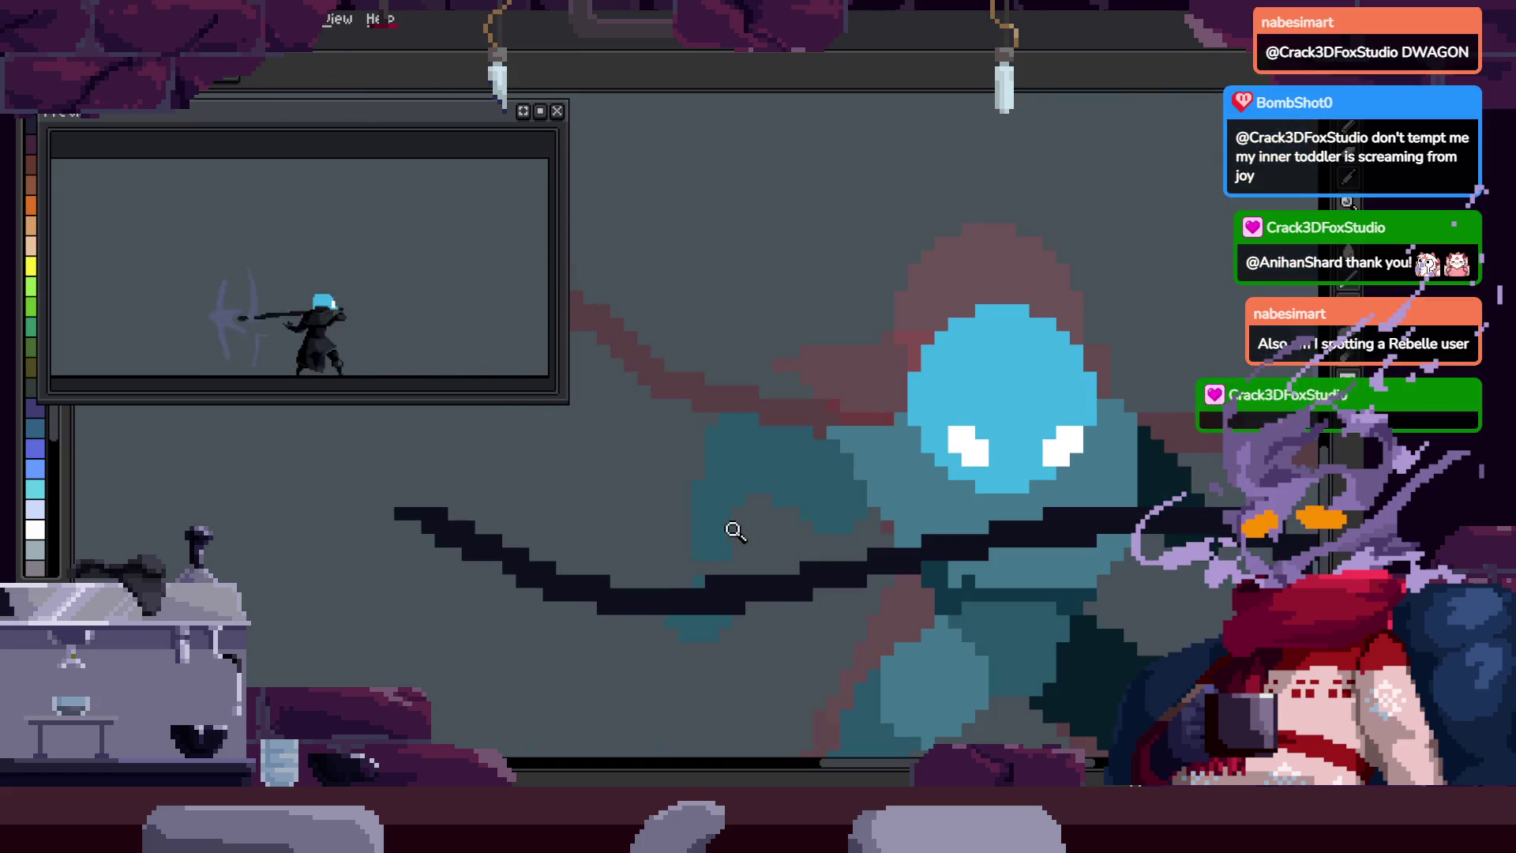
scroll(766, 458, "up", 2)
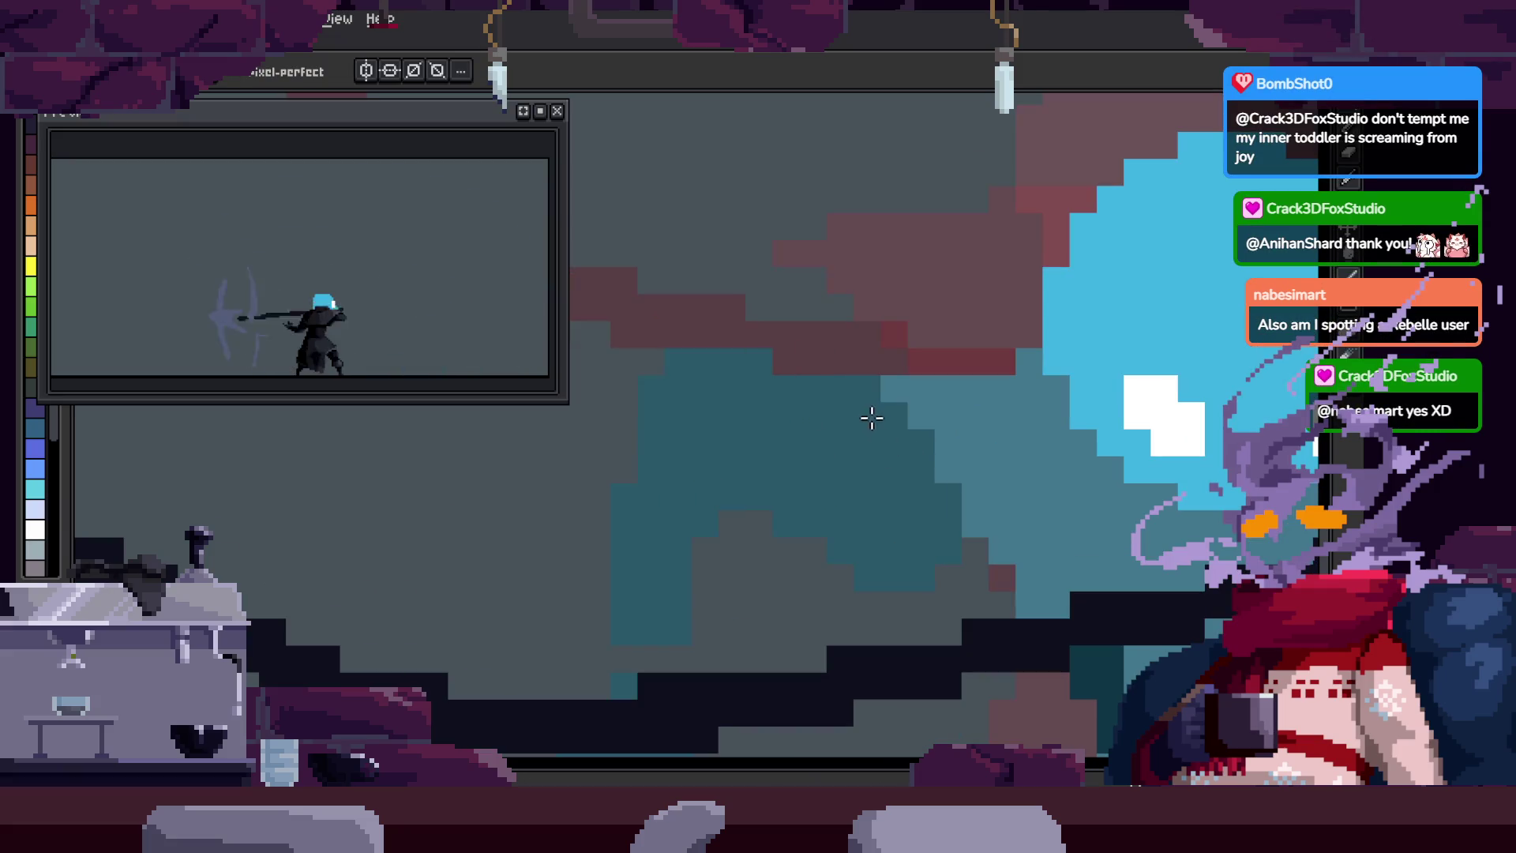
left_click(911, 465)
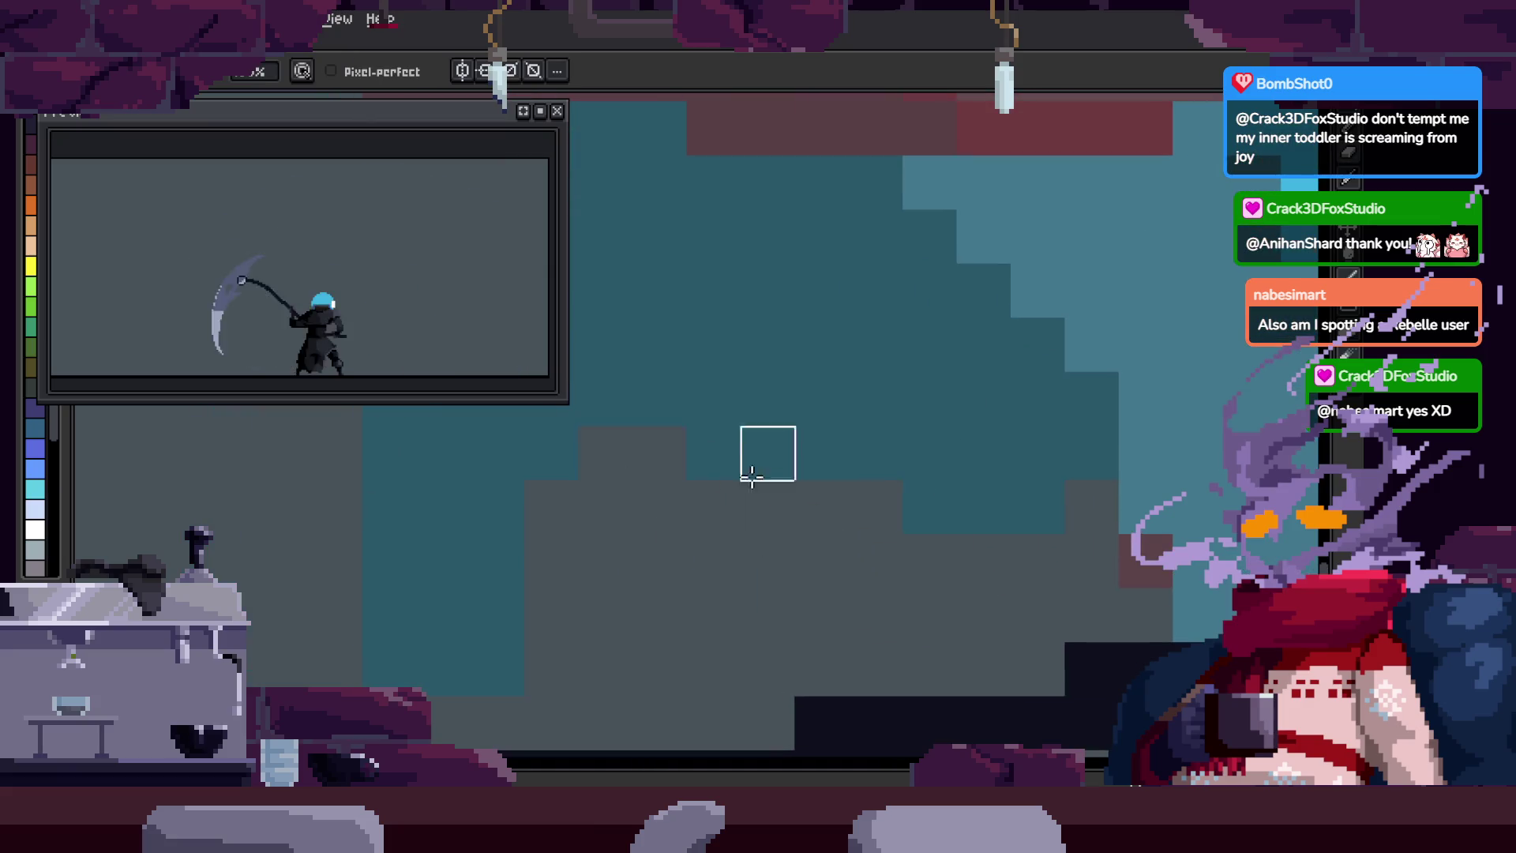
right_click(797, 502)
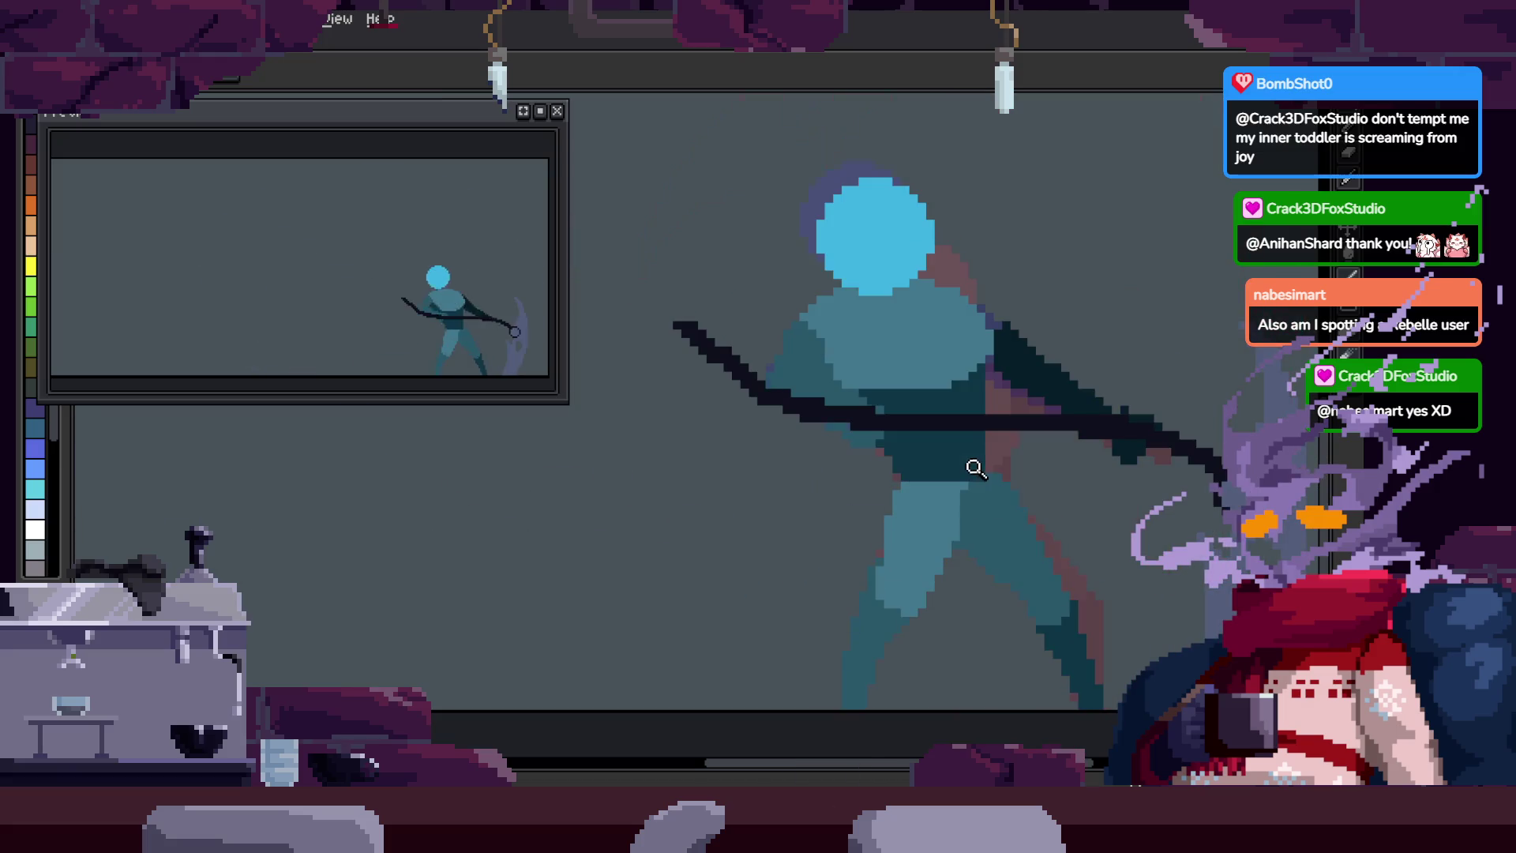
left_click(846, 498)
Step: Select the body's two teal shading pieces with Magic Wand and shift them to the right
key("w")
left_click(868, 430)
left_click(695, 613, "shift")
left_click_drag(873, 440, 952, 431)
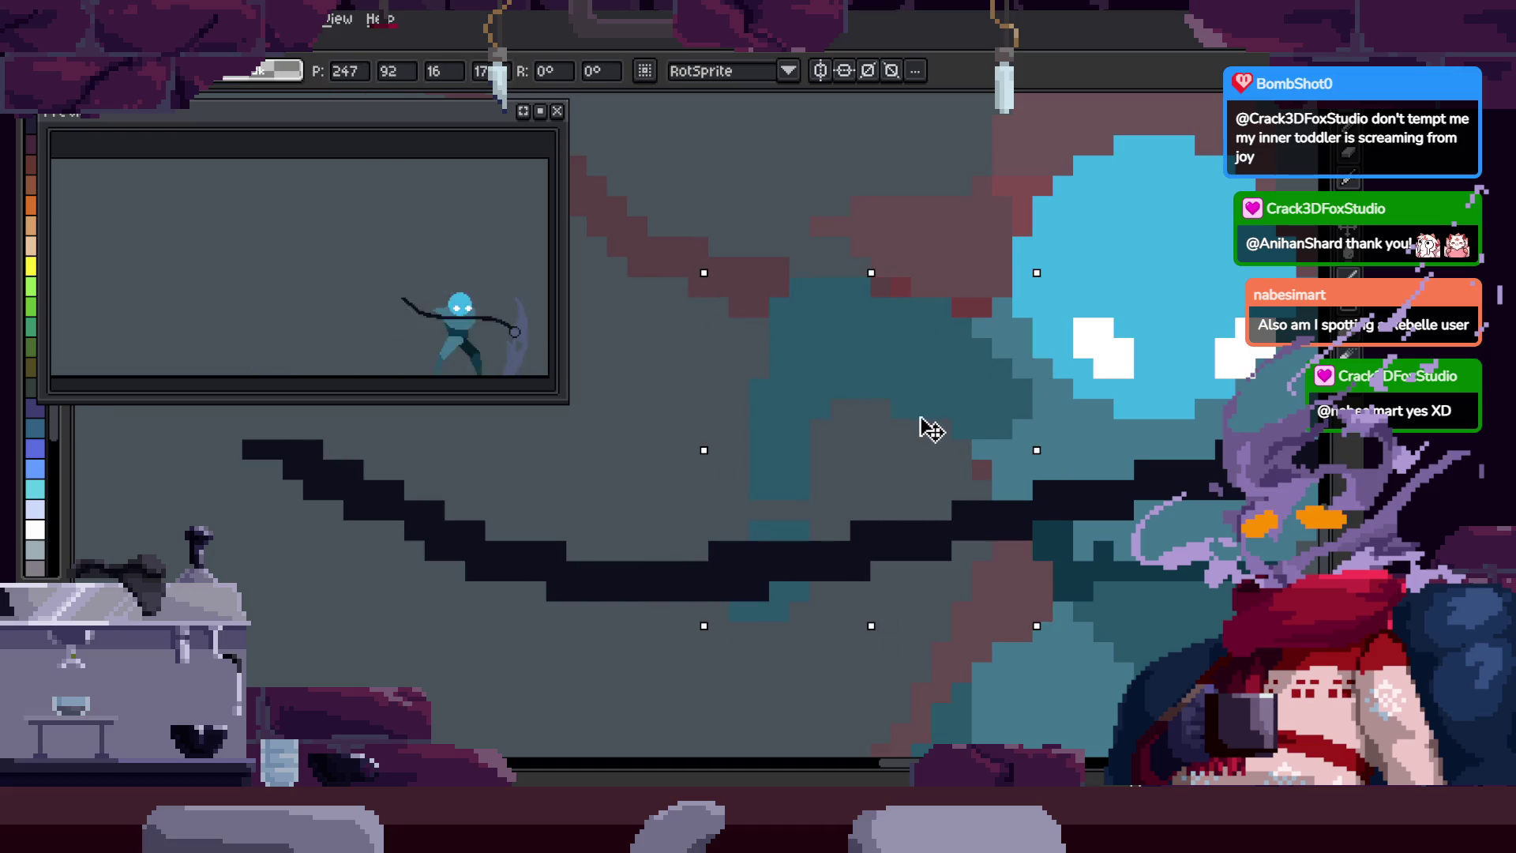
key("Return")
Step: Pick a dark teal and paint the light teal torso region, then undo the last stroke
scroll(964, 474, "down", 2)
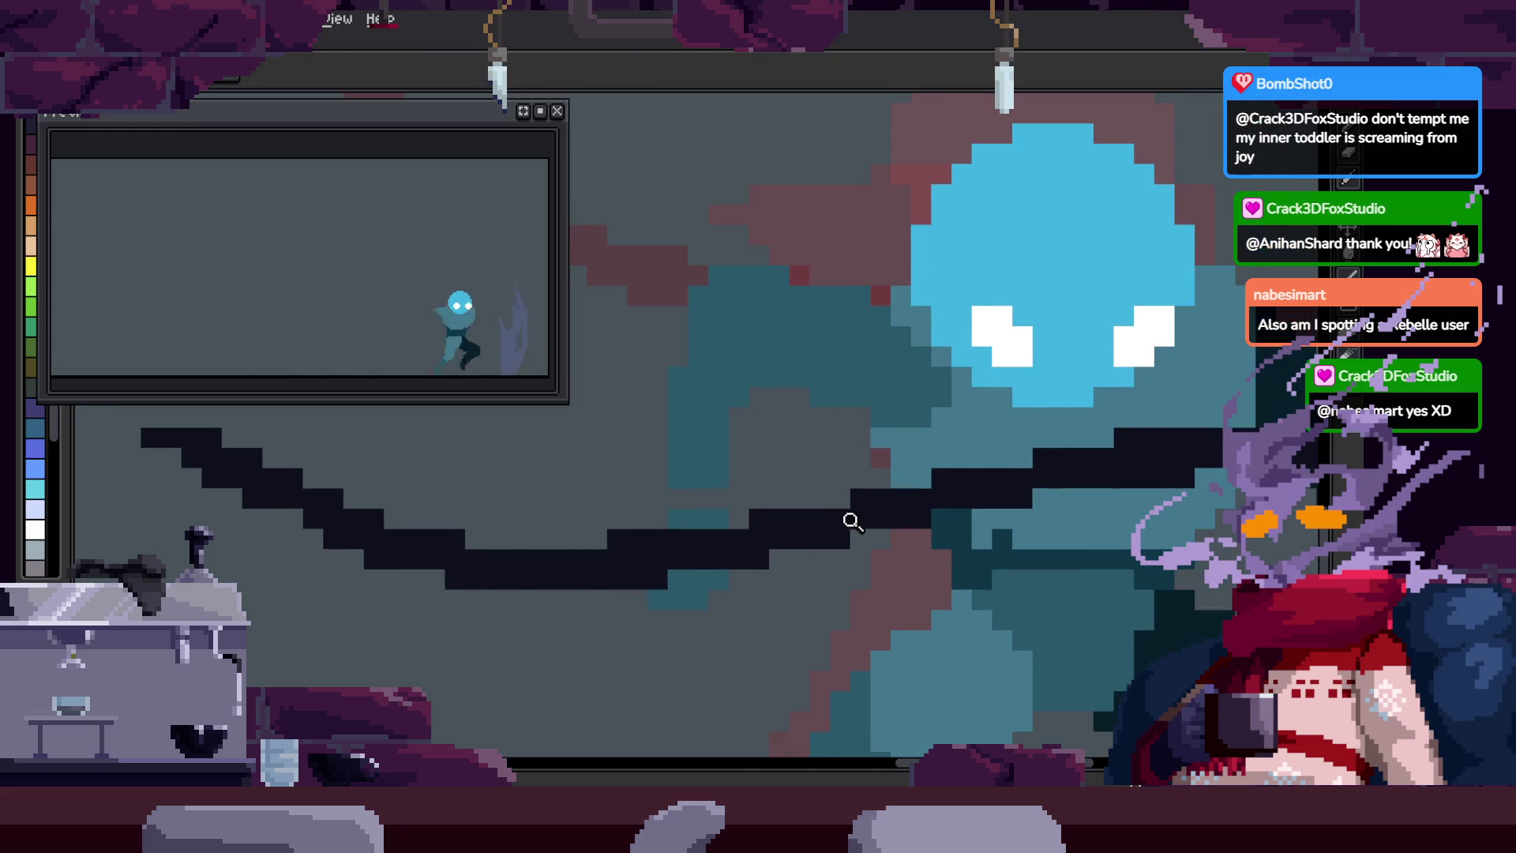
scroll(924, 474, "up", 2)
key("i")
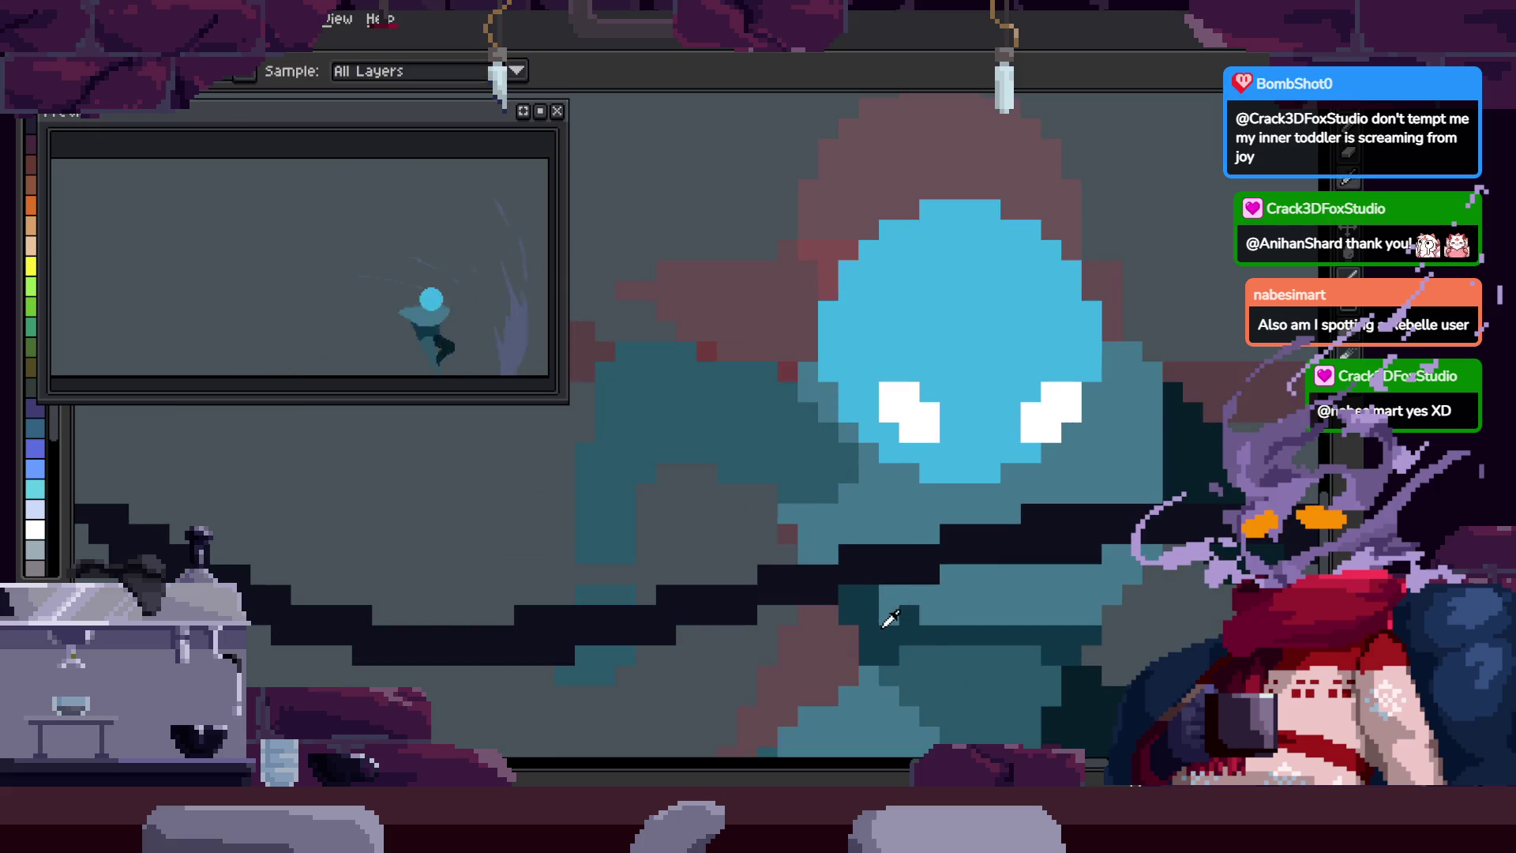
key("ctrl")
key("w")
scroll(904, 474, "up", 1)
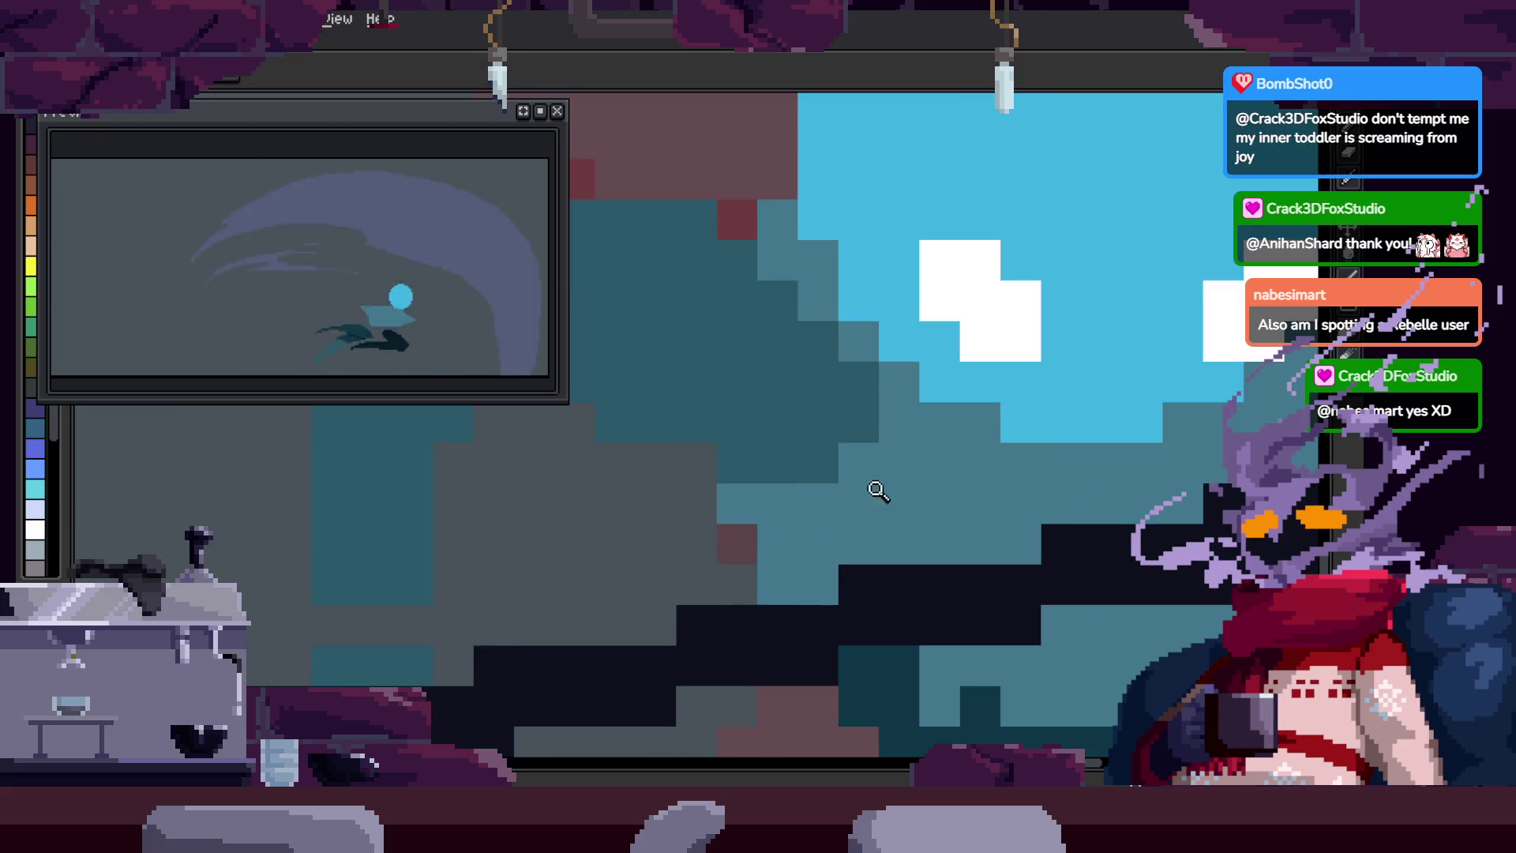
scroll(907, 643, "up", 1)
left_click(765, 477)
key("b")
mouse_move(764, 477)
left_mouse_down()
mouse_move(821, 442)
mouse_move(744, 423)
left_mouse_up()
key("ctrl+d")
key("ctrl+z")
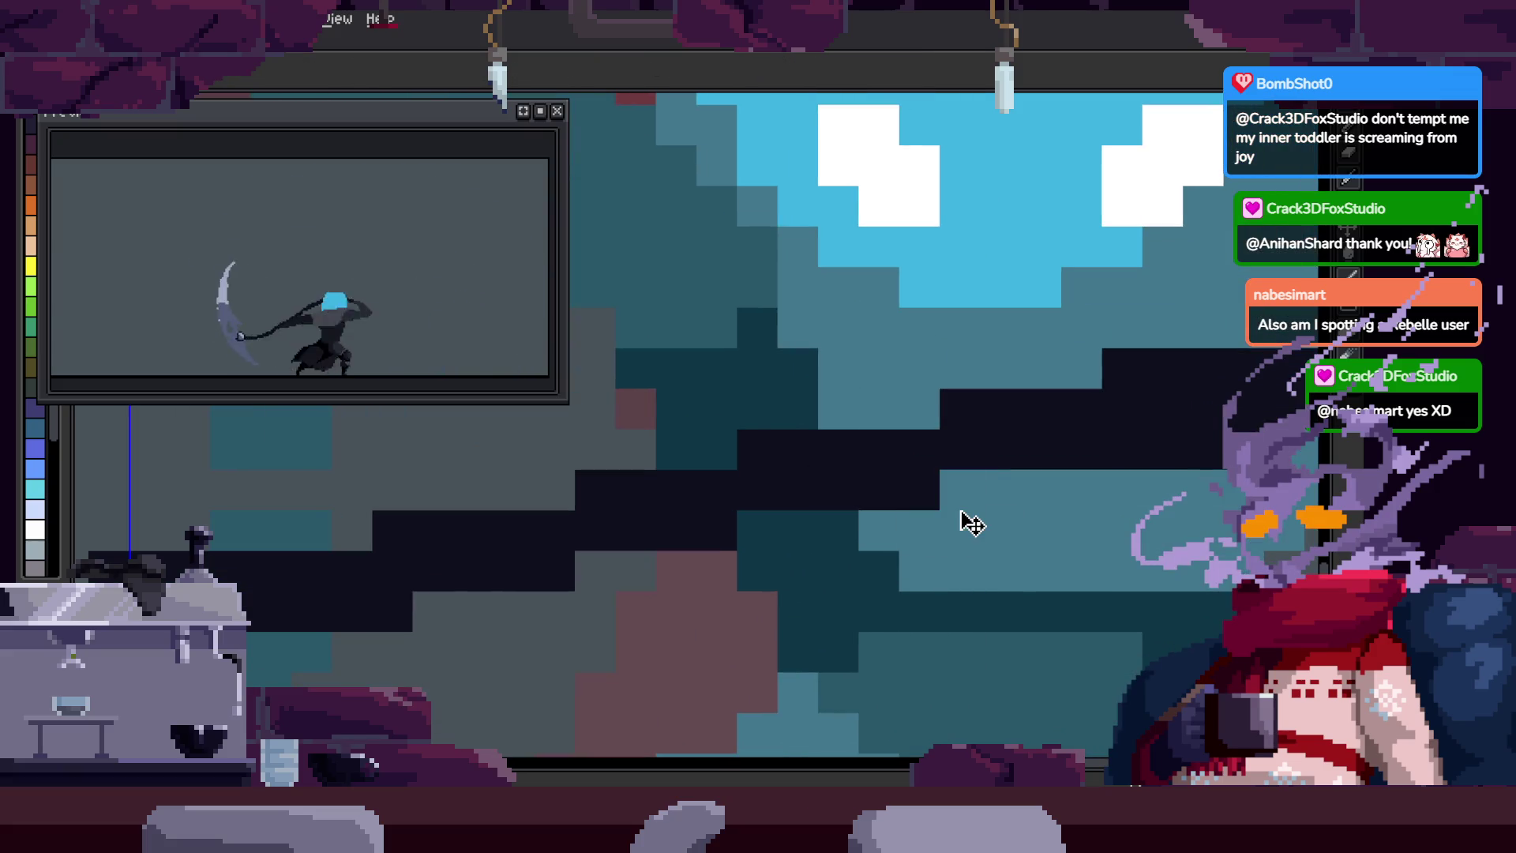
Step: Pan to another part of the body and play the animation to check the change
left_click_drag(960, 510, 1056, 474)
key("Return")
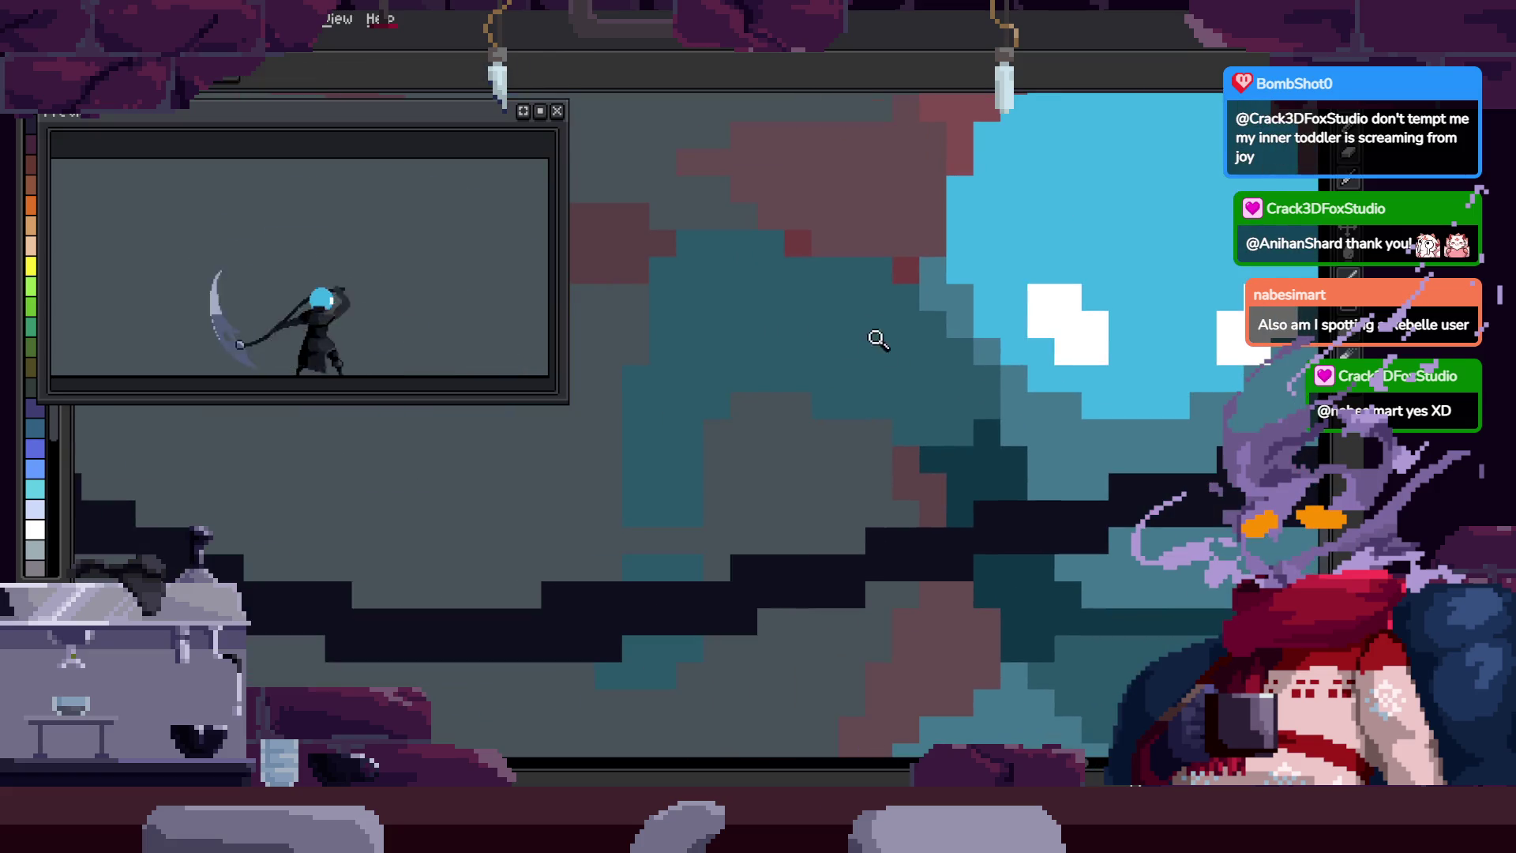
key("i")
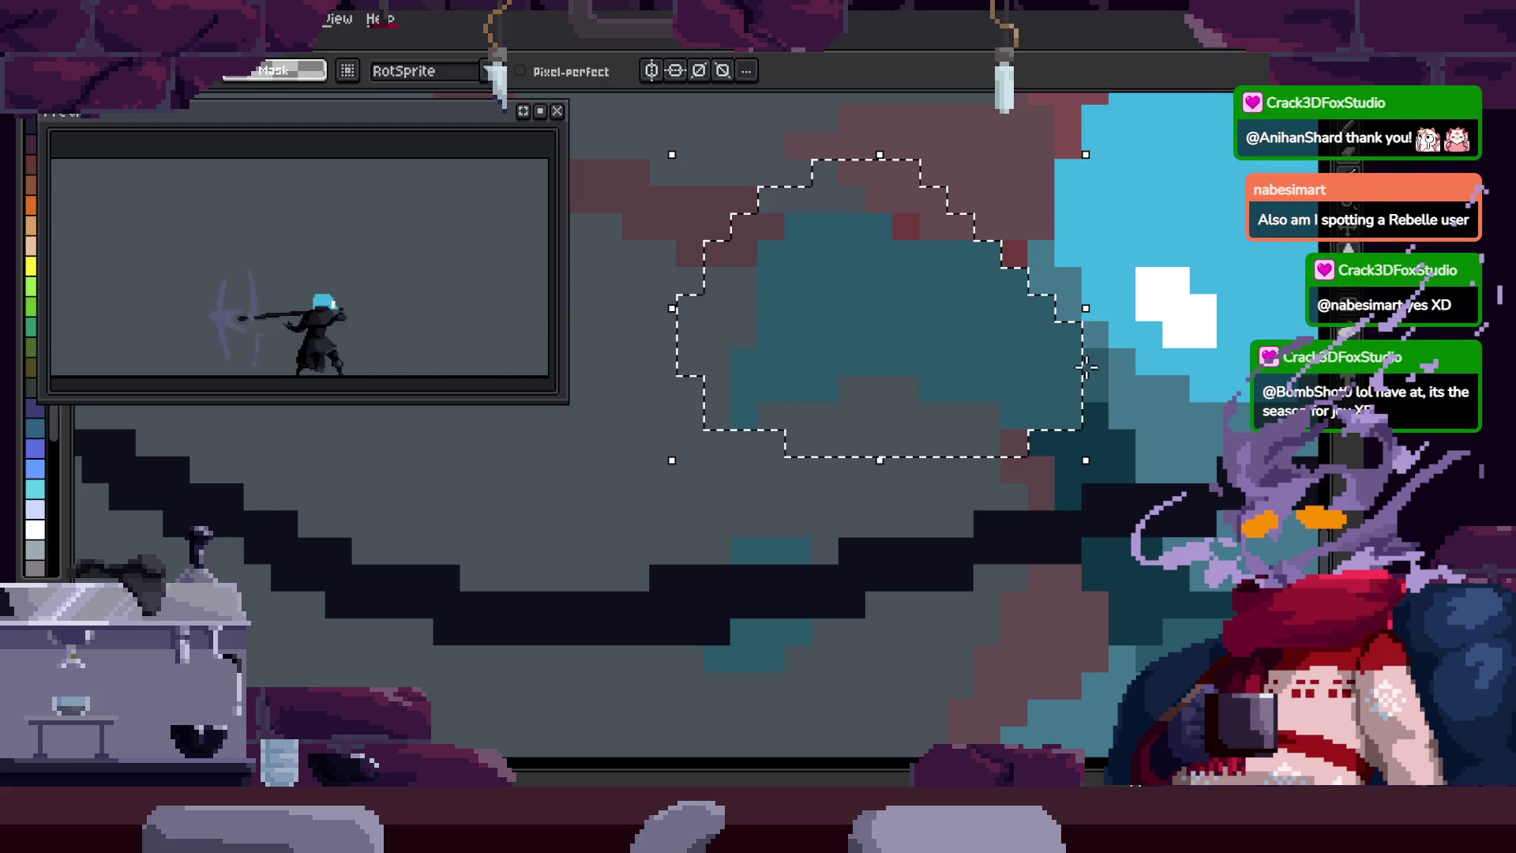
key("e")
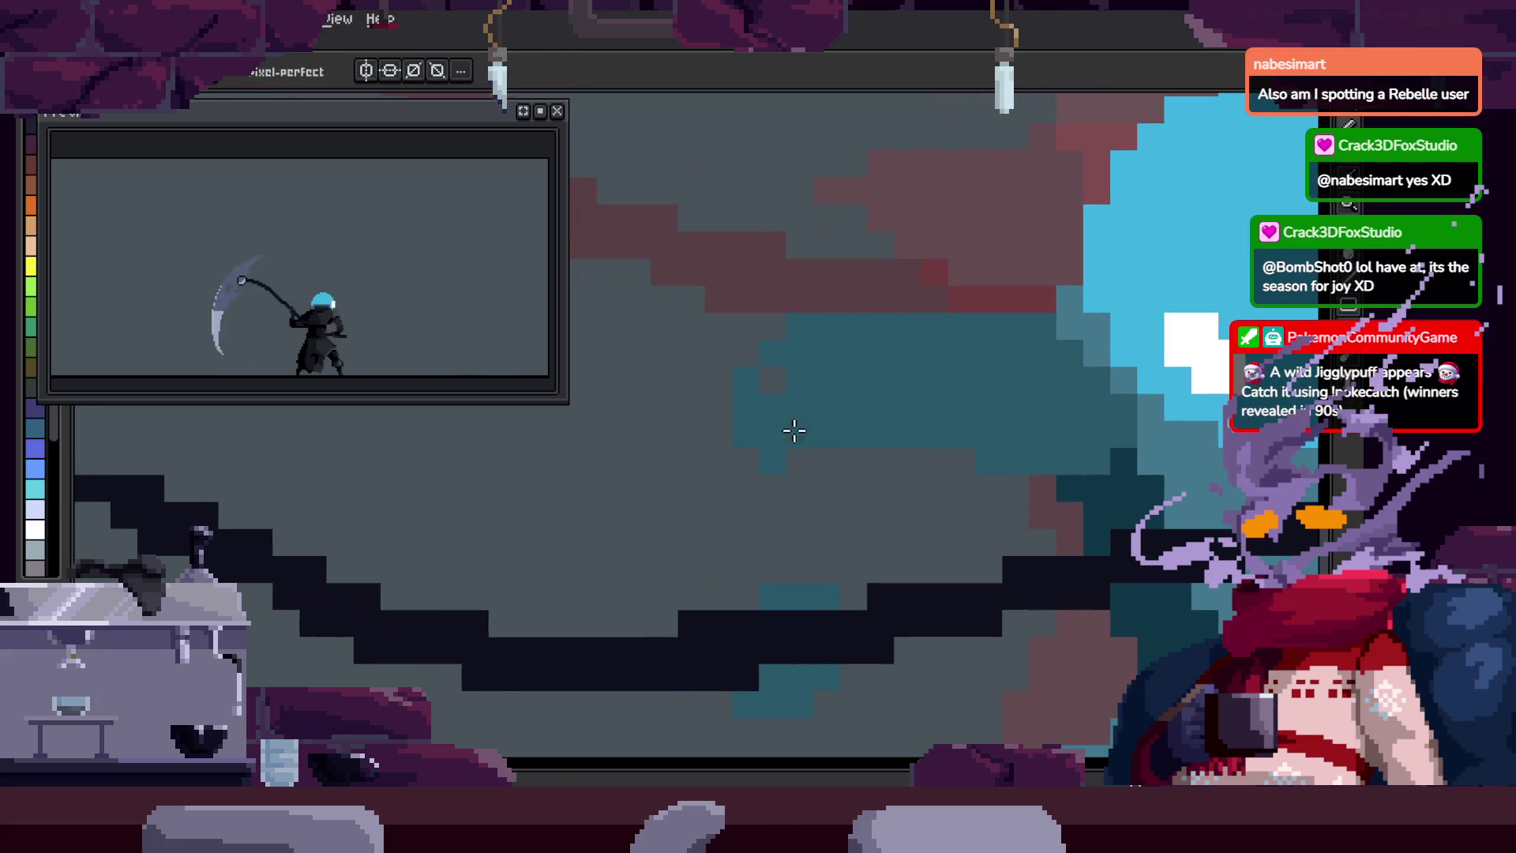
key("z")
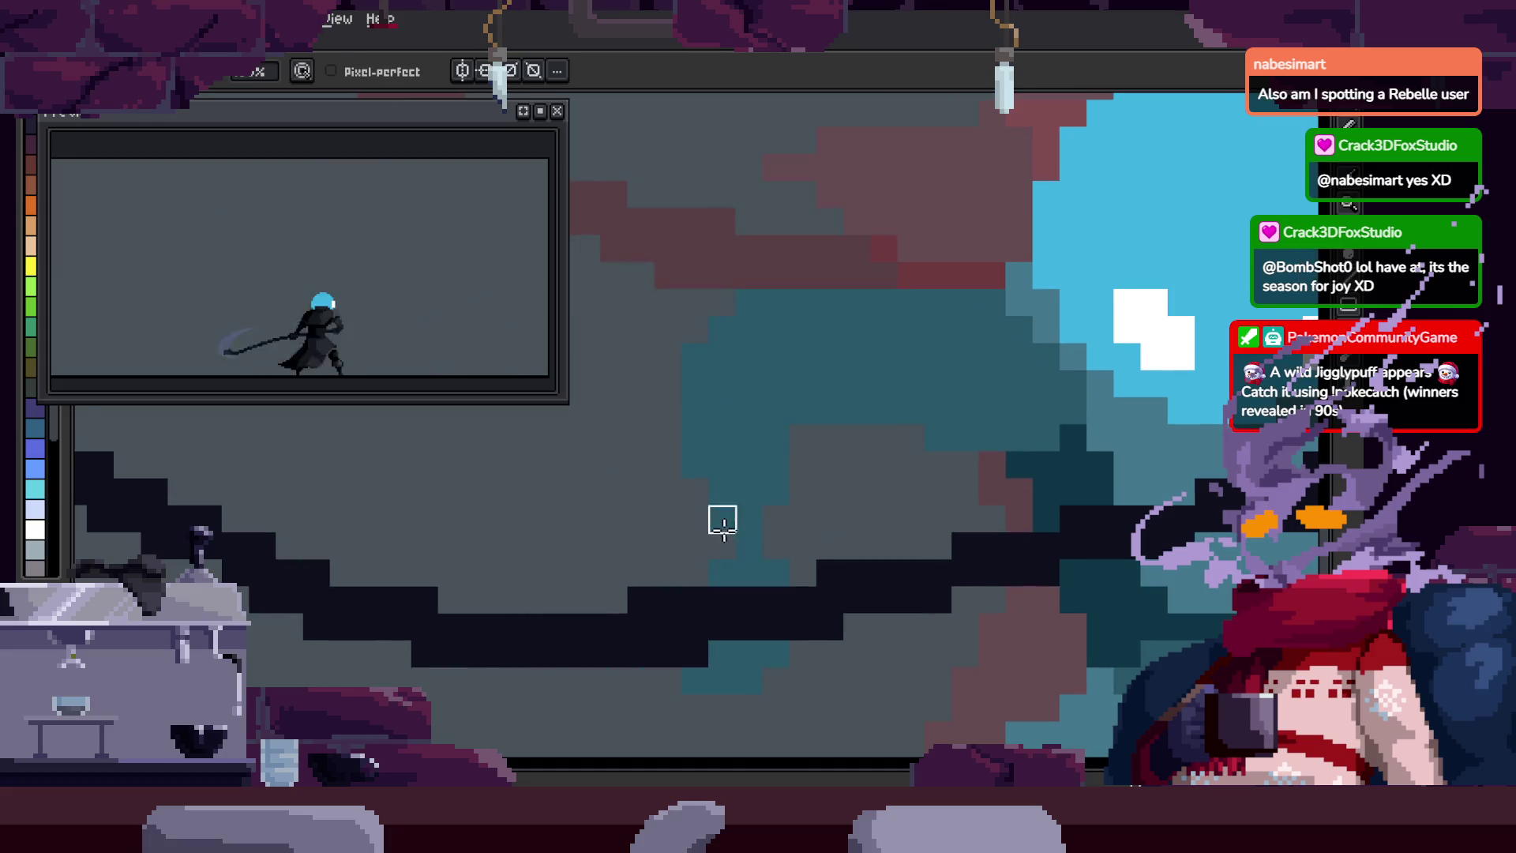
scroll(833, 498, "down", 5)
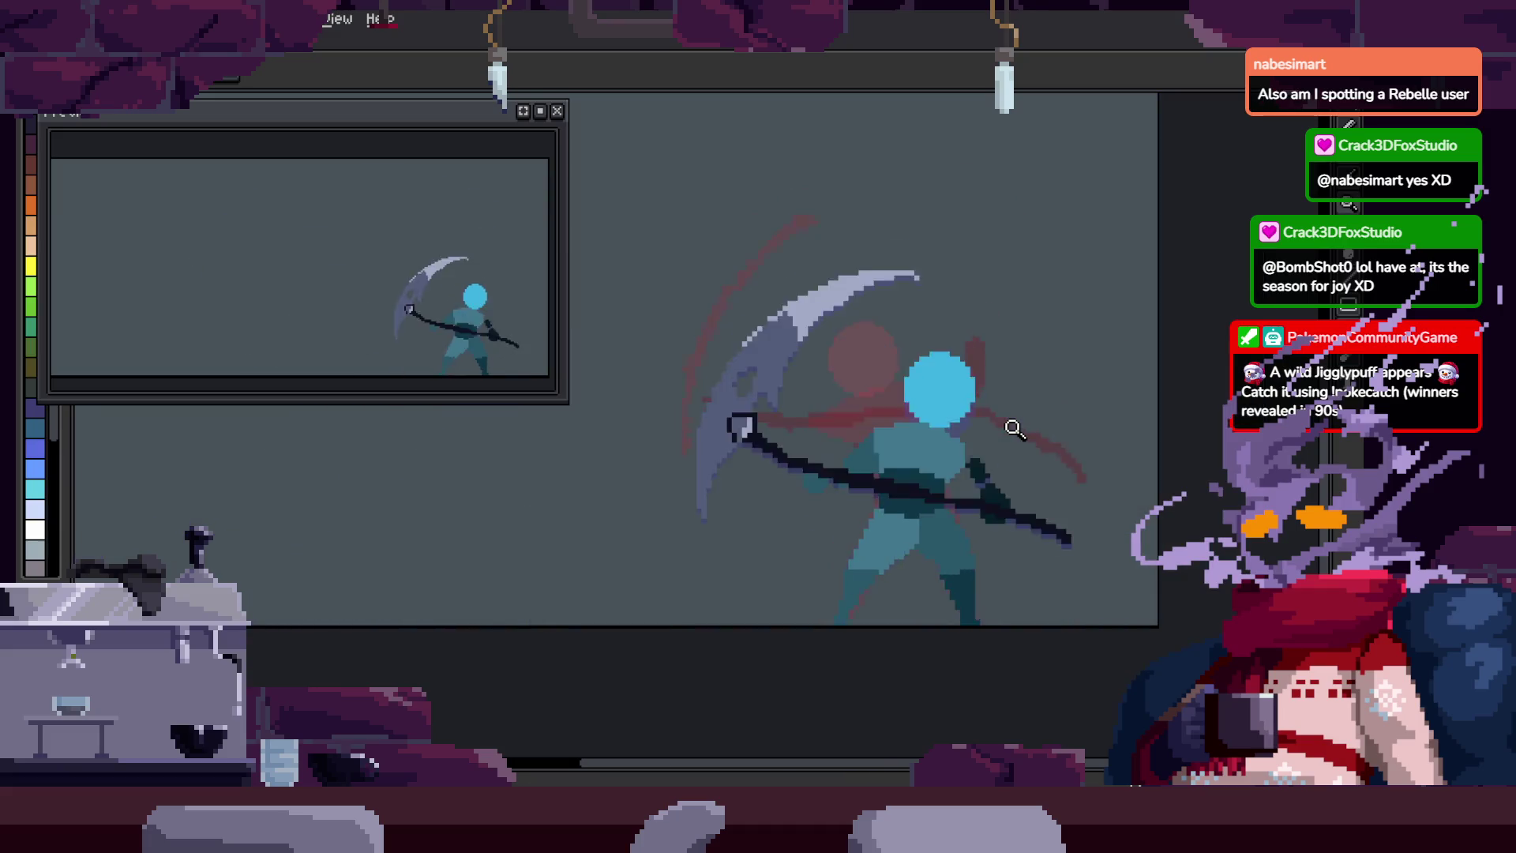
Step: Pan and zoom around the knight to inspect its shading
left_click_drag(884, 401, 840, 387)
scroll(839, 387, "up", 4)
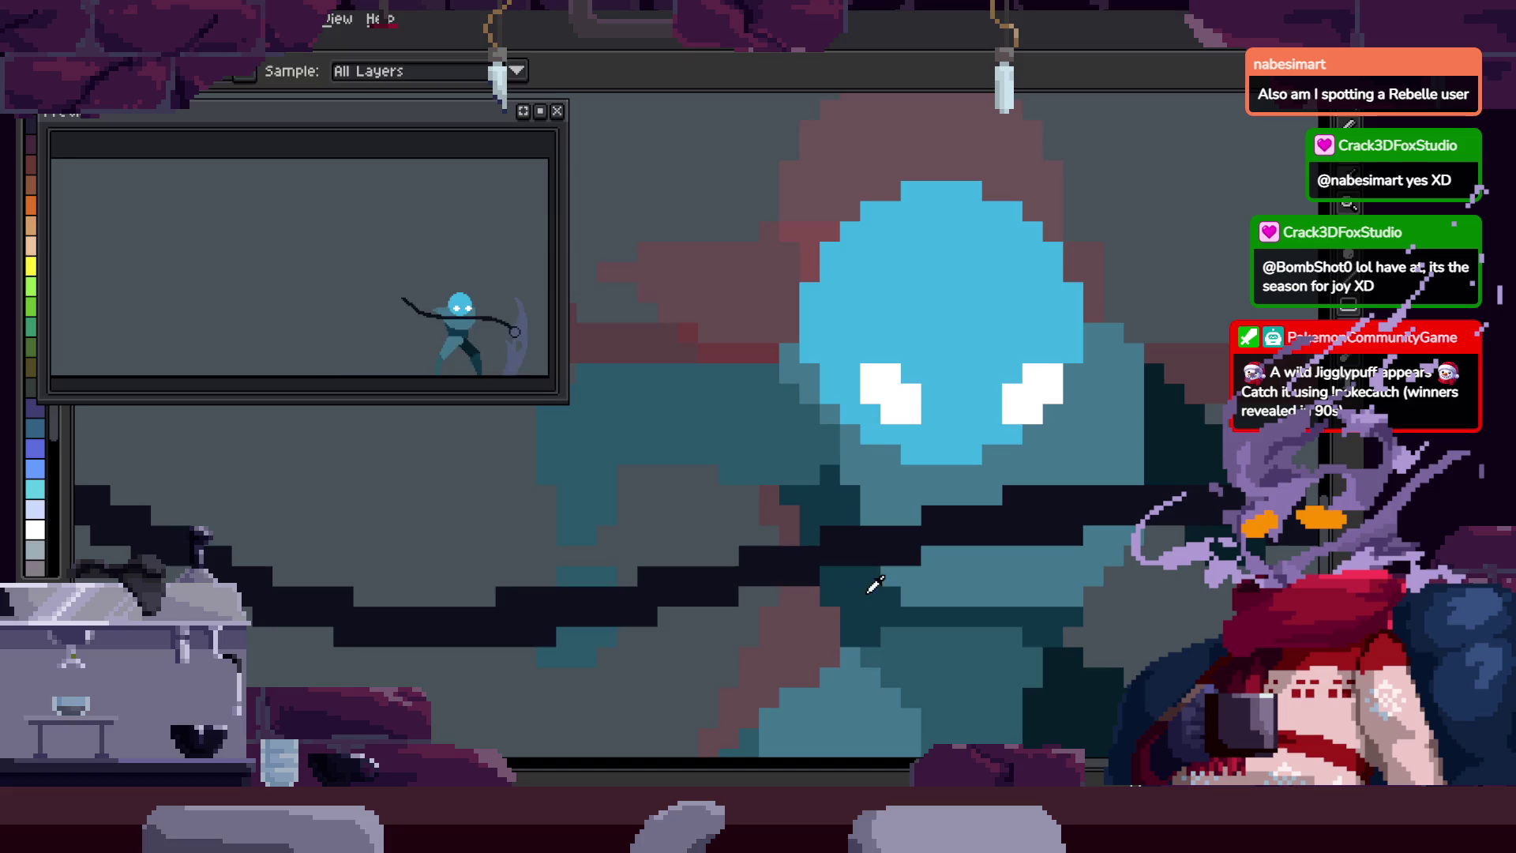
scroll(792, 525, "up", 3)
scroll(900, 576, "up", 2)
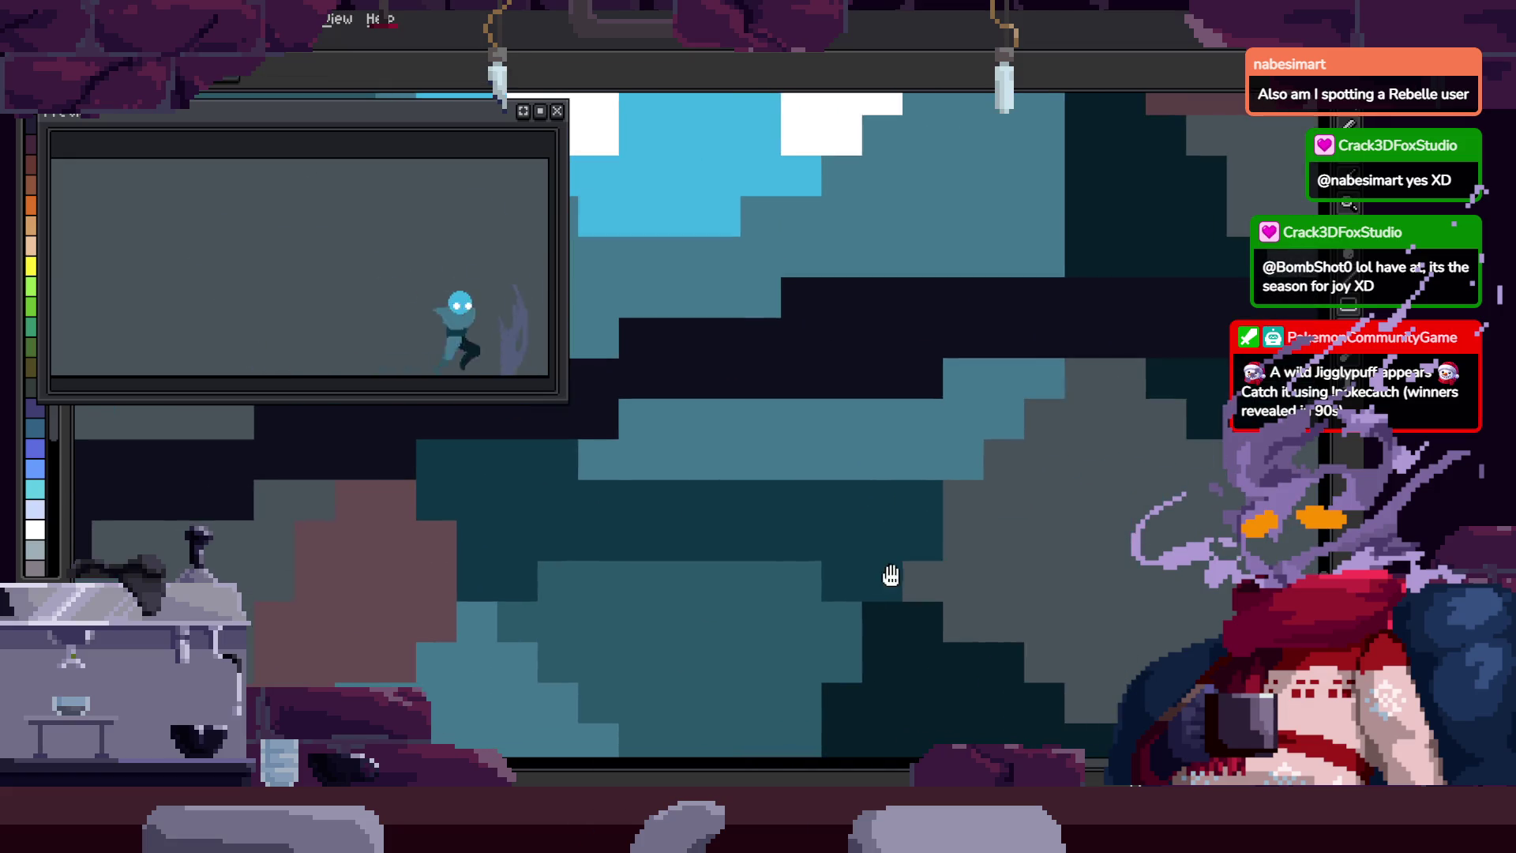
scroll(901, 576, "down", 2)
scroll(937, 518, "down", 3)
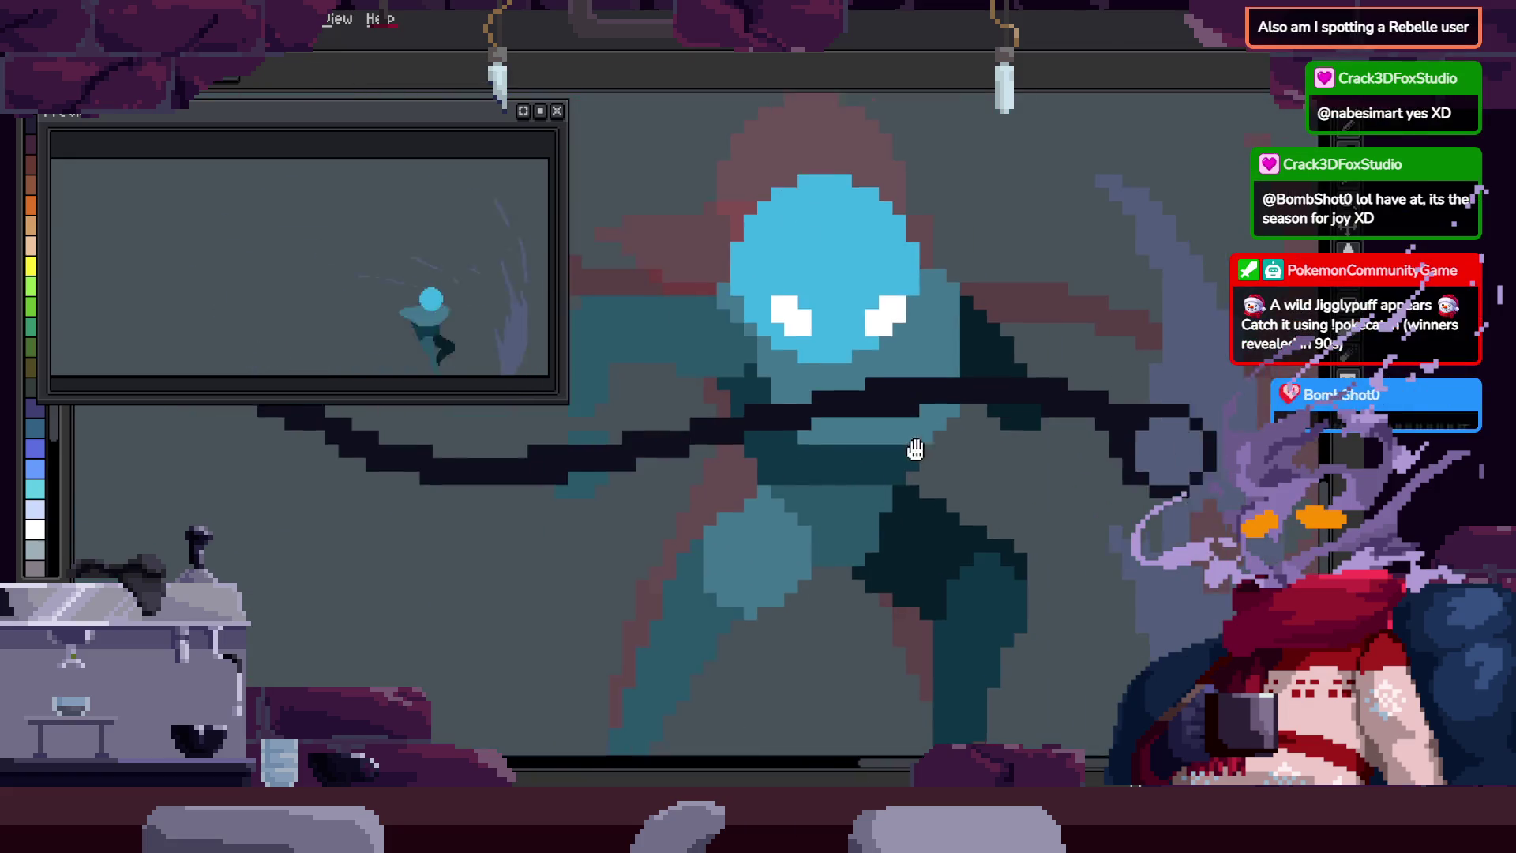
scroll(907, 440, "up", 2)
scroll(761, 379, "up", 1)
scroll(780, 463, "down", 2)
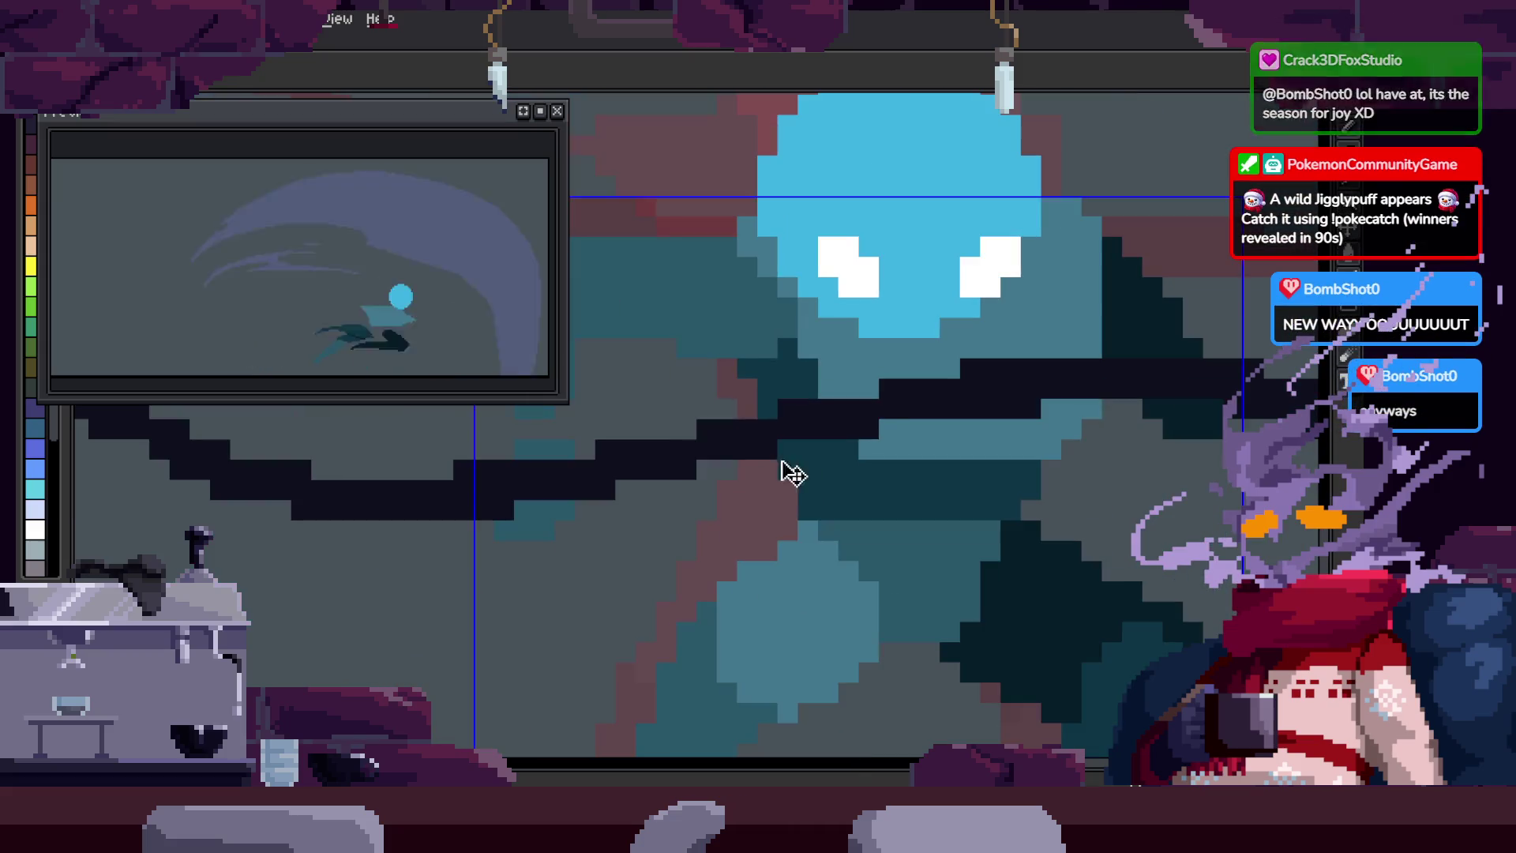
scroll(883, 427, "down", 2)
scroll(900, 430, "up", 2)
scroll(823, 463, "down", 3)
scroll(894, 485, "up", 1)
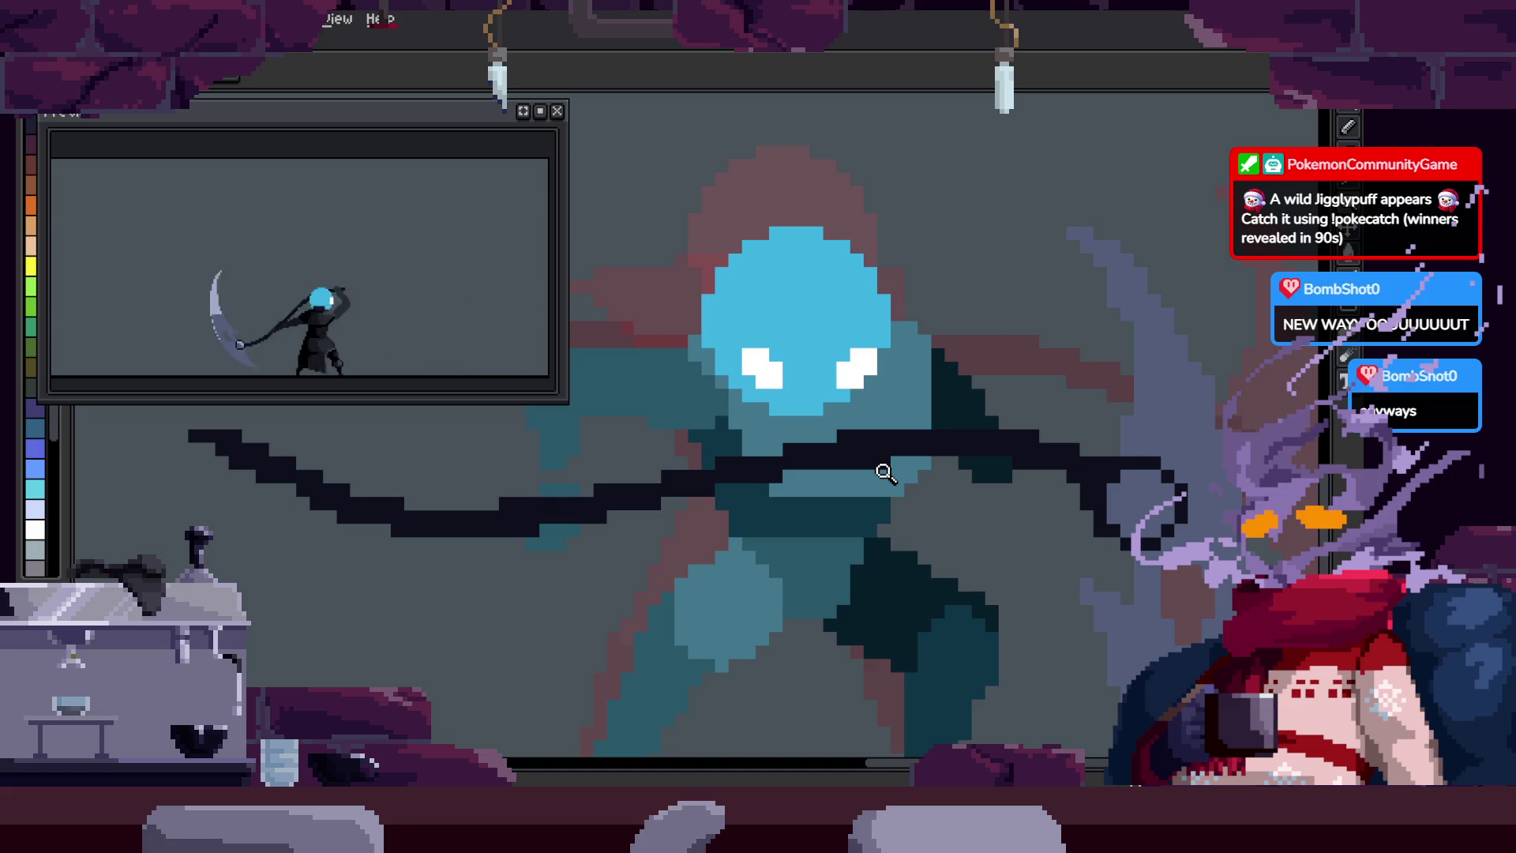
scroll(669, 533, "up", 3)
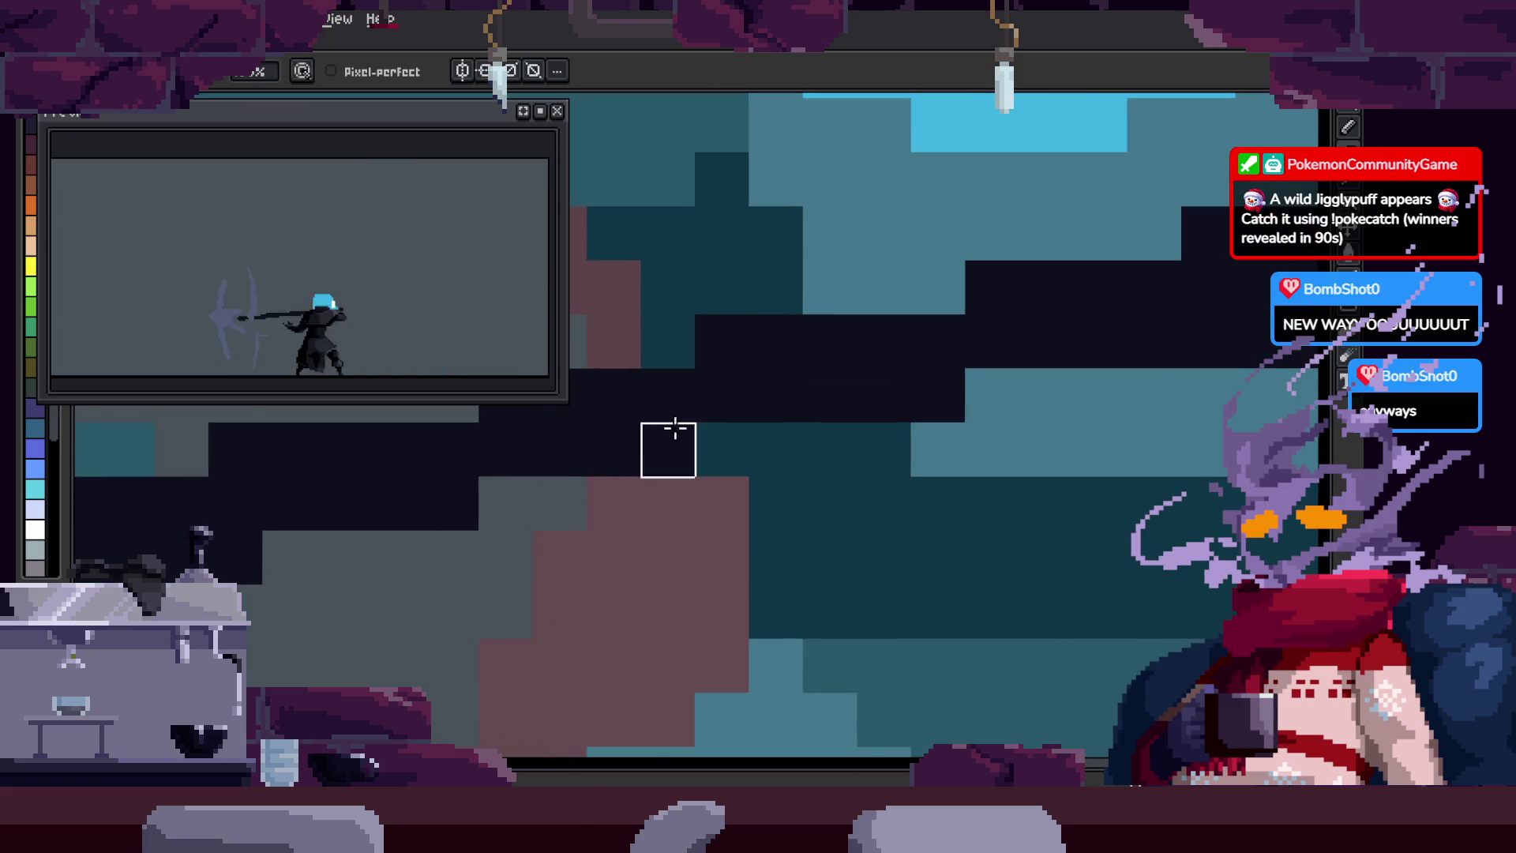
scroll(887, 474, "down", 3)
key("z")
scroll(1047, 425, "up", 3)
Step: Paint a dark stroke across the knight's body and sample a colour from the canvas
mouse_move(777, 600)
left_mouse_down()
mouse_move(762, 576)
mouse_move(992, 584)
left_mouse_up()
scroll(826, 440, "down", 3)
scroll(903, 413, "up", 2)
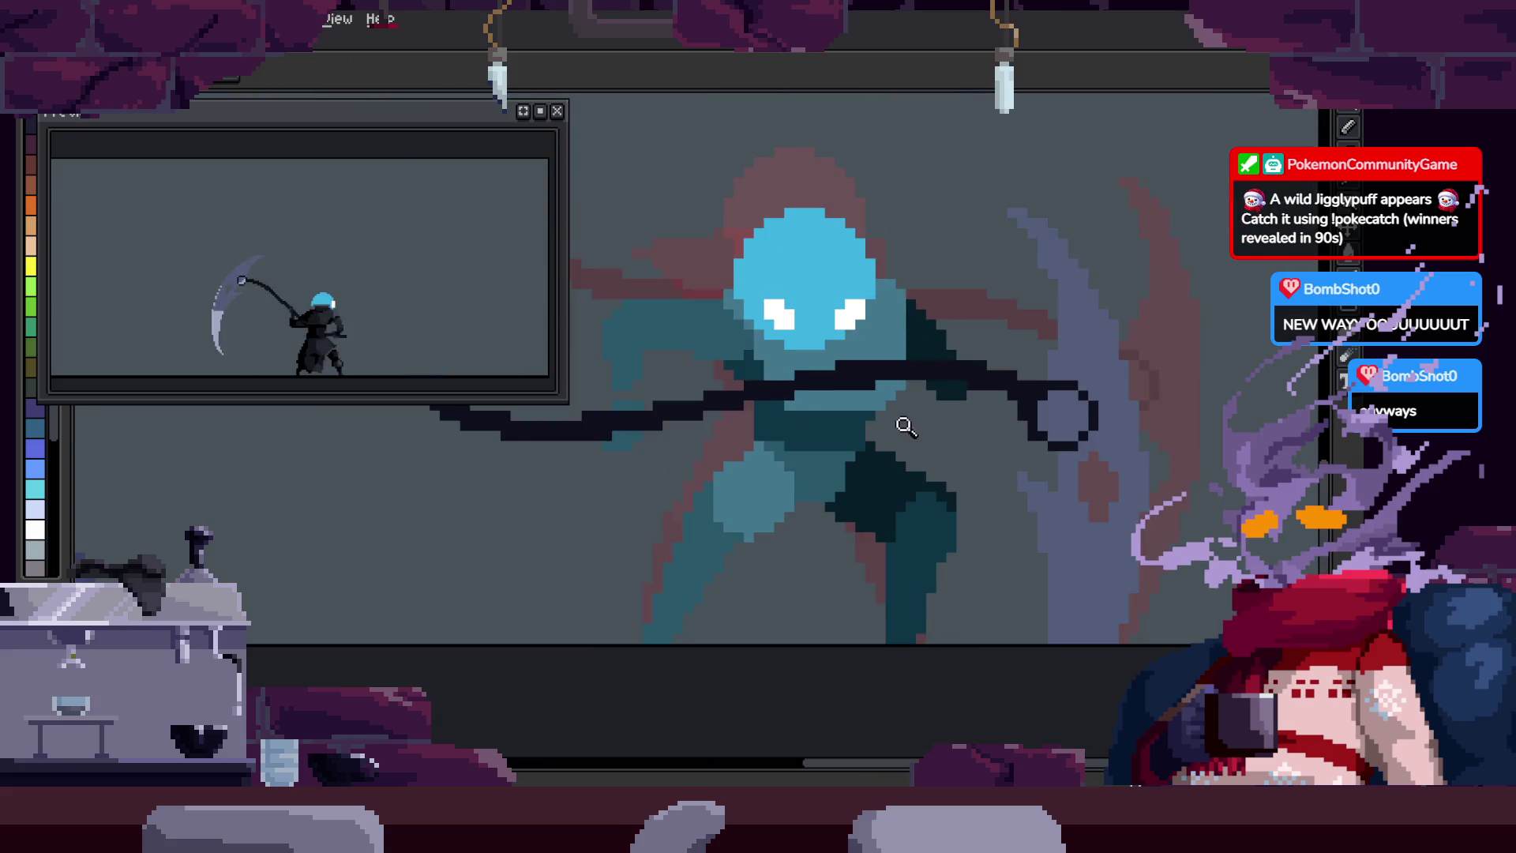
scroll(945, 443, "down", 2)
scroll(743, 508, "up", 3)
key("i")
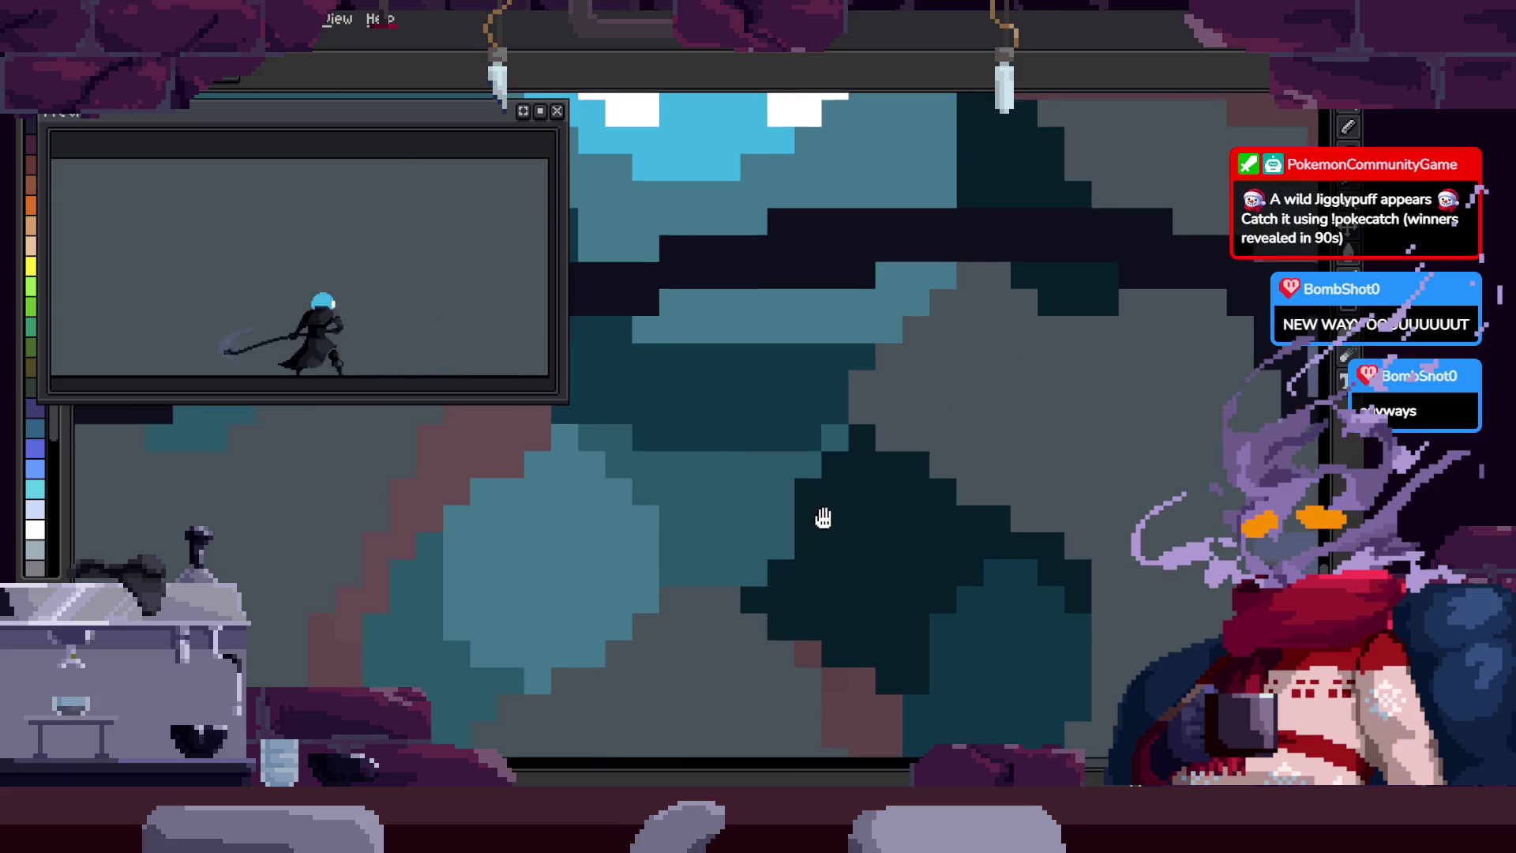
scroll(778, 493, "down", 4)
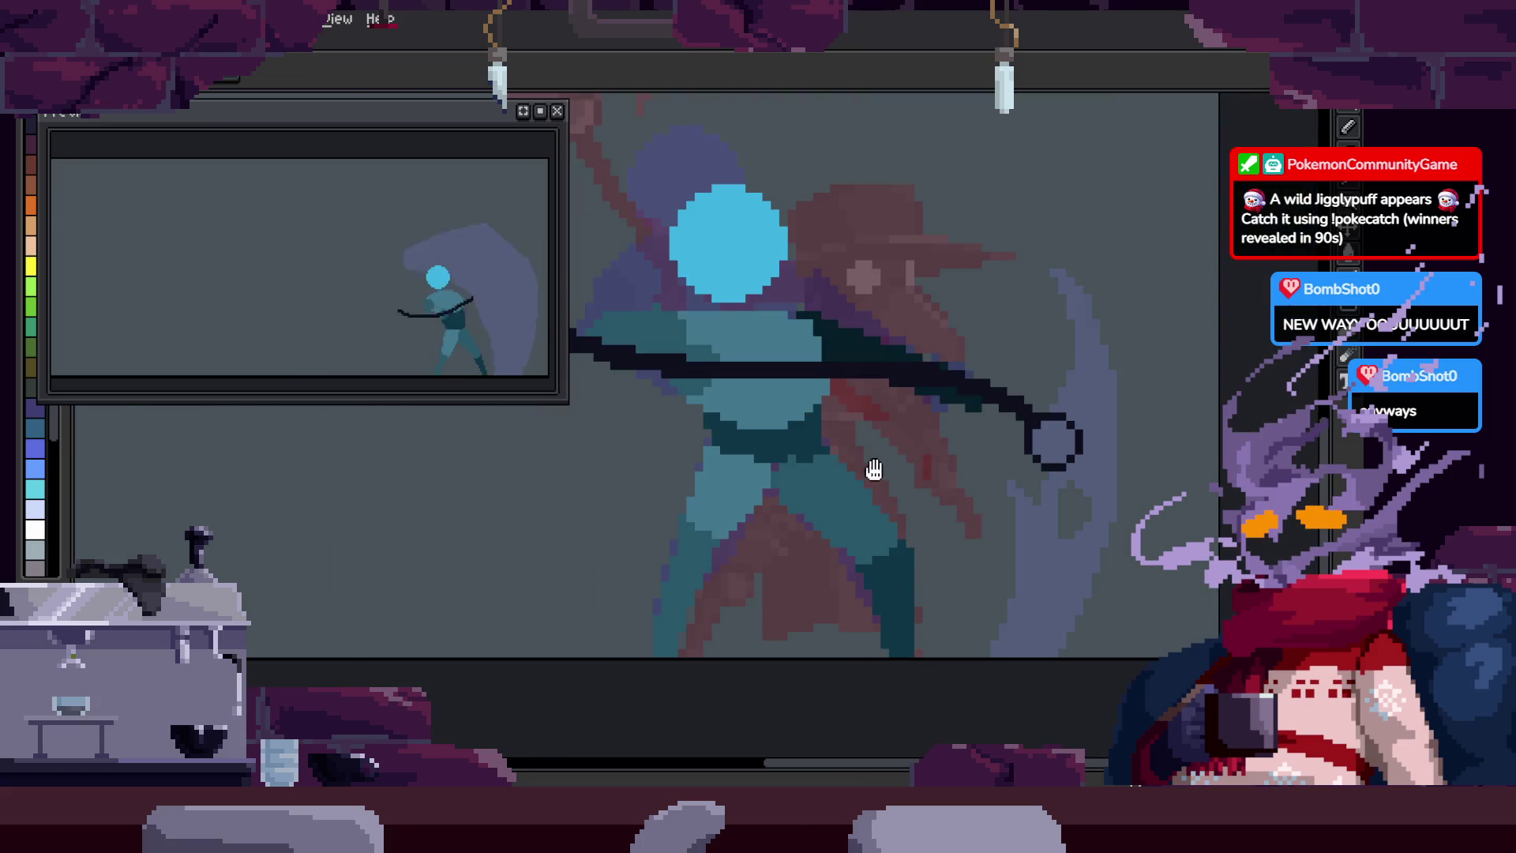
Step: Flip back and forth between two frames to compare poses, then replay the animation
key("Right")
key("Right")
key("Right")
key("Left")
key("Right")
key("Left")
scroll(756, 350, "up", 1)
scroll(757, 350, "up", 2)
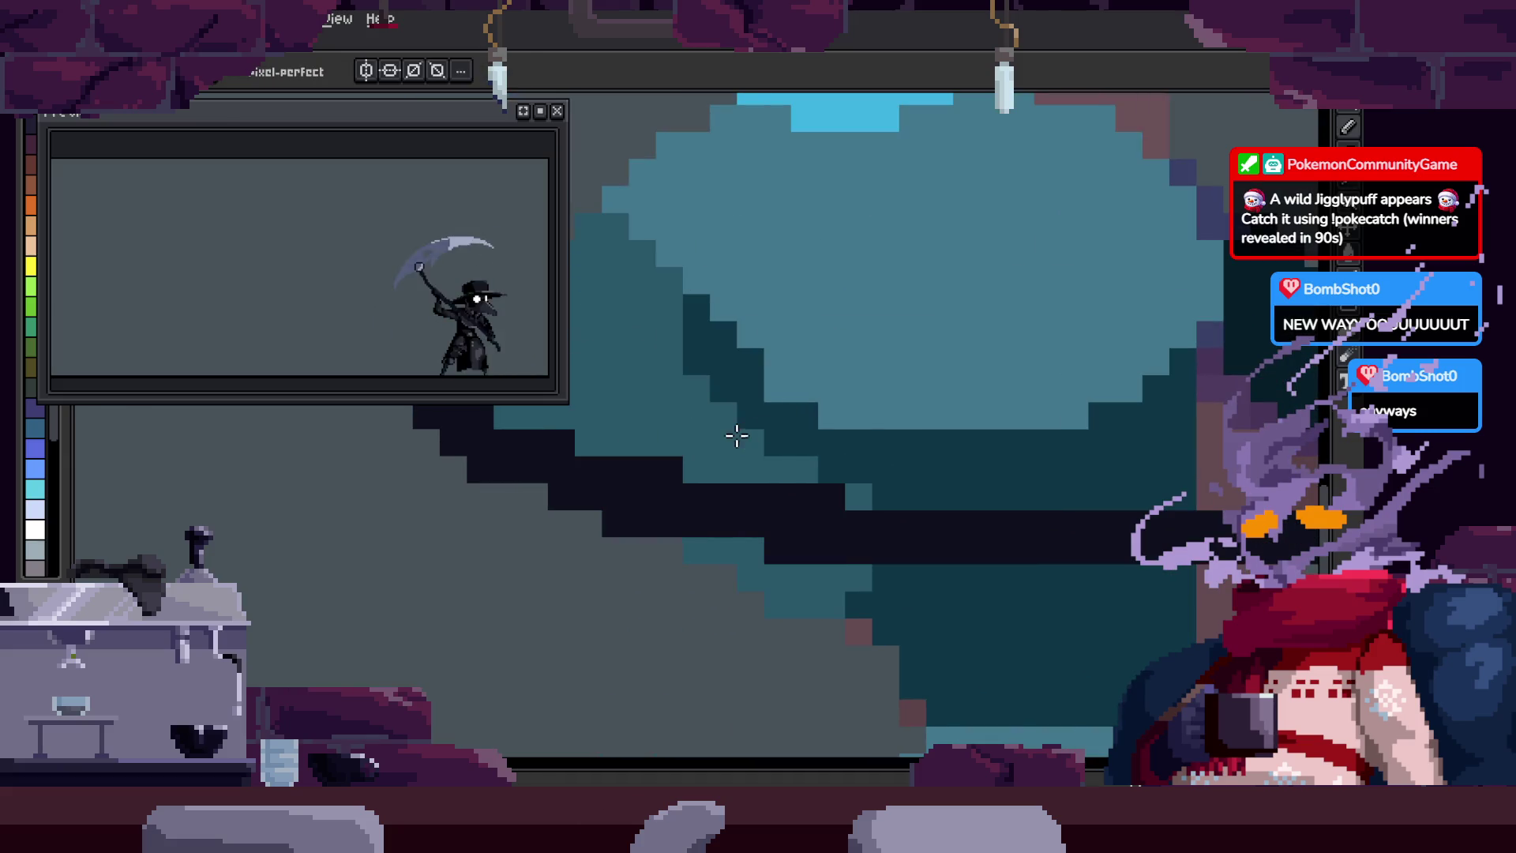
scroll(887, 424, "down", 3)
key("Return")
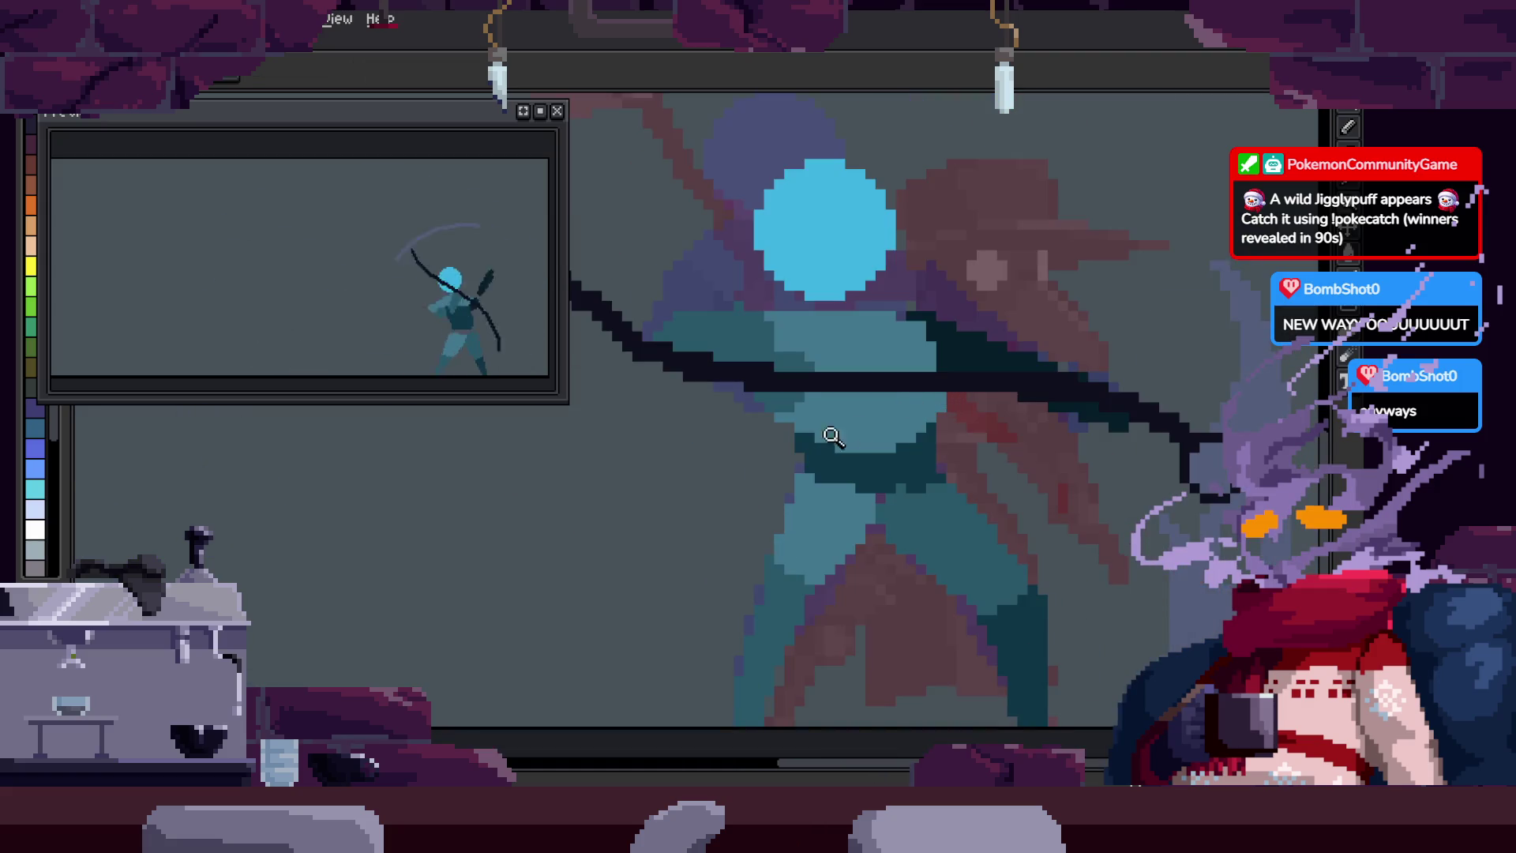
Step: Select the torso's teal region, paint a dark strip across it, and deselect
key("w")
scroll(853, 458, "up", 3)
left_click(818, 472)
key("b")
left_click_drag(782, 483, 747, 483)
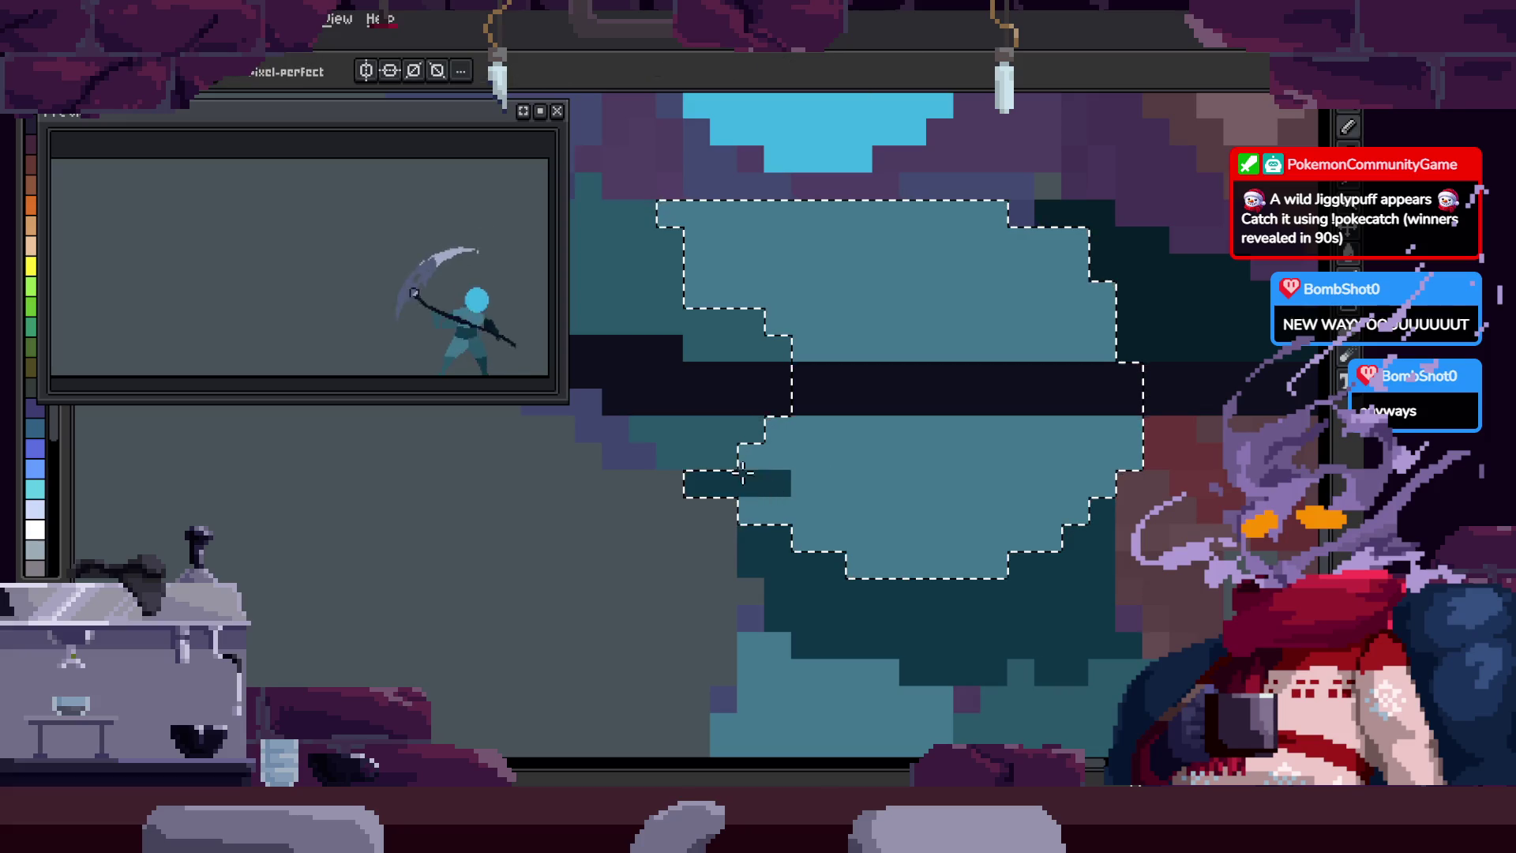
key("ctrl+d")
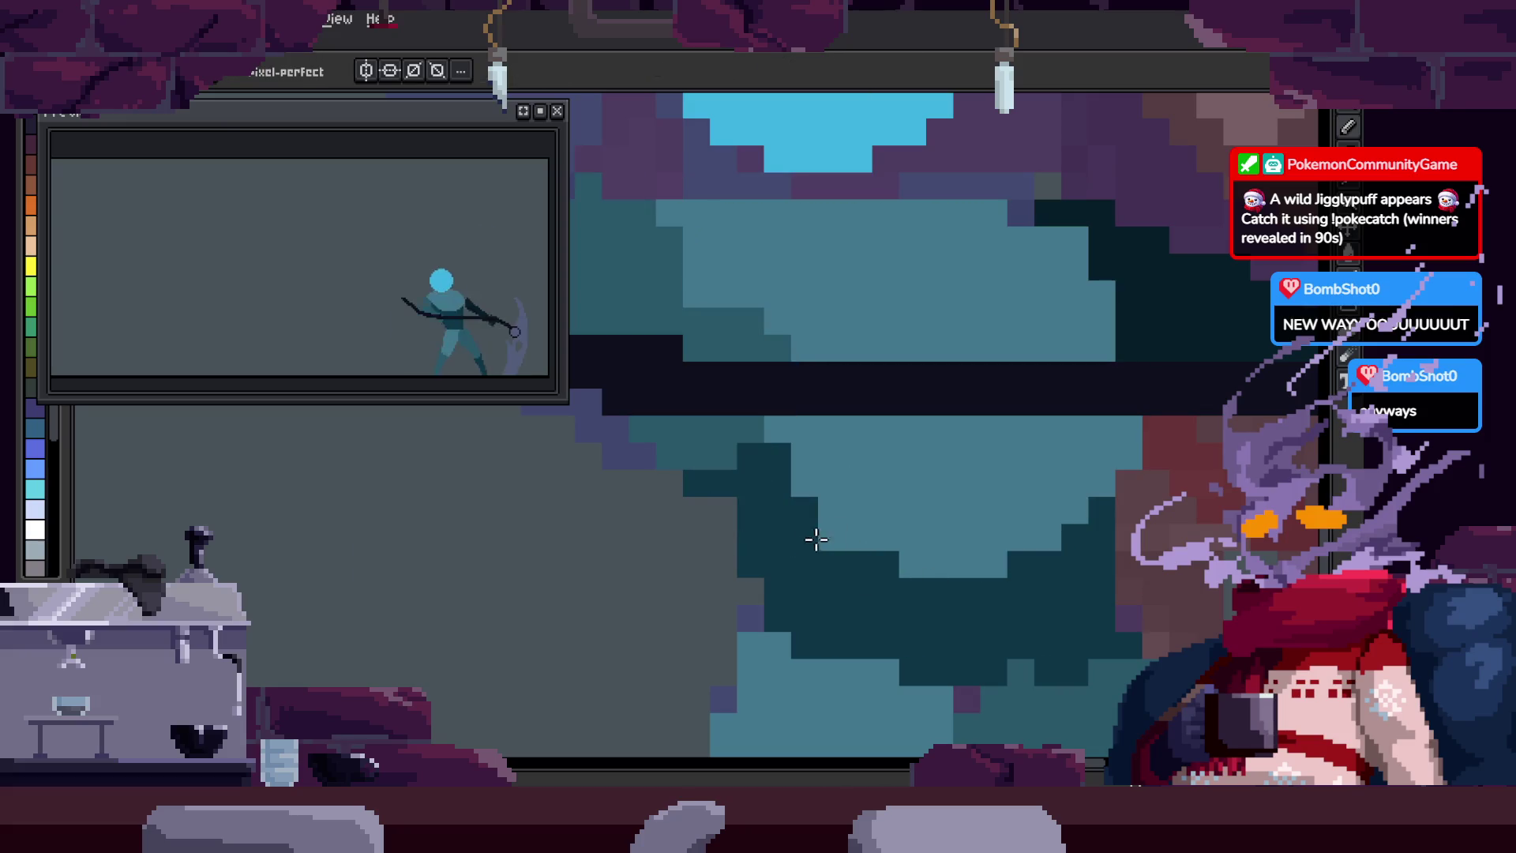
Step: Pan to another part of the figure, start playback, and show the tagged timeline
left_click_drag(1035, 620, 965, 457)
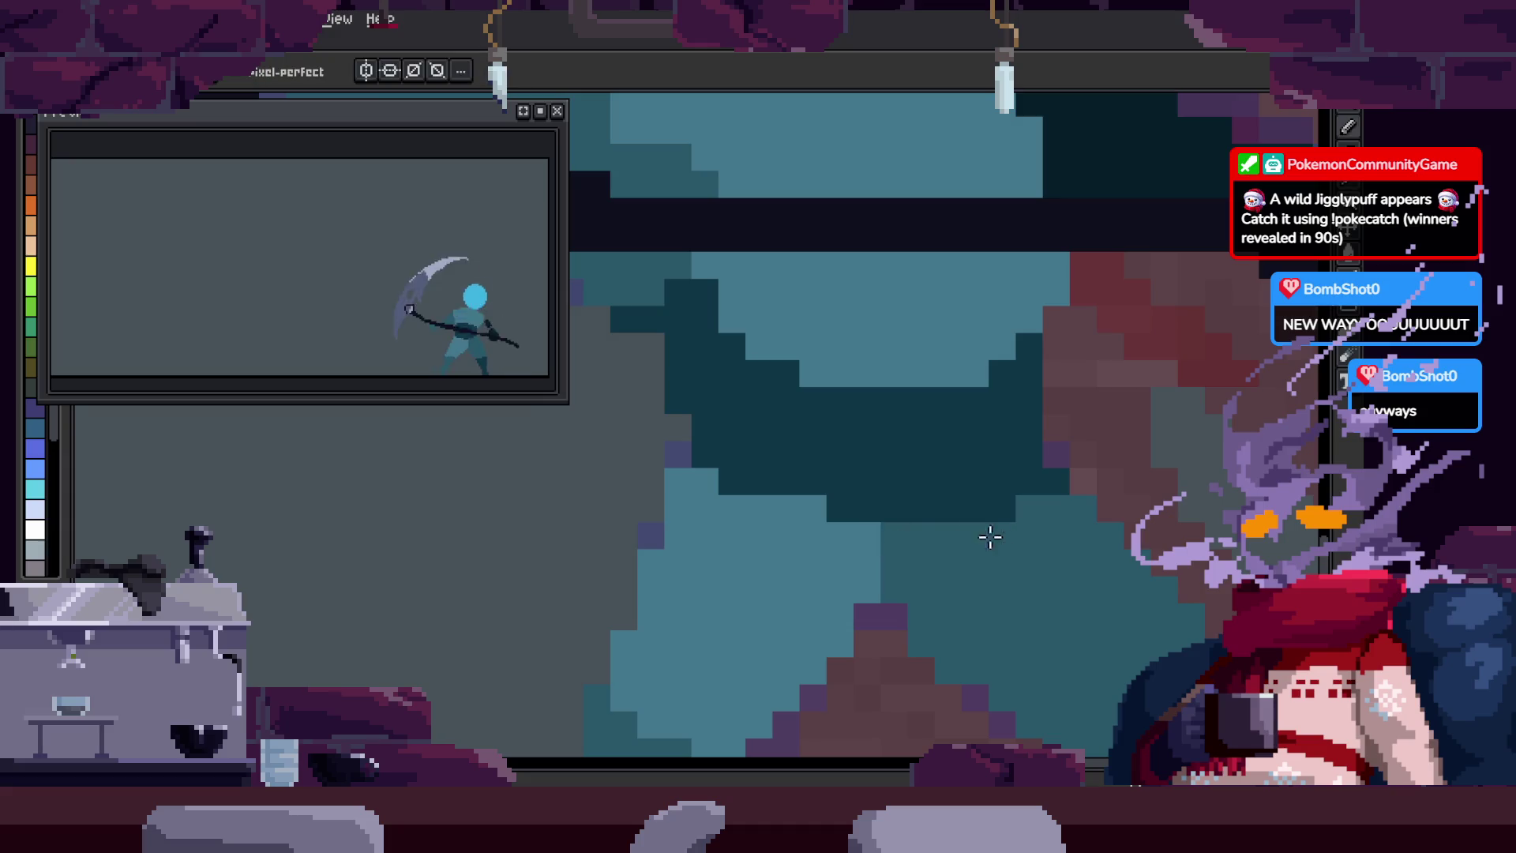
scroll(963, 539, "down", 5)
key("Return")
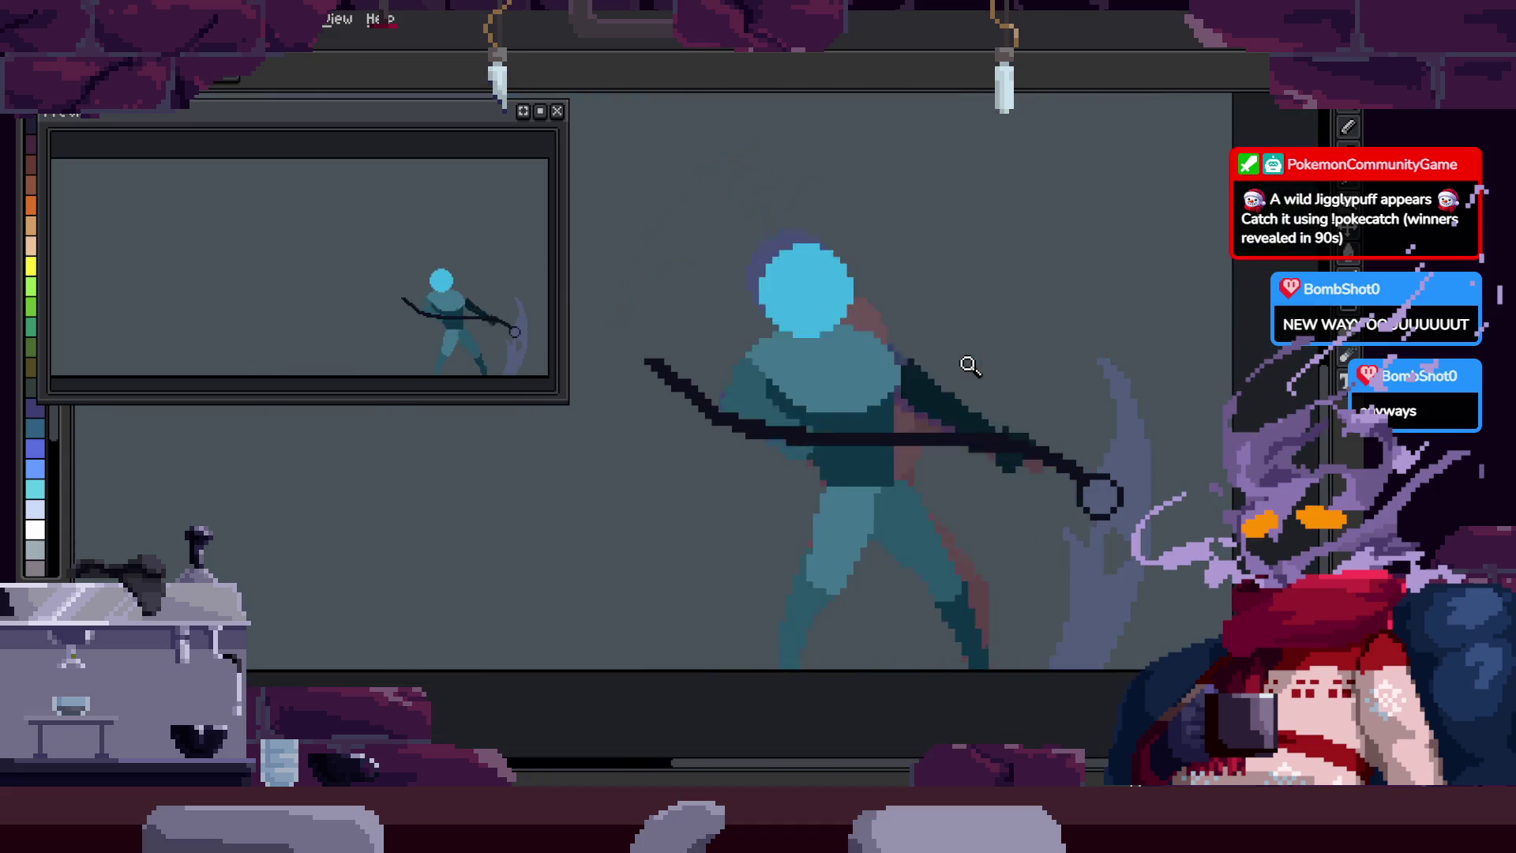
key("Tab")
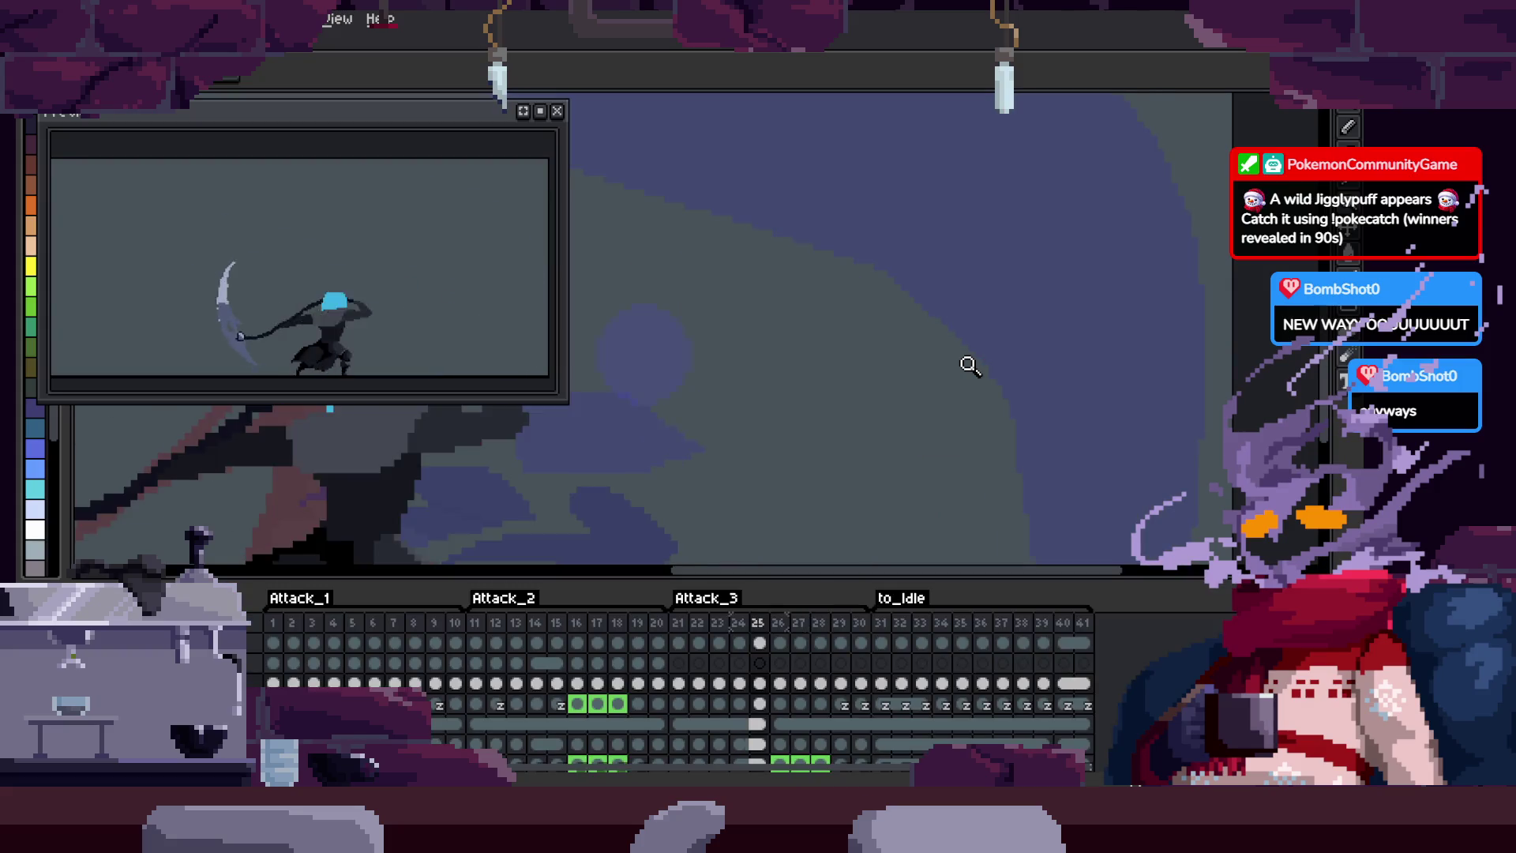
Step: Hide the timeline and pan and zoom in to inspect the torso shading up close
key("Tab")
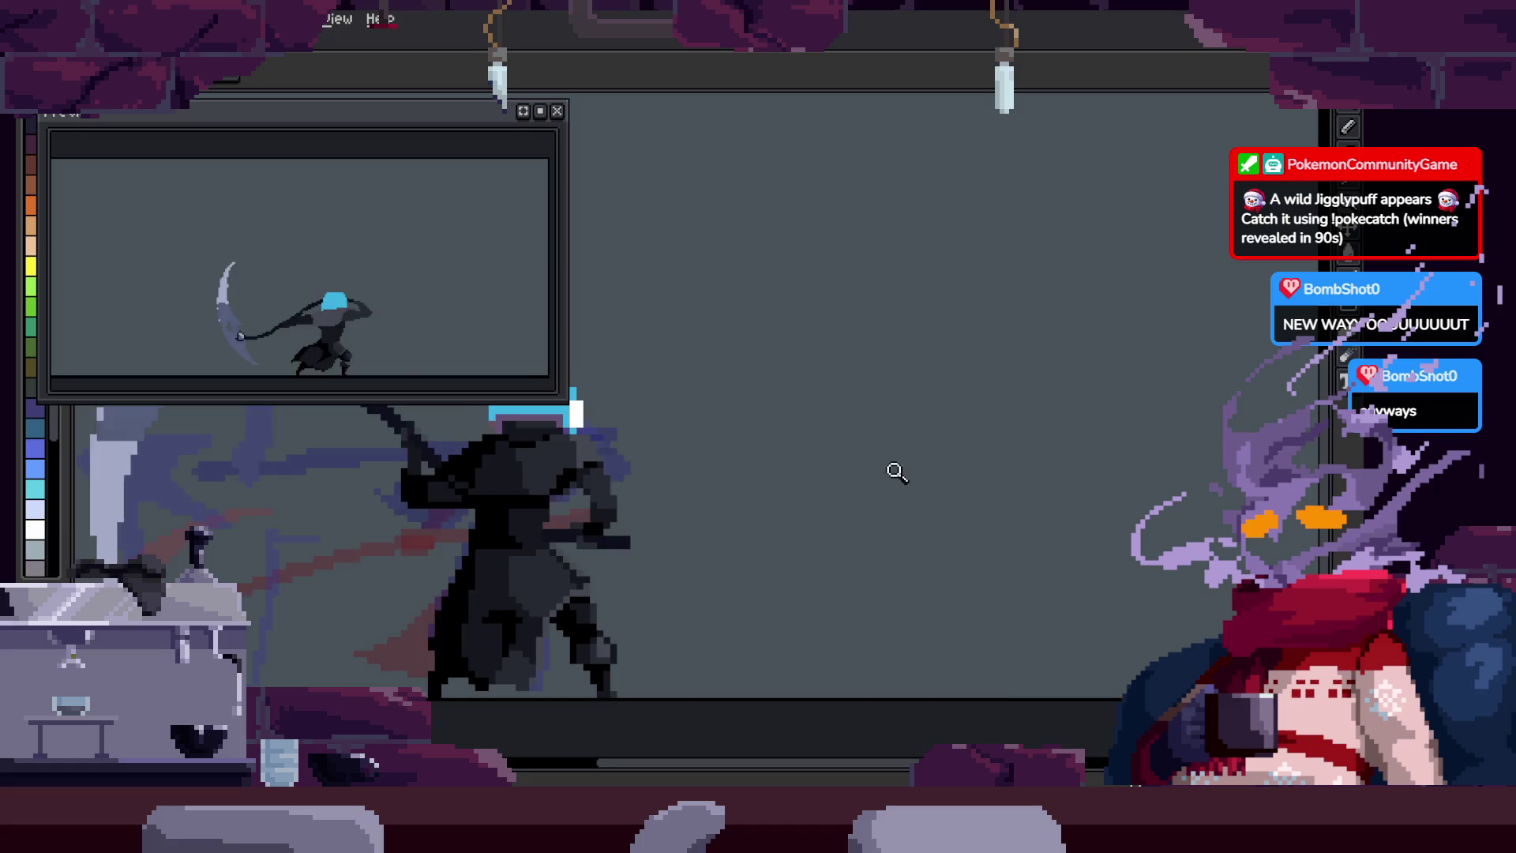
left_click_drag(1040, 483, 987, 457)
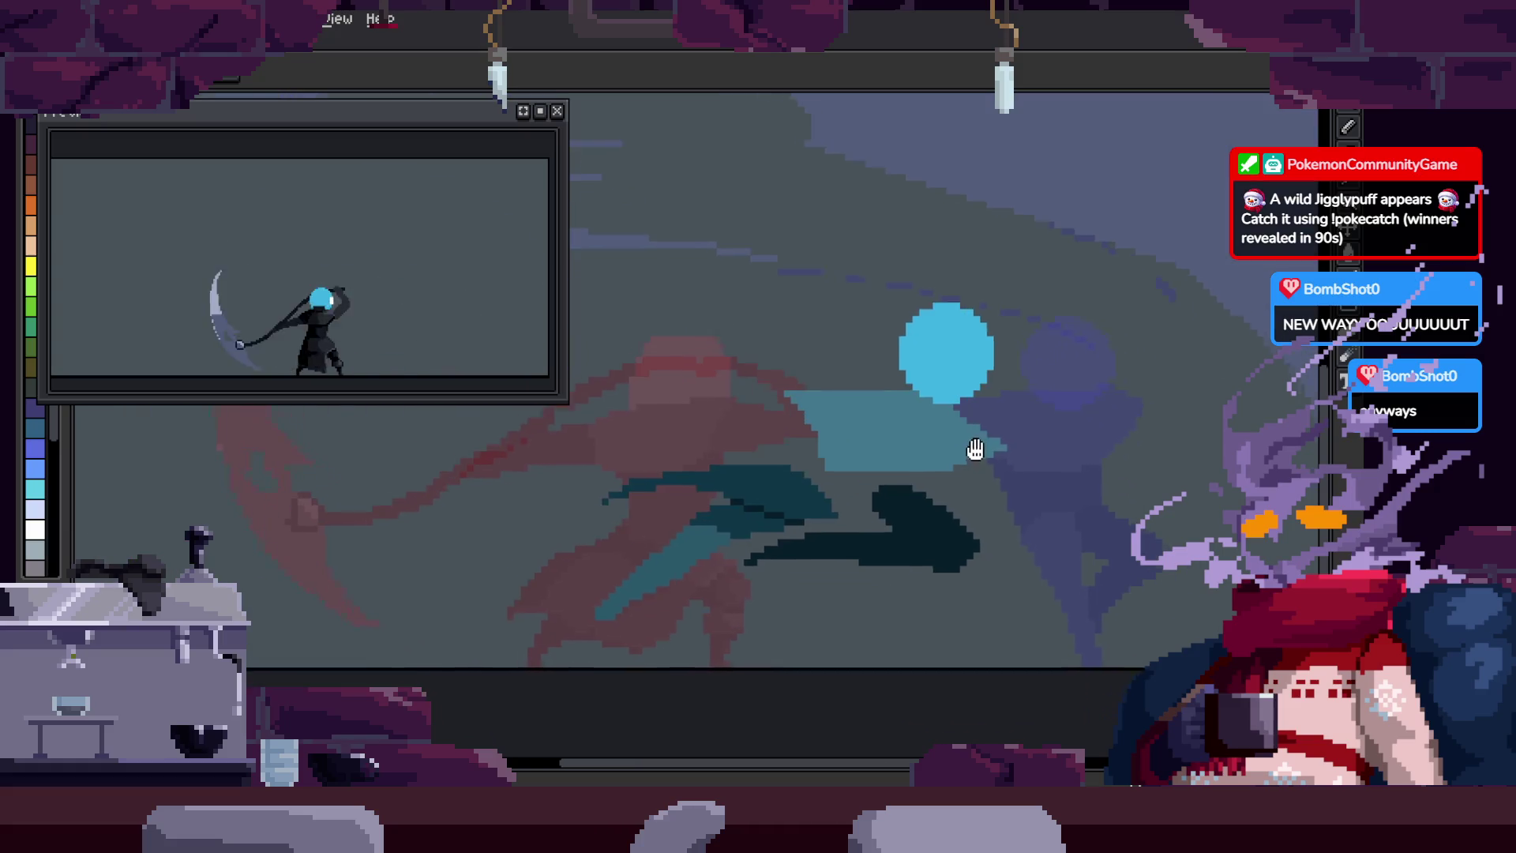
scroll(931, 510, "up", 1)
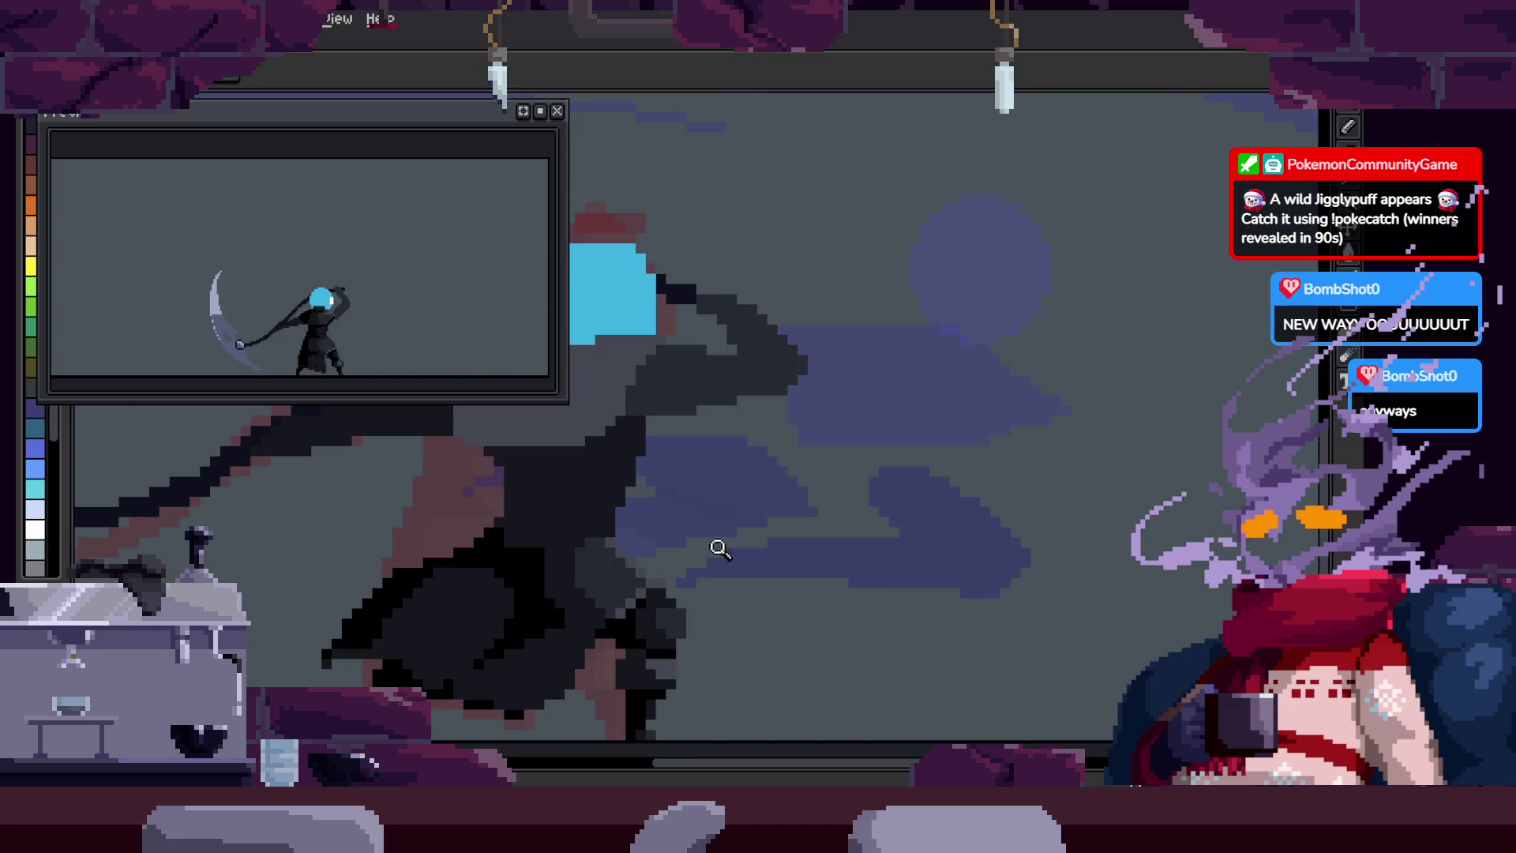
scroll(829, 501, "down", 1)
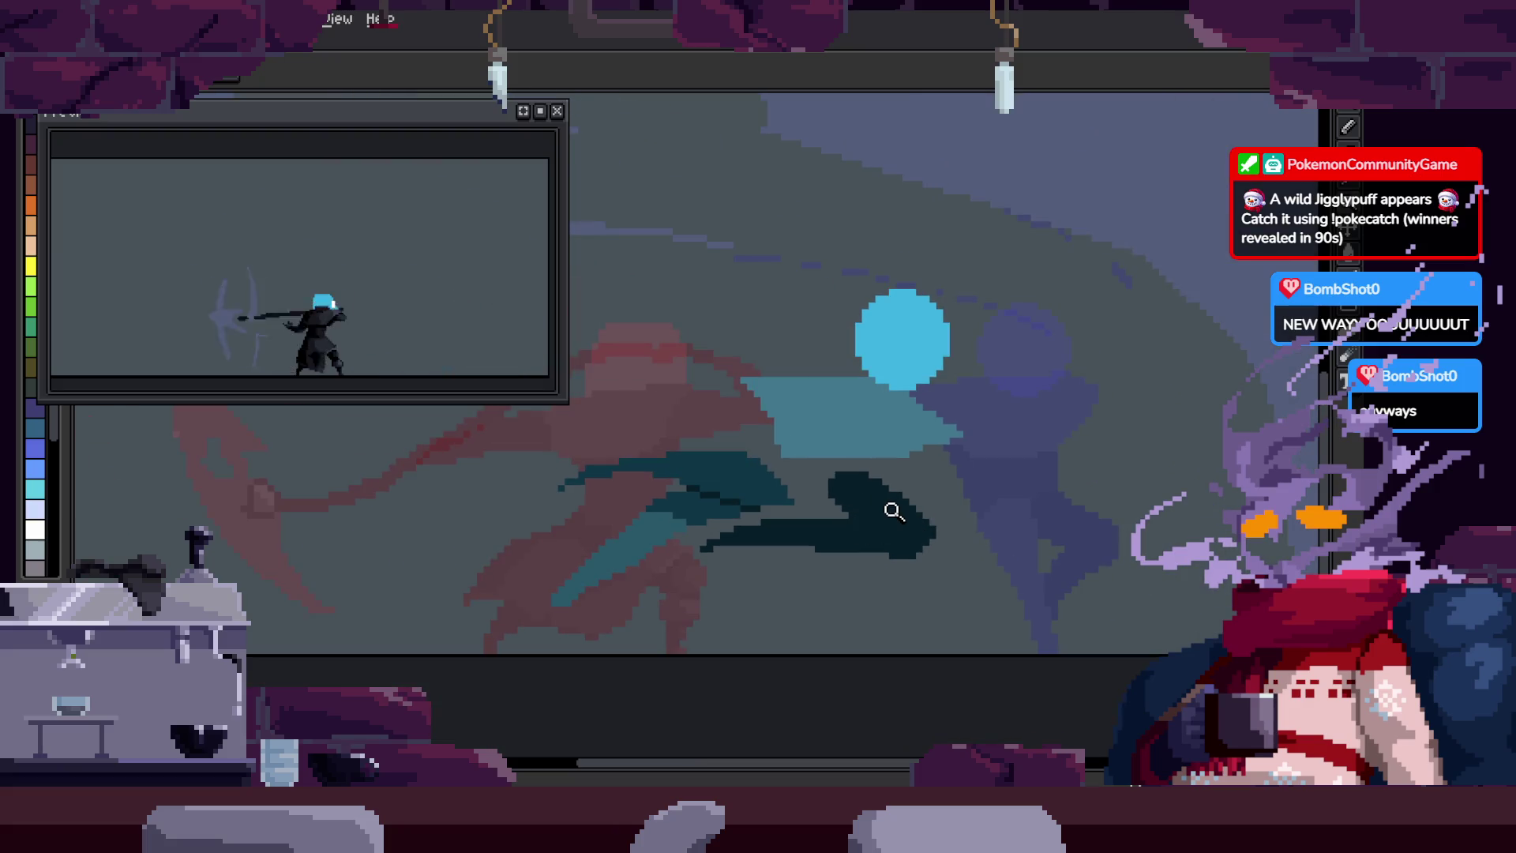
scroll(893, 511, "down", 2)
scroll(700, 500, "up", 1)
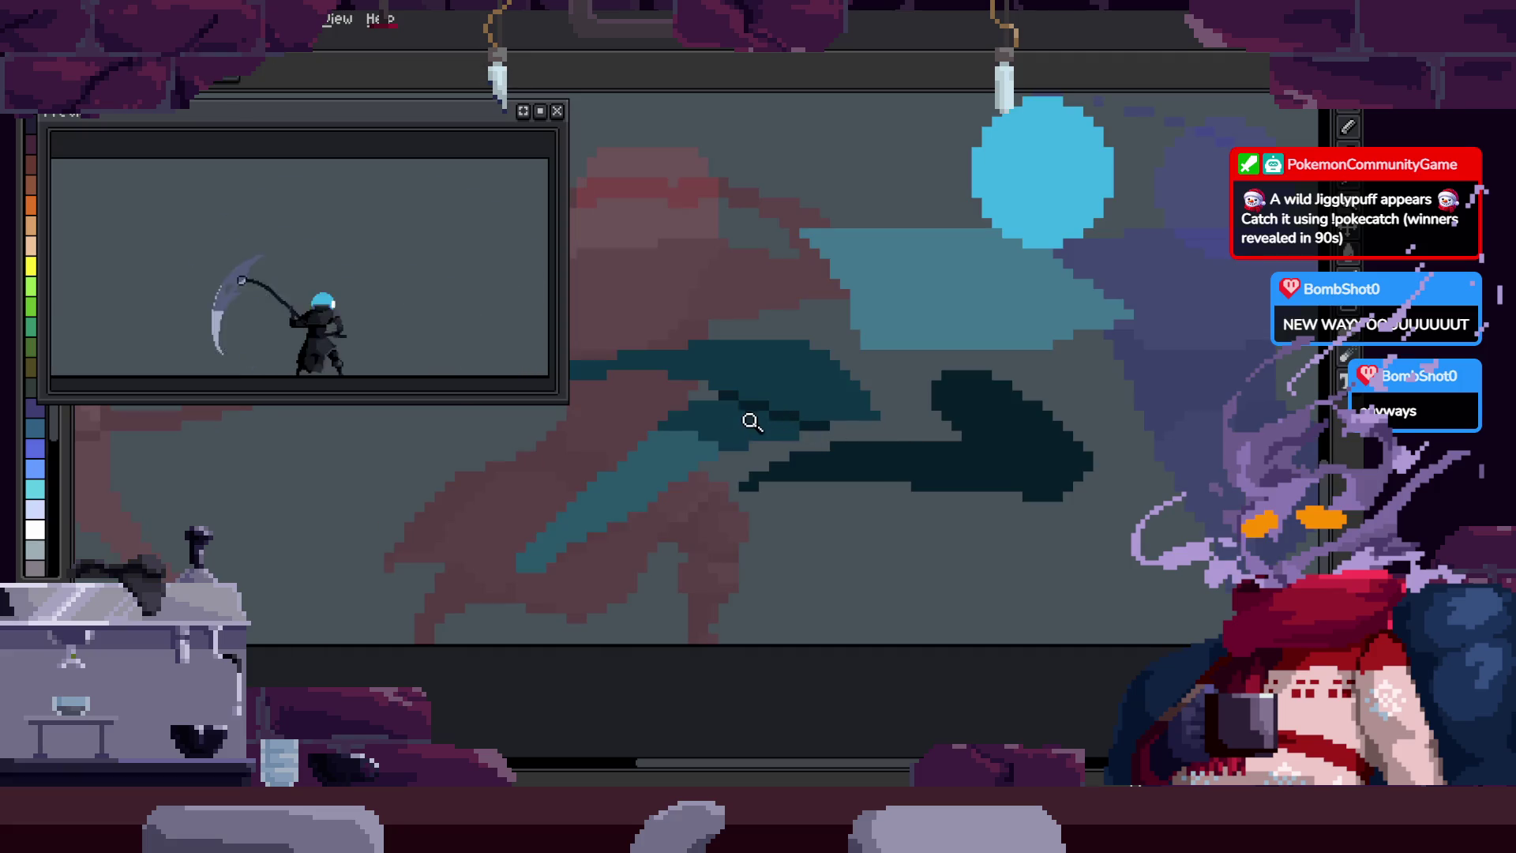
scroll(657, 466, "up", 2)
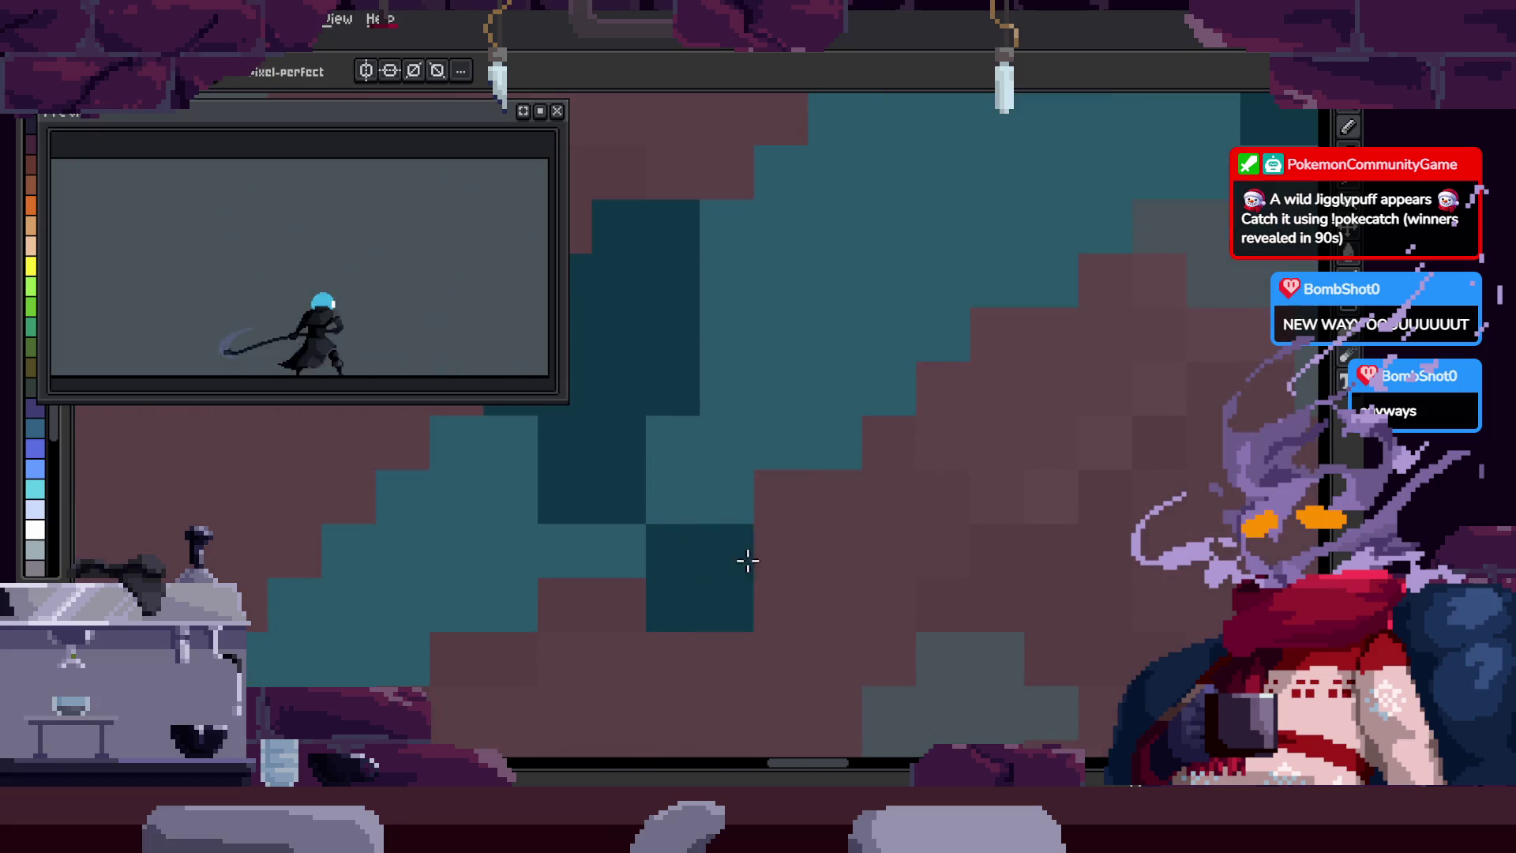
scroll(778, 565, "down", 3)
scroll(924, 497, "up", 2)
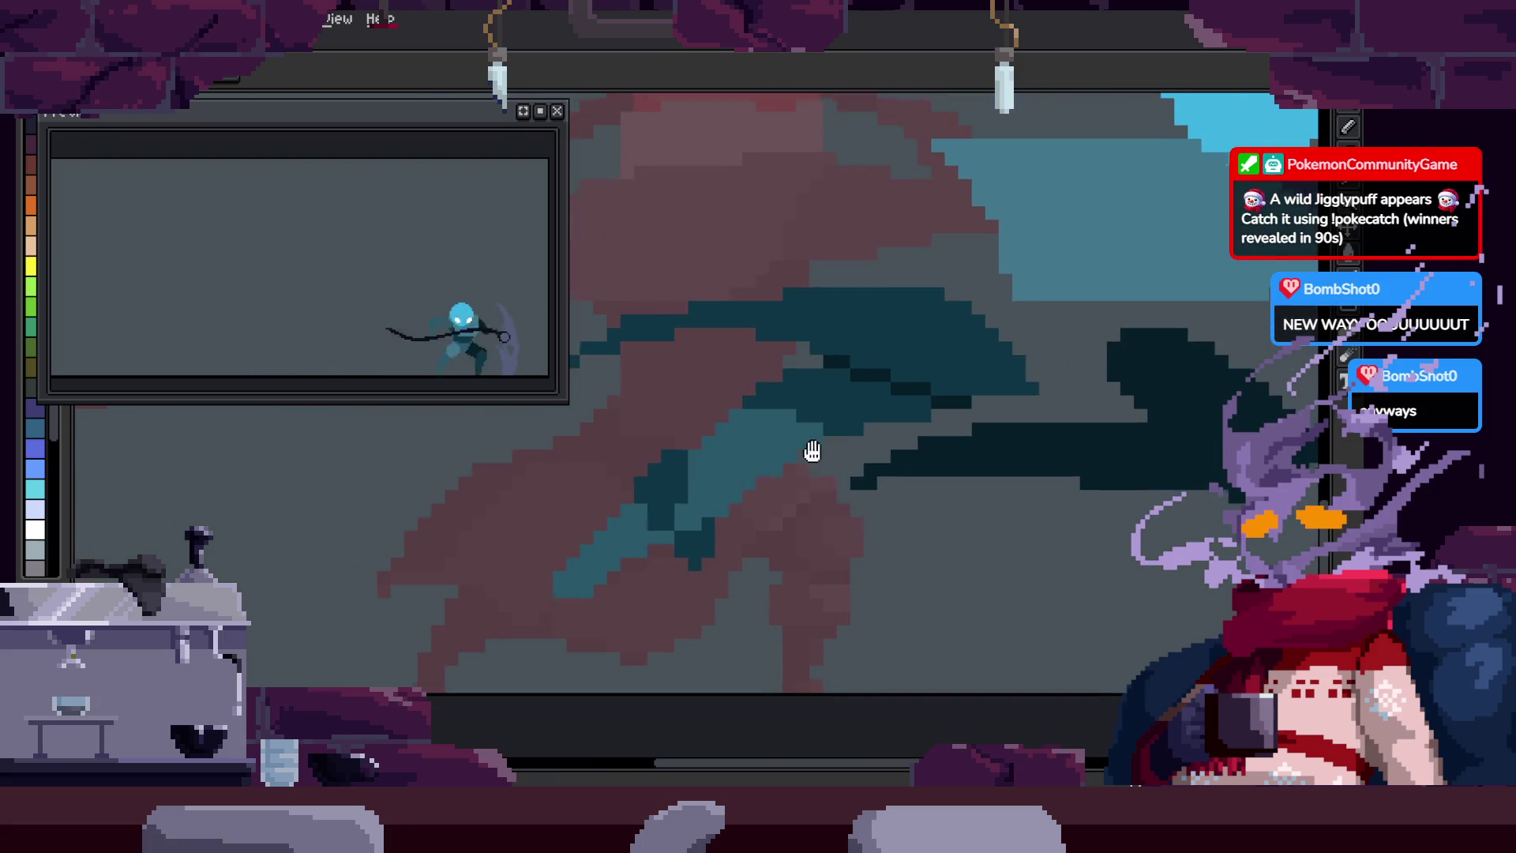
scroll(819, 492, "up", 1)
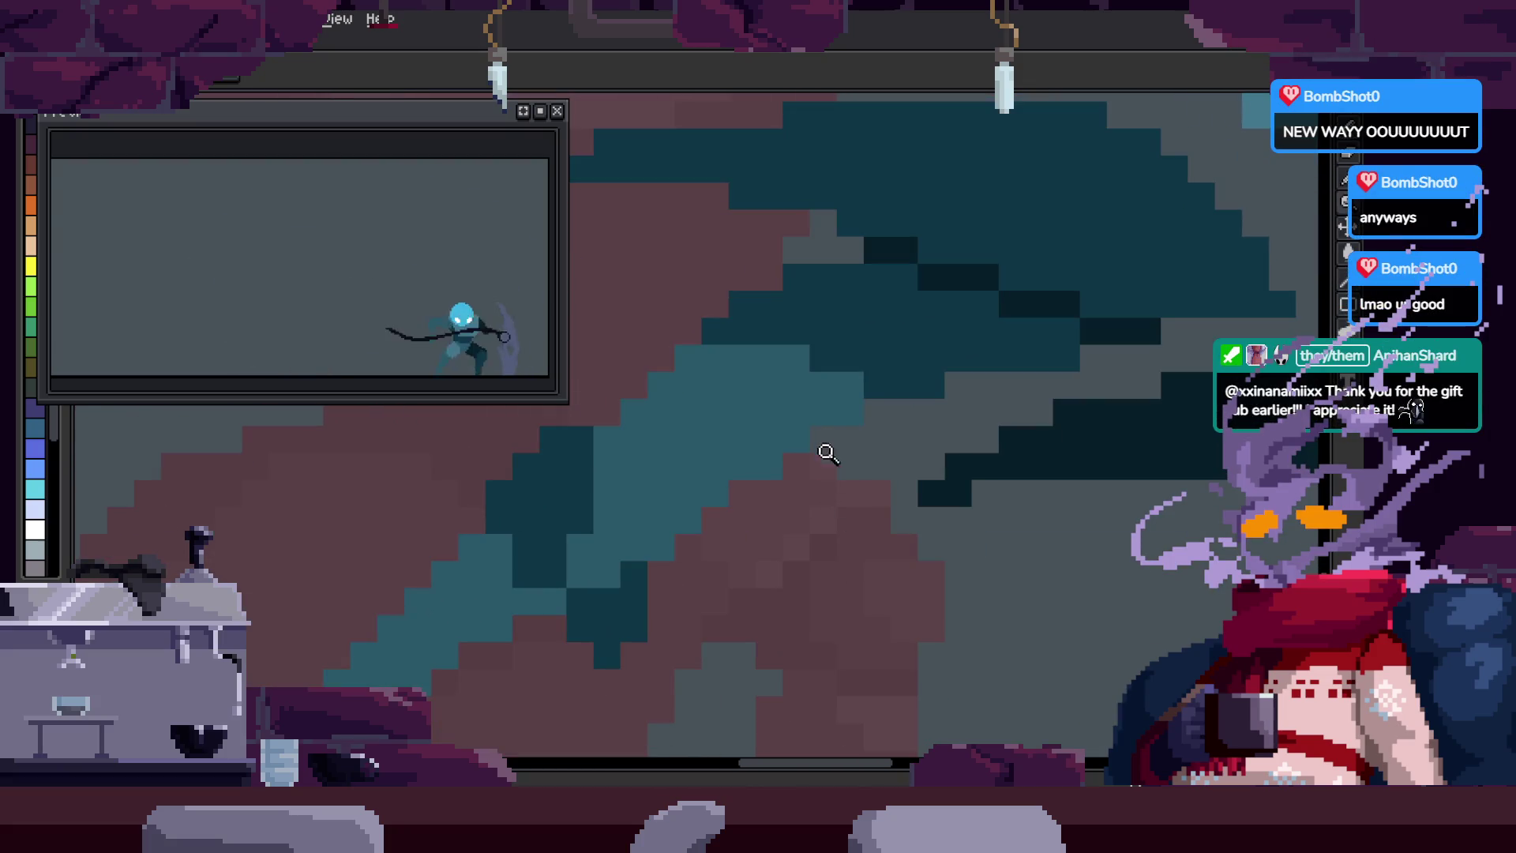
scroll(756, 494, "up", 1)
mouse_move(743, 546)
left_mouse_down()
mouse_move(737, 633)
mouse_move(771, 382)
left_mouse_up()
Step: Sample canvas colours with the eyedropper while zooming around the shaded frames
key("alt")
scroll(840, 423, "down", 2)
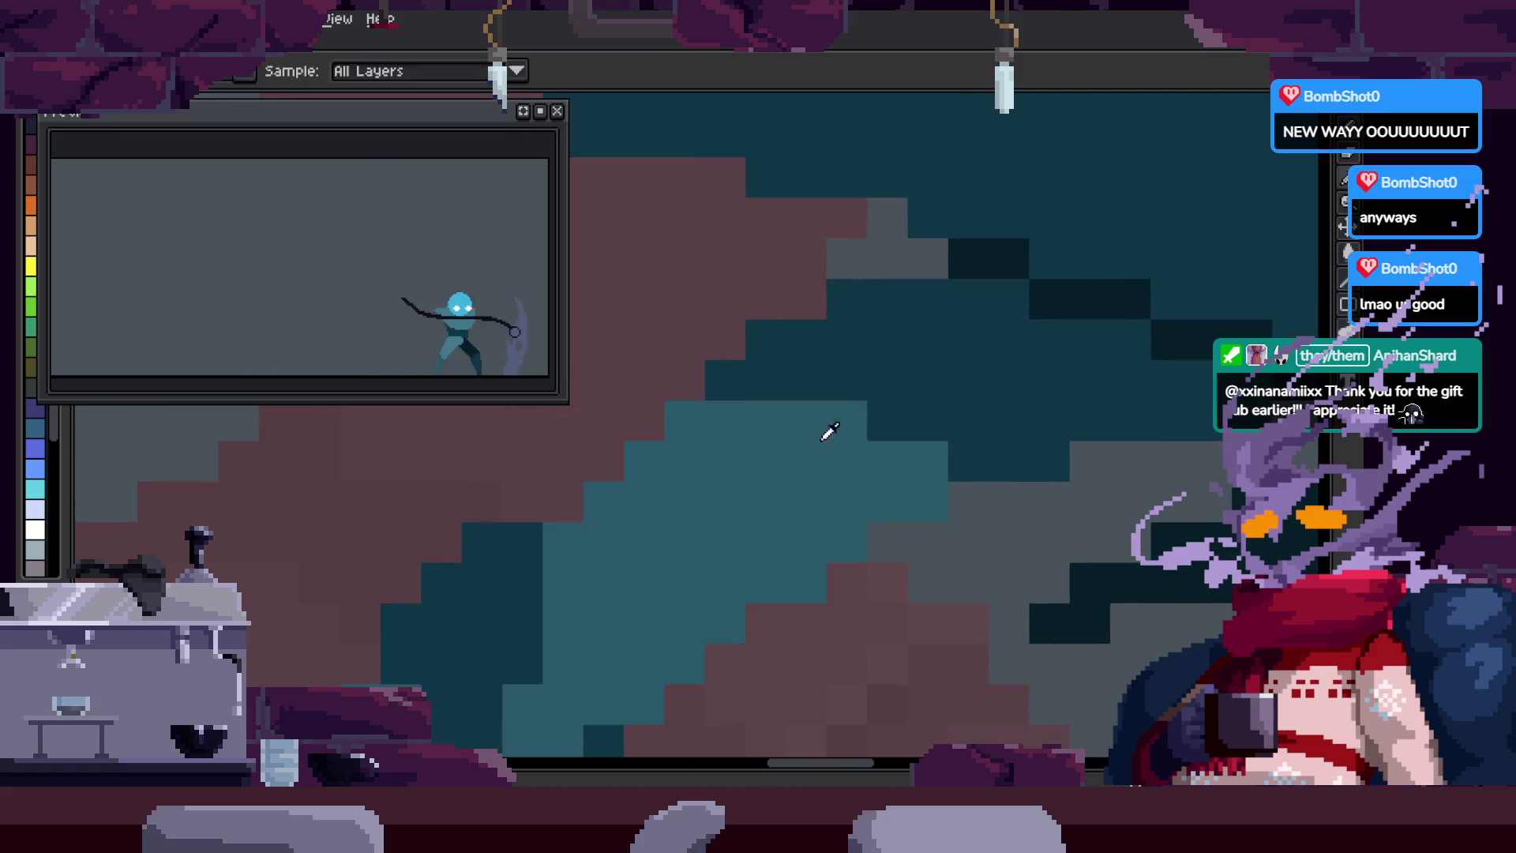
scroll(777, 459, "left", 3)
scroll(907, 566, "down", 3)
scroll(805, 518, "up", 4)
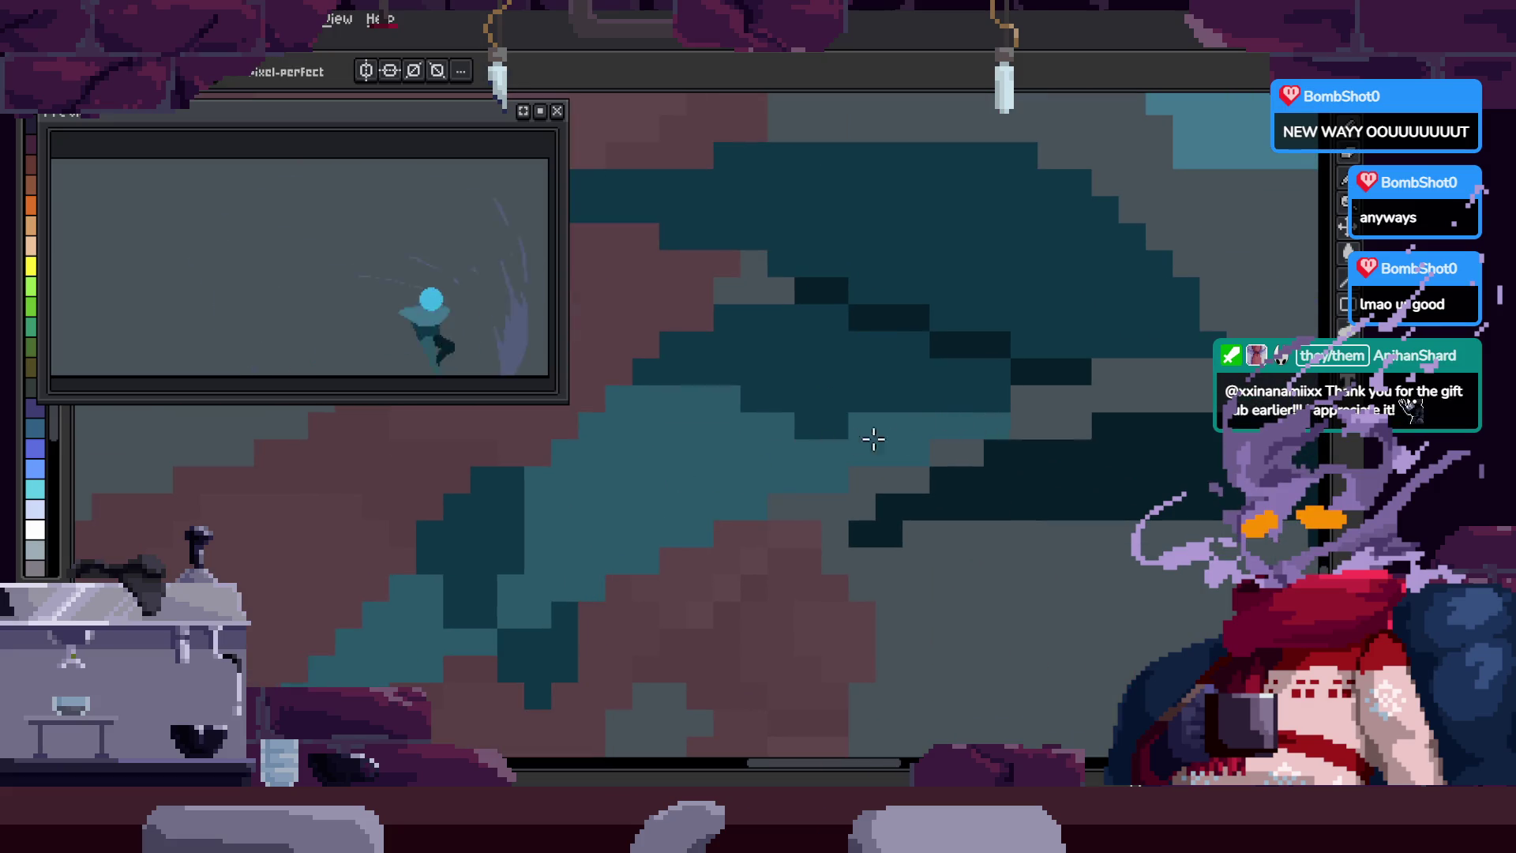
scroll(856, 423, "up", 3)
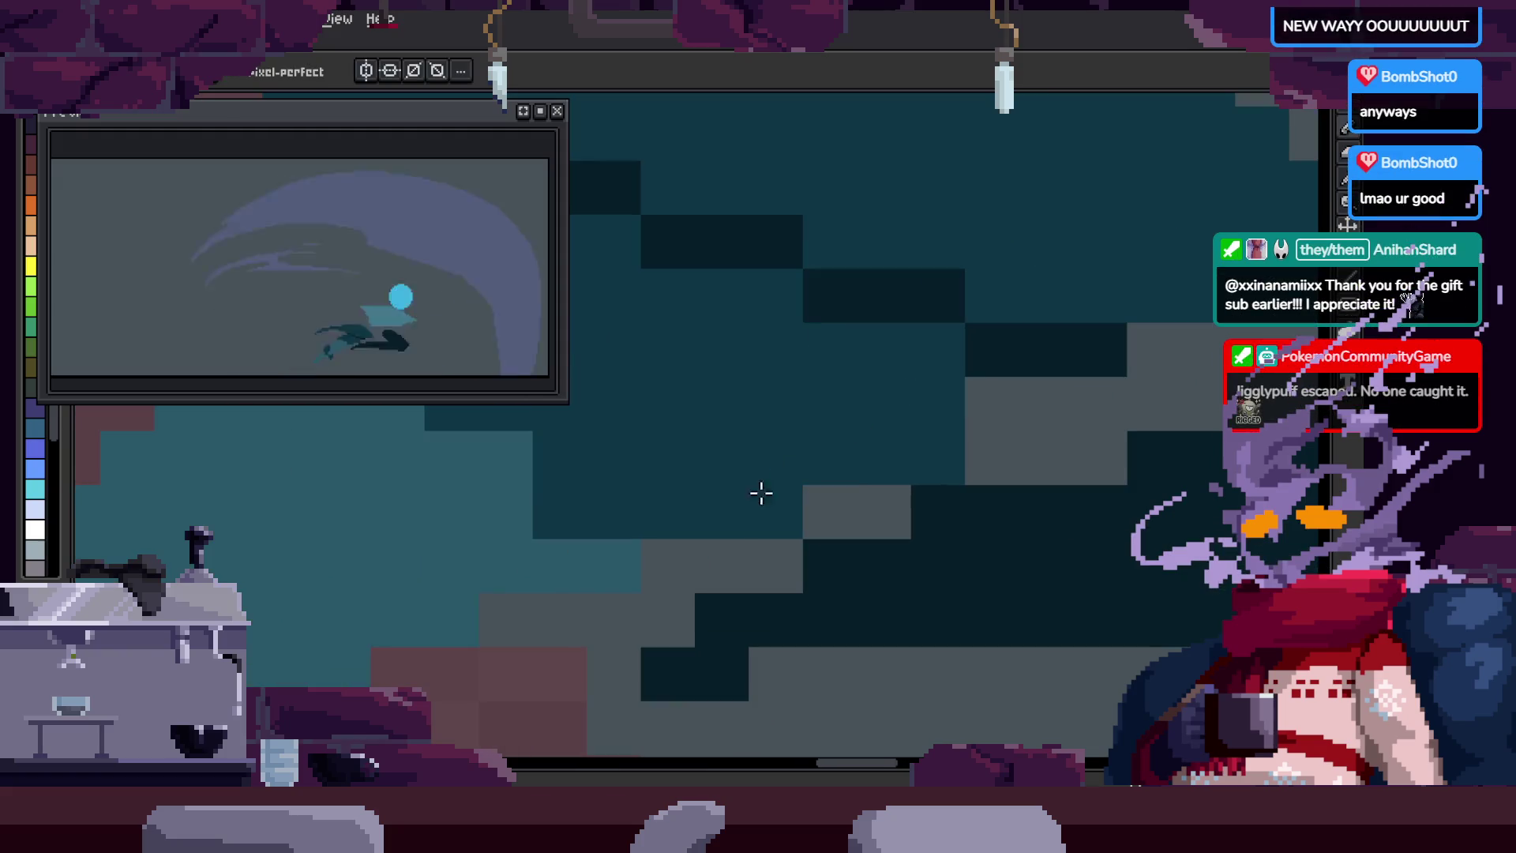
scroll(974, 398, "down", 2)
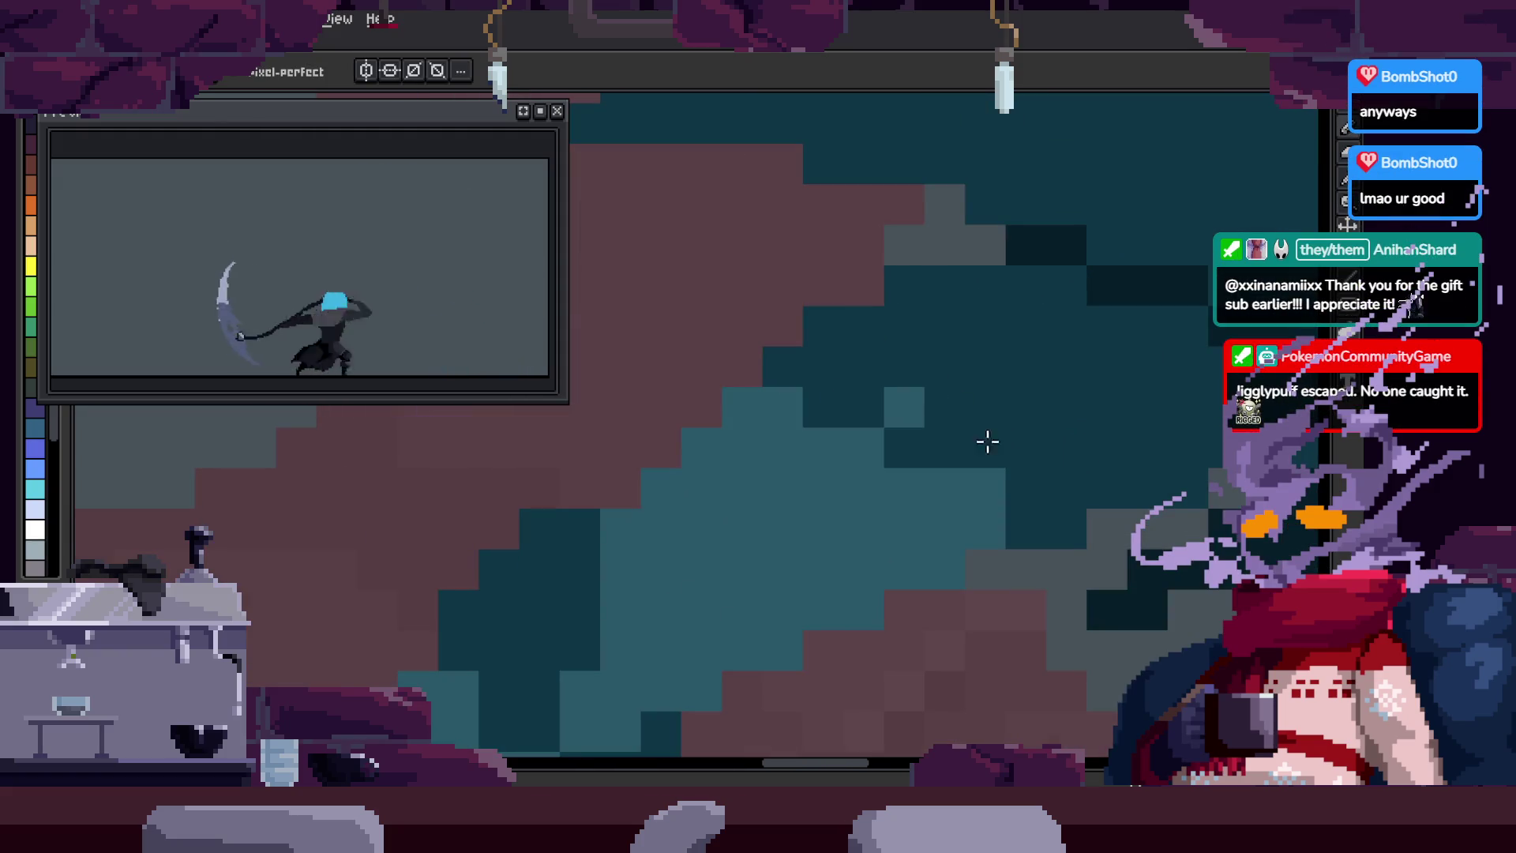
scroll(982, 406, "down", 3)
scroll(1022, 348, "up", 2)
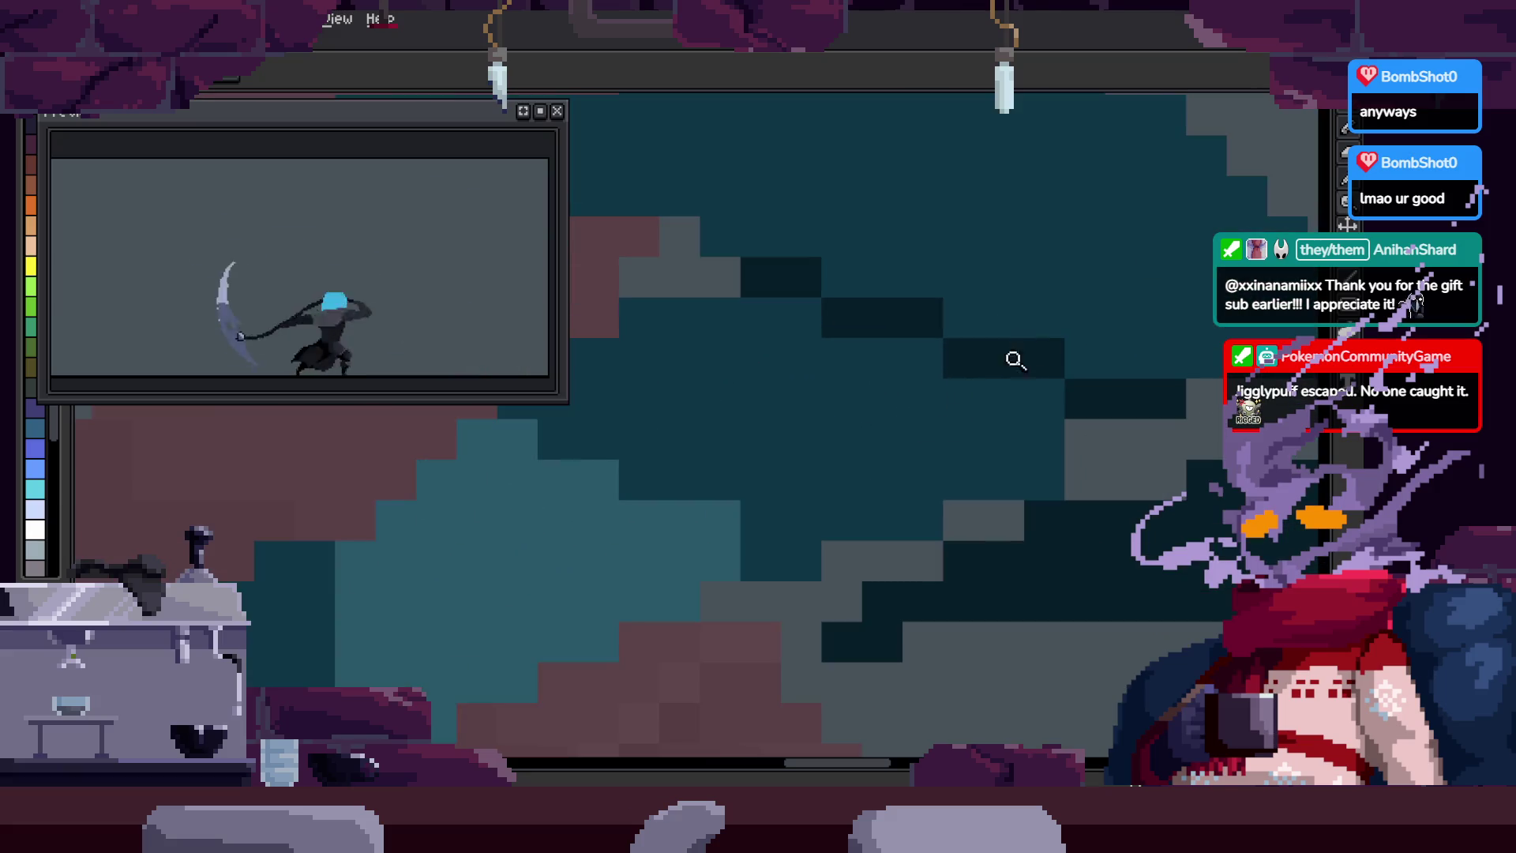
scroll(821, 462, "down", 3)
scroll(790, 454, "up", 2)
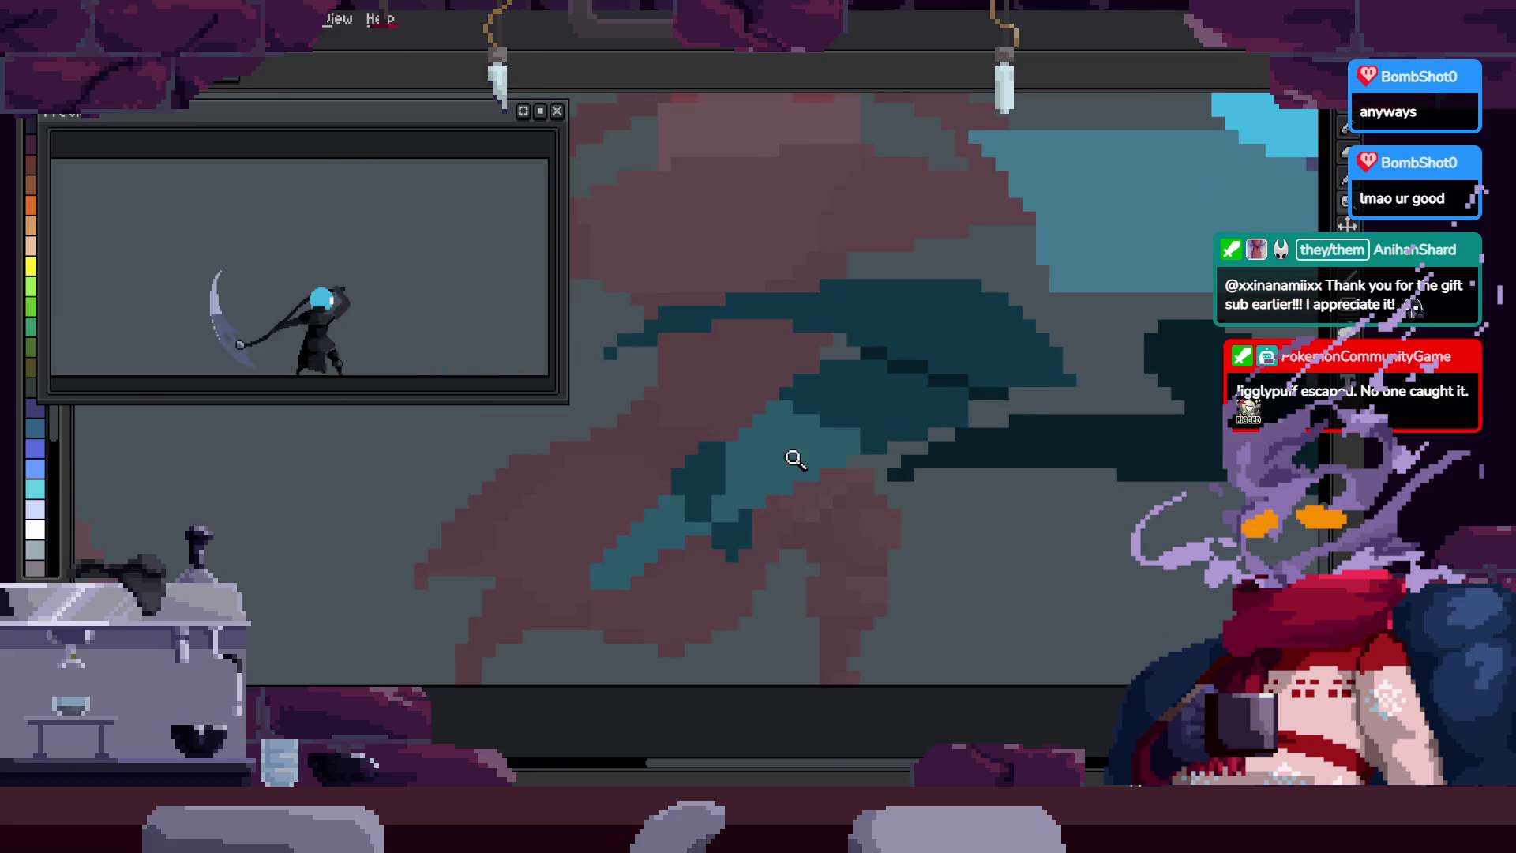
scroll(795, 458, "down", 2)
scroll(683, 531, "up", 2)
scroll(860, 437, "up", 1)
scroll(781, 488, "down", 1)
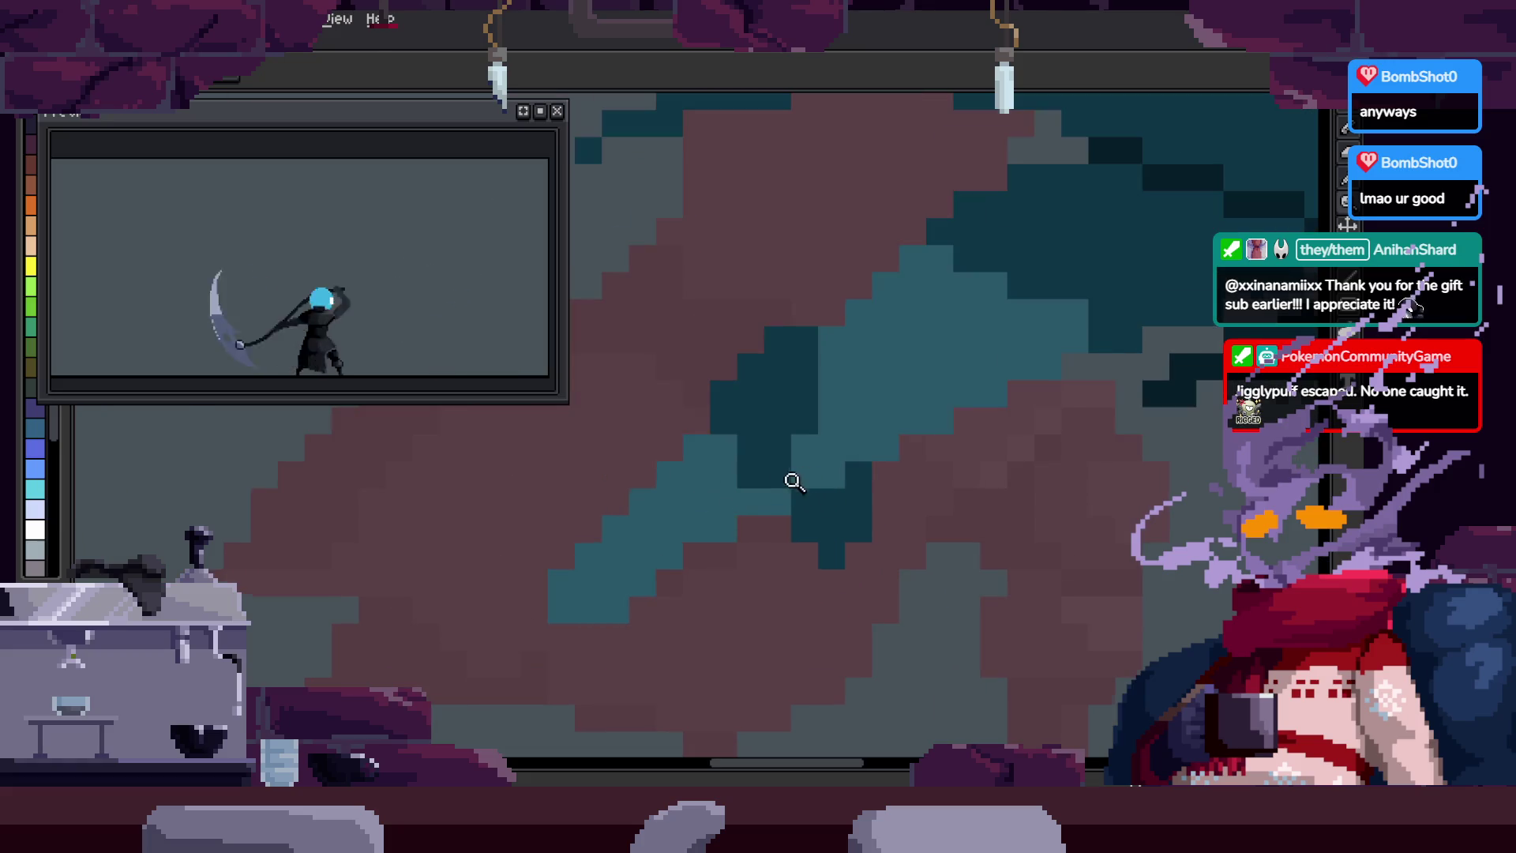
Step: Switch between the pencil and zoom tools while zooming in and out over the knight
key("b")
scroll(829, 450, "up", 1)
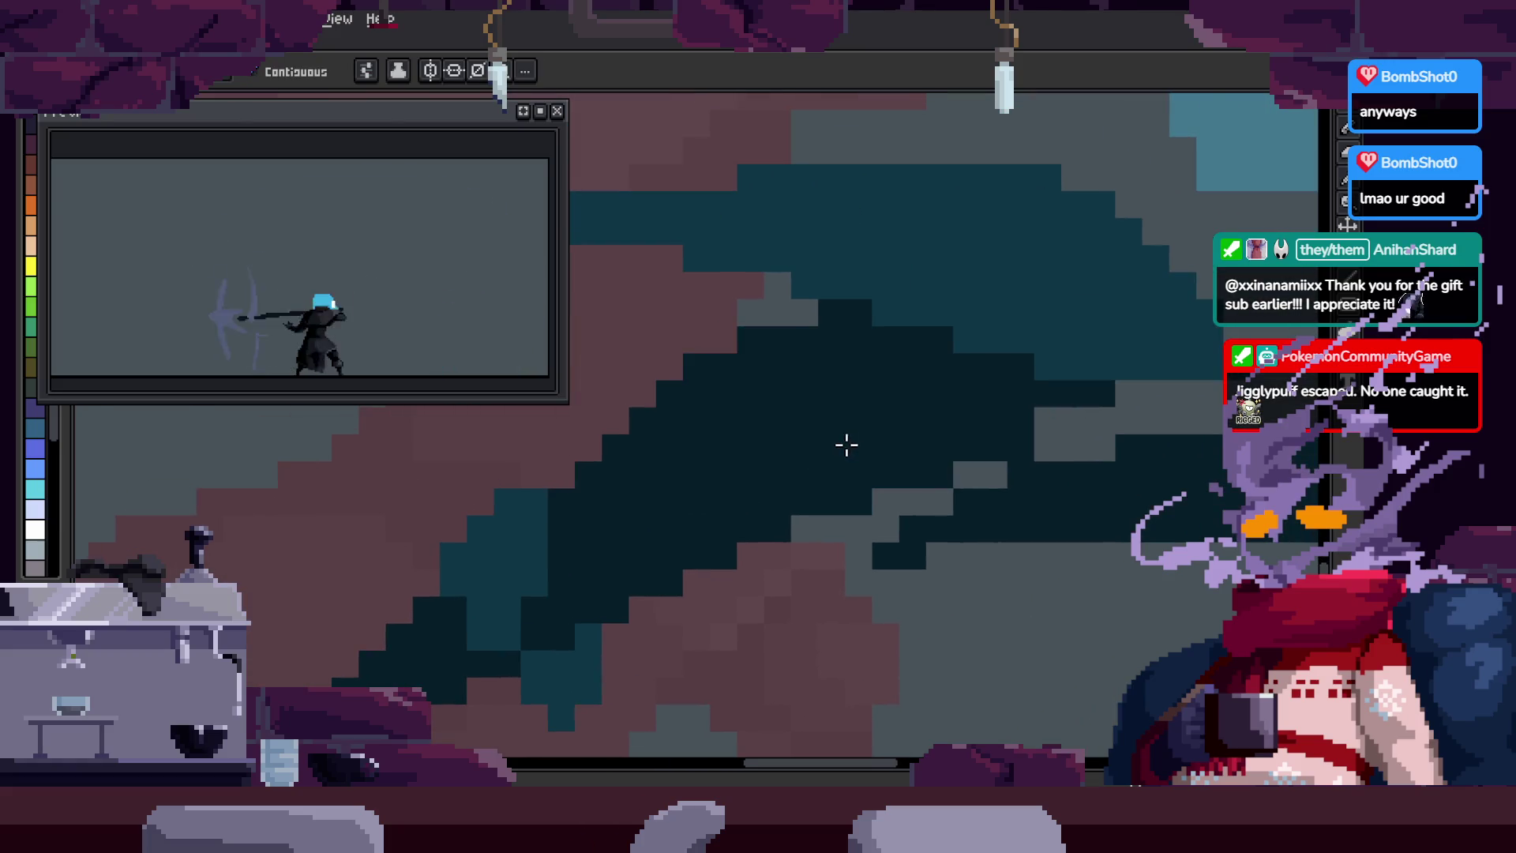
key("z")
scroll(914, 439, "down", 2)
scroll(1059, 423, "up", 1)
scroll(907, 392, "up", 1)
scroll(940, 444, "down", 1)
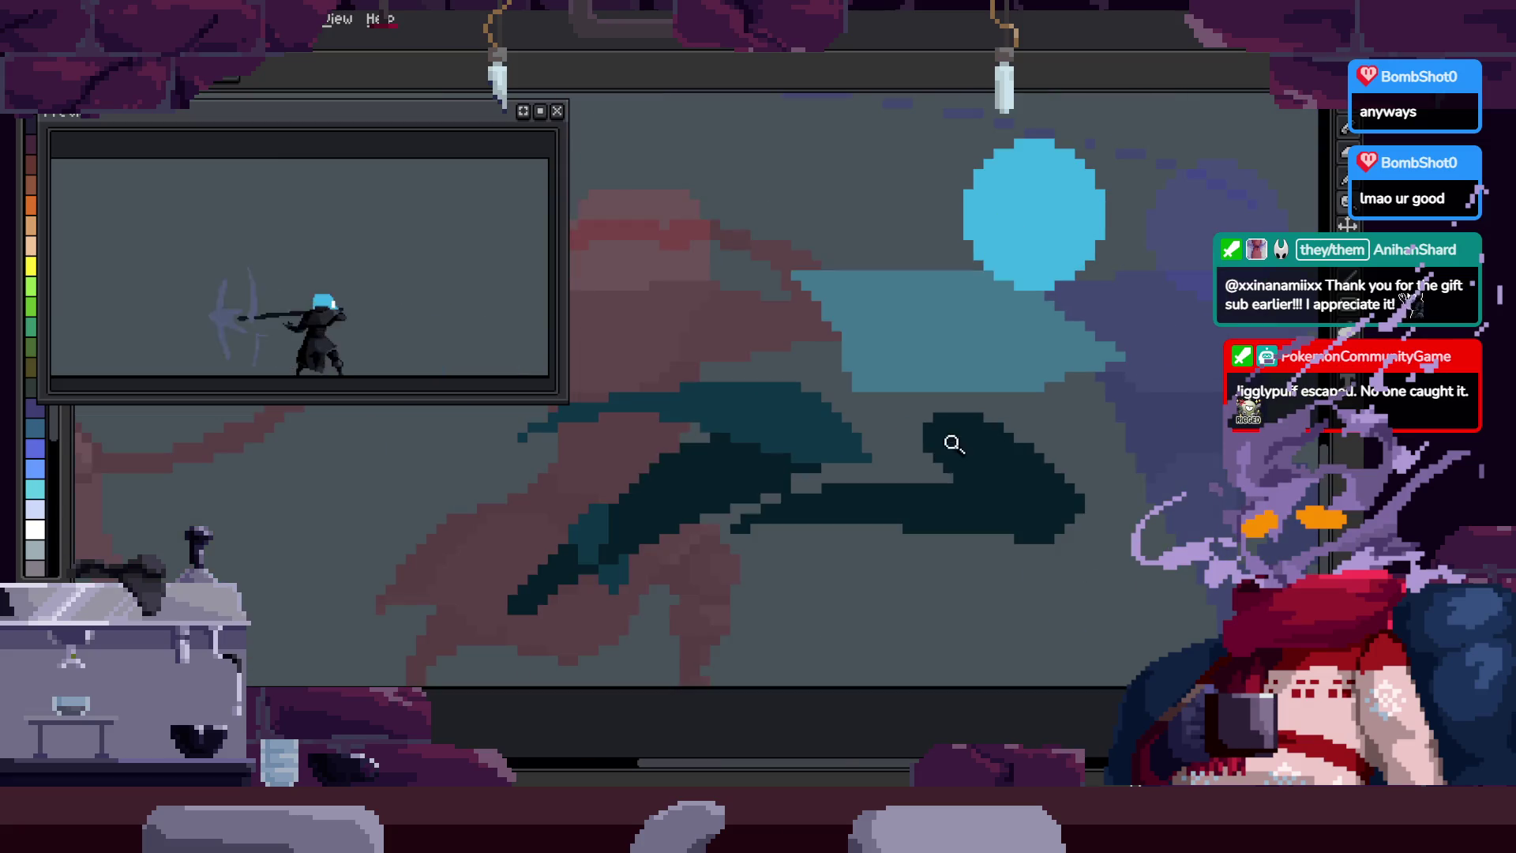
scroll(734, 495, "up", 2)
scroll(626, 534, "down", 1)
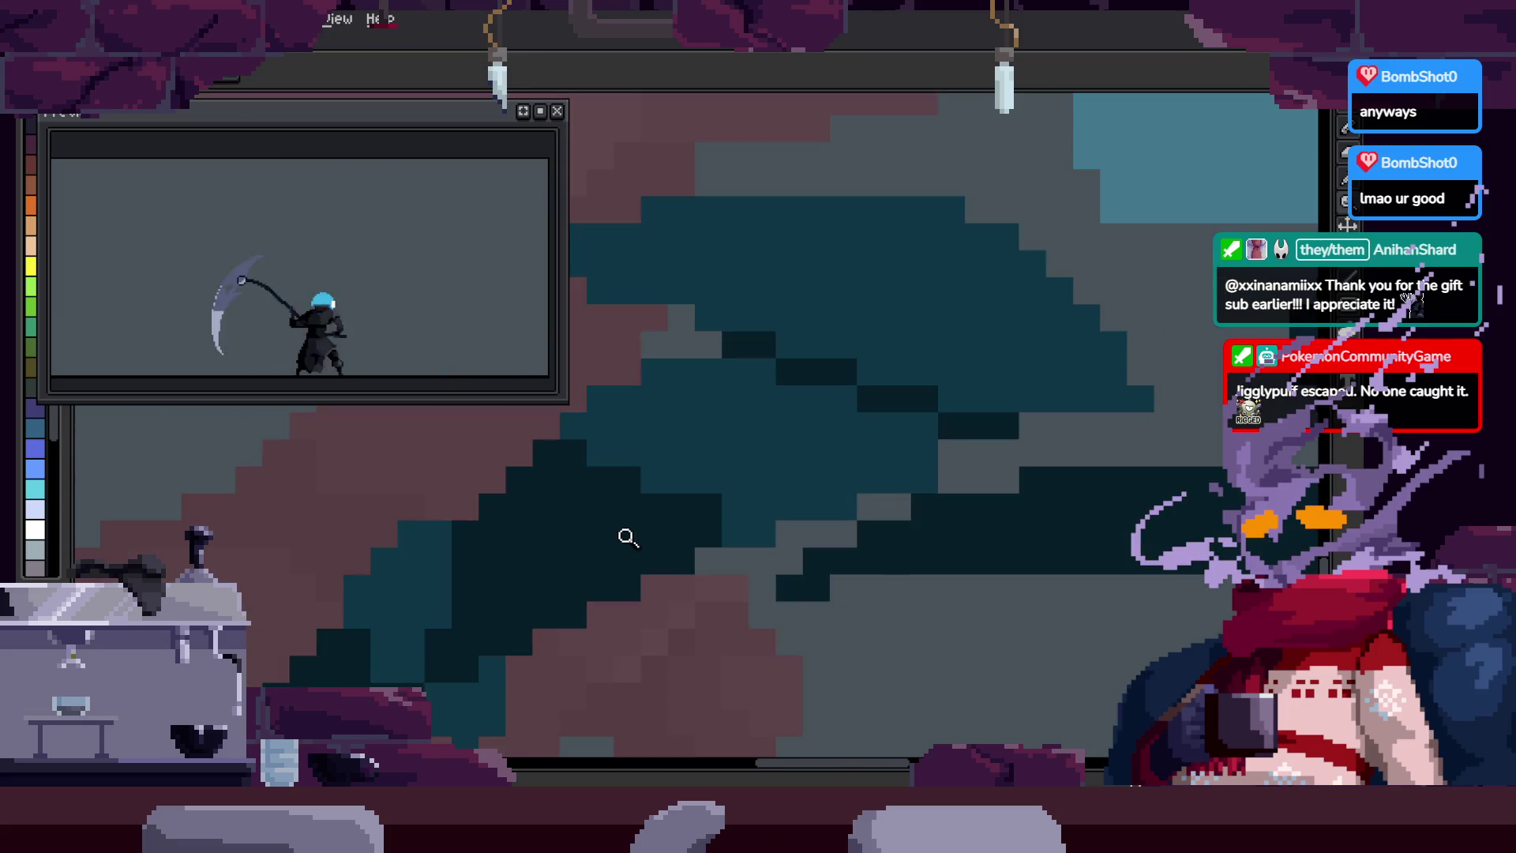
scroll(786, 474, "up", 1)
scroll(803, 494, "up", 1)
key("b")
scroll(784, 467, "down", 2)
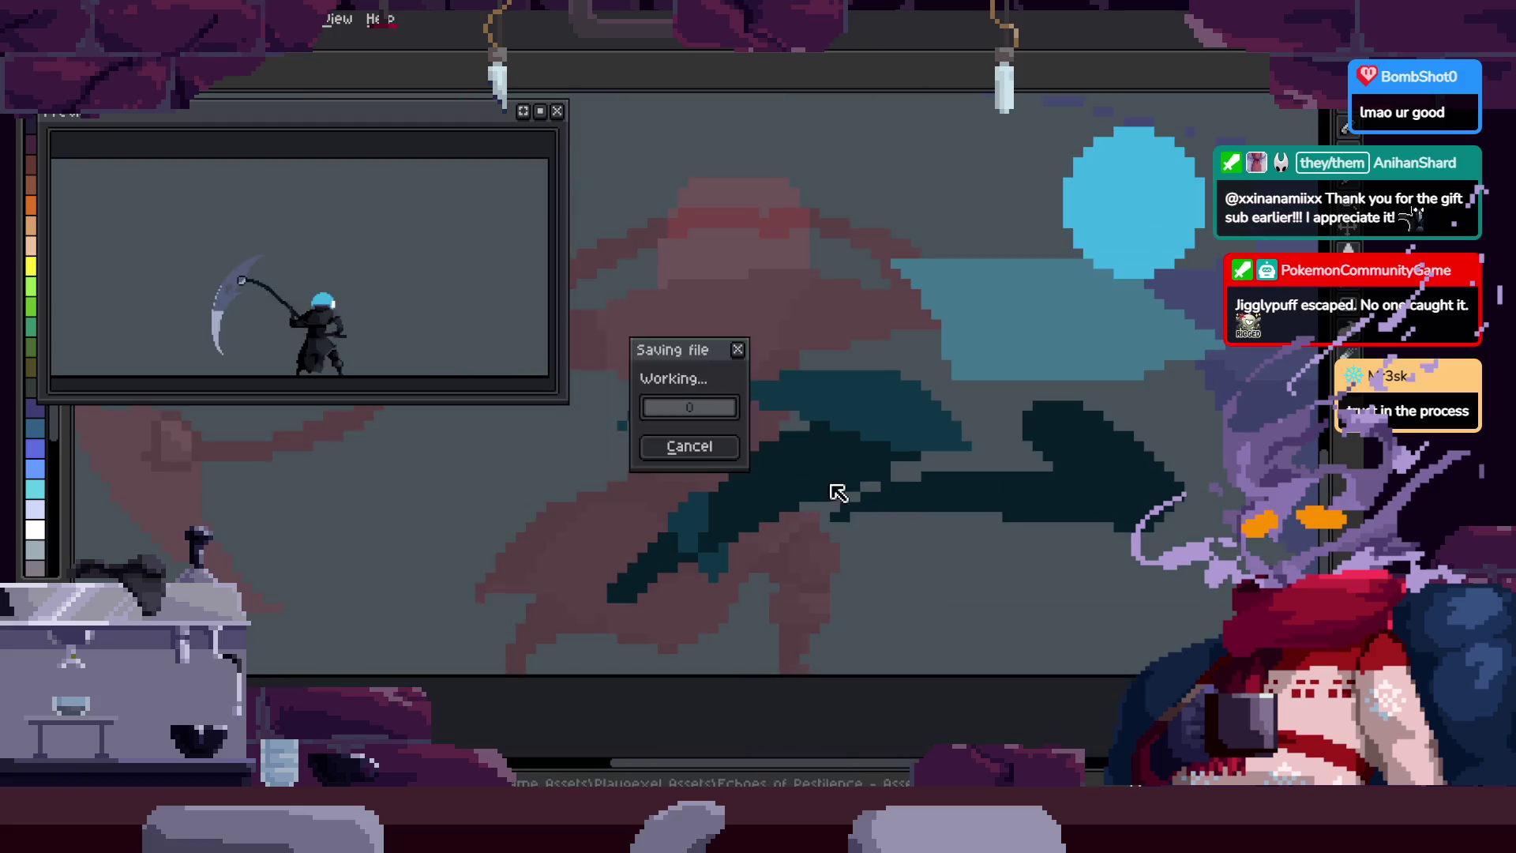
Step: Zoom in on the teal wave shape and step one animation frame forward and back
scroll(768, 457, "up", 1)
scroll(735, 386, "up", 1)
scroll(809, 475, "right", 3)
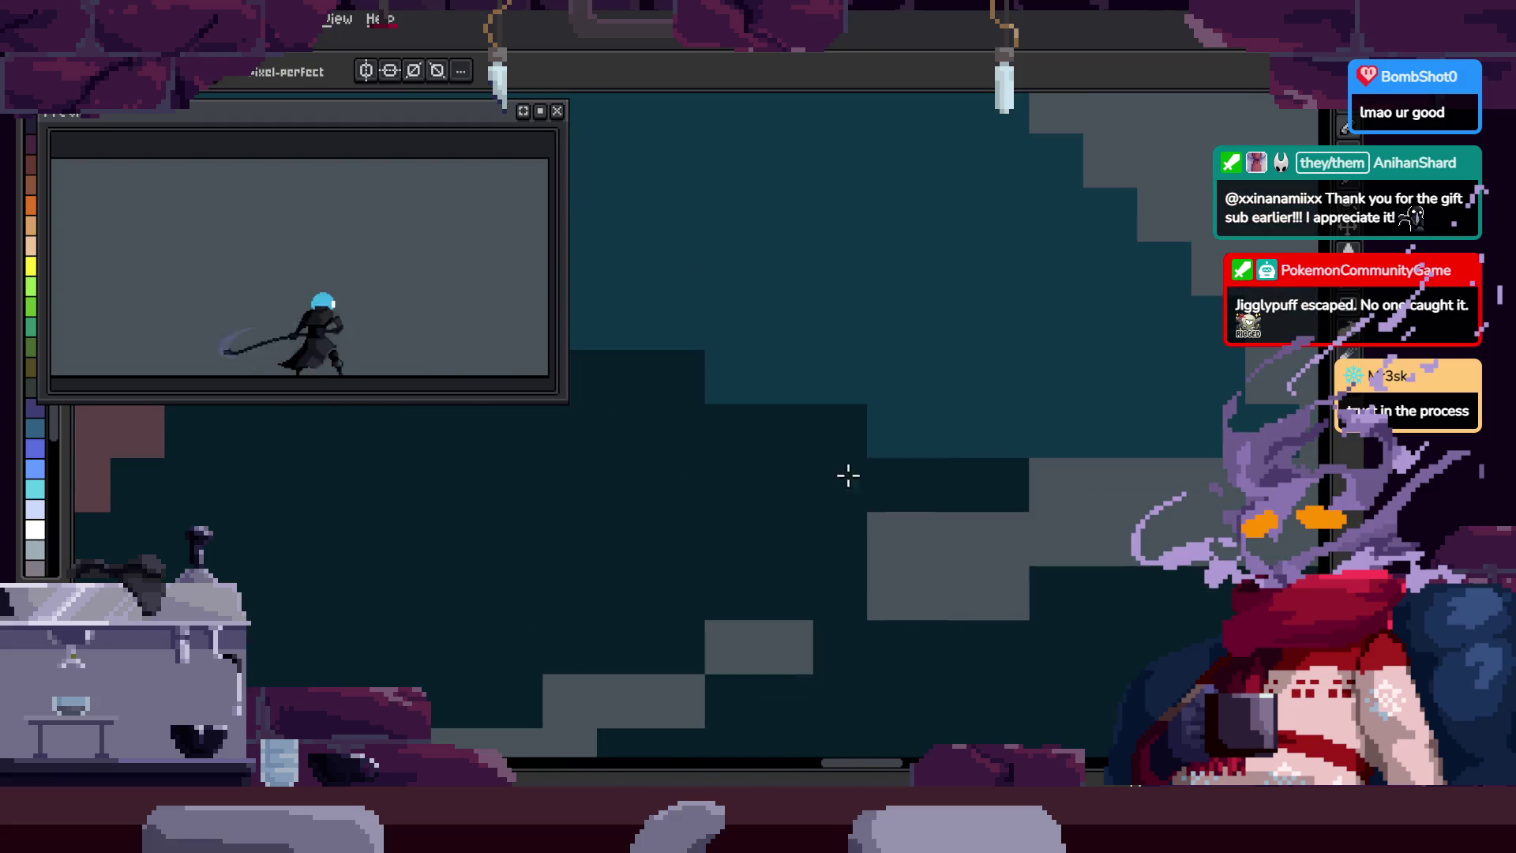
key("z")
scroll(934, 514, "down", 2)
scroll(870, 497, "up", 1)
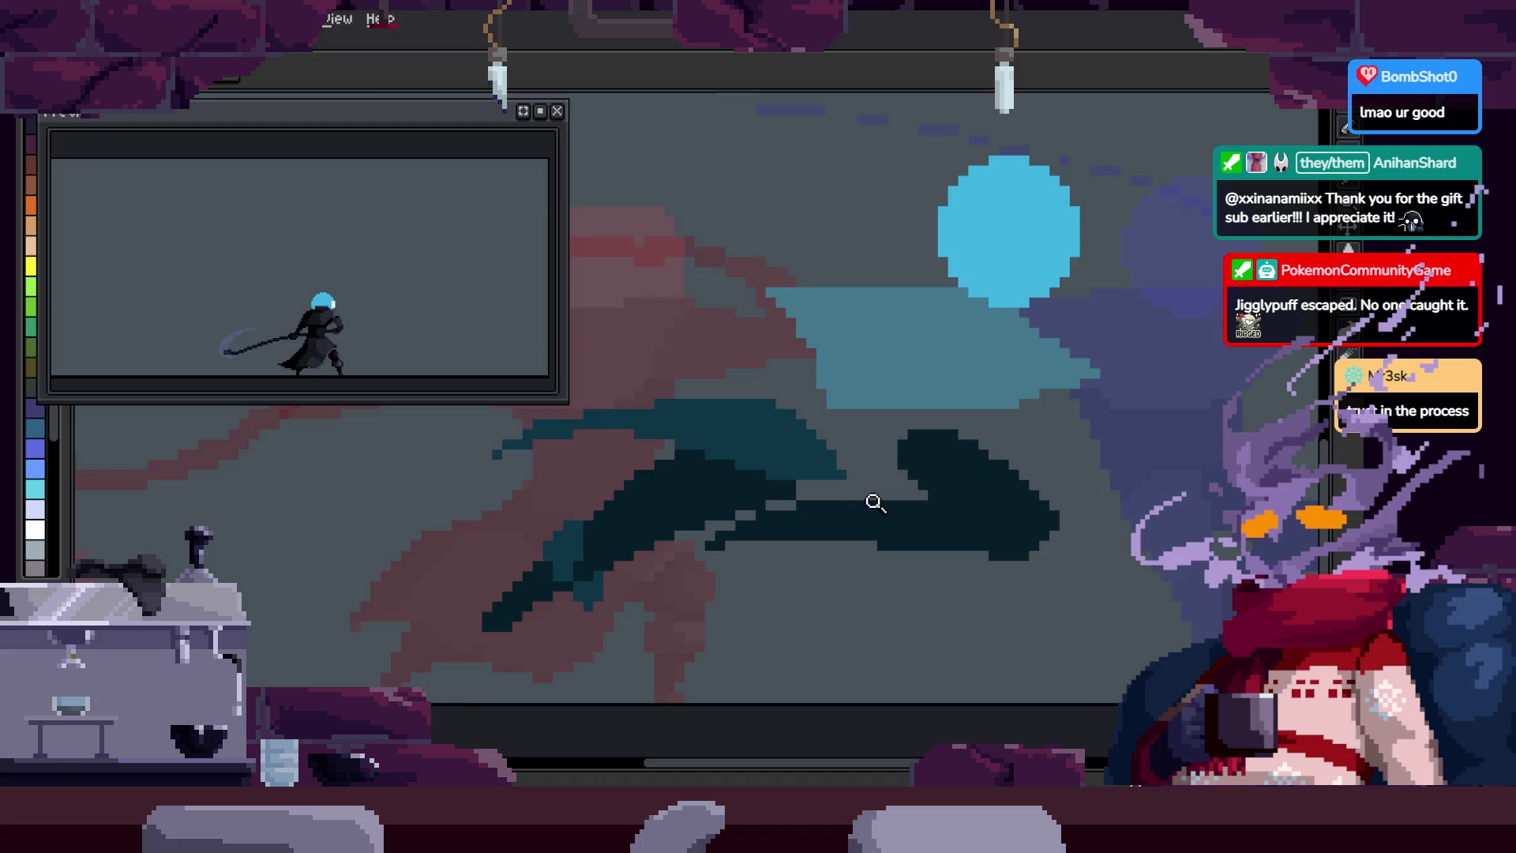
scroll(932, 506, "down", 1)
scroll(569, 490, "up", 2)
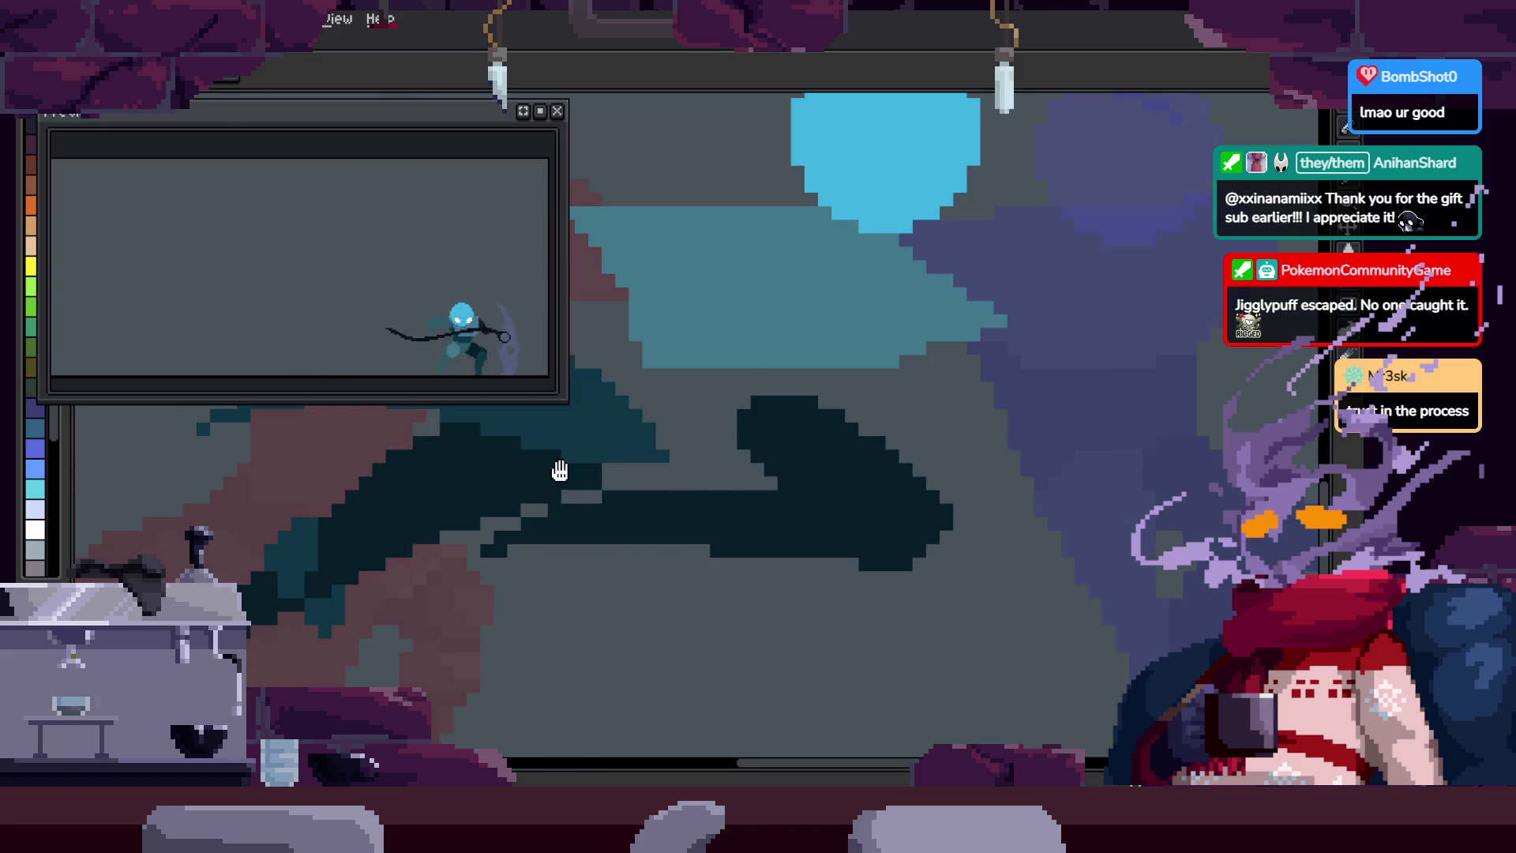
scroll(778, 536, "up", 1)
scroll(778, 536, "down", 2)
scroll(805, 503, "down", 1)
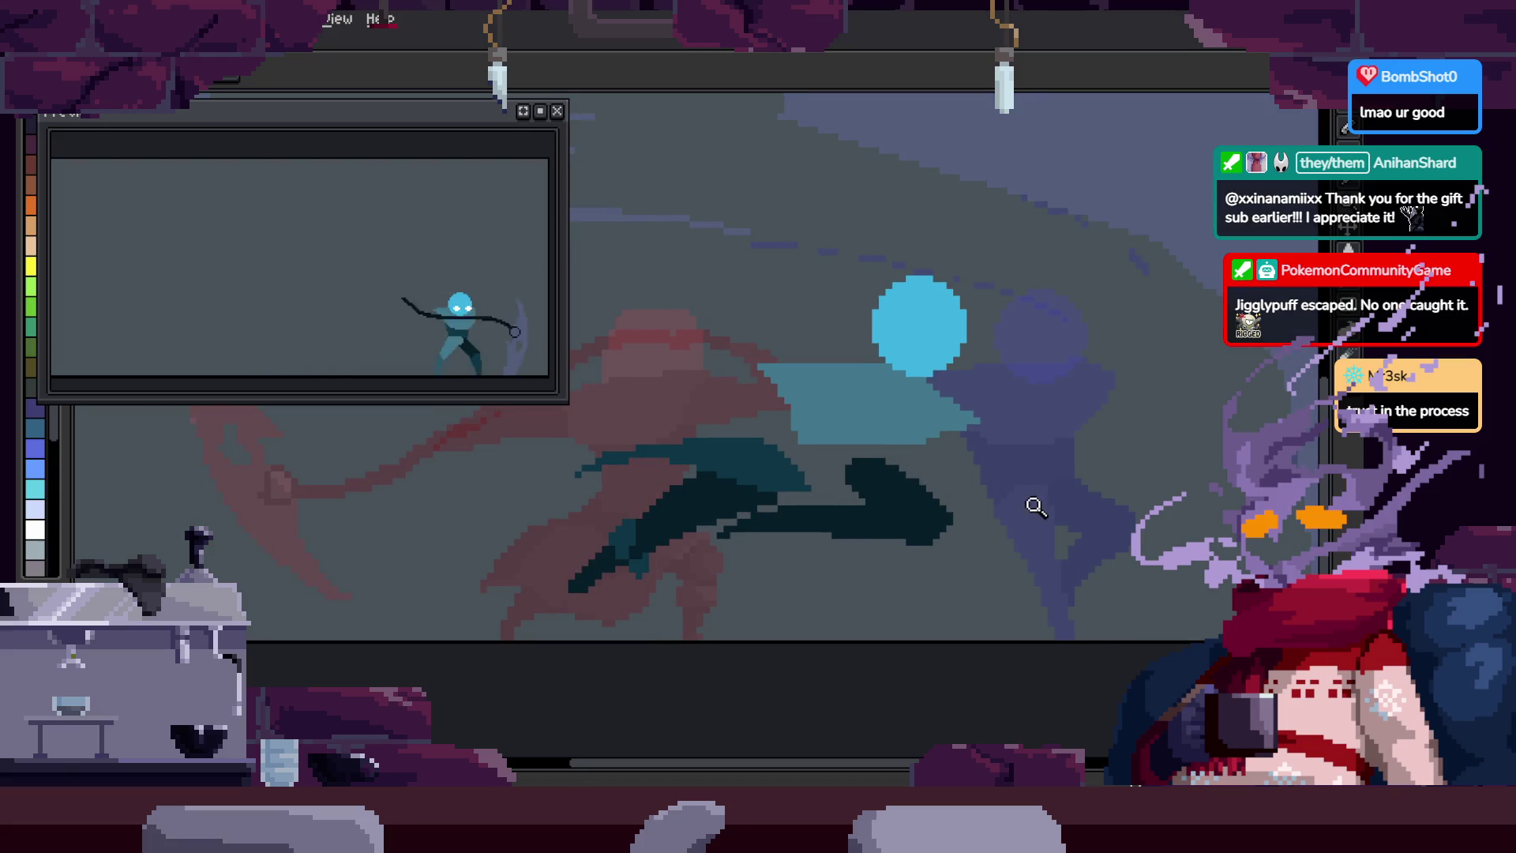
key("Right")
key("Left")
scroll(747, 517, "up", 3)
Step: Zoom in closer on the dark teal pixels of the wave
key("b")
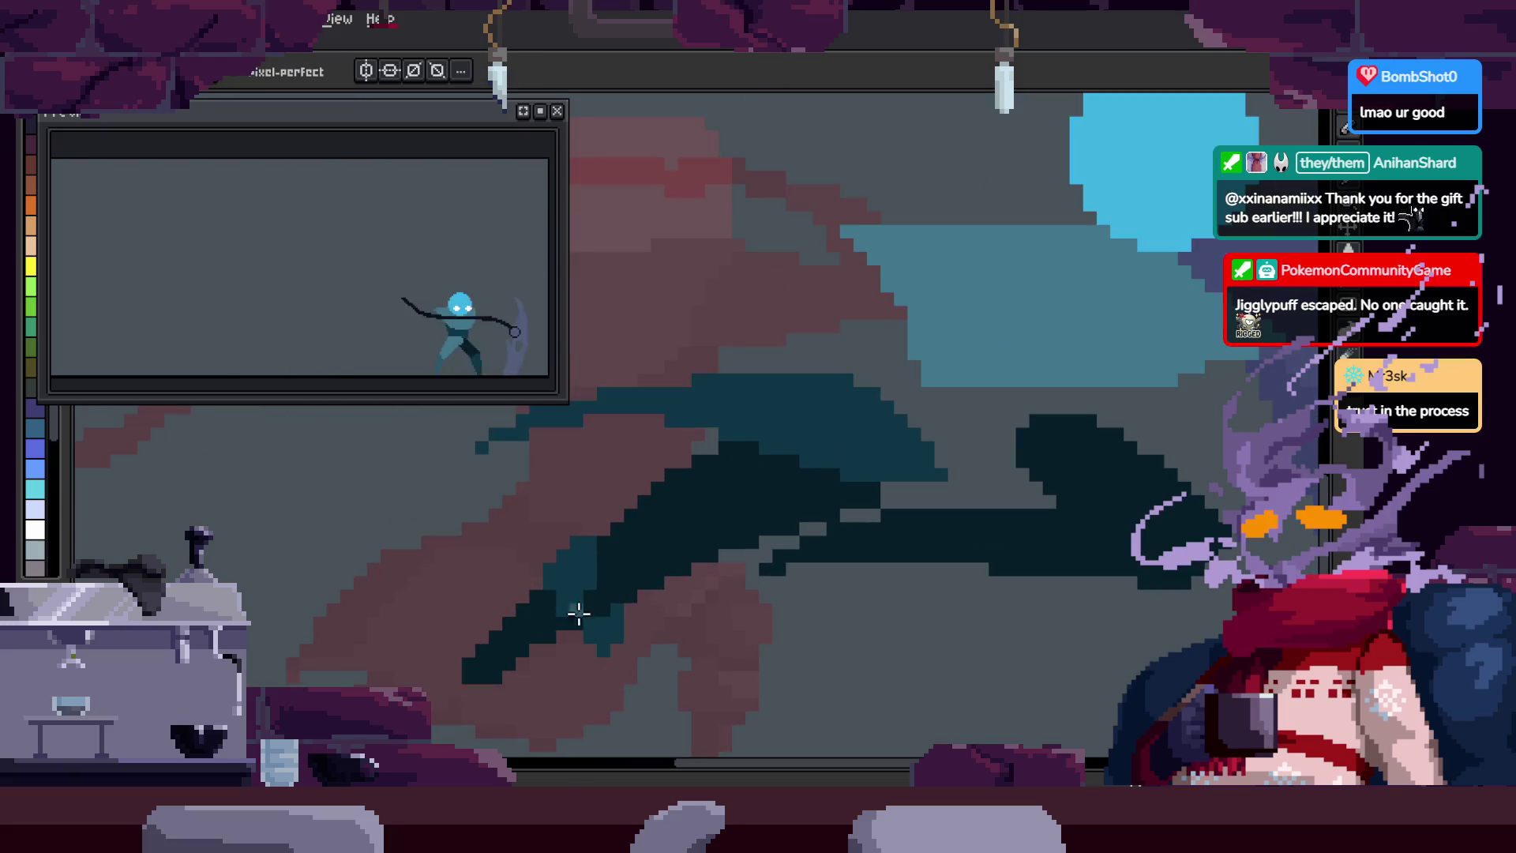
key("z")
left_click(687, 545)
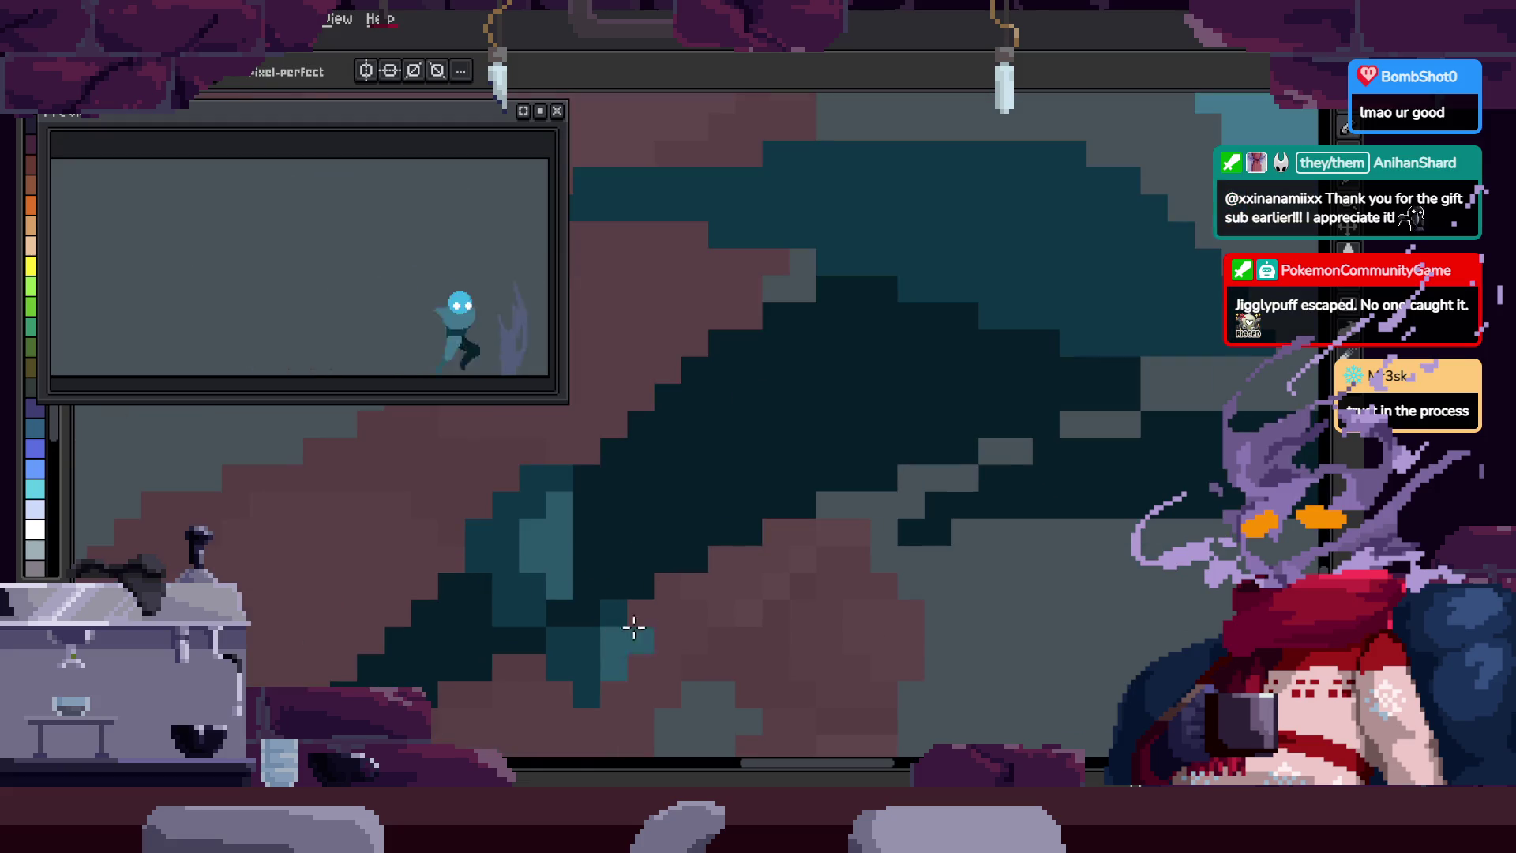
key("z")
scroll(798, 542, "down", 3)
scroll(873, 472, "up", 3)
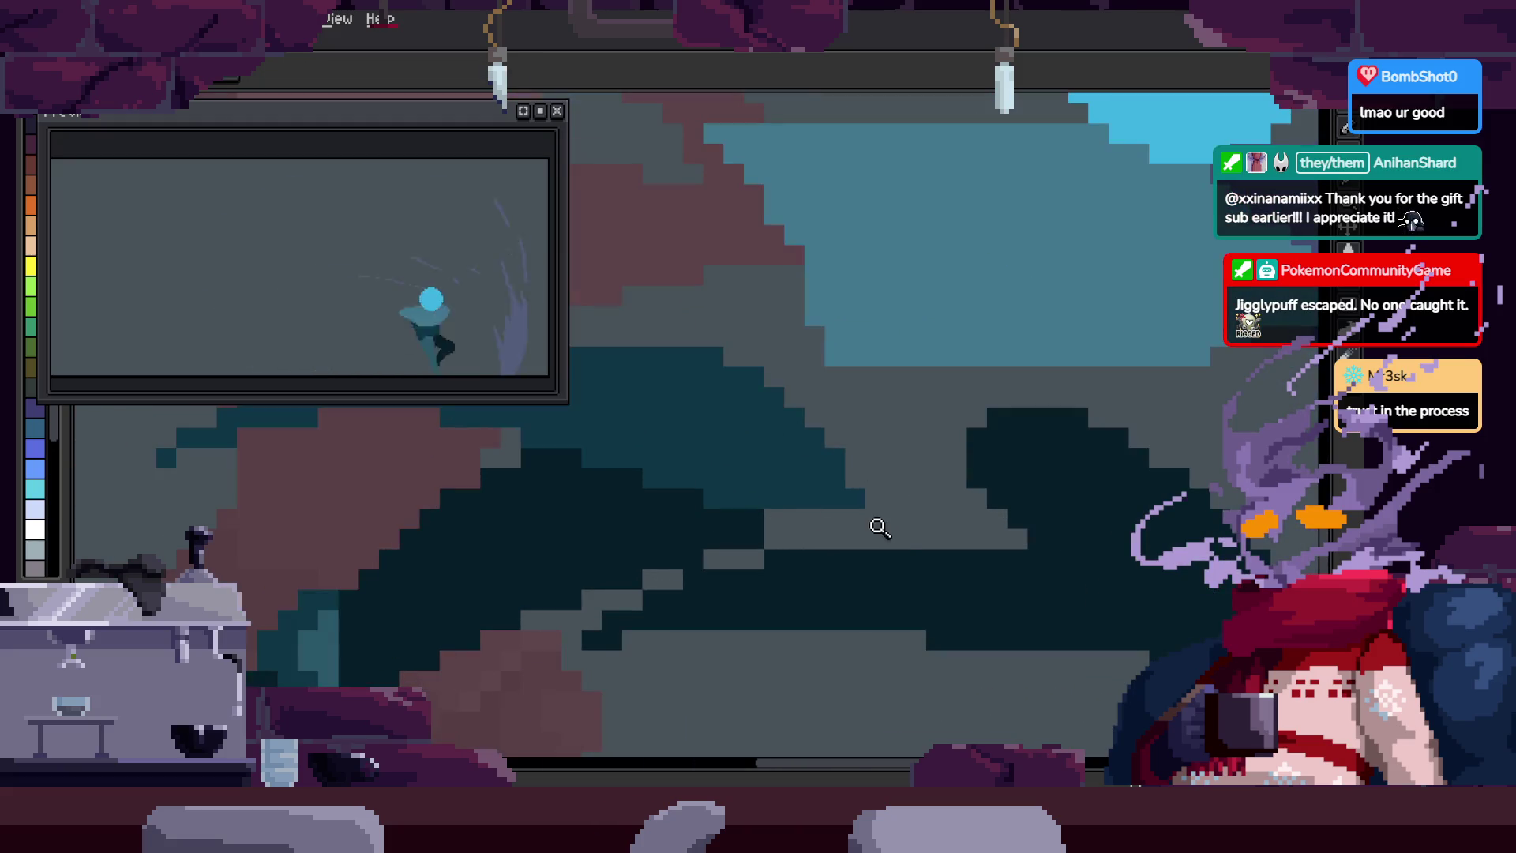
scroll(874, 537, "down", 3)
scroll(881, 517, "up", 3)
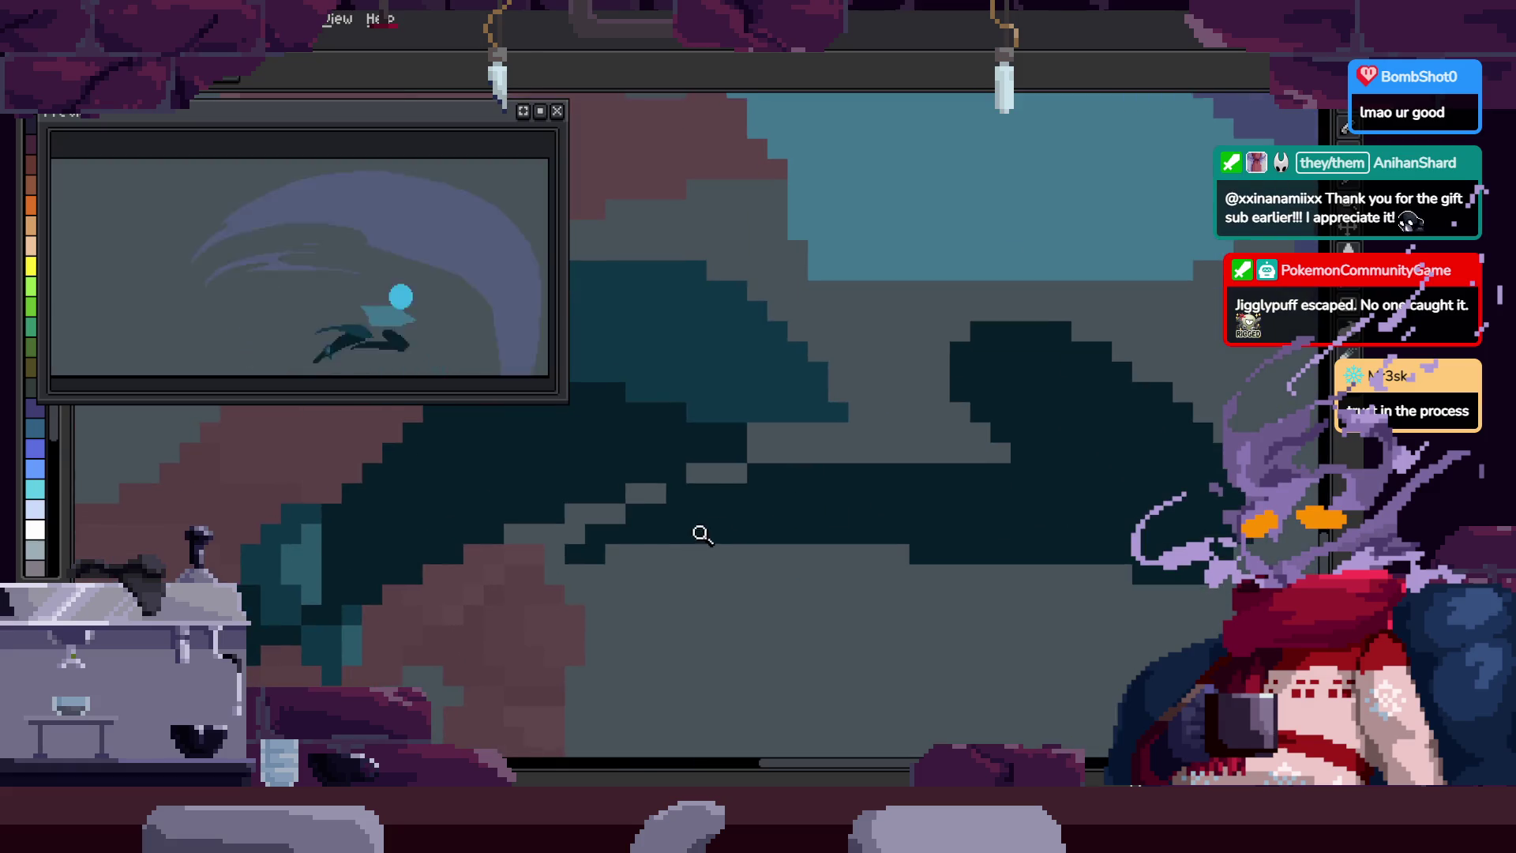
scroll(647, 528, "up", 1)
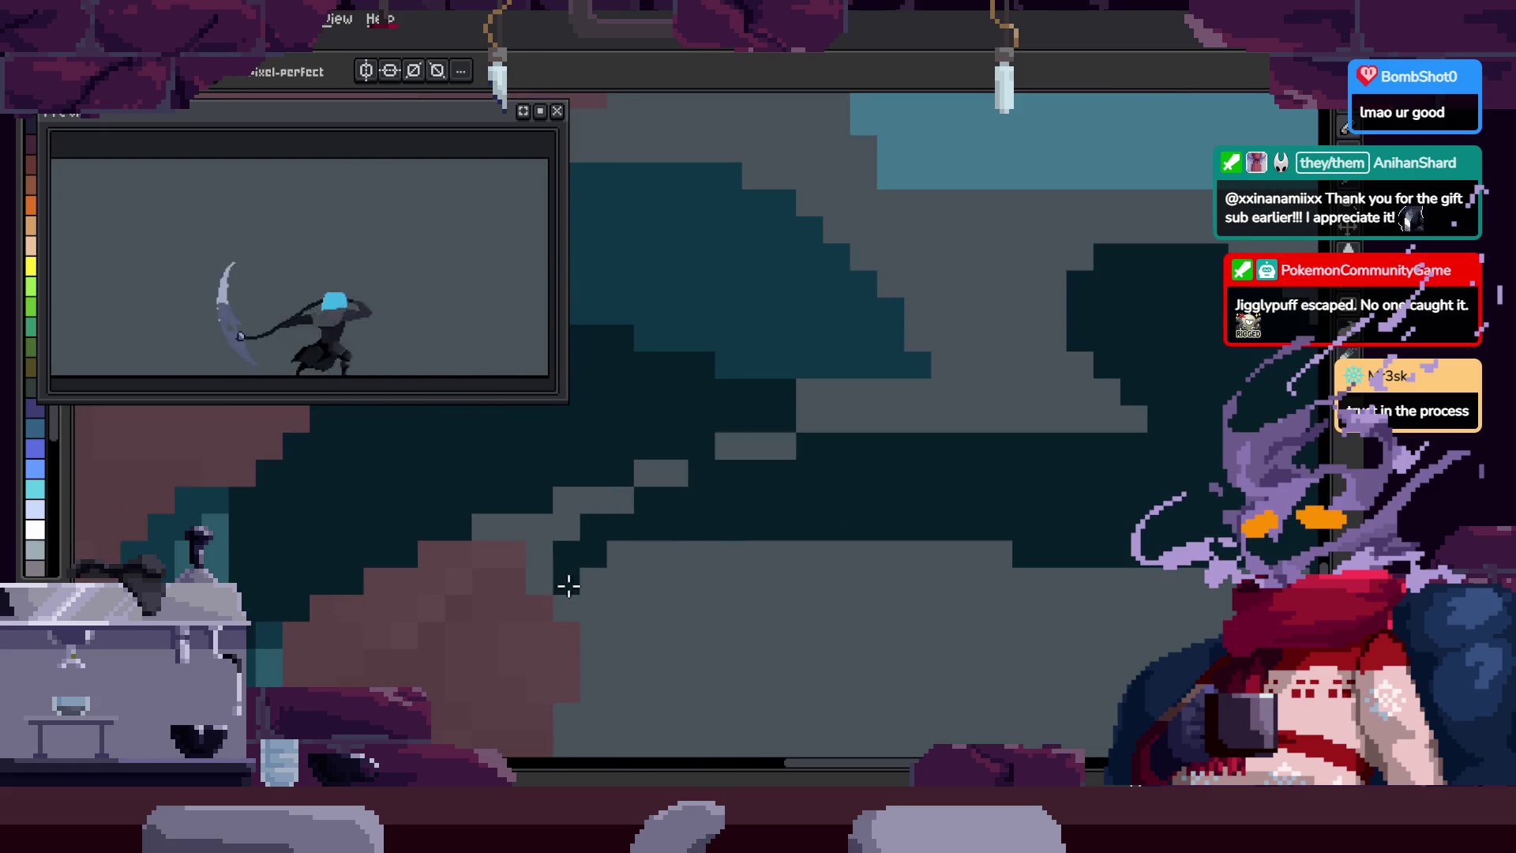
scroll(632, 537, "down", 1)
key("z")
scroll(593, 552, "down", 1)
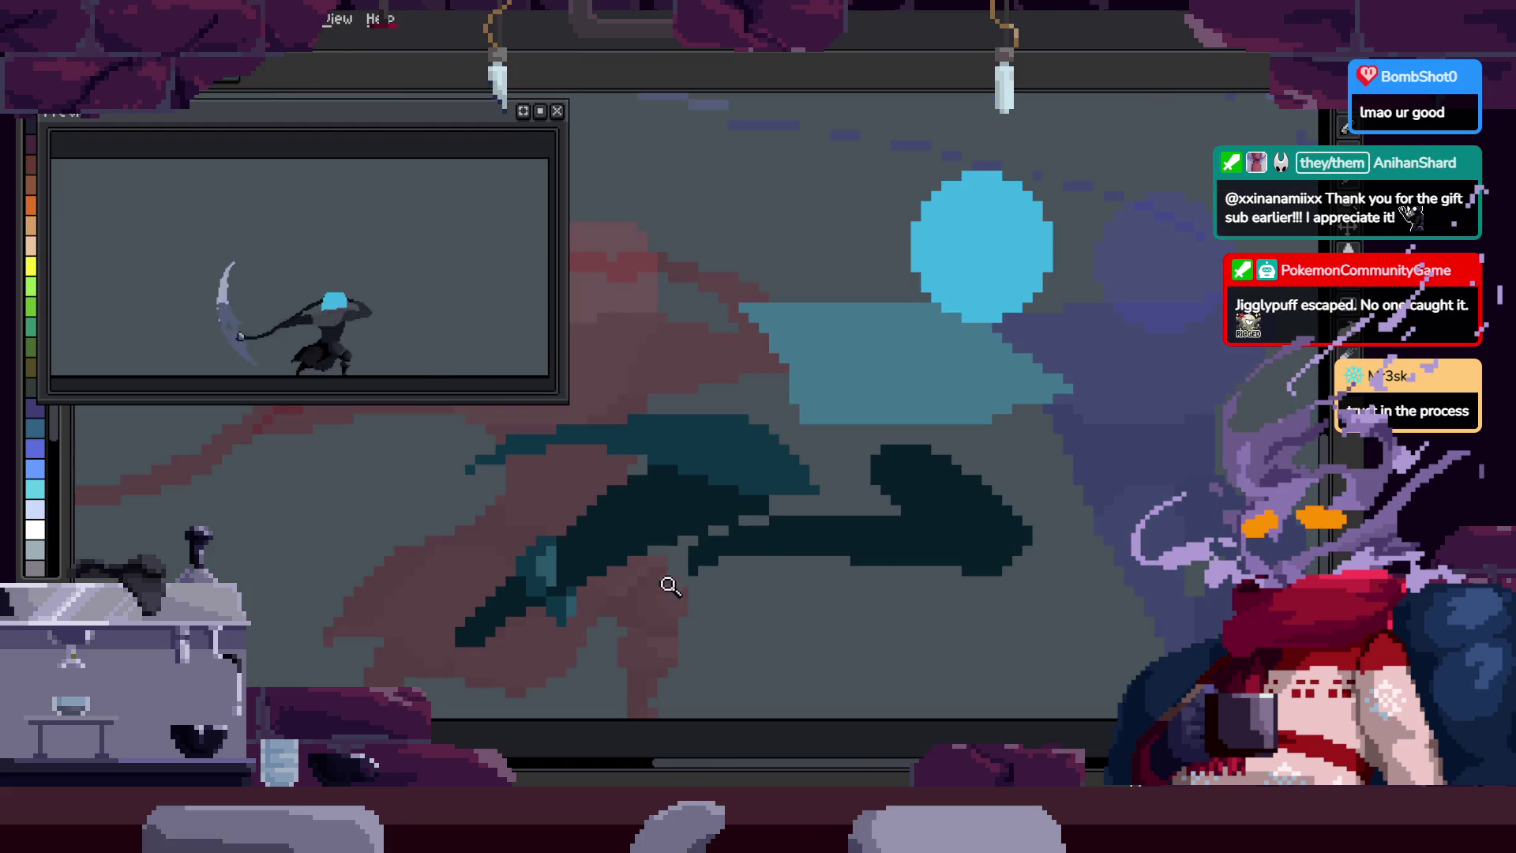
left_click(875, 566)
Step: Pan up over the wave ridge, pick a dark teal from the canvas, and fill an area with it
key("b")
key("b")
scroll(999, 575, "down", 2)
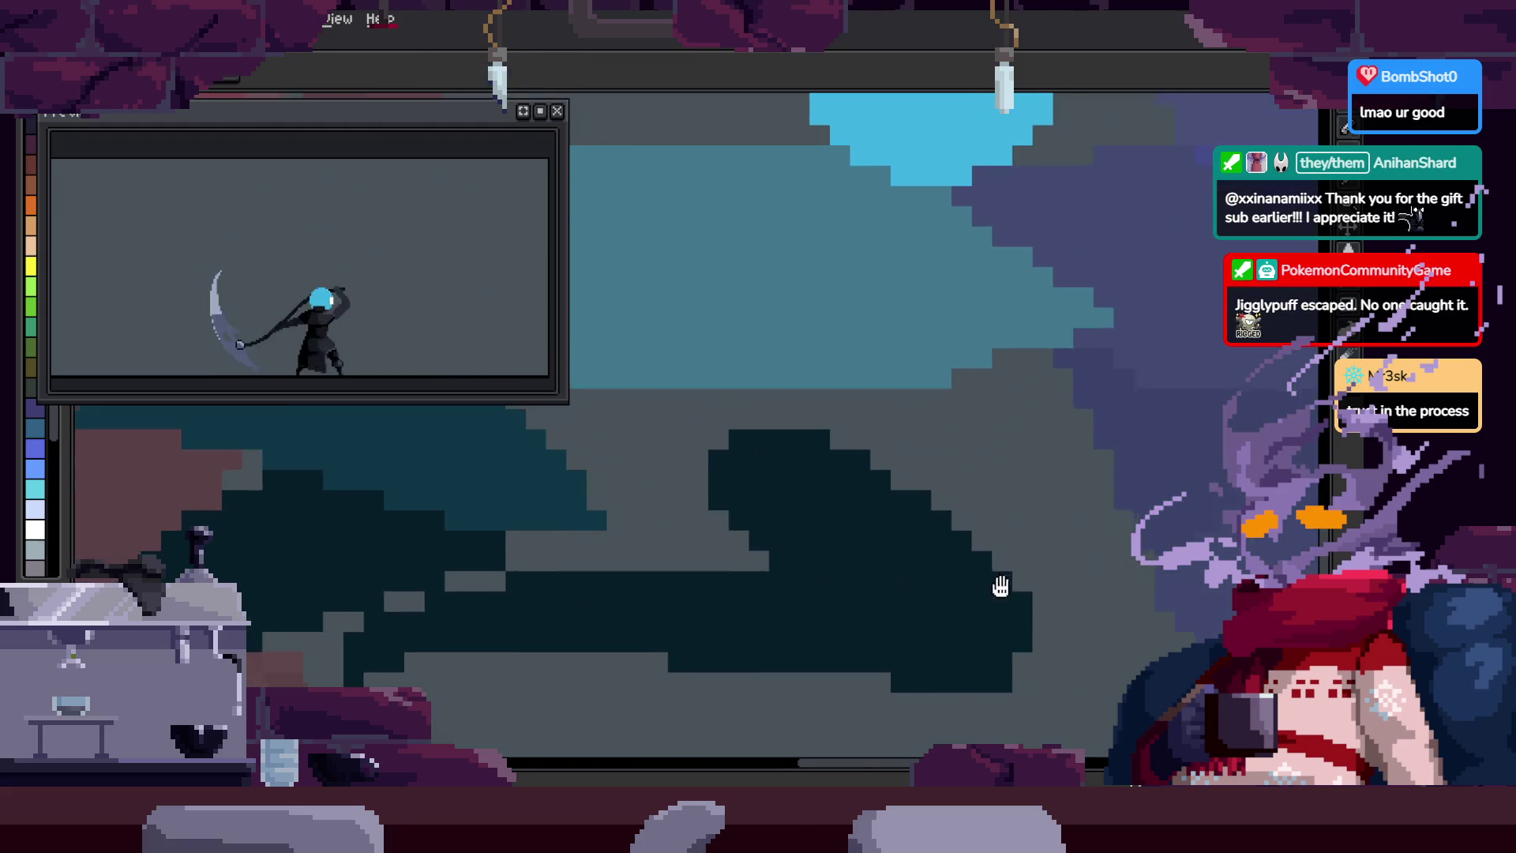
scroll(945, 480, "up", 2)
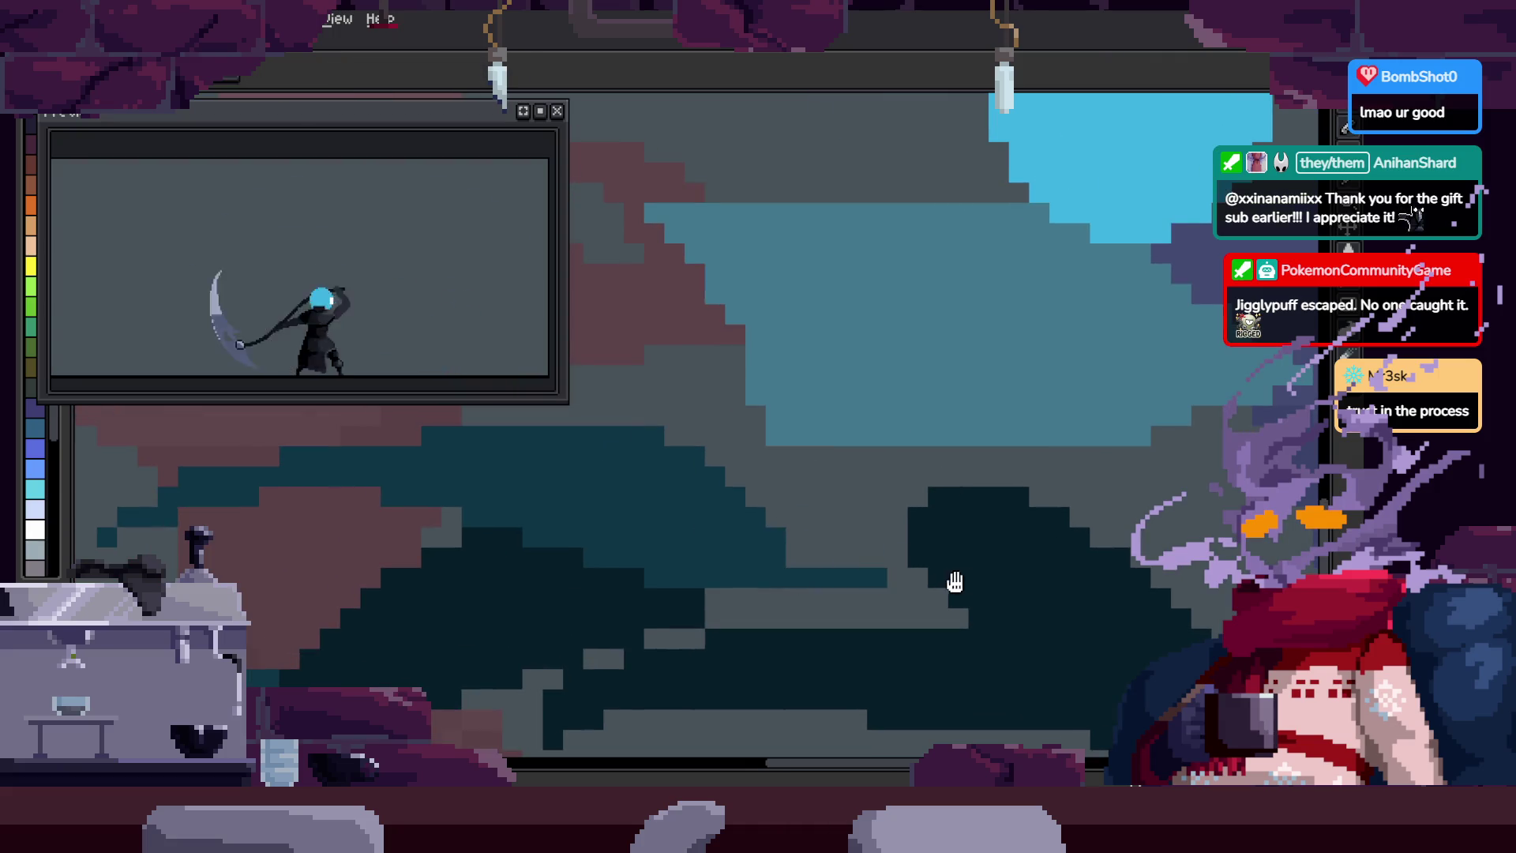
left_click_drag(938, 582, 928, 531)
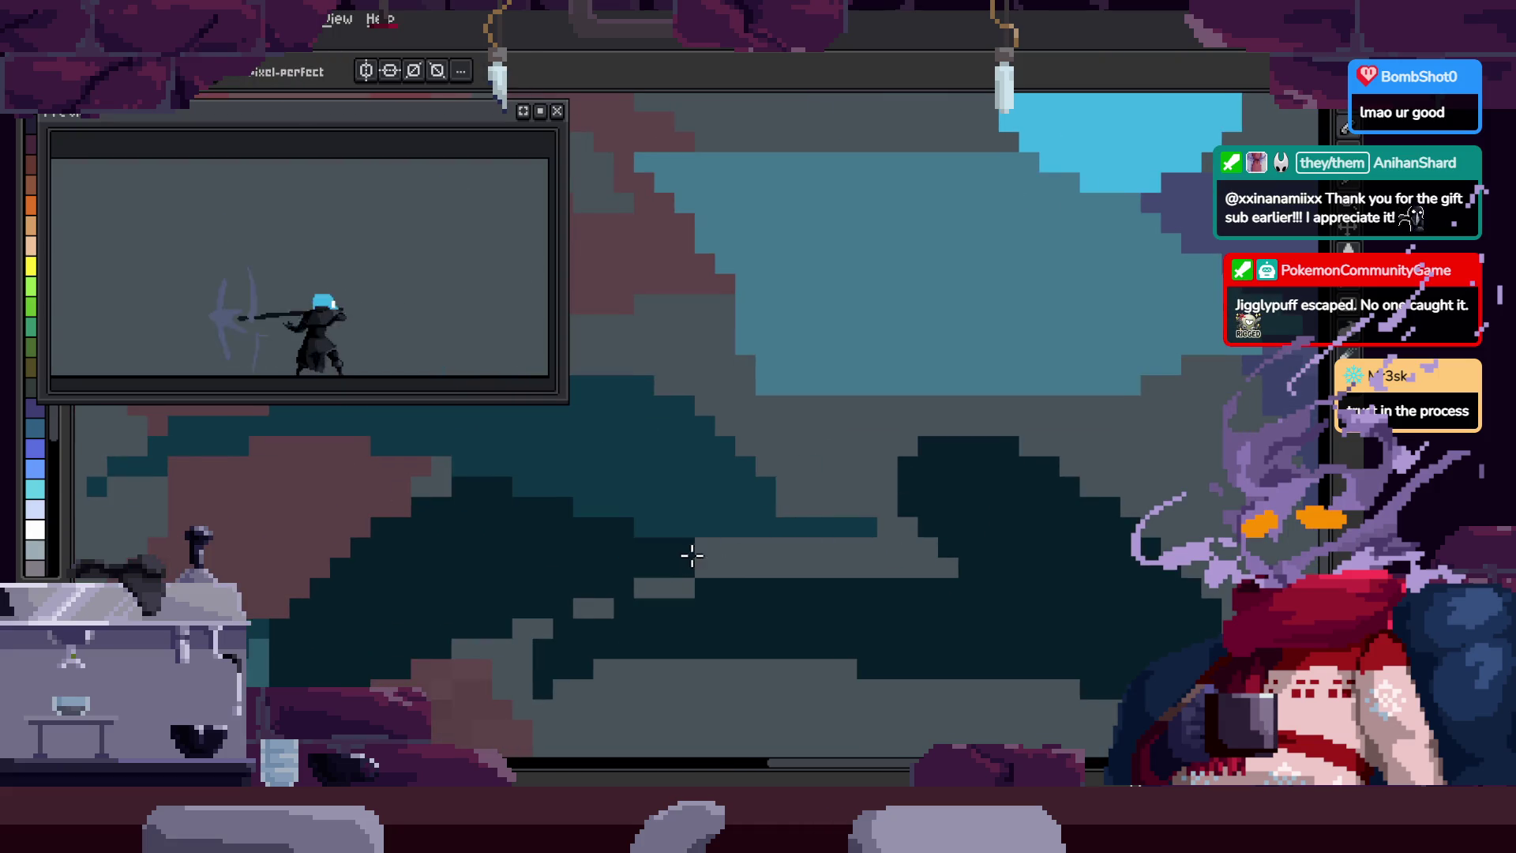
key("i")
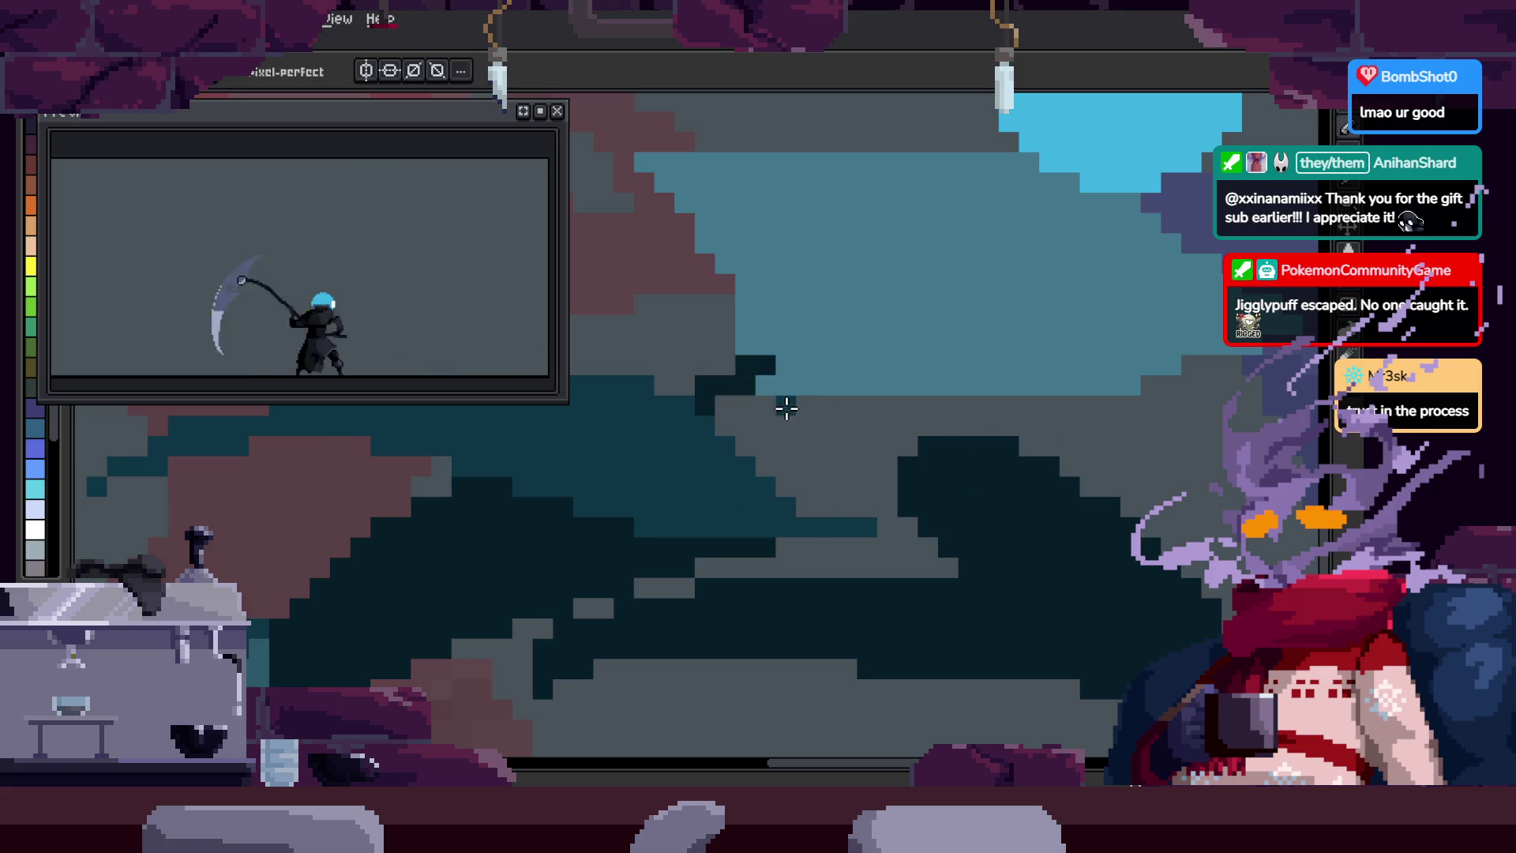
key("g")
left_click(951, 445)
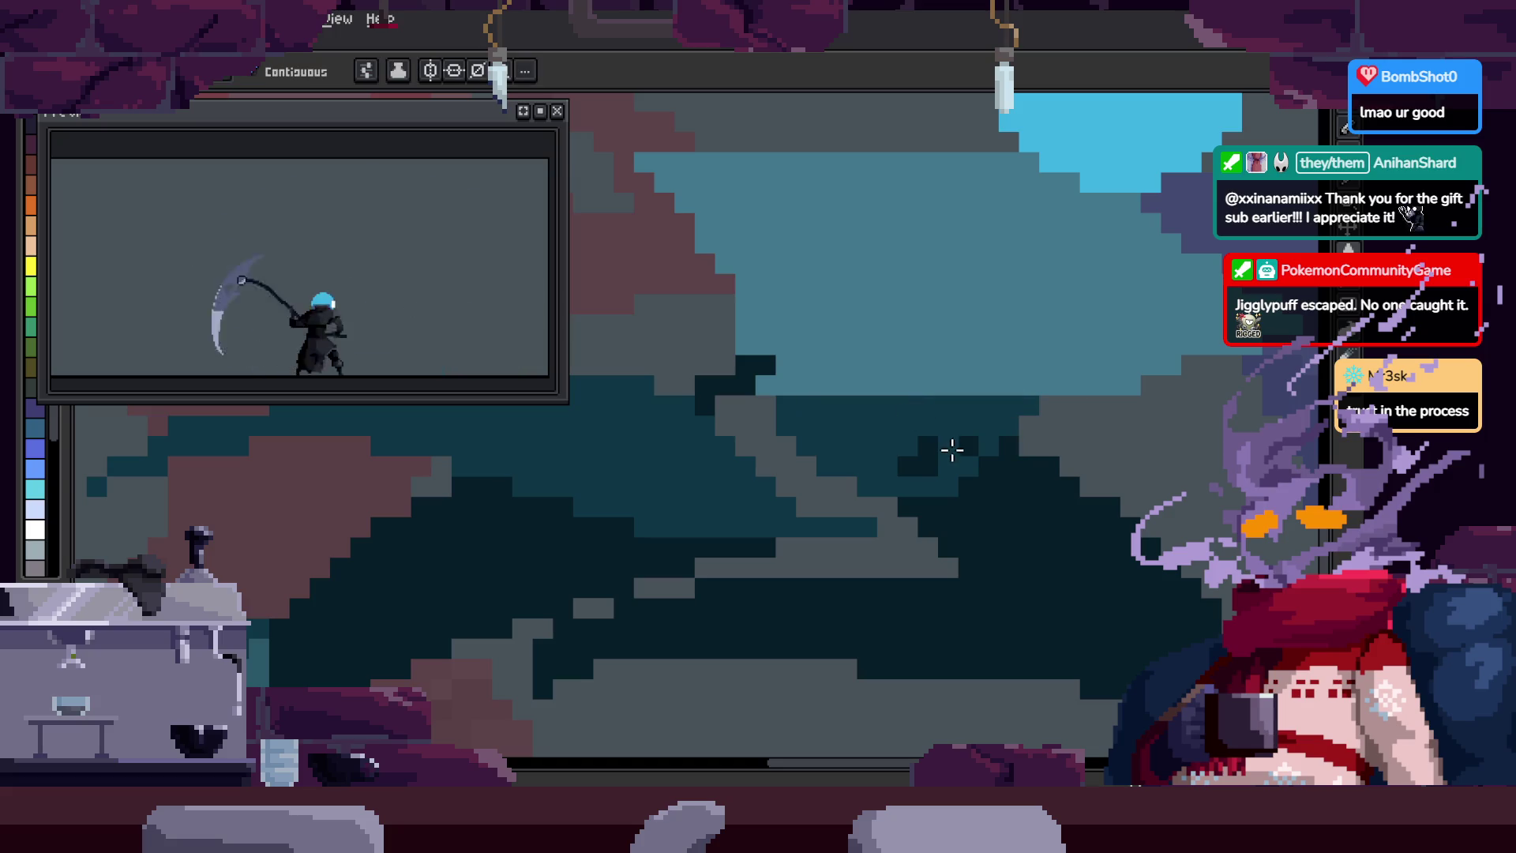
Step: Sample a teal and paint a lighter teal pixel on the staircase below the moon
scroll(958, 451, "up", 1)
key("b")
key("alt")
scroll(890, 495, "up", 1)
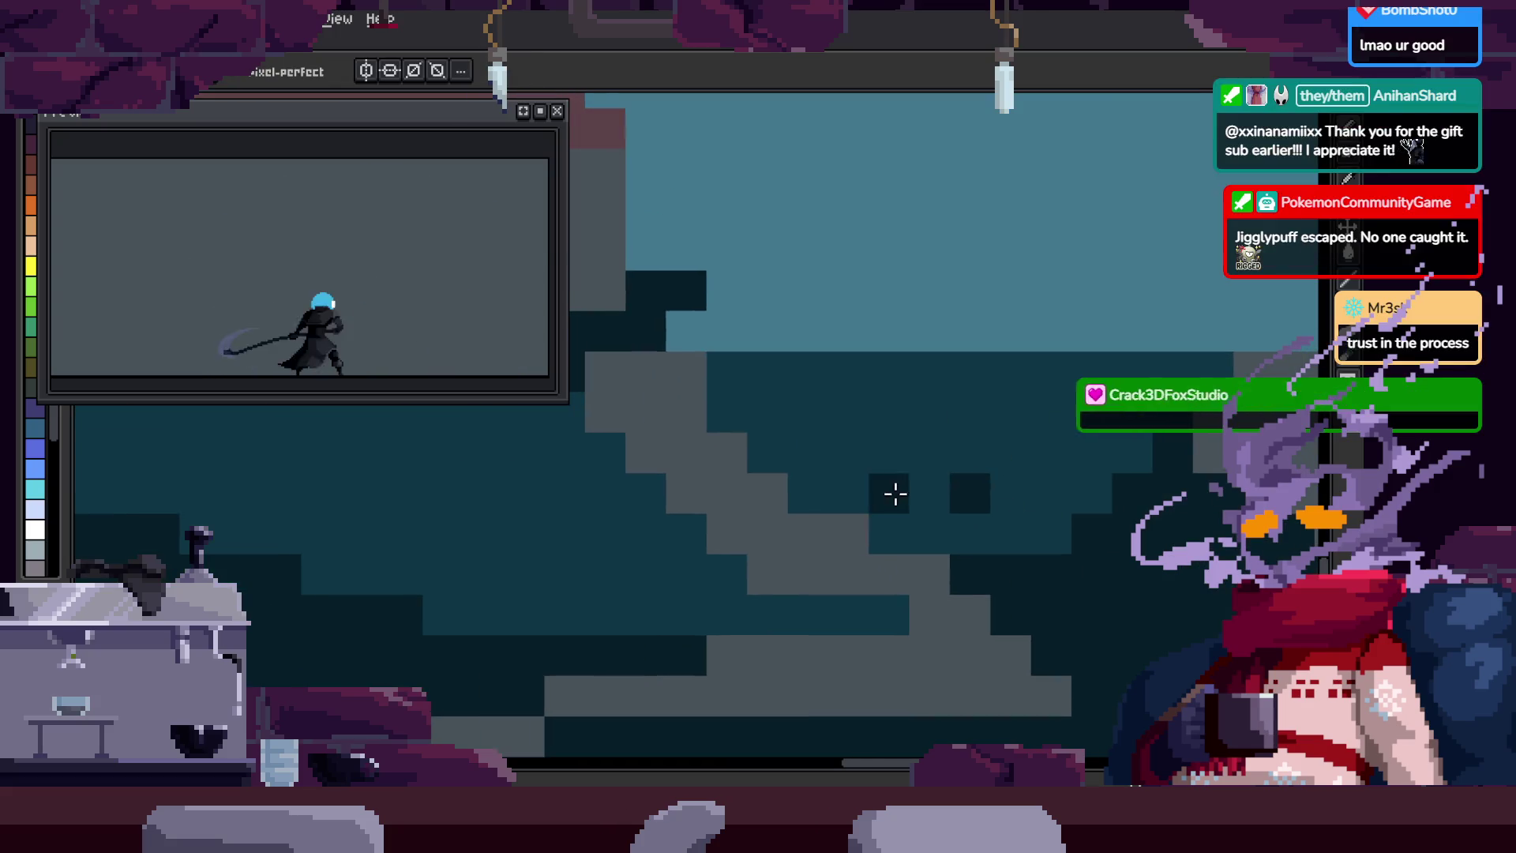
scroll(932, 465, "down", 3)
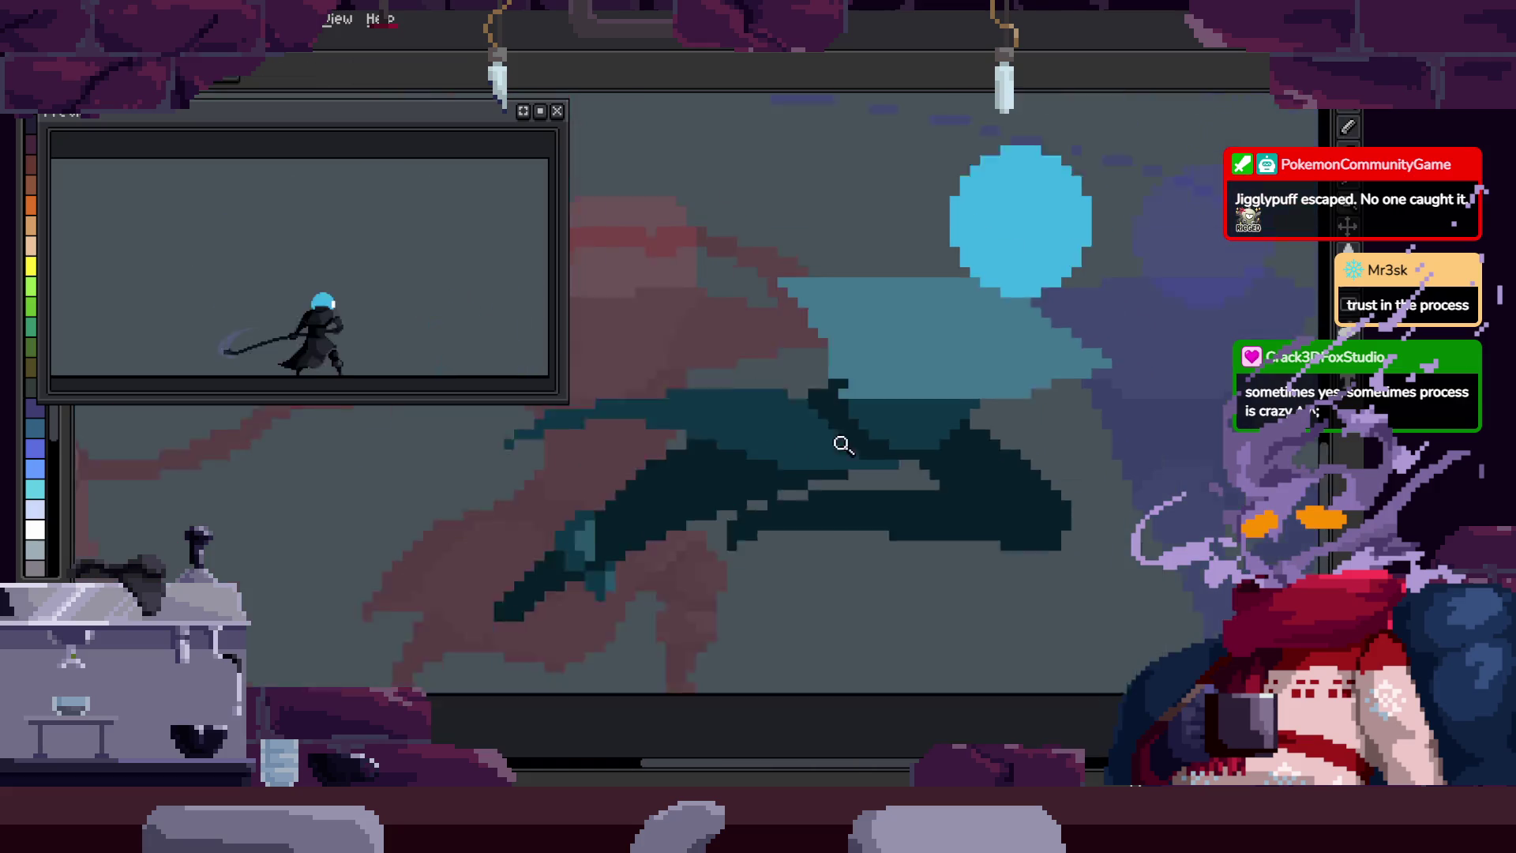
left_click_drag(961, 423, 888, 437)
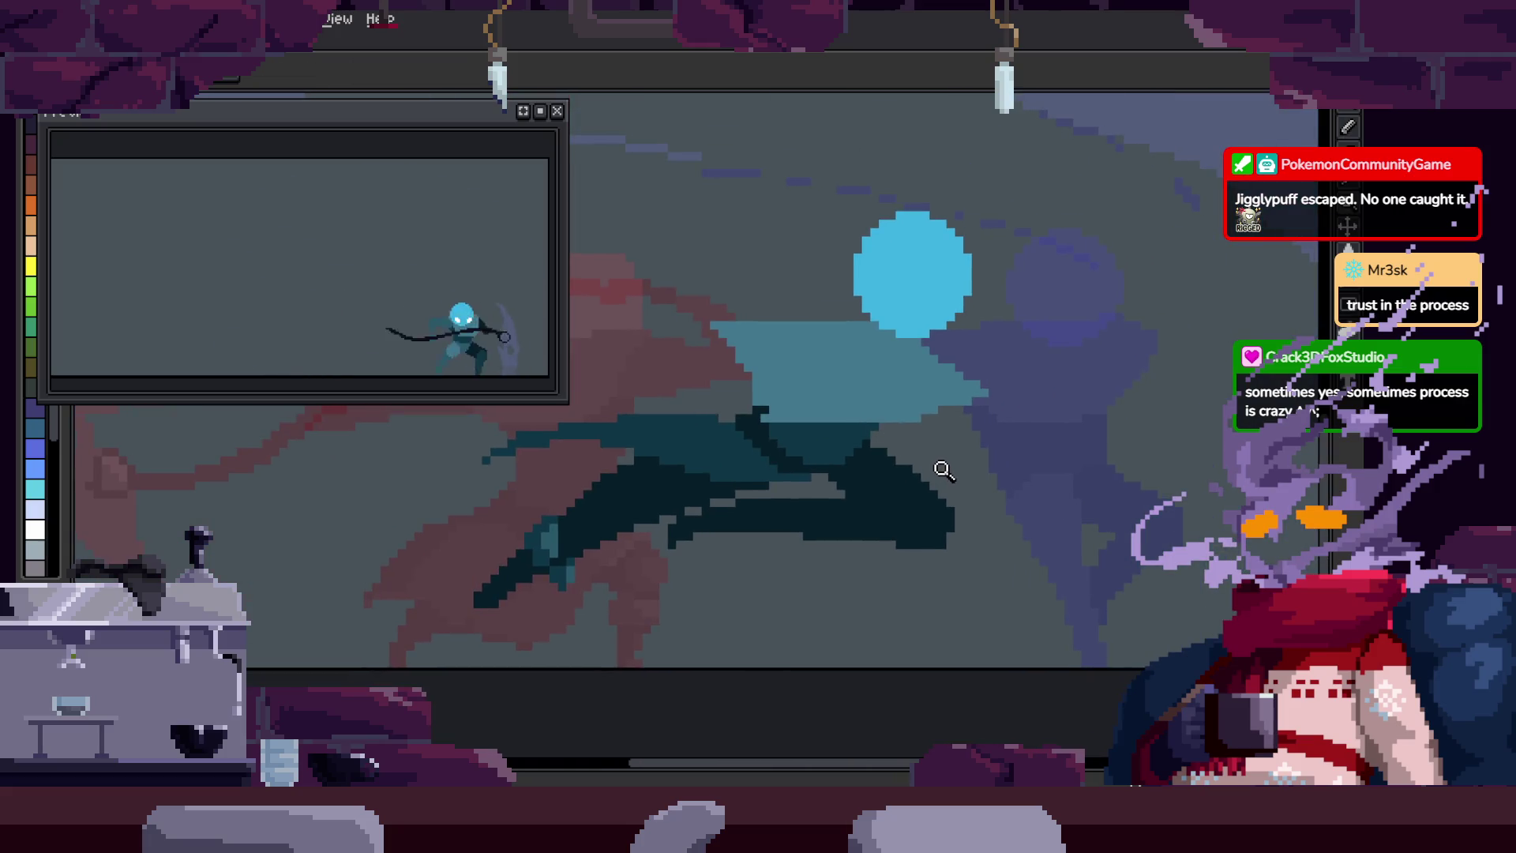
left_click(883, 414)
scroll(727, 384, "up", 4)
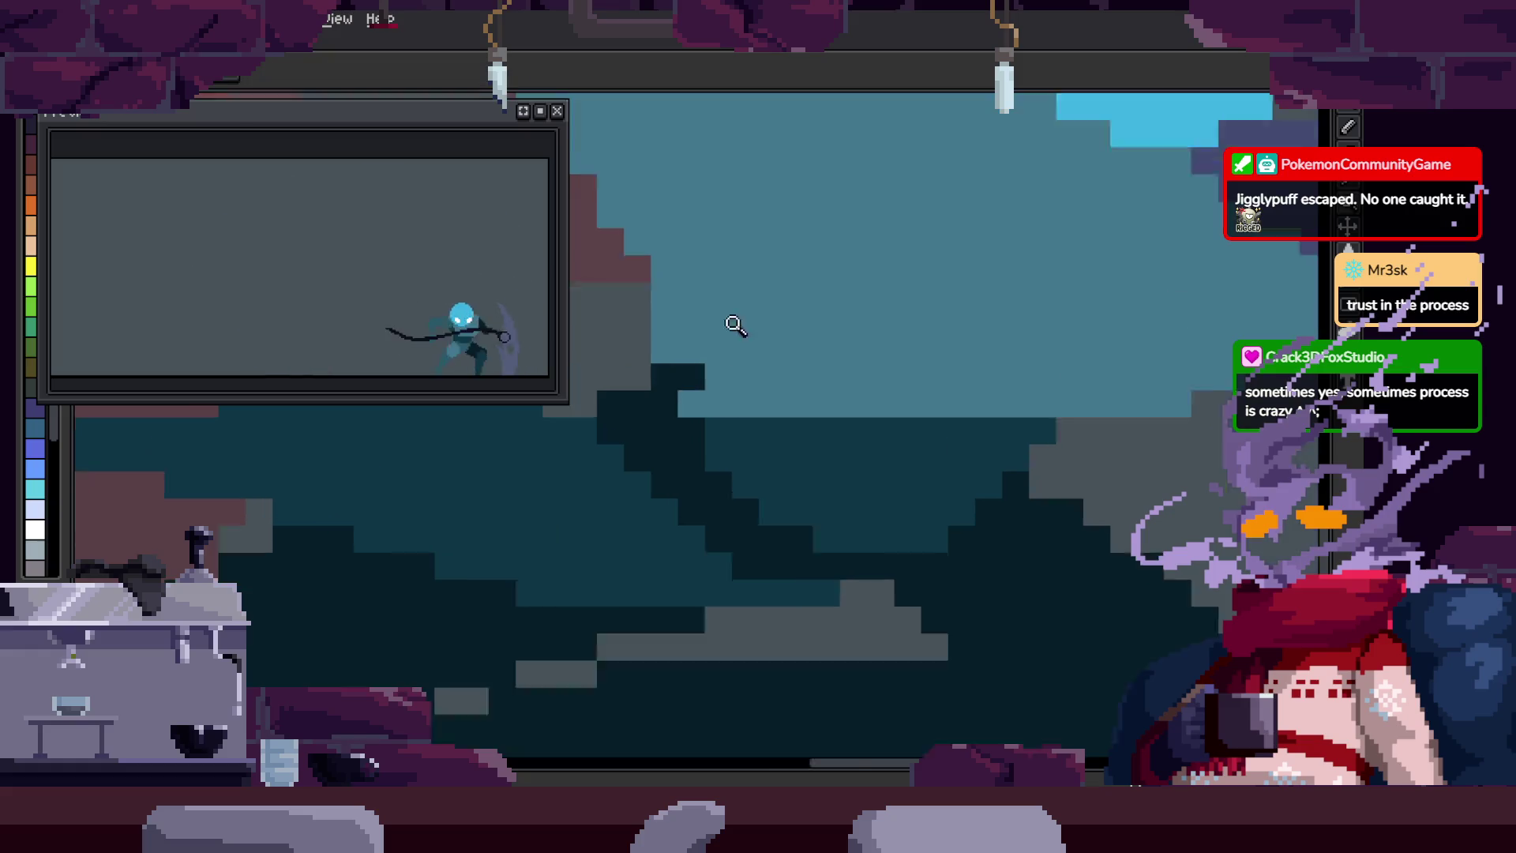
left_click(727, 499)
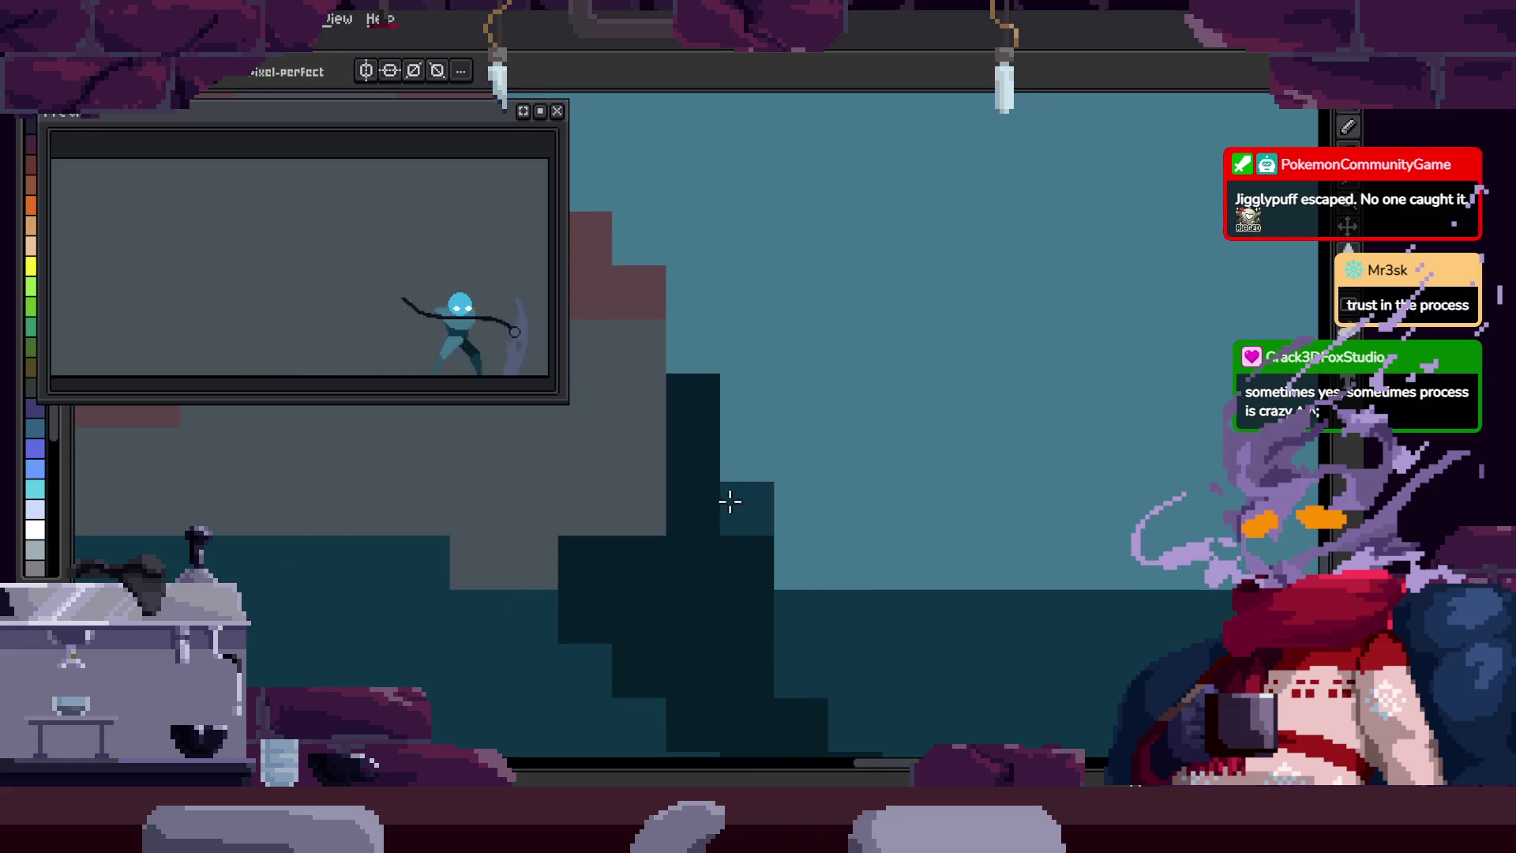
Step: Pan along the staircase and paint dark pixels along its edge
left_click_drag(721, 553, 700, 423)
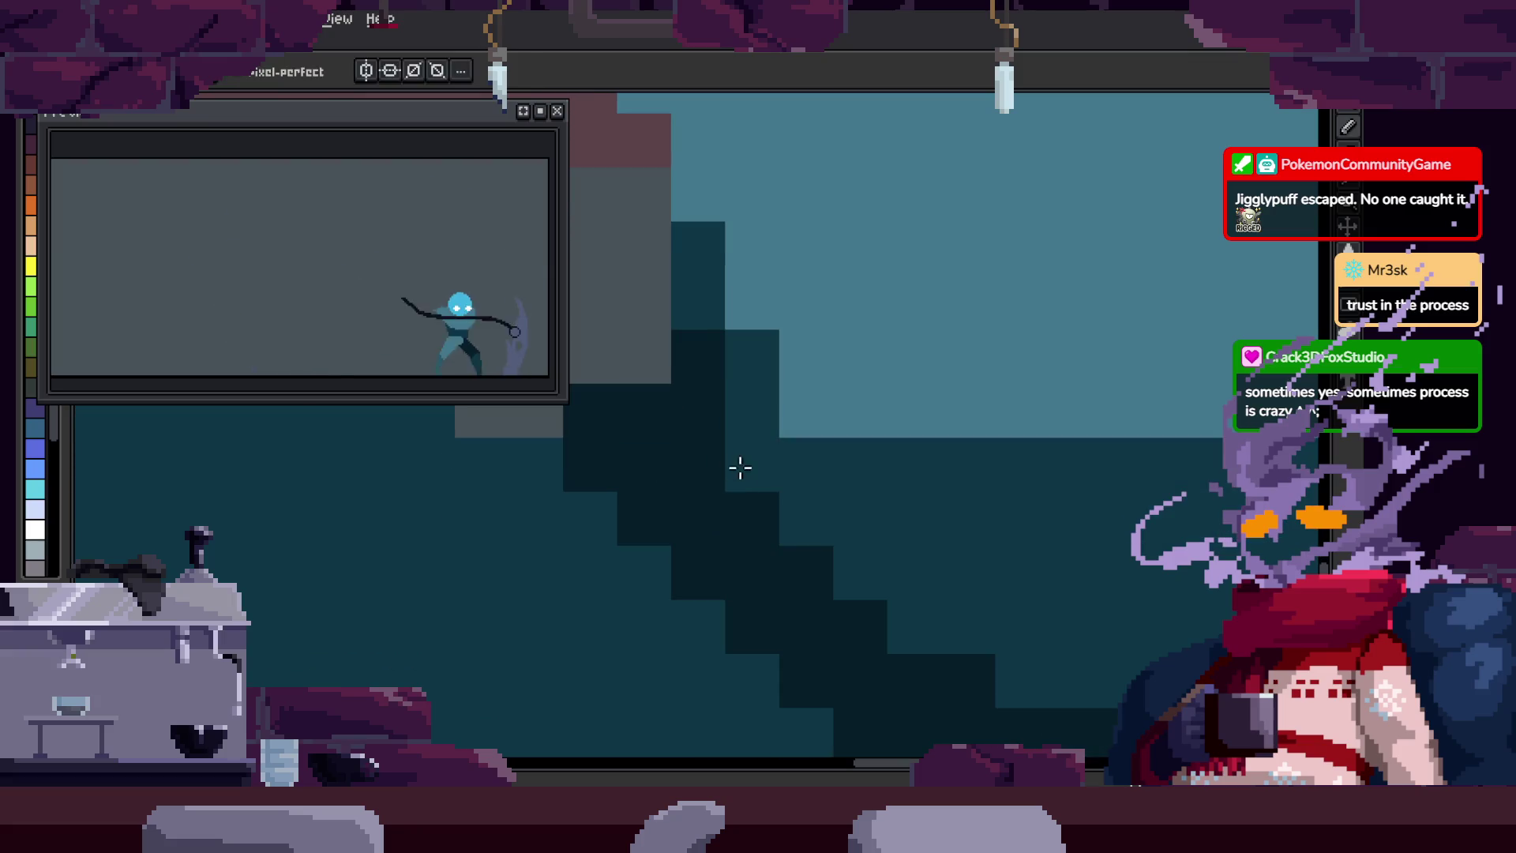
left_click_drag(884, 588, 783, 519)
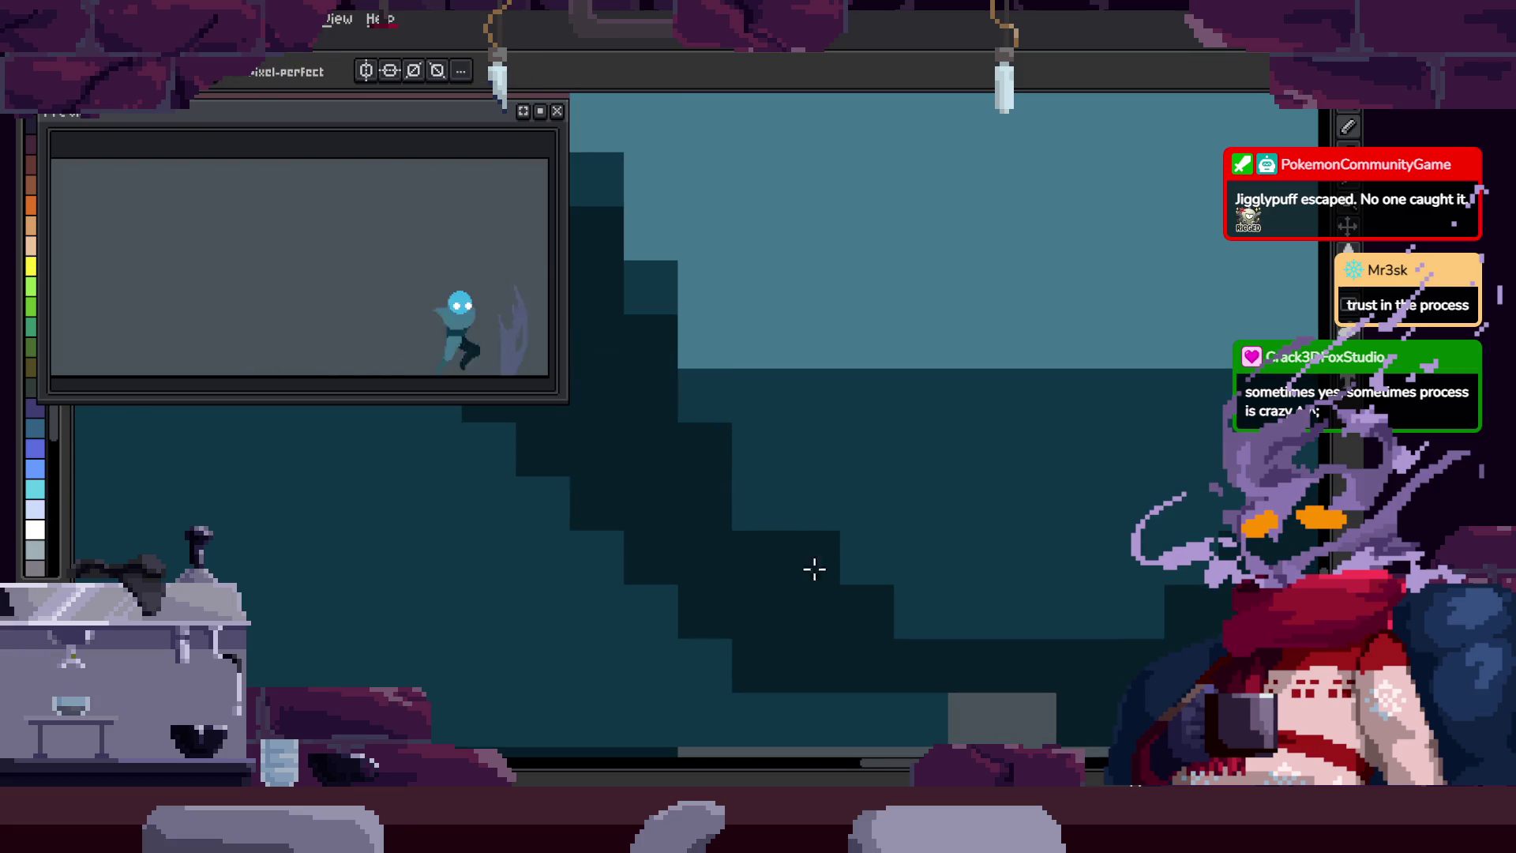
key("z")
scroll(880, 528, "down", 3)
scroll(1043, 437, "up", 4)
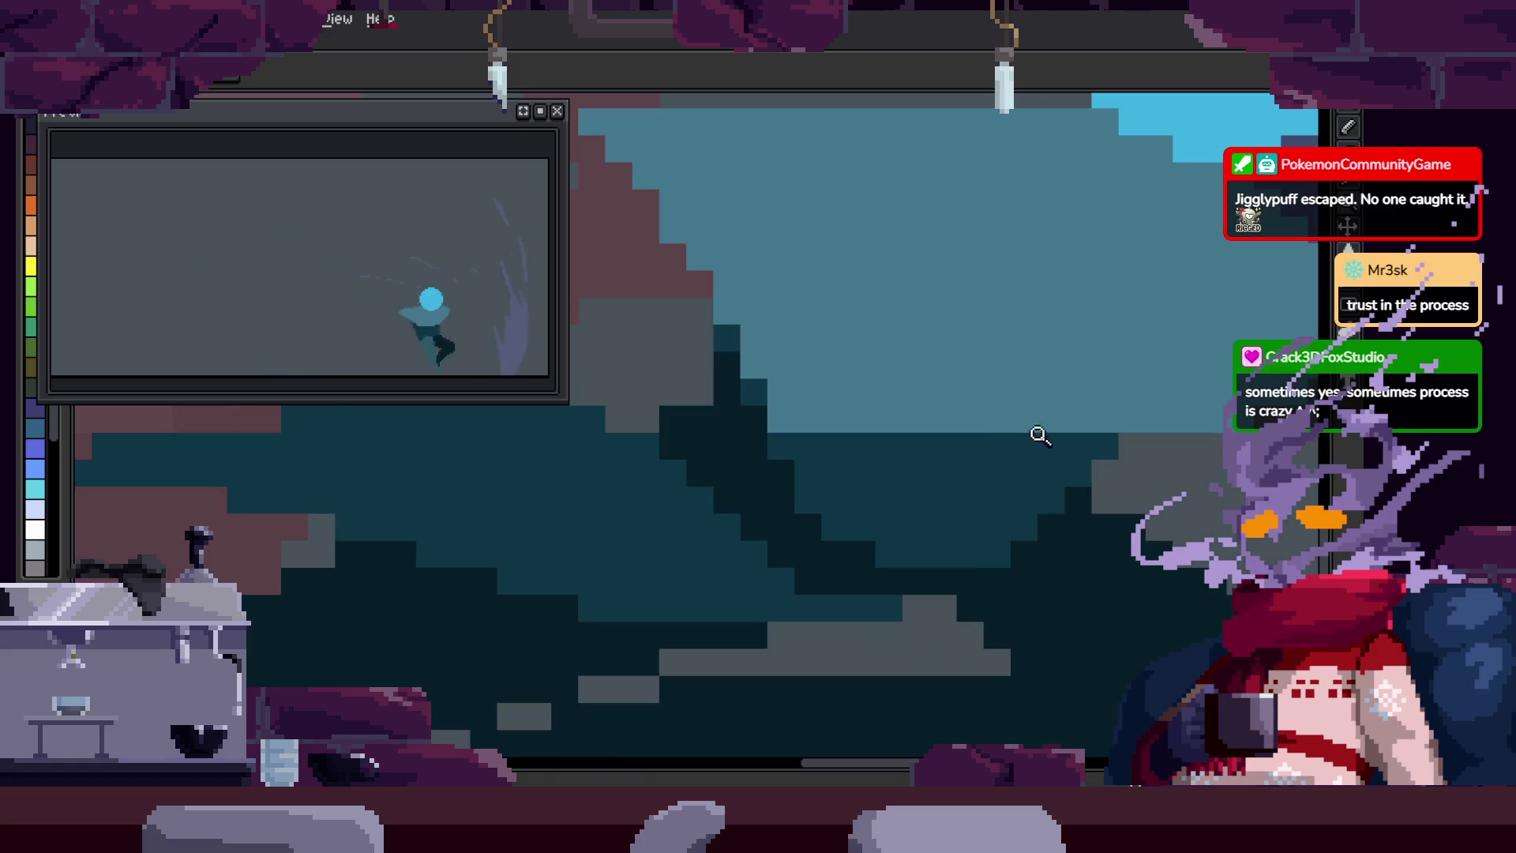
scroll(790, 490, "up", 2)
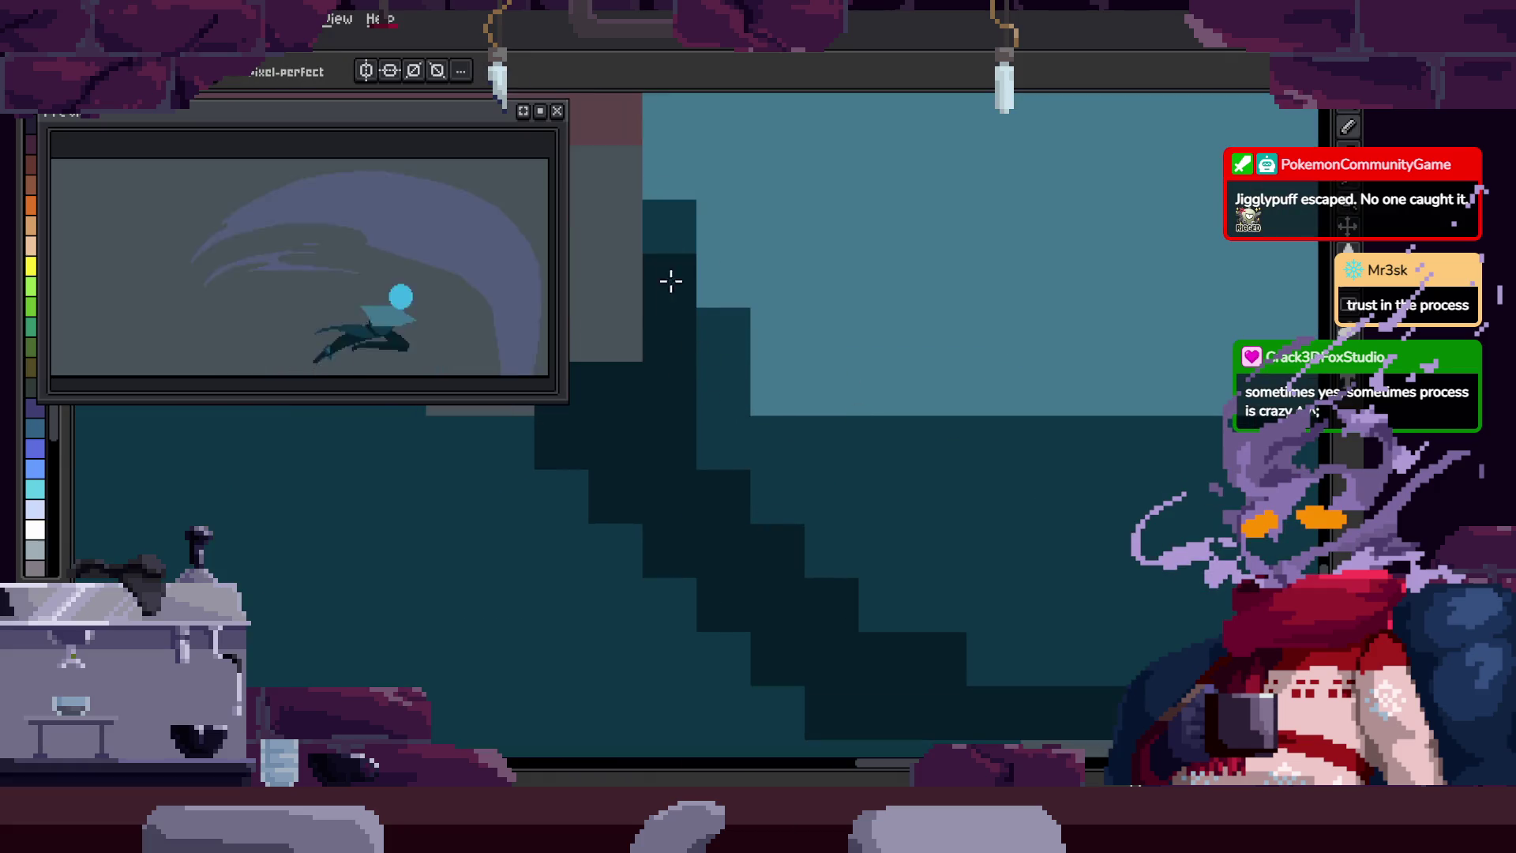
left_click_drag(669, 229, 723, 442)
mouse_move(624, 392)
left_mouse_down()
mouse_move(758, 466)
mouse_move(936, 490)
left_mouse_up()
Step: Extend the dark ledge stroke further to the right
scroll(831, 499, "down", 1)
scroll(992, 430, "up", 1)
scroll(936, 490, "down", 3)
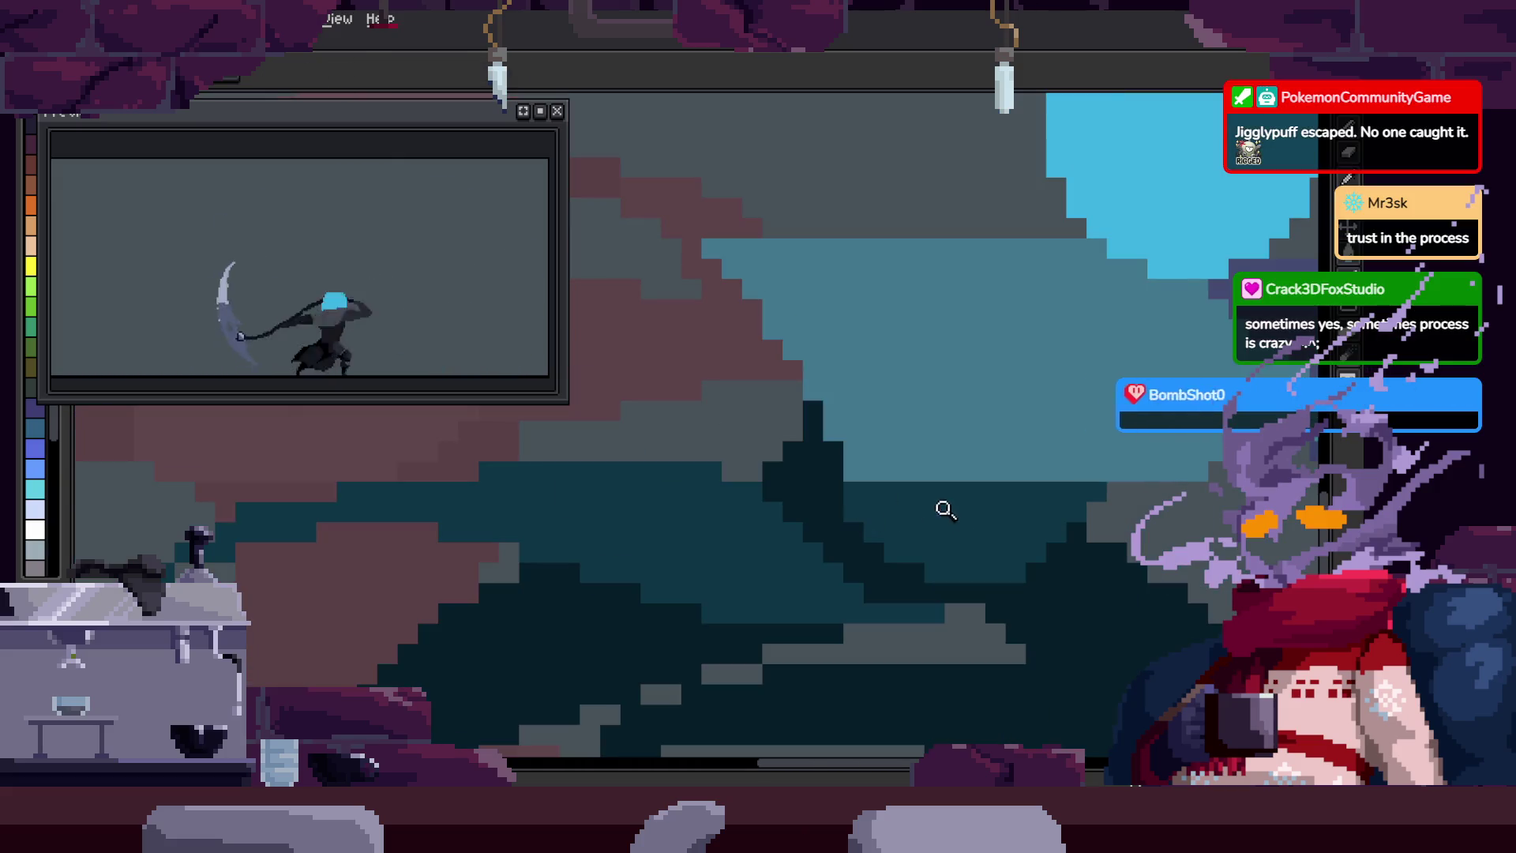
scroll(809, 524, "up", 1)
scroll(752, 495, "up", 3)
left_click_drag(752, 496, 1134, 500)
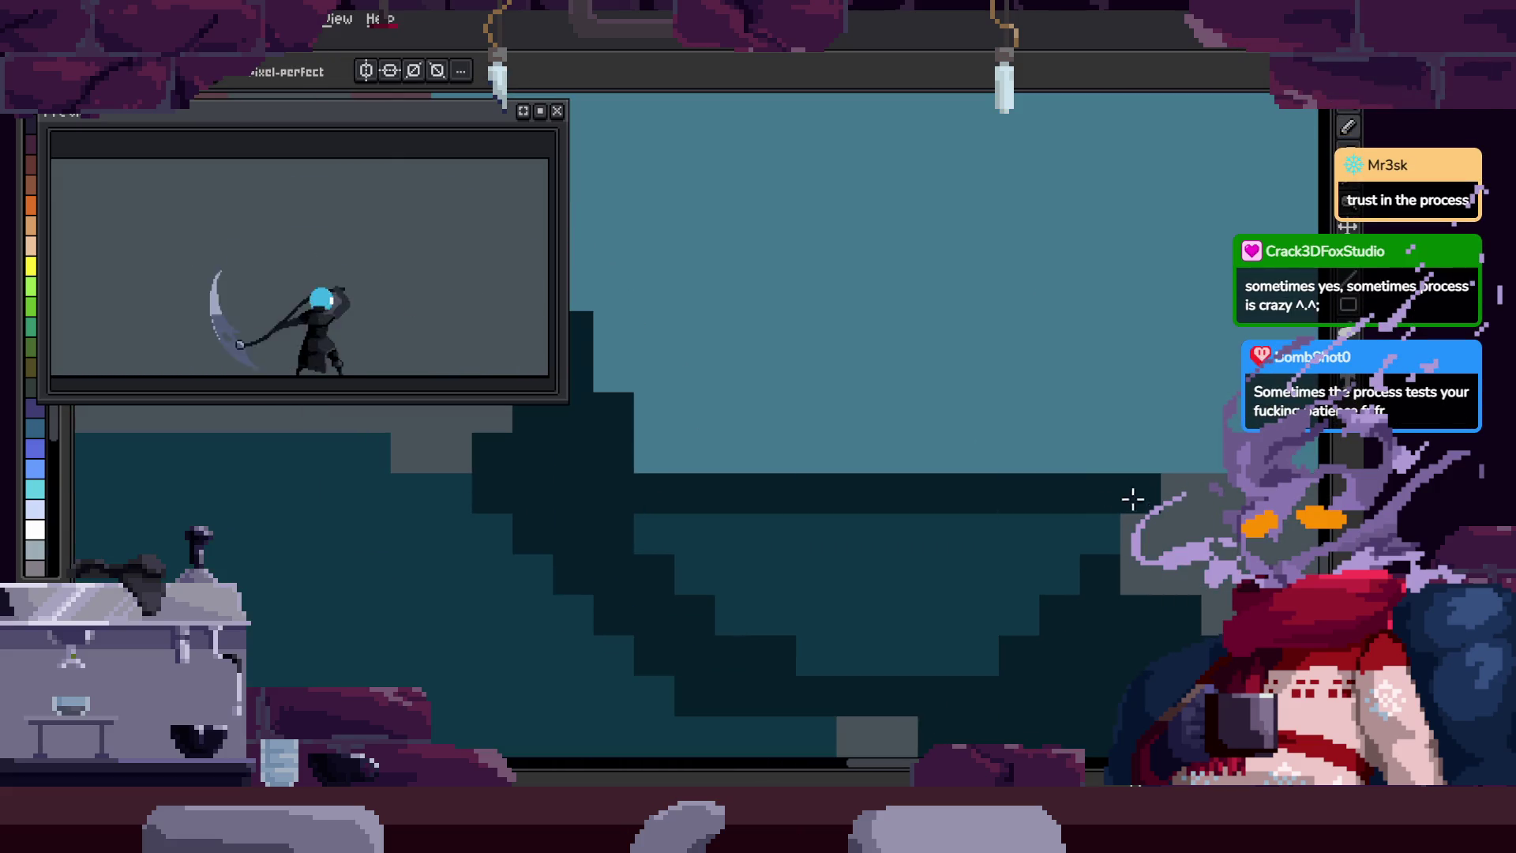
Step: Paint a new teal stroke across the staircase, then undo it
scroll(789, 634, "down", 5)
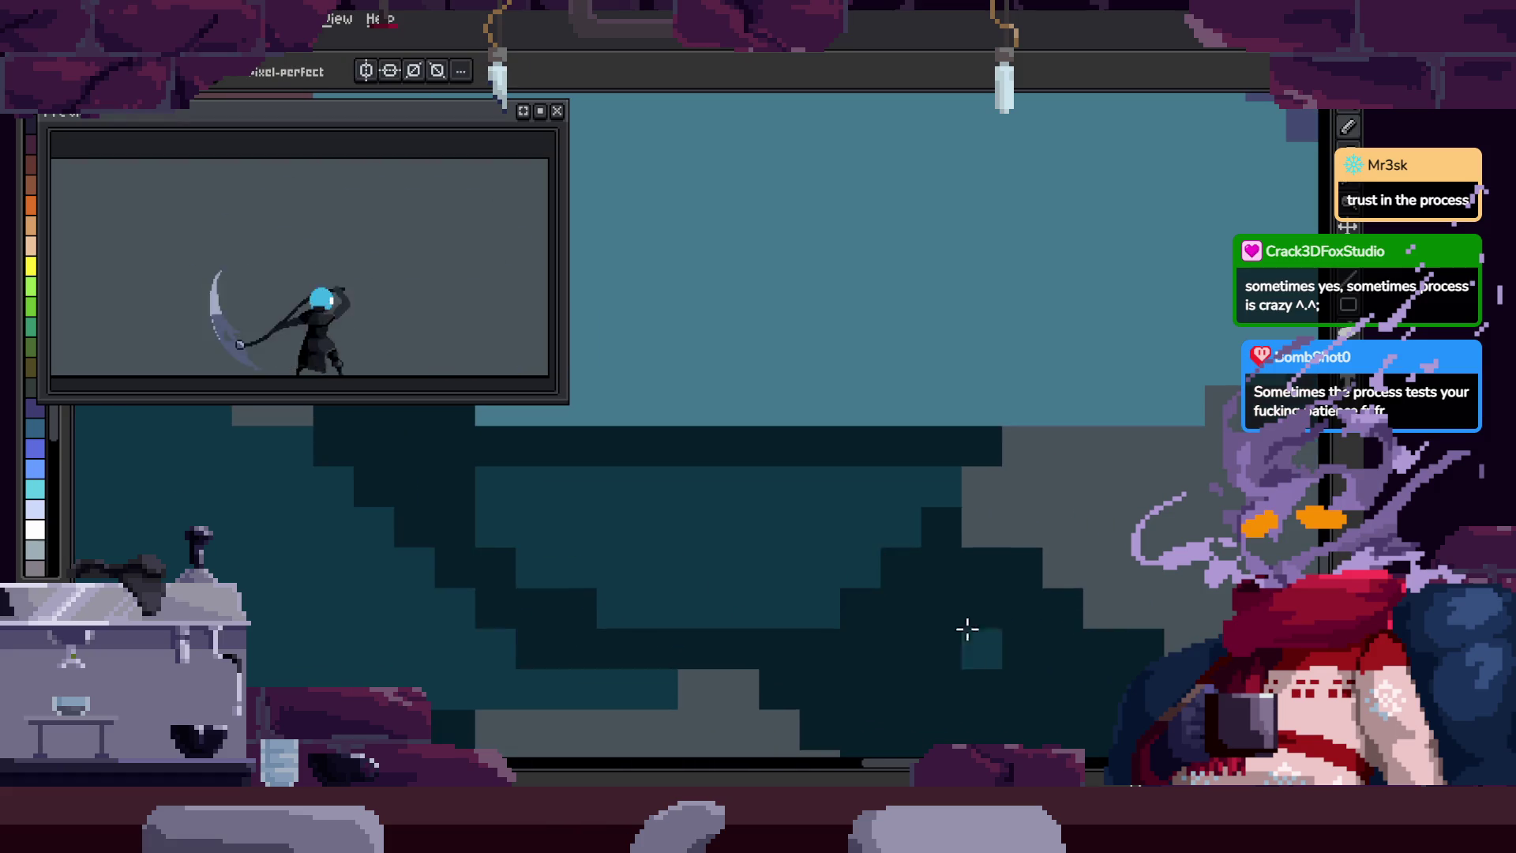
scroll(862, 535, "up", 4)
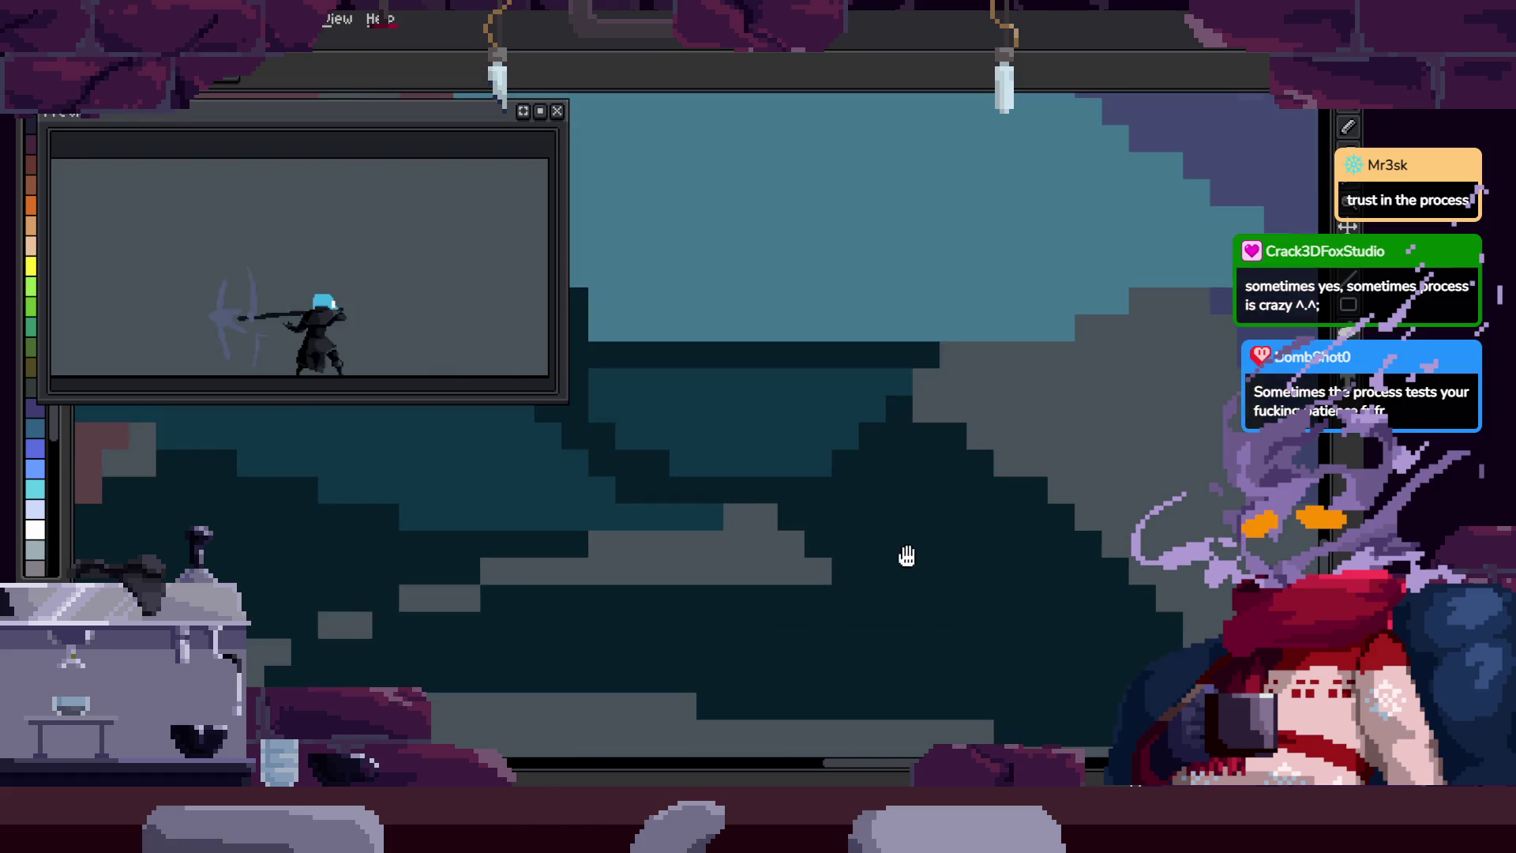
scroll(907, 562, "down", 3)
scroll(863, 501, "up", 2)
scroll(749, 457, "up", 2)
key("b")
scroll(879, 524, "down", 2)
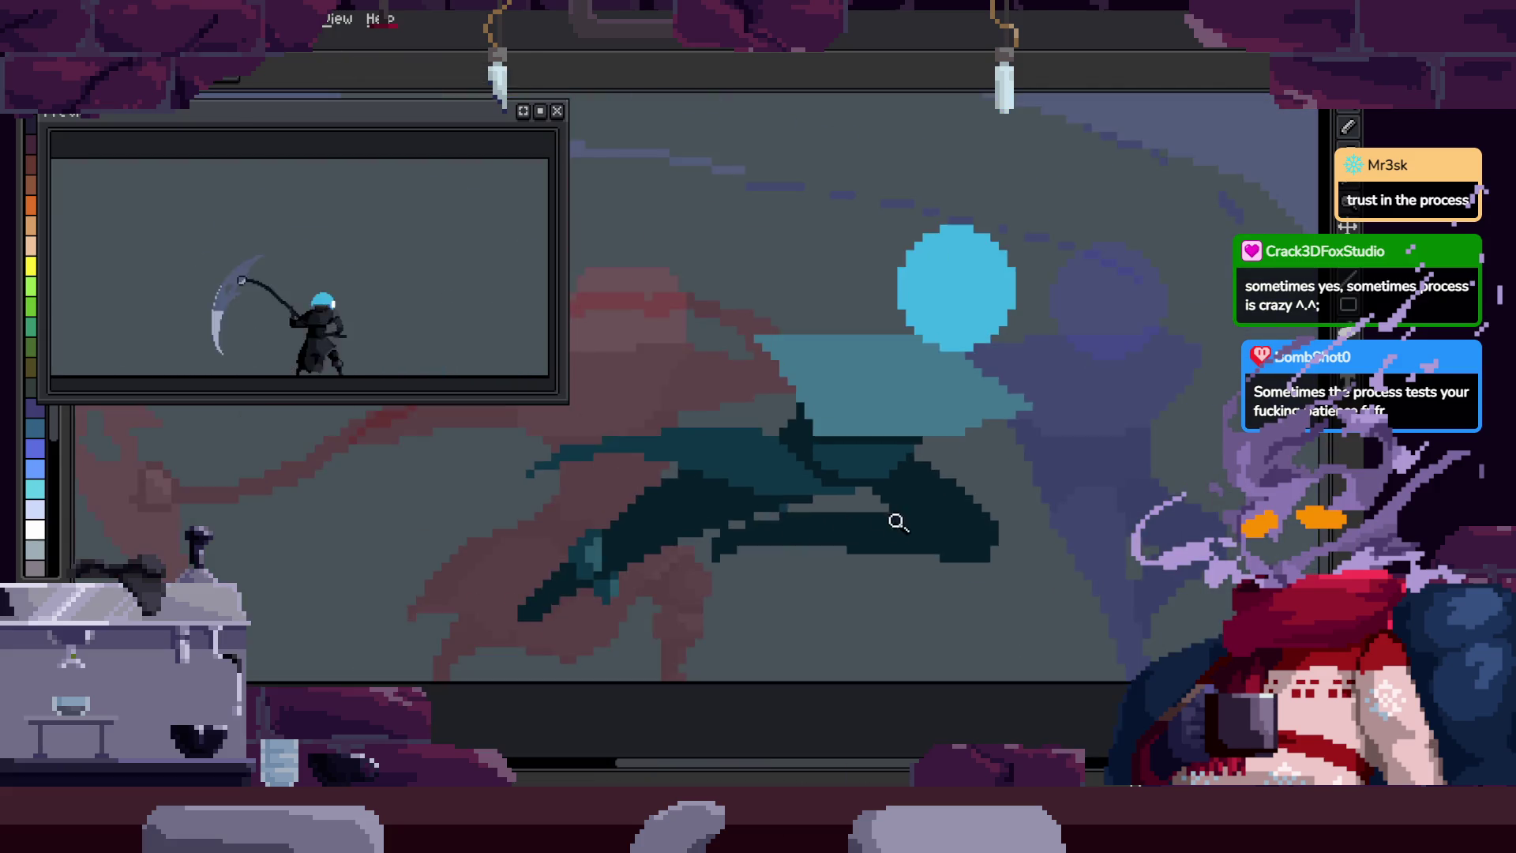
scroll(714, 525, "up", 2)
mouse_move(689, 534)
left_mouse_down()
mouse_move(1069, 497)
mouse_move(1055, 480)
left_mouse_up()
key("ctrl+z")
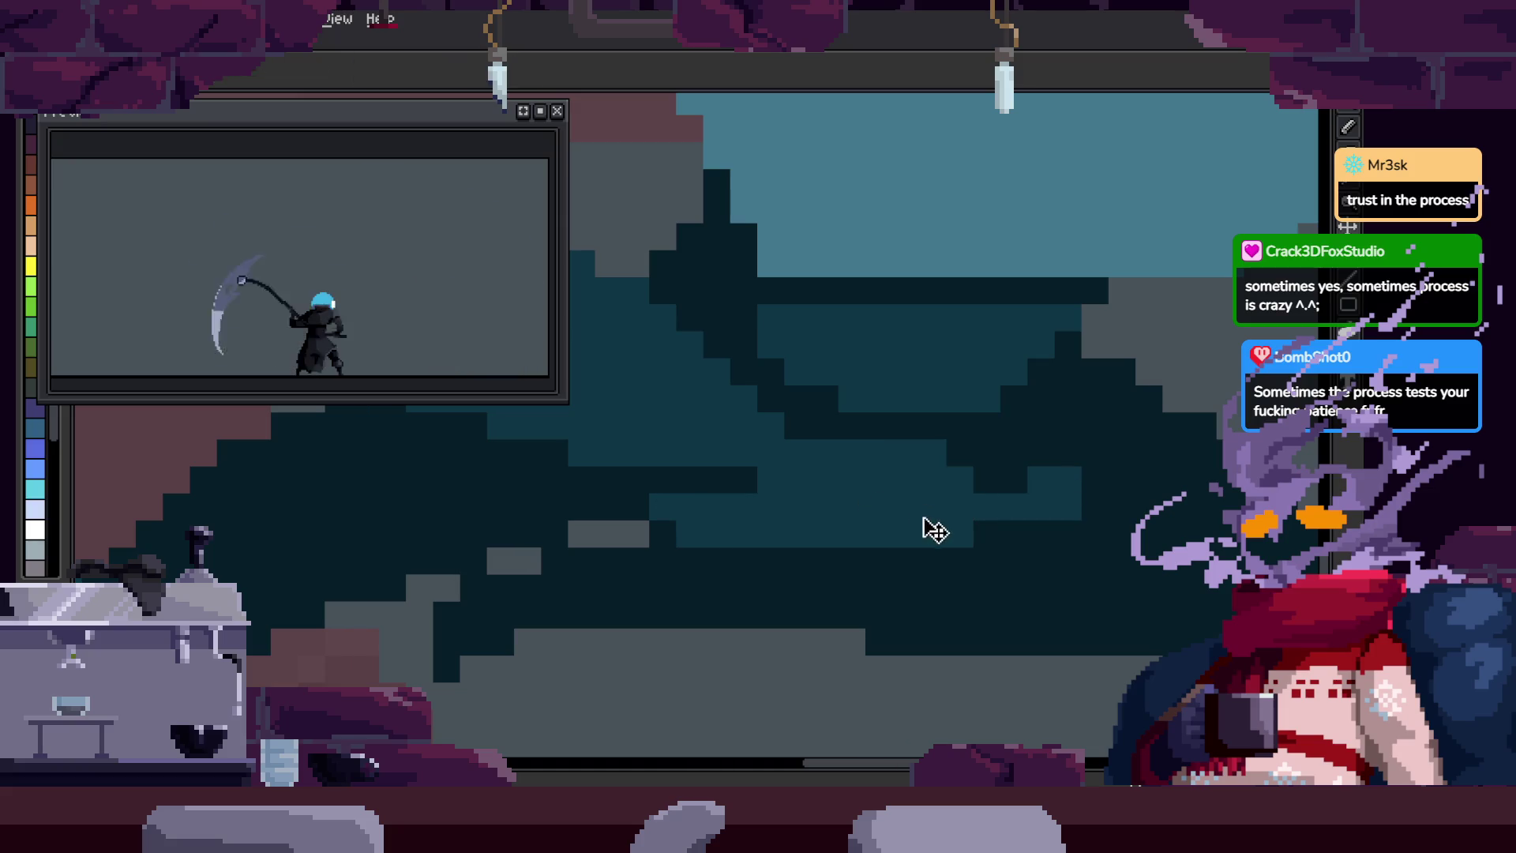
Step: Repaint the grey blocks along the edge in dark and mid teal
left_click_drag(924, 518, 718, 478)
key("alt")
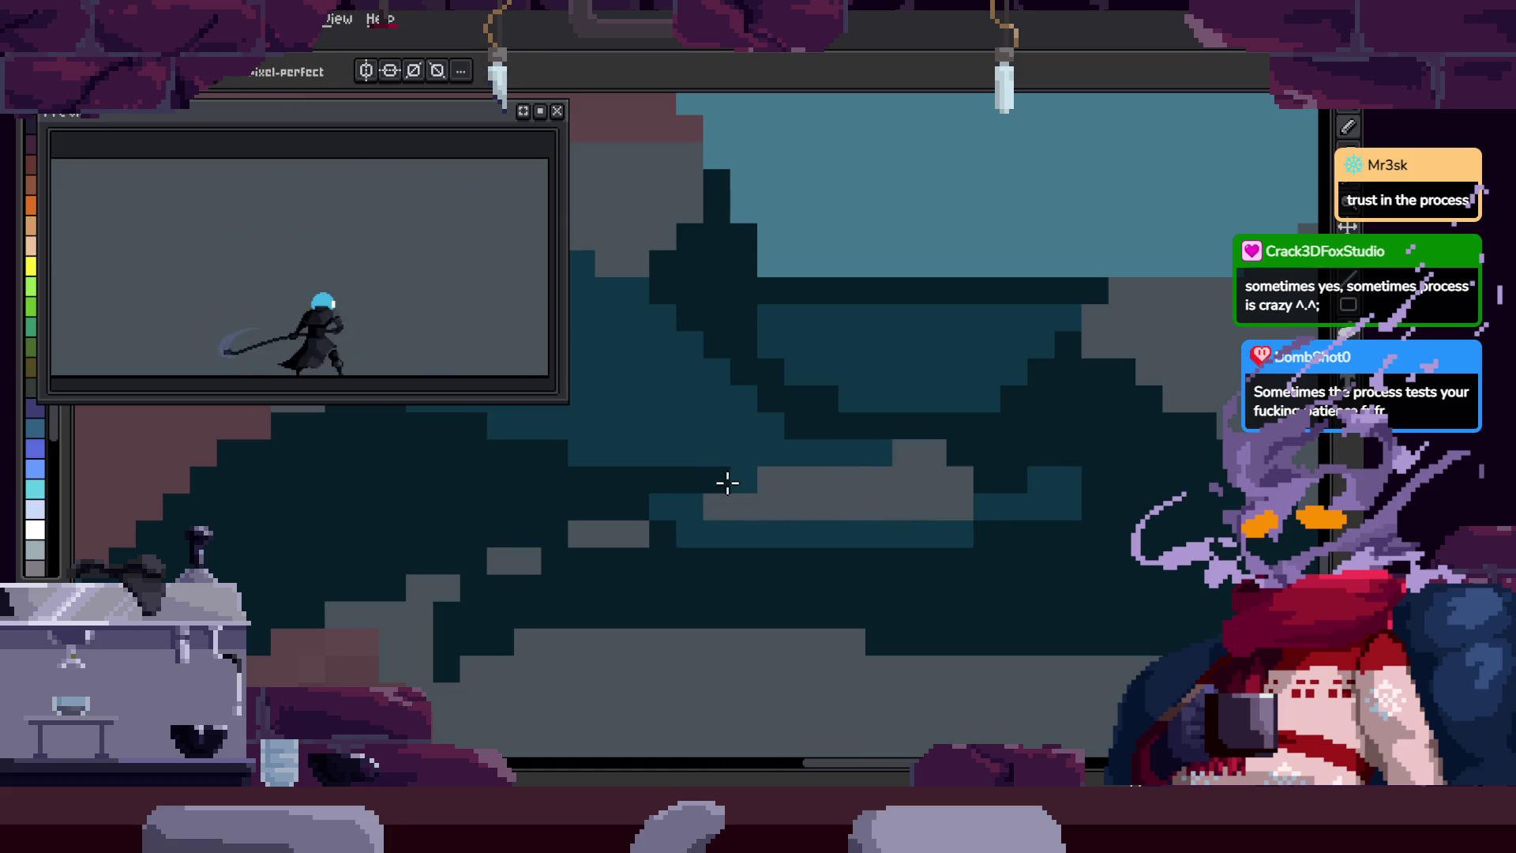
mouse_move(880, 452)
left_mouse_down()
mouse_move(1016, 501)
mouse_move(714, 532)
left_mouse_up()
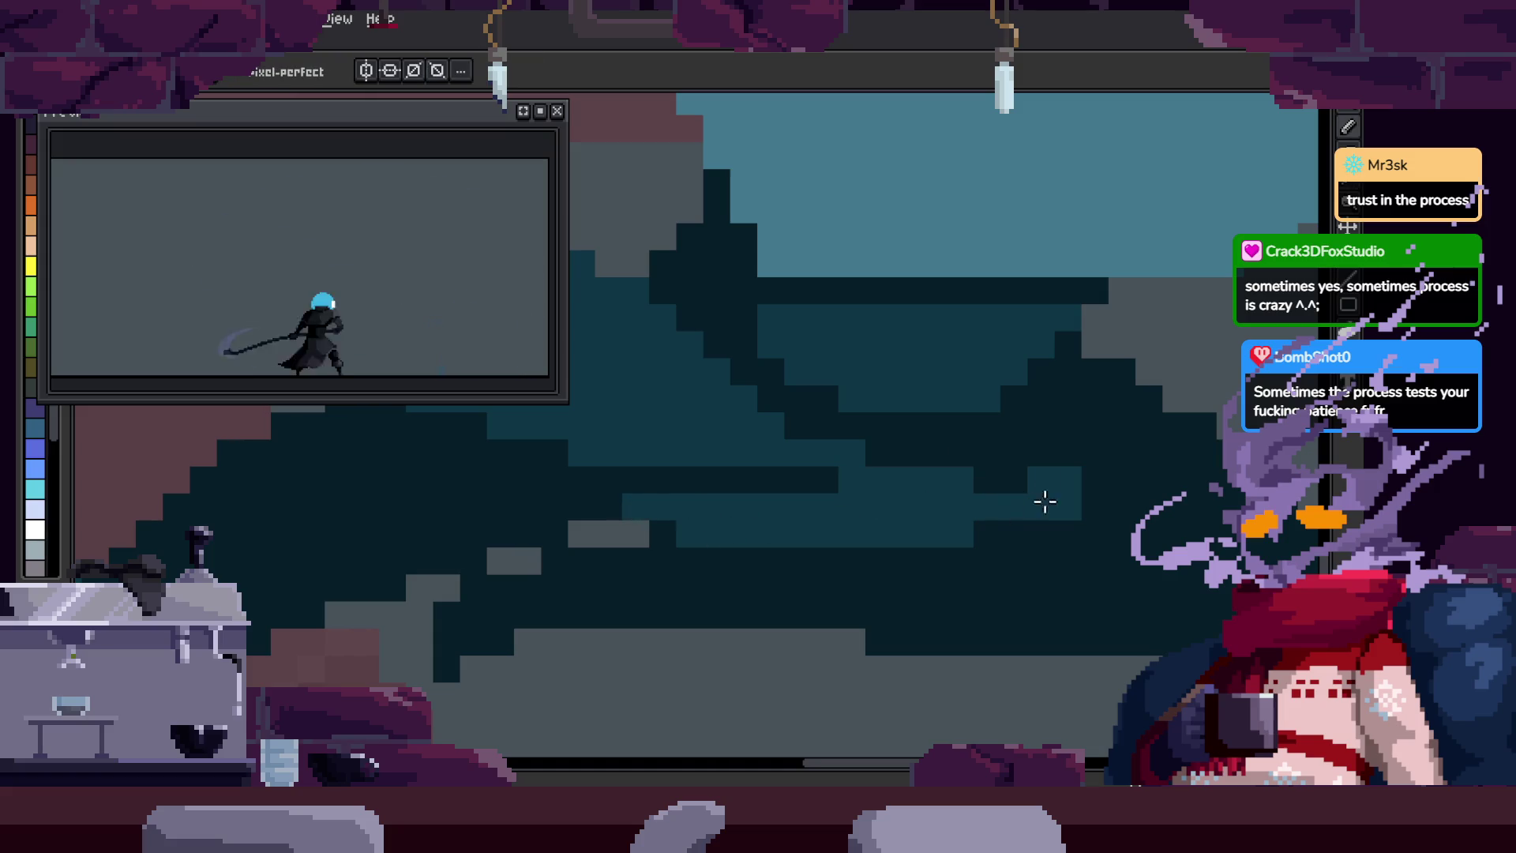
left_click_drag(1039, 501, 718, 569)
left_click(670, 579, "alt")
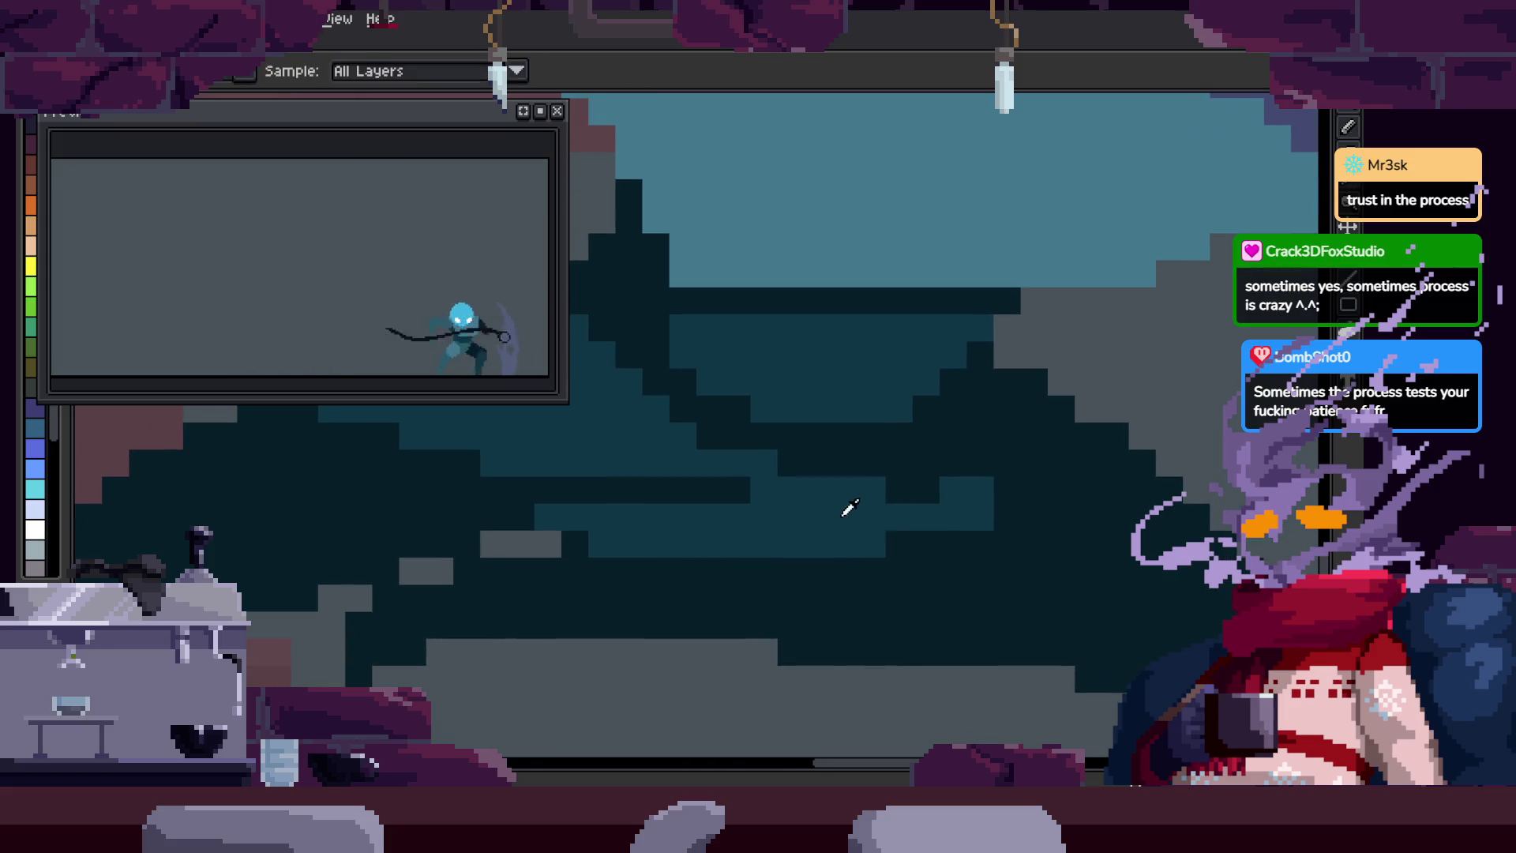
left_click(934, 506)
key("ctrl+z")
left_click(677, 525, "alt")
mouse_move(822, 500)
left_mouse_down()
mouse_move(923, 443)
mouse_move(912, 515)
left_mouse_up()
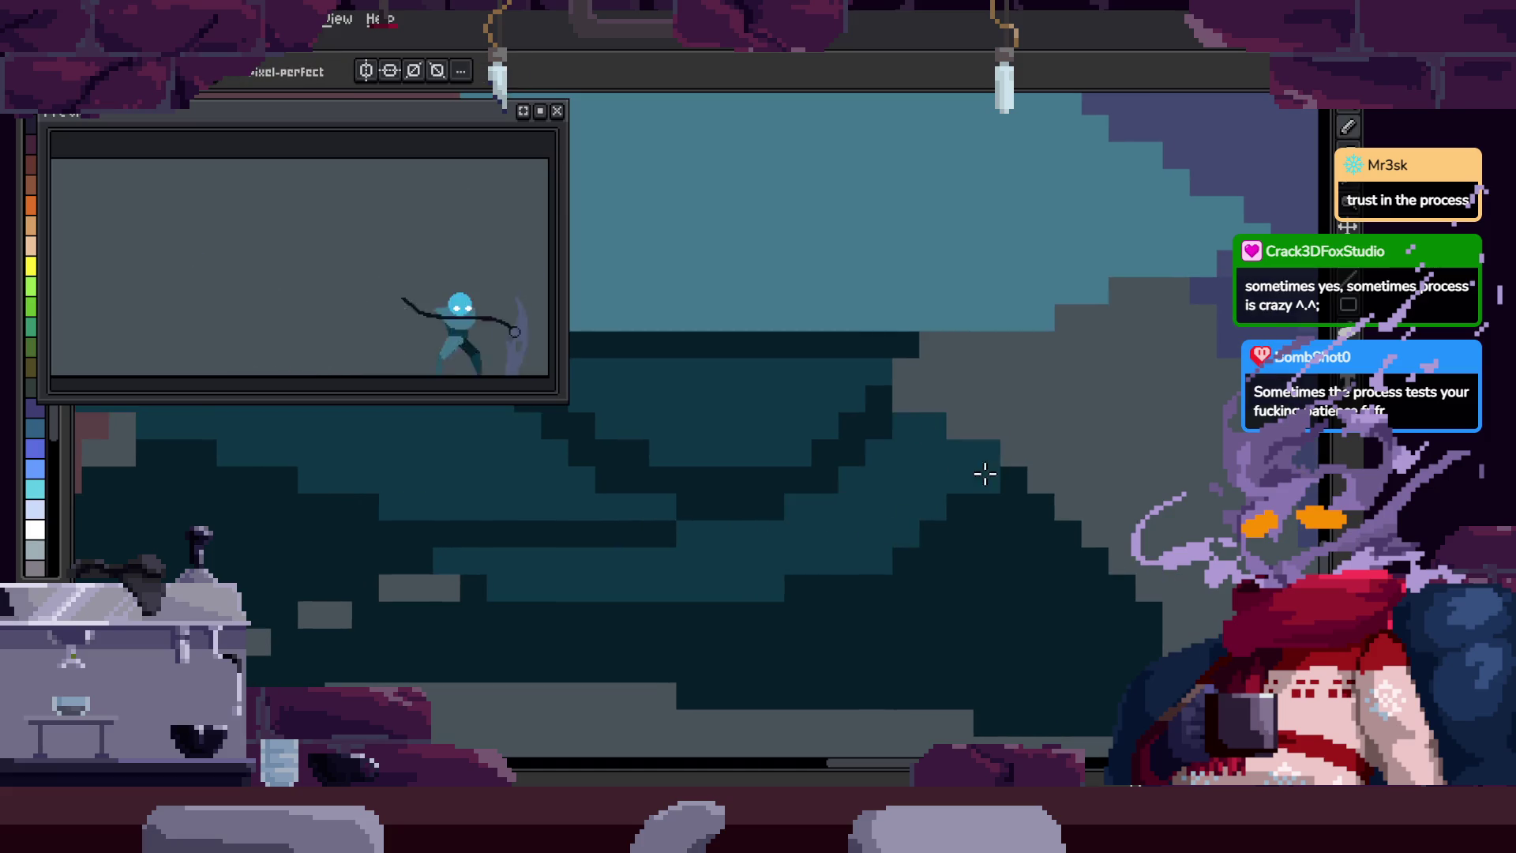
scroll(906, 477, "down", 3)
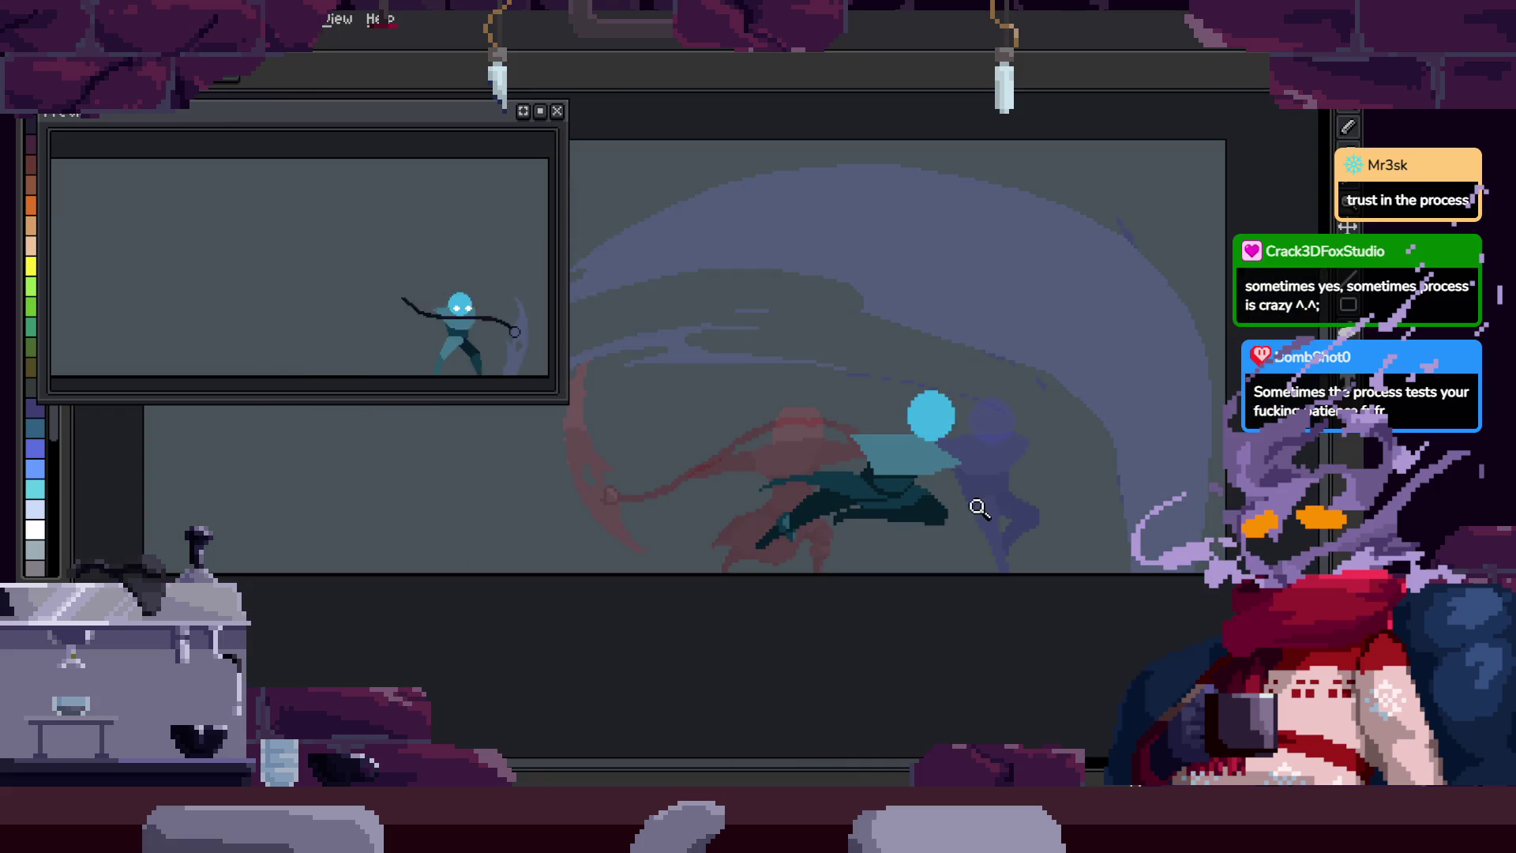
scroll(979, 505, "down", 2)
key("z")
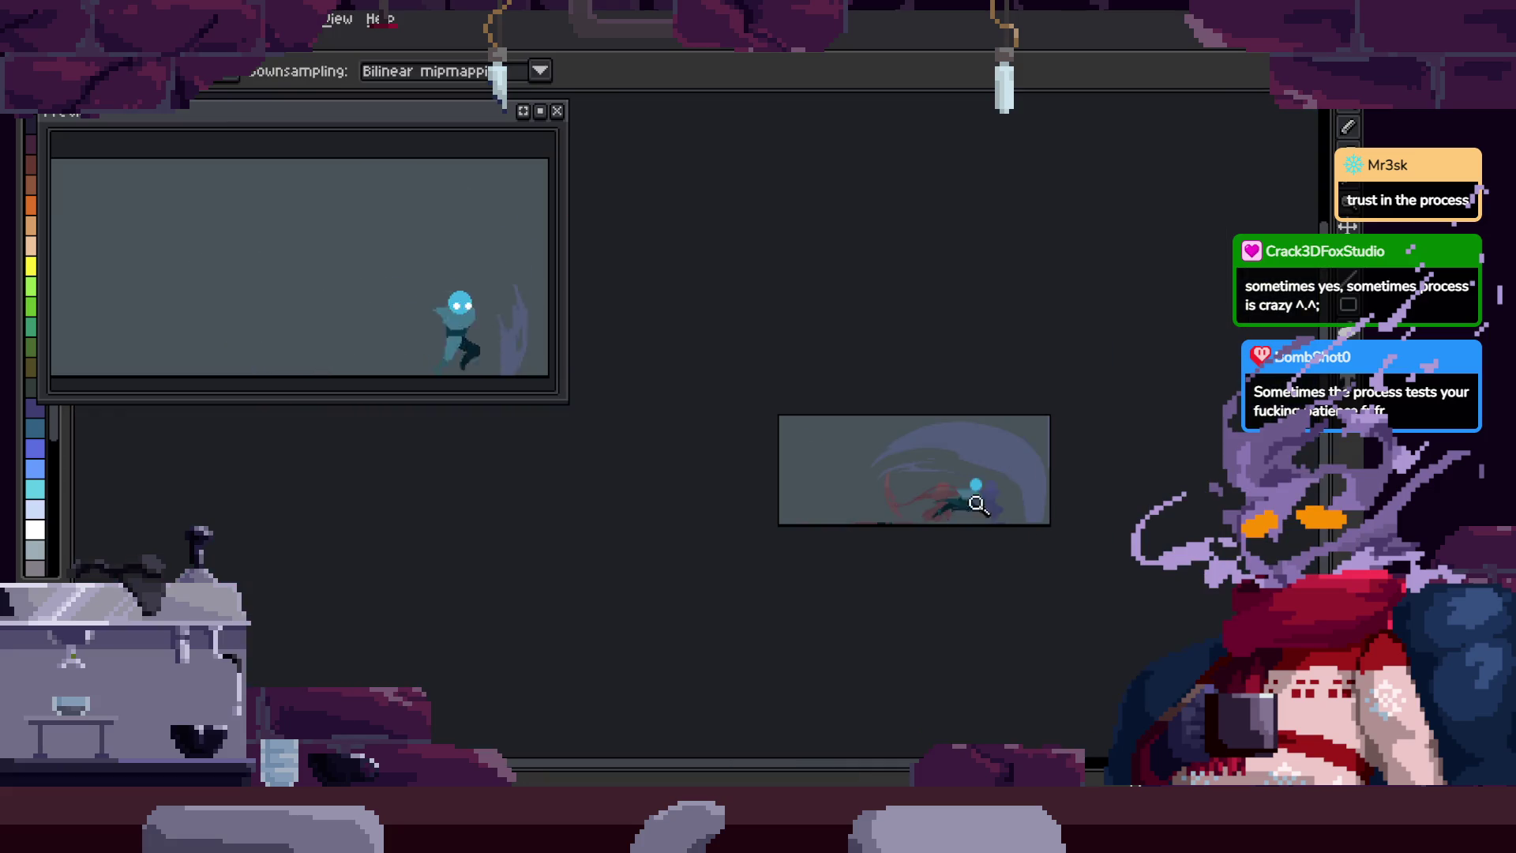
scroll(964, 514, "up", 6)
key("b")
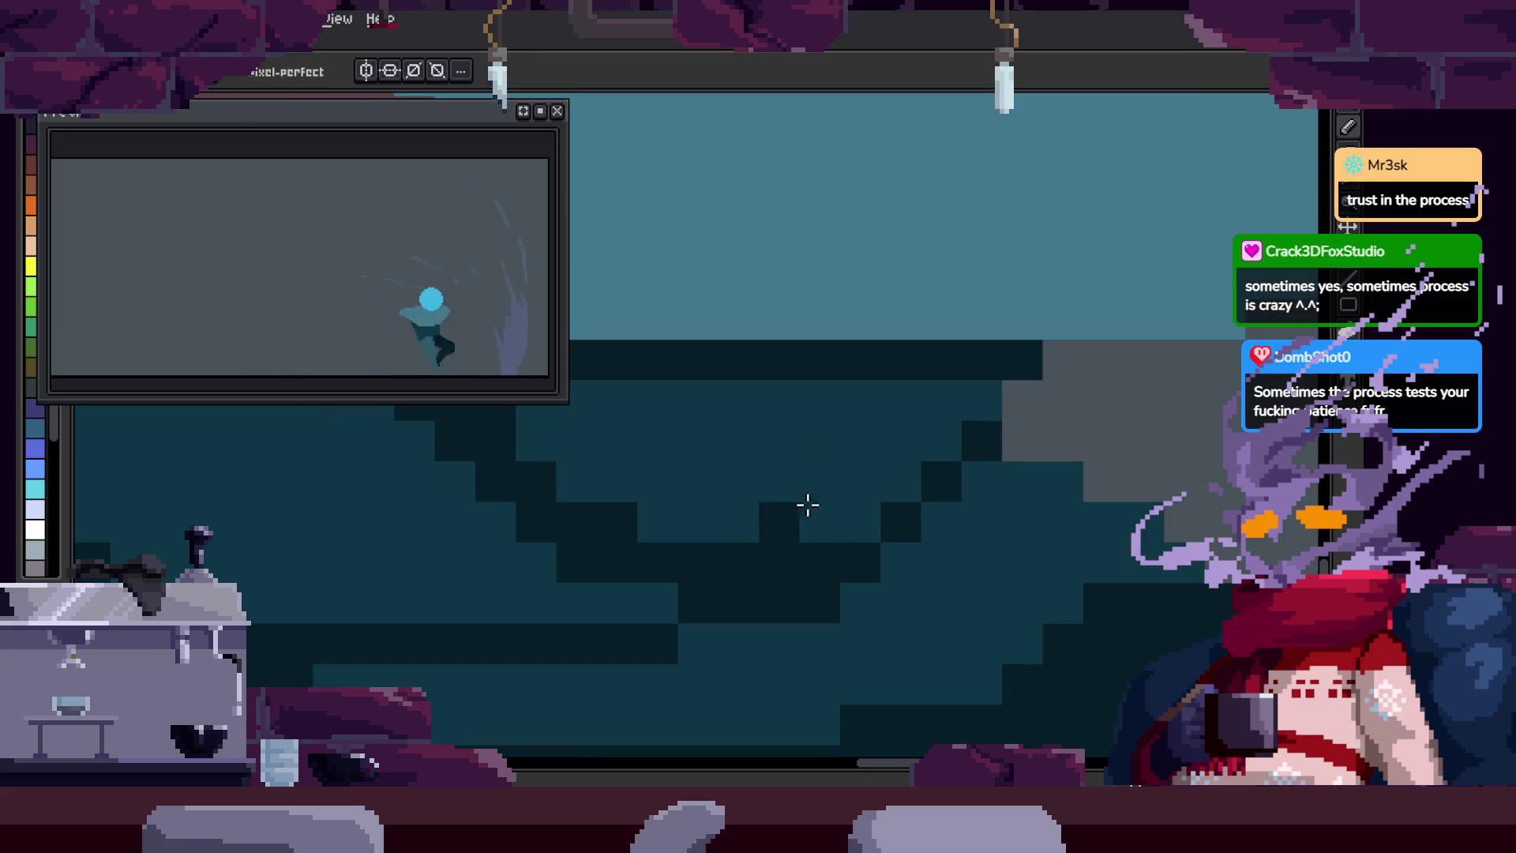
mouse_move(853, 514)
left_mouse_down()
mouse_move(932, 471)
mouse_move(856, 505)
left_mouse_up()
left_click(819, 552, "alt")
left_click(975, 576, "alt")
left_click_drag(940, 483, 969, 536)
scroll(968, 536, "down", 5)
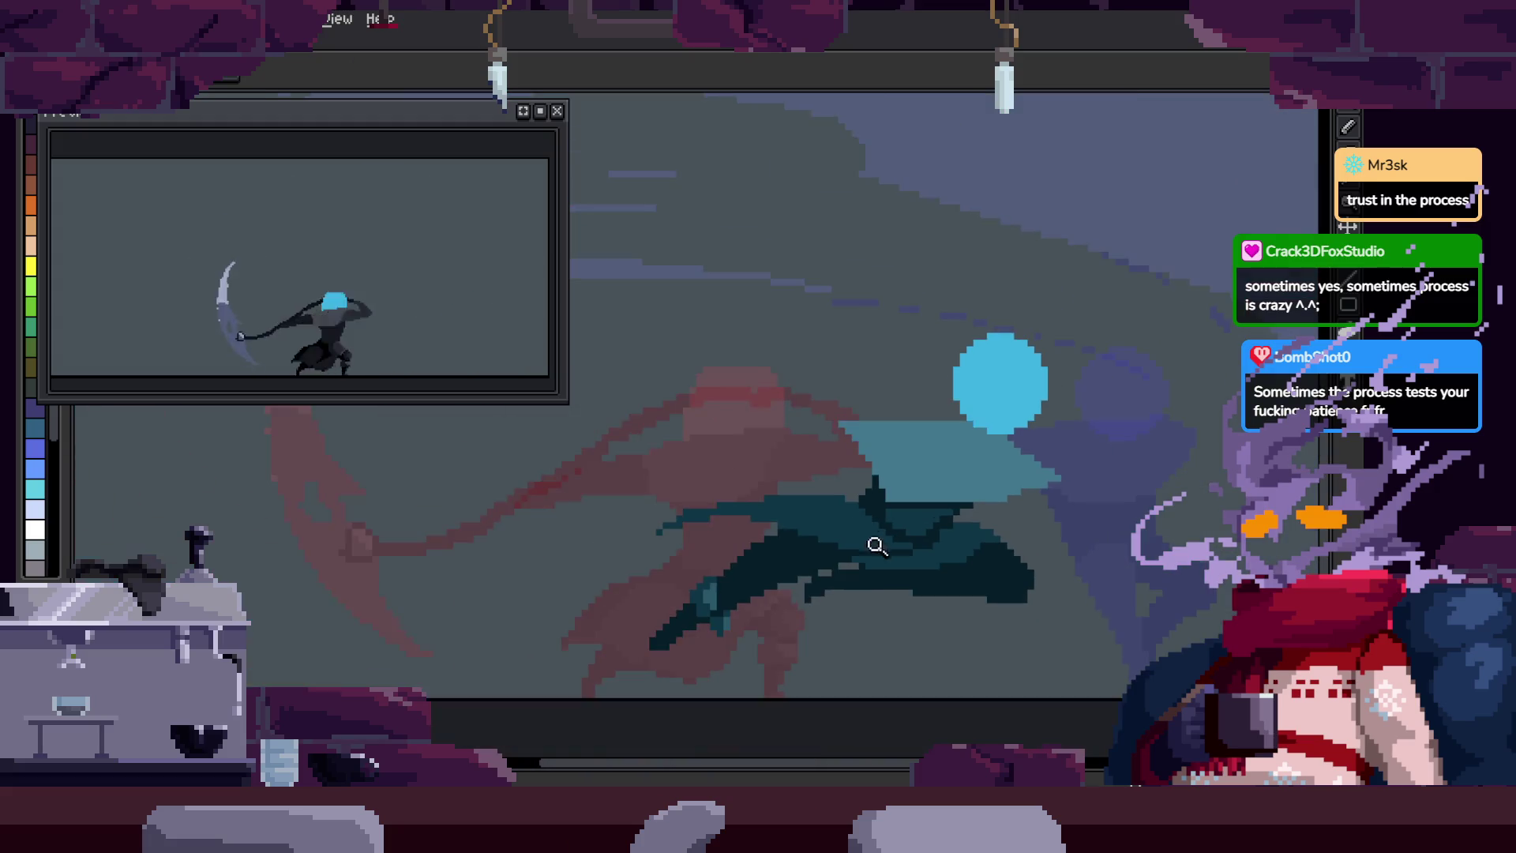
scroll(951, 548, "up", 5)
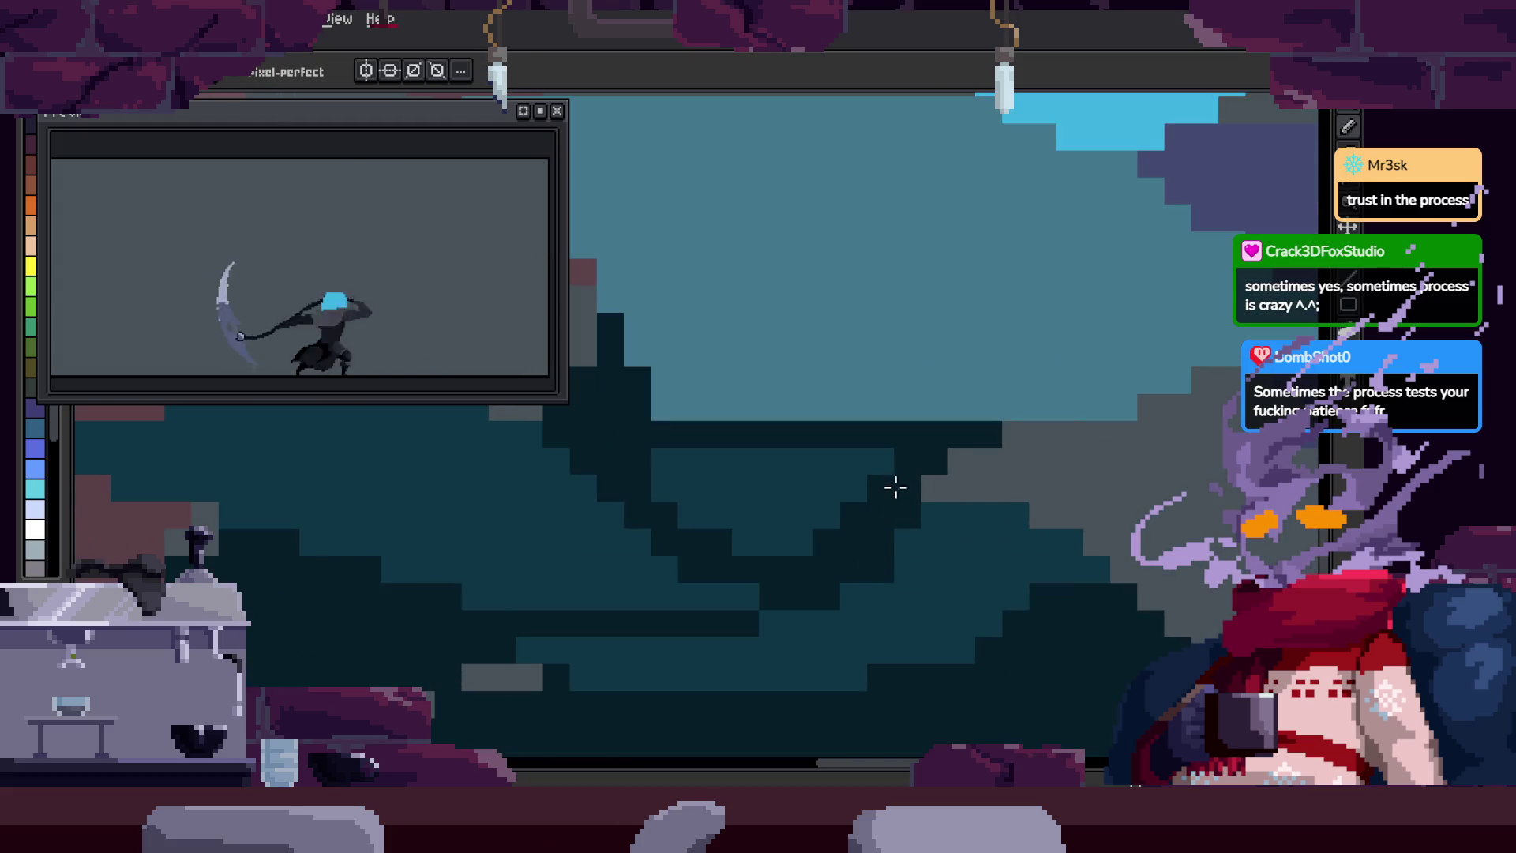
scroll(899, 482, "down", 5)
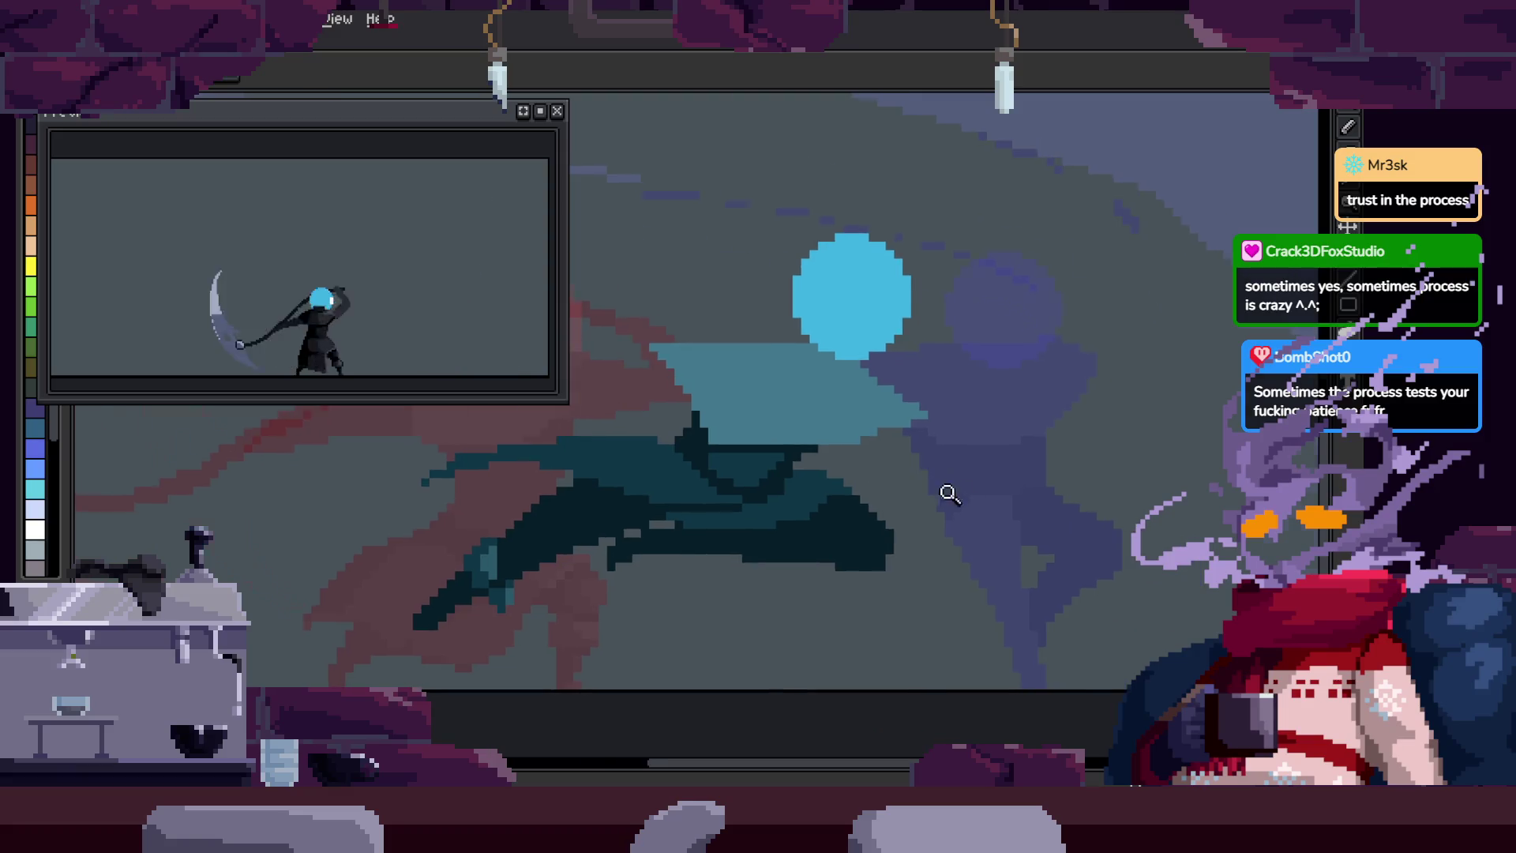
key("Return")
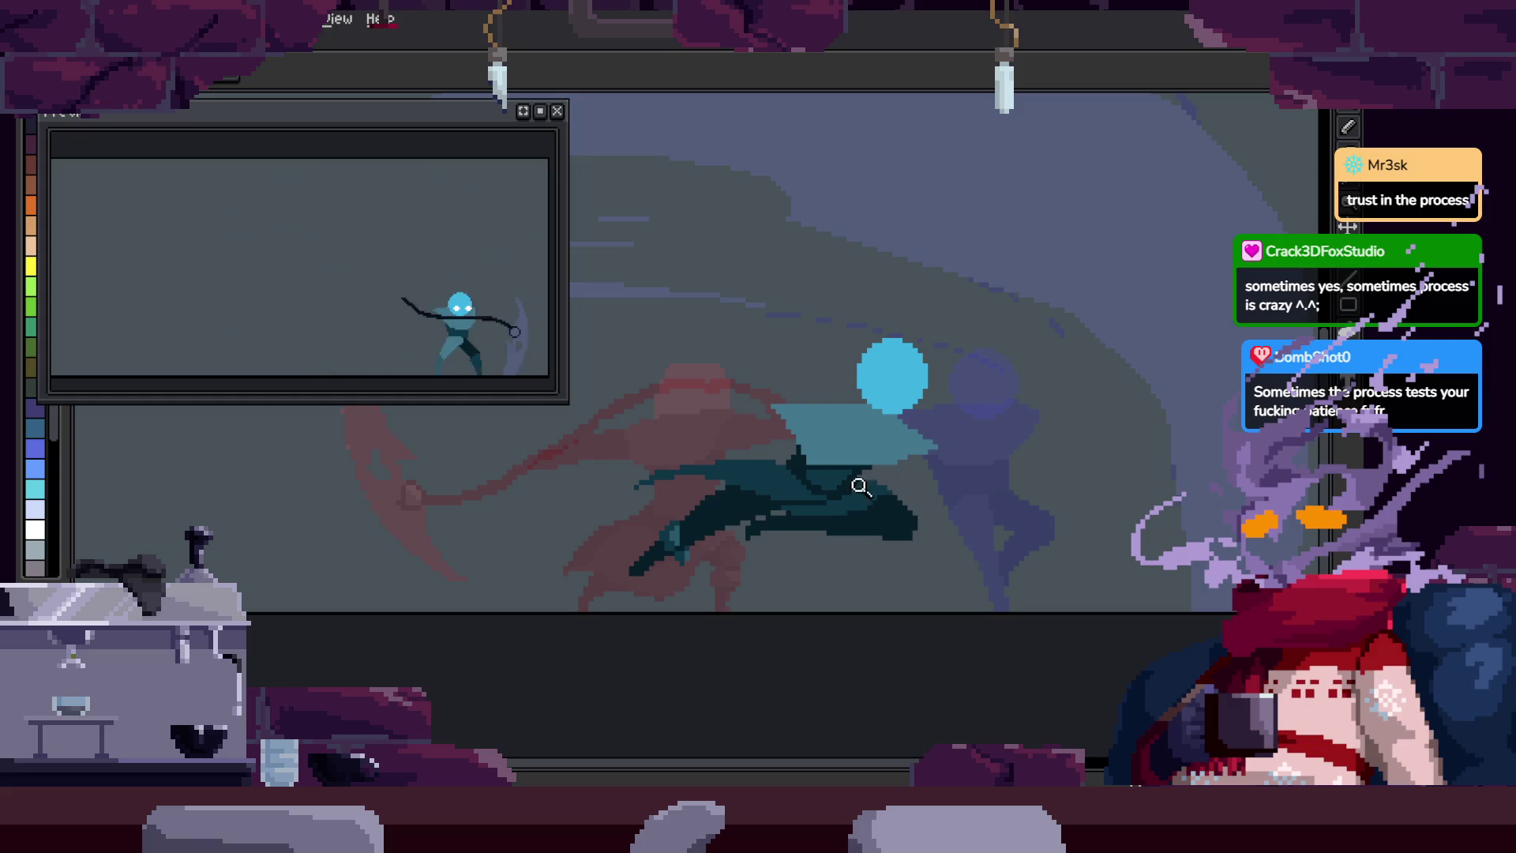
scroll(600, 532, "up", 3)
key("ctrl+s")
key("i")
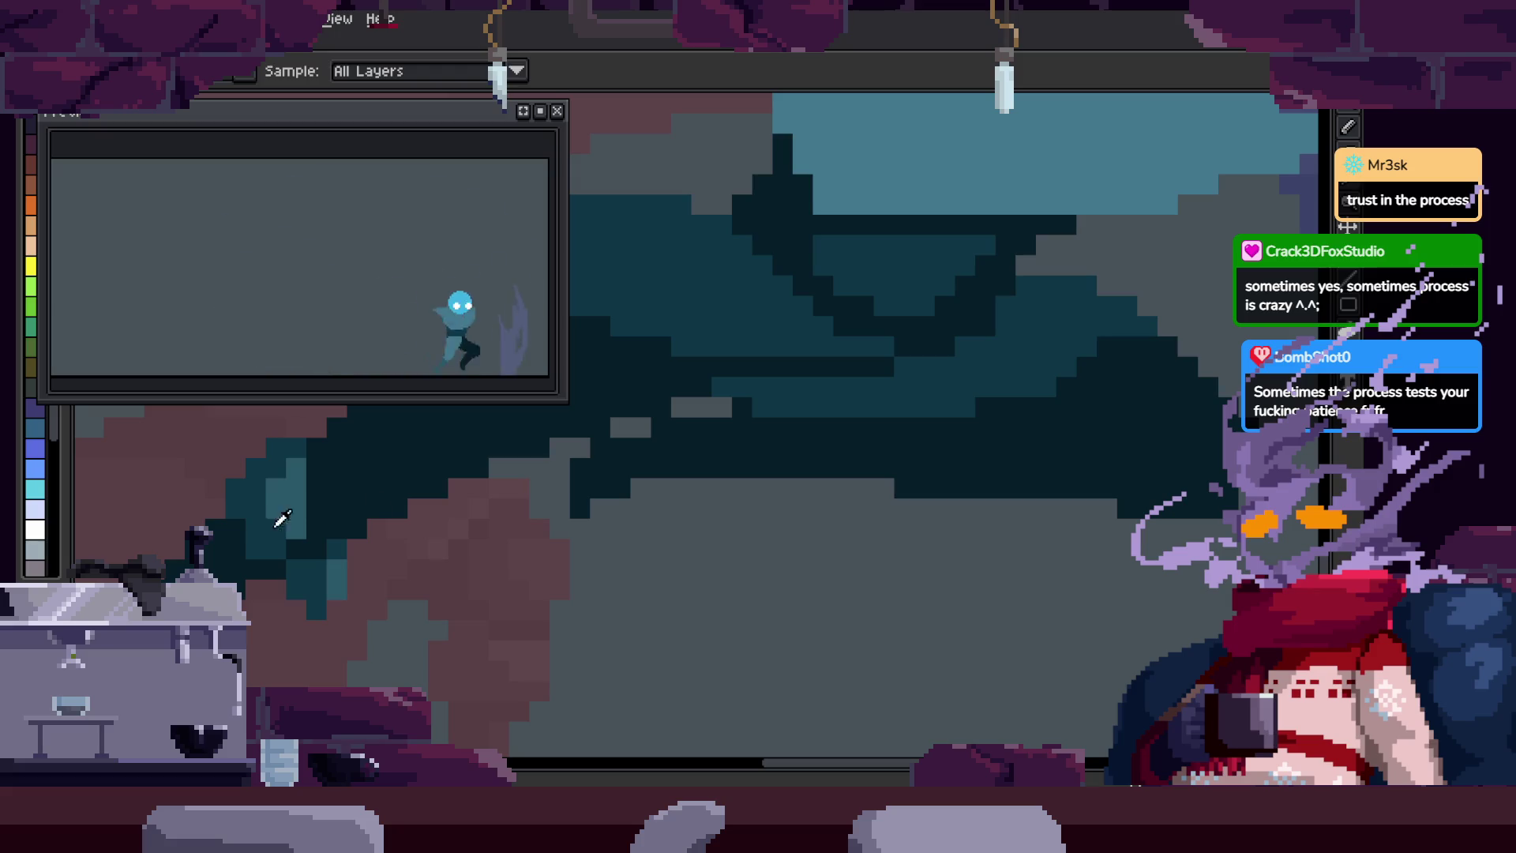
key("b")
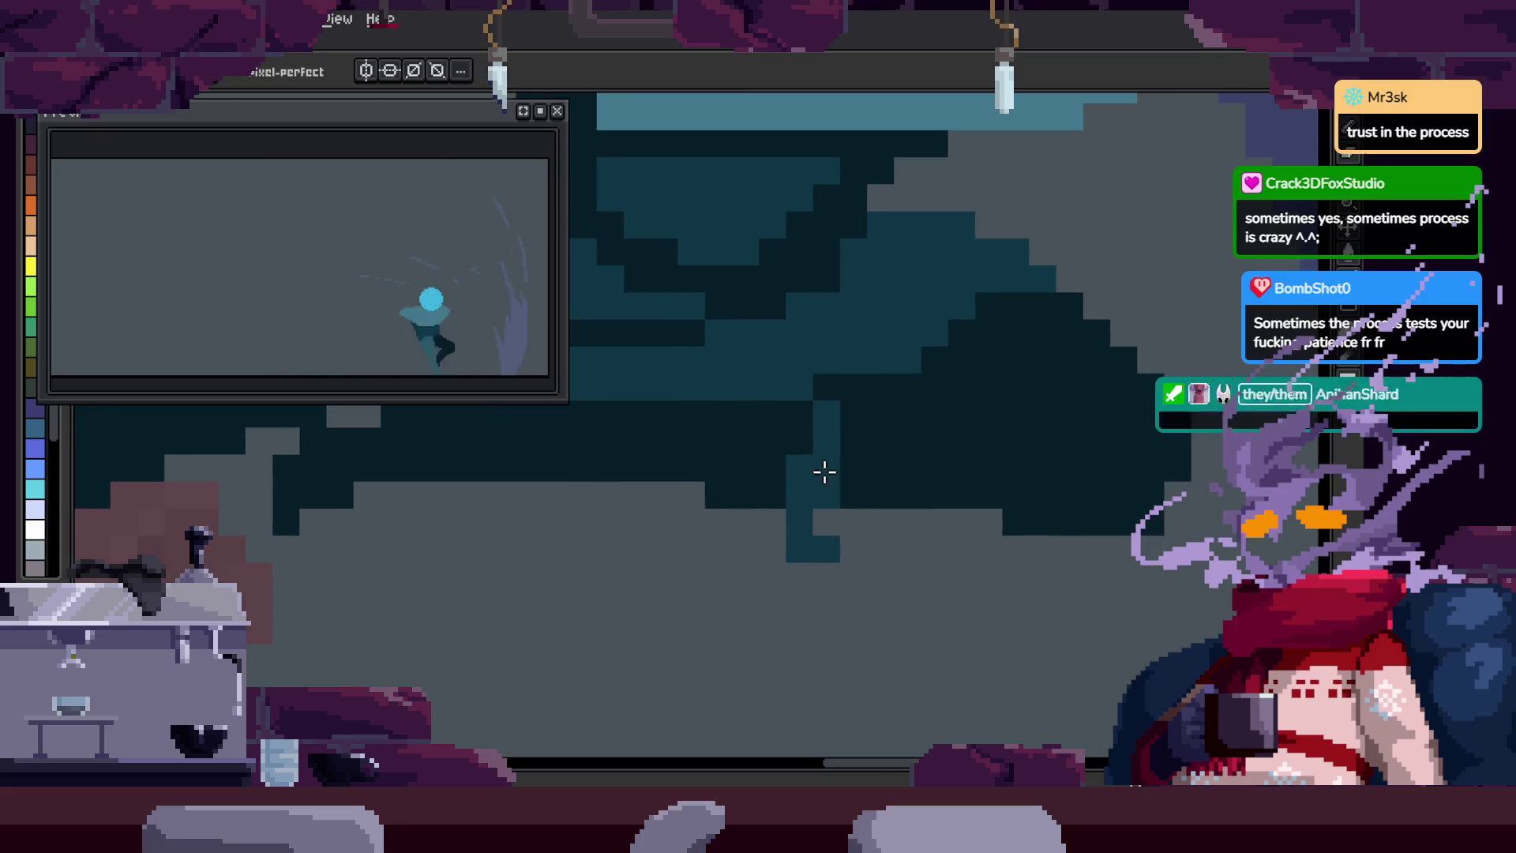
key("z")
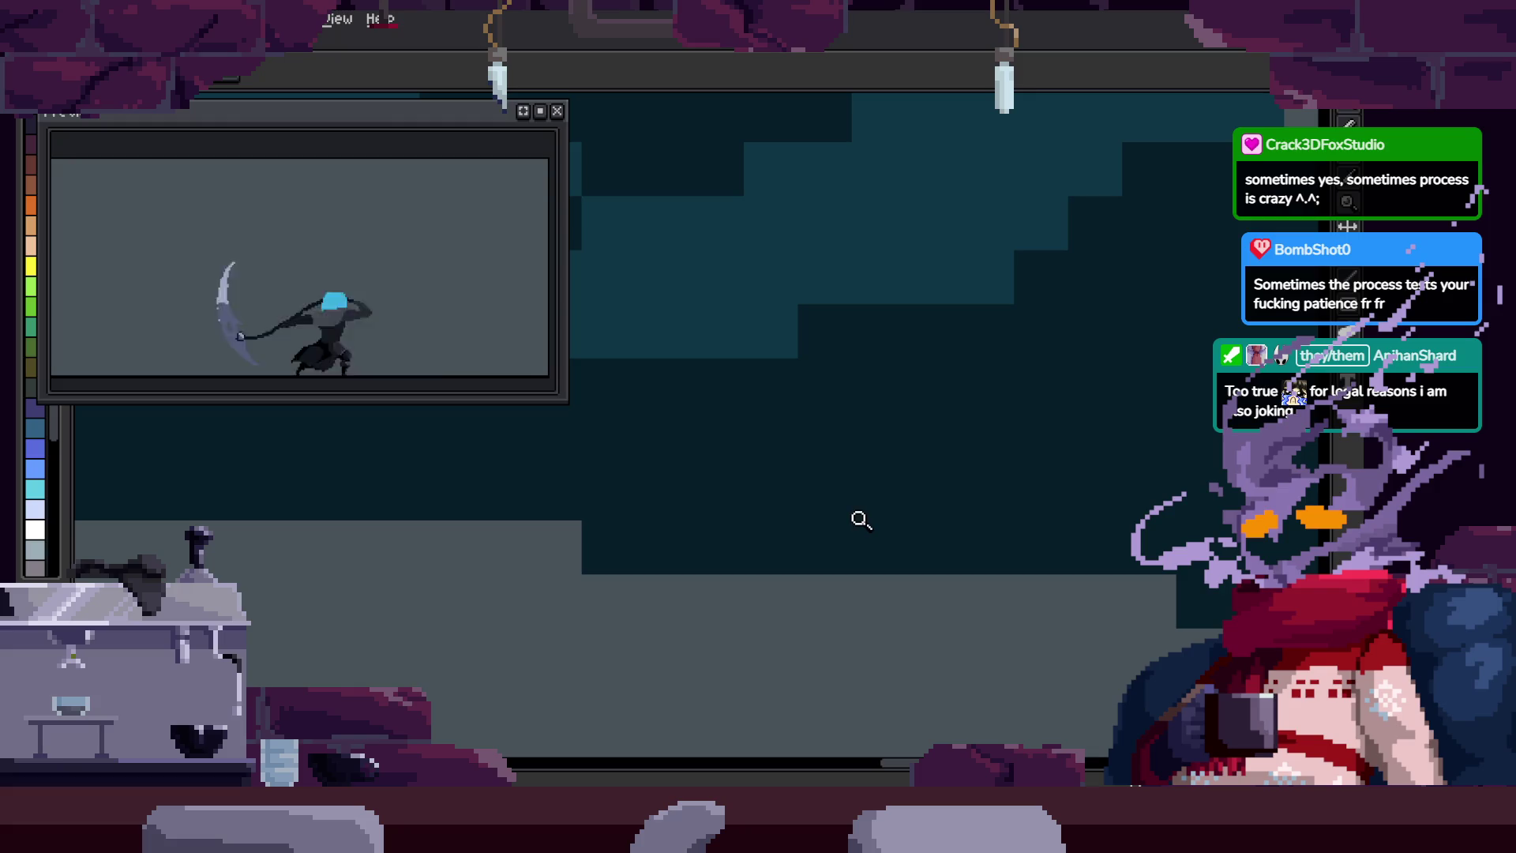
right_click(863, 450)
key("b")
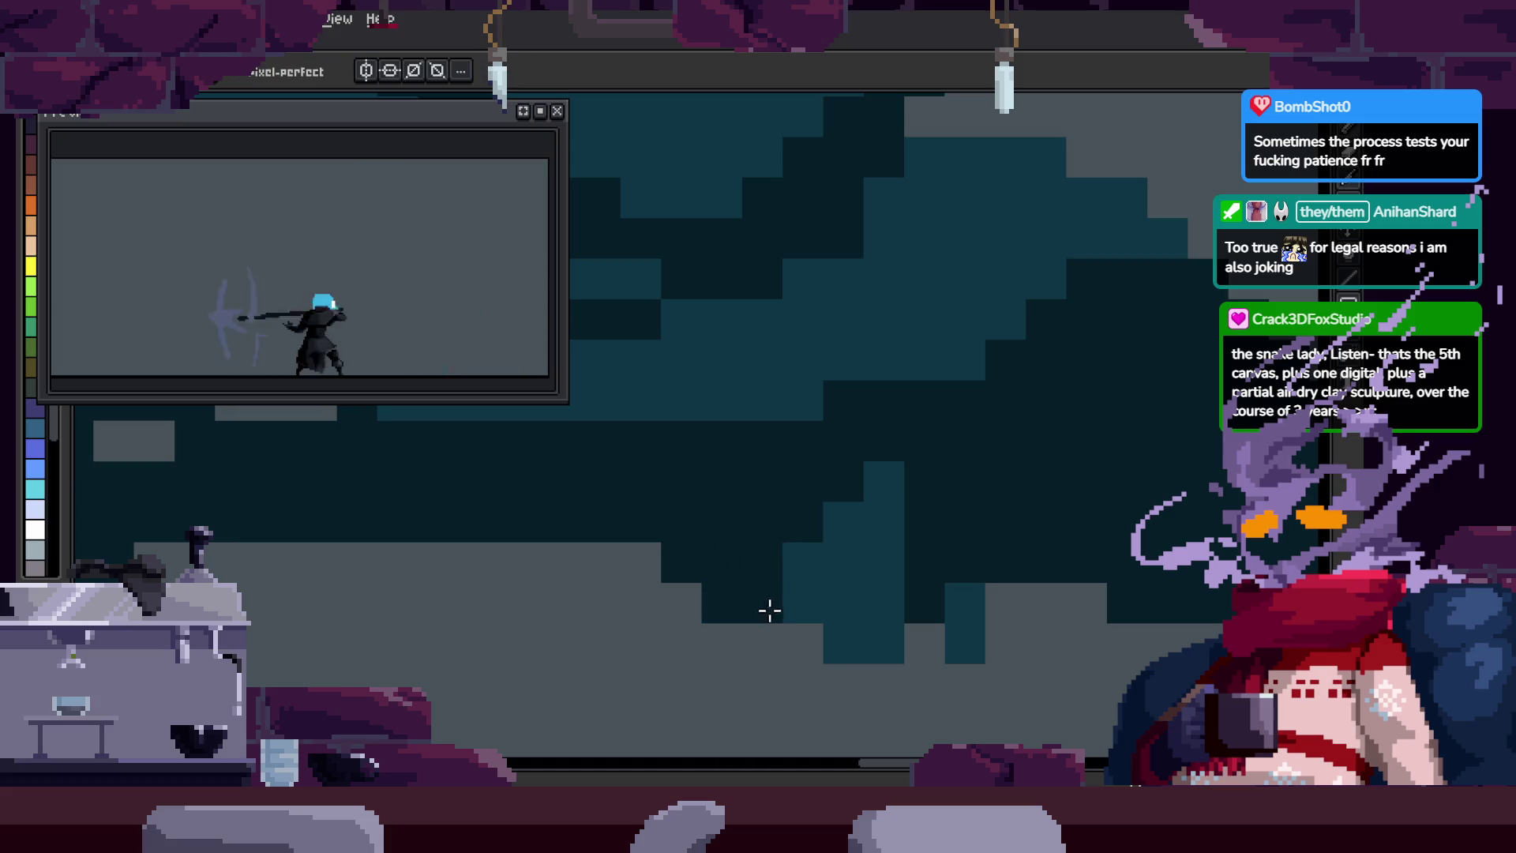
mouse_move(853, 632)
left_mouse_down()
mouse_move(821, 591)
mouse_move(784, 594)
left_mouse_up()
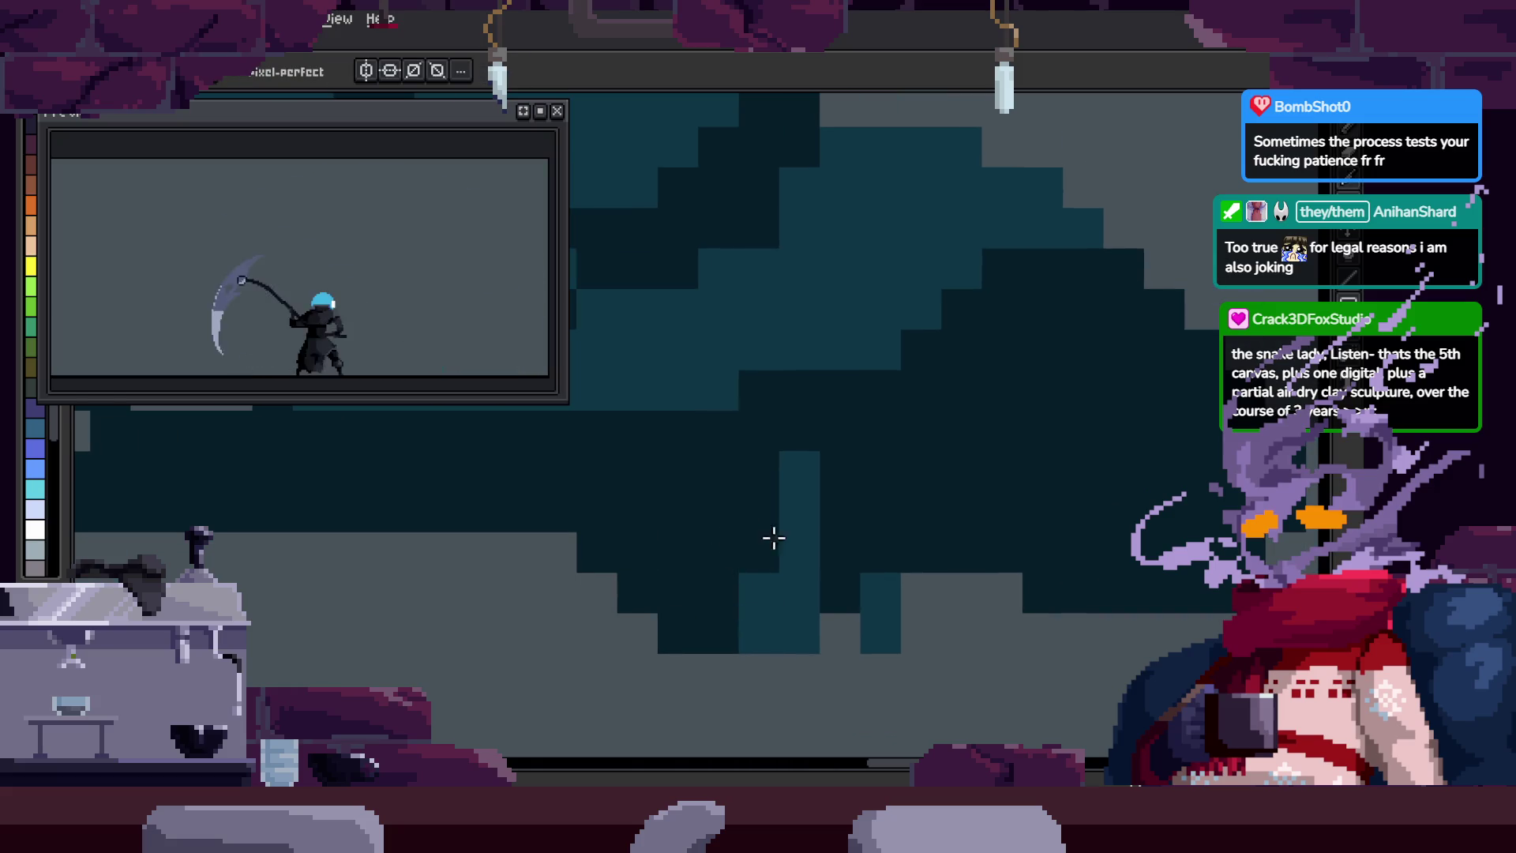
scroll(764, 547, "down", 5)
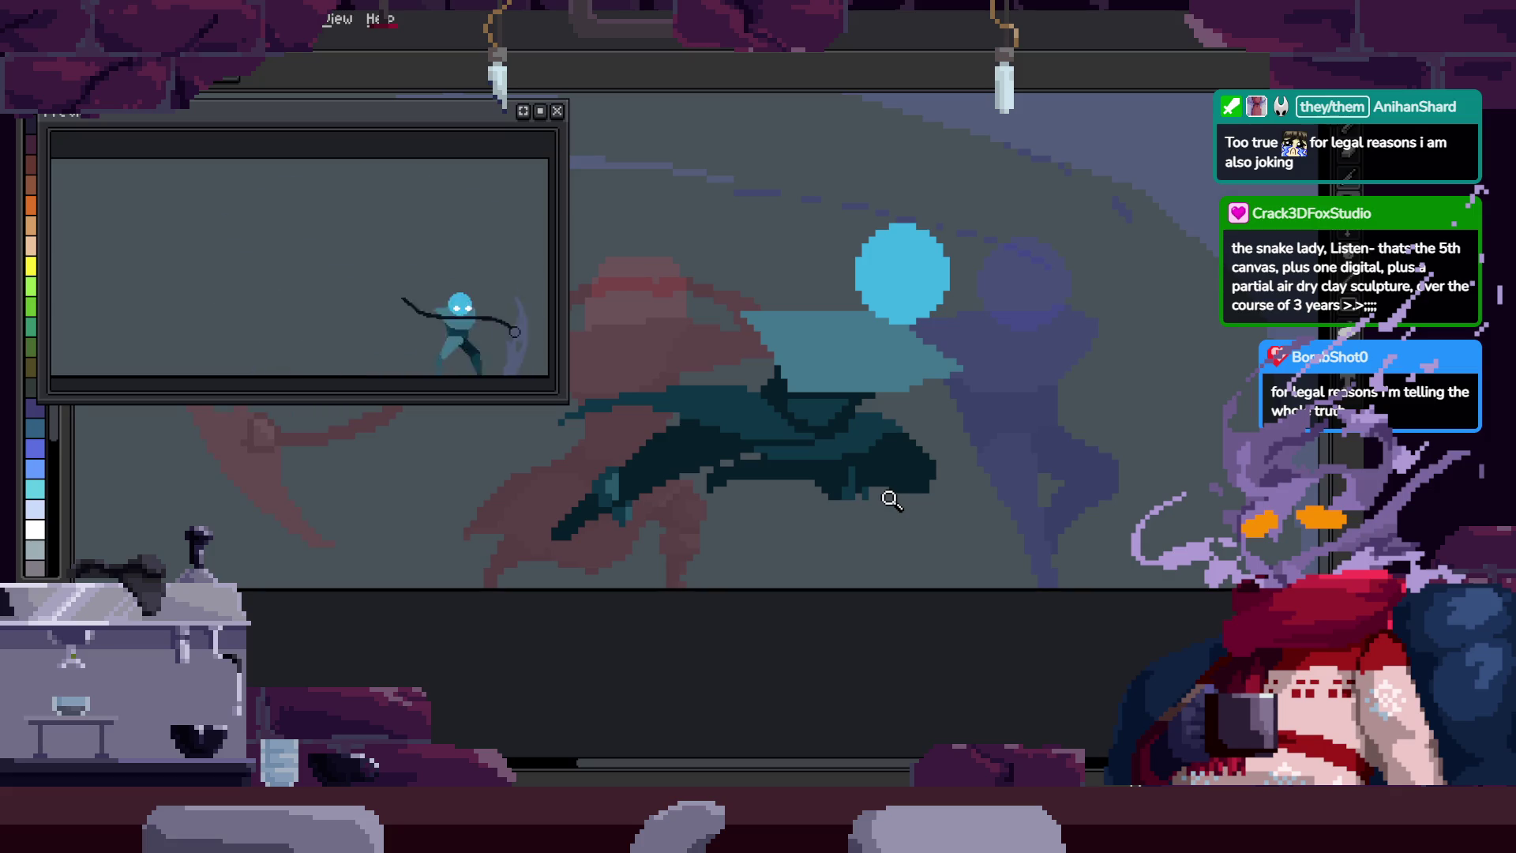
left_click(930, 474)
left_click(921, 426)
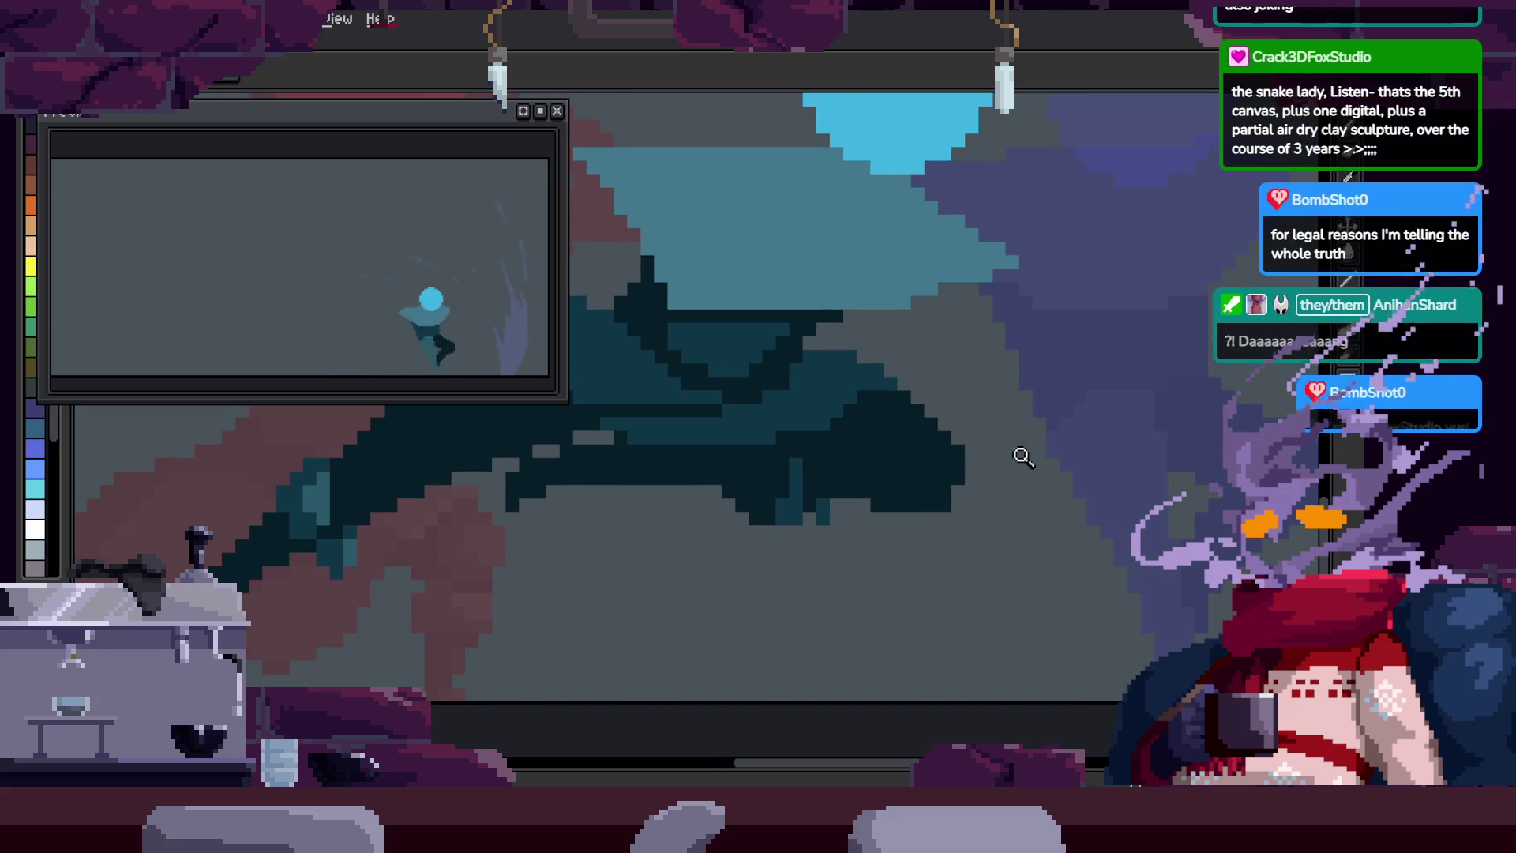
left_click(1021, 457)
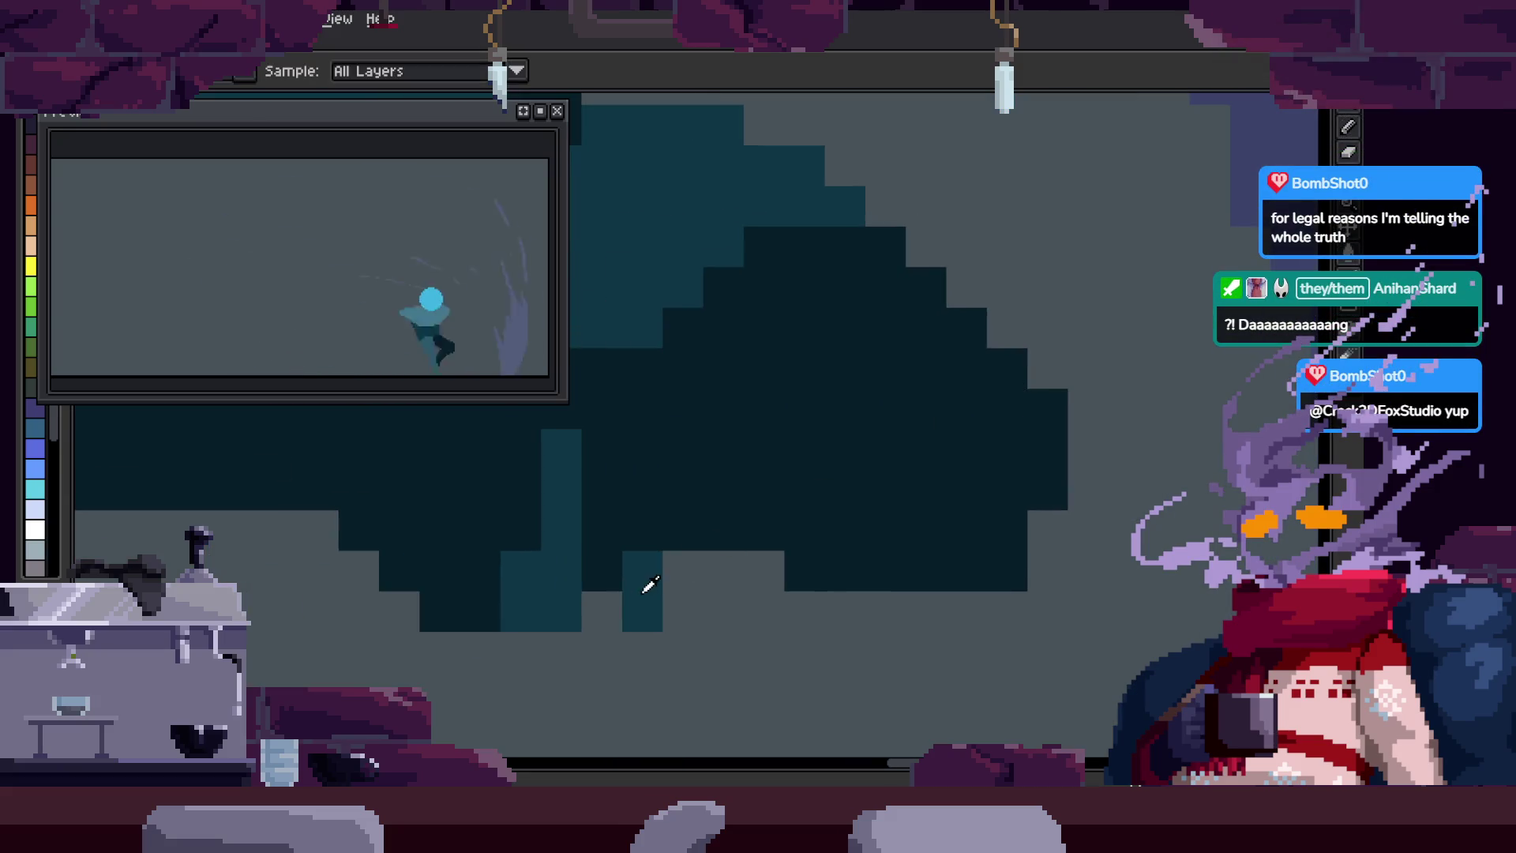
right_click(803, 477)
left_click(835, 459)
key("b")
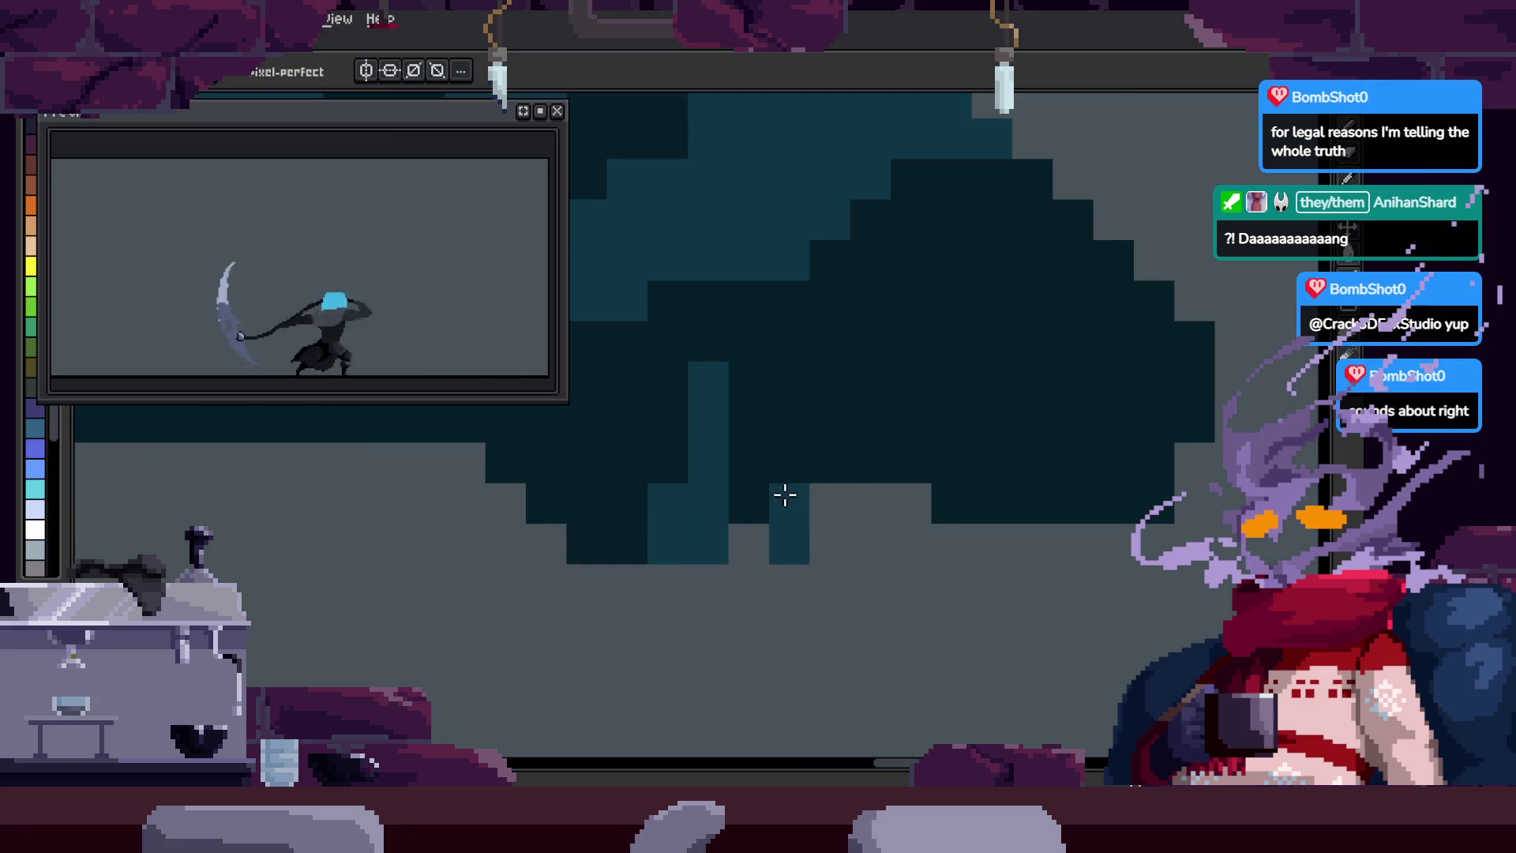
key("z")
right_click(839, 427)
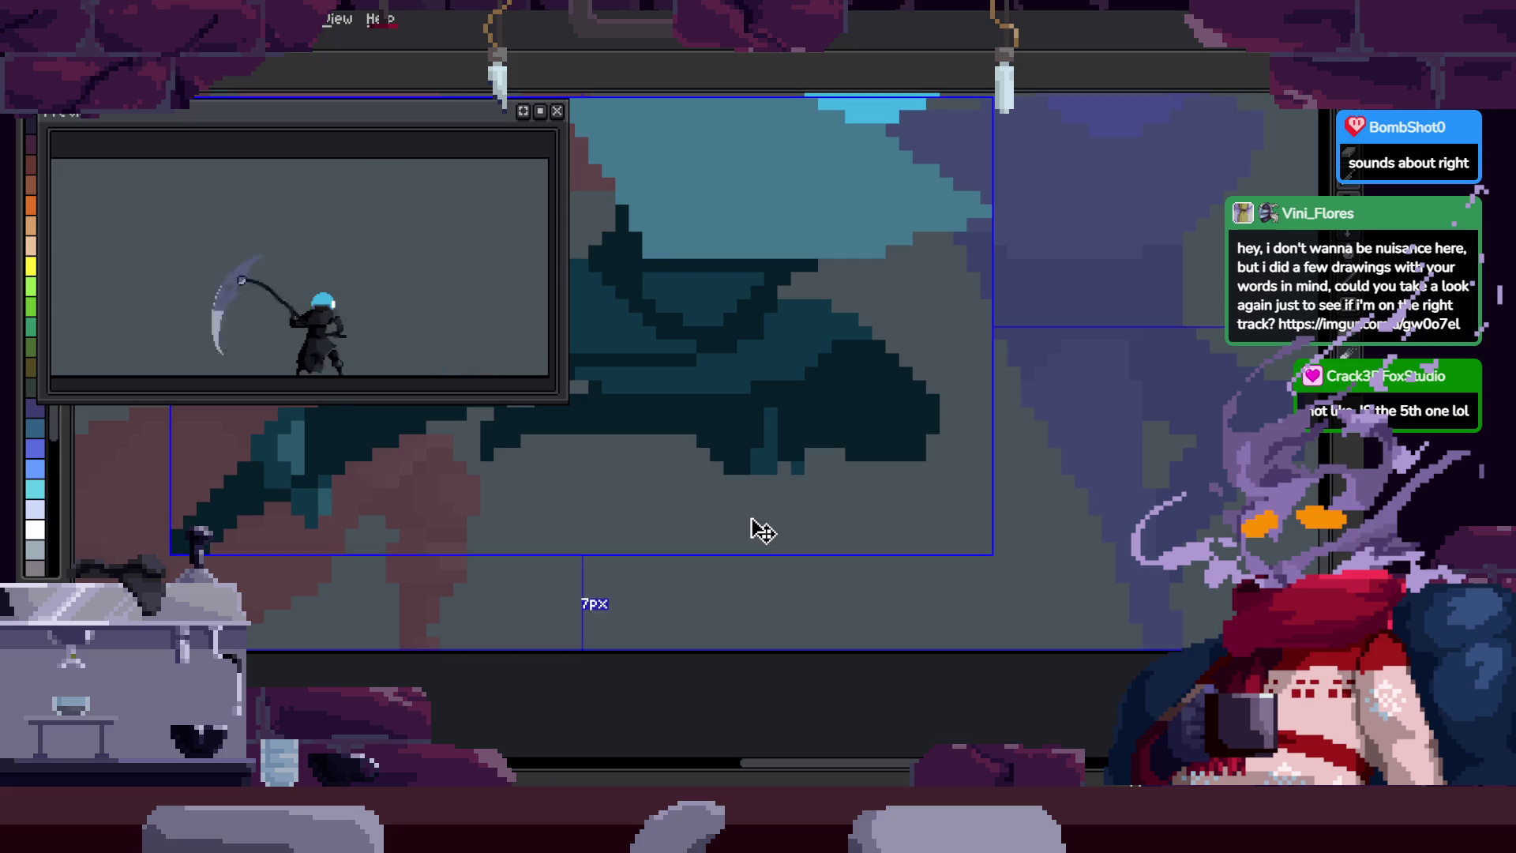
key("ctrl+n")
Step: Create the new sprite, paste the character lineup into it, and close the animation preview
left_click(655, 562)
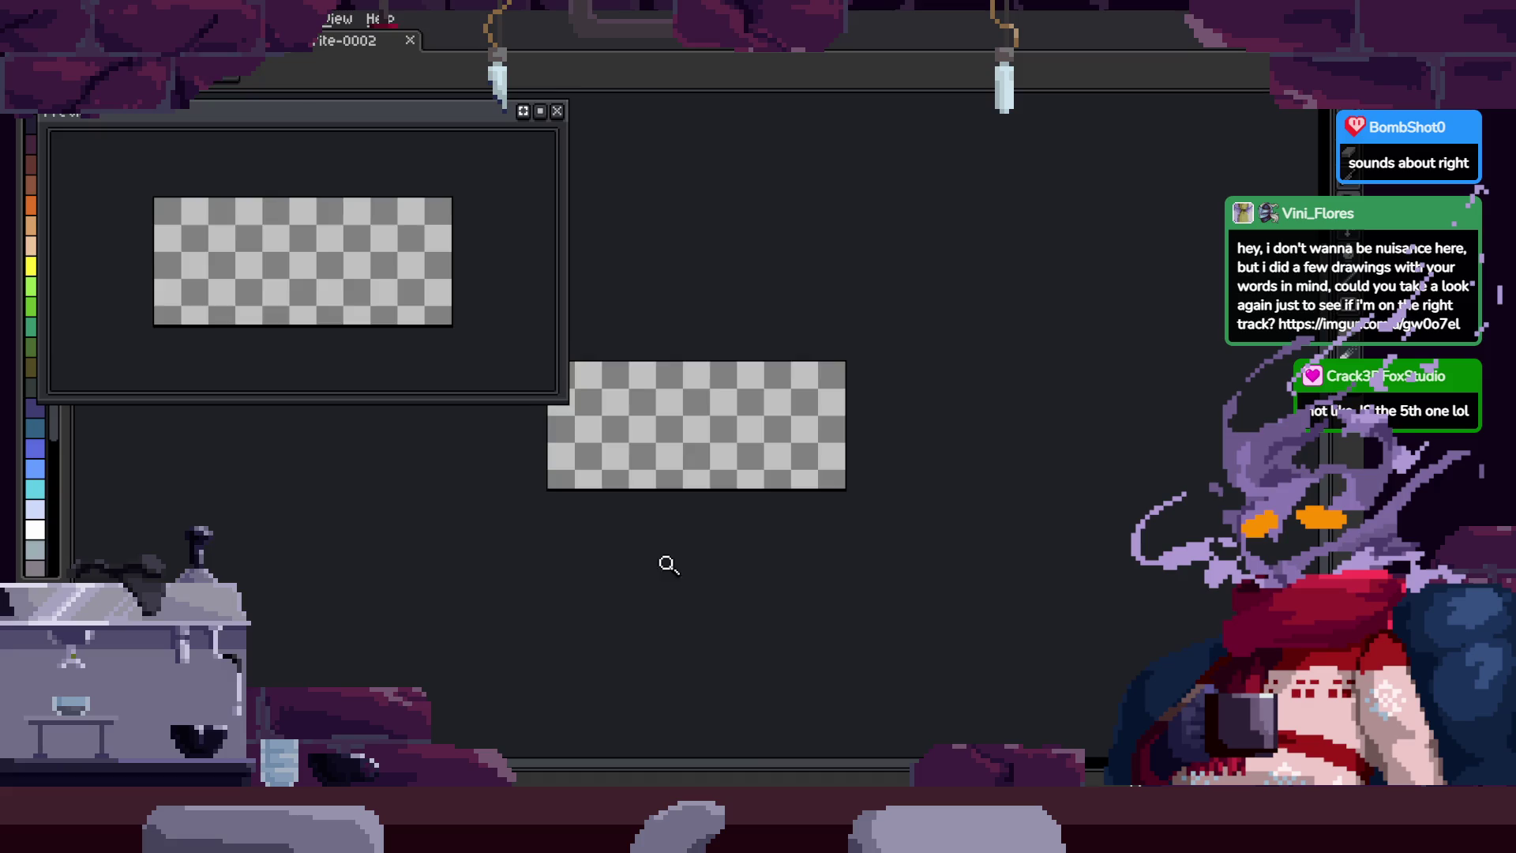
key("ctrl+v")
scroll(688, 457, "up", 3)
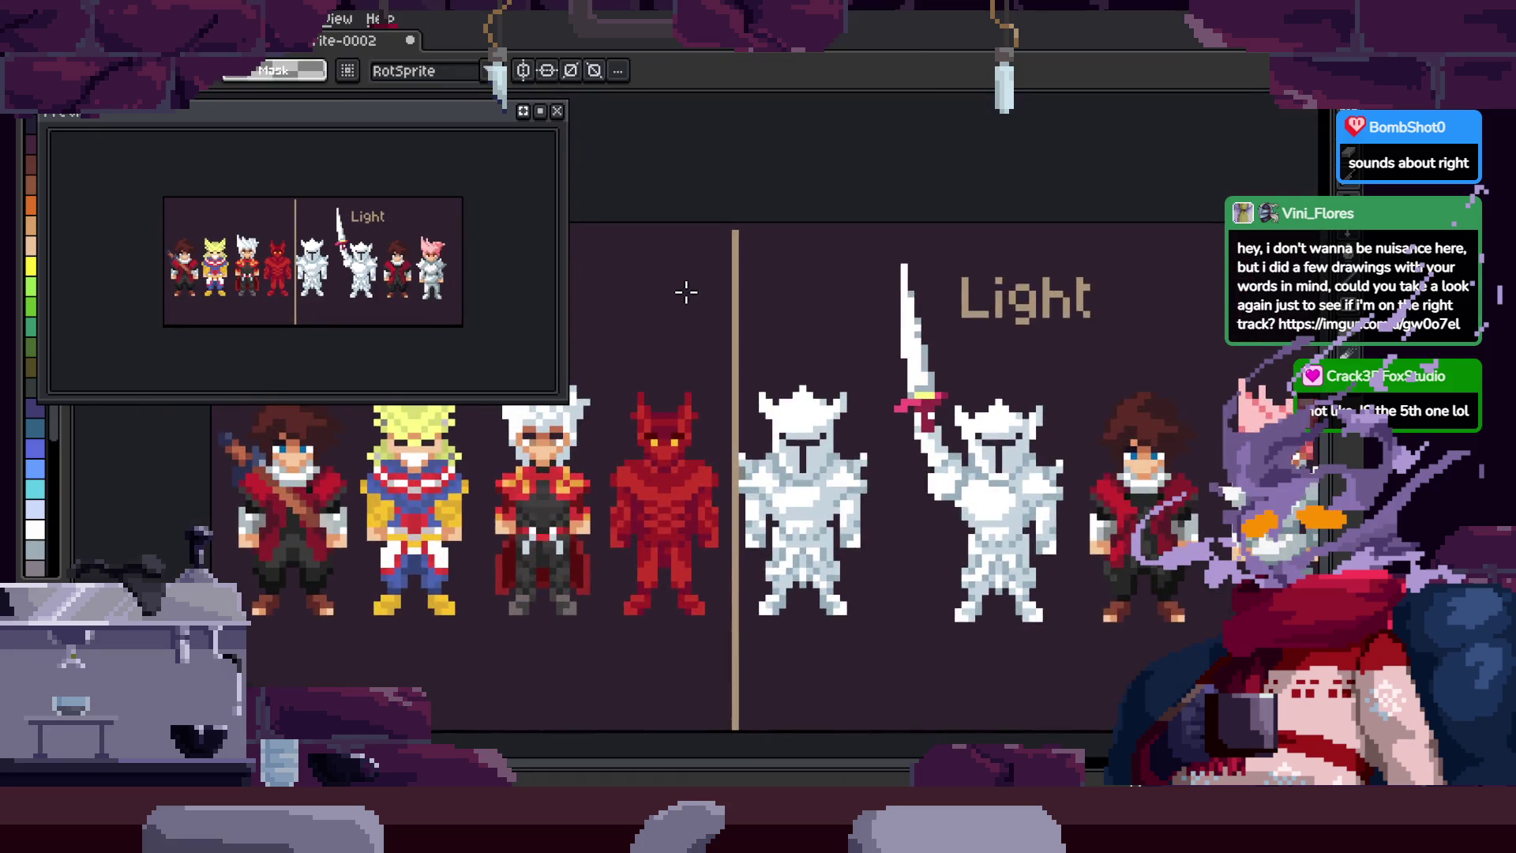
left_click(560, 115)
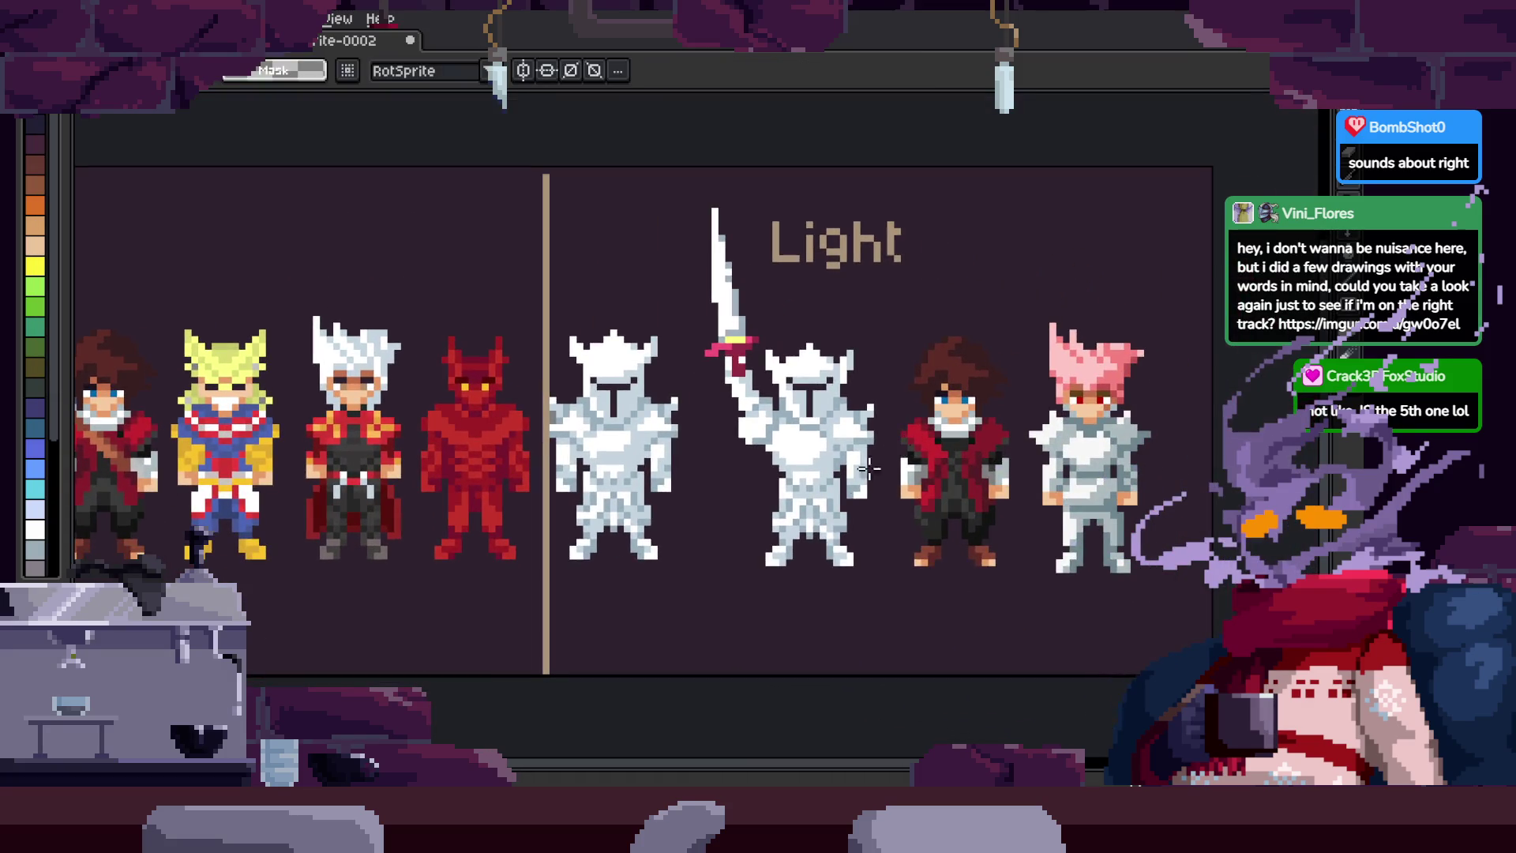
Step: Zoom to the brown-haired sprite and clear the selection around it
scroll(848, 481, "up", 1)
key("b")
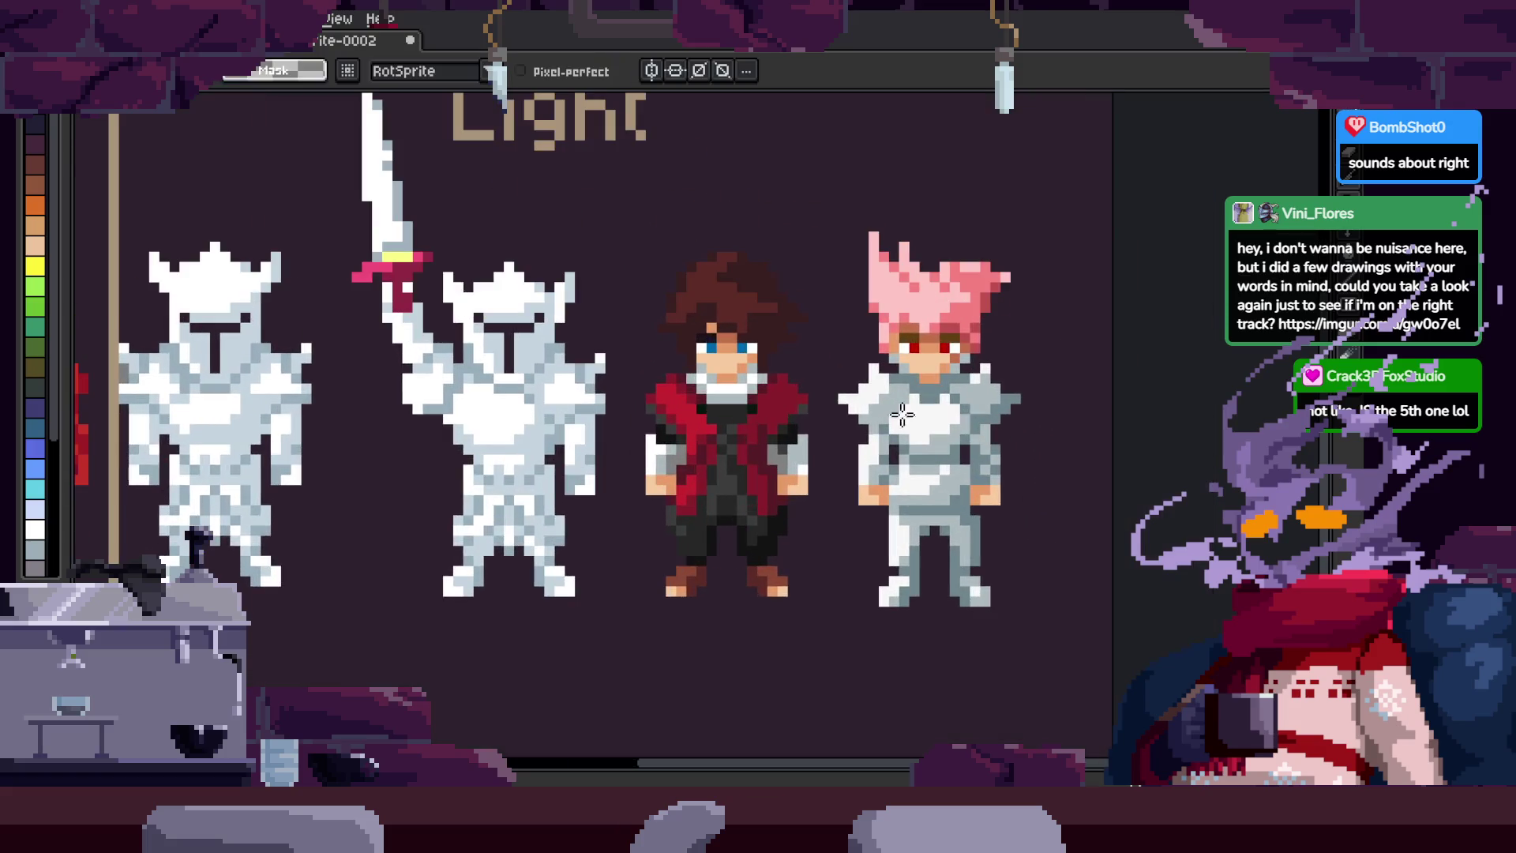
scroll(987, 433, "up", 1)
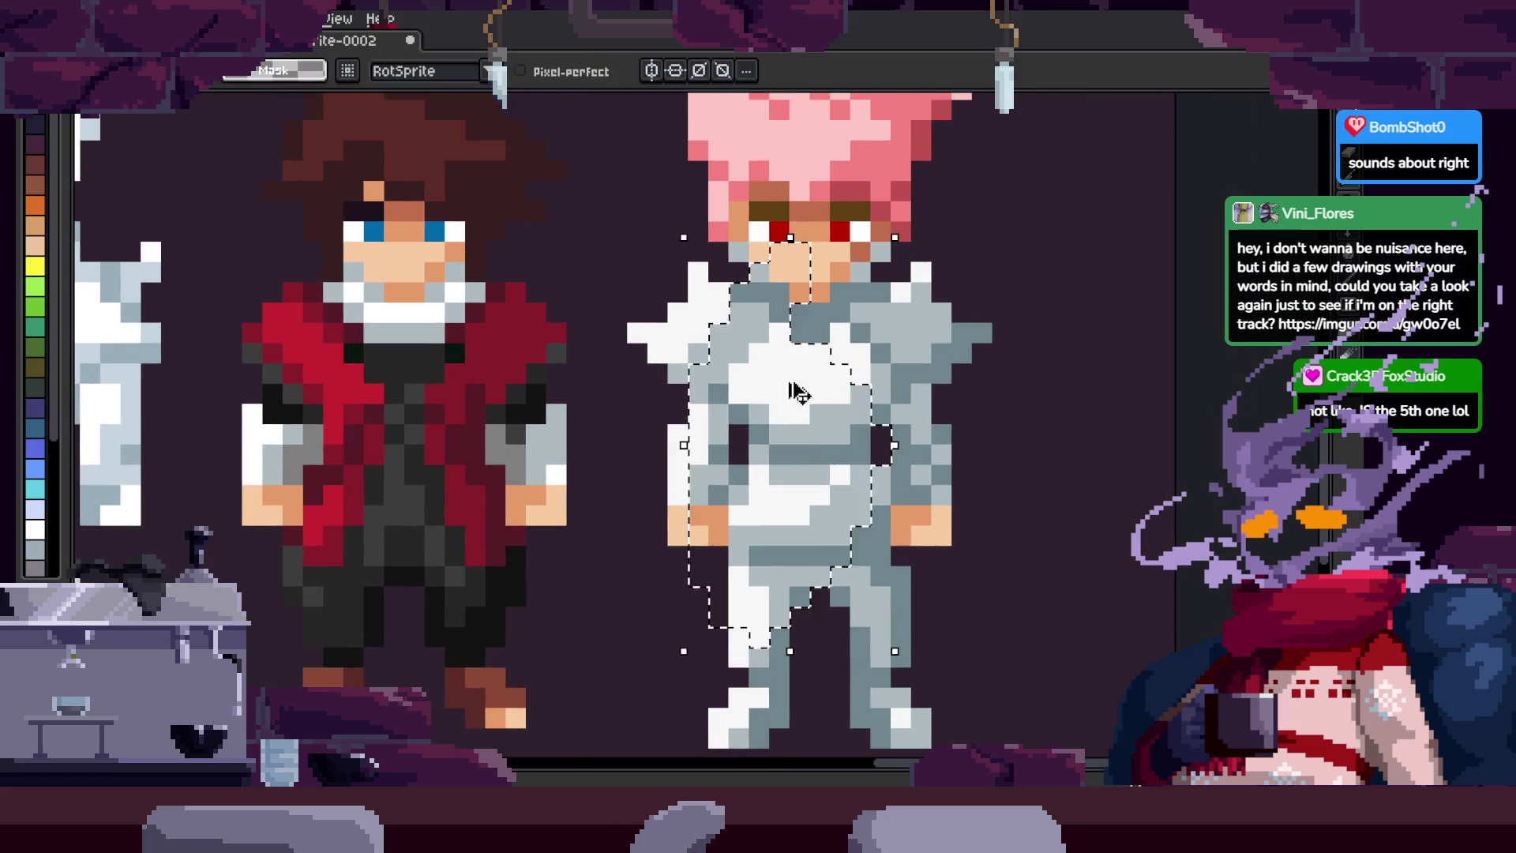
scroll(934, 413, "down", 2)
scroll(940, 433, "left", 5)
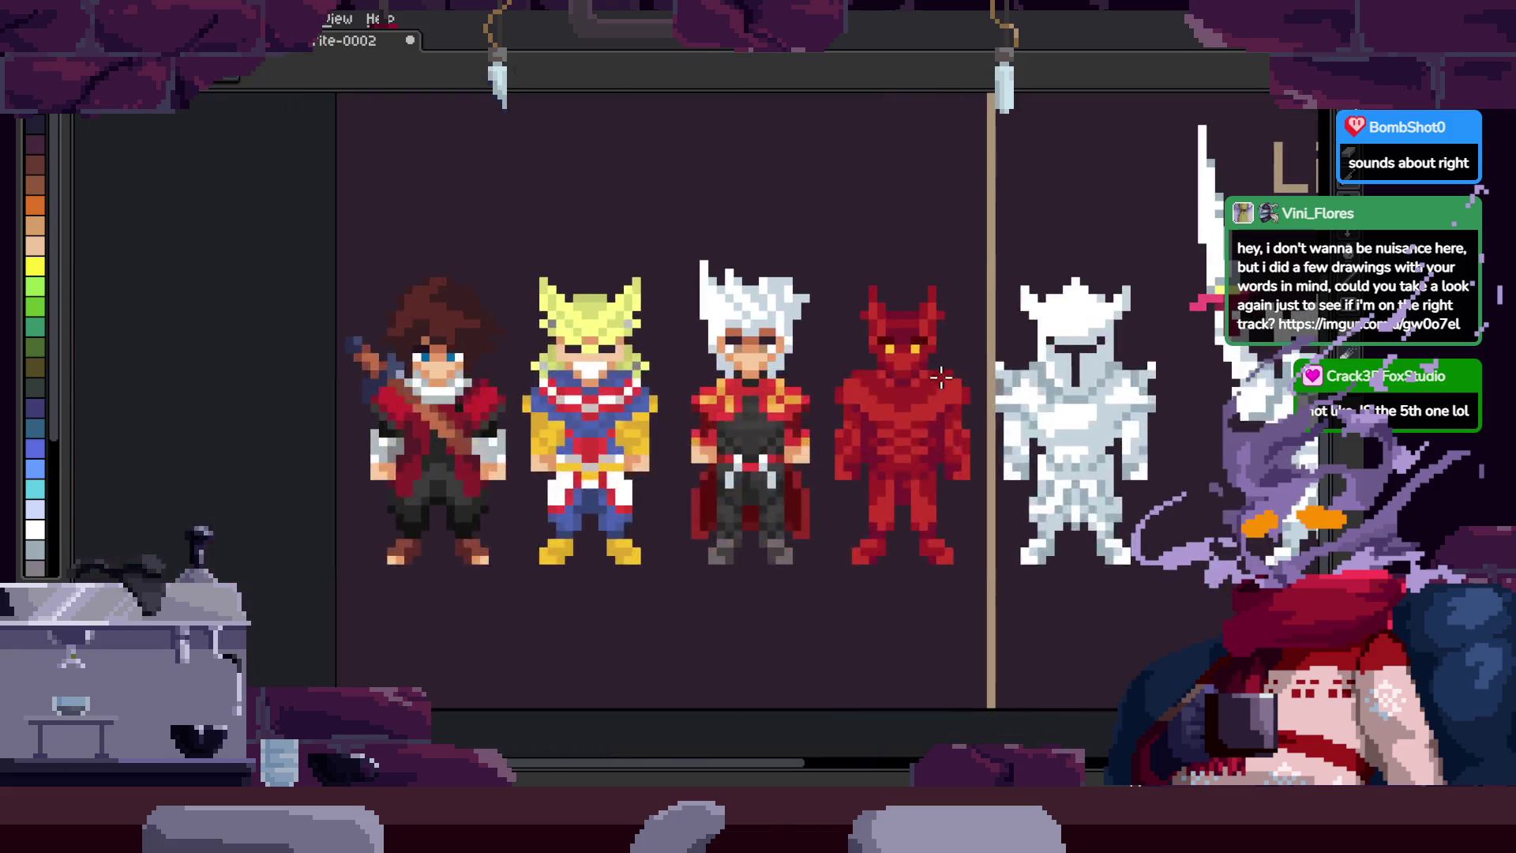
scroll(945, 452, "right", 5)
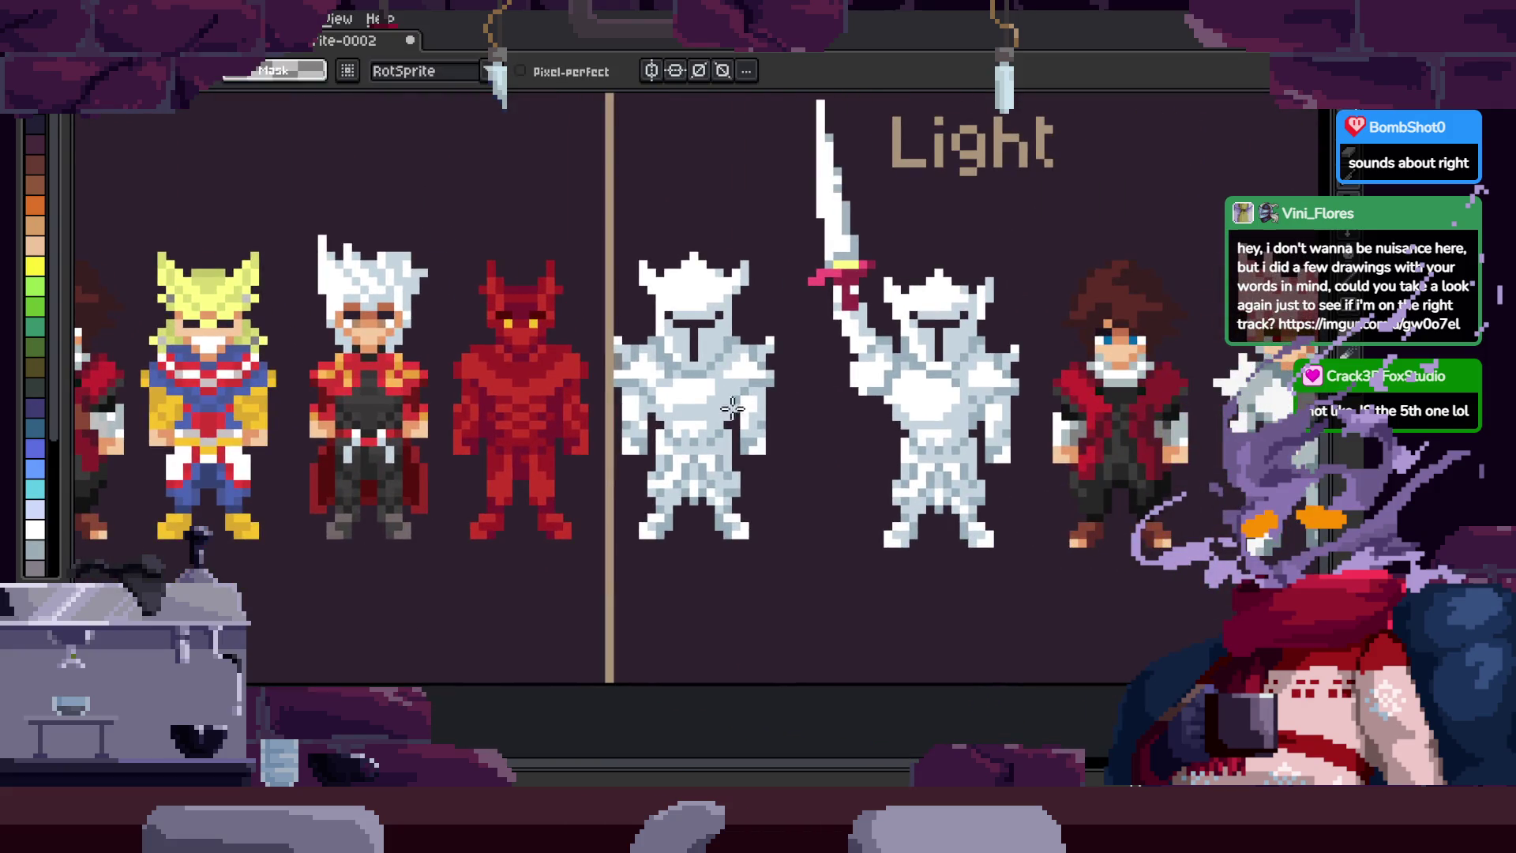
scroll(738, 372, "right", 1)
scroll(738, 373, "up", 1)
scroll(758, 368, "right", 5)
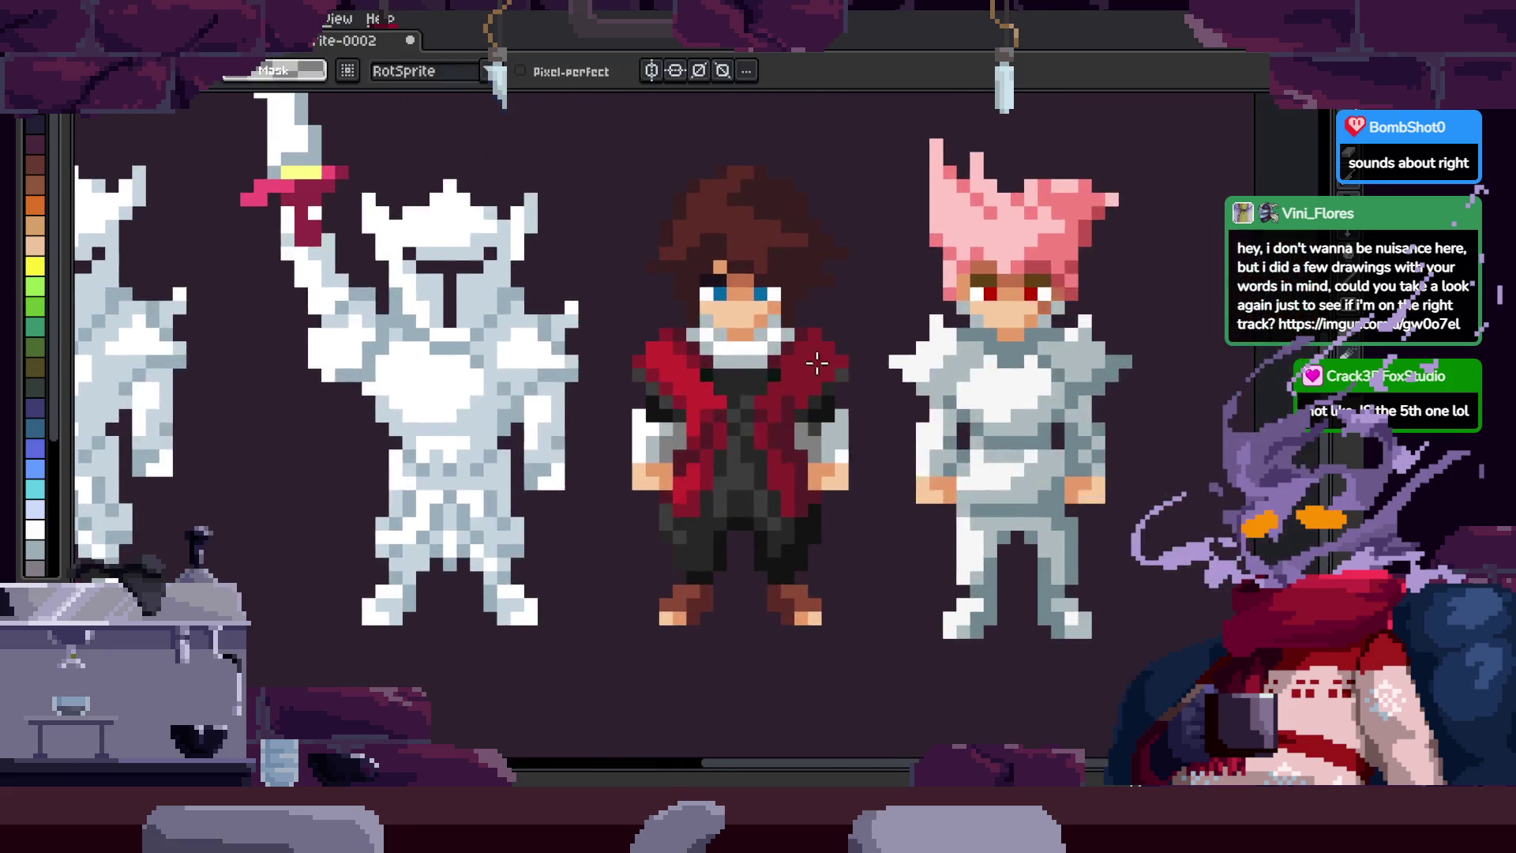
key("ctrl+d")
scroll(823, 442, "down", 2)
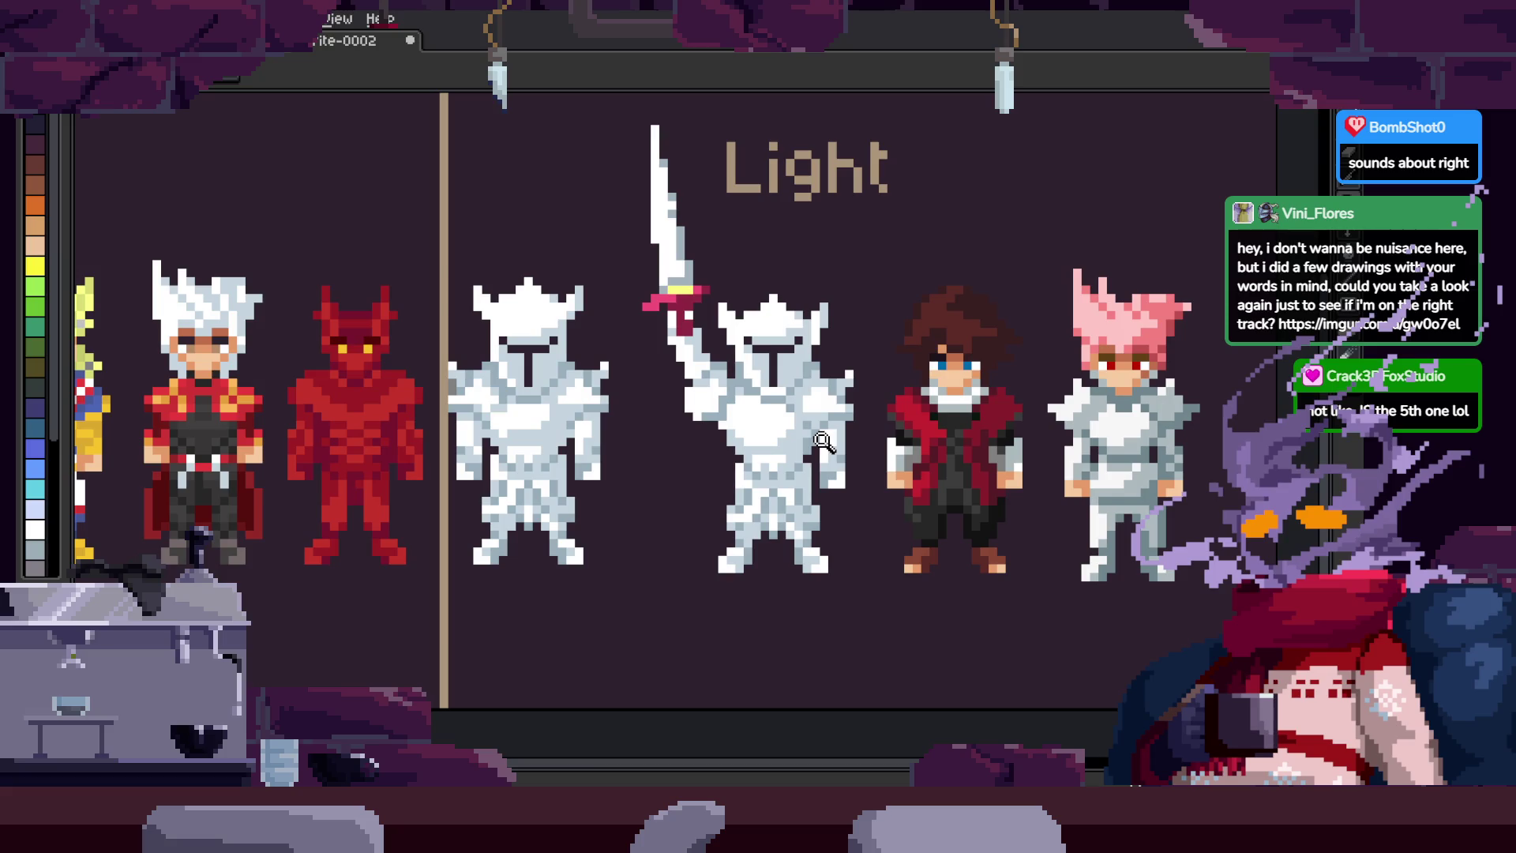
scroll(976, 440, "up", 4)
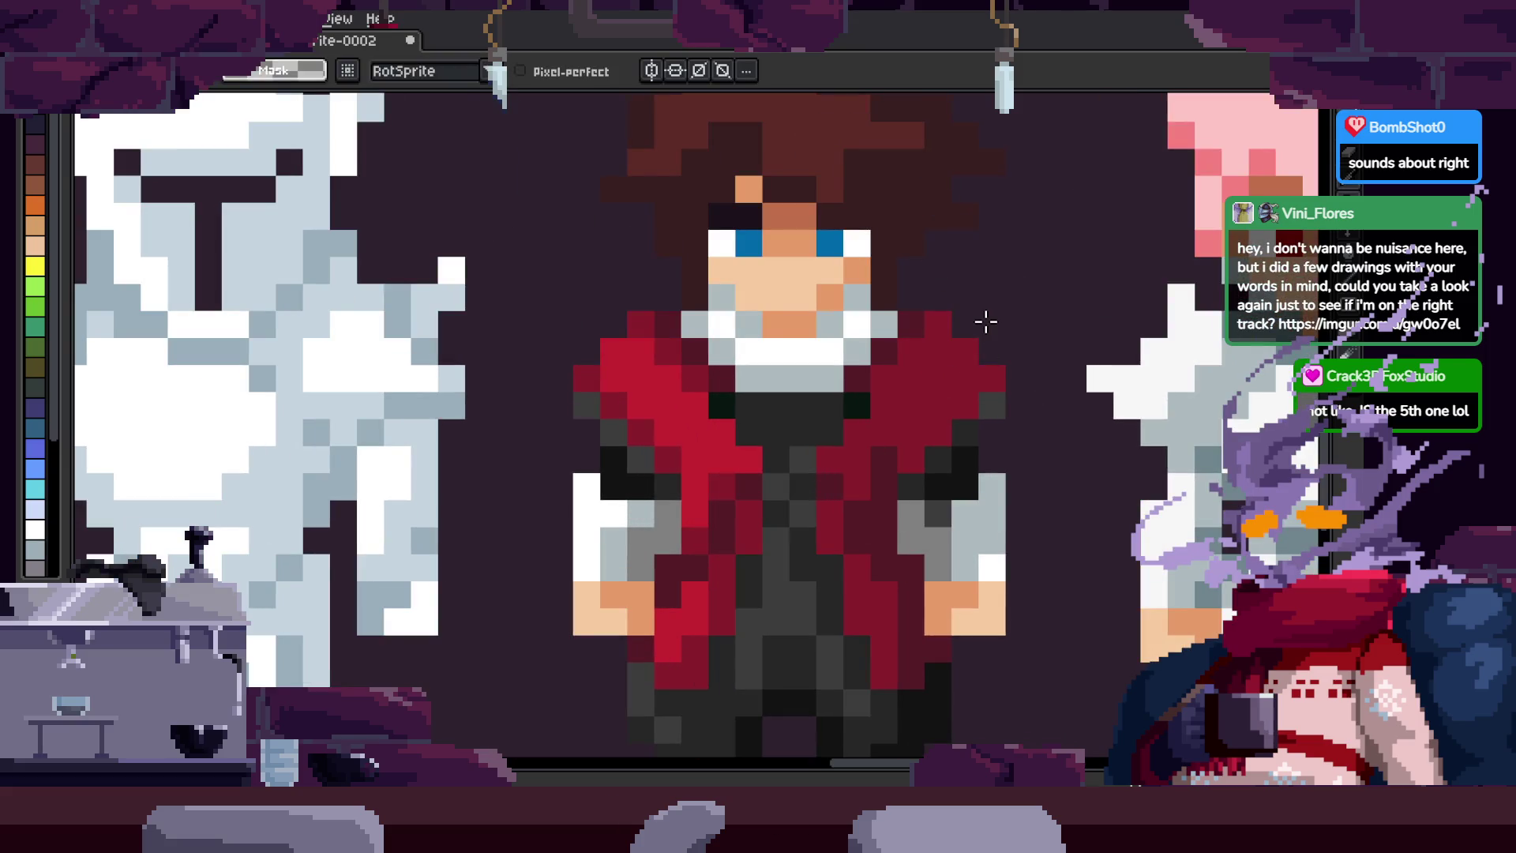
Step: Paste pixels over the chest, then draw a red D-shaped head below the character and fill it peach
key("ctrl+v")
scroll(744, 465, "down", 10)
mouse_move(825, 585)
left_mouse_down()
mouse_move(799, 382)
mouse_move(820, 586)
left_mouse_up()
left_click_drag(850, 461, 690, 433)
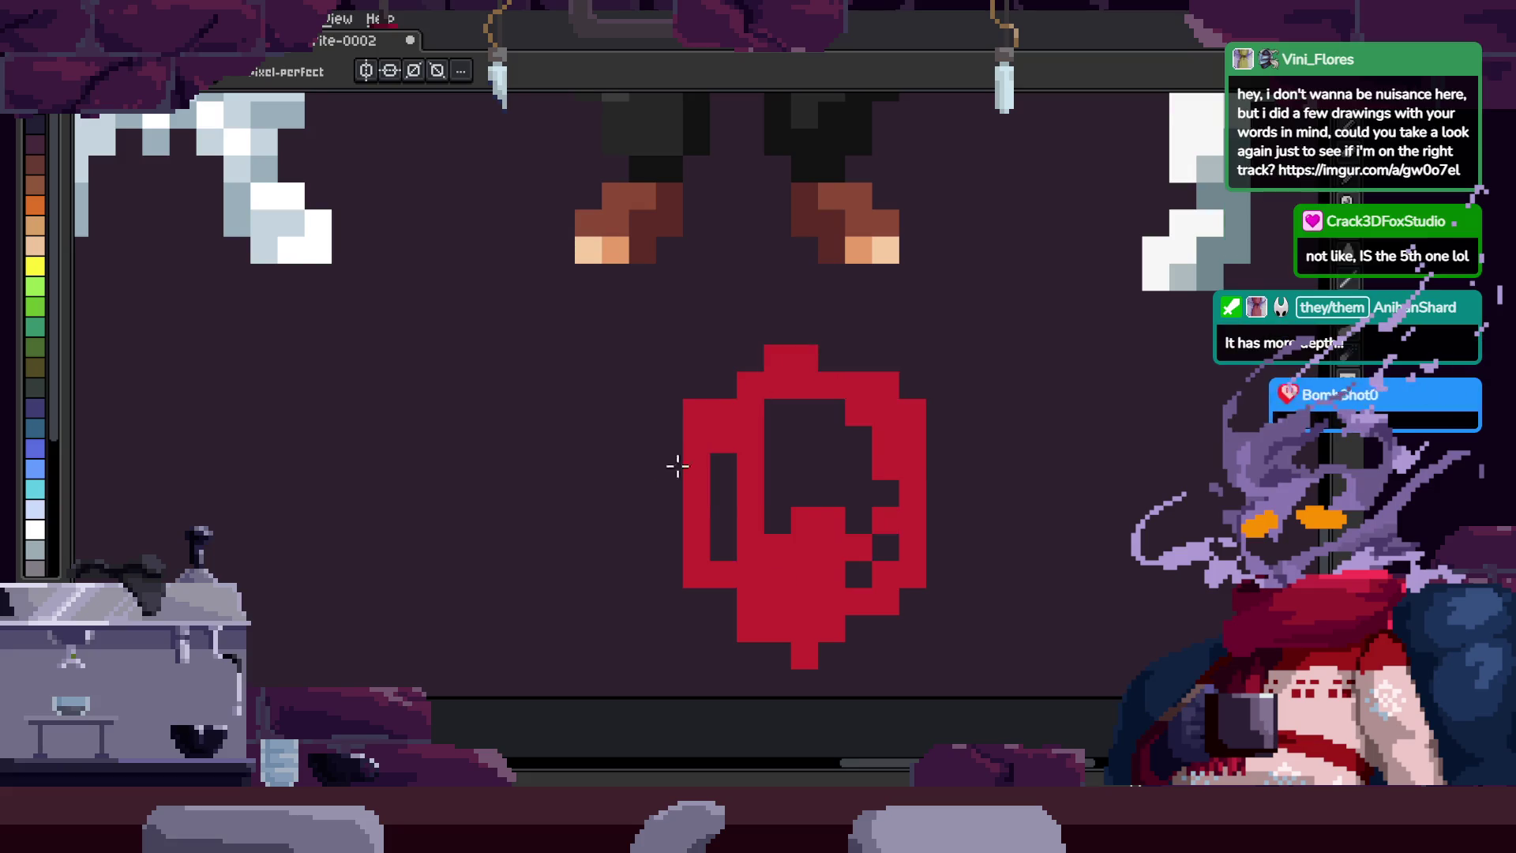
scroll(690, 434, "up", 2)
scroll(541, 410, "down", 5)
scroll(782, 569, "up", 2)
mouse_move(710, 632)
left_mouse_down()
mouse_move(766, 632)
mouse_move(738, 582)
left_mouse_up()
scroll(863, 349, "down", 1)
Step: Lasso the red-and-peach head, delete it, then undo the deletion
key("q")
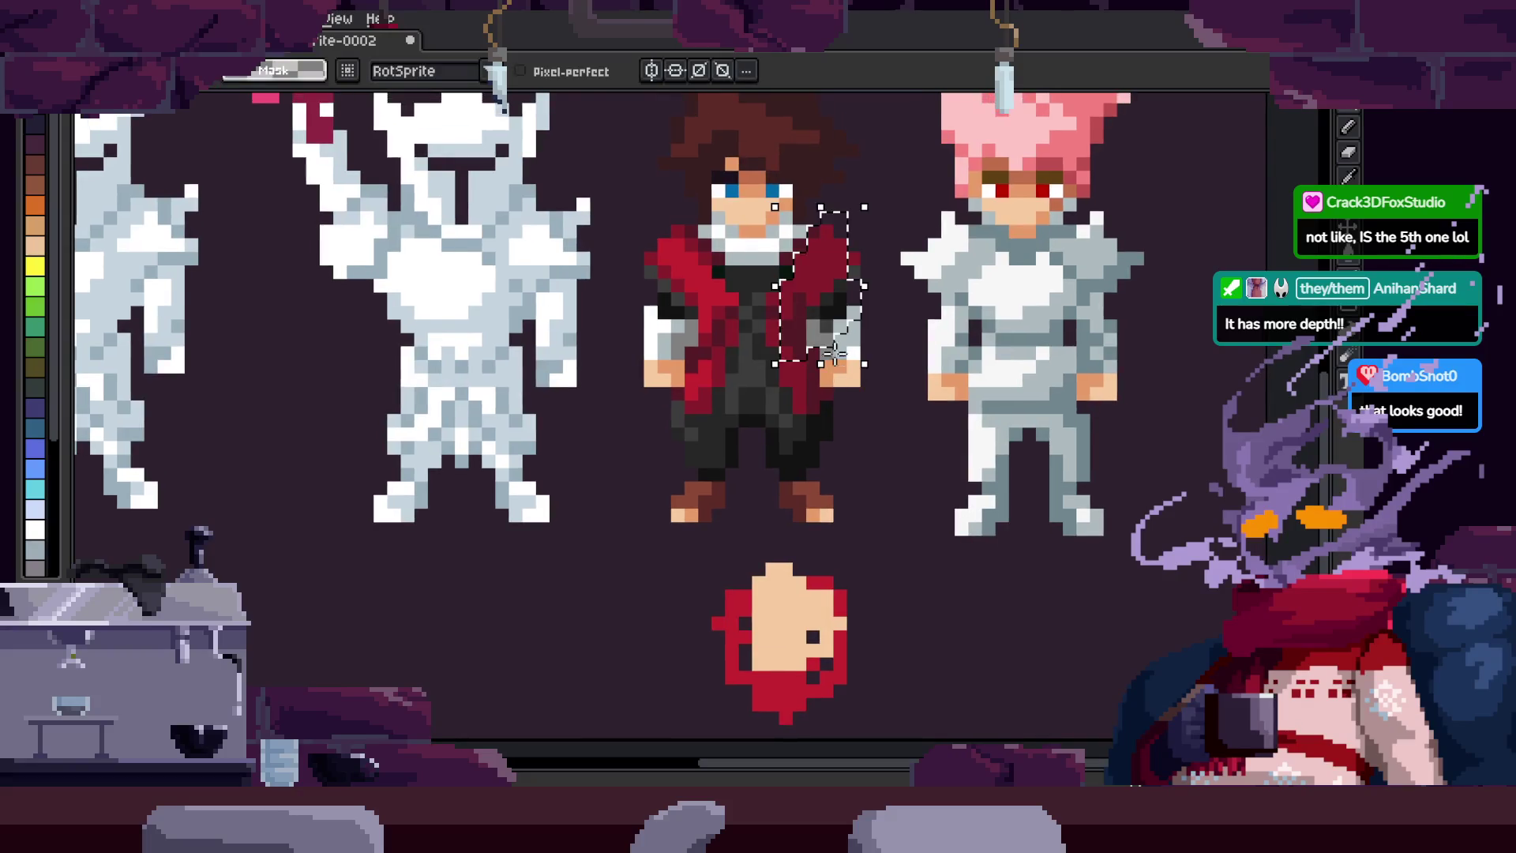
left_click_drag(862, 349, 863, 202)
left_click_drag(695, 593, 869, 430)
key("Delete")
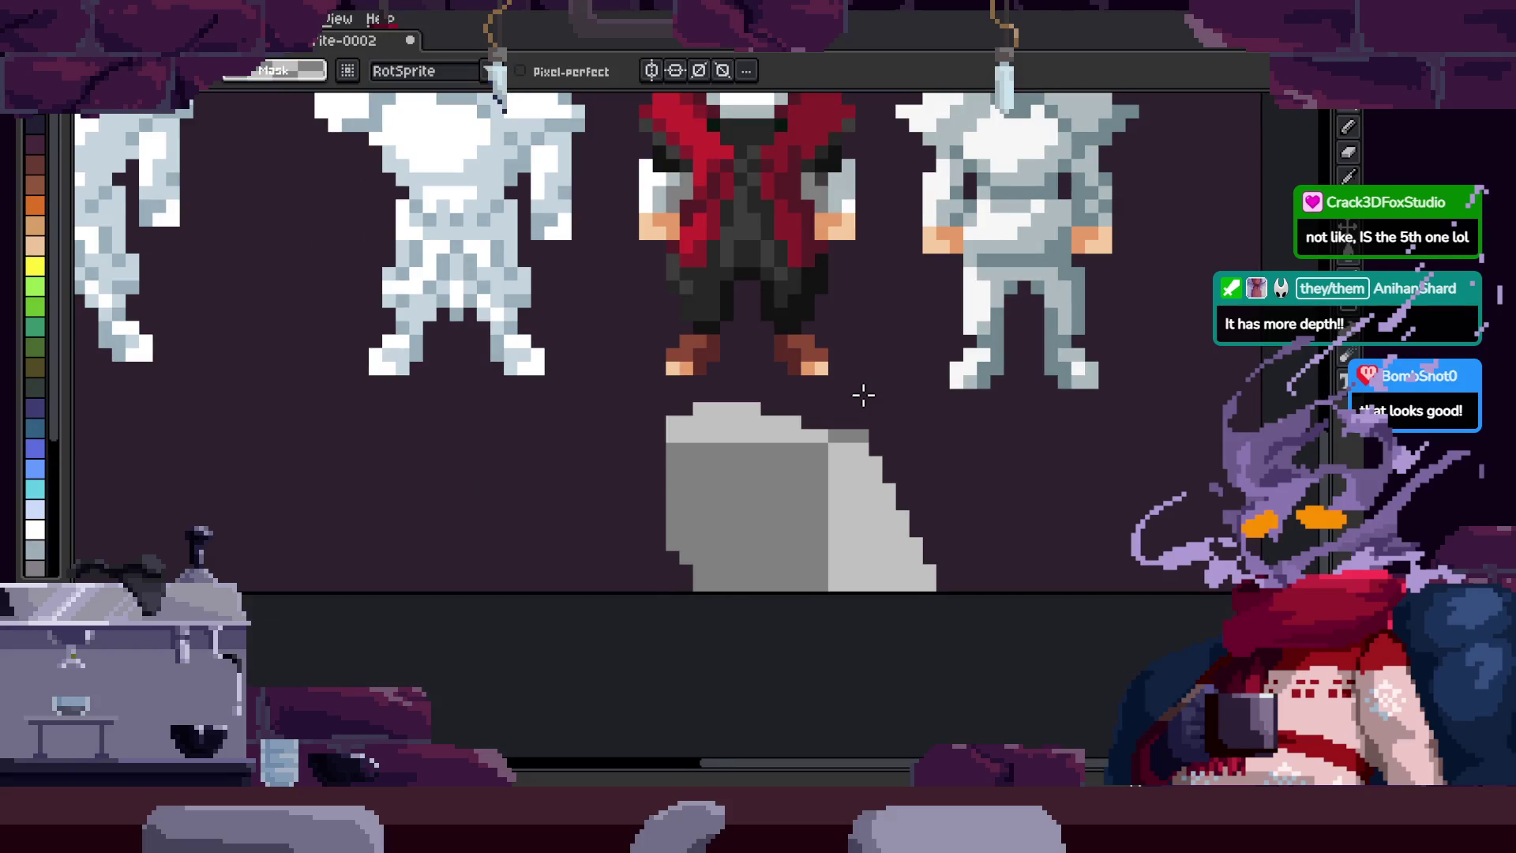
key("ctrl+z")
Step: Erase two colour regions of the head using the Magic Wand
scroll(886, 460, "up", 2)
key("w")
left_click(728, 548)
key("Delete")
left_click(771, 479)
key("Delete")
Step: Undo the stray black line on the knight's helmet
scroll(838, 444, "down", 5)
scroll(741, 514, "up", 4)
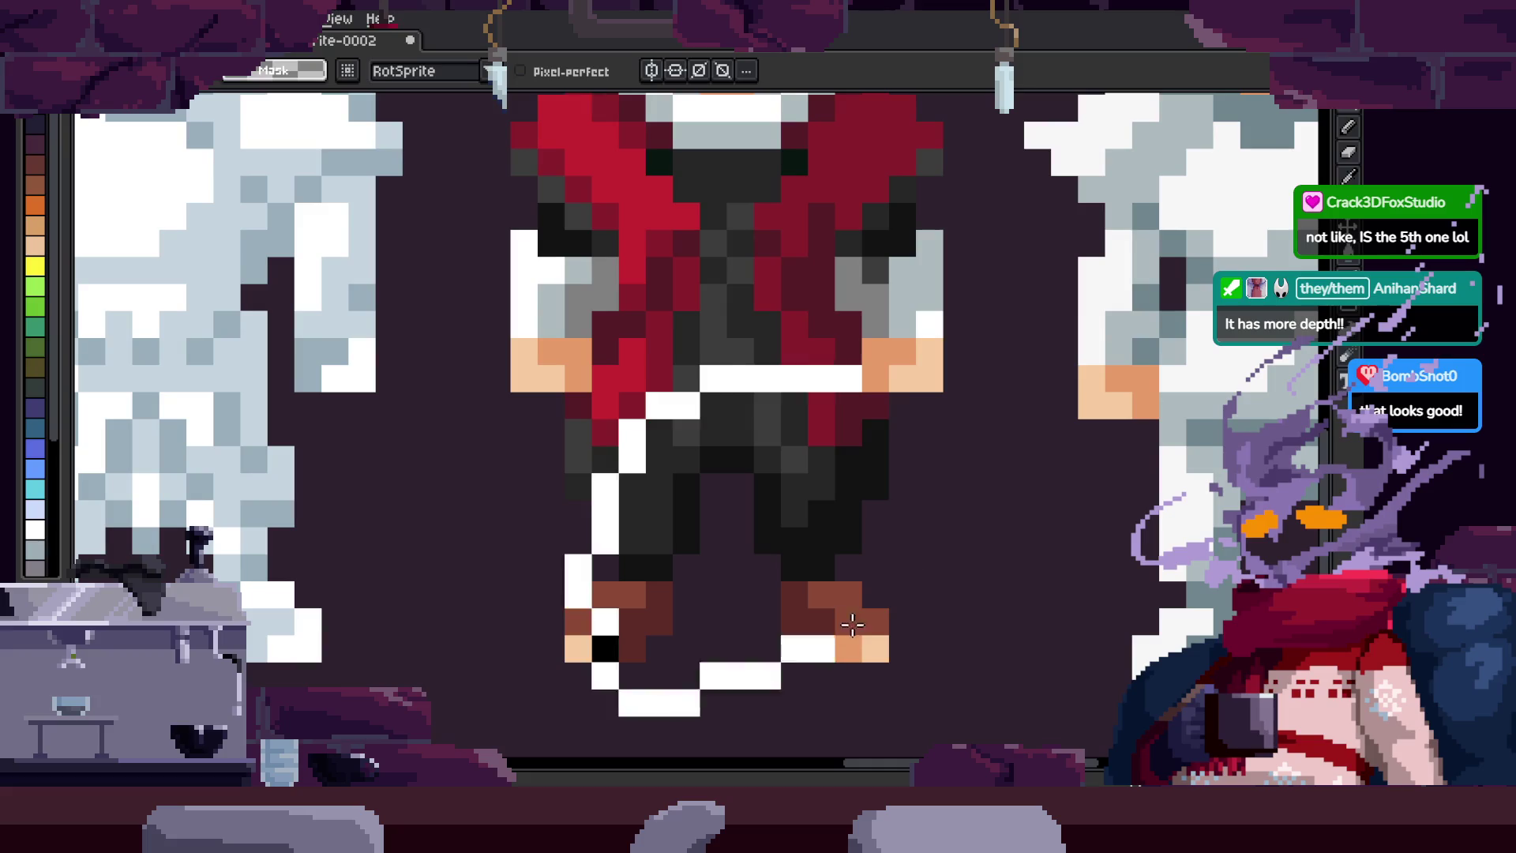
scroll(758, 670, "down", 4)
scroll(778, 466, "up", 3)
key("m")
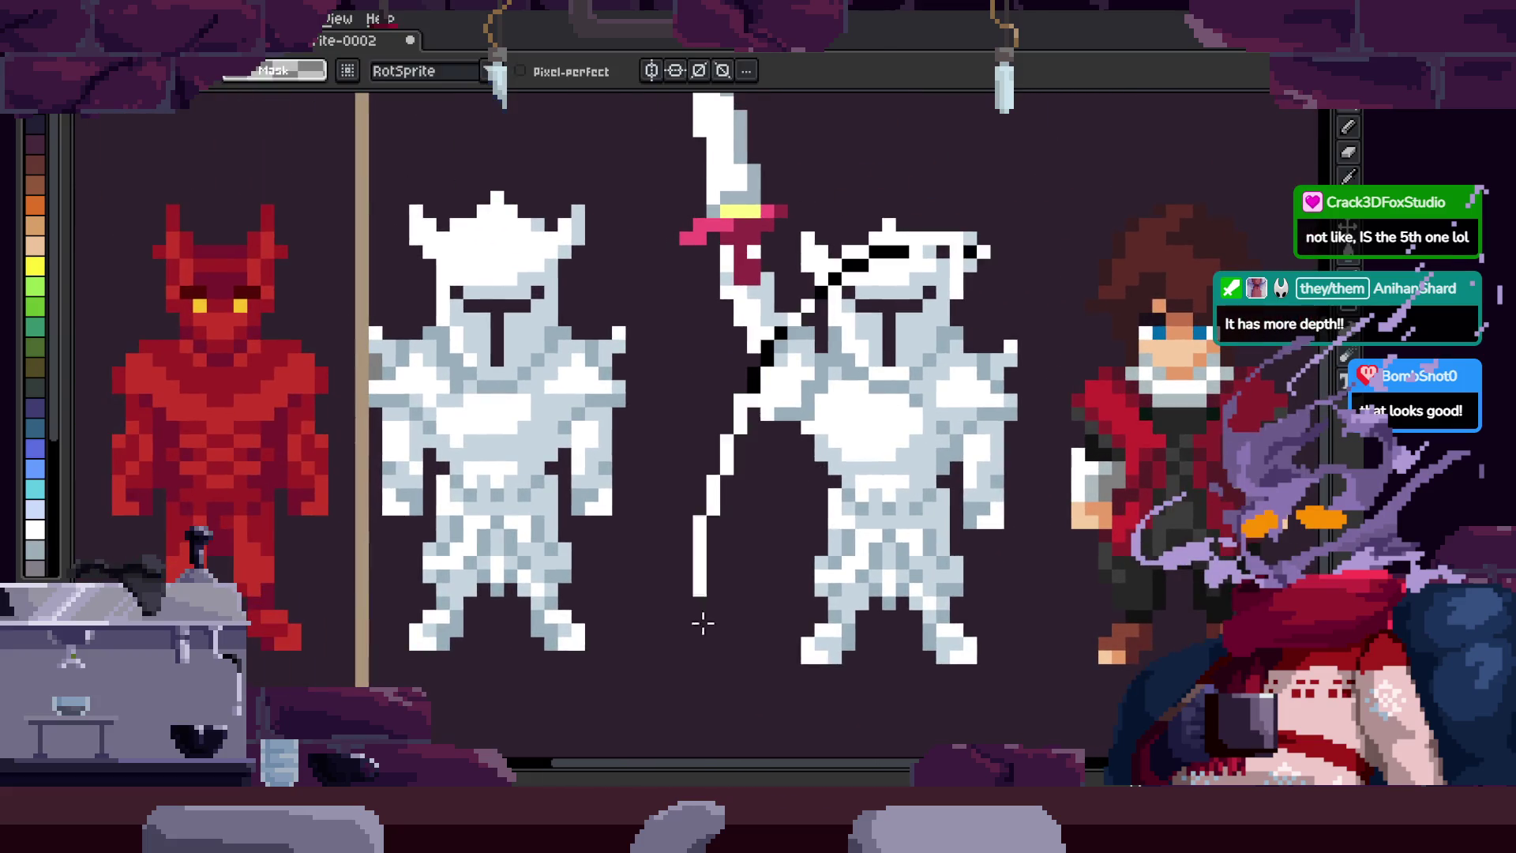
scroll(700, 535, "down", 1)
scroll(616, 375, "up", 4)
key("ctrl+z")
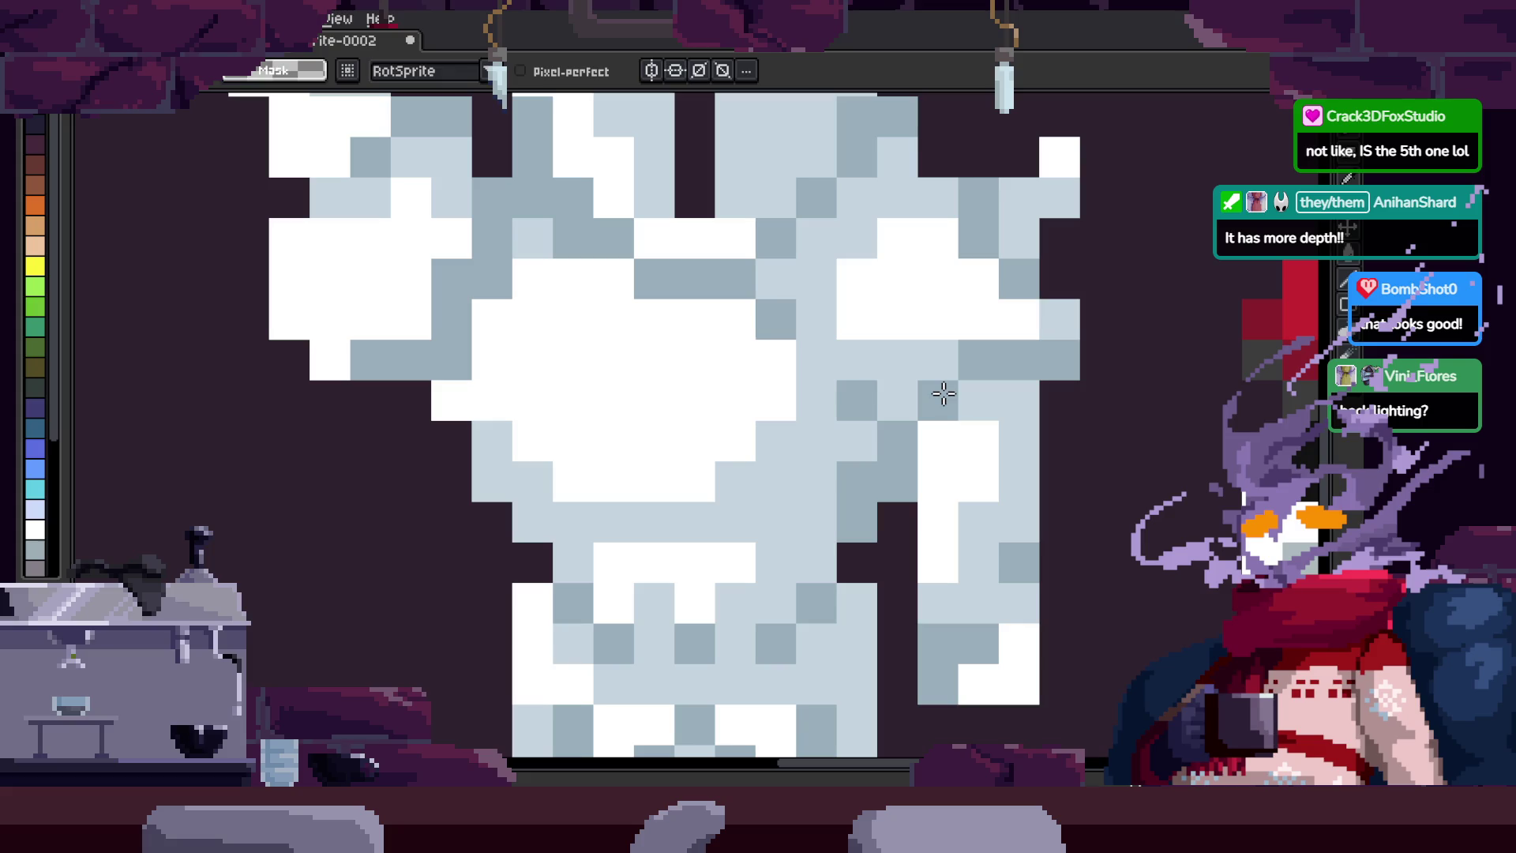
Step: Zoom around the sprite lineup and pan onto the red-coated character
scroll(887, 382, "down", 3)
scroll(951, 315, "up", 3)
scroll(964, 289, "down", 4)
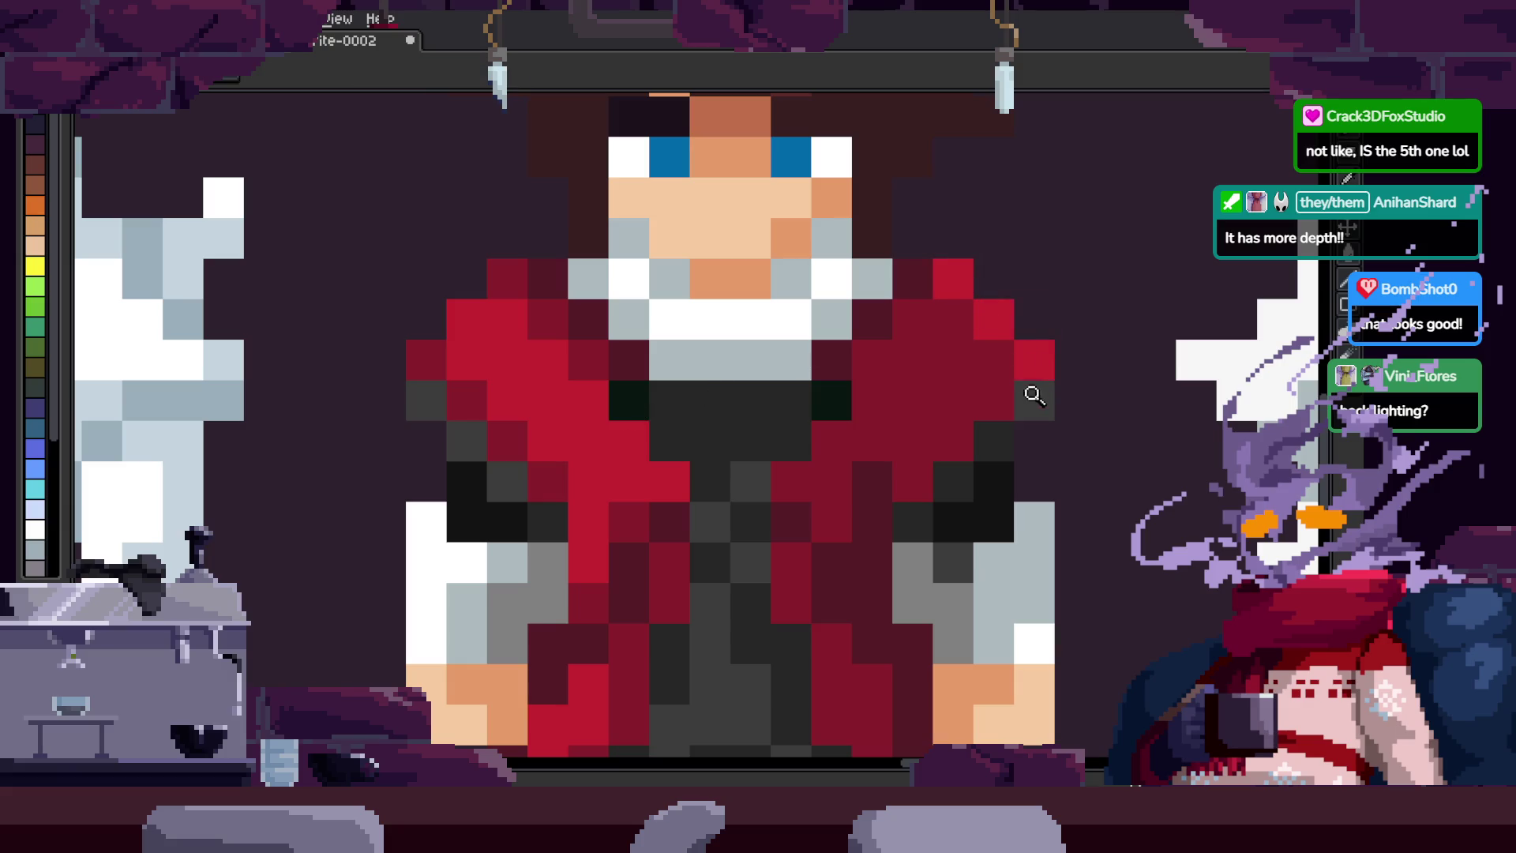
scroll(1106, 404, "up", 4)
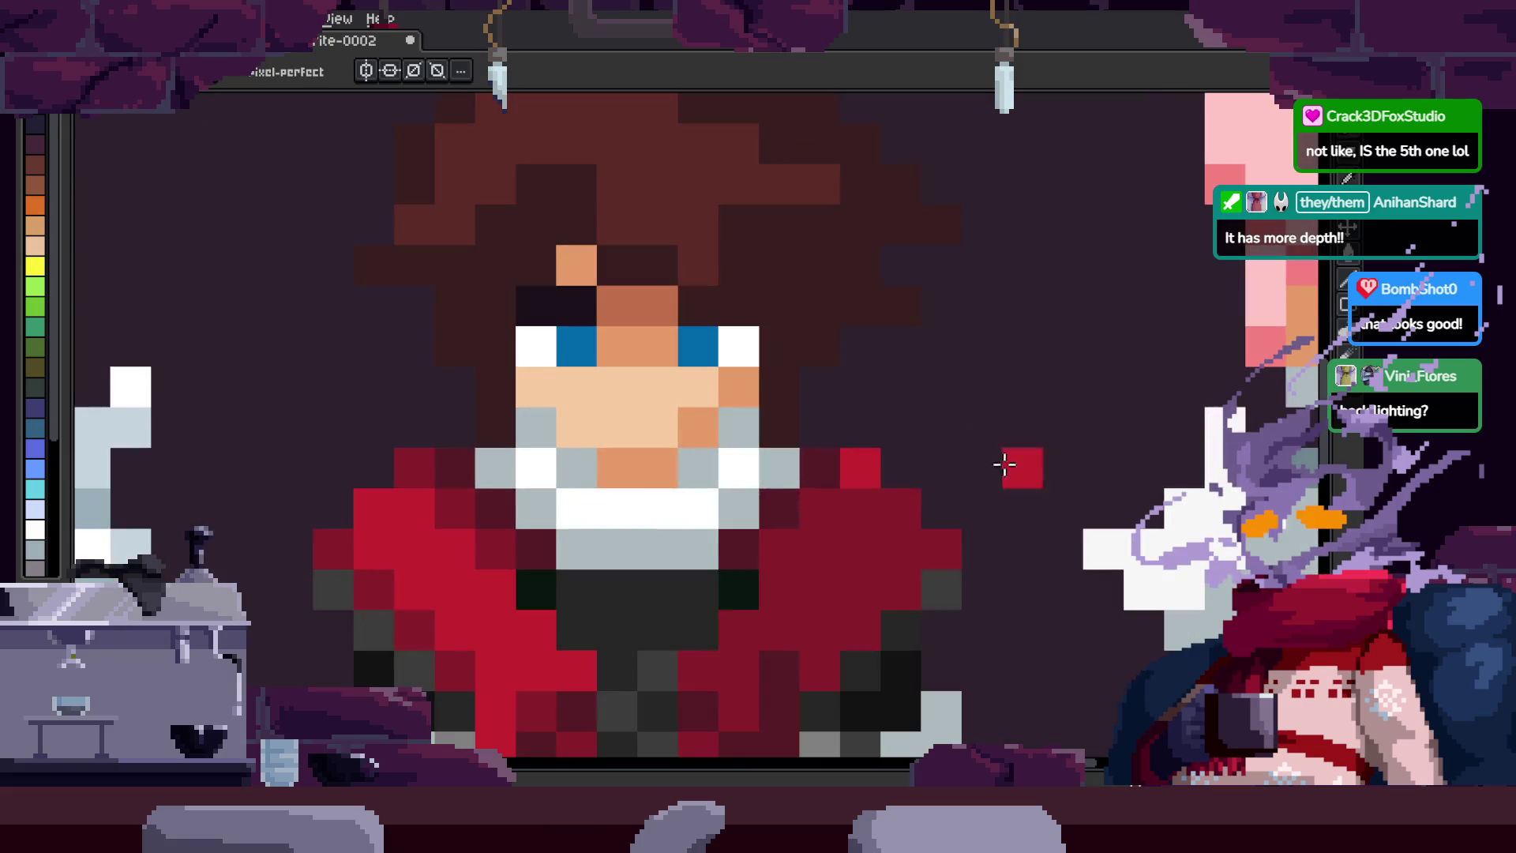
scroll(922, 340, "down", 2)
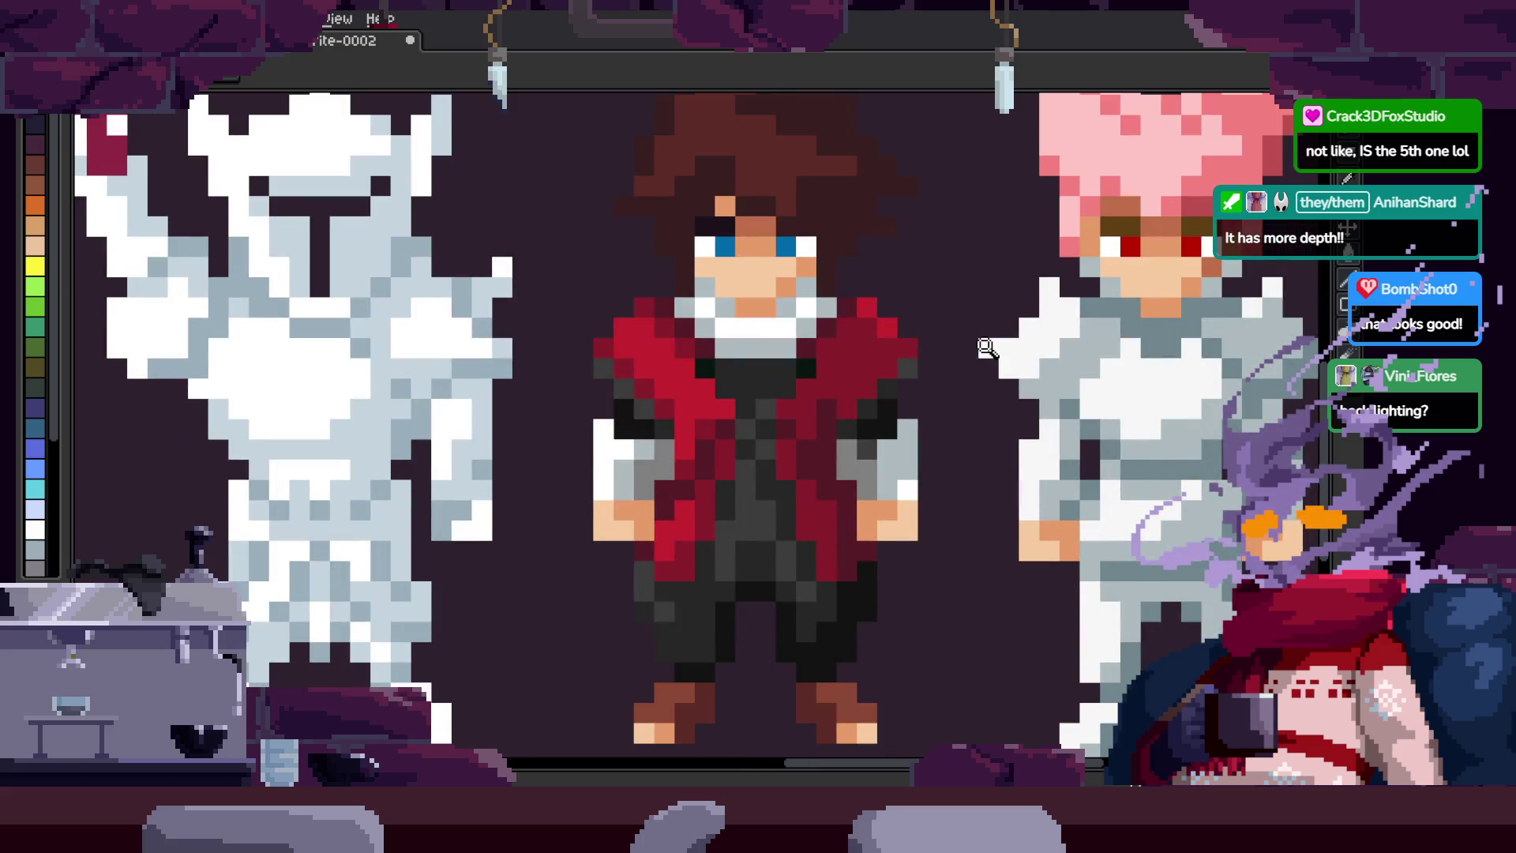
scroll(876, 339, "up", 1)
scroll(873, 334, "down", 4)
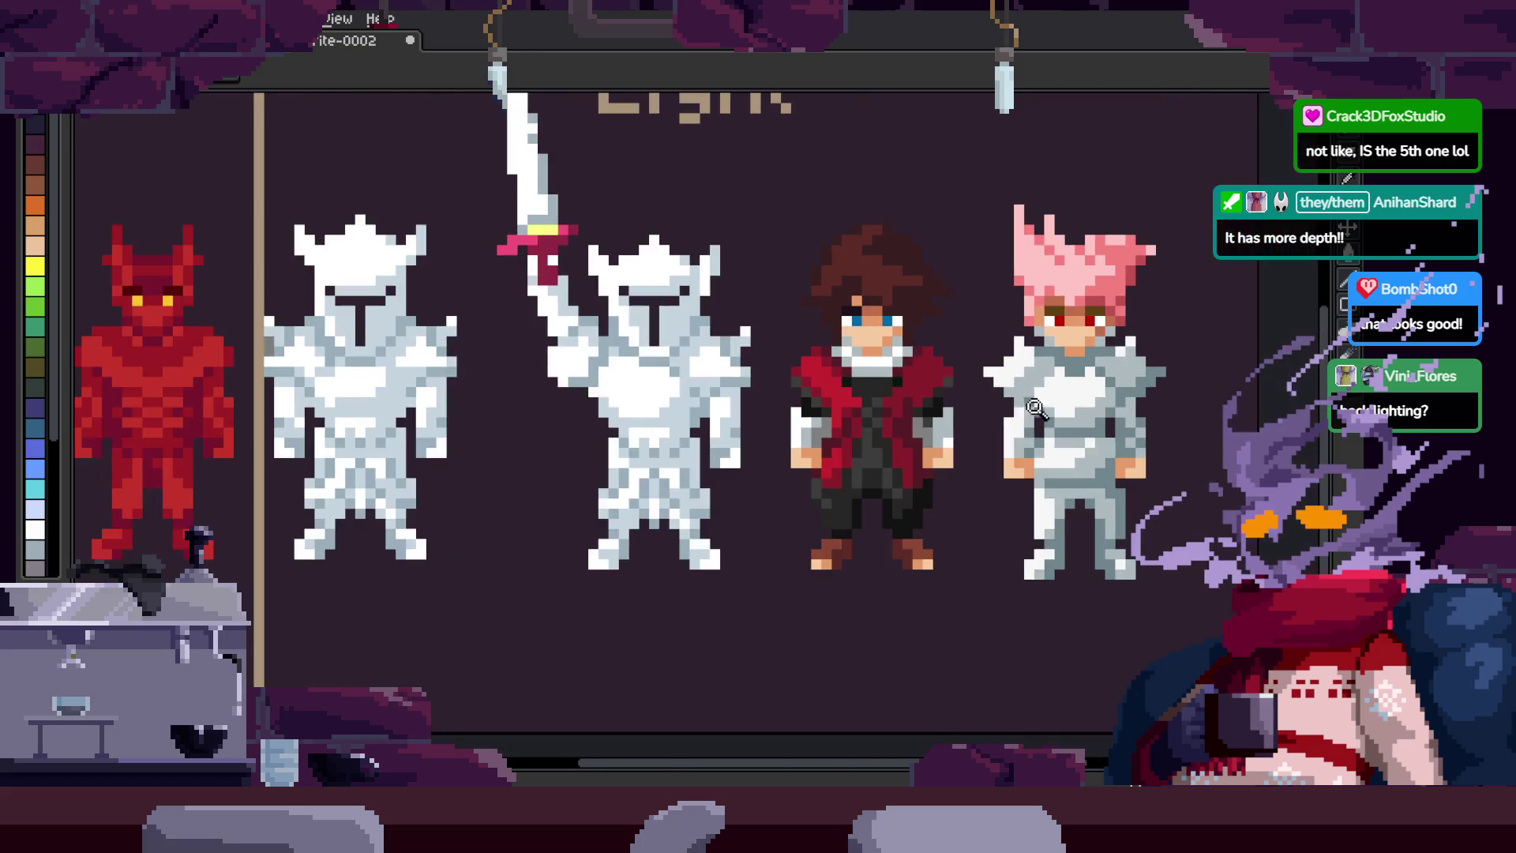
scroll(721, 338, "up", 4)
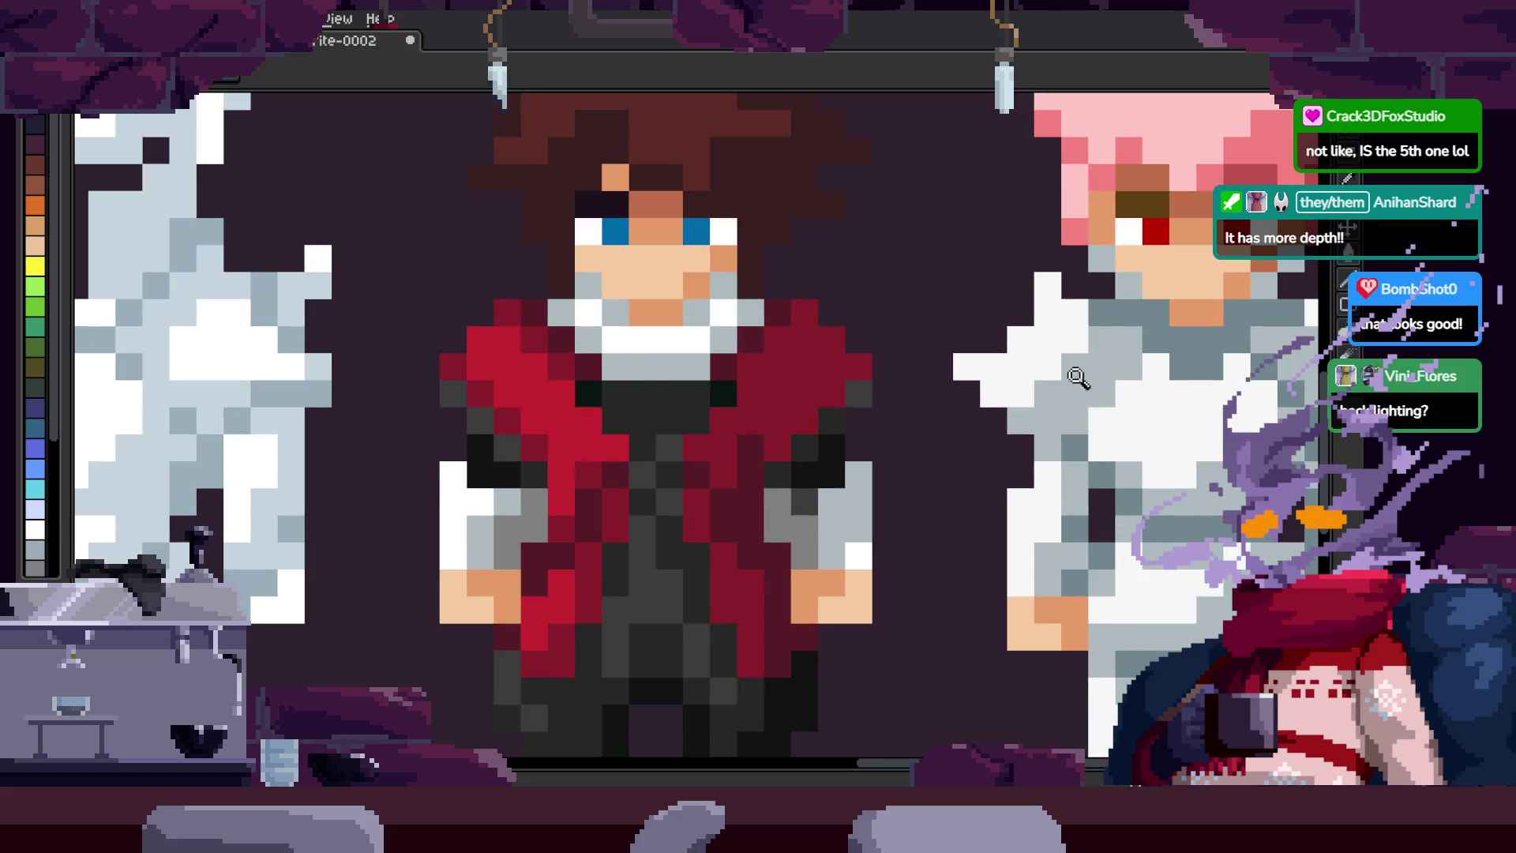
scroll(721, 379, "down", 1)
scroll(816, 261, "down", 1)
left_click_drag(816, 261, 878, 269)
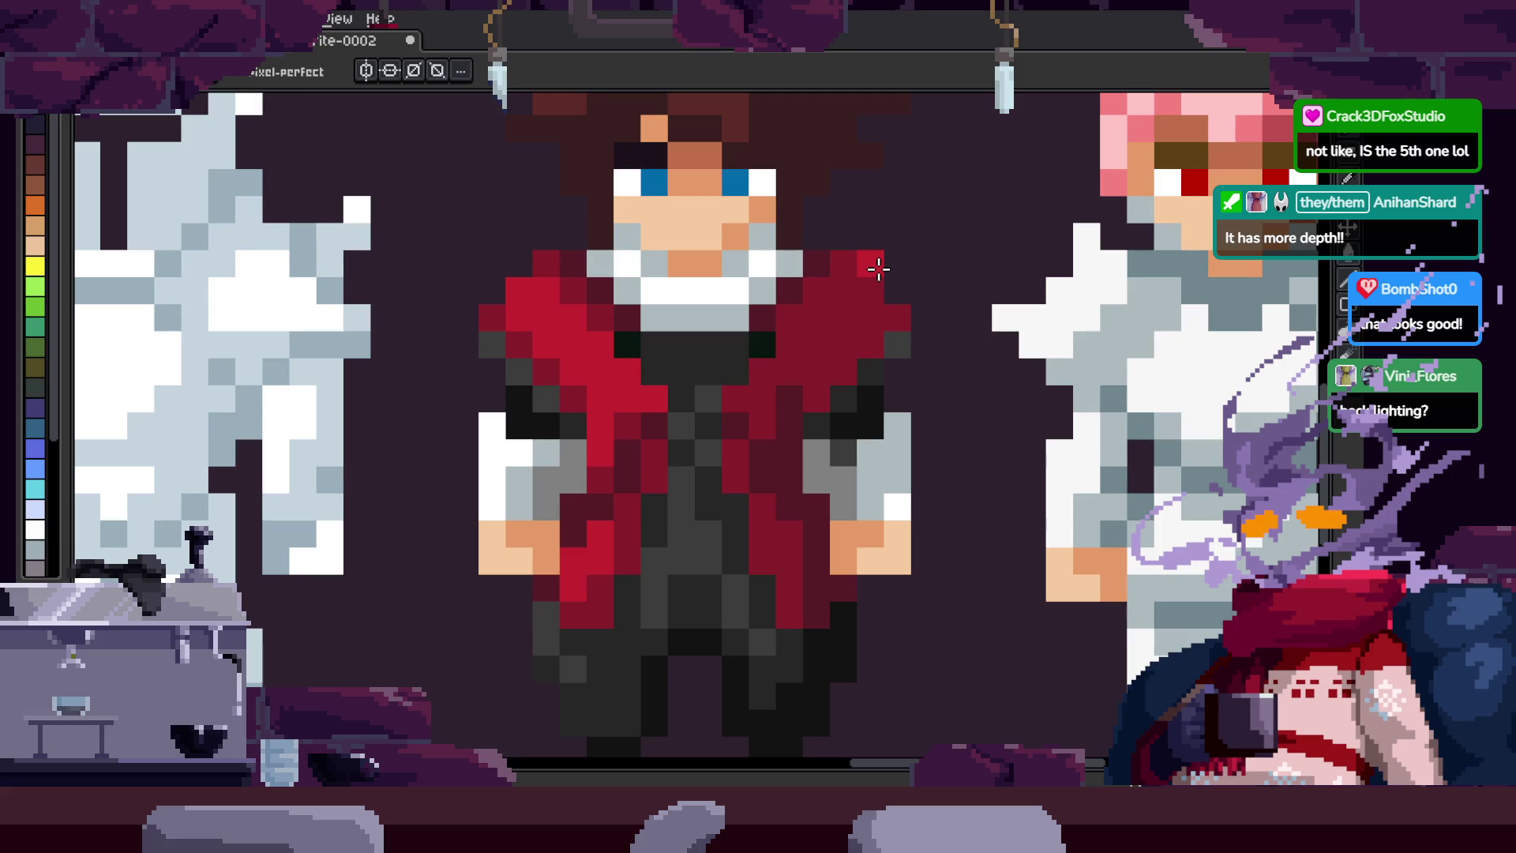
scroll(877, 345, "down", 3)
scroll(938, 362, "up", 2)
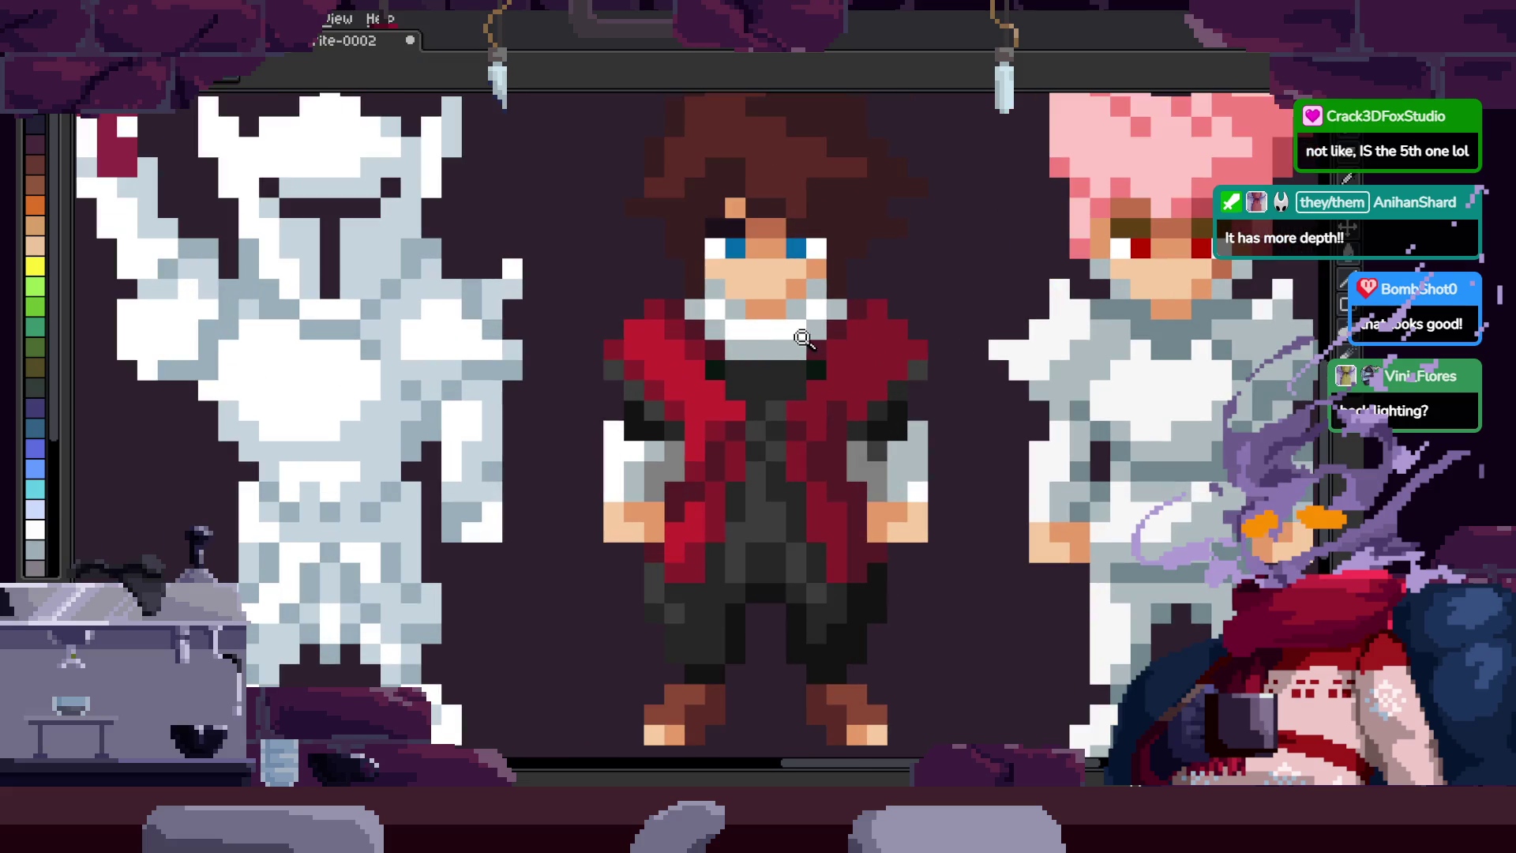
scroll(948, 325, "up", 2)
Step: Zoom the canvas again, then use Ctrl+F to restore the full palette panel
key("z")
scroll(987, 407, "down", 4)
scroll(948, 387, "up", 3)
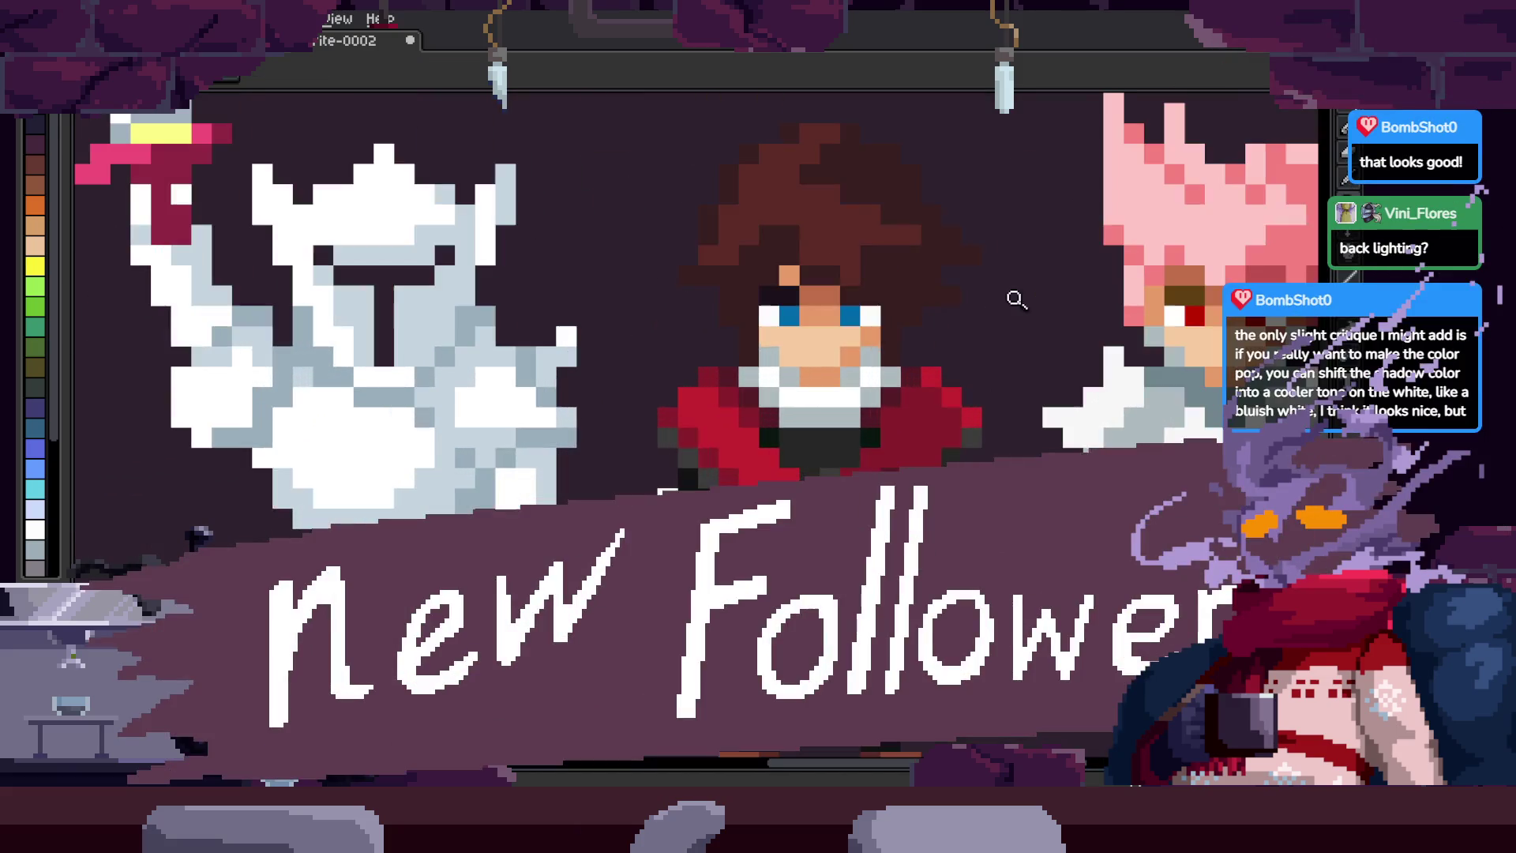
scroll(945, 295, "down", 1)
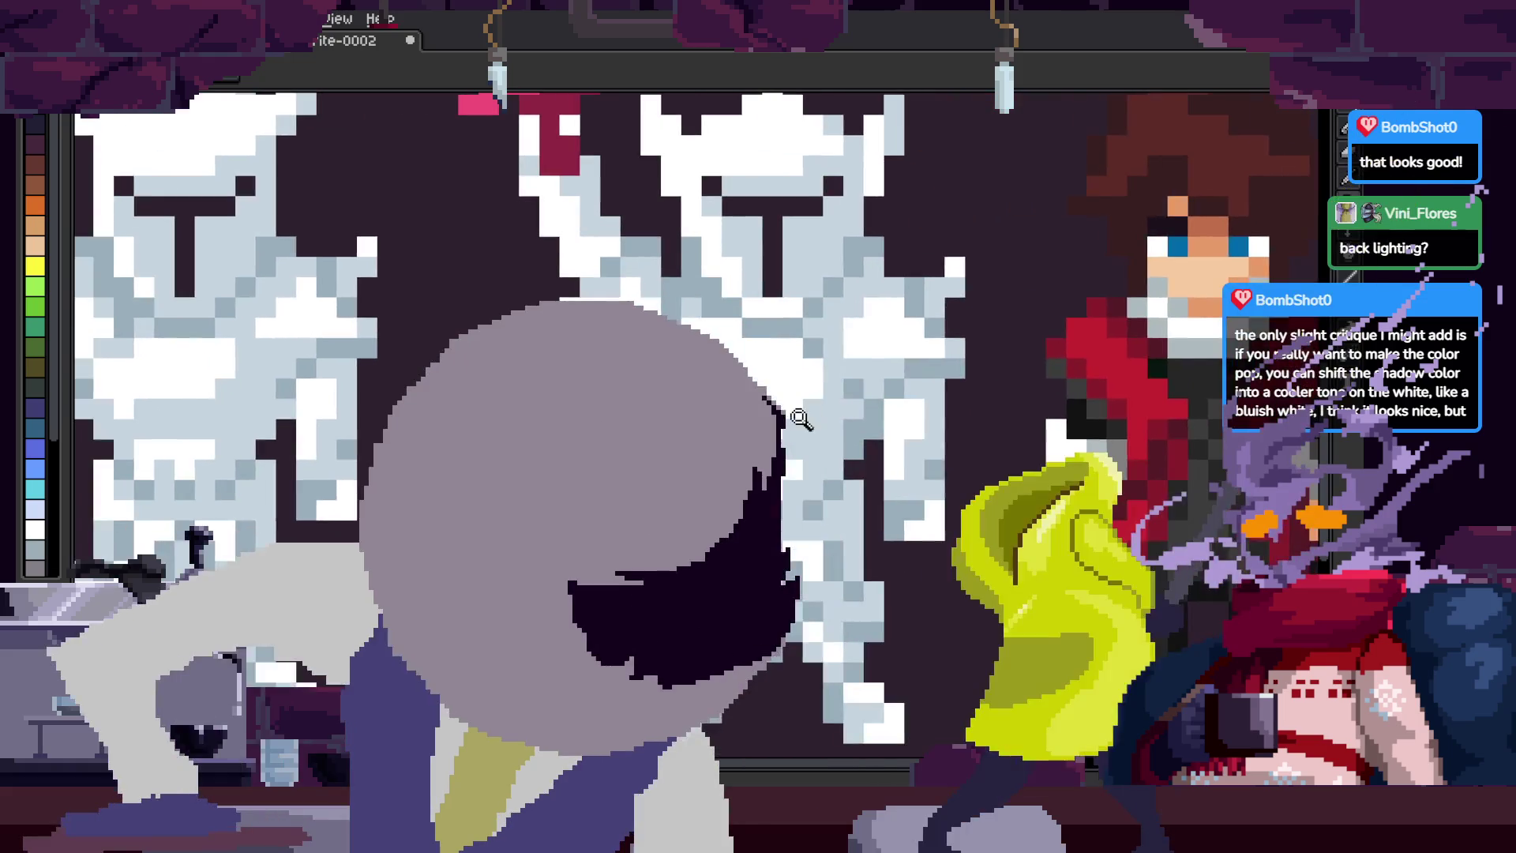
scroll(945, 295, "down", 1)
key("q")
scroll(945, 294, "up", 3)
key("i")
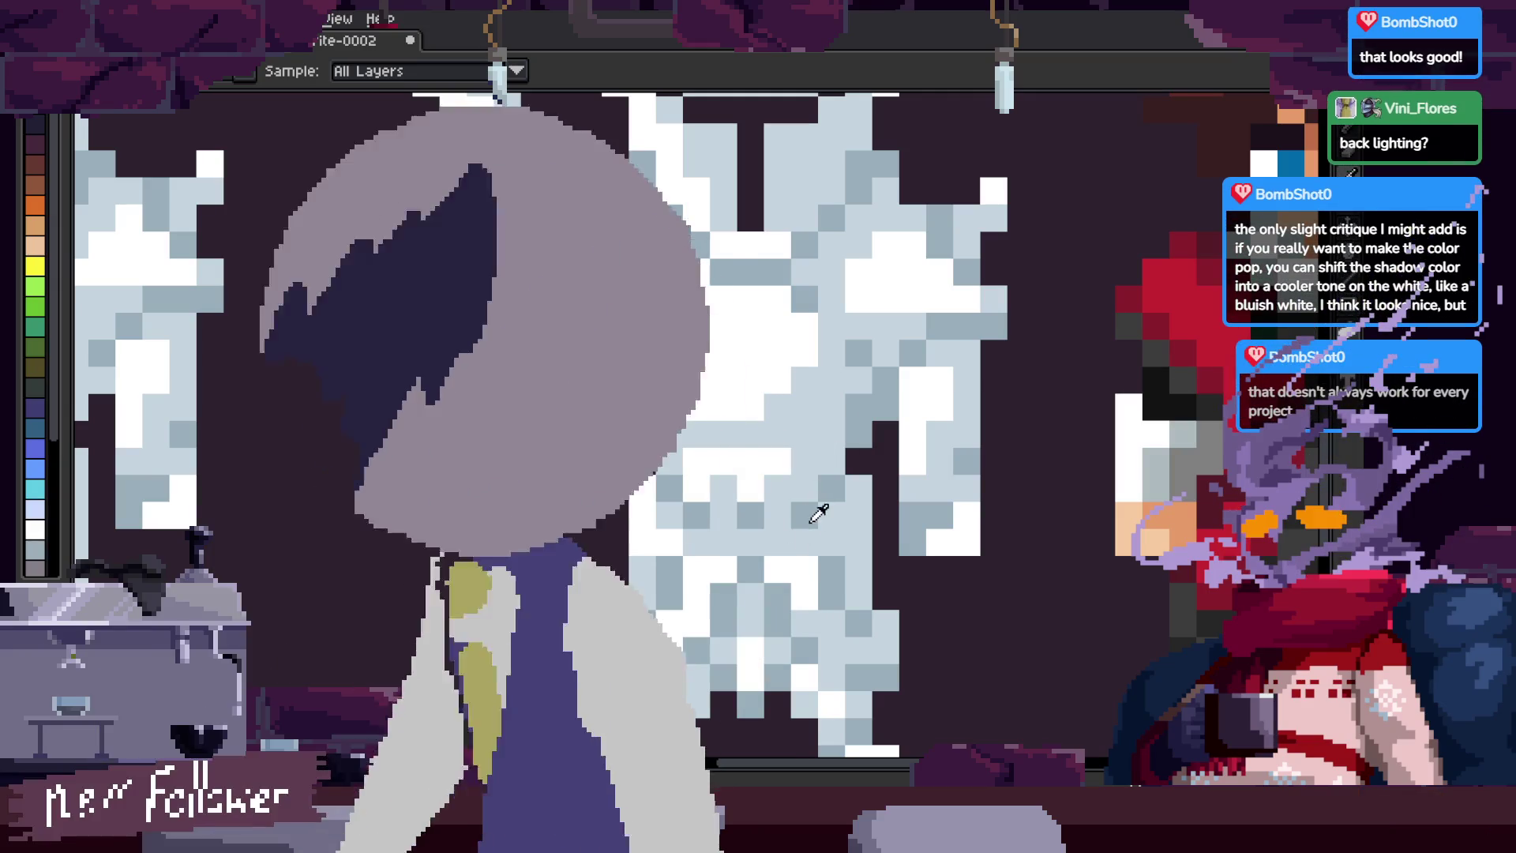
key("z")
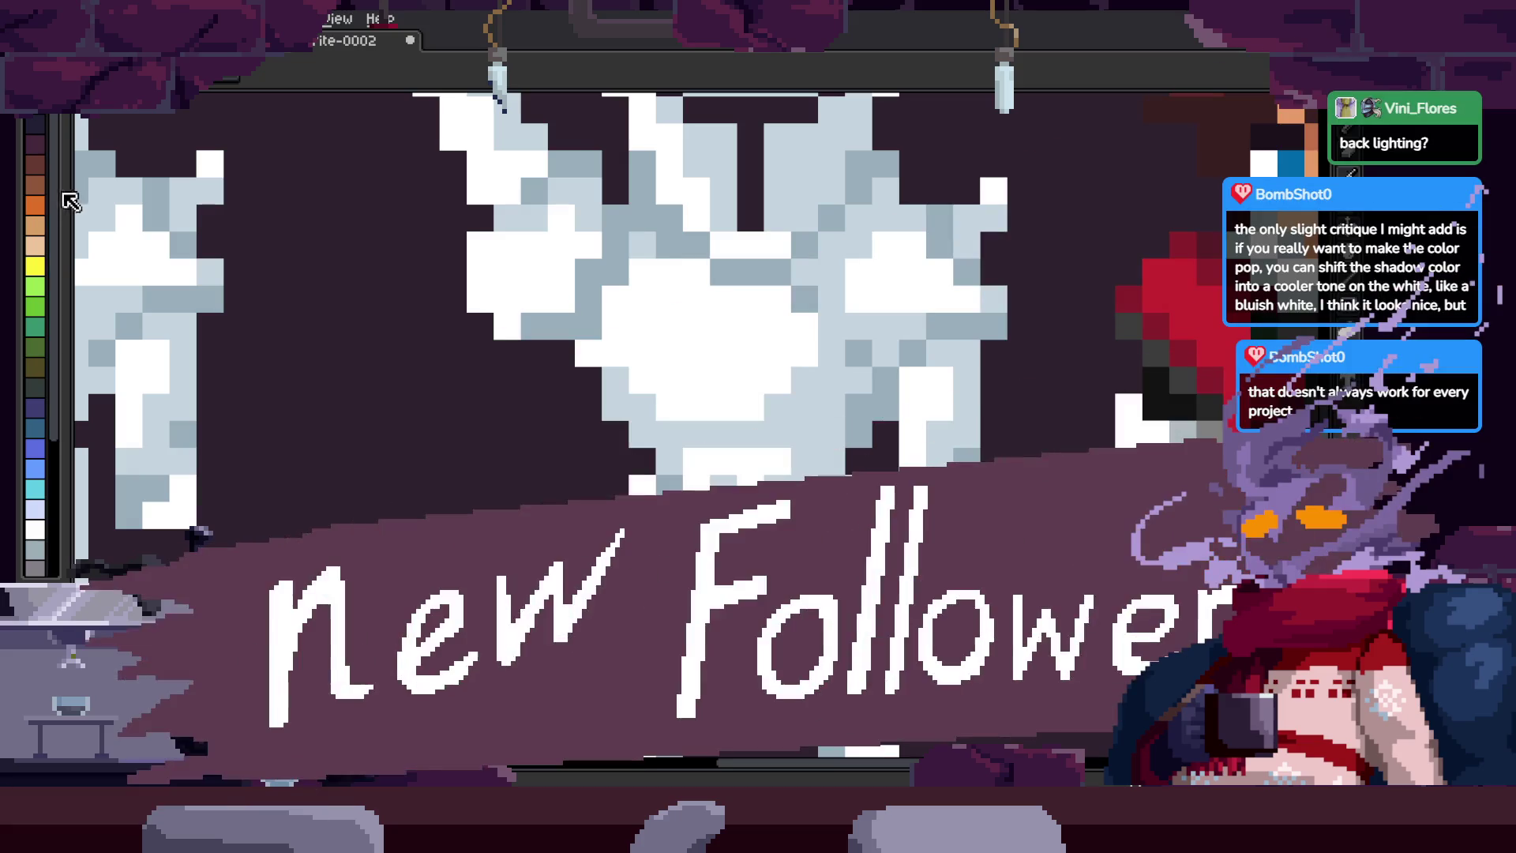
key("ctrl+f")
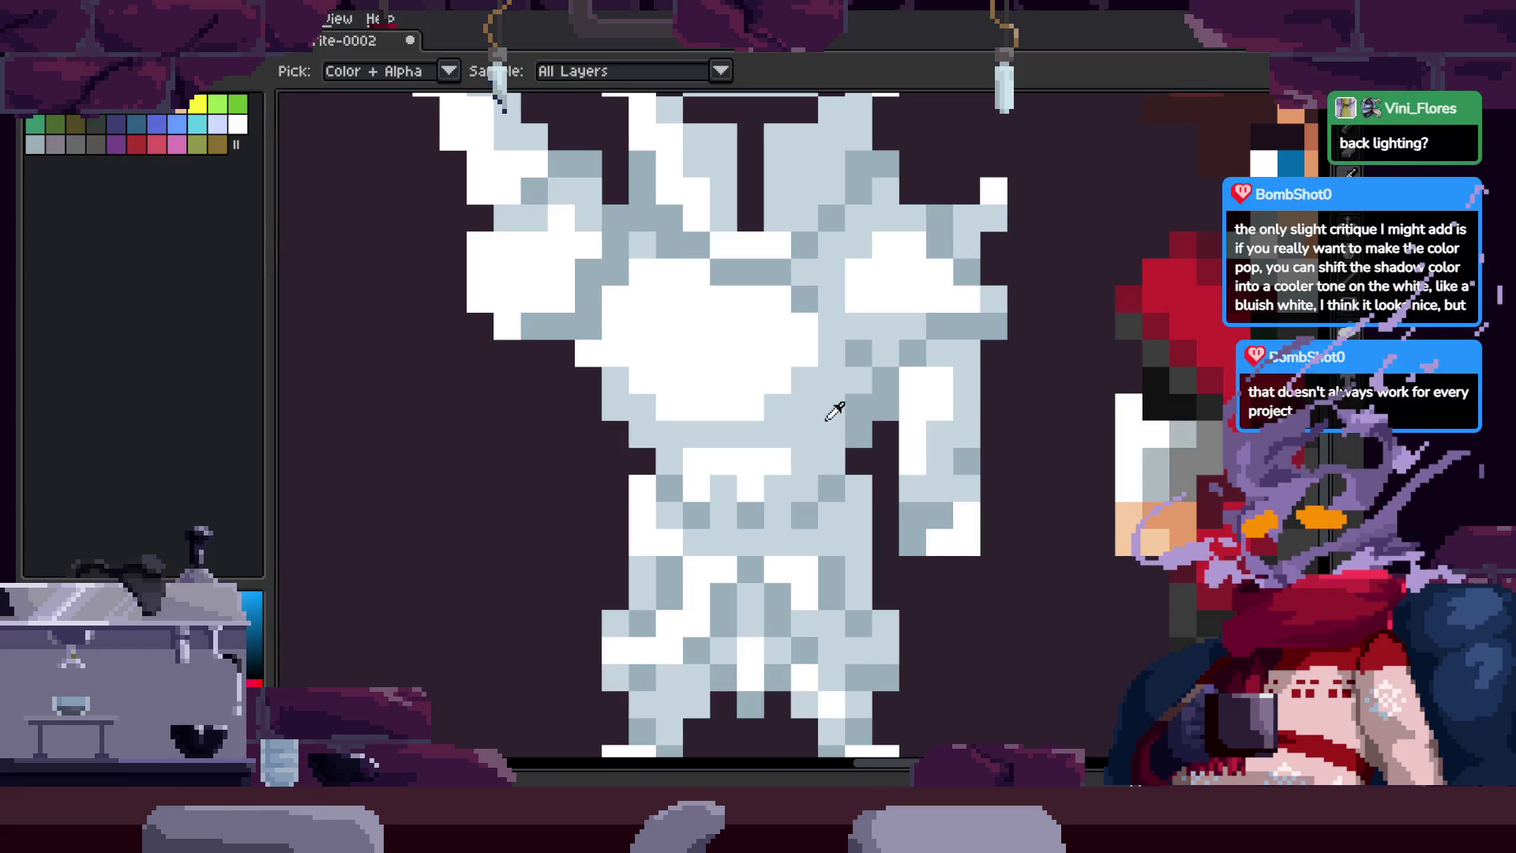
Step: Select the sword knight and bucket-fill its grey shading with dark and light blue-grey tones
scroll(987, 427, "down", 4)
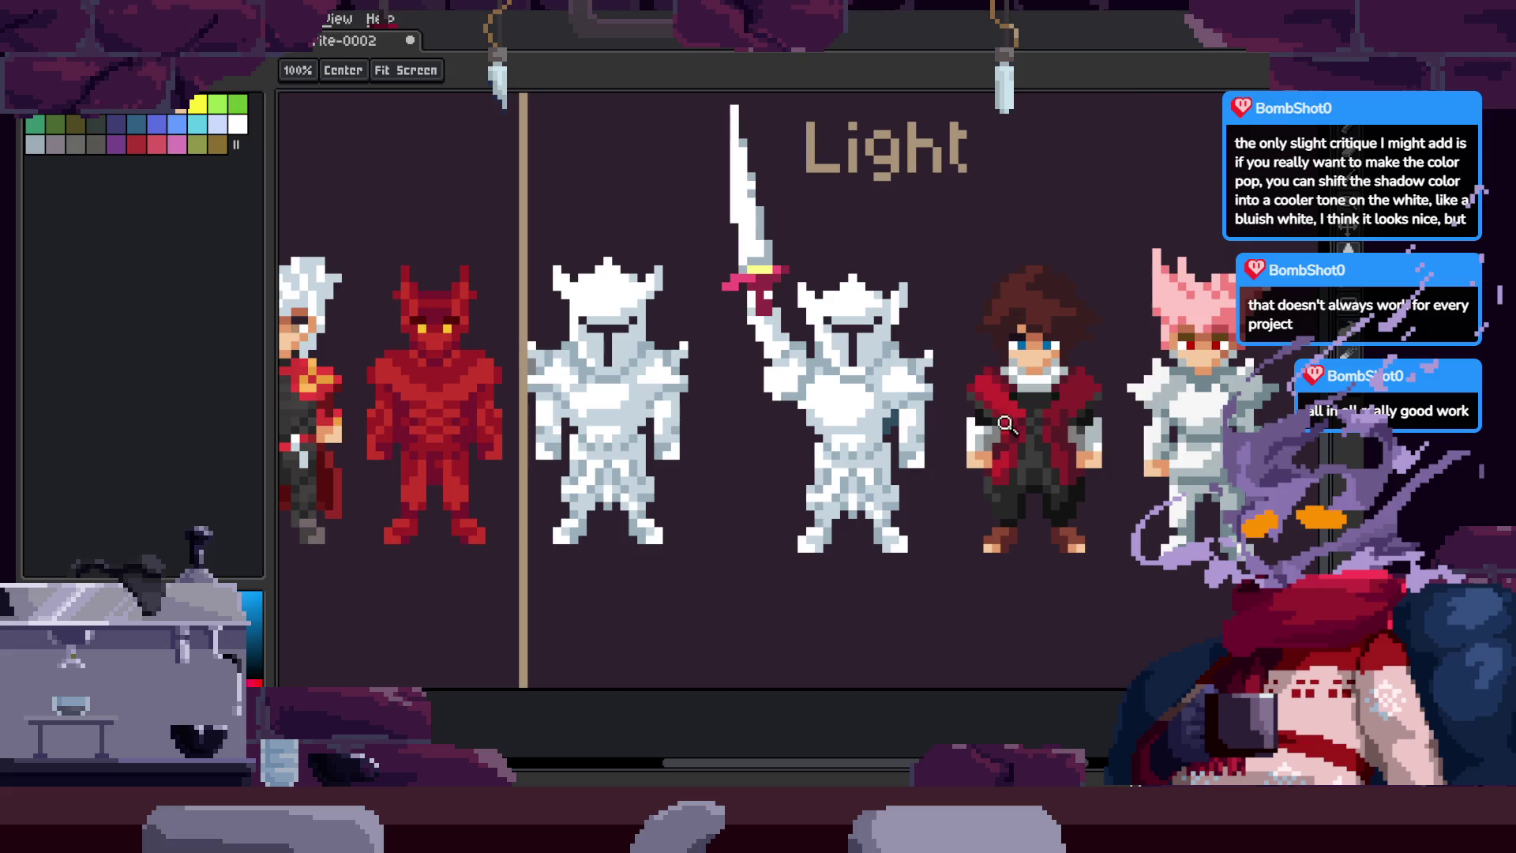
scroll(1002, 396, "up", 4)
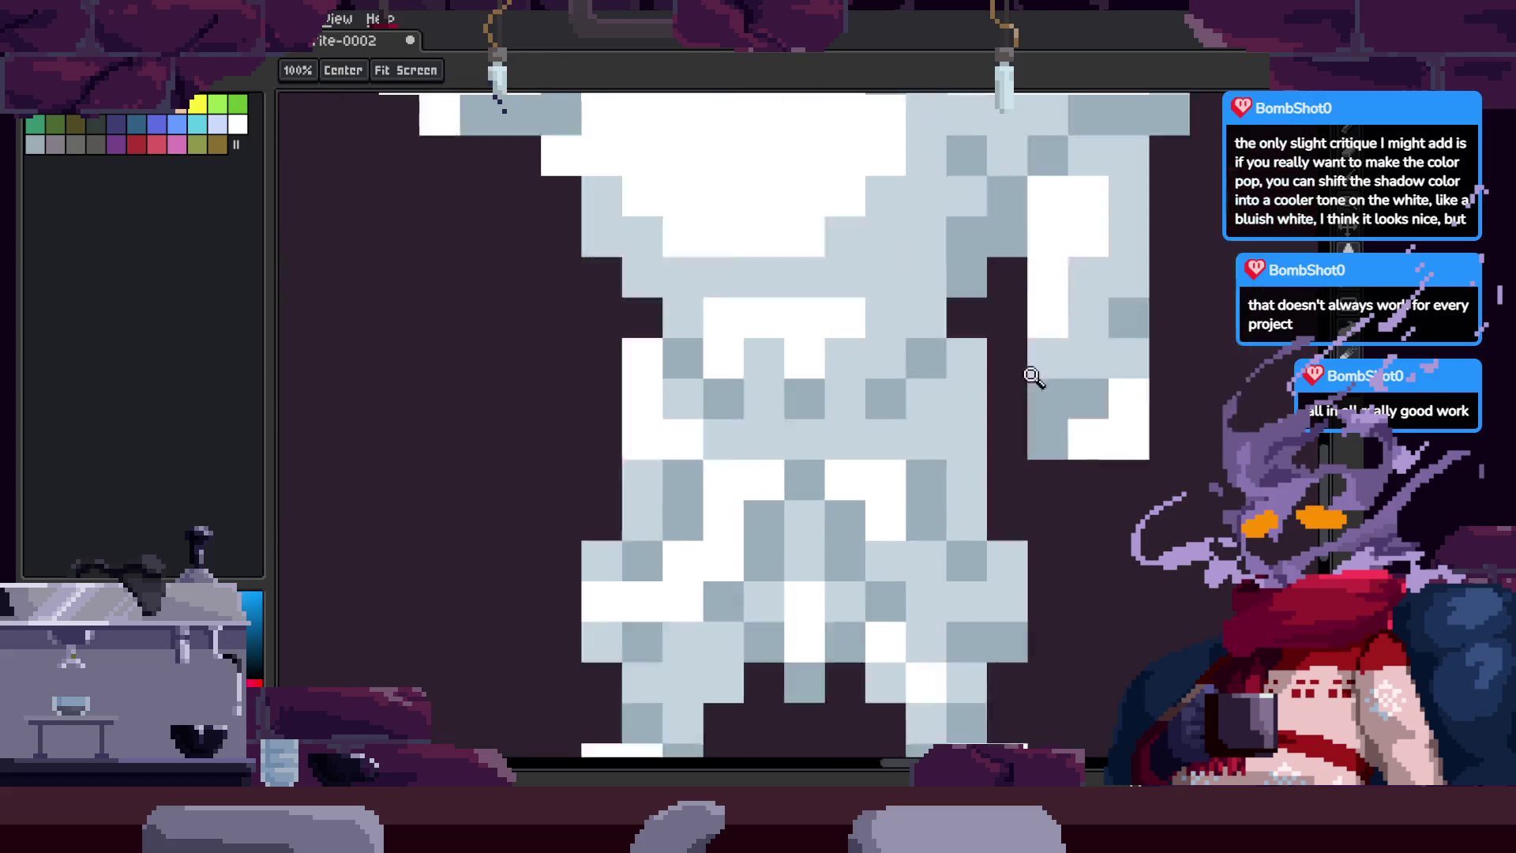
scroll(988, 407, "down", 4)
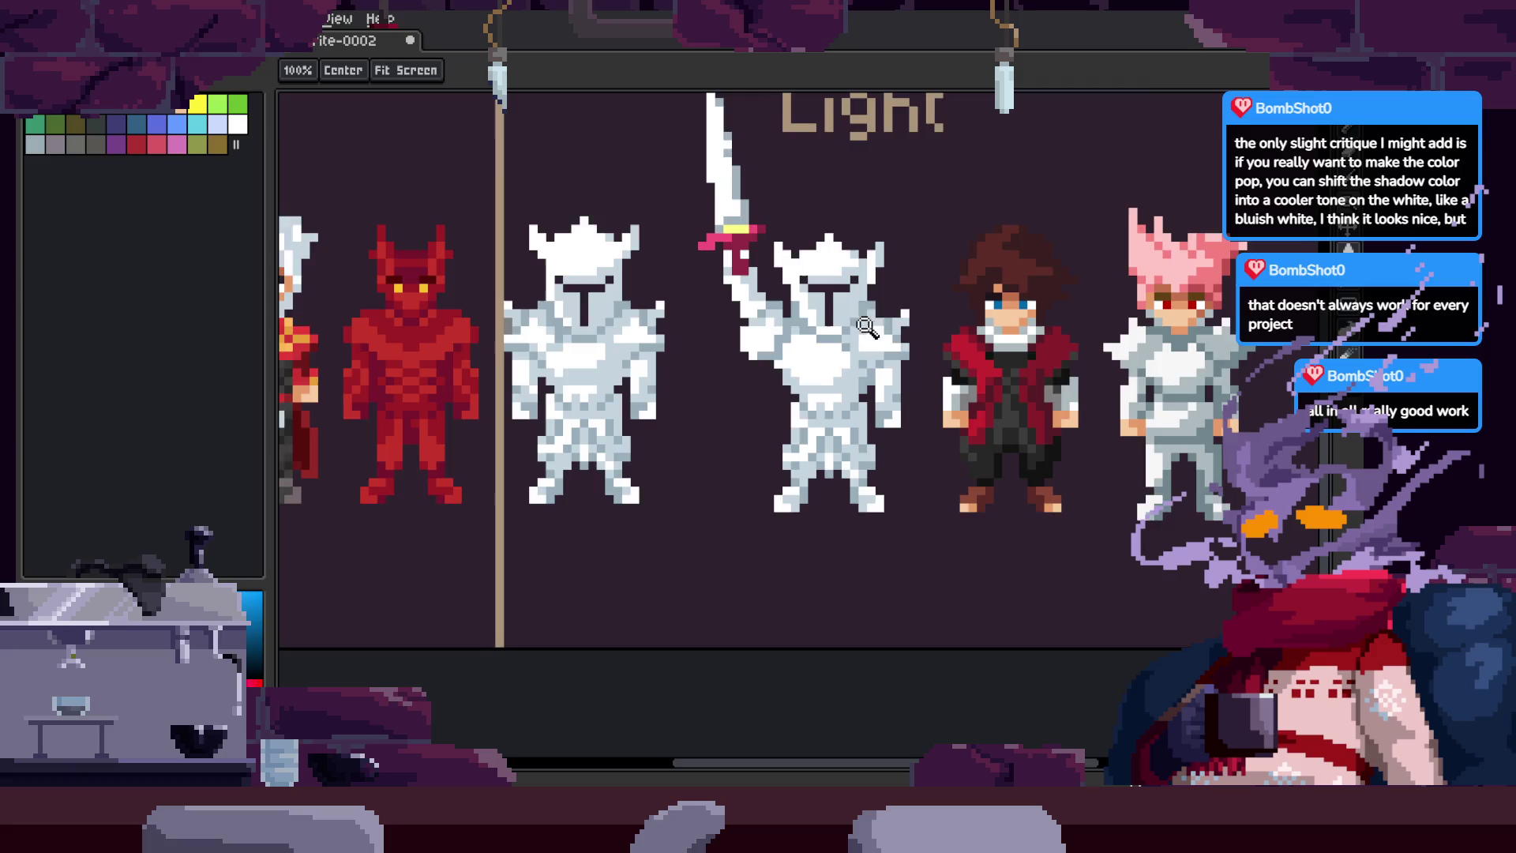
left_click_drag(663, 230, 900, 620)
scroll(828, 479, "up", 3)
key("w")
left_click(829, 479)
left_click(698, 464, "alt")
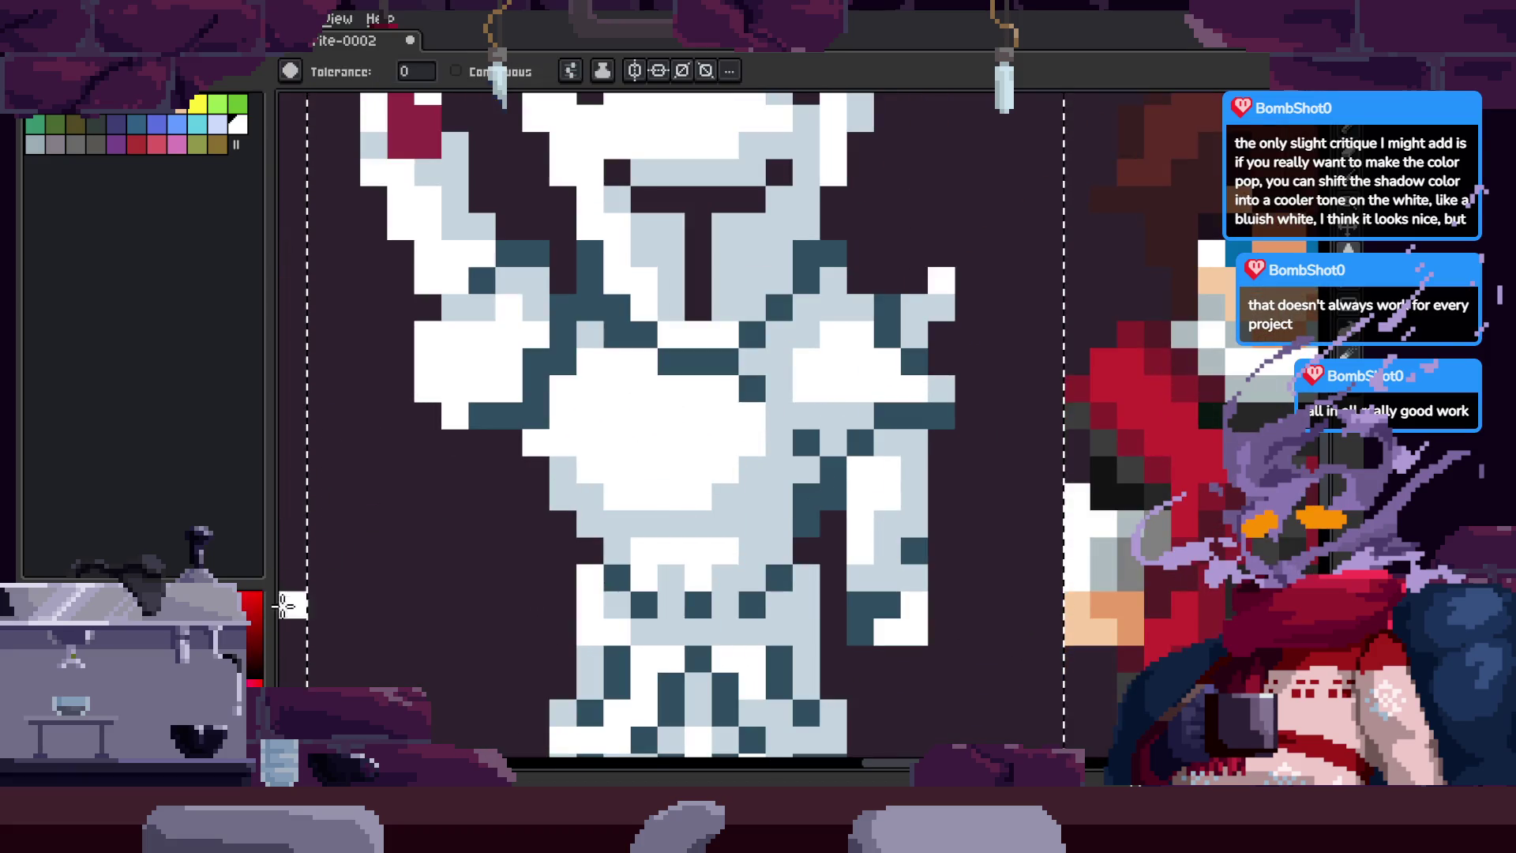
left_click(805, 508, "alt")
Step: Compare the knight before and after the blue-grey recolouring, then undo the last helmet visor change
key("z")
scroll(869, 523, "down", 5)
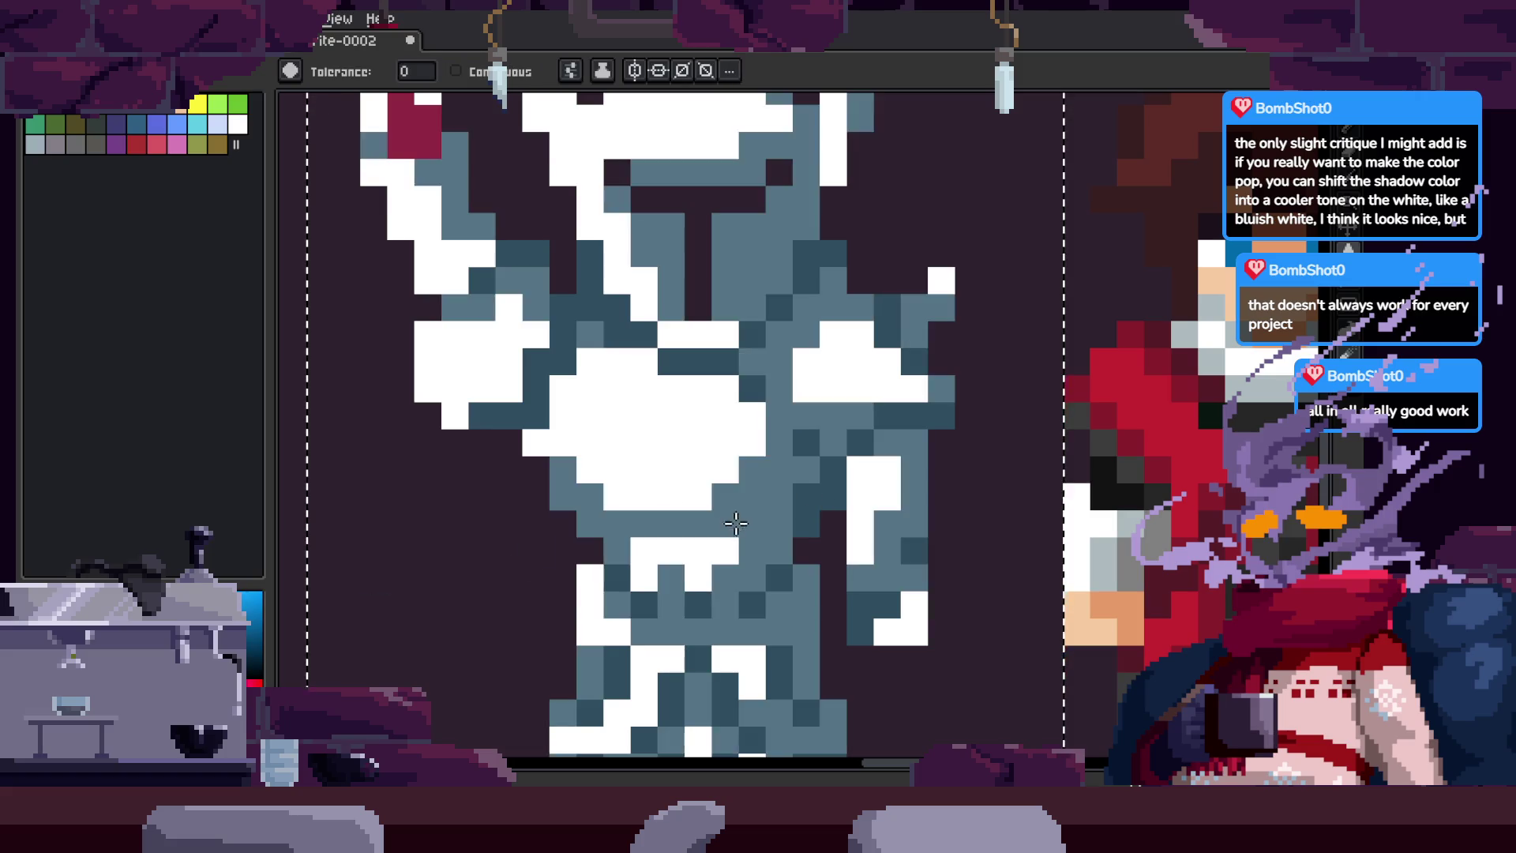
key("z")
scroll(790, 513, "up", 5)
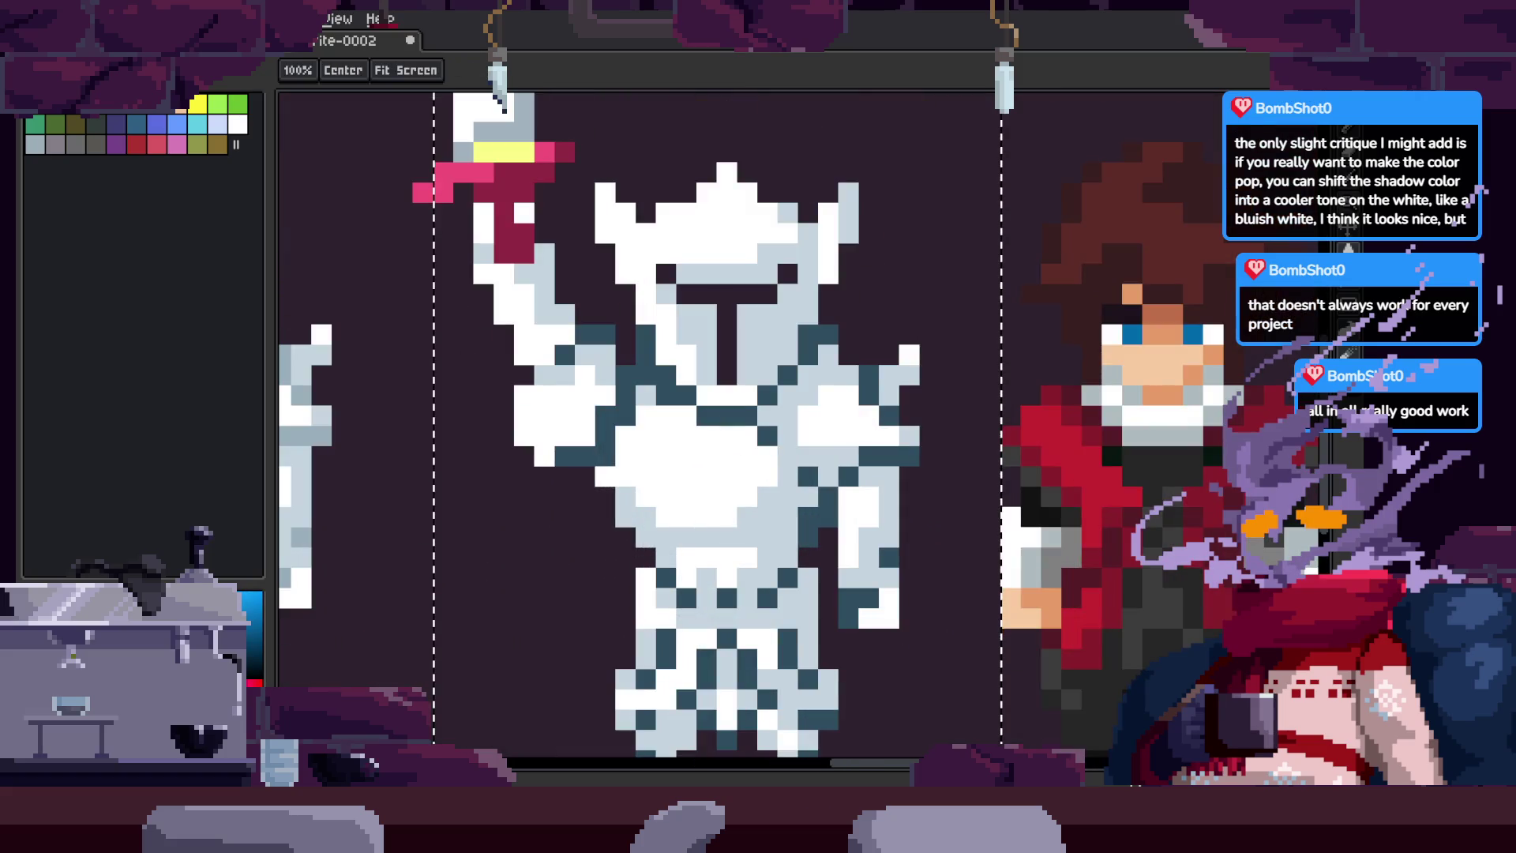
key("ctrl+y")
key("ctrl+z")
key("ctrl+y")
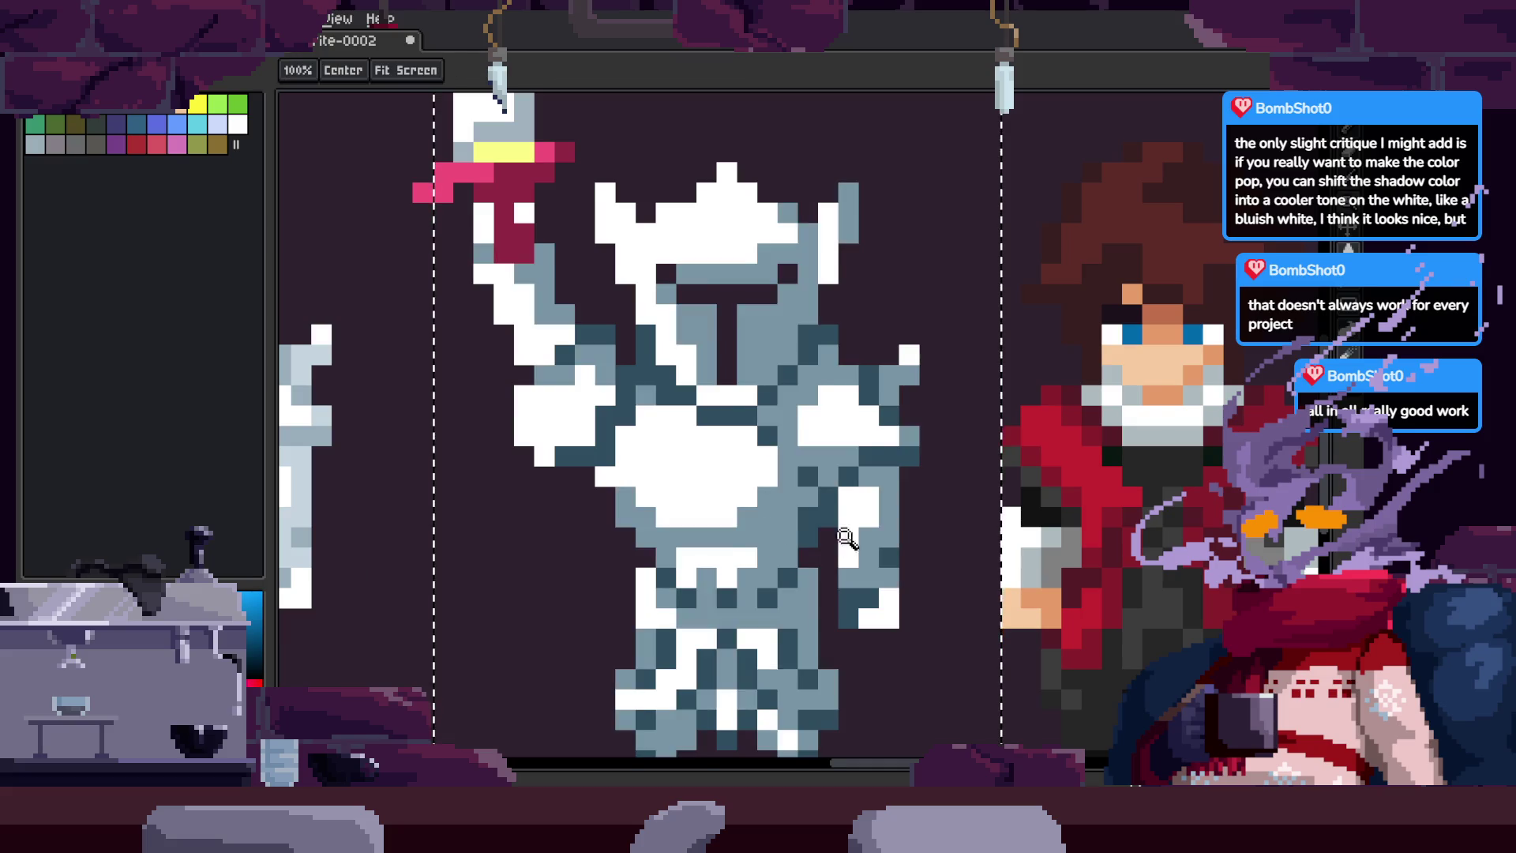
scroll(839, 538, "down", 5)
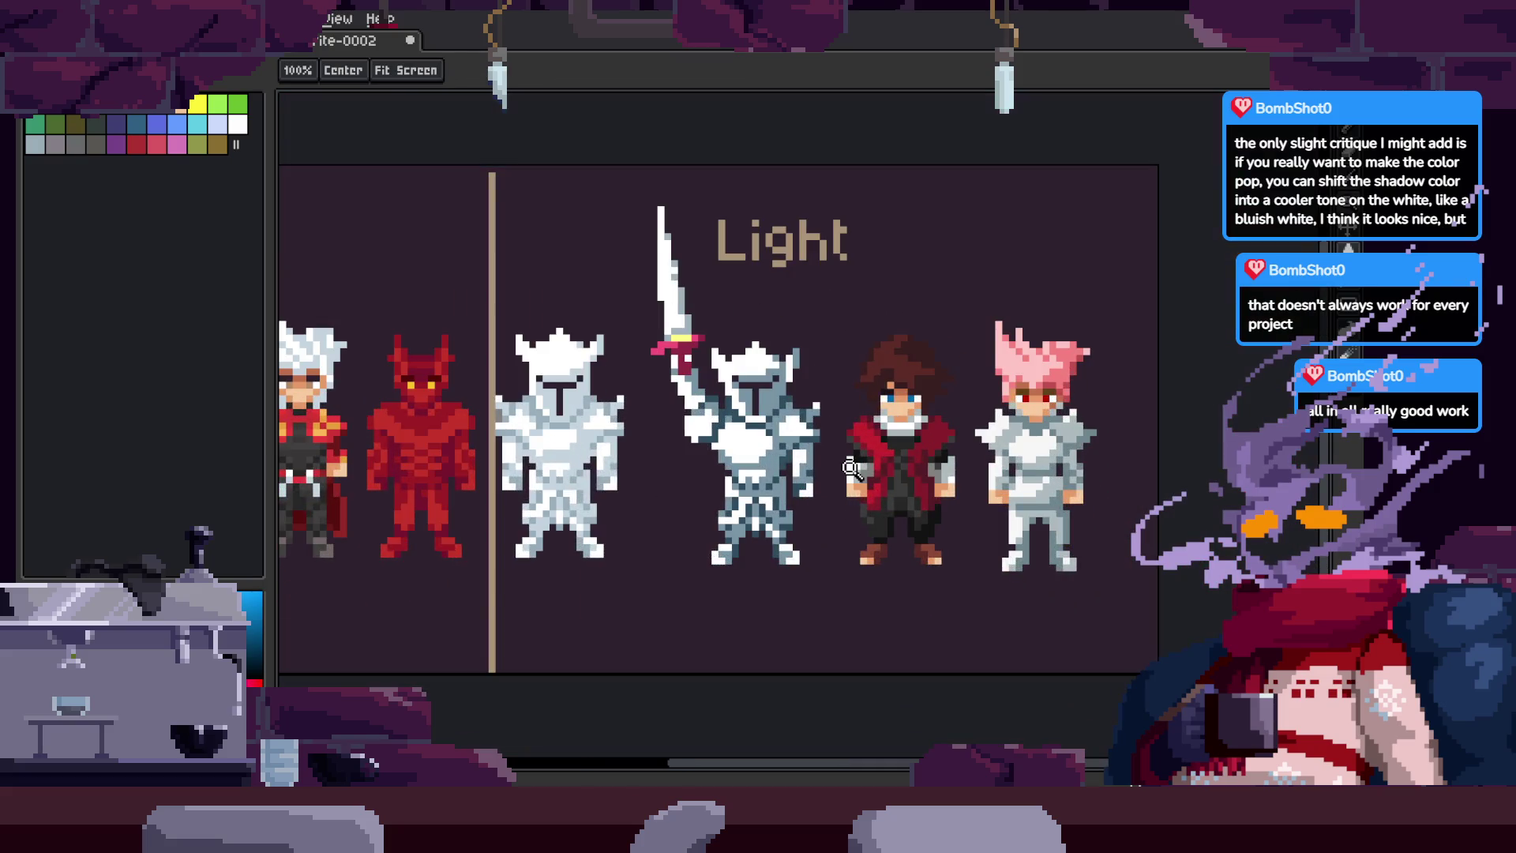
scroll(851, 468, "up", 5)
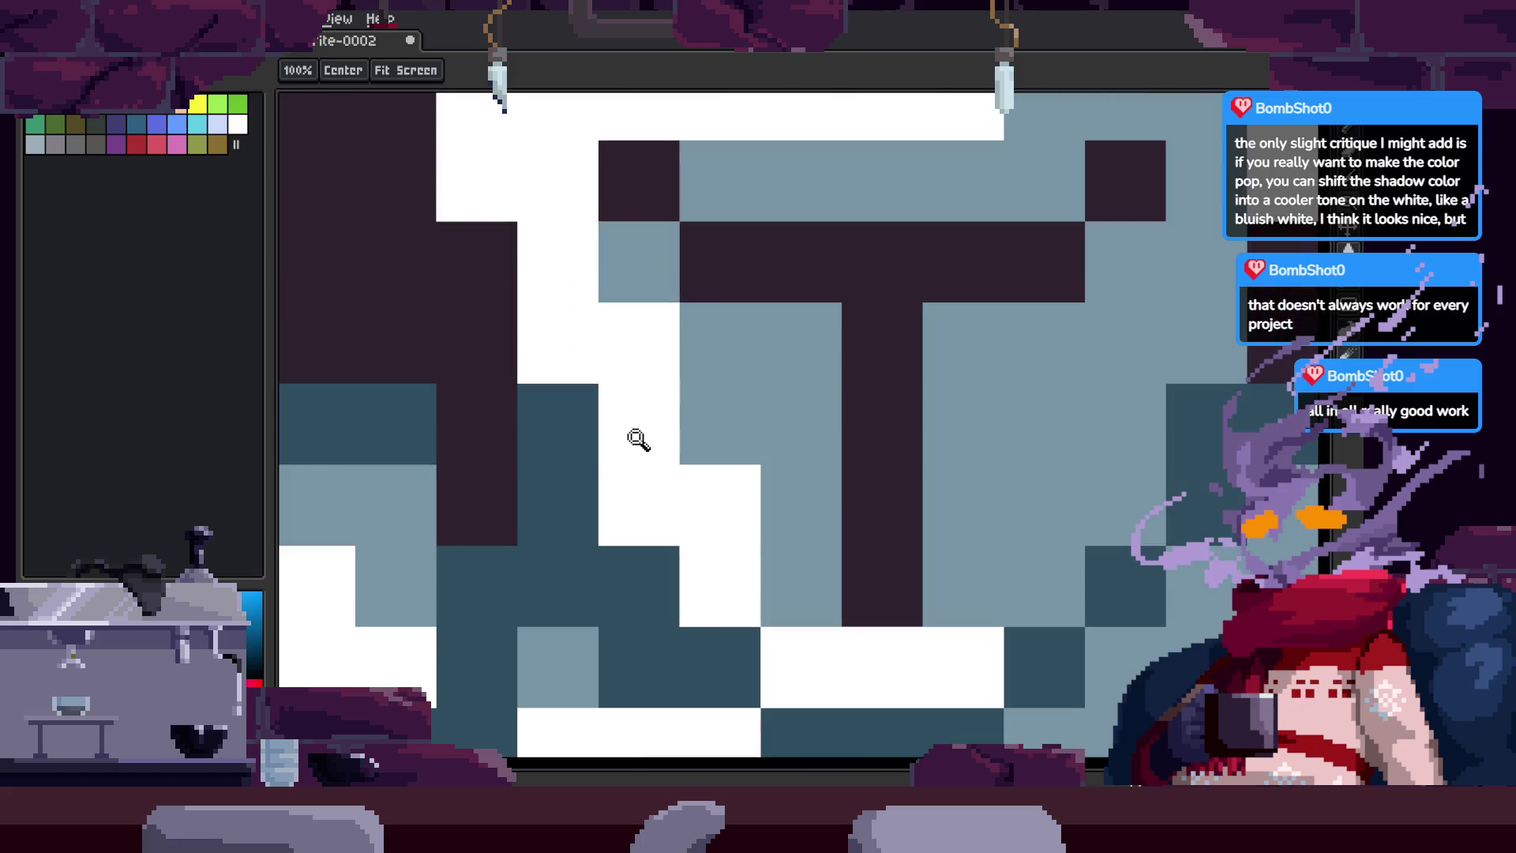
scroll(710, 418, "down", 4)
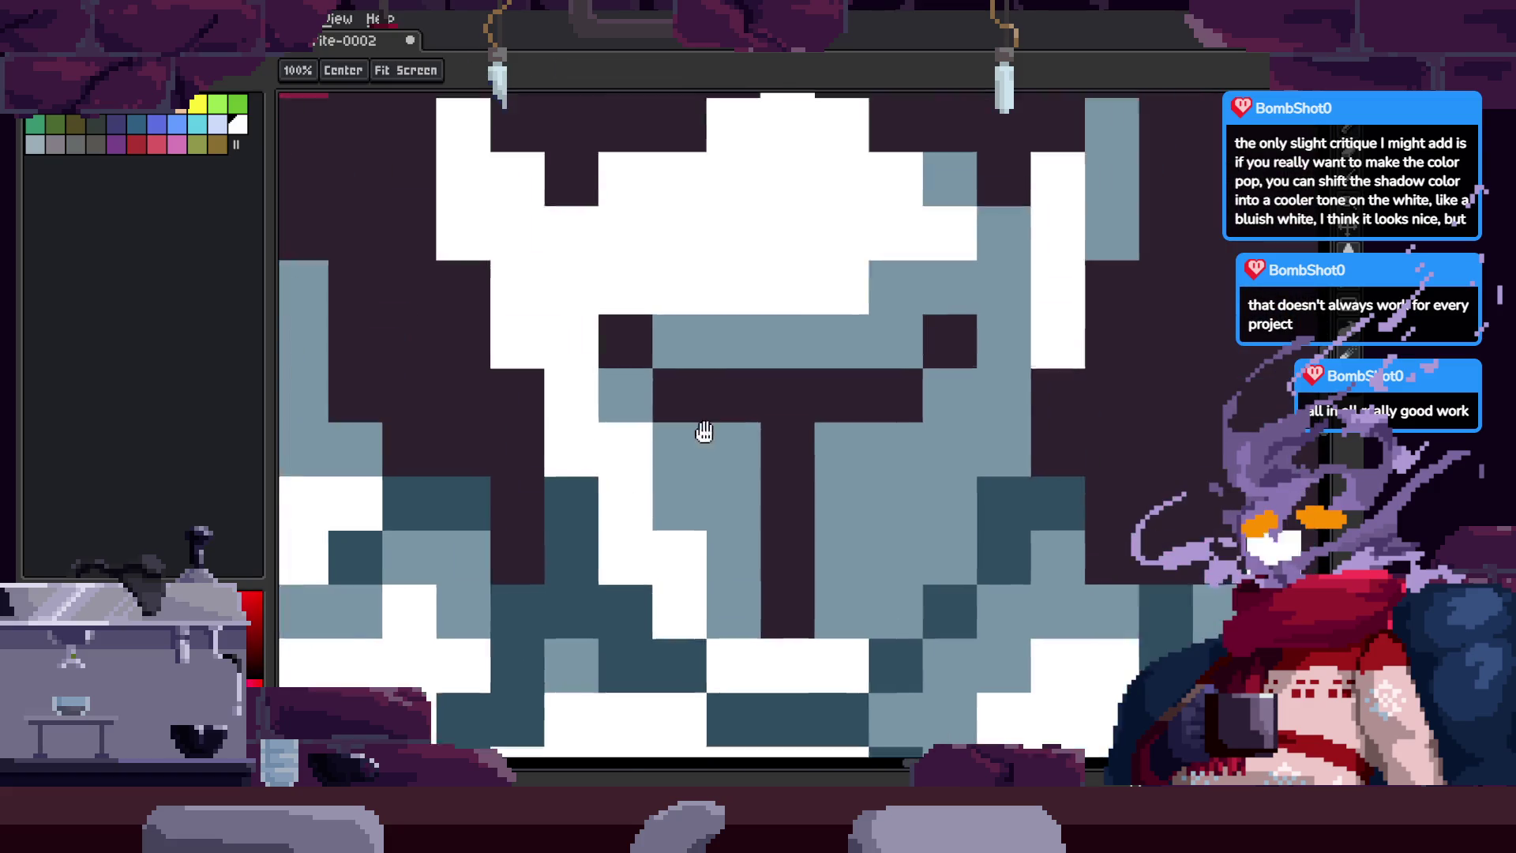
scroll(716, 416, "left", 5)
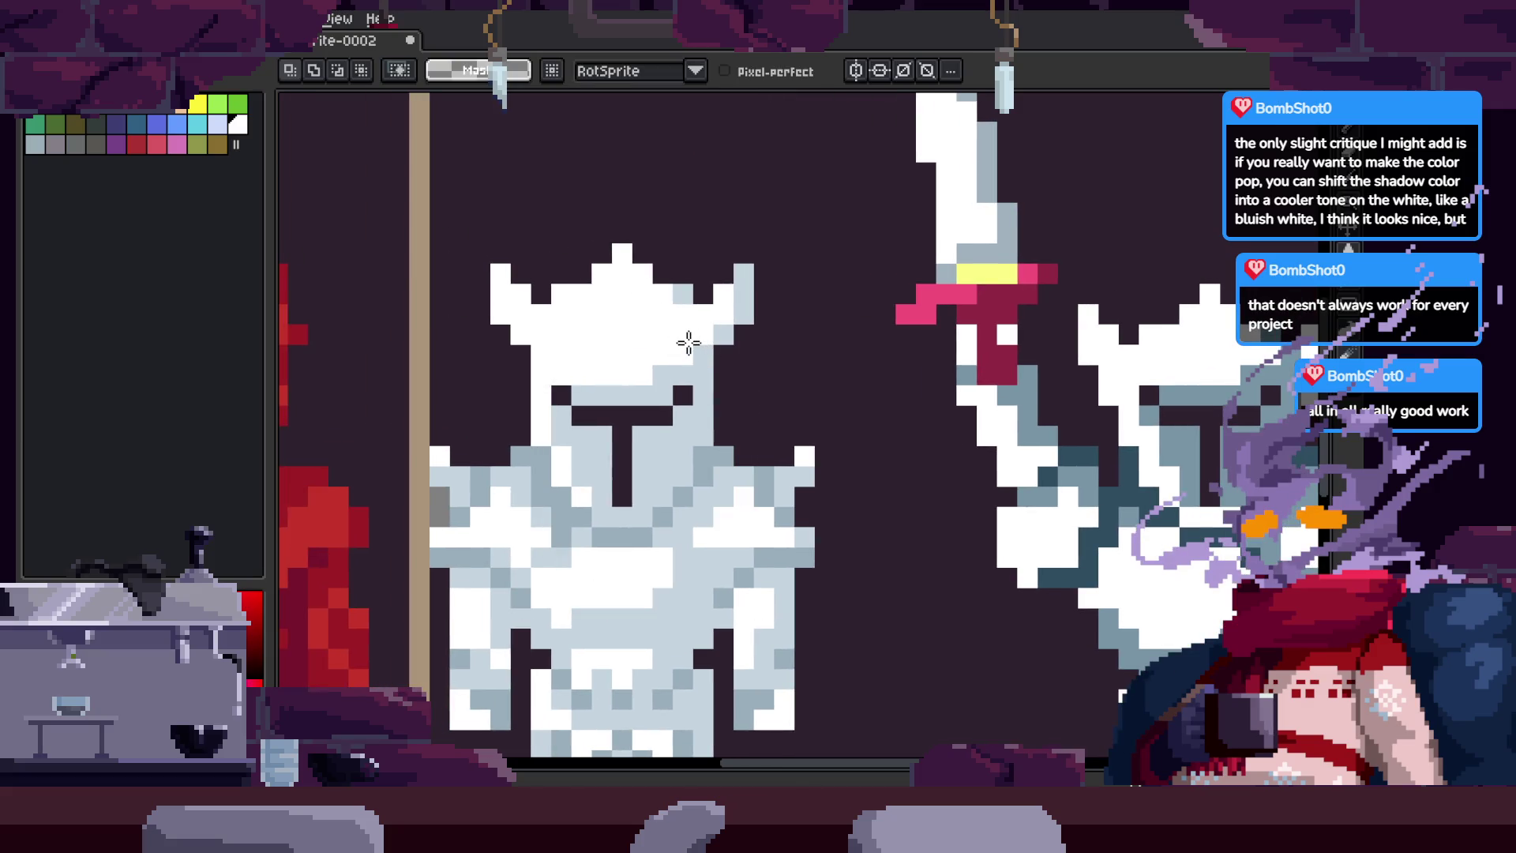
scroll(688, 342, "up", 2)
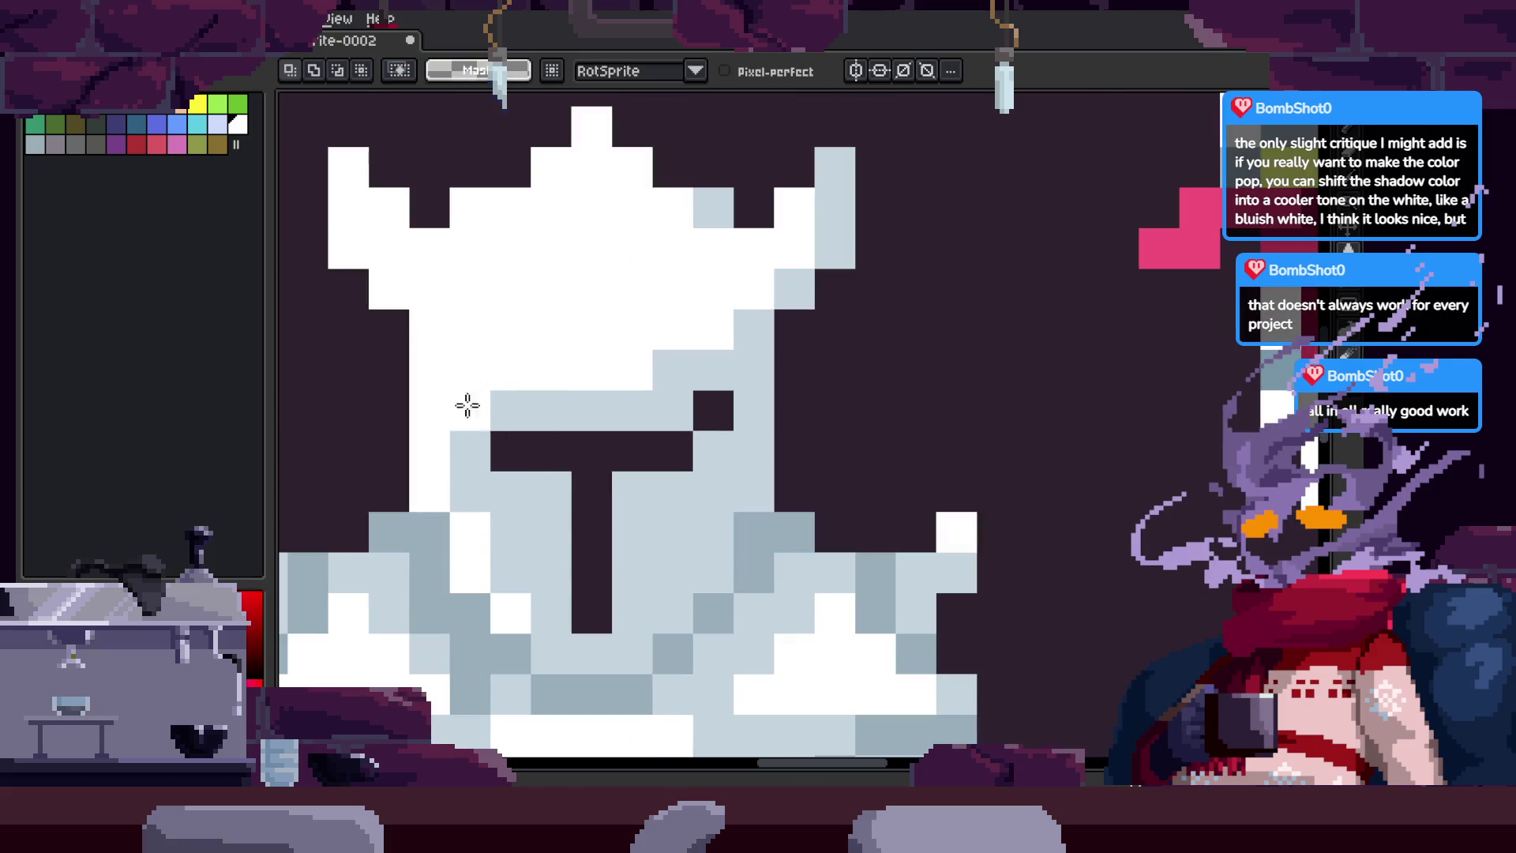
key("ctrl+z")
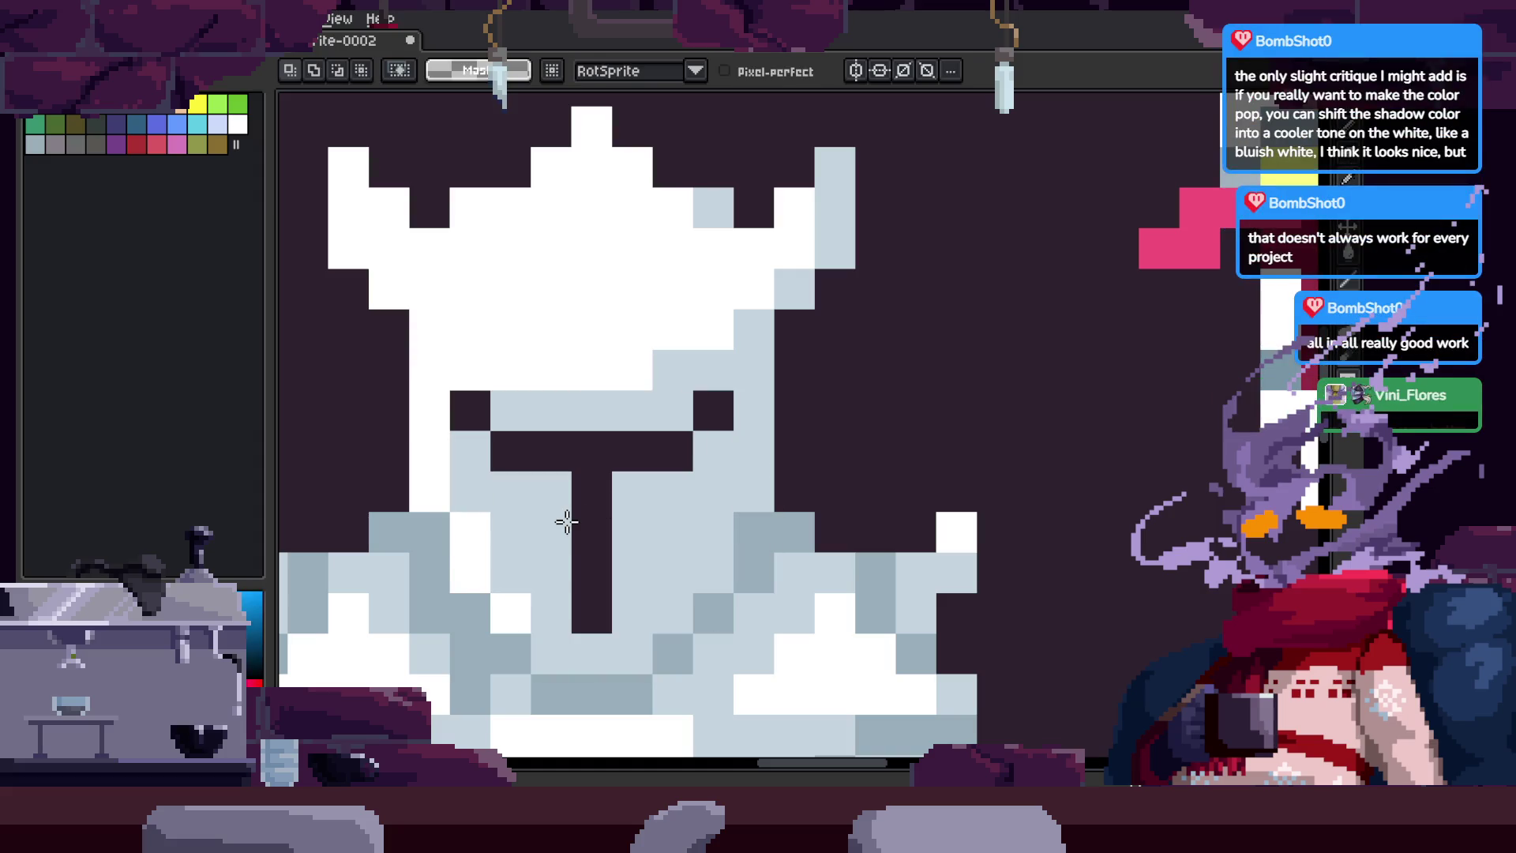
Step: Switch to the 1px Pencil and bring the area above the plain knight into view for the ring
scroll(697, 339, "down", 1)
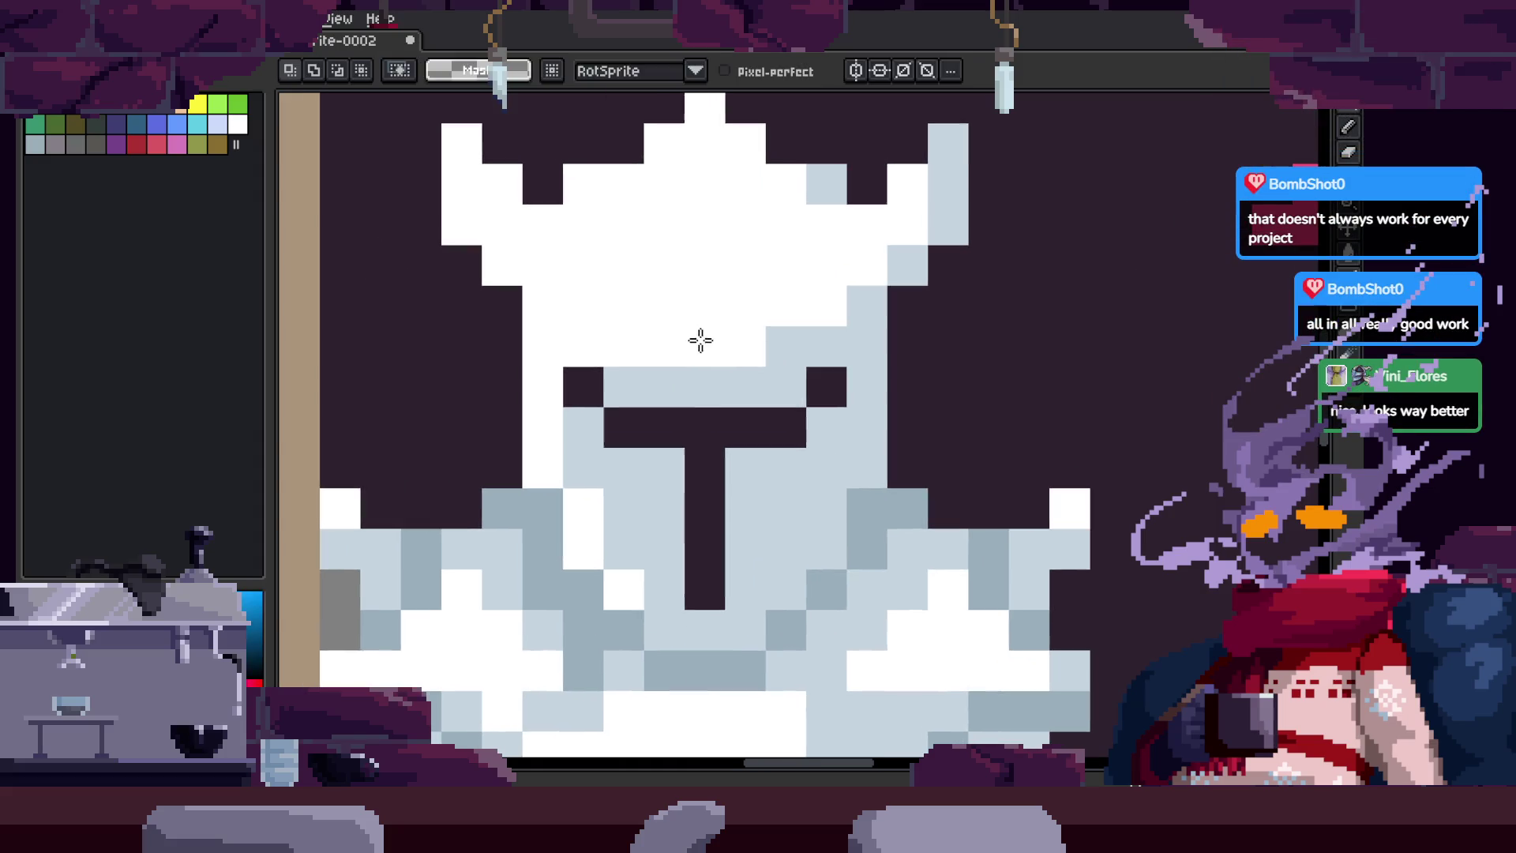
key("b")
scroll(695, 261, "down", 3)
scroll(632, 190, "up", 2)
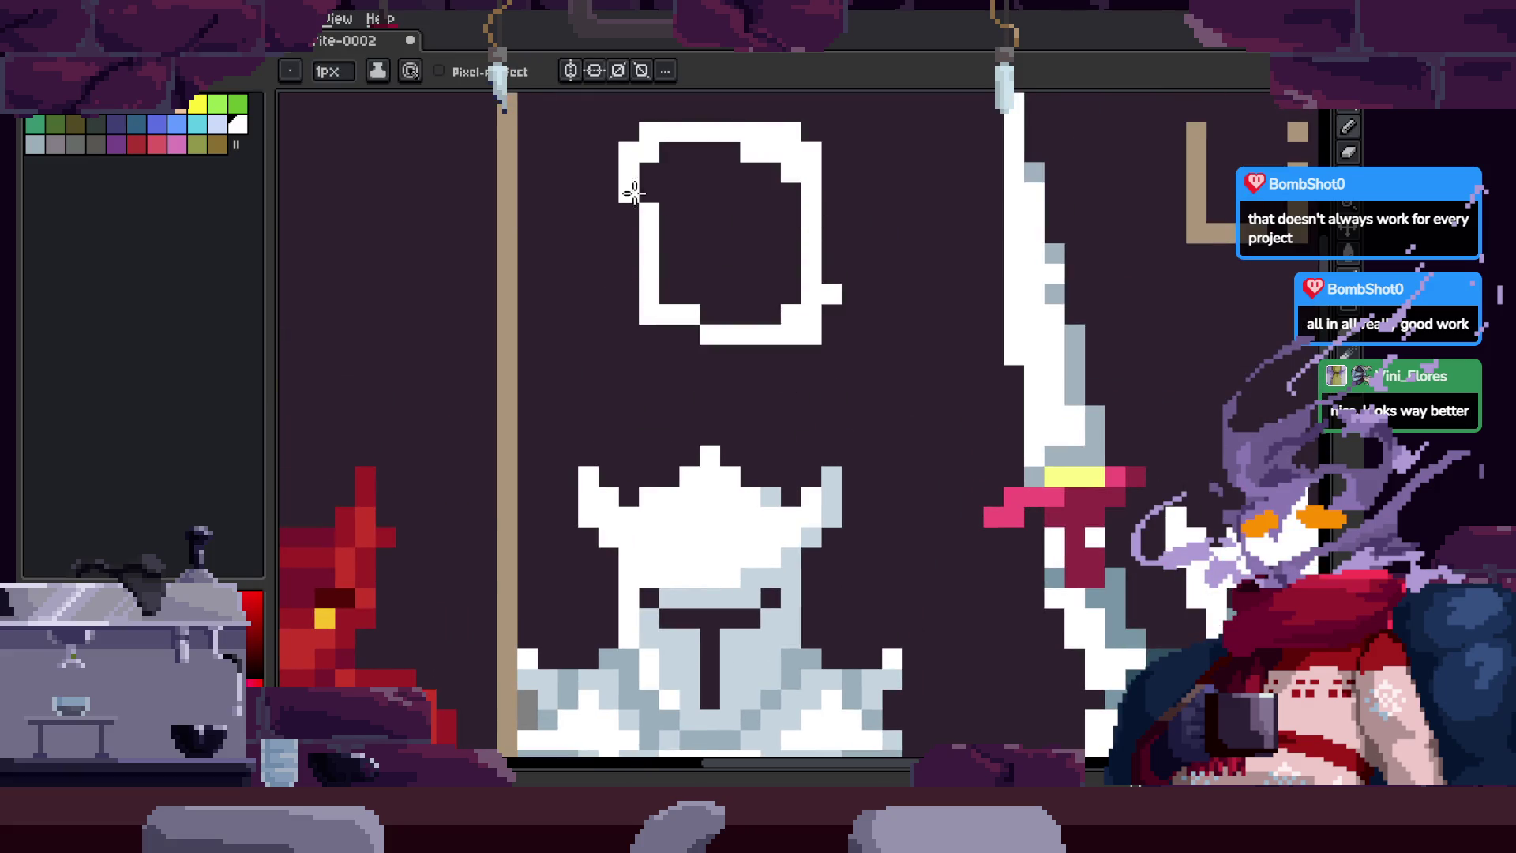
scroll(789, 260, "down", 3)
Step: Delete the white ring and zoom in around the knights
key("m")
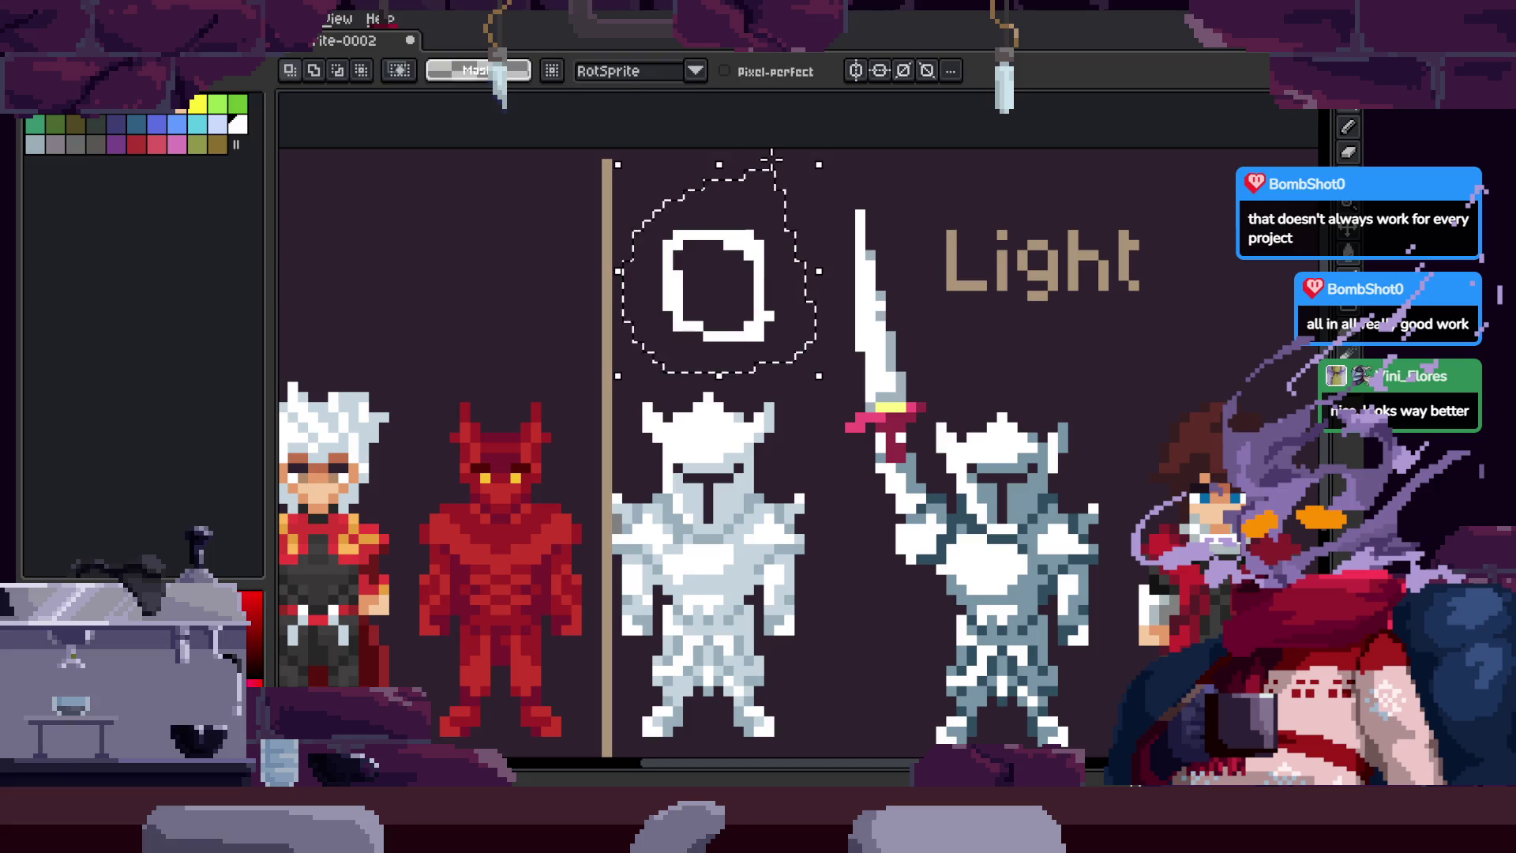
key("v")
key("Delete")
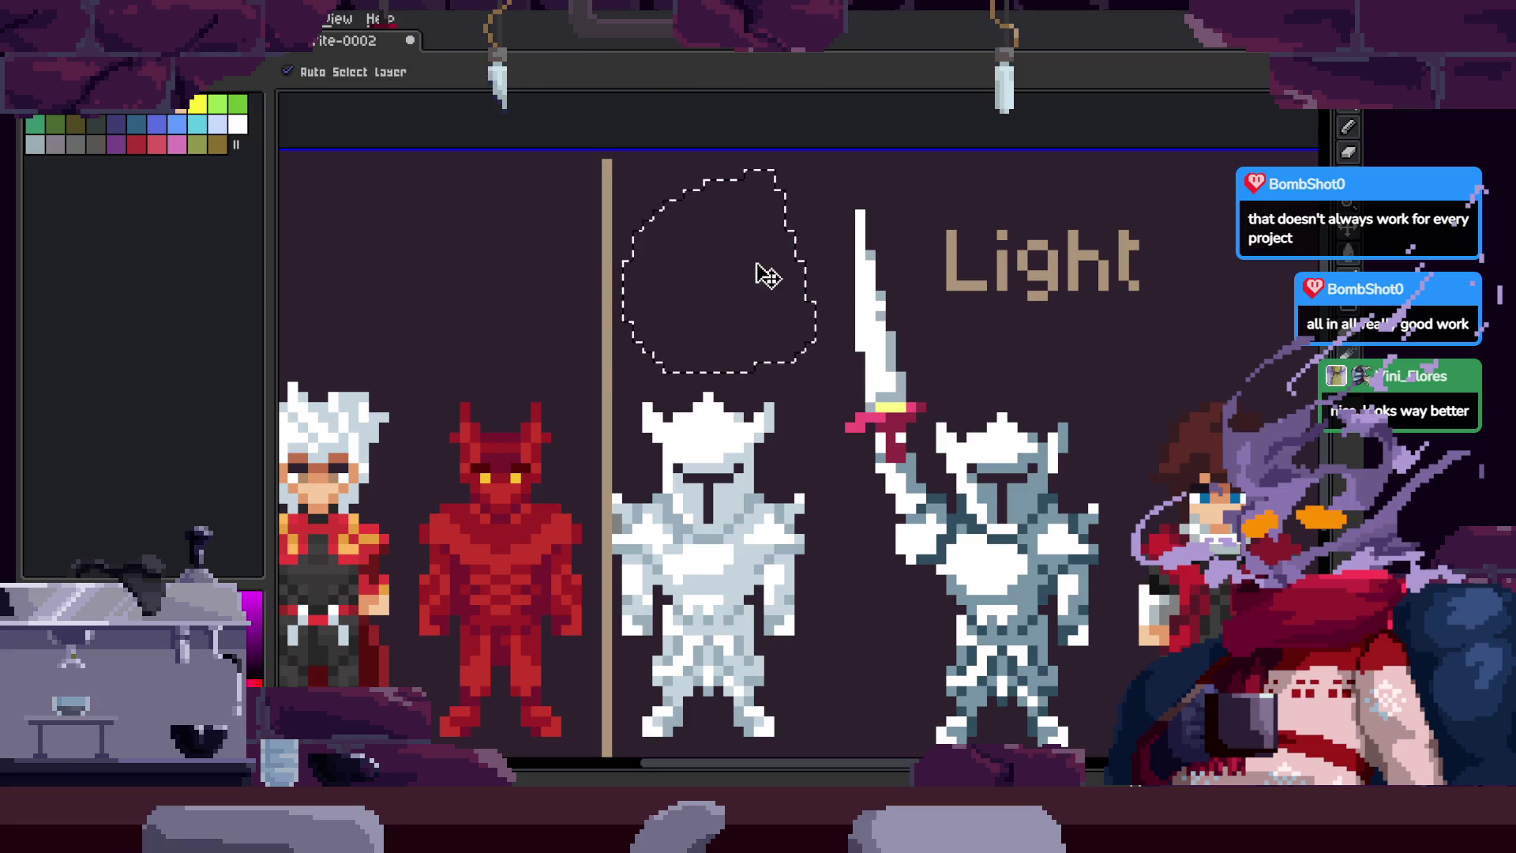
key("ctrl+d")
key("g")
key("Tab")
key("Tab")
key("z")
left_click(728, 398)
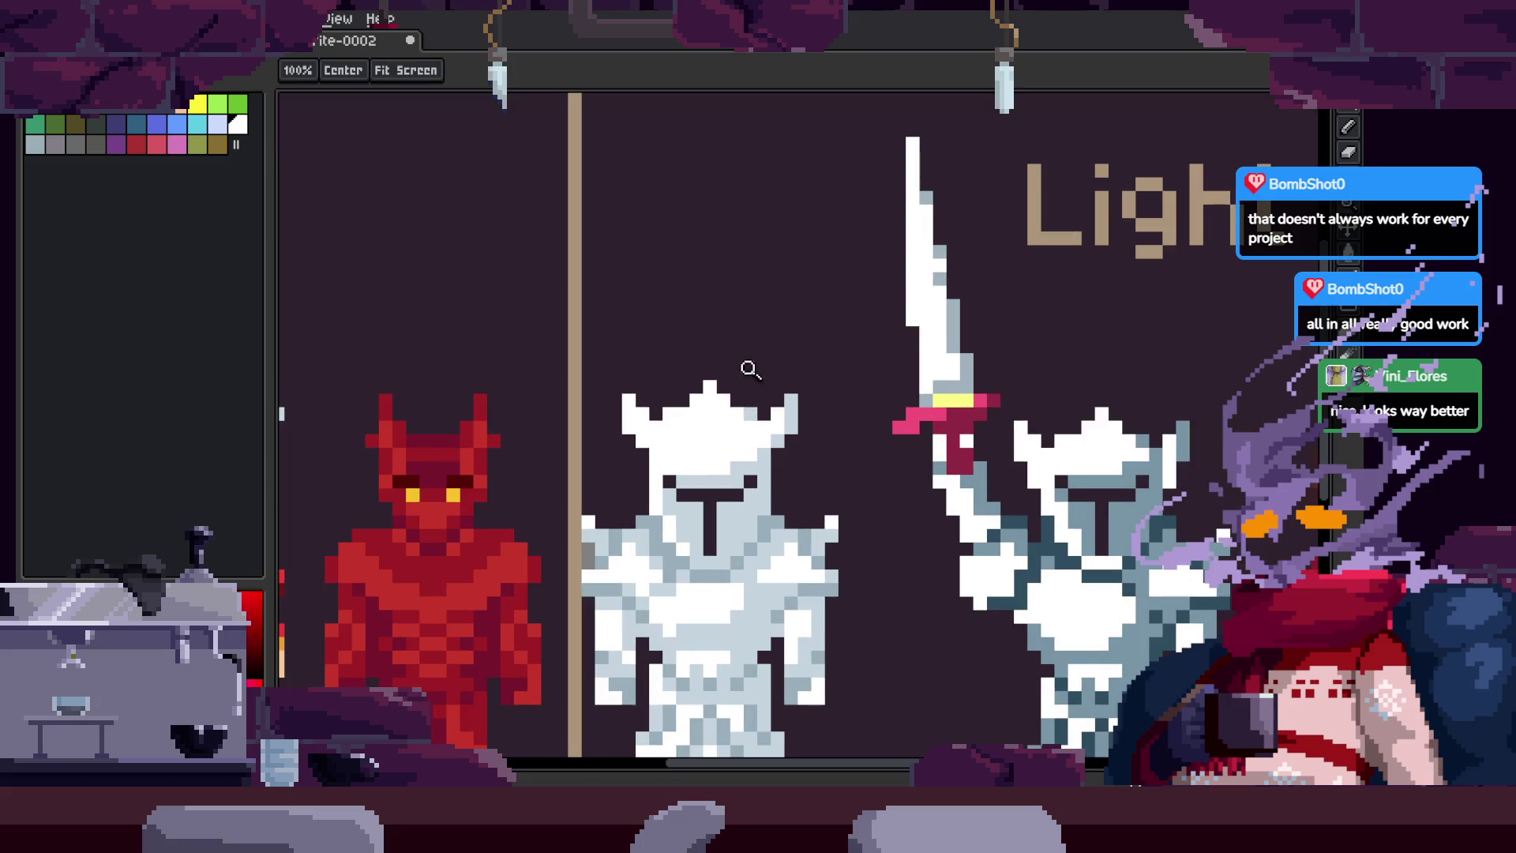
Step: Paint a solid white oval above the plain knight with a 5px brush
key("b")
key("z")
left_click(785, 230)
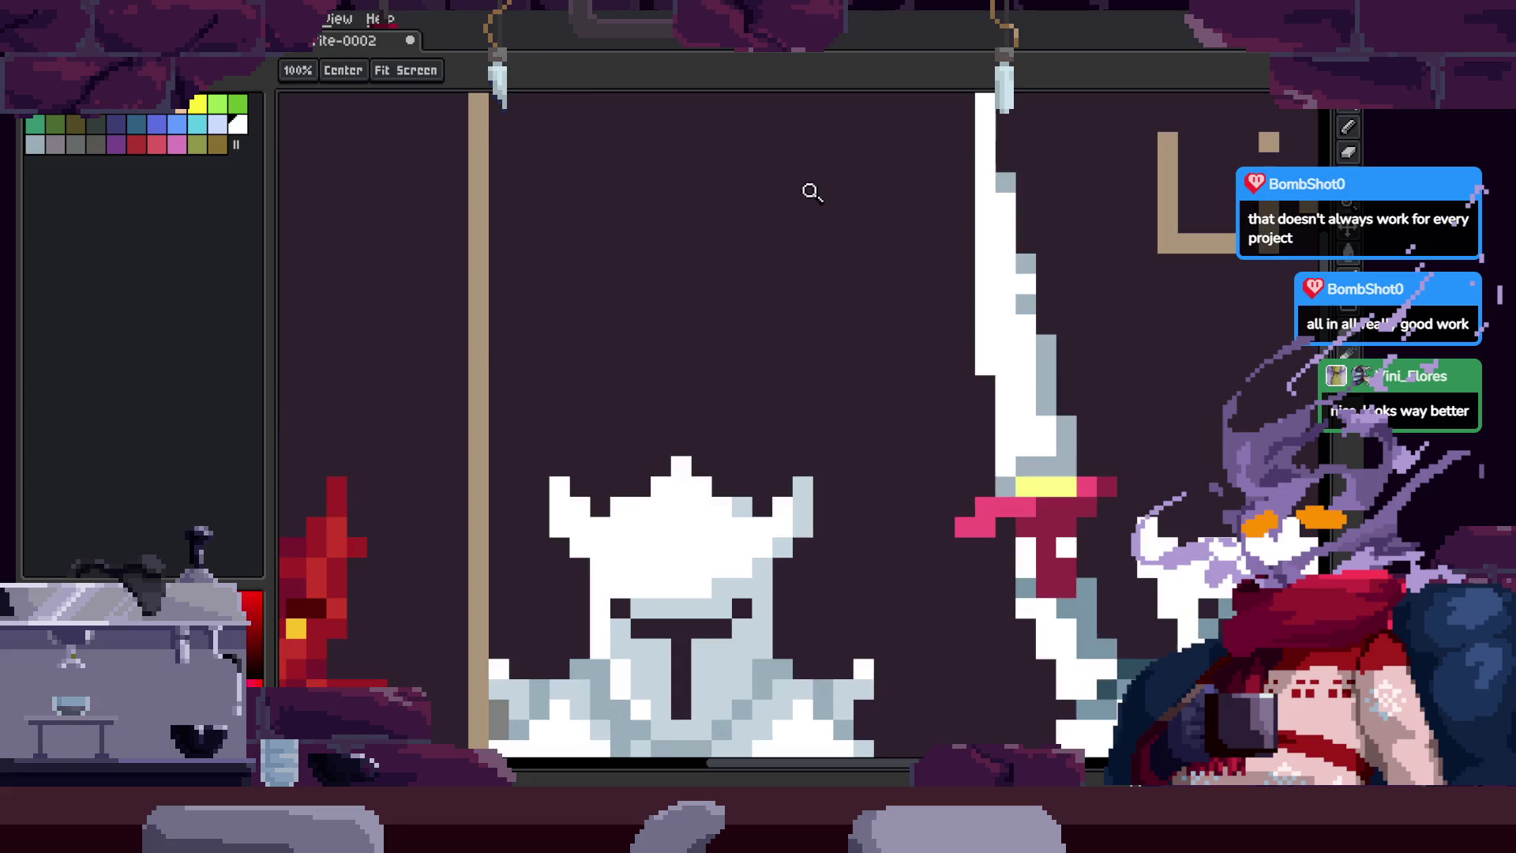
key("b")
left_click_drag(694, 153, 698, 173)
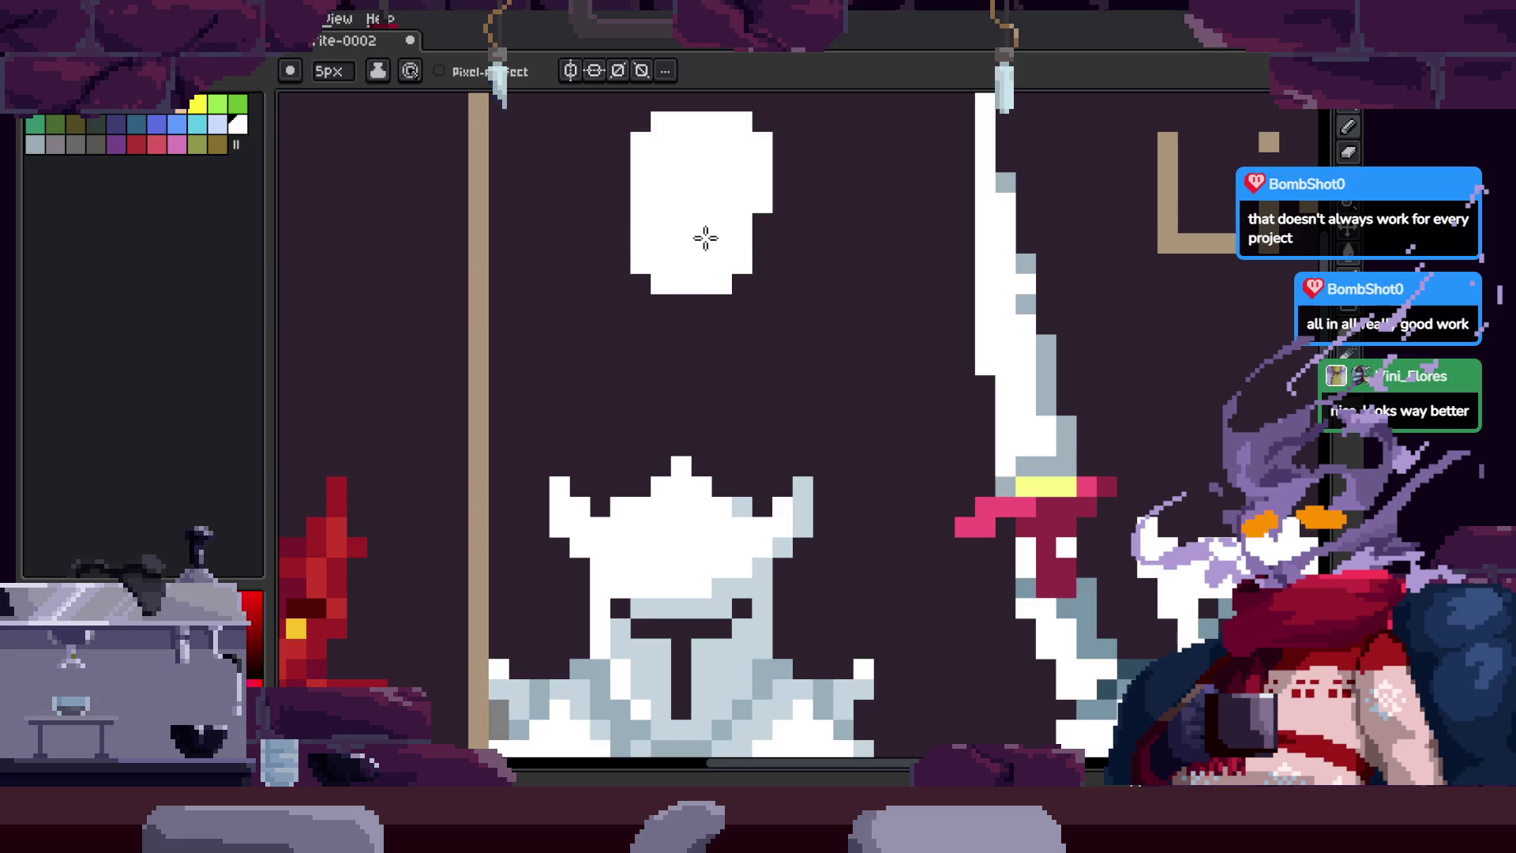
key("z")
right_click(822, 518)
left_click(755, 356)
Step: Shade the oval's right side and lower-left corner with light grey pixels using the 1px Pencil
key("b")
left_click_drag(797, 347, 802, 410)
key("ctrl+z")
key("z")
left_click(704, 311)
left_click(668, 474)
key("b")
left_click(665, 540)
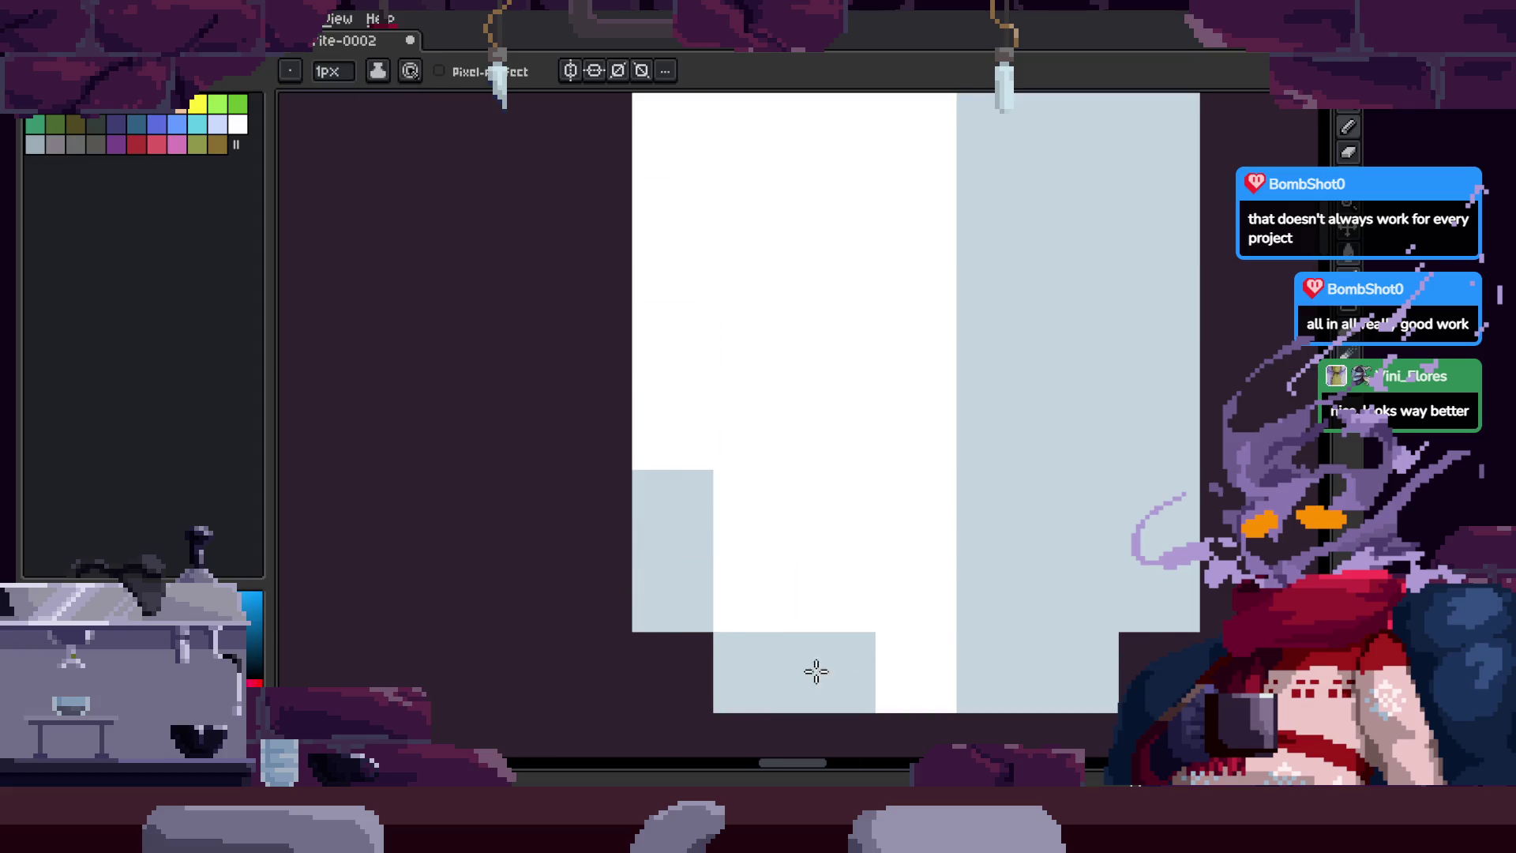
Step: Zoom out and back in to review the shaded oval, undoing an accidental selection drag
key("z")
right_click(784, 443)
left_click(792, 508)
right_click(832, 402)
left_click(624, 535)
key("m")
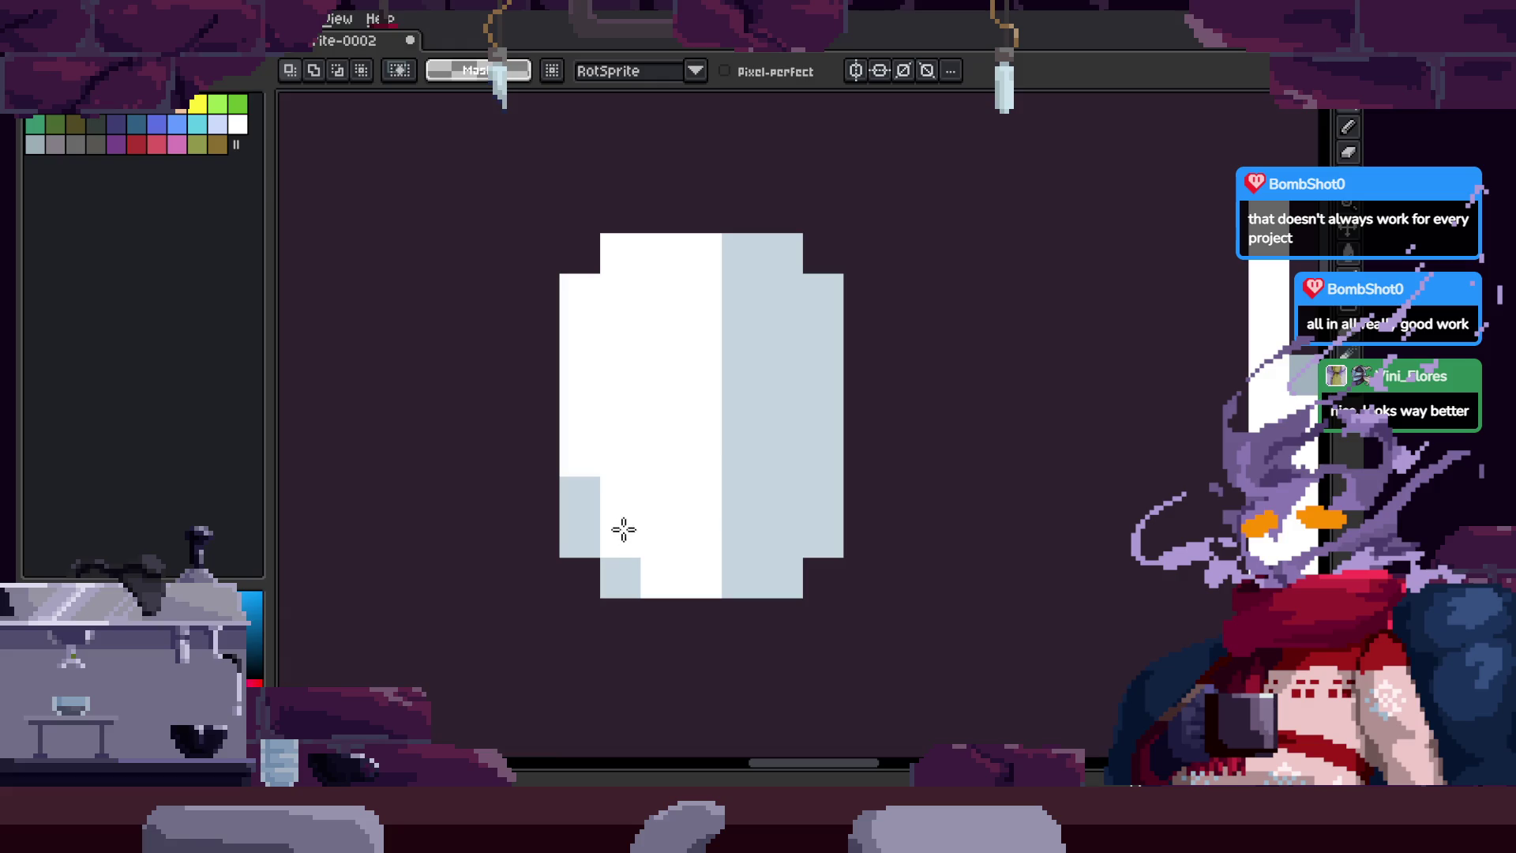
left_click_drag(591, 479, 846, 582)
key("ctrl+z")
scroll(803, 596, "down", 2)
scroll(788, 157, "up", 3)
Step: Pan and zoom around the sprite sheet to survey the knights and the lineup's right end
scroll(788, 157, "down", 3)
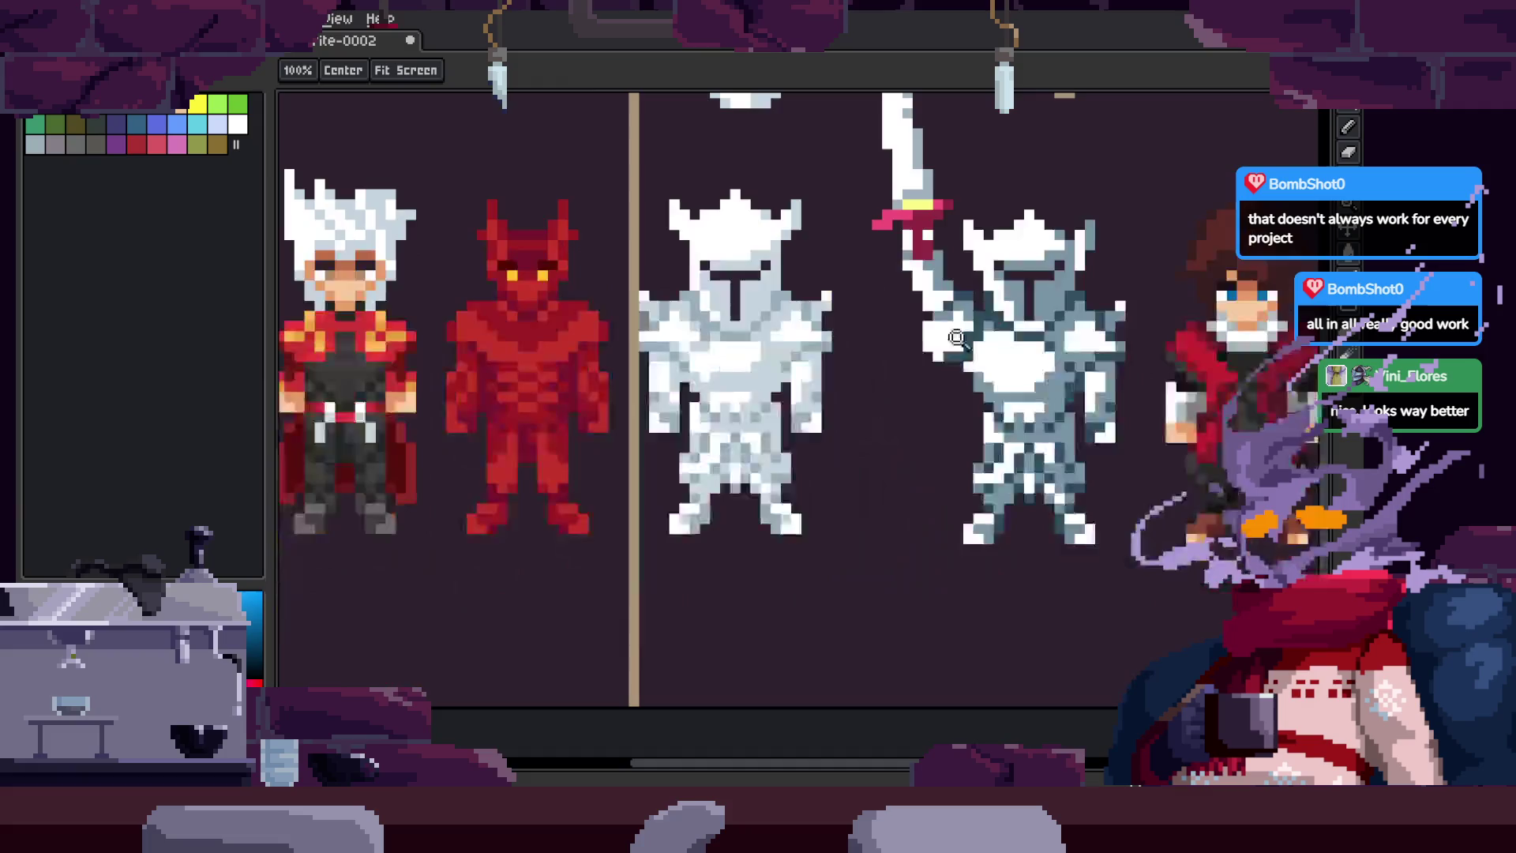
scroll(1067, 327, "up", 4)
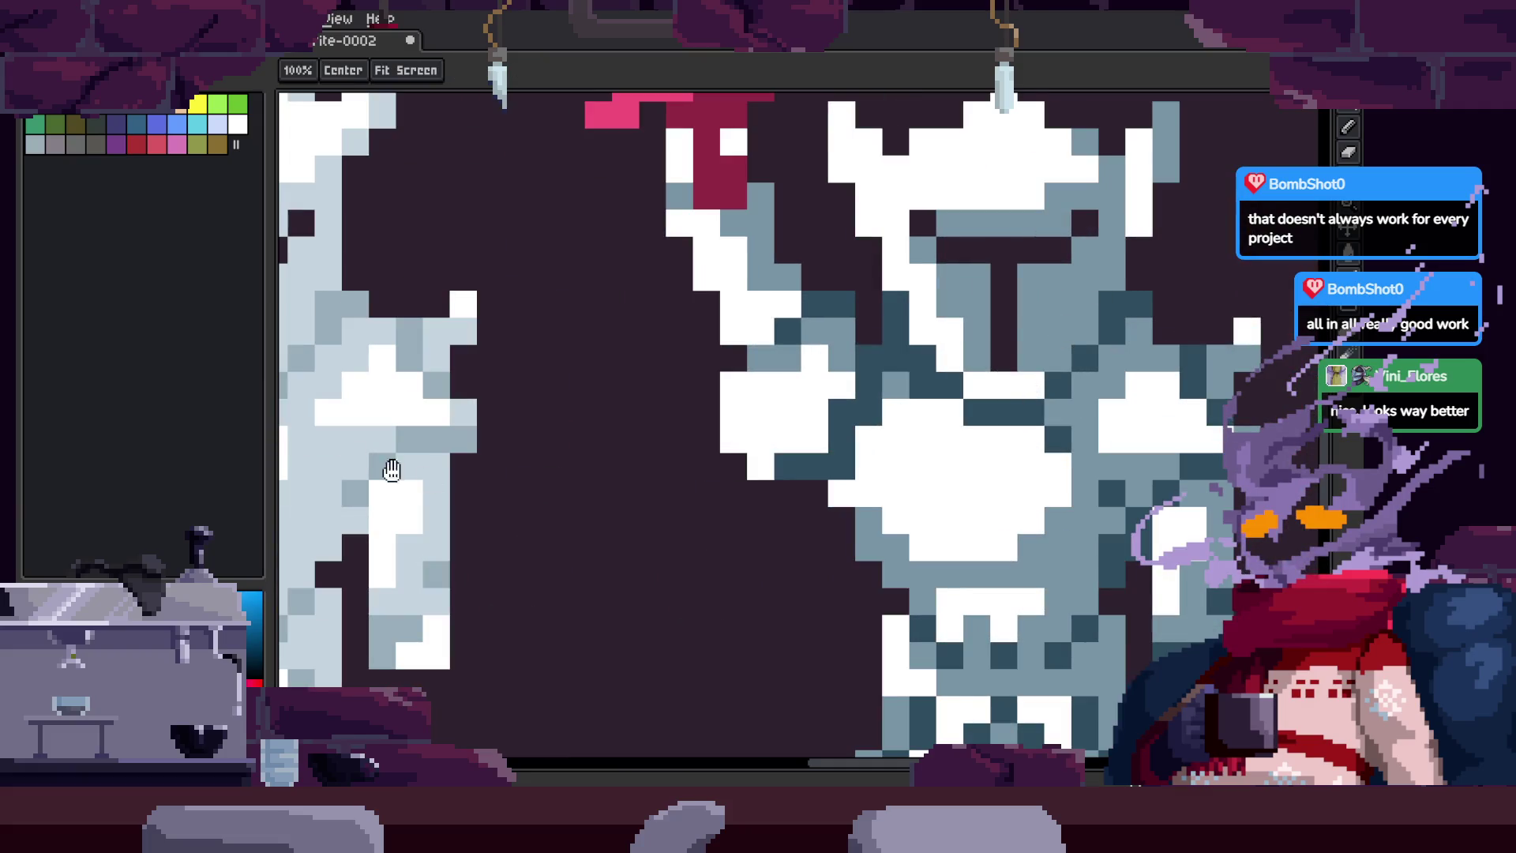
scroll(430, 480, "down", 3)
scroll(916, 331, "up", 6)
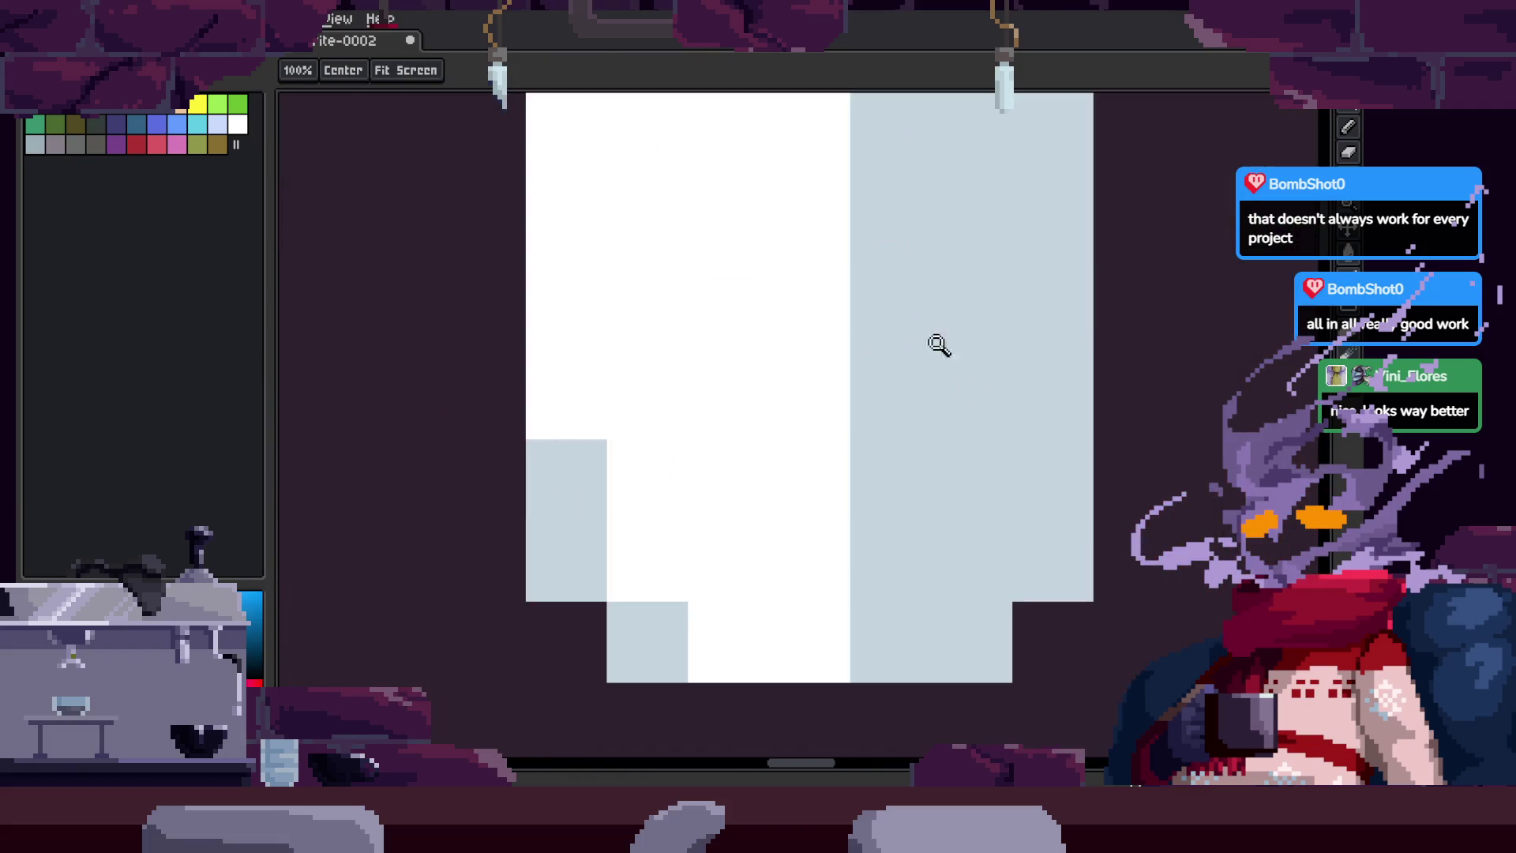
scroll(1041, 332, "down", 4)
scroll(879, 426, "down", 3)
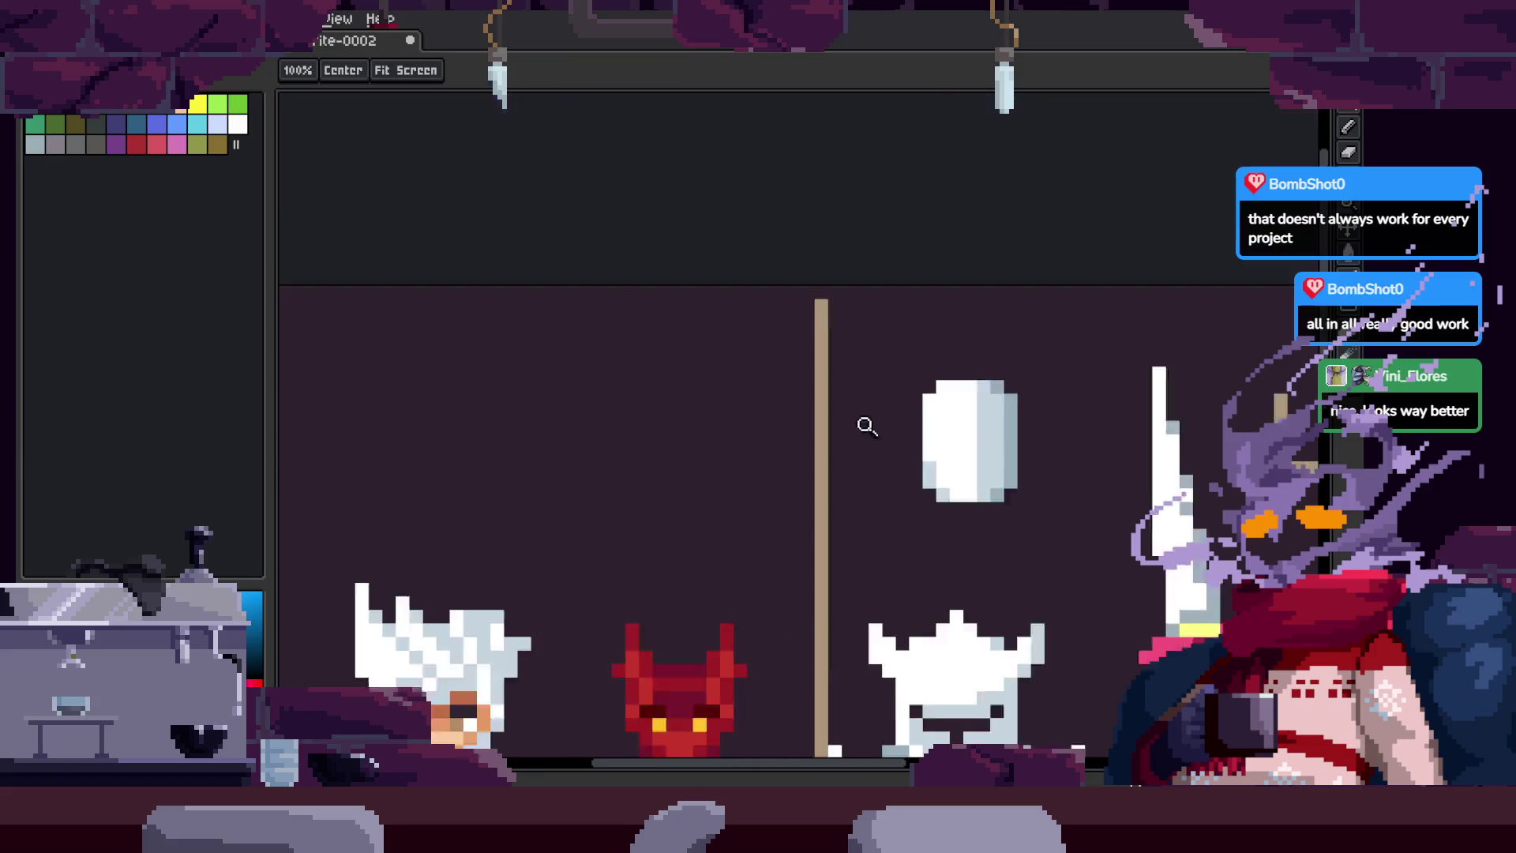
scroll(949, 292, "up", 4)
key("m")
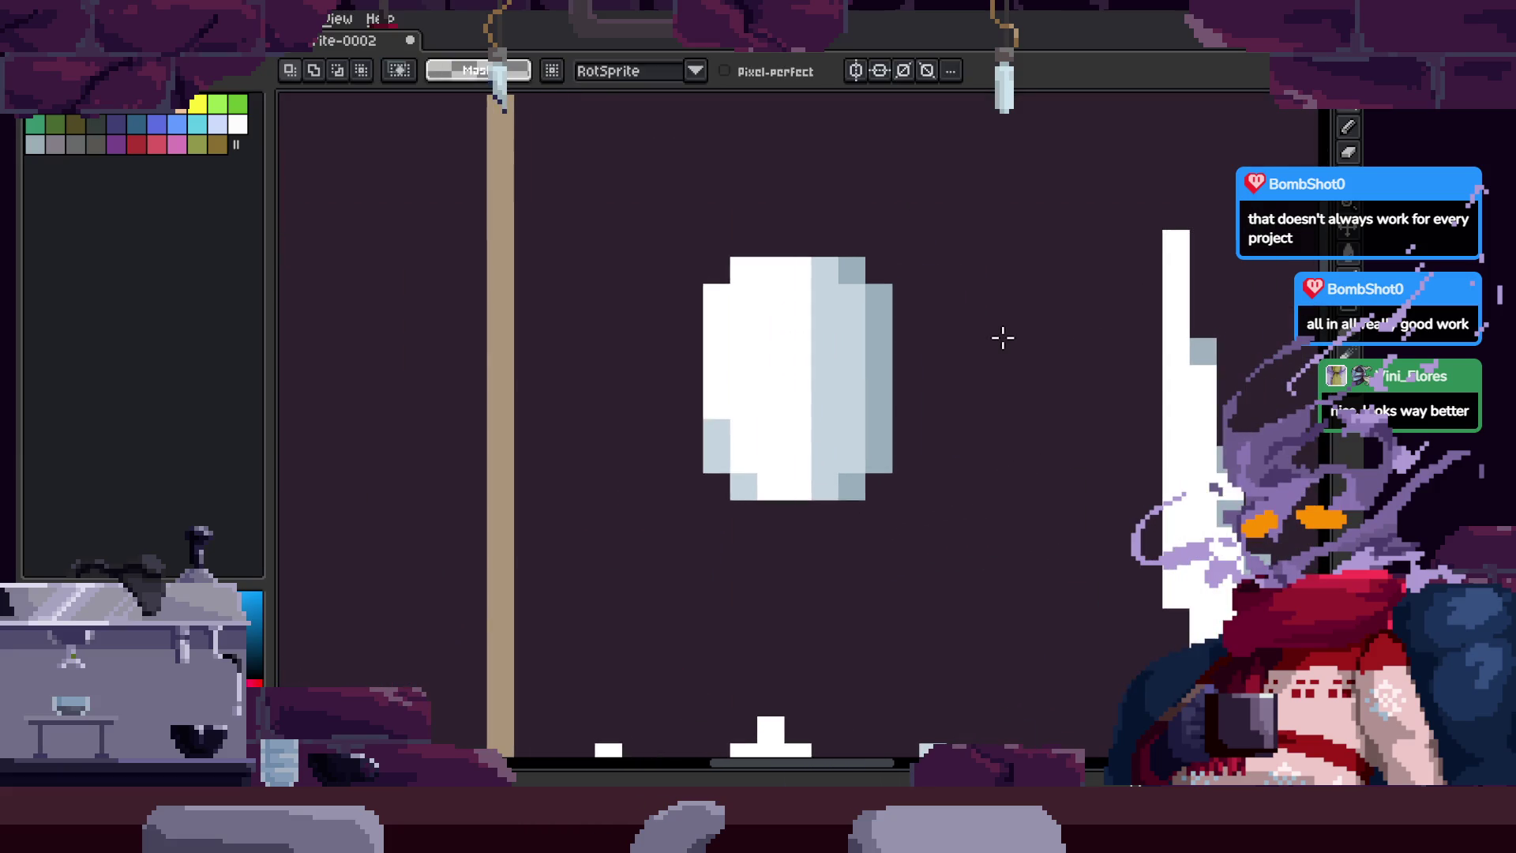
scroll(1003, 338, "down", 3)
scroll(730, 340, "up", 3)
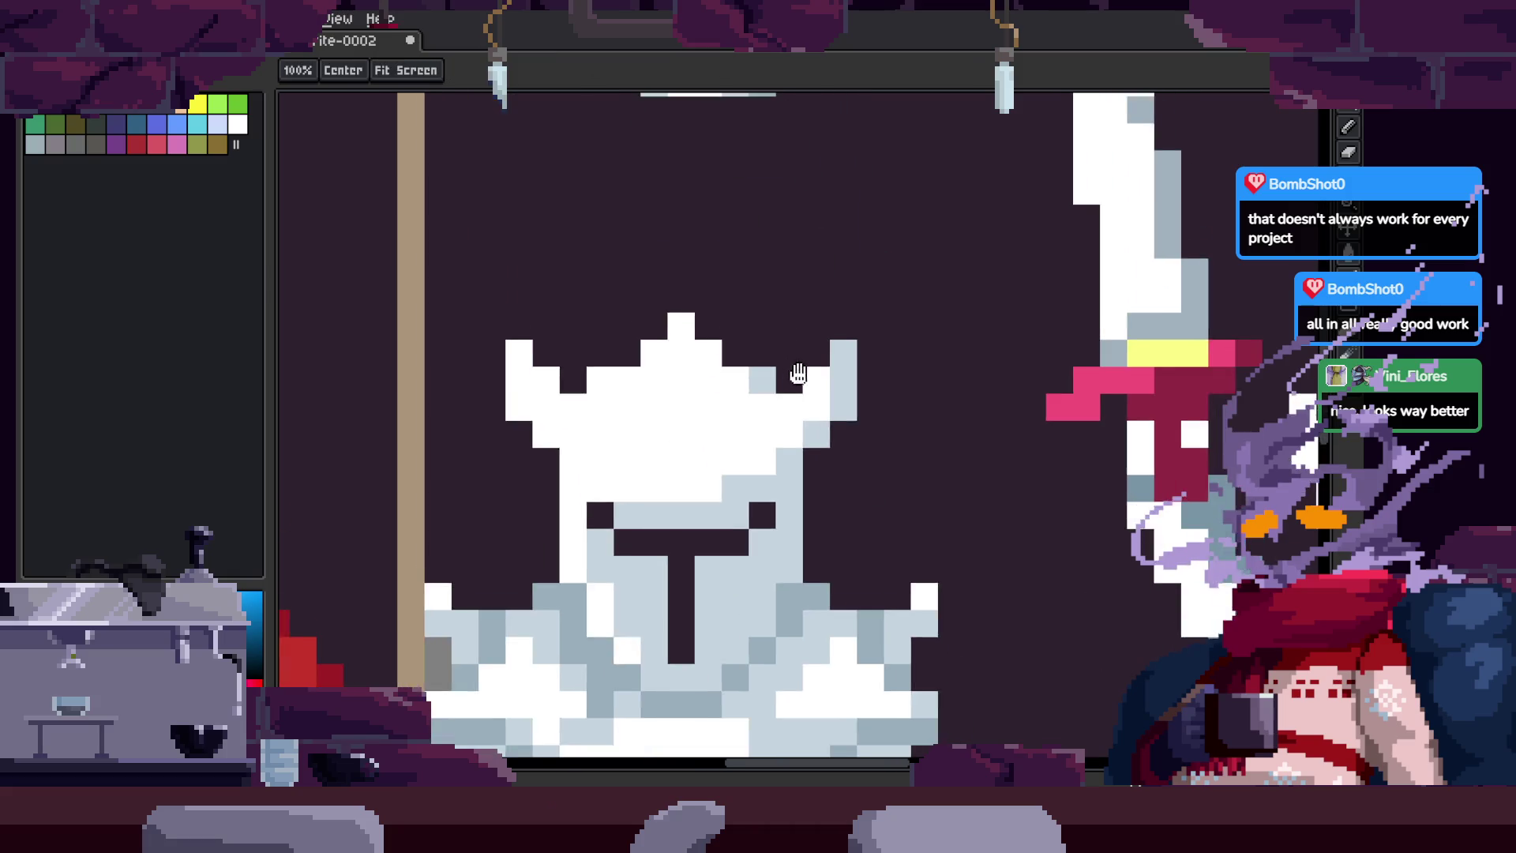
scroll(731, 340, "up", 5)
scroll(592, 321, "right", 2)
key("b")
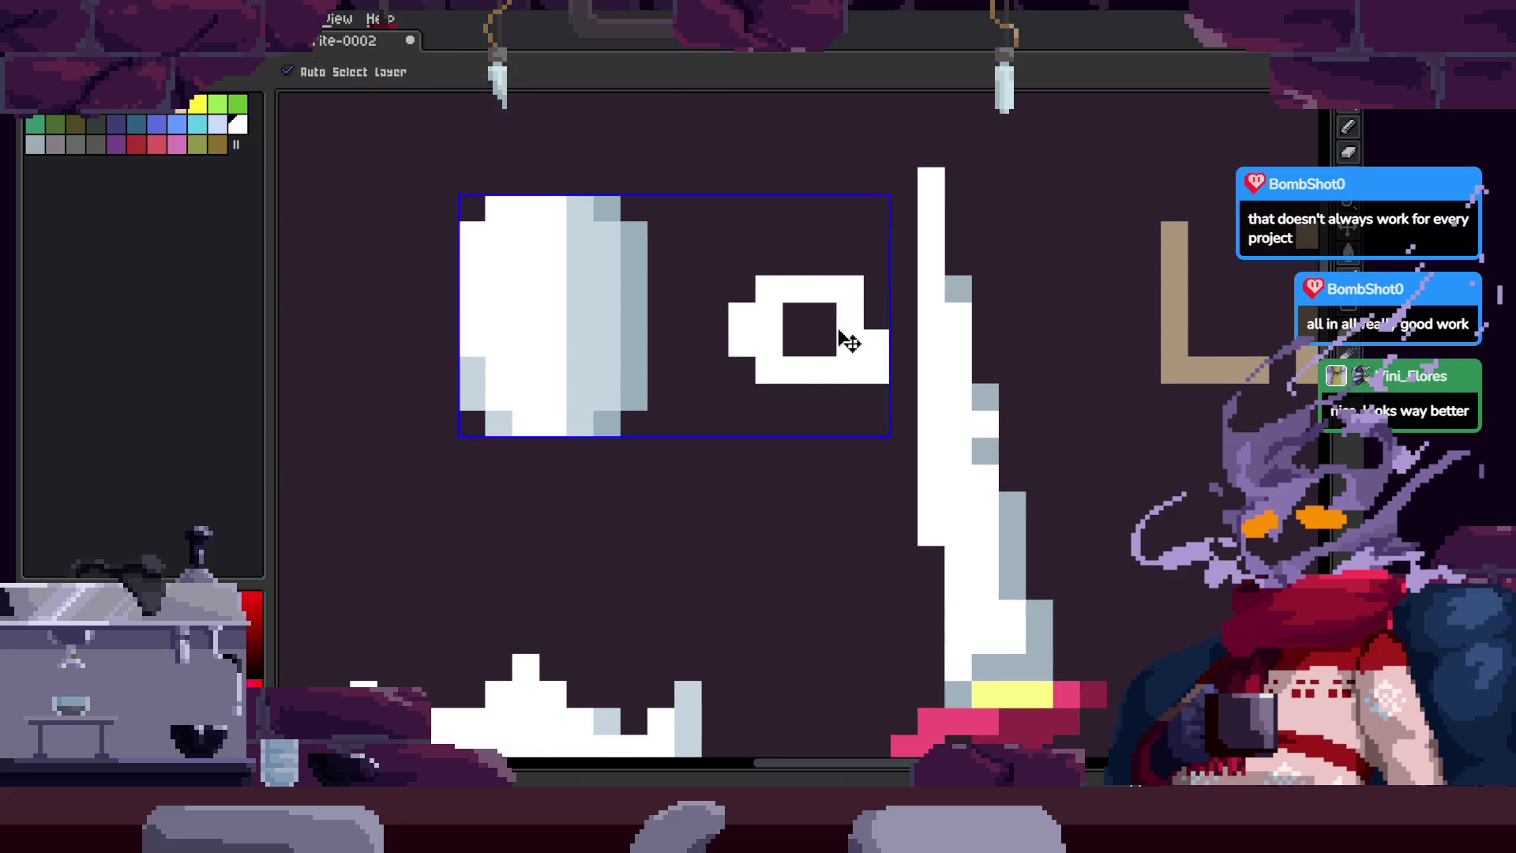
key("space")
scroll(843, 342, "right", 4)
scroll(843, 464, "left", 4)
scroll(790, 250, "down", 5)
scroll(789, 250, "down", 3)
scroll(856, 427, "down", 5)
scroll(809, 361, "down", 4)
scroll(821, 365, "right", 3)
Step: Widen the canvas to the right with Canvas Size and fill the new area dark
key("ctrl+alt+c")
left_click_drag(829, 370, 1137, 370)
left_click(1192, 396)
key("g")
left_click(961, 329)
Step: Marquee-select the white knight and move it beside the pink-haired sprite
scroll(1025, 404, "left", 4)
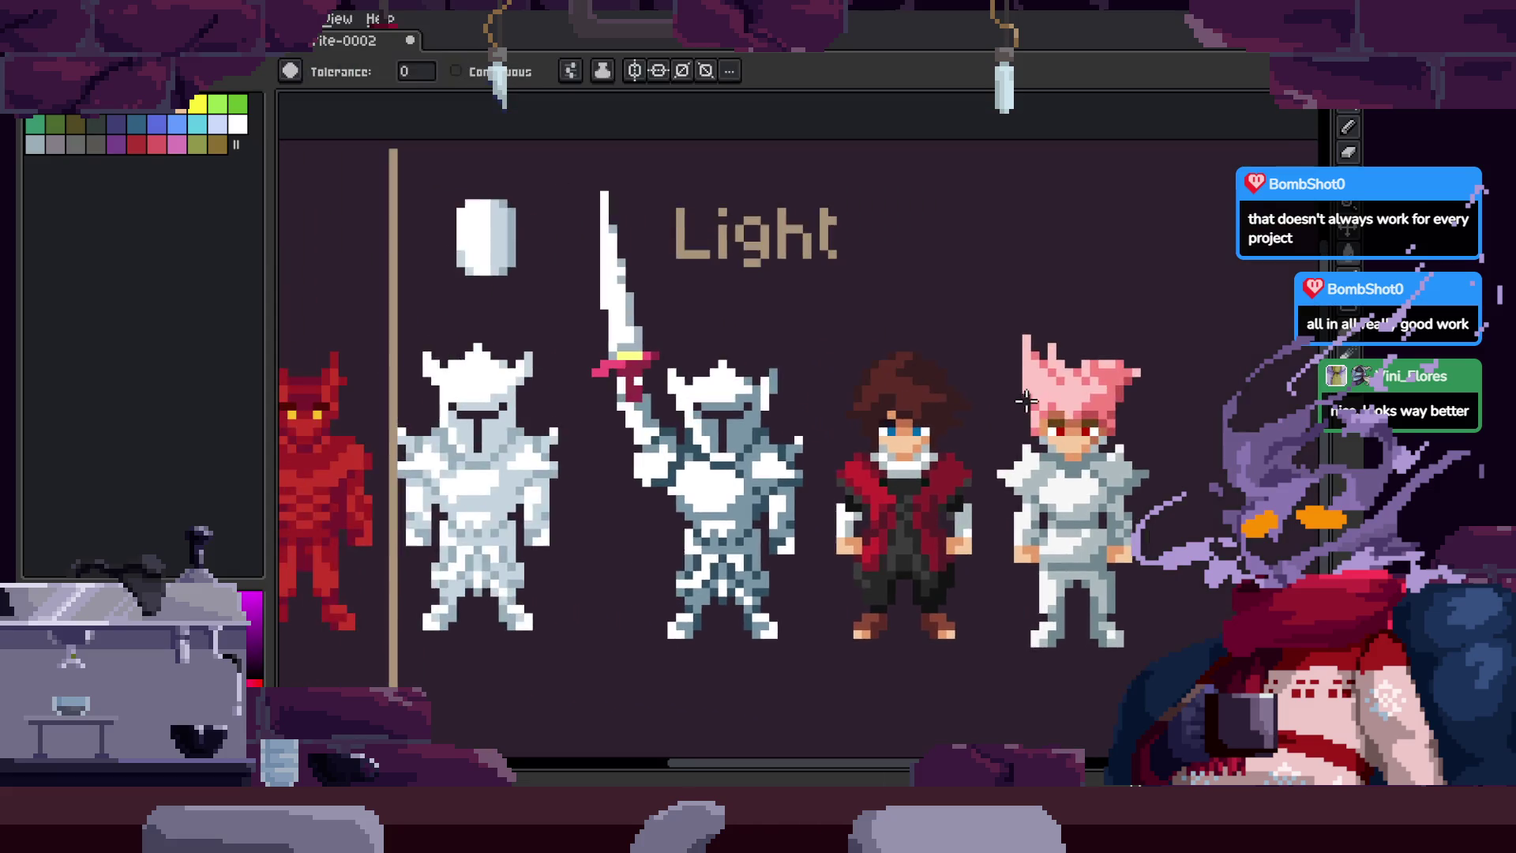
scroll(612, 393, "left", 2)
scroll(600, 387, "left", 3)
scroll(647, 375, "down", 2)
key("m")
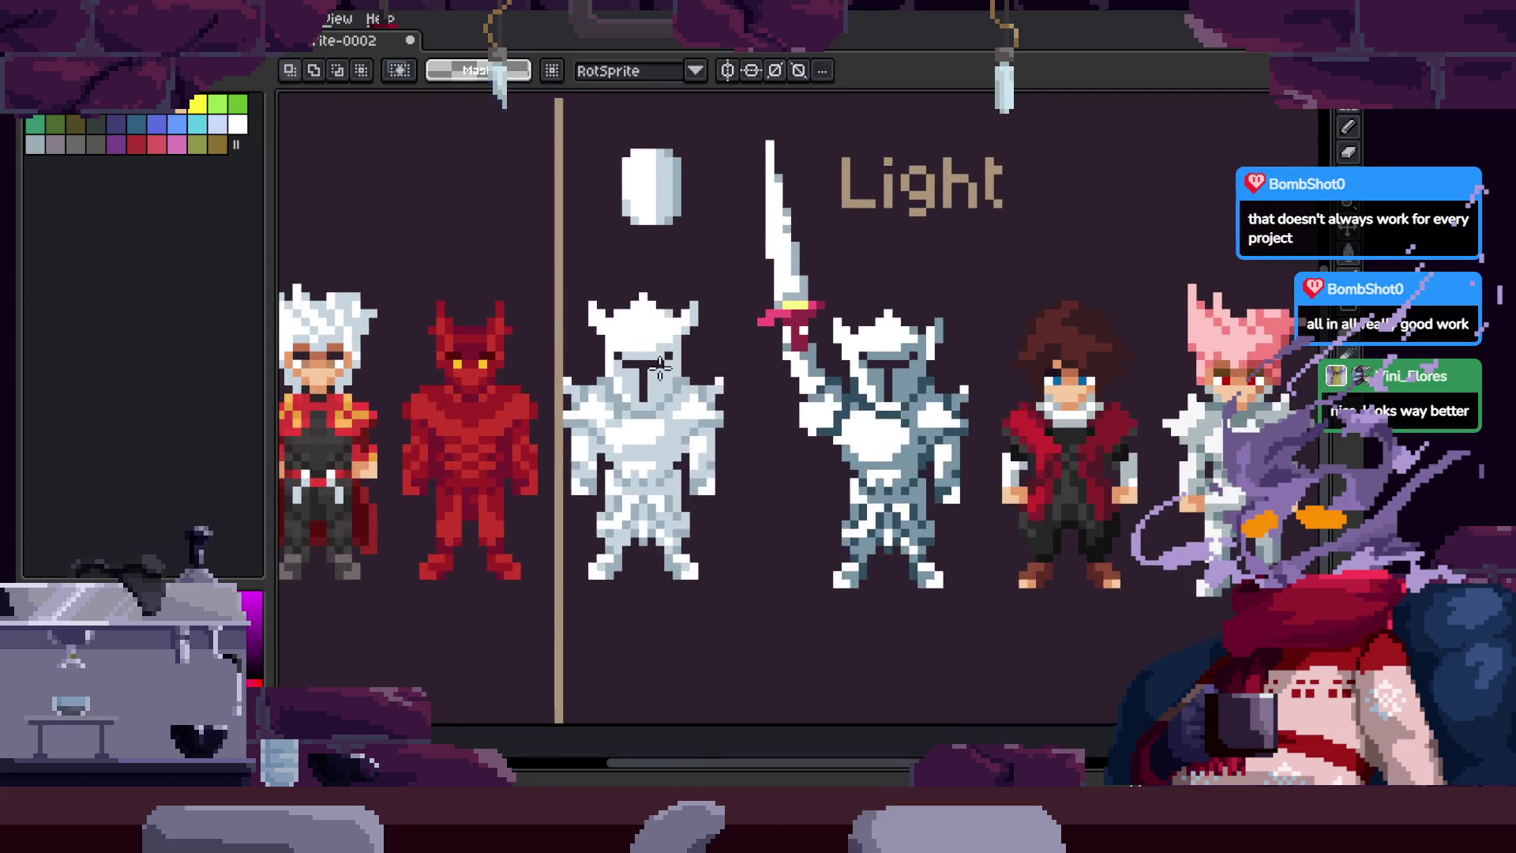
mouse_move(567, 292)
left_mouse_down()
mouse_move(692, 580)
mouse_move(751, 603)
mouse_move(739, 609)
left_mouse_up()
mouse_move(665, 508)
left_mouse_down()
mouse_move(1061, 497)
mouse_move(878, 509)
left_mouse_up()
scroll(1061, 497, "right", 12)
key("Return")
Step: Lasso the round lantern and move it above the white knight
scroll(1002, 457, "left", 11)
key("h")
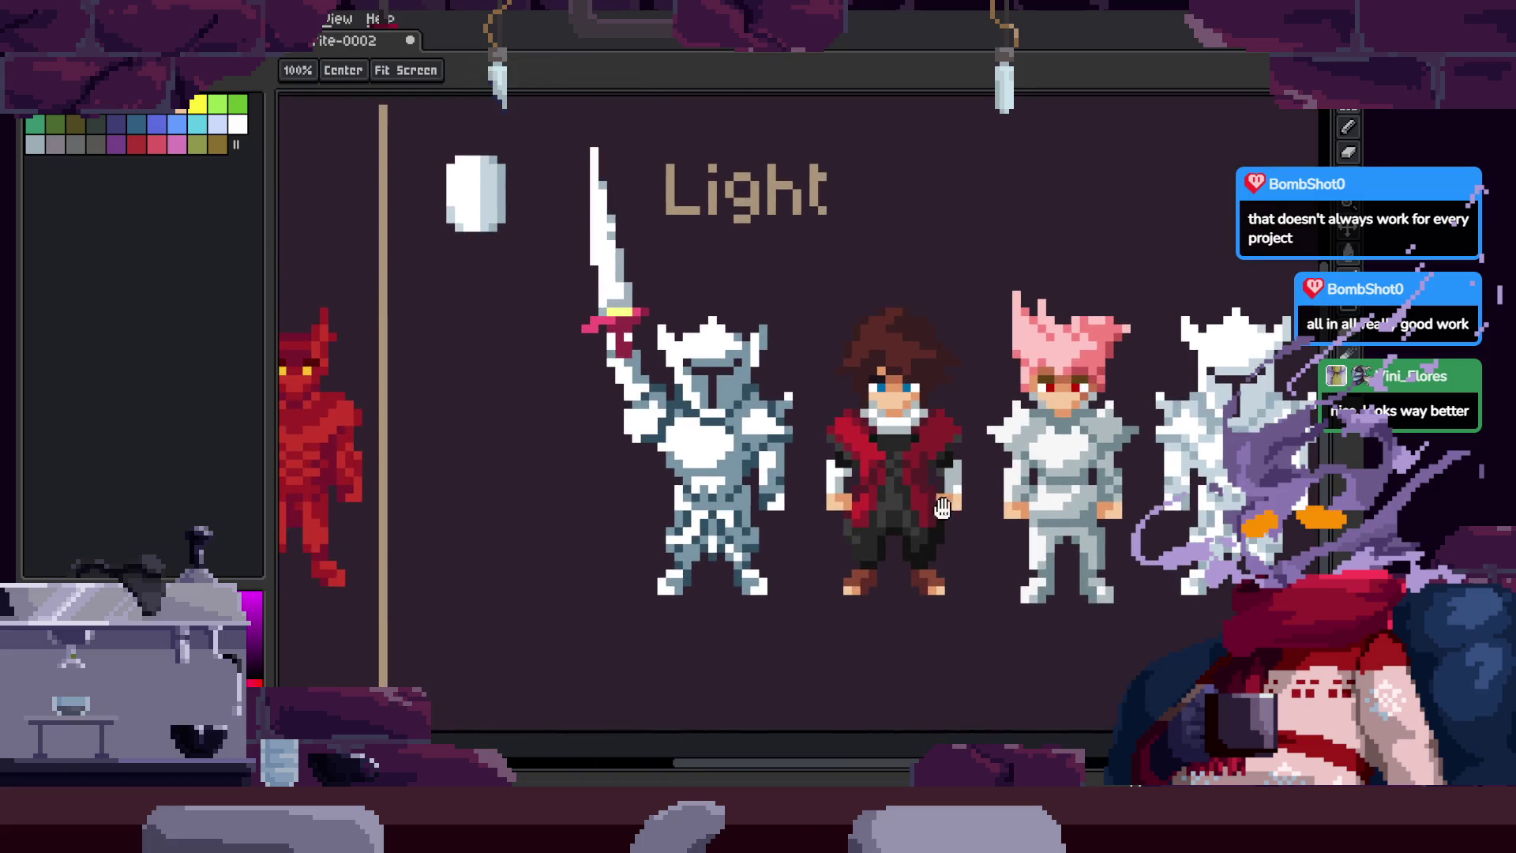
scroll(865, 368, "left", 3)
key("l")
mouse_move(656, 176)
left_mouse_down()
mouse_move(636, 316)
mouse_move(1063, 304)
mouse_move(727, 308)
mouse_move(837, 295)
left_mouse_up()
scroll(727, 308, "right", 14)
key("Return")
key("h")
scroll(961, 278, "up", 2)
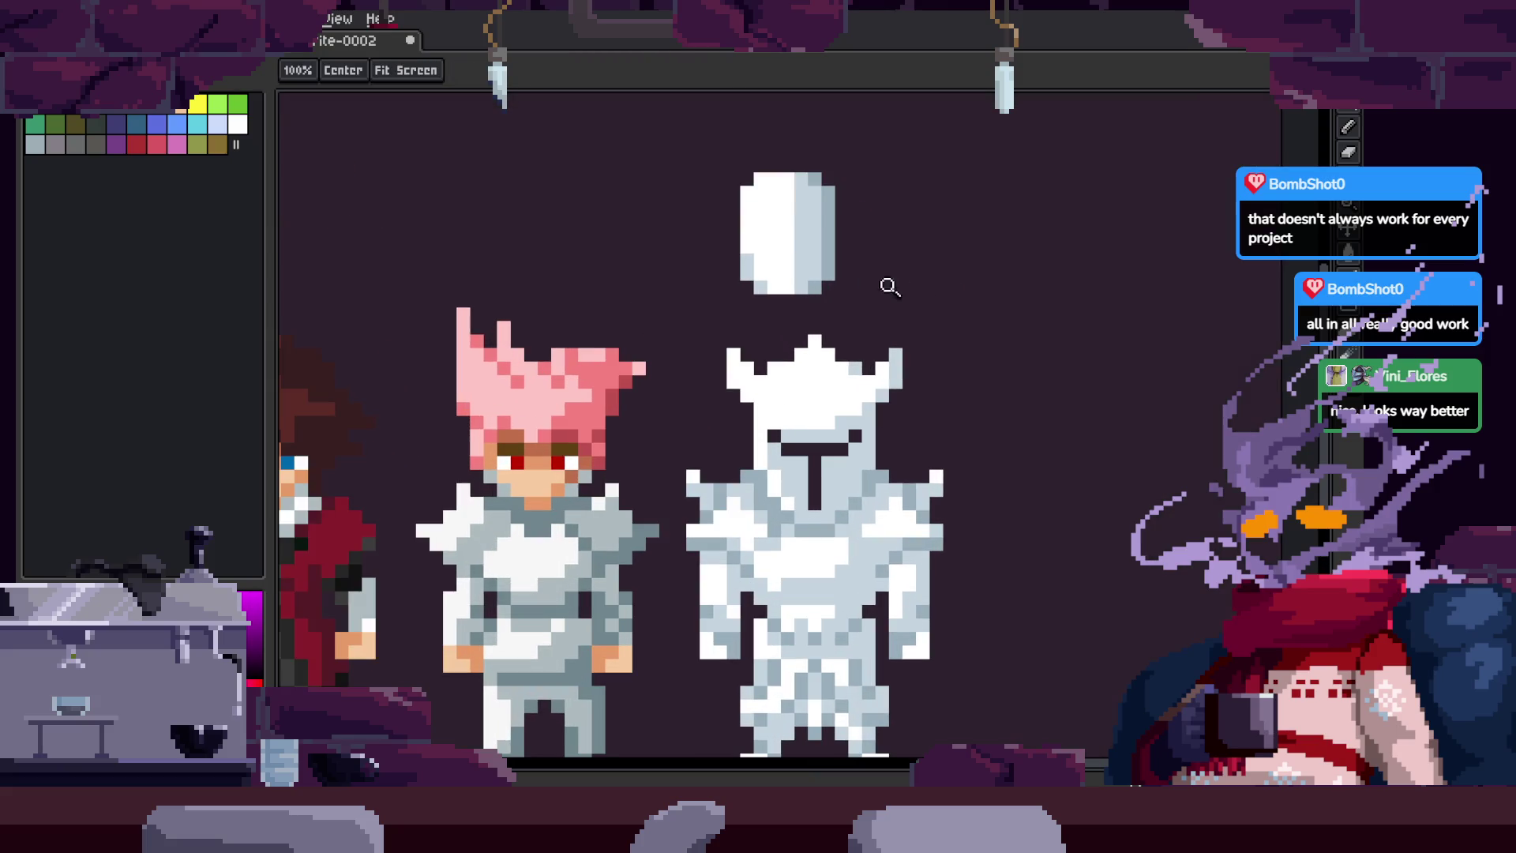
scroll(969, 391, "right", 4)
key("ctrl+z")
scroll(624, 373, "up", 3)
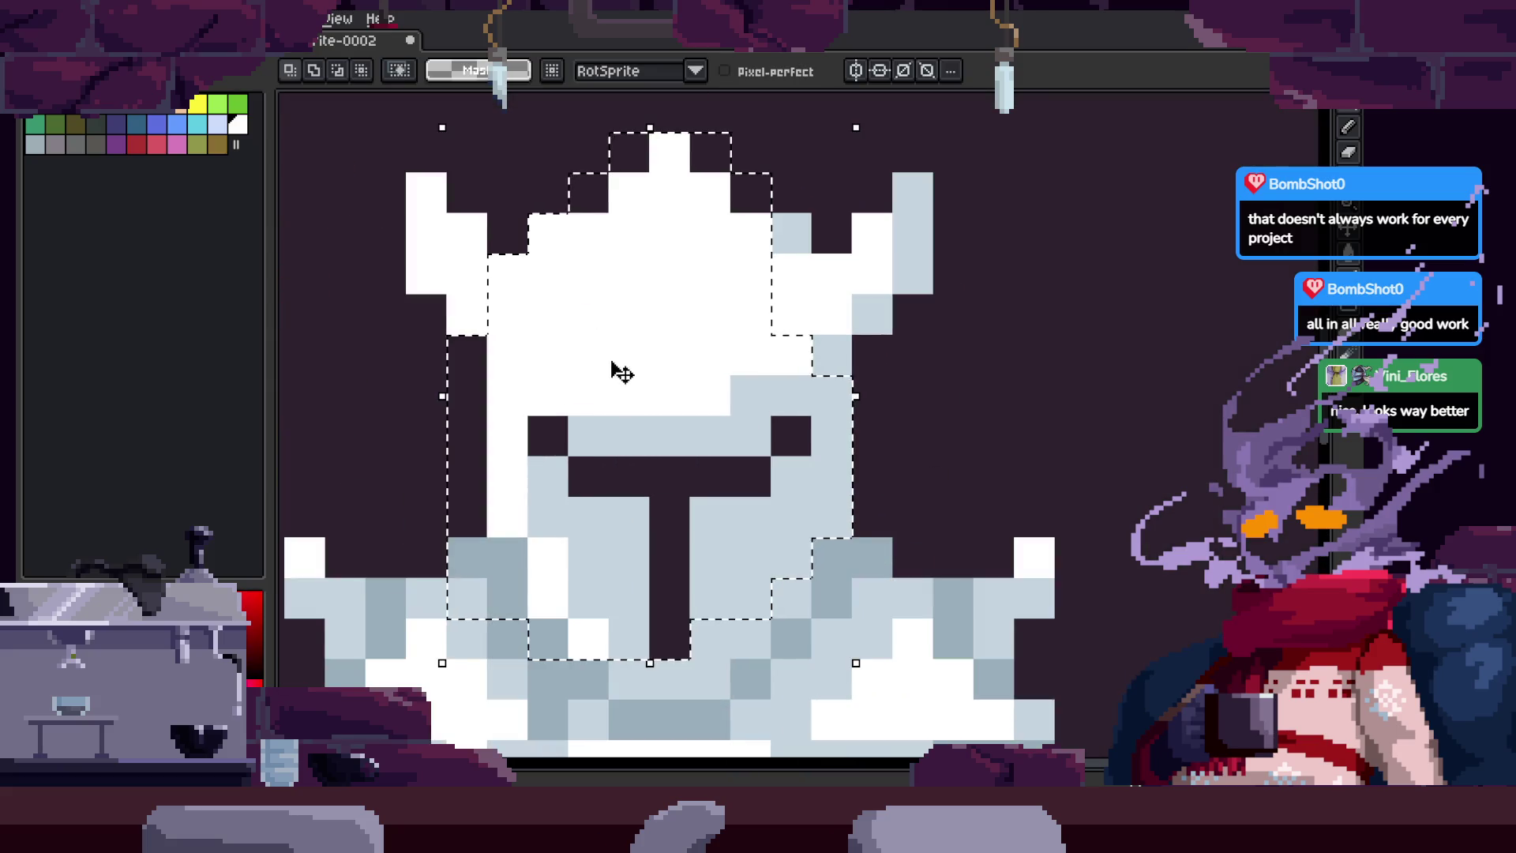
key("ctrl+z")
scroll(721, 315, "down", 2)
mouse_move(628, 348)
left_mouse_down()
mouse_move(612, 527)
mouse_move(819, 311)
left_mouse_up()
key("ctrl+z")
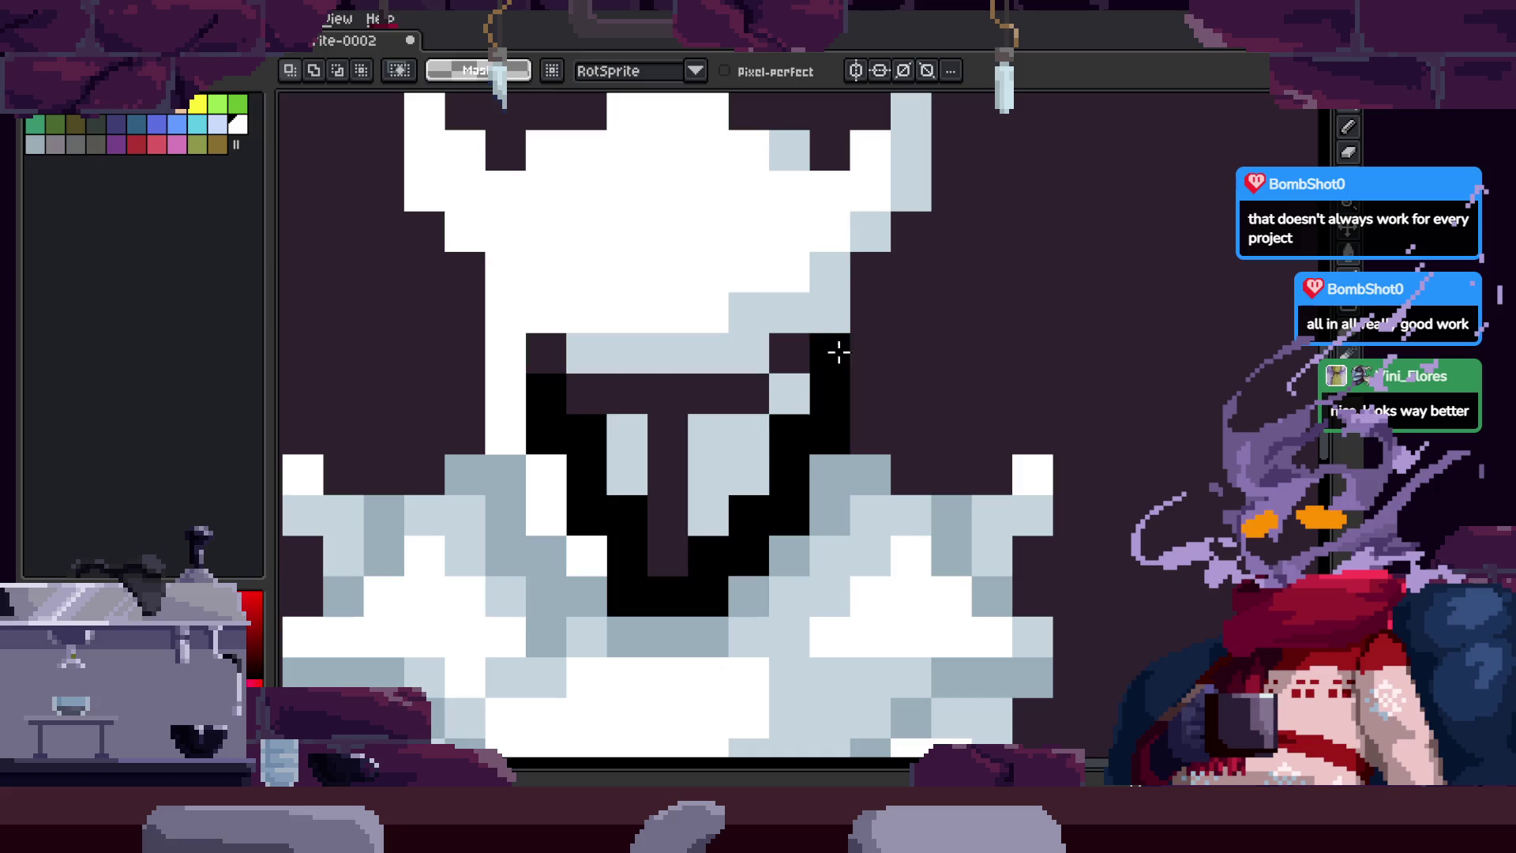
key("ctrl+z")
key("z")
scroll(725, 325, "down", 4)
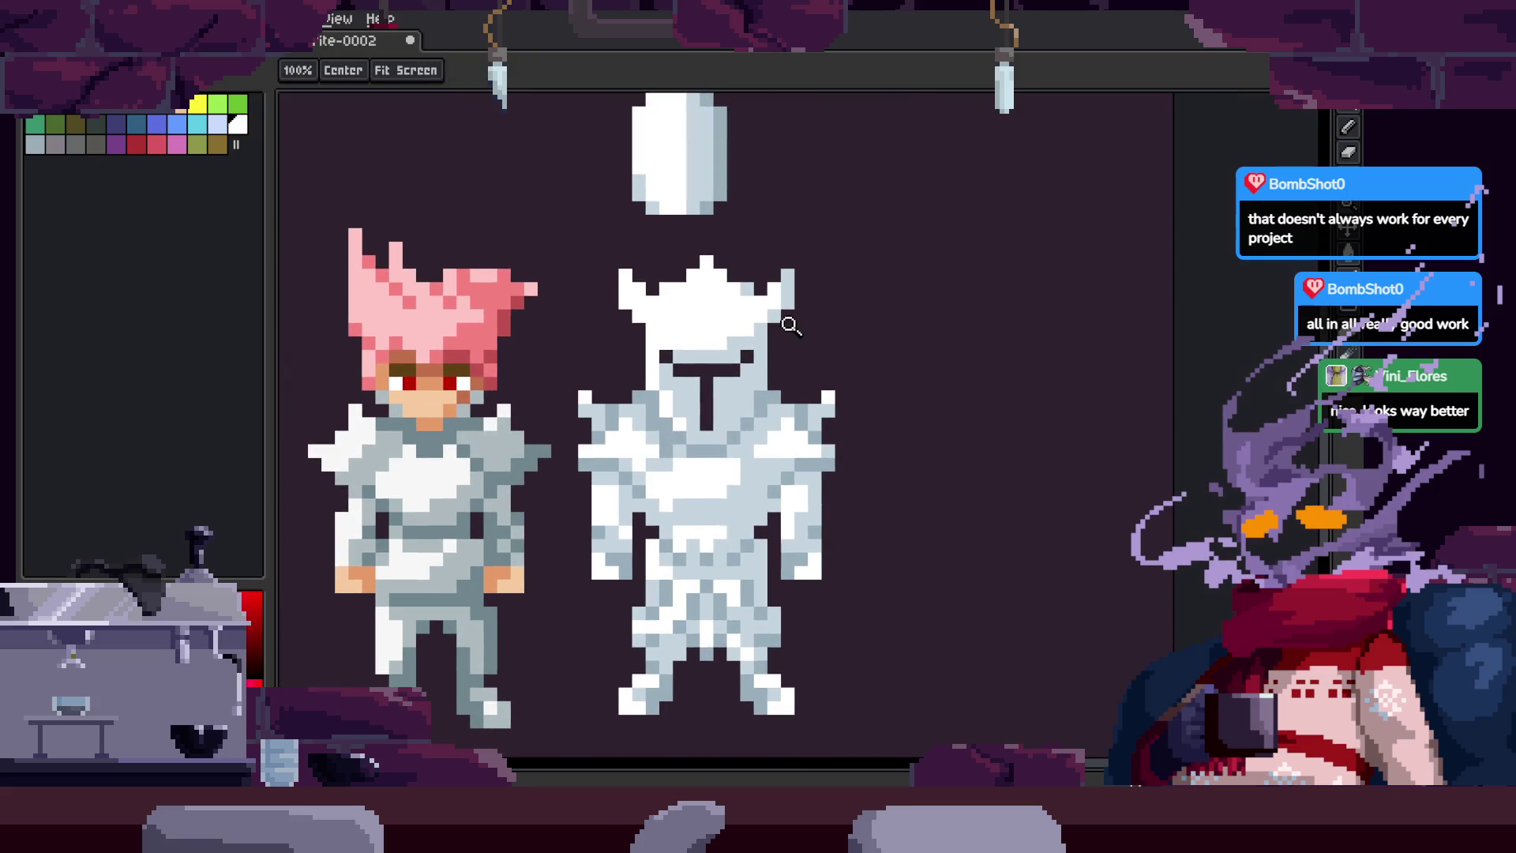
key("b")
scroll(881, 338, "up", 1)
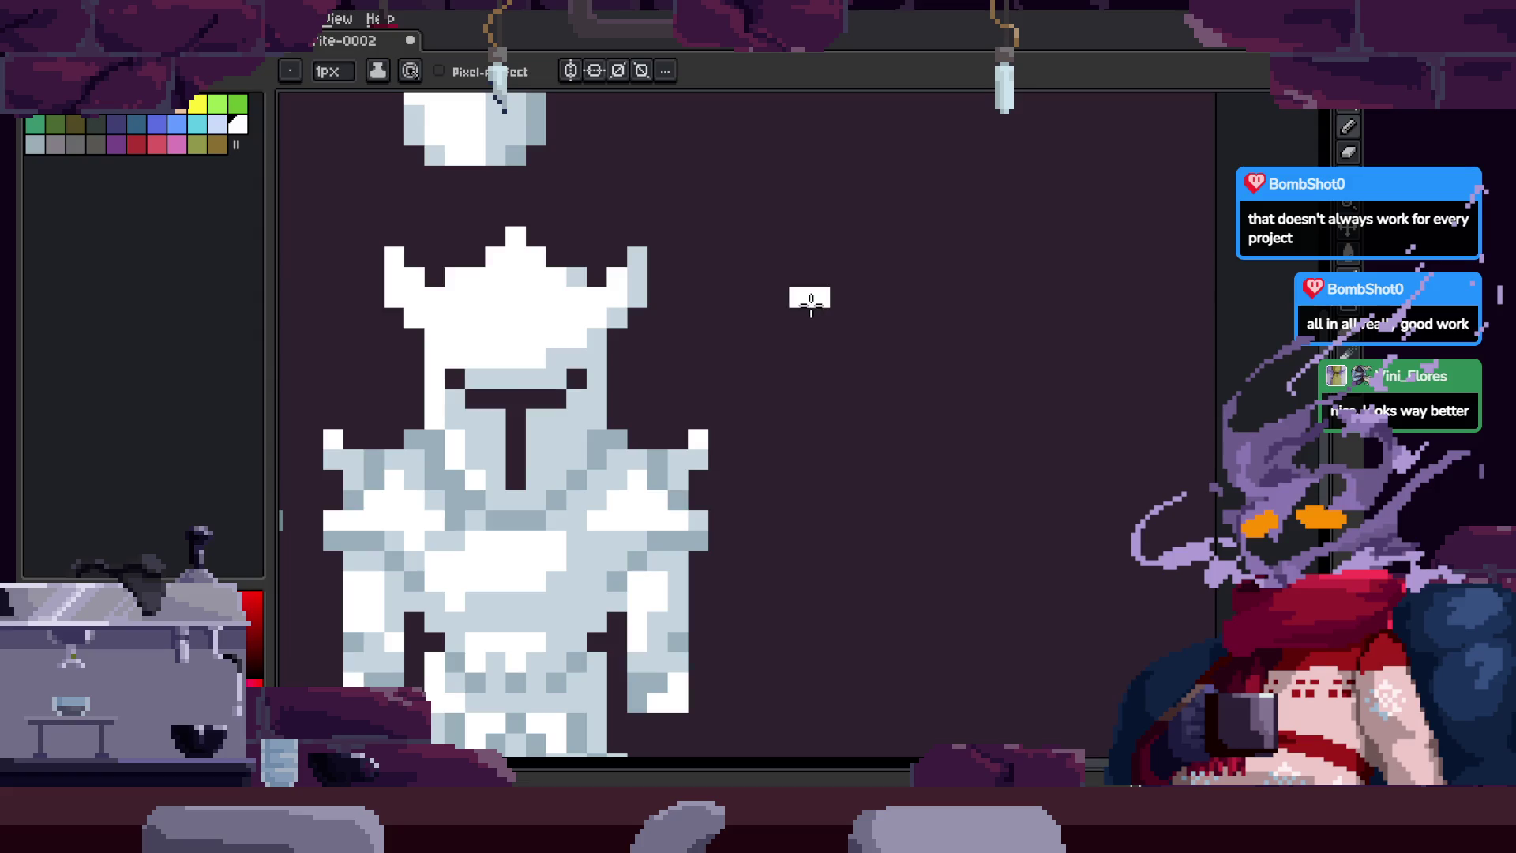
key("ctrl+z")
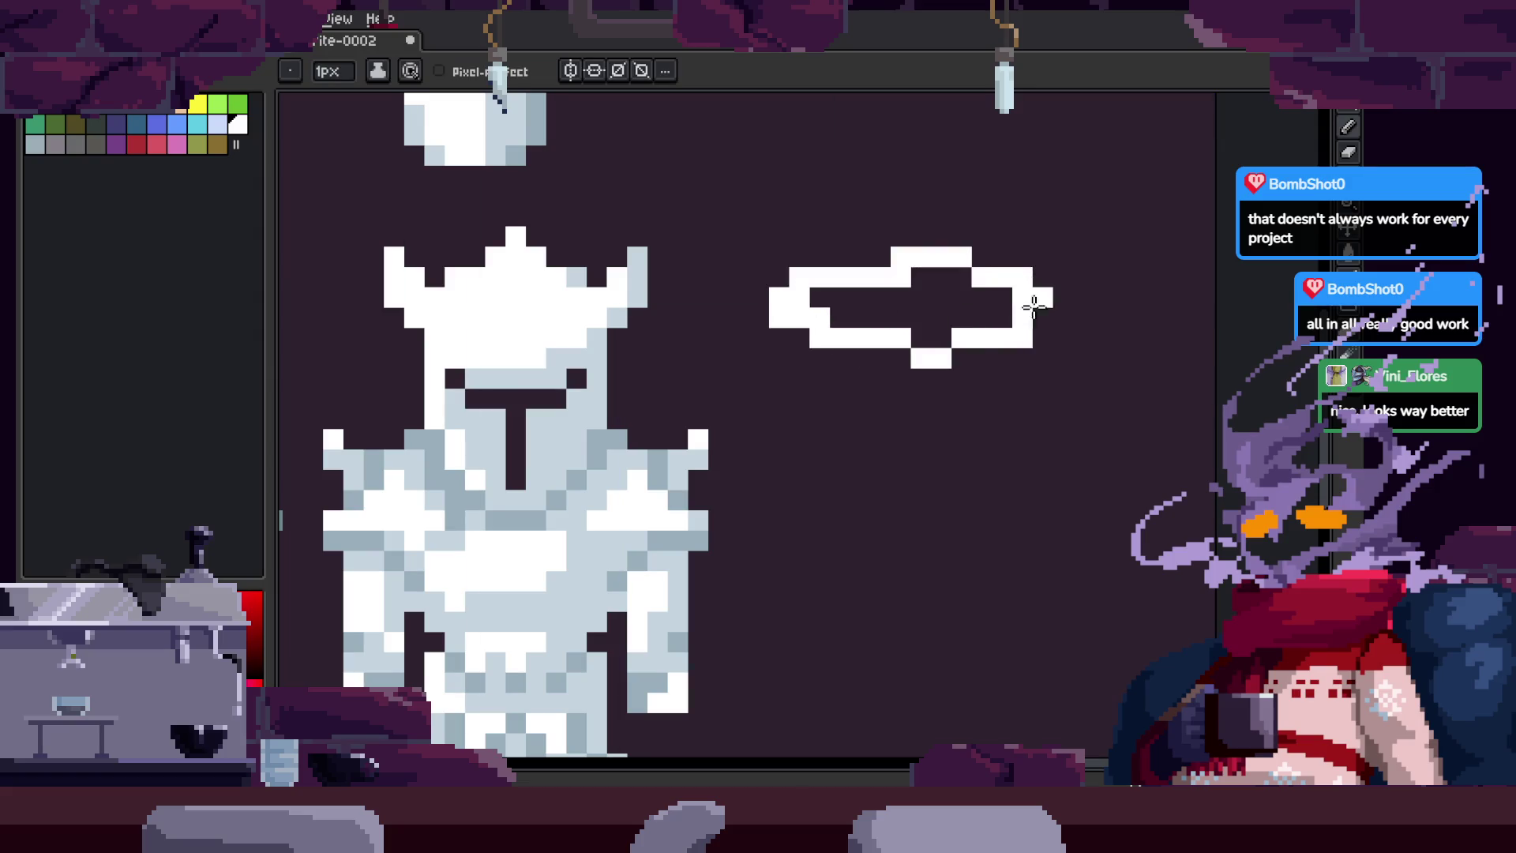
Step: Fill the hollow cloud outline with white, undoing an accidental background fill
key("g")
left_click(908, 317)
key("ctrl+z")
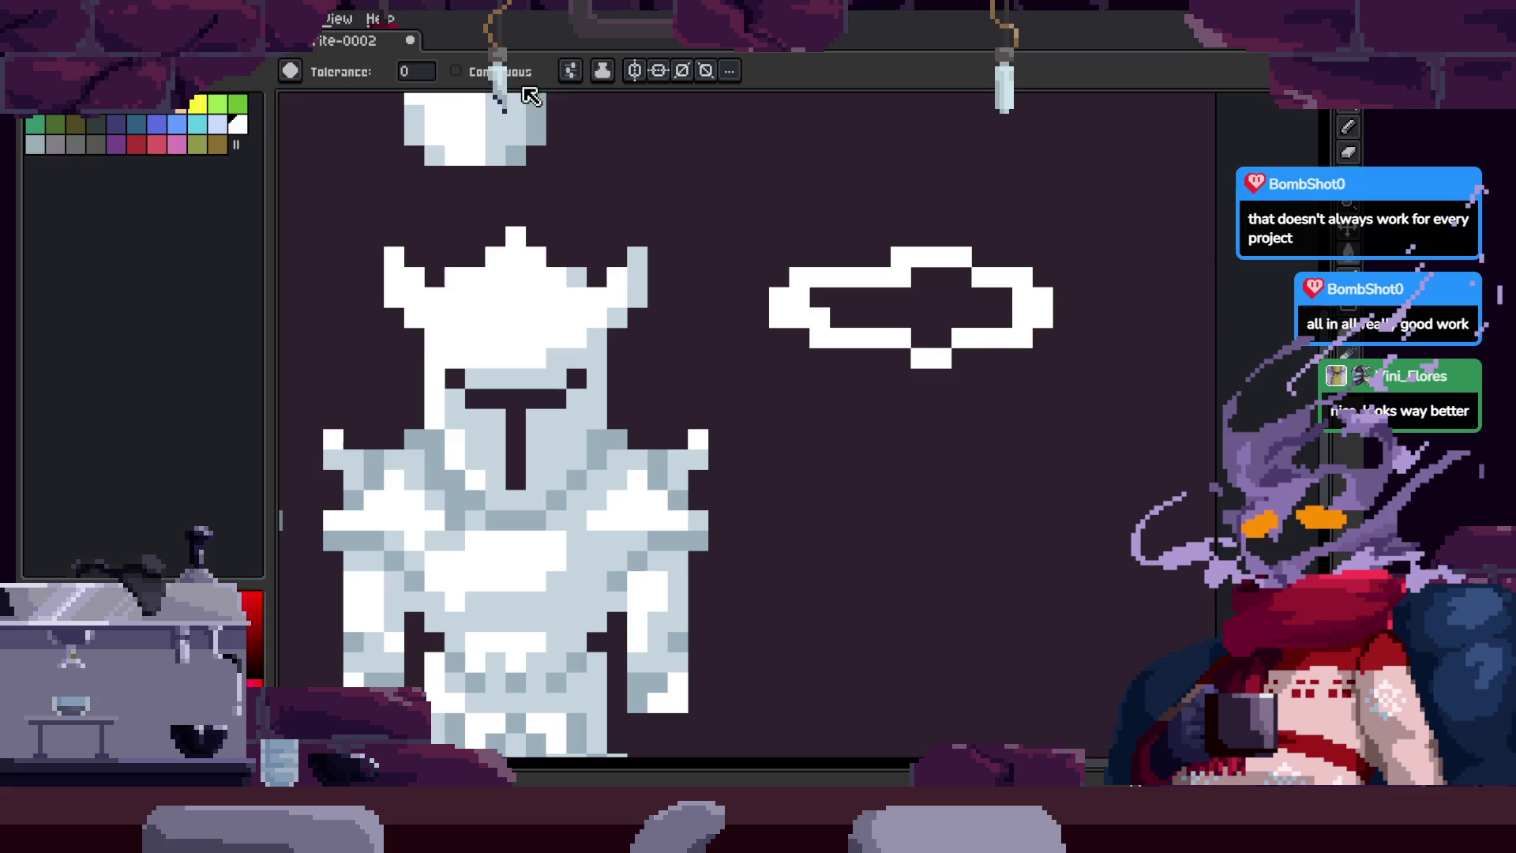
key("Tab")
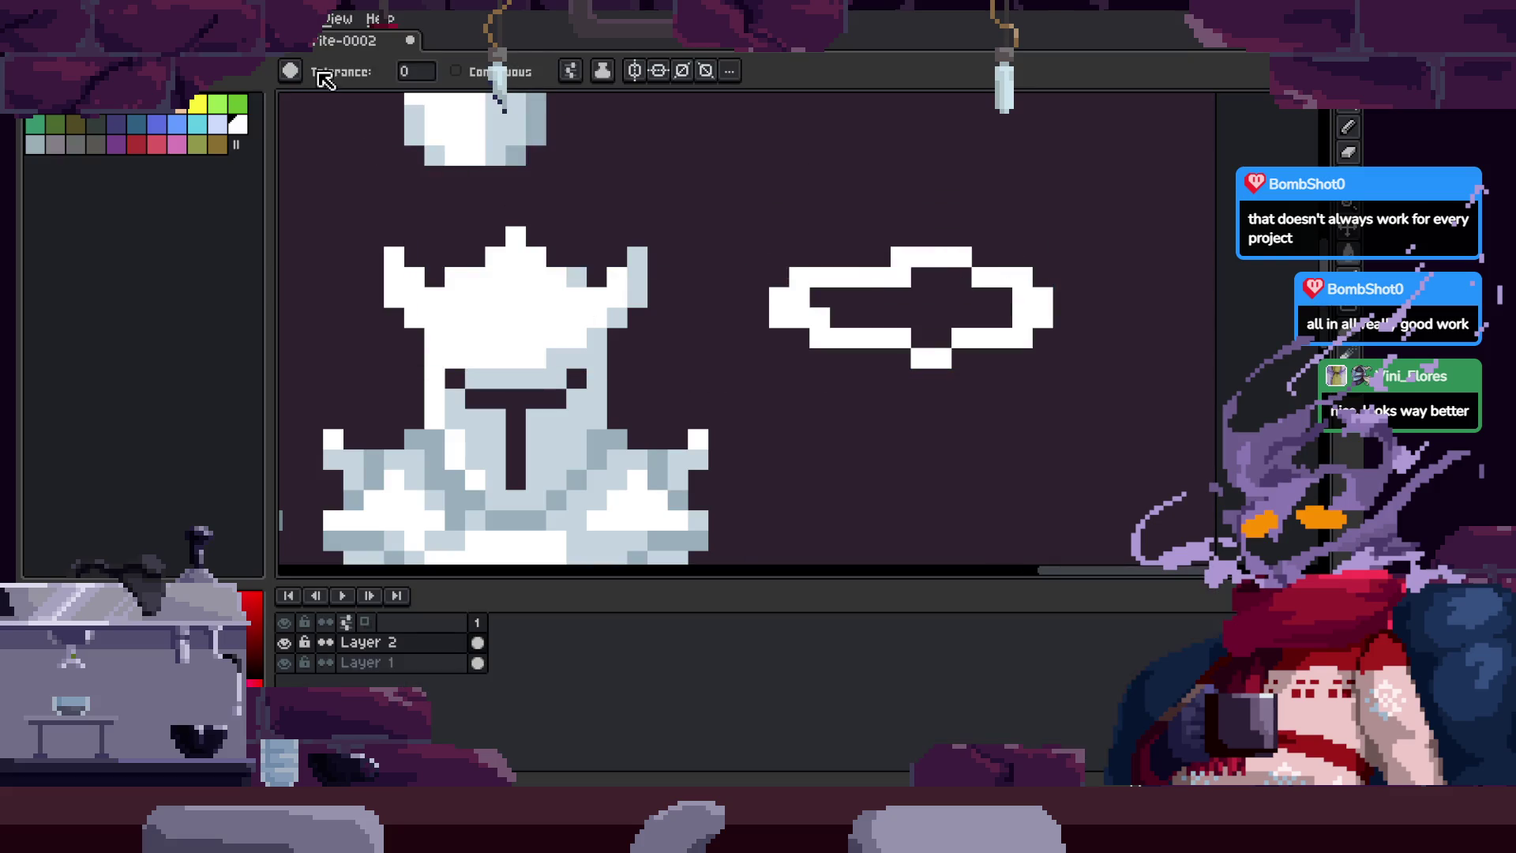
key("Tab")
left_click(917, 308)
key("i")
key("b")
Step: Draw the trunk's left and right edges in light grey and fill the trunk light grey
scroll(977, 385, "up", 1)
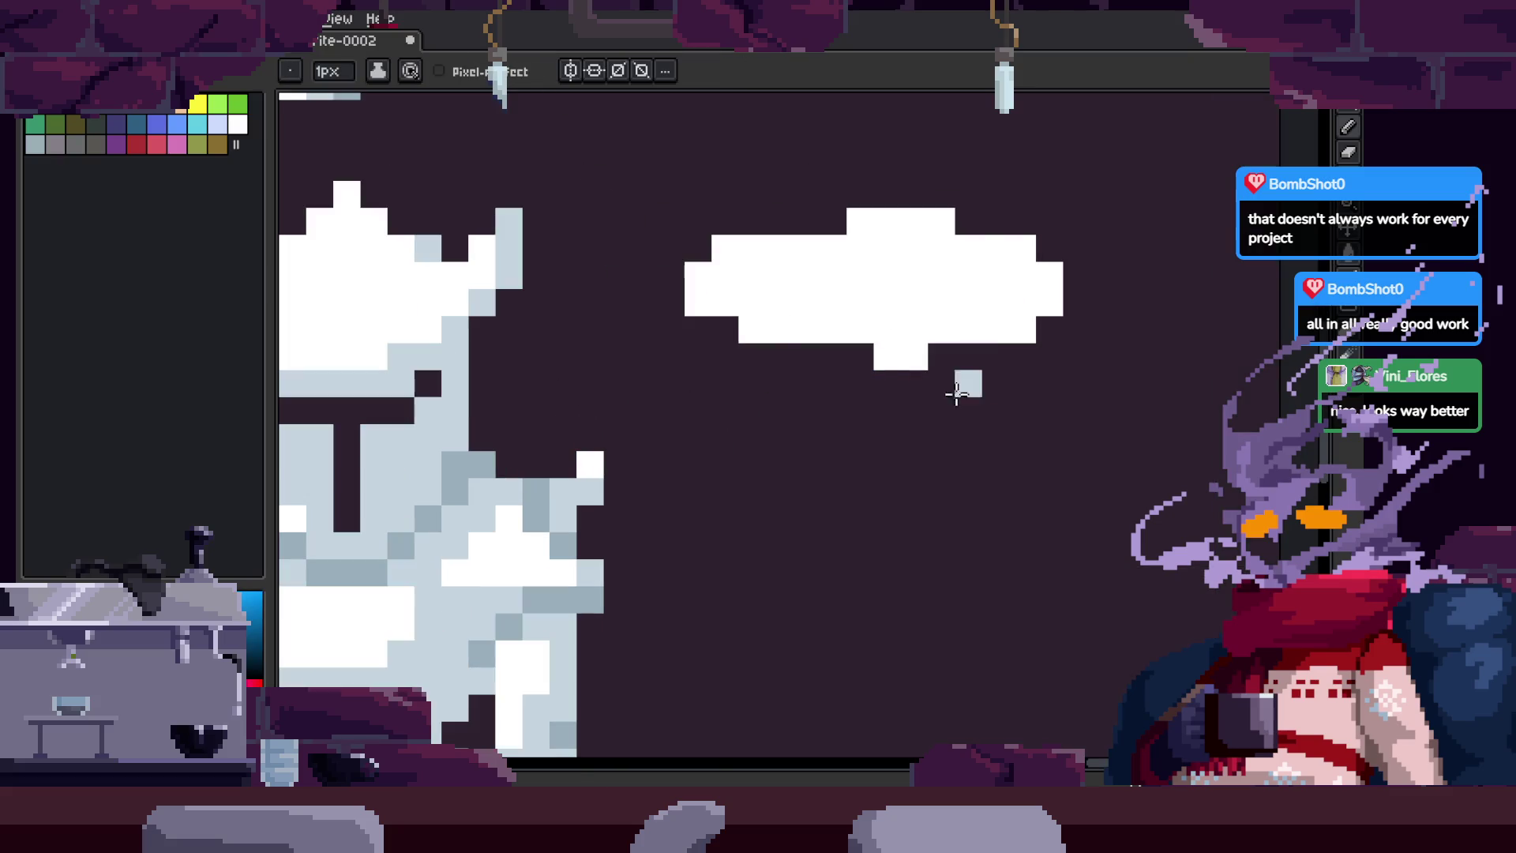
left_click_drag(1010, 616, 1054, 360)
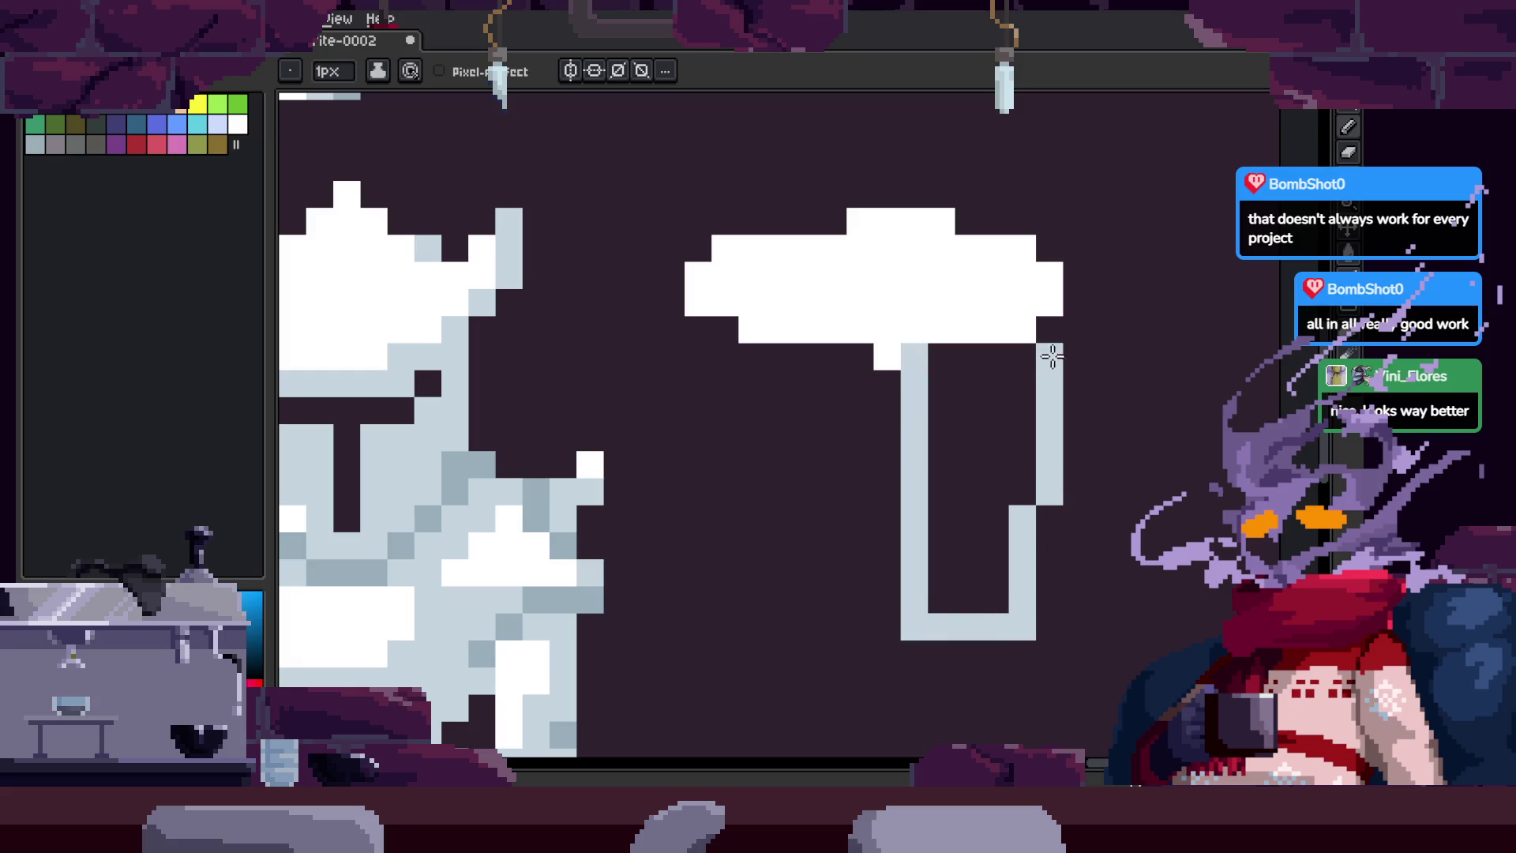
left_click_drag(700, 324, 721, 608)
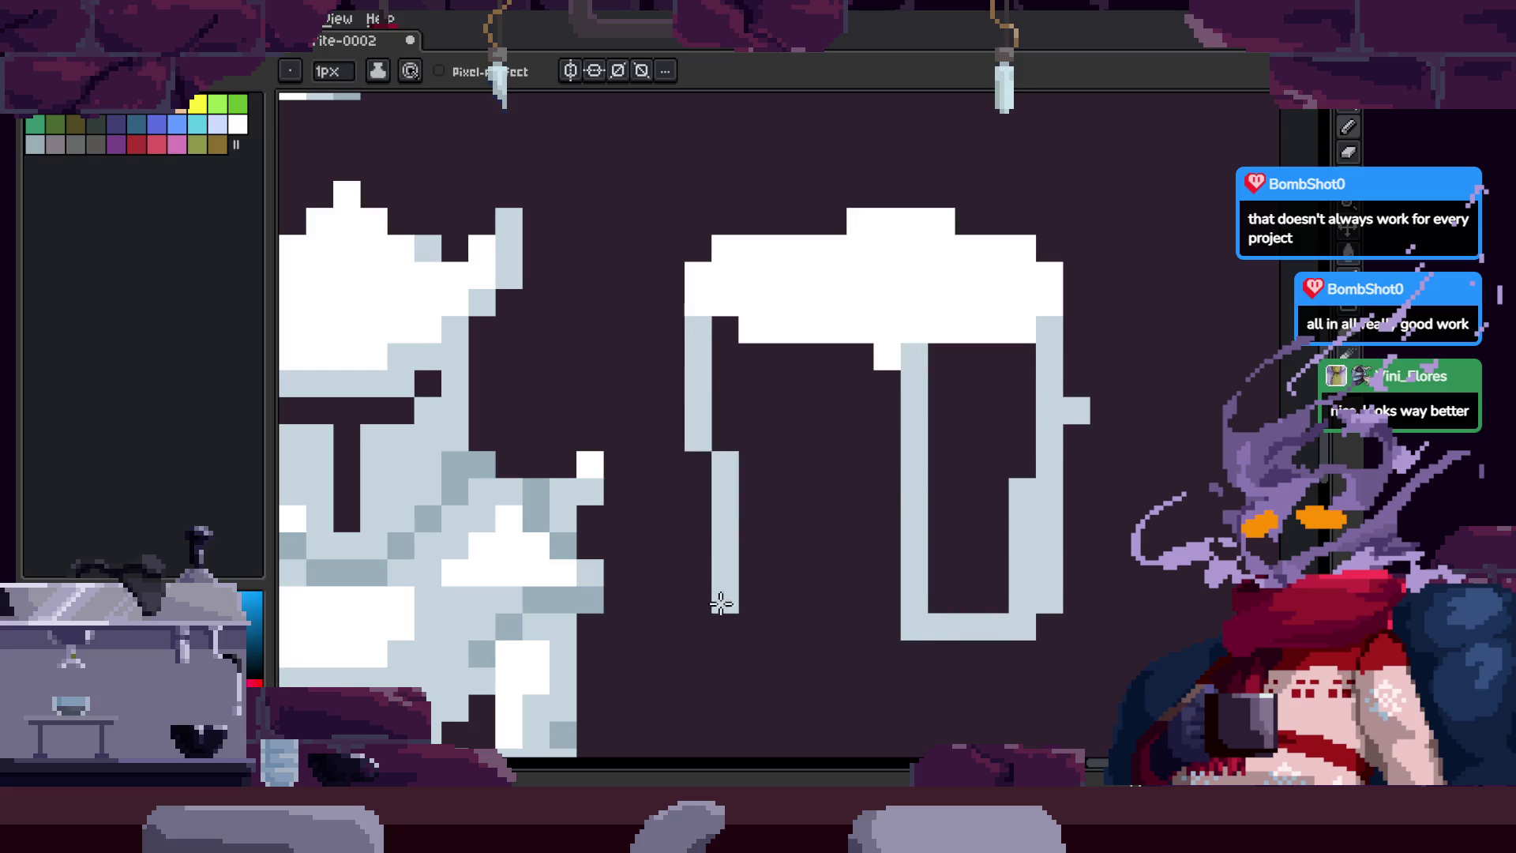
key("g")
left_click(881, 545)
left_click(985, 559)
Step: Eyedrop the white from the top of the block
scroll(945, 525, "up", 1)
scroll(914, 410, "down", 1)
key("i")
key("b")
key("i")
key("b")
scroll(839, 311, "down", 1)
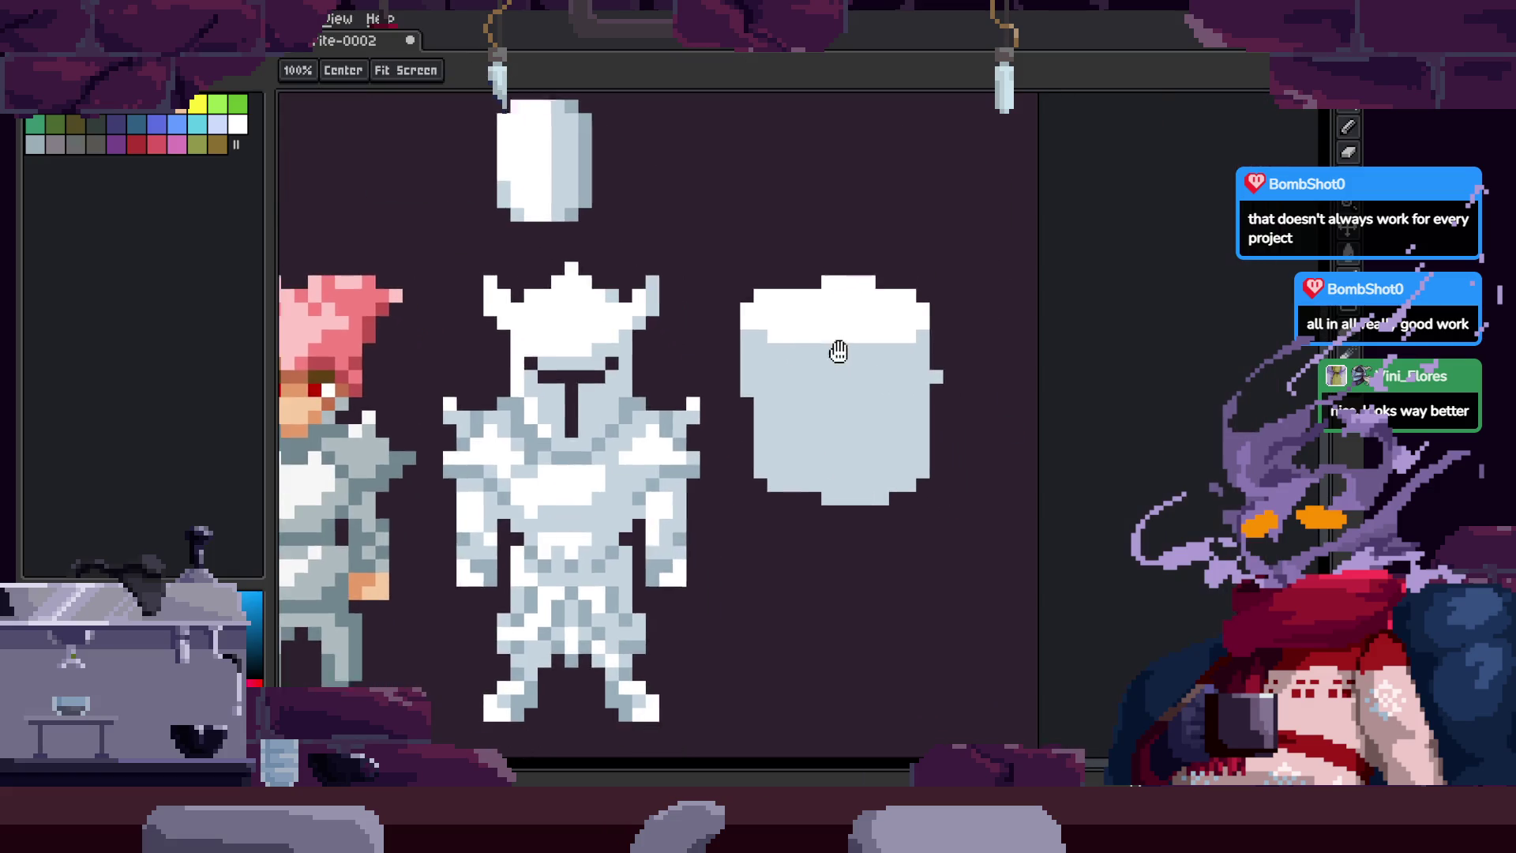
scroll(821, 290, "up", 1)
key("i")
left_click(813, 298)
key("b")
Step: Fill the block's left side with white, undoing then redoing the fill
key("g")
left_click(770, 484)
key("ctrl+z")
key("b")
key("g")
key("ctrl+y")
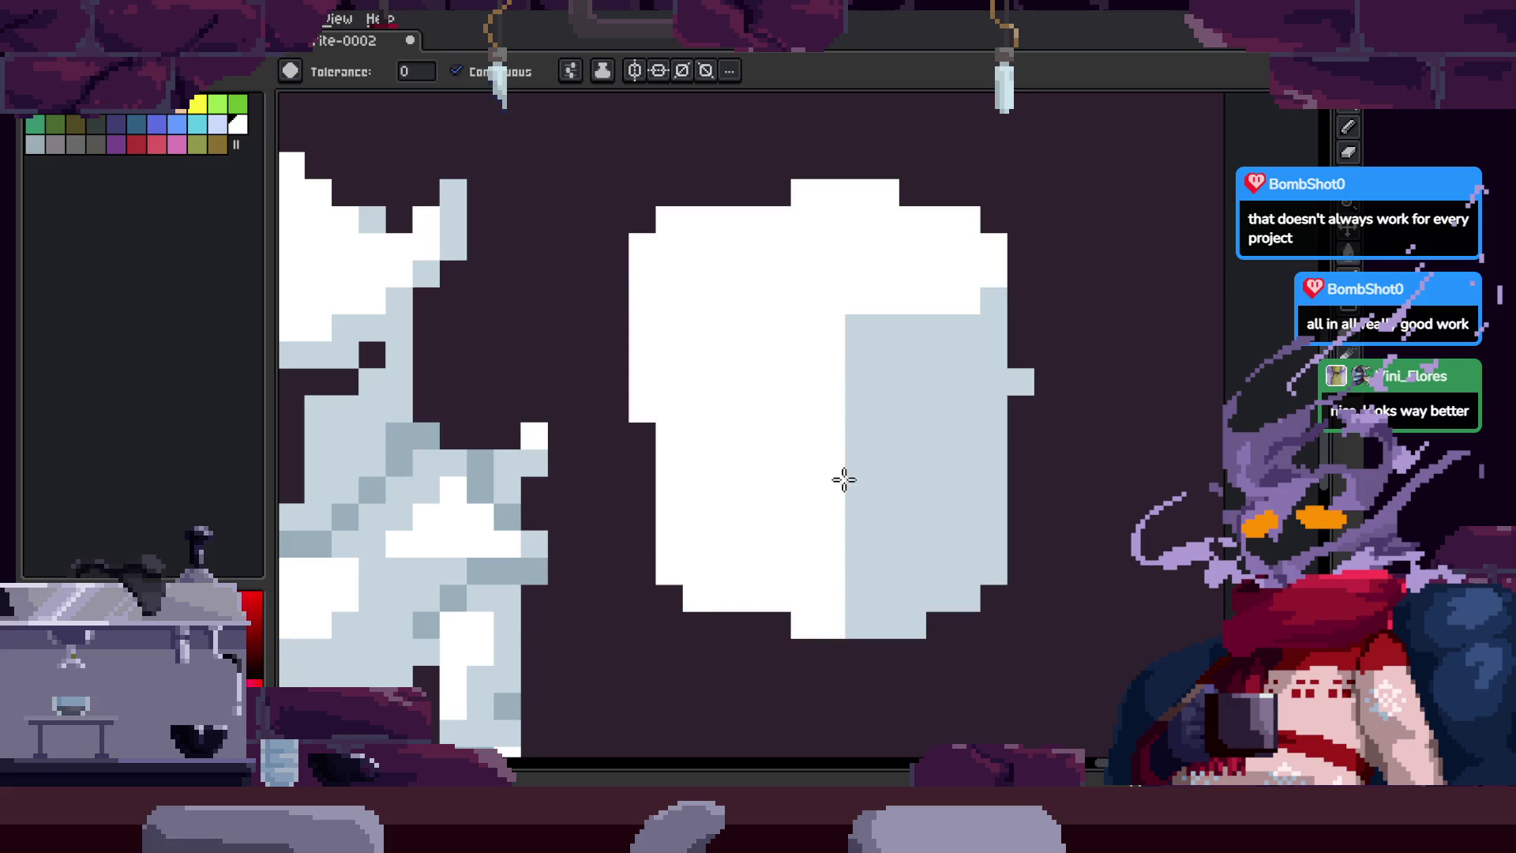
Step: Zoom in on the finished block sample
key("z")
scroll(766, 326, "down", 3)
left_click(1003, 446)
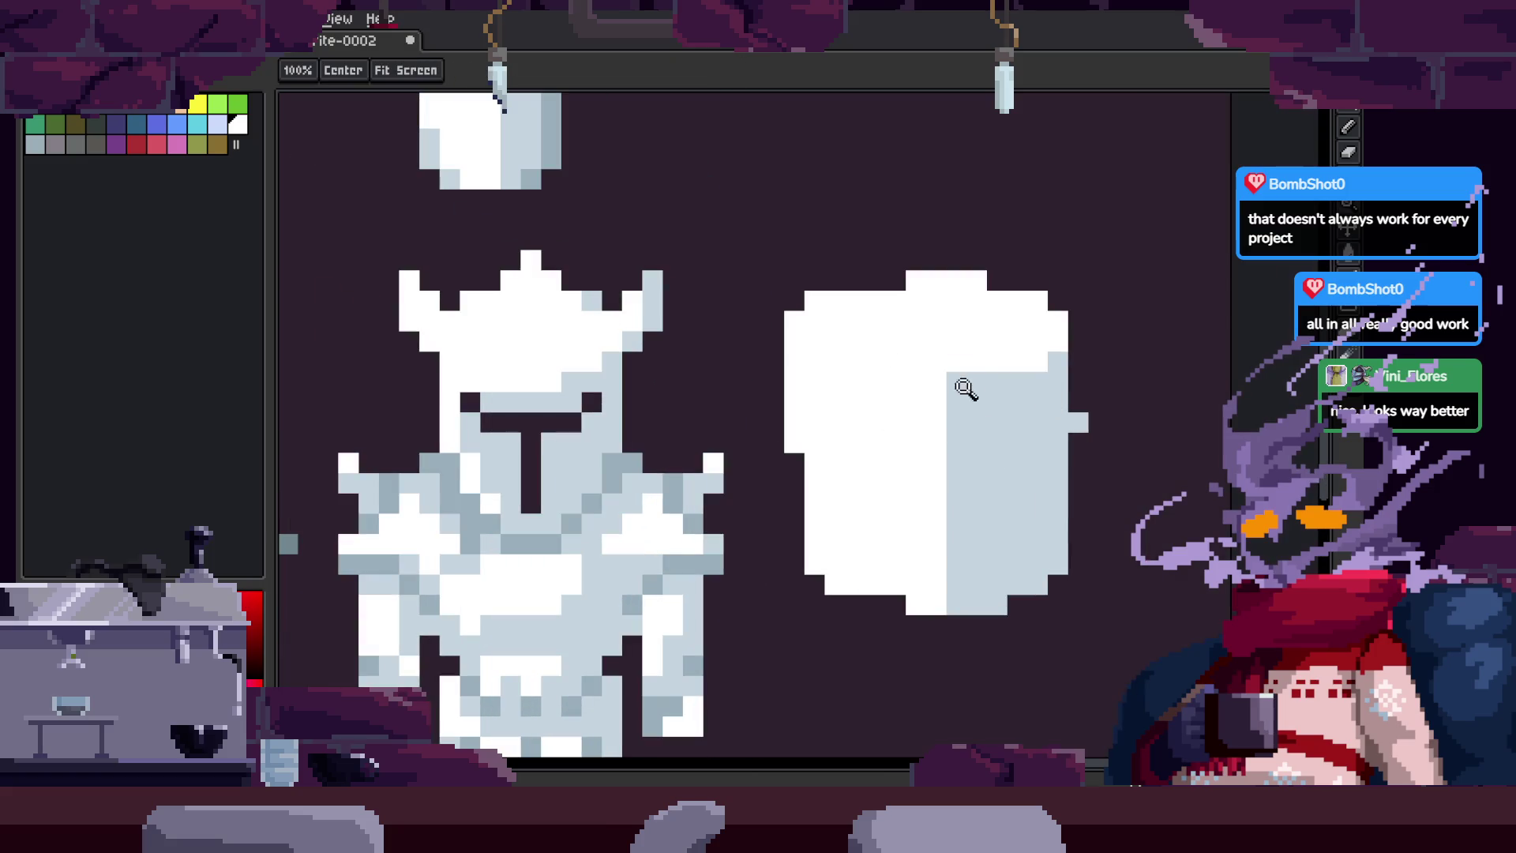
scroll(860, 404, "up", 2)
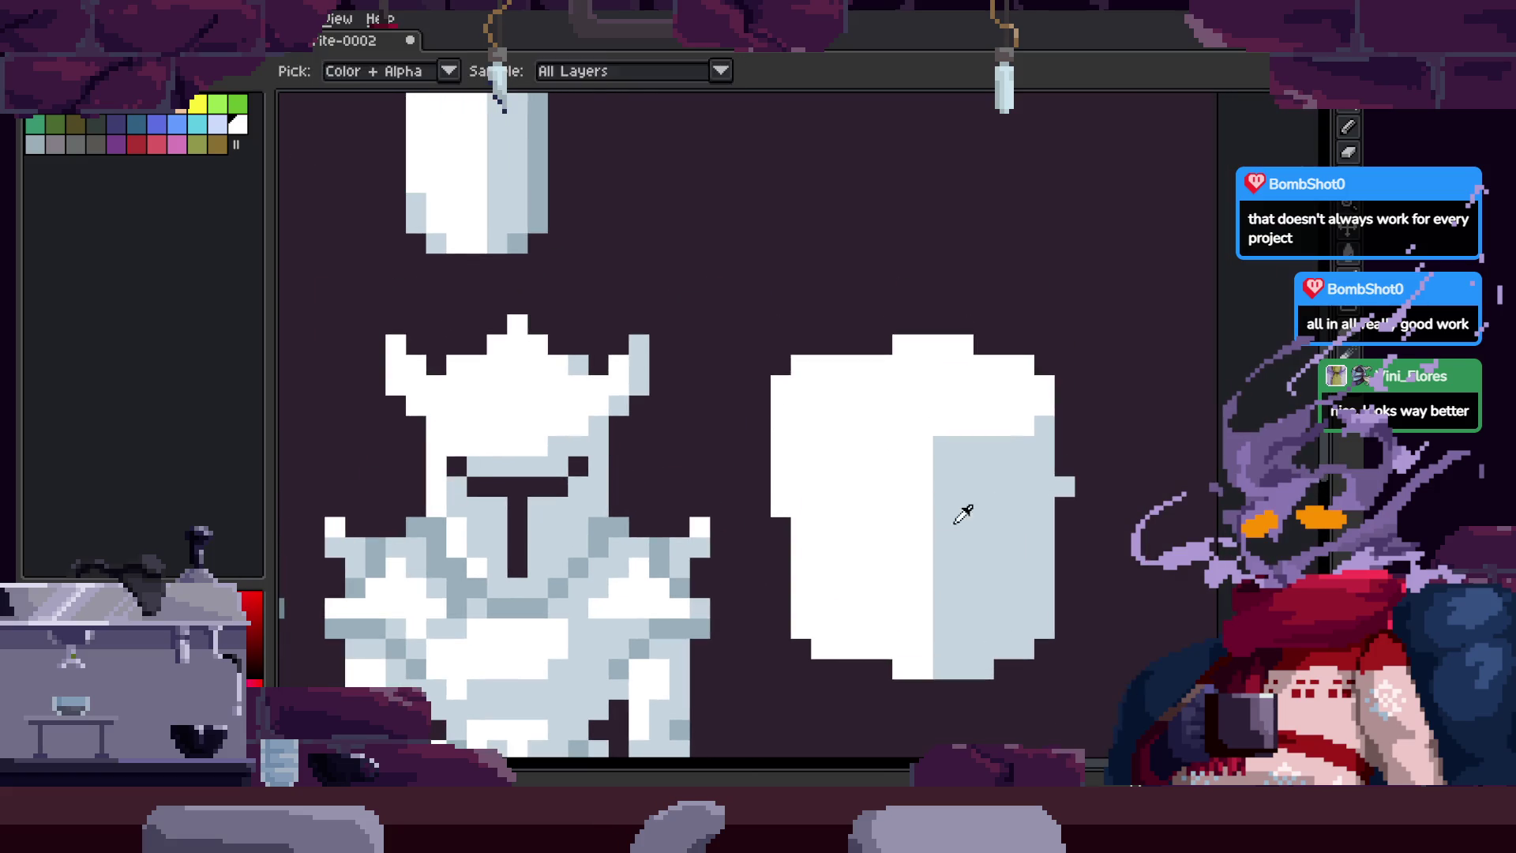
scroll(820, 419, "down", 2)
scroll(1027, 443, "right", 2)
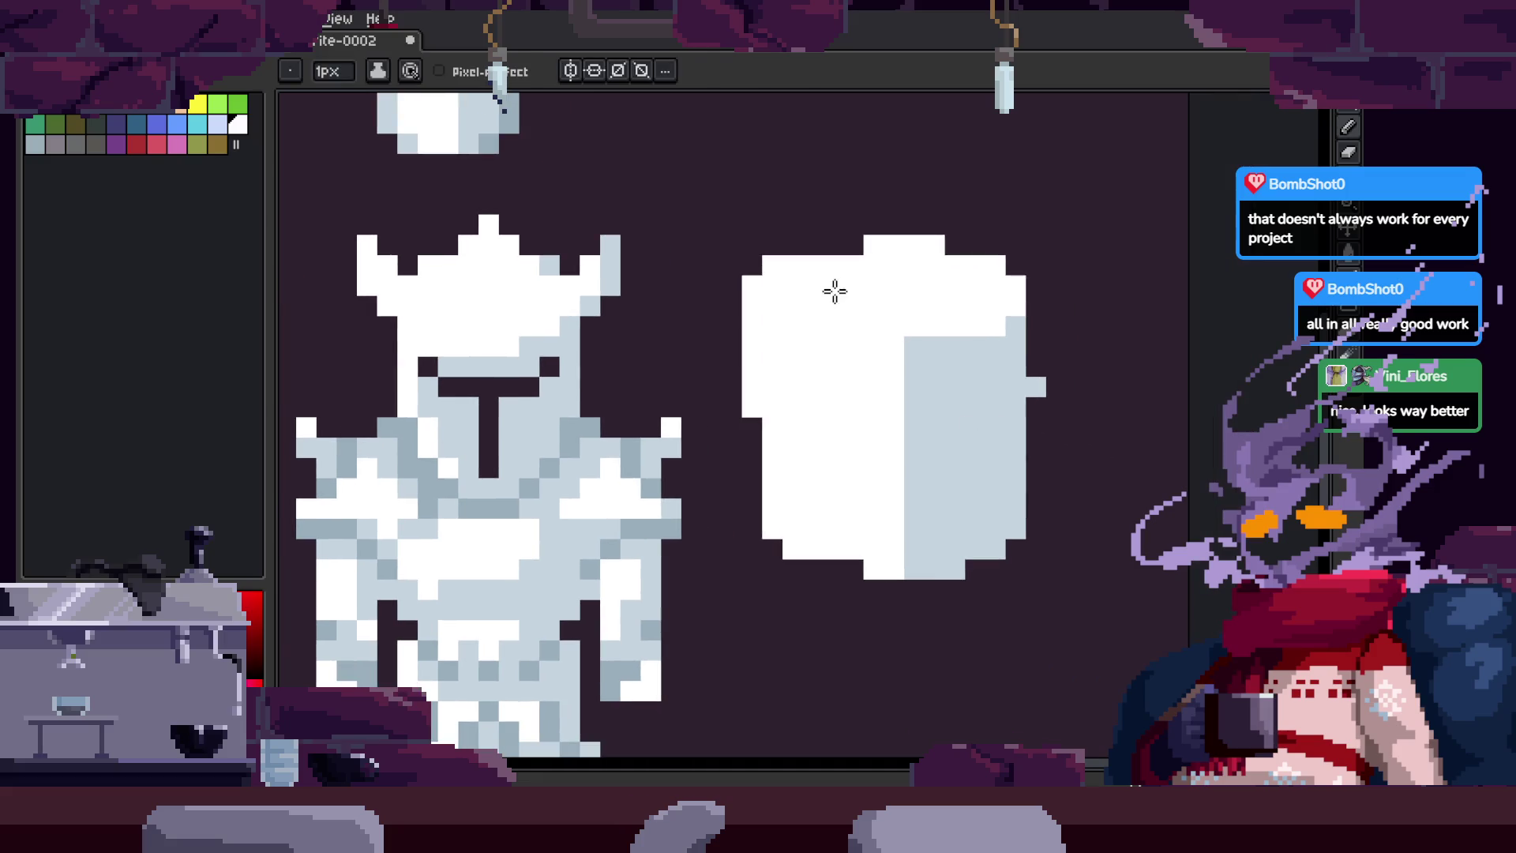
Step: Zoom and pan the view to centre the white knight's helmet
key("z")
scroll(897, 396, "right", 2)
scroll(900, 369, "down", 1)
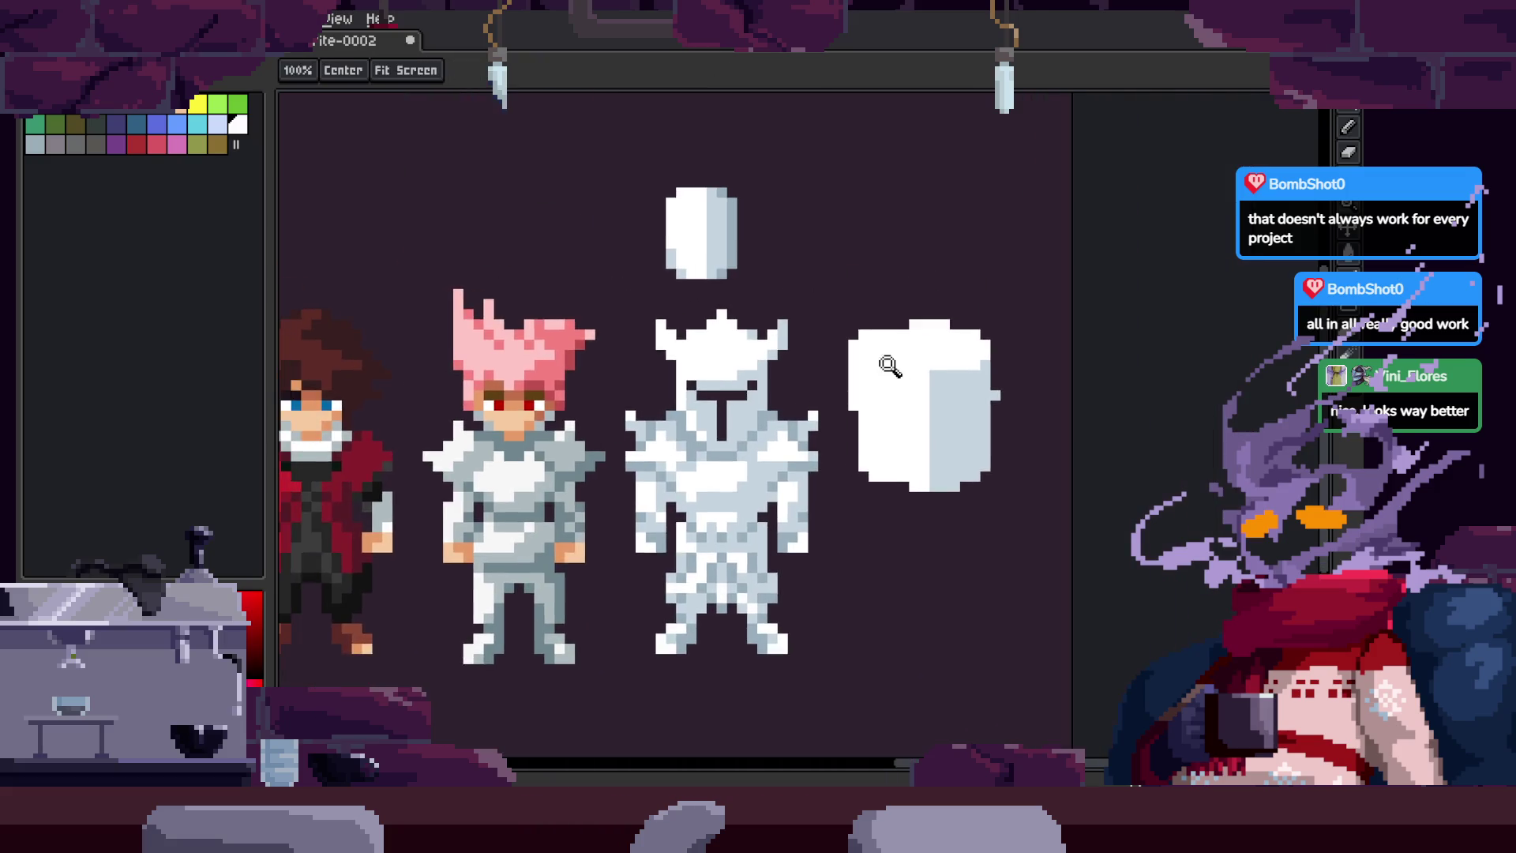
scroll(792, 244, "up", 1)
scroll(779, 399, "up", 1)
key("alt")
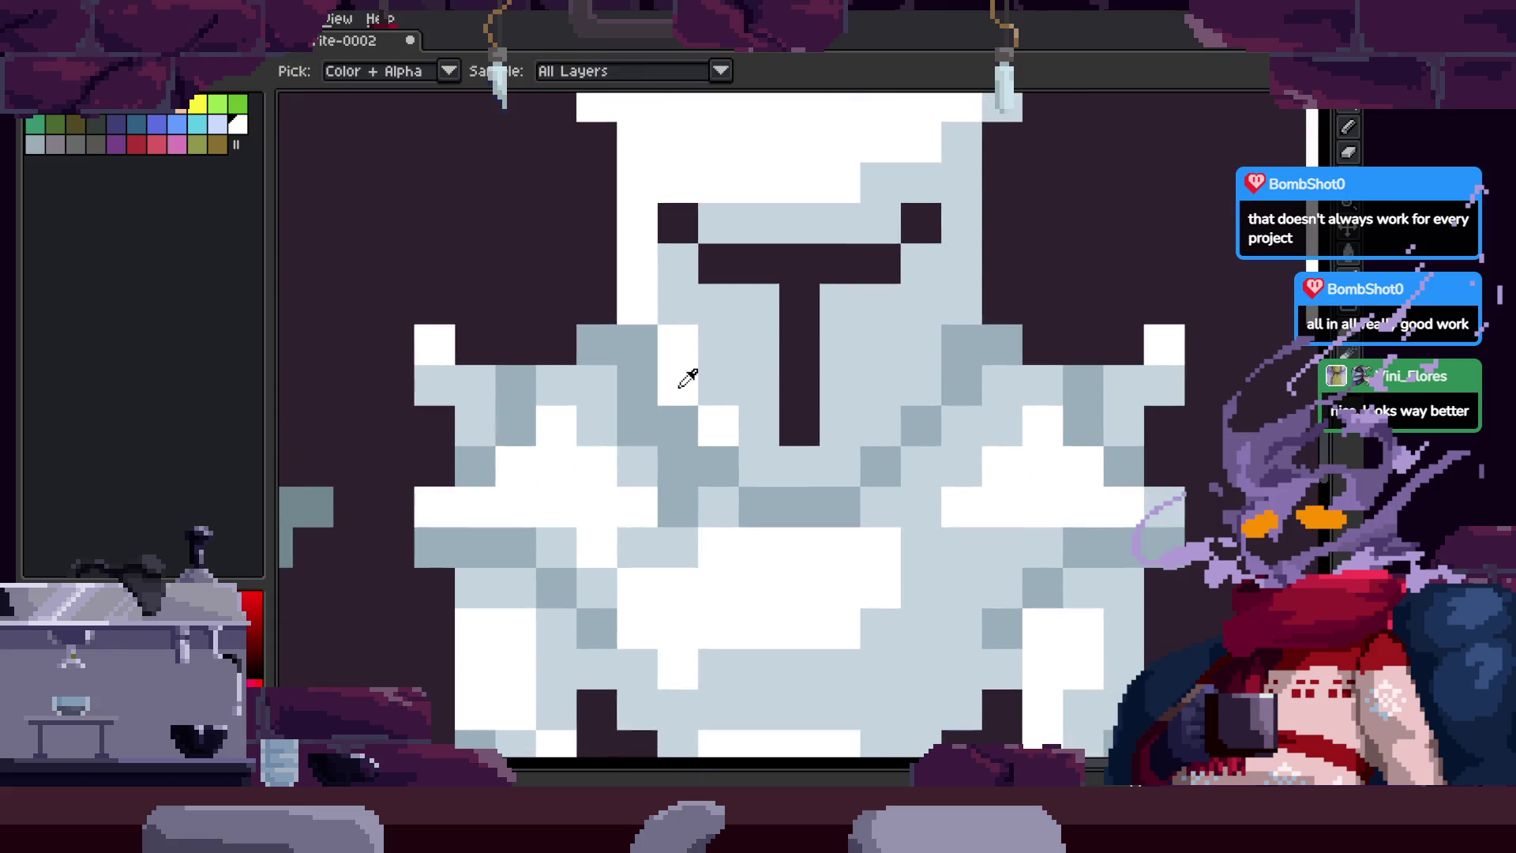
left_click_drag(684, 311, 667, 423)
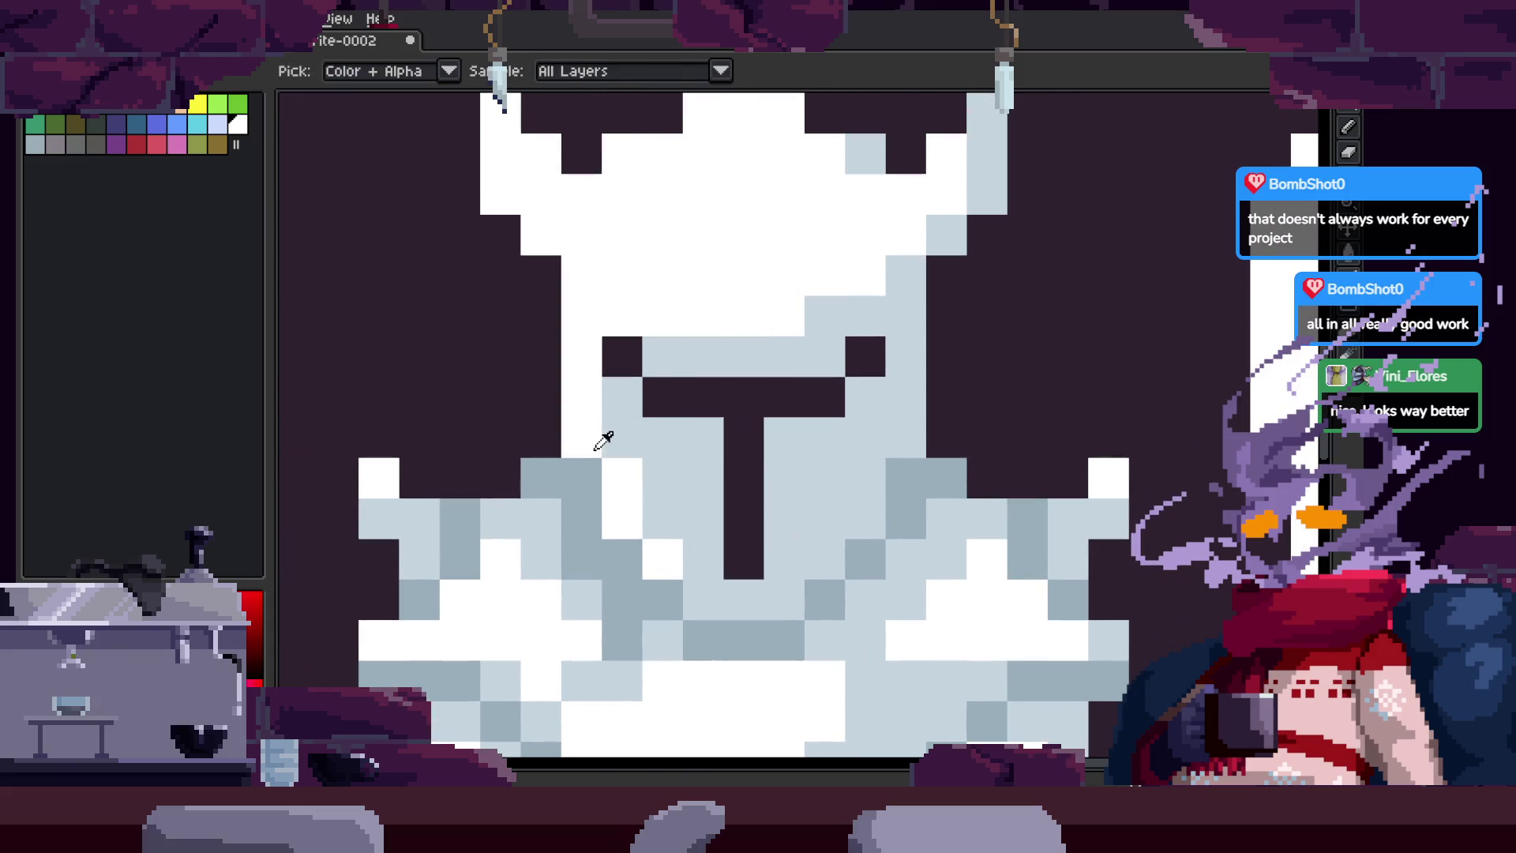
key("b")
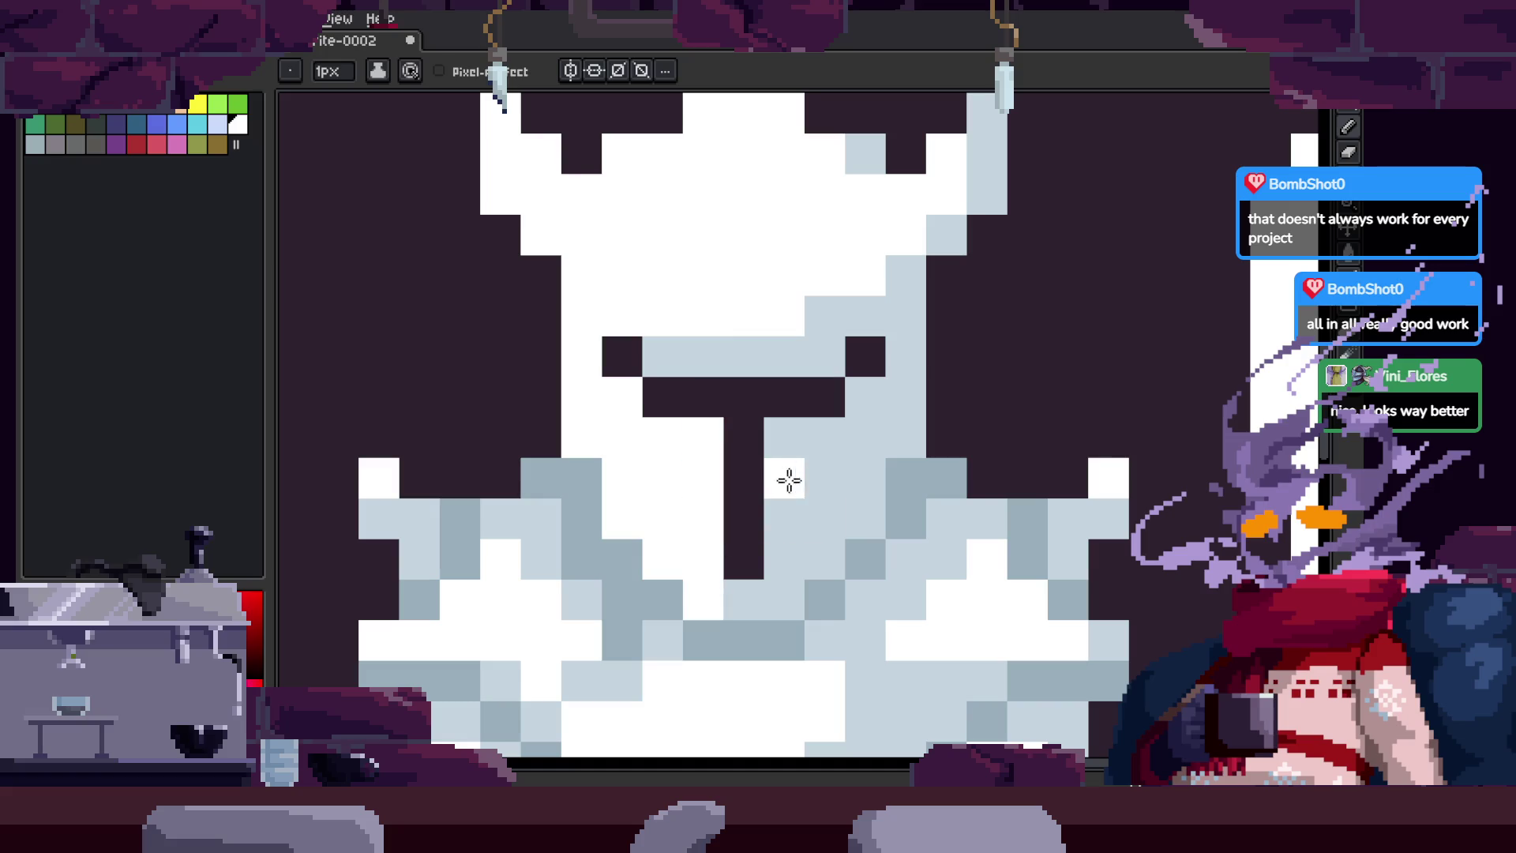
left_click_drag(947, 431, 909, 456)
scroll(731, 377, "down", 4)
Step: Paint white pixels in the column beside the visor stem
key("m")
key("z")
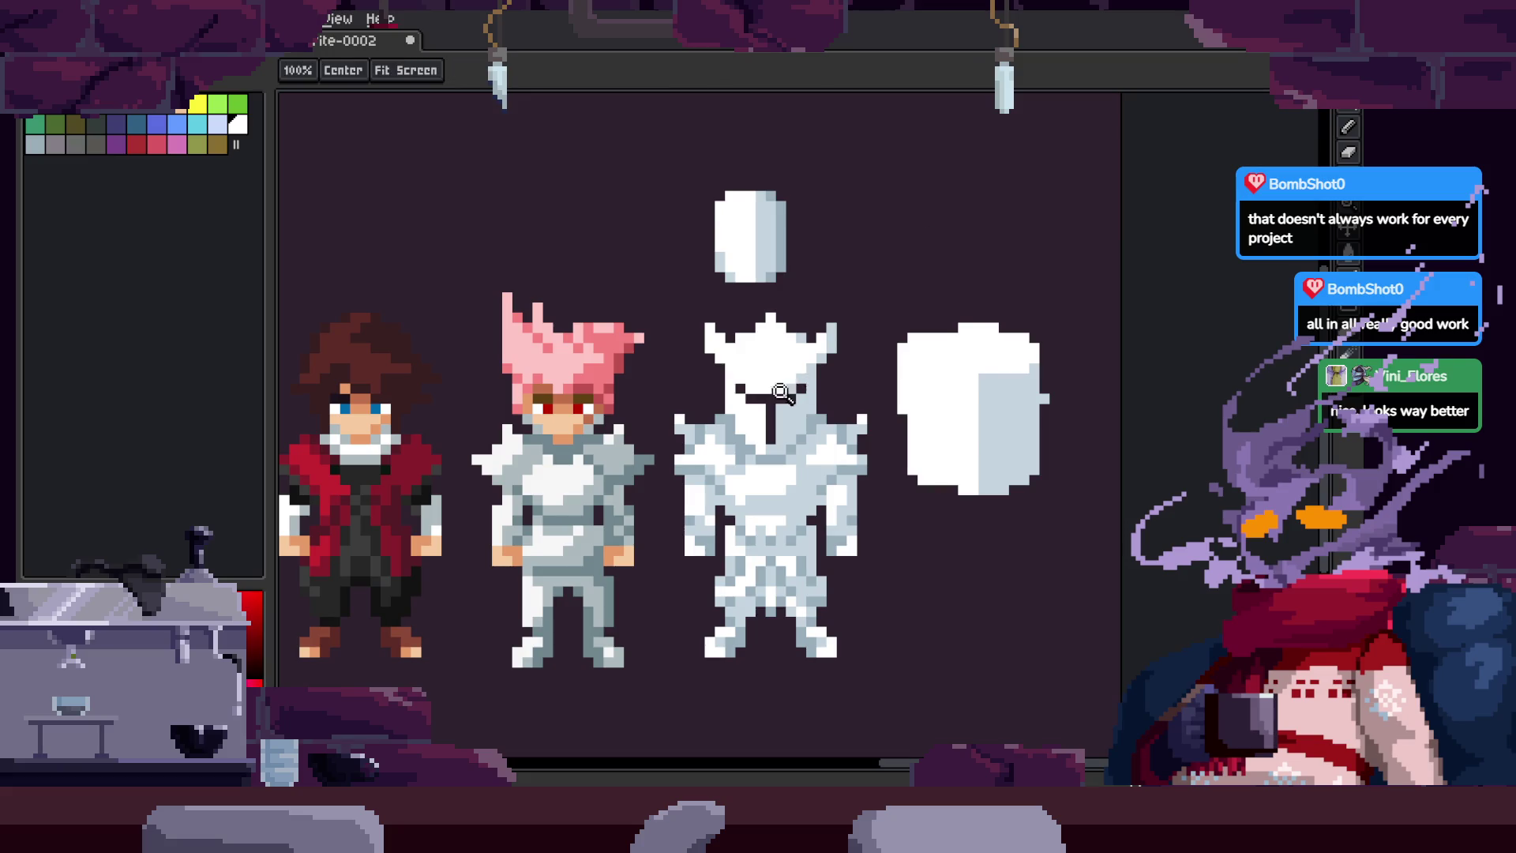
left_click(847, 352)
key("b")
key("m")
left_click_drag(728, 383, 743, 506)
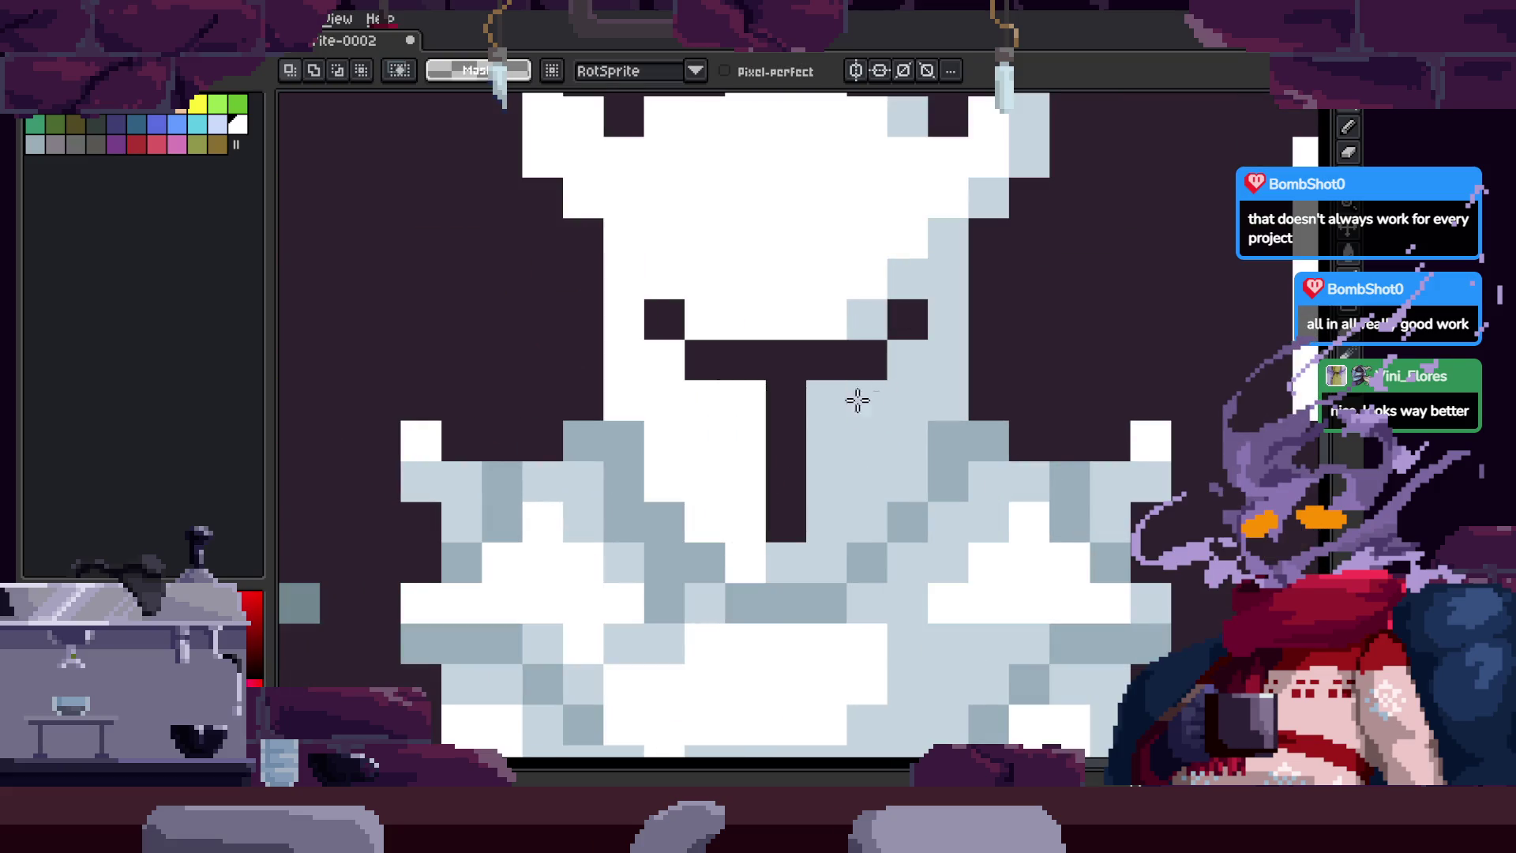
key("b")
left_click_drag(826, 399, 818, 455)
Step: Add a grey-blue pixel beside the visor and recolour the visor stem column grey-blue
key("z")
scroll(892, 427, "down", 3)
scroll(925, 534, "up", 3)
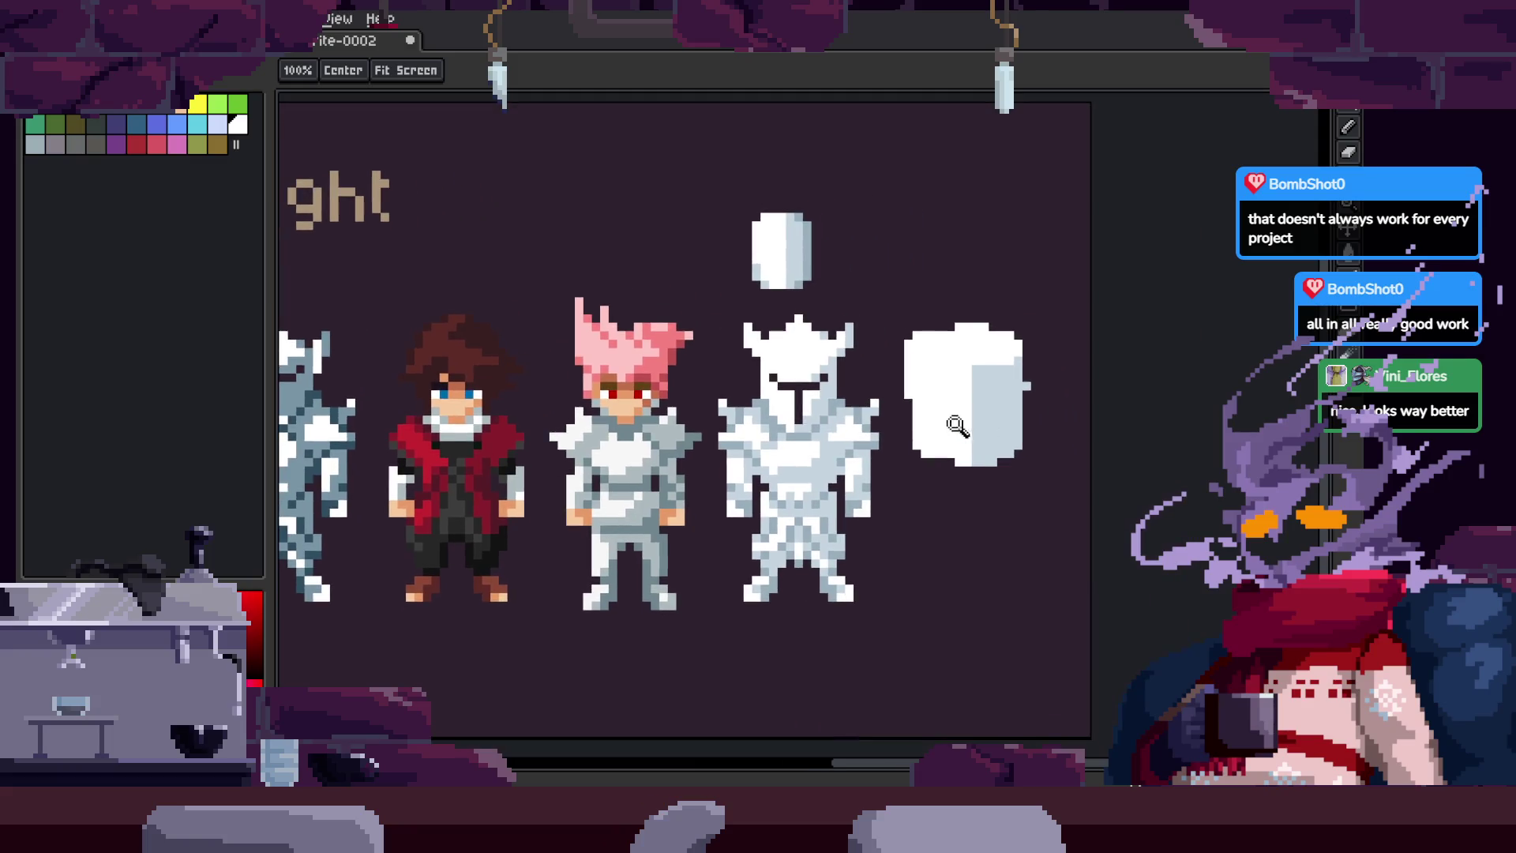
key("b")
left_click(697, 361)
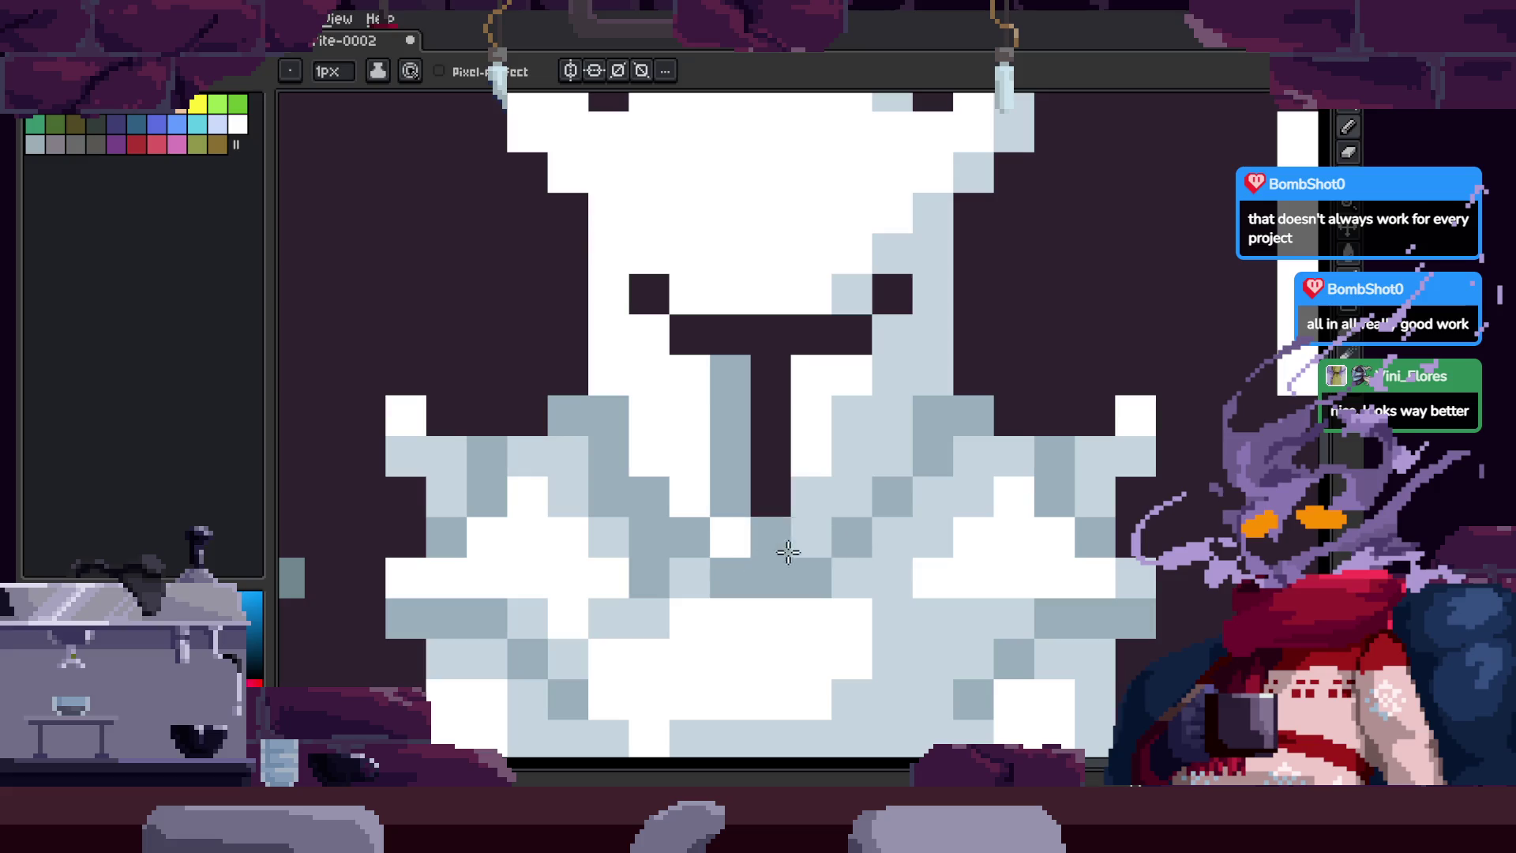
scroll(868, 549, "down", 3)
scroll(695, 502, "up", 3)
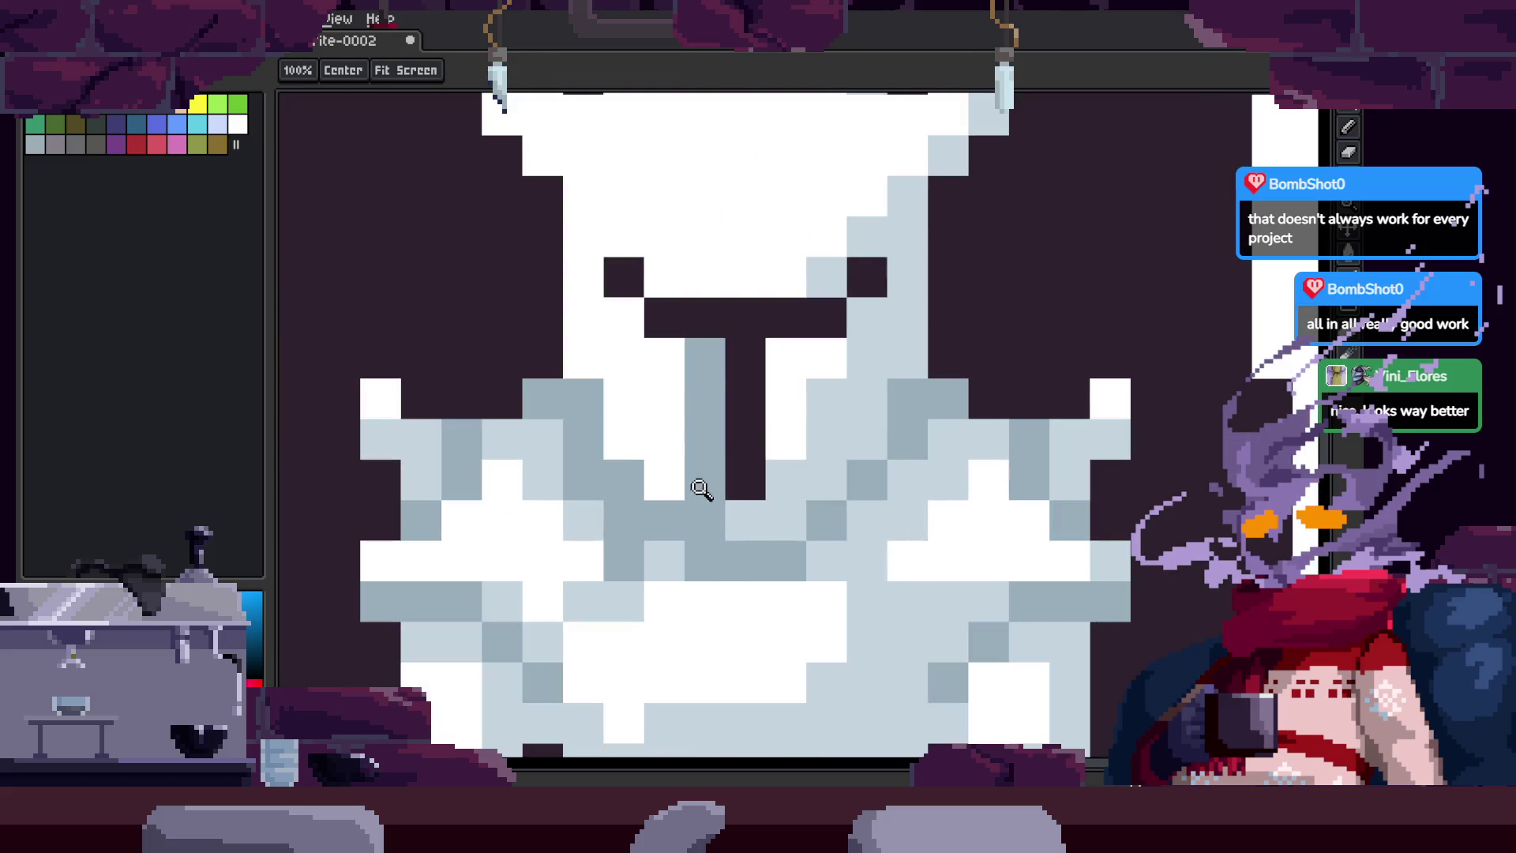
key("m")
left_click_drag(688, 341, 704, 544)
key("Delete")
scroll(723, 410, "up", 1)
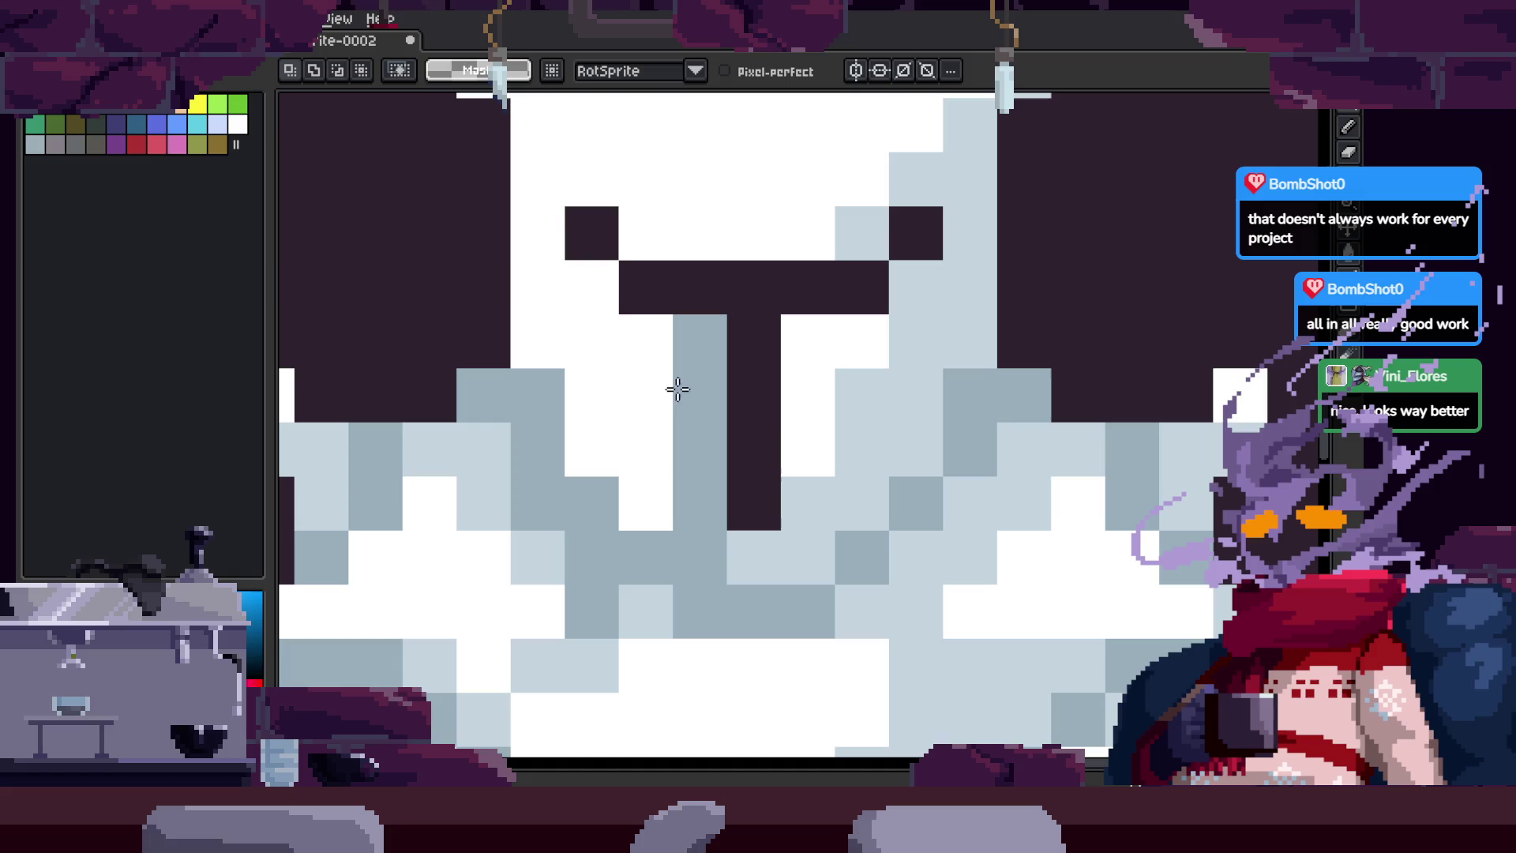
Step: Try a blue-grey fill on the helmet area, then undo it
key("z")
scroll(632, 379, "down", 4)
scroll(772, 373, "up", 1)
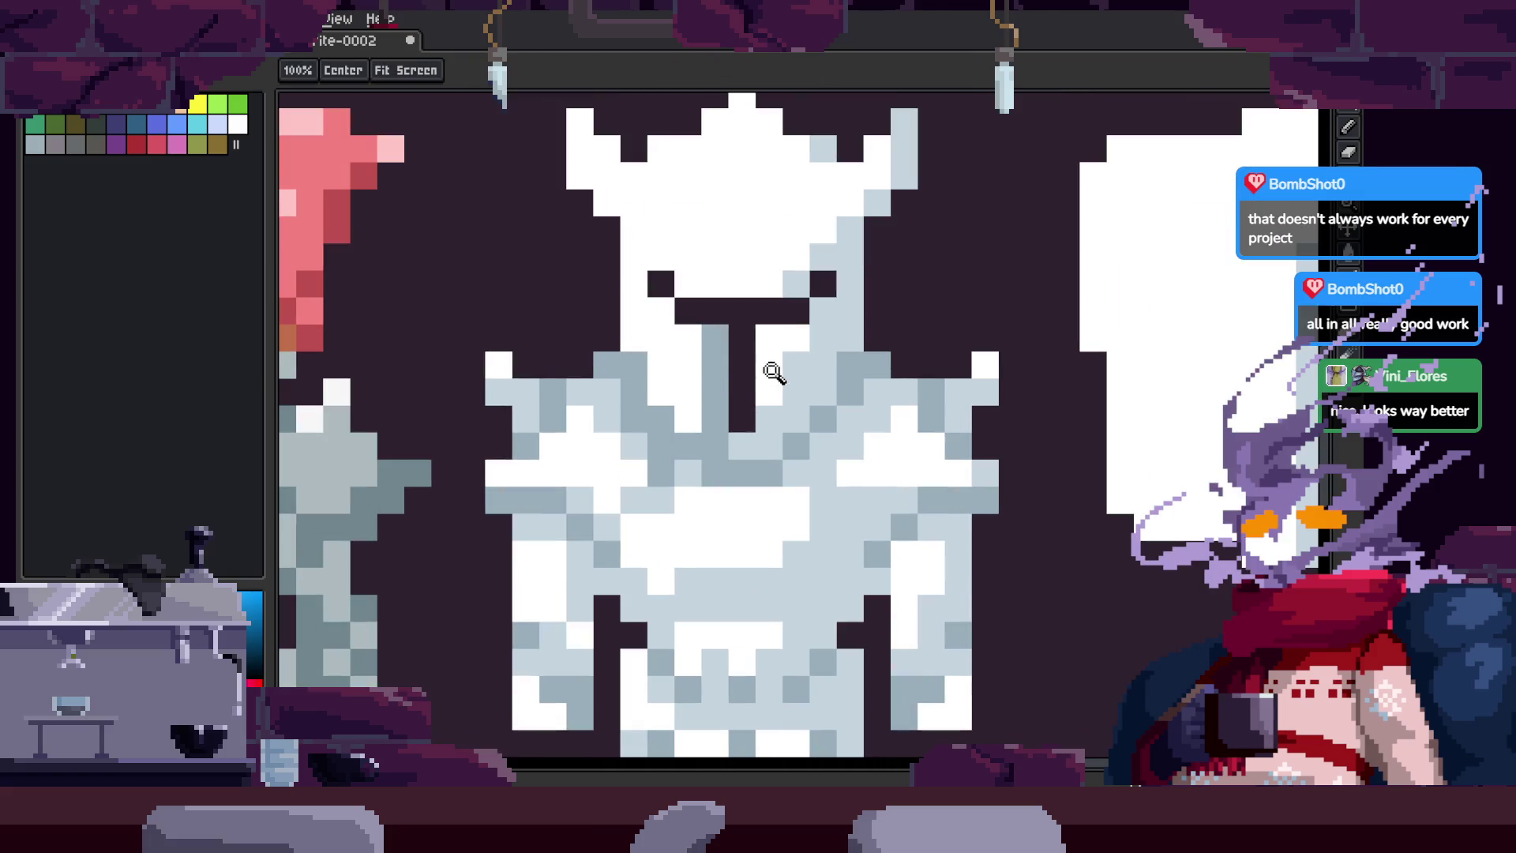
scroll(798, 406, "up", 3)
scroll(867, 424, "down", 5)
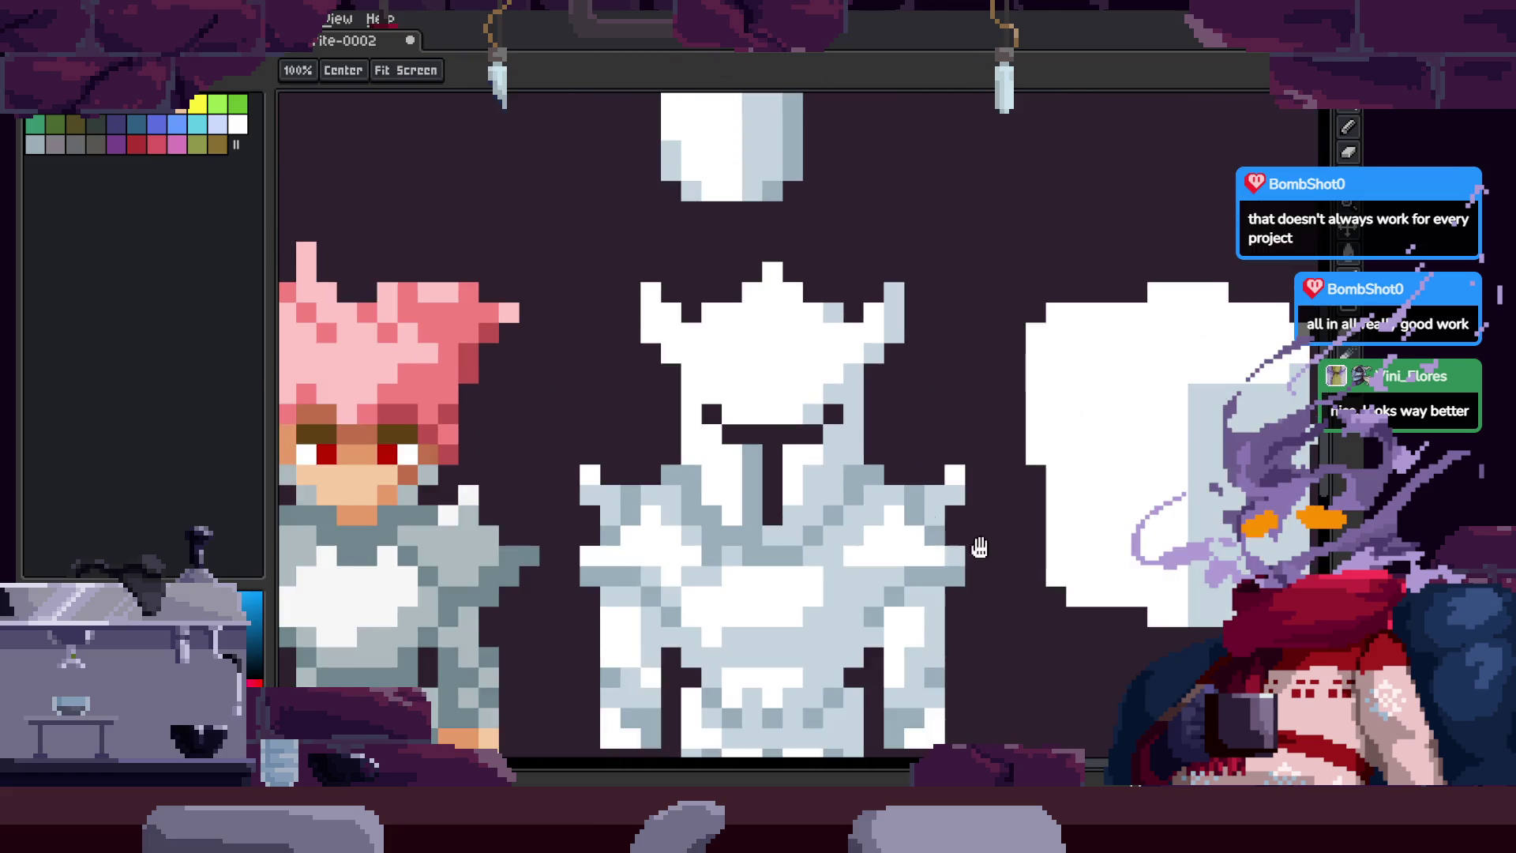
scroll(462, 344, "up", 1)
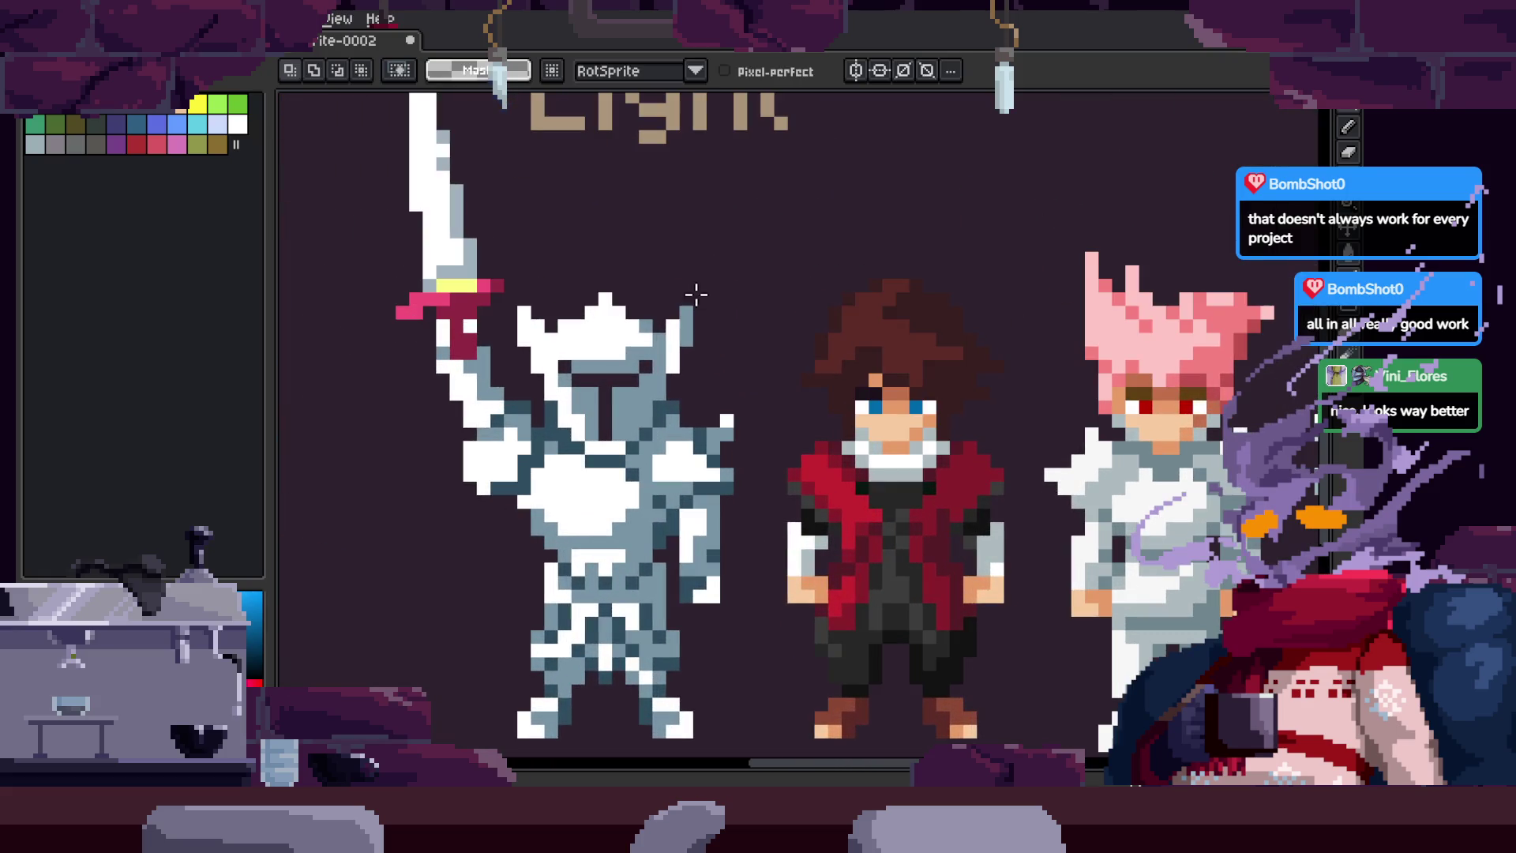
scroll(777, 387, "up", 4)
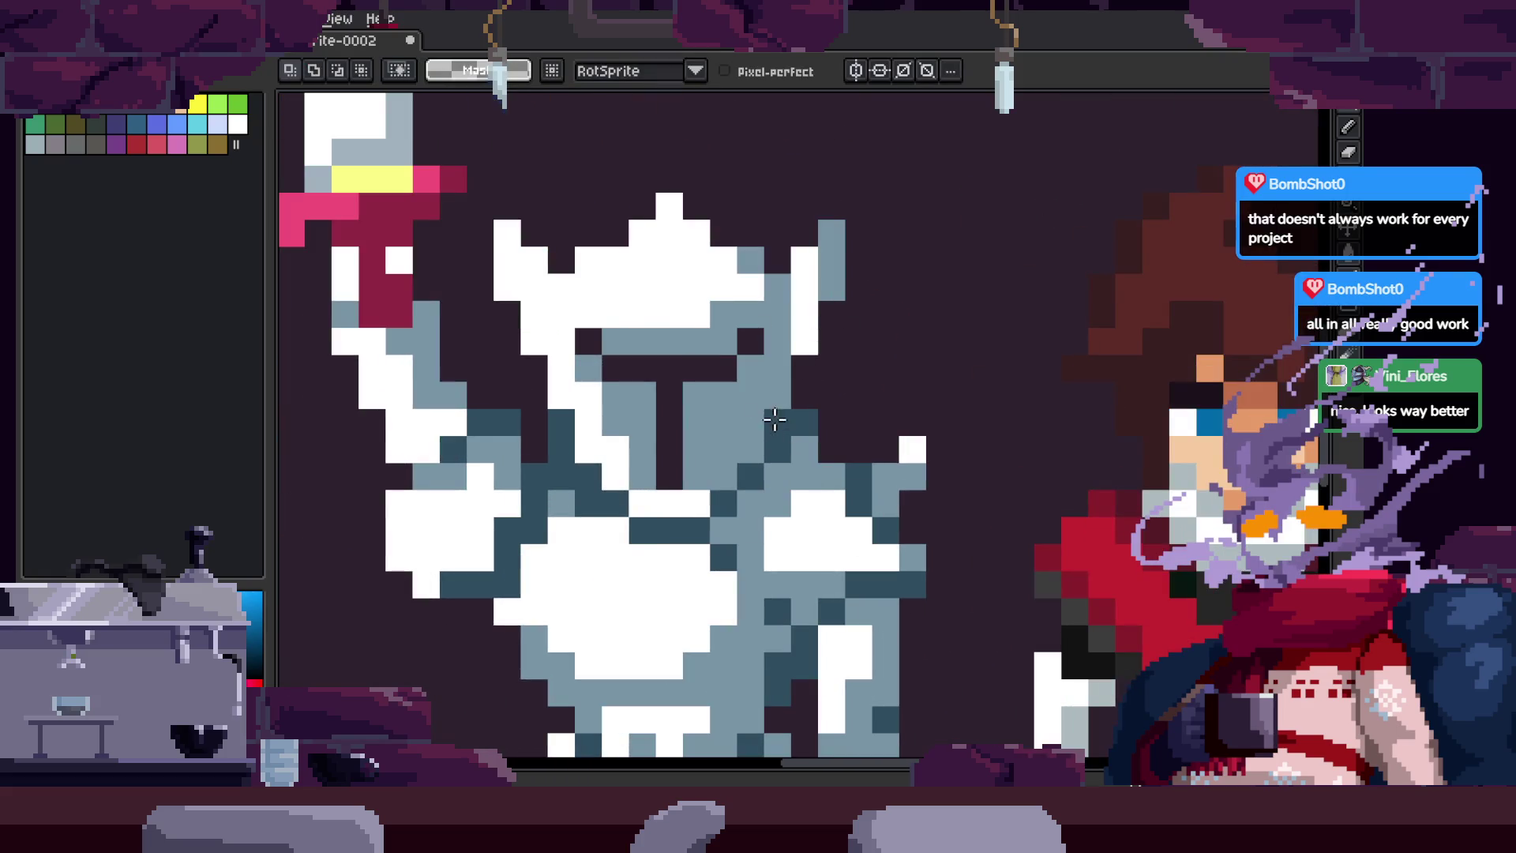
key("z")
scroll(1002, 454, "down", 5)
scroll(770, 379, "up", 1)
scroll(770, 379, "up", 5)
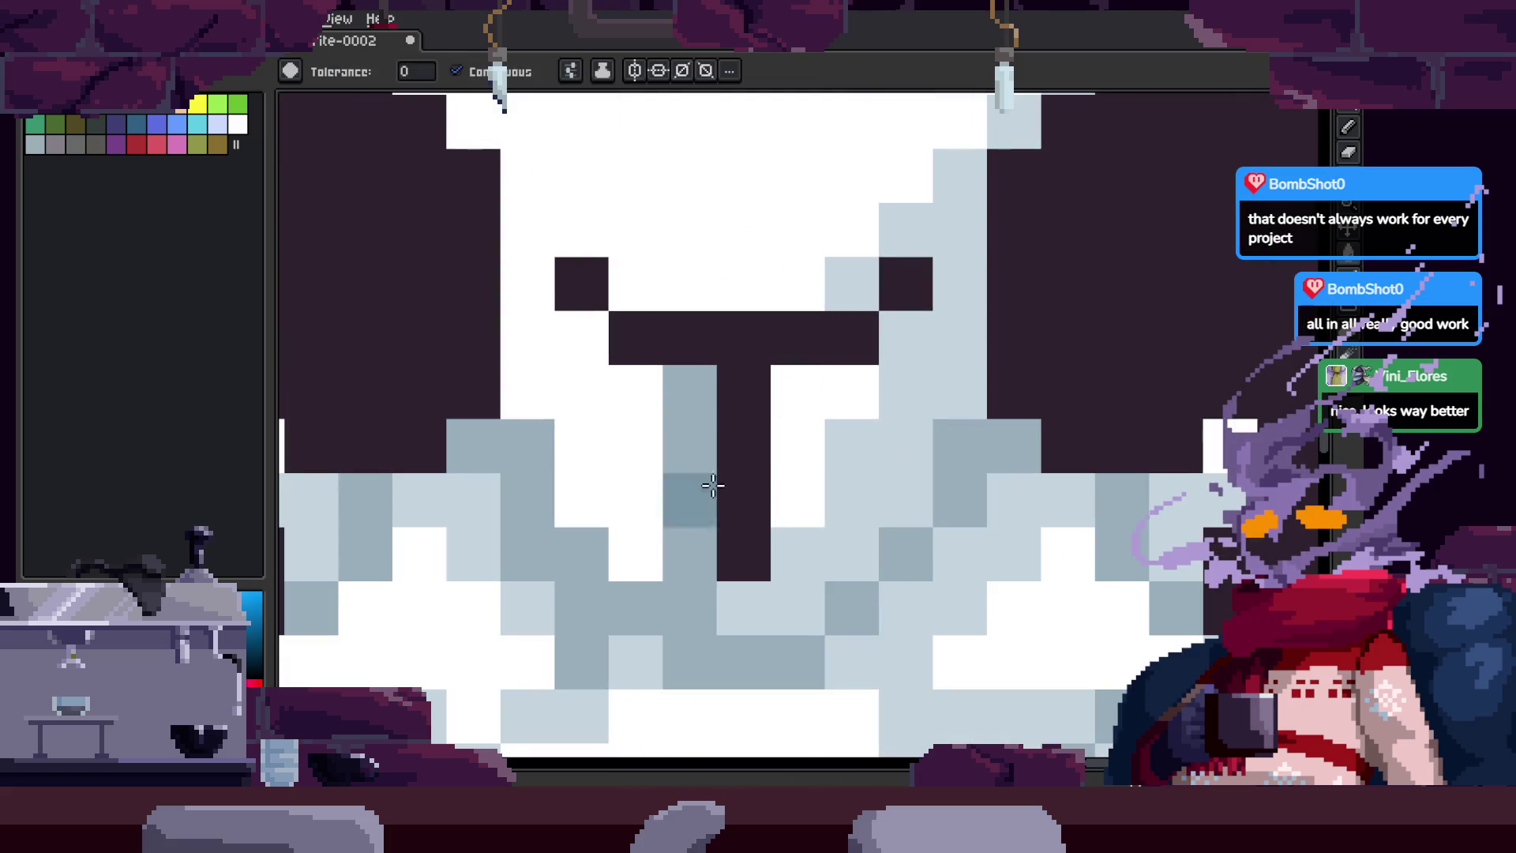
scroll(766, 484, "down", 1)
key("g")
left_click(869, 468)
key("ctrl+z")
Step: Lighten two pixels on the knight's helmet
key("b")
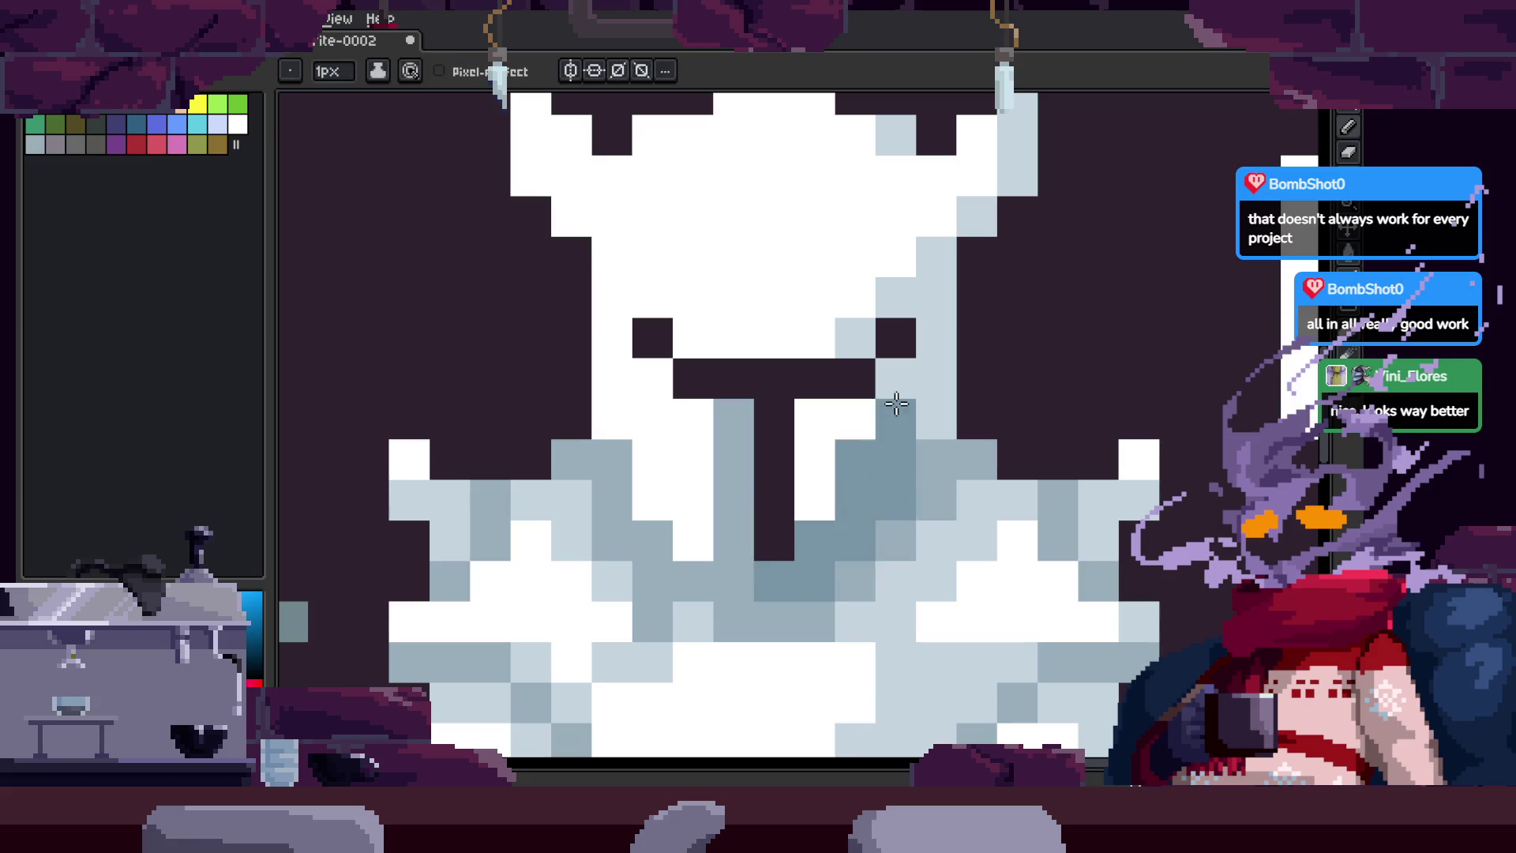
left_click(899, 155)
key("z")
scroll(900, 156, "down", 3)
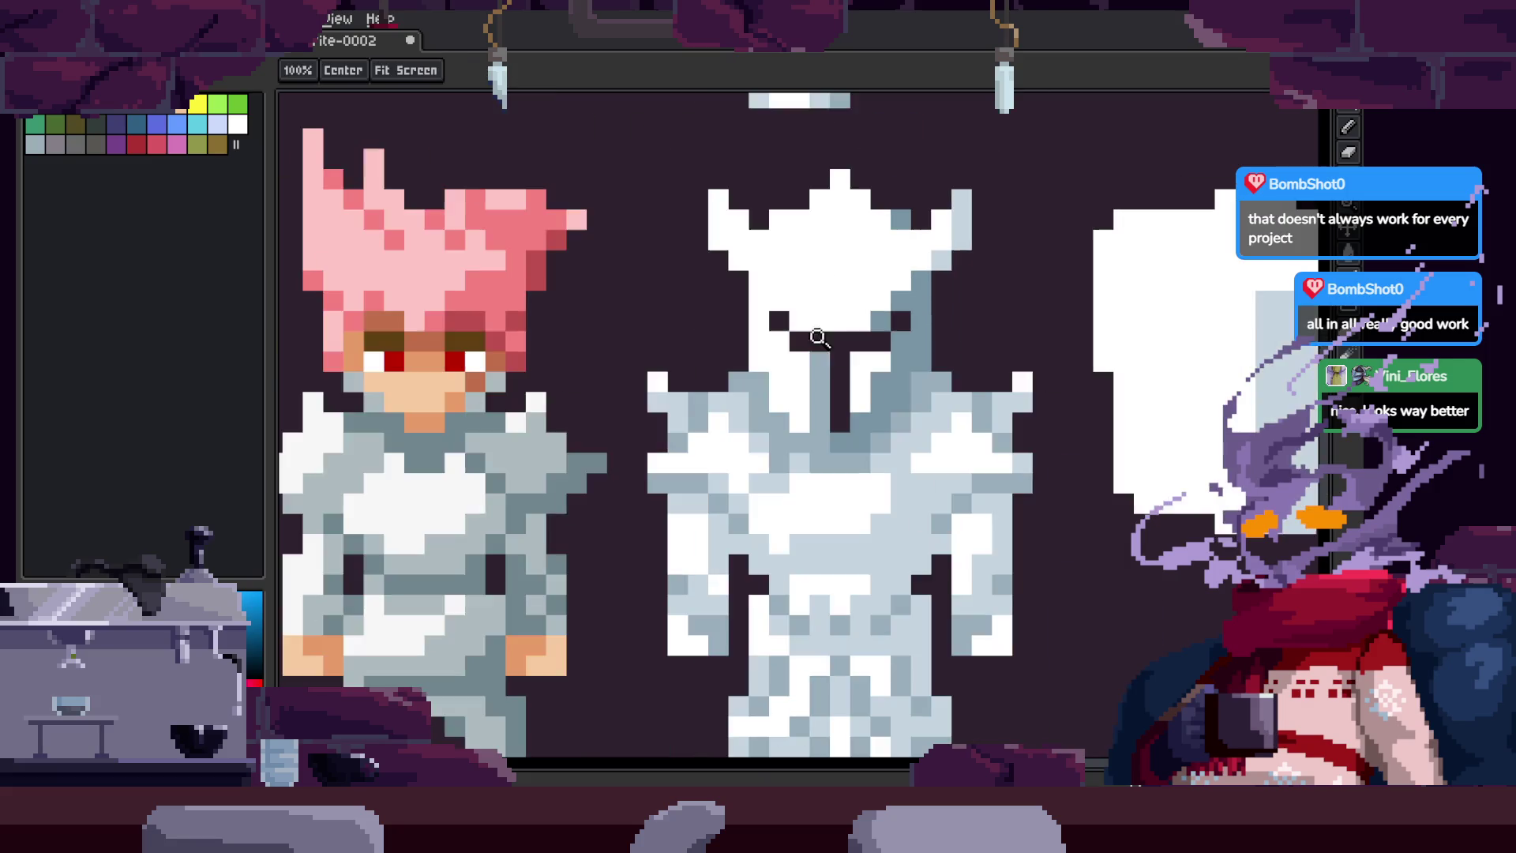
scroll(983, 455, "left", 5)
scroll(982, 455, "up", 1)
scroll(982, 455, "down", 3)
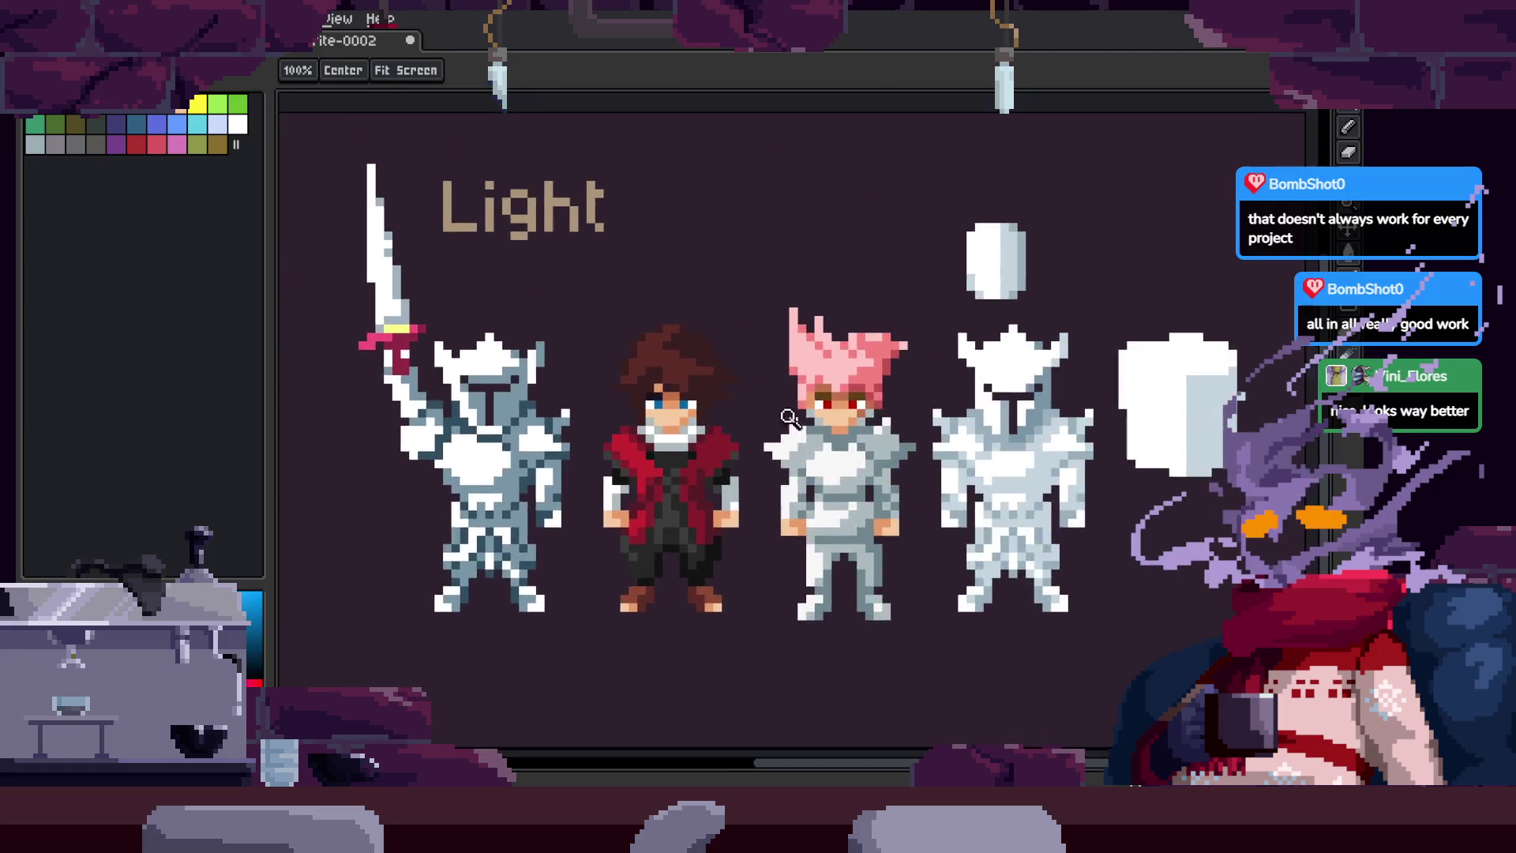
scroll(1107, 448, "up", 3)
key("b")
key("z")
scroll(1086, 454, "up", 2)
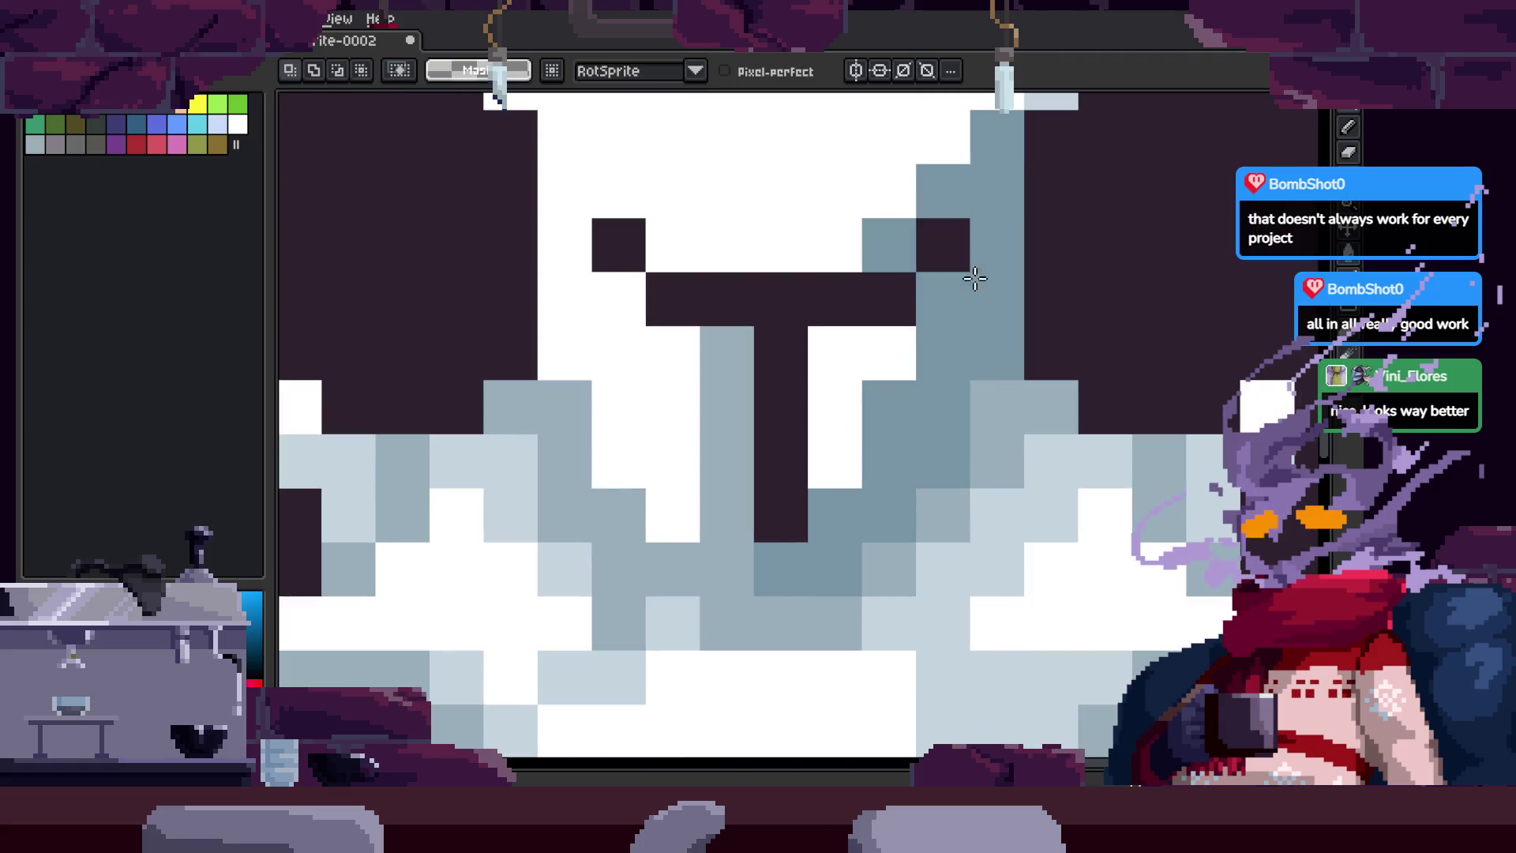
Step: Paint light blue pixels down the helmet's left side, undoing a stray black stroke
key("i")
key("b")
left_click_drag(1058, 446, 921, 582)
key("ctrl+z")
key("z")
key("b")
left_click_drag(663, 394, 724, 464)
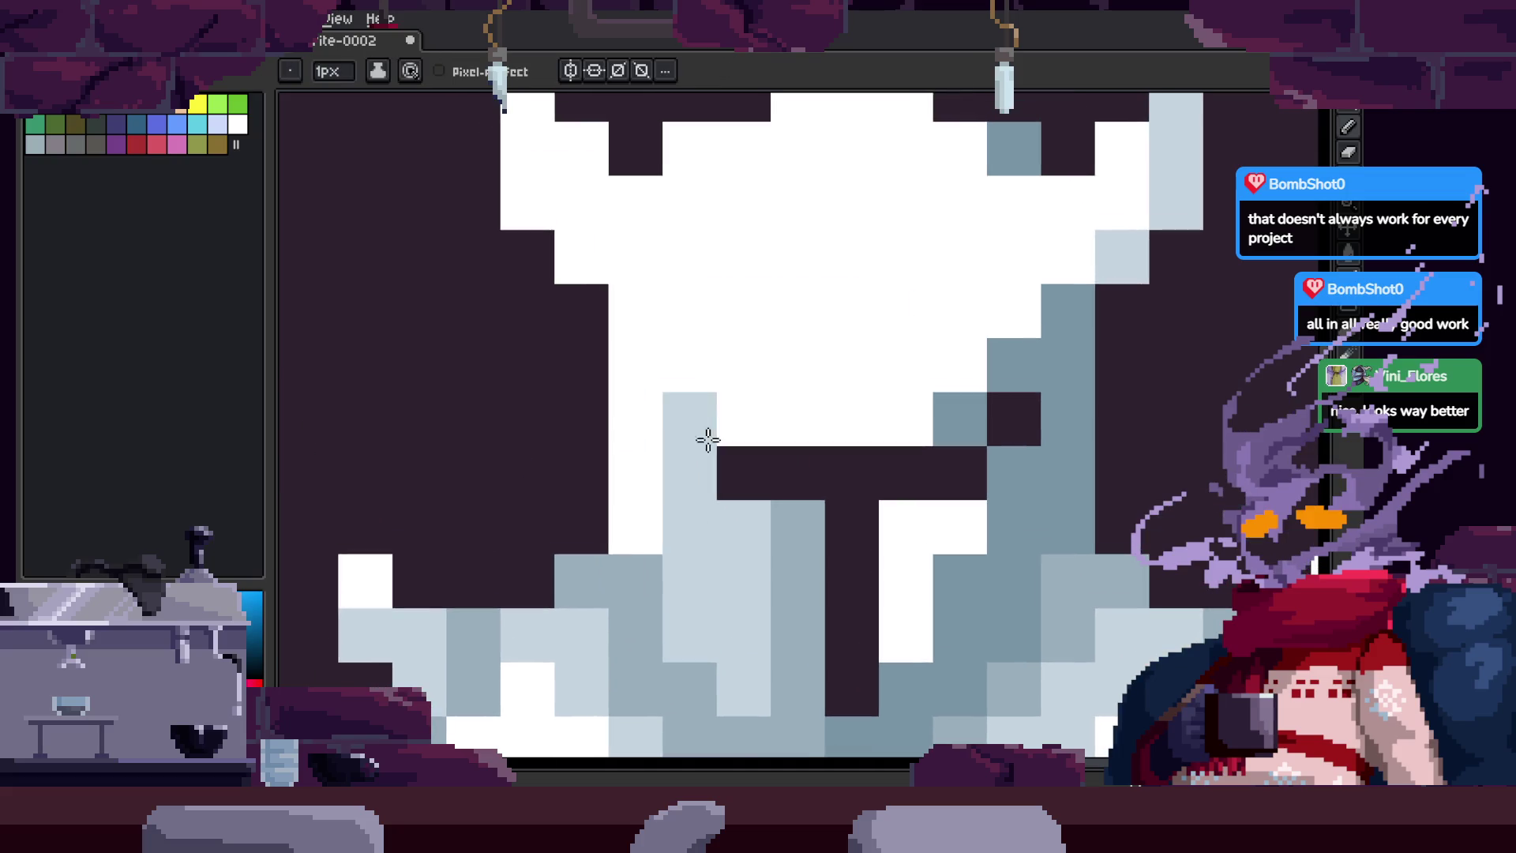
left_click(720, 350)
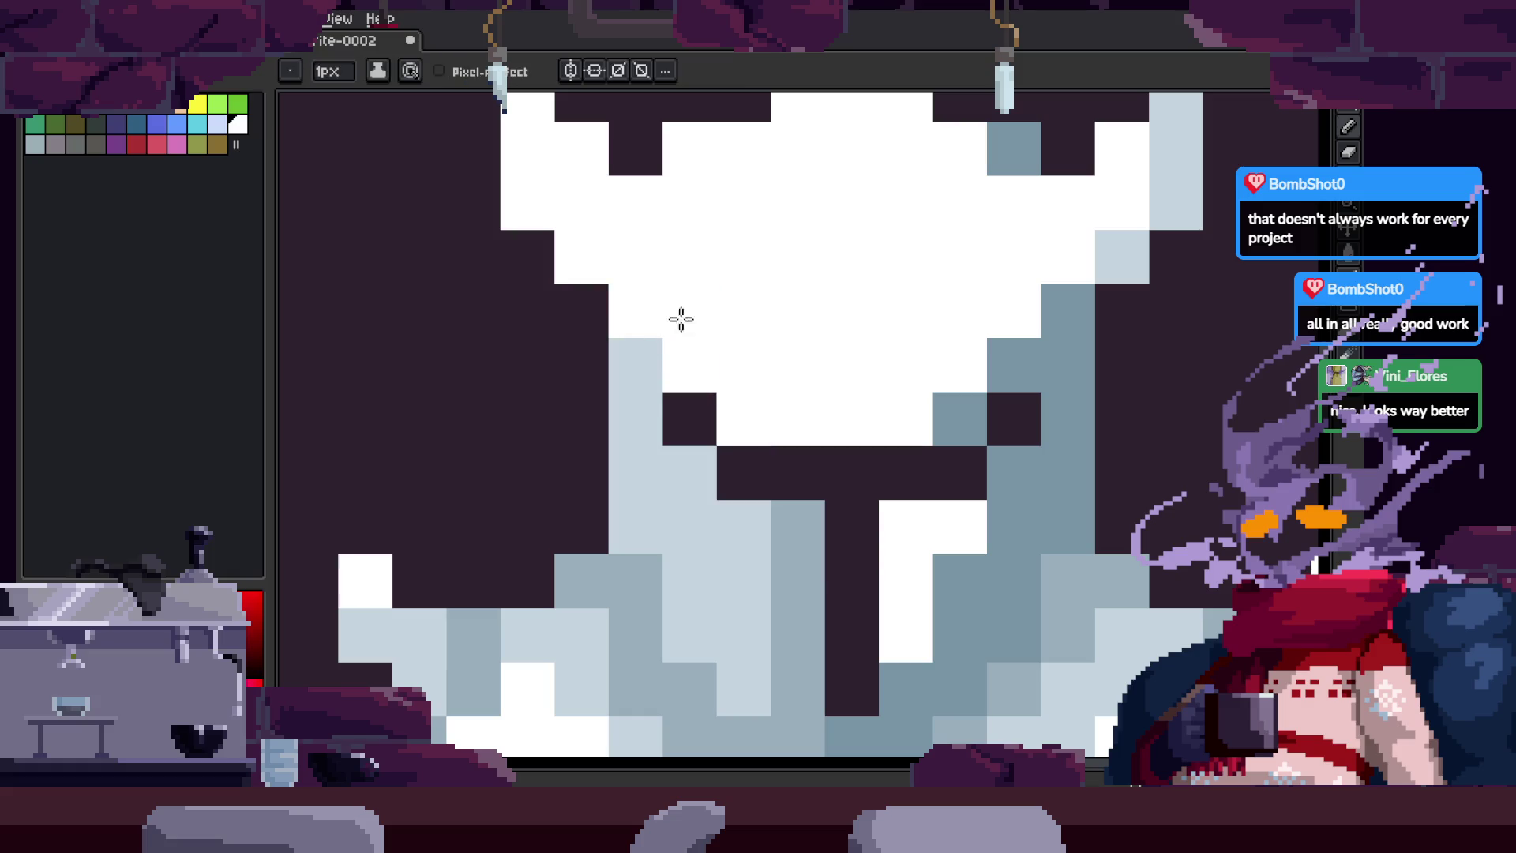
scroll(799, 399, "down", 3)
scroll(863, 474, "up", 3)
Step: Eyedrop the light blue-grey from the helmet and paint another helmet pixel with it
key("i")
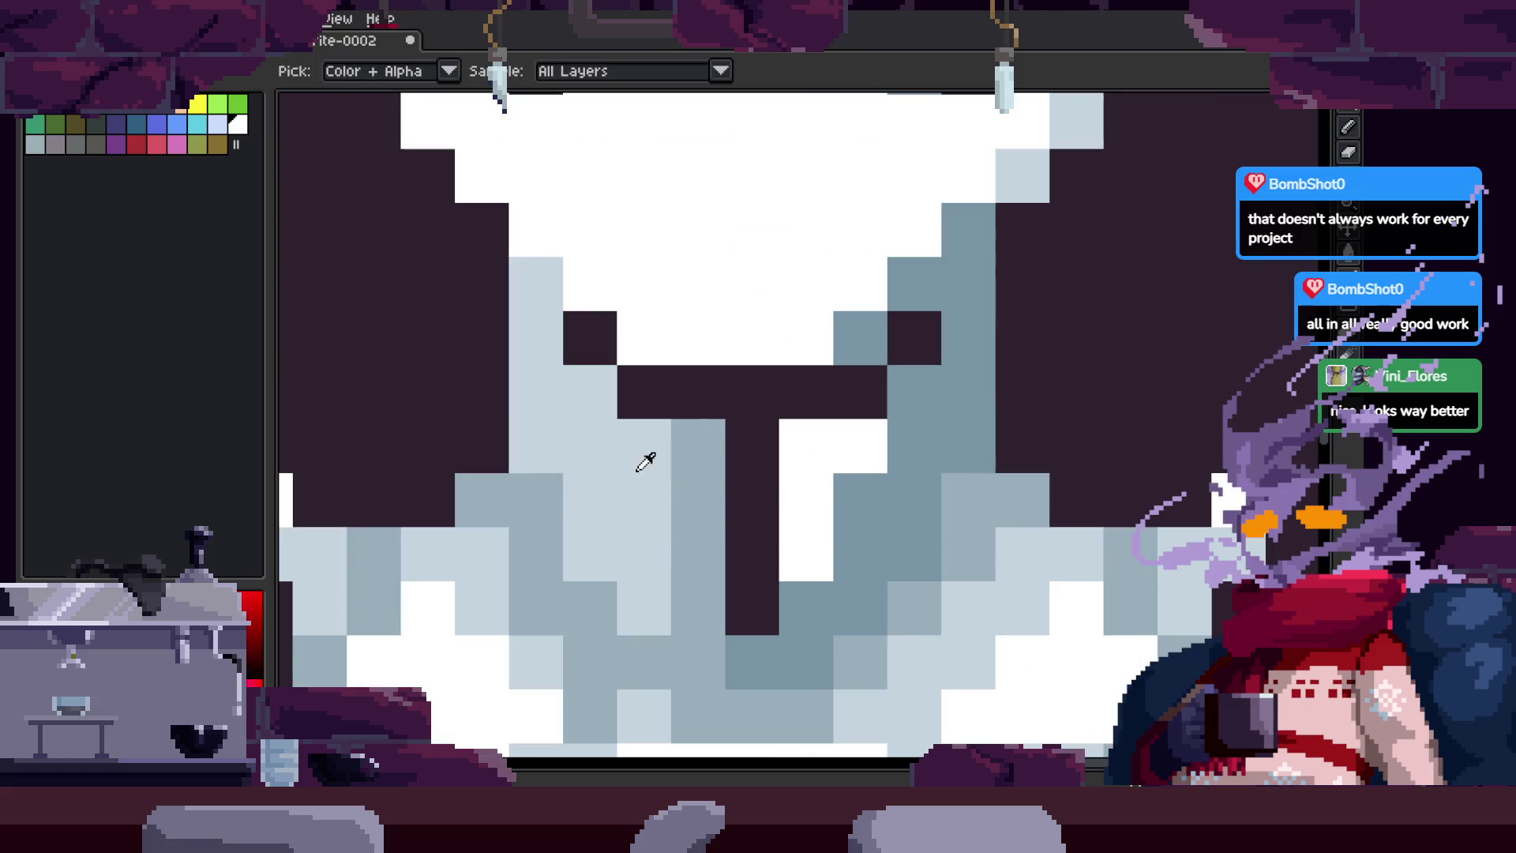
left_click(642, 466)
key("b")
left_click(815, 527)
key("z")
scroll(924, 486, "down", 4)
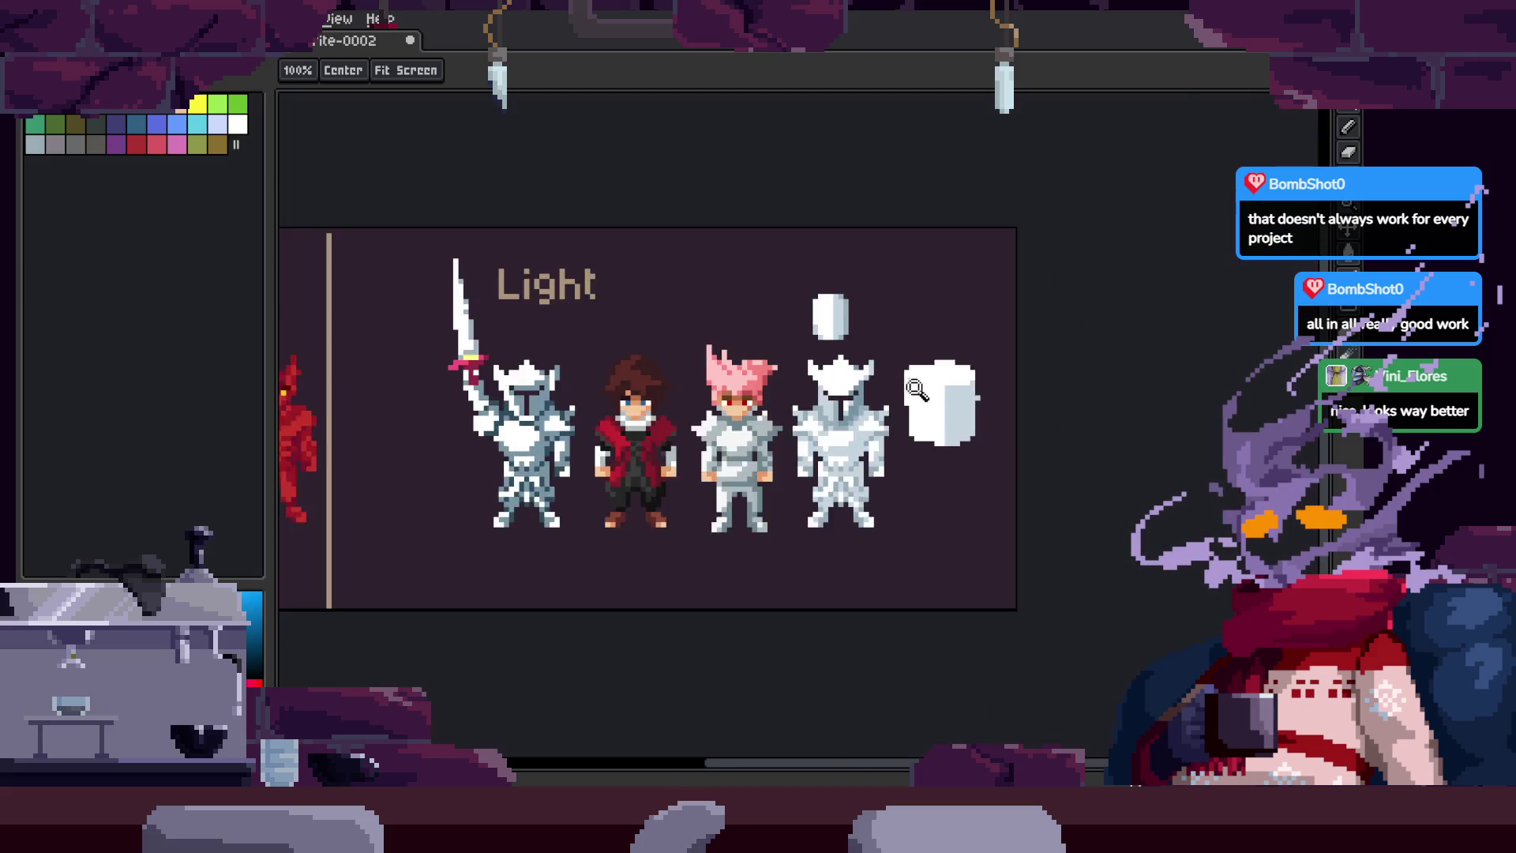
scroll(867, 319, "up", 2)
scroll(867, 320, "up", 3)
Step: Add a light blue pixel near the top of the helmet
key("m")
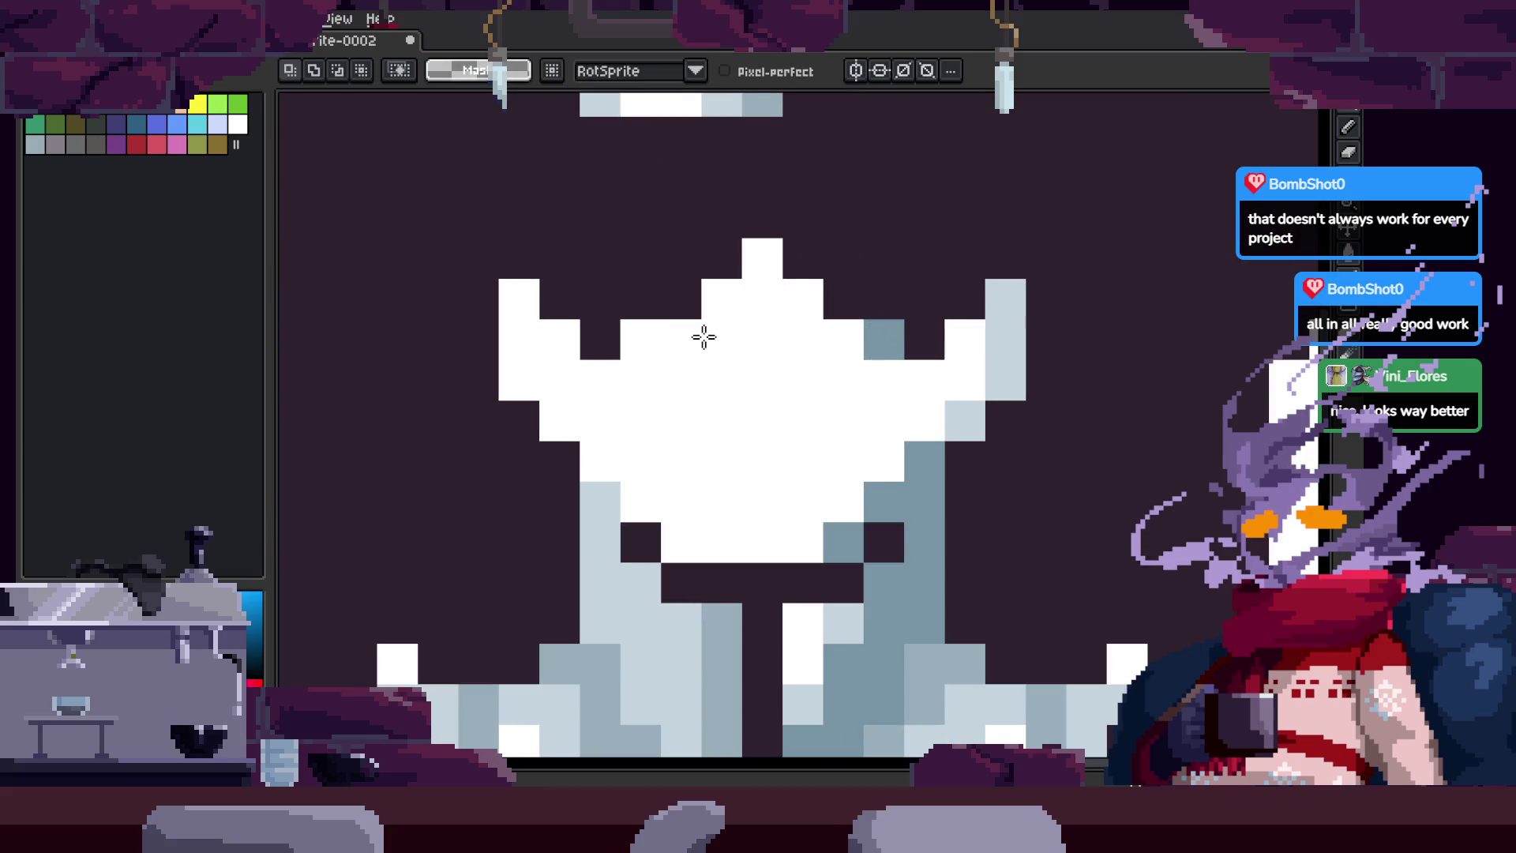
scroll(704, 337, "down", 2)
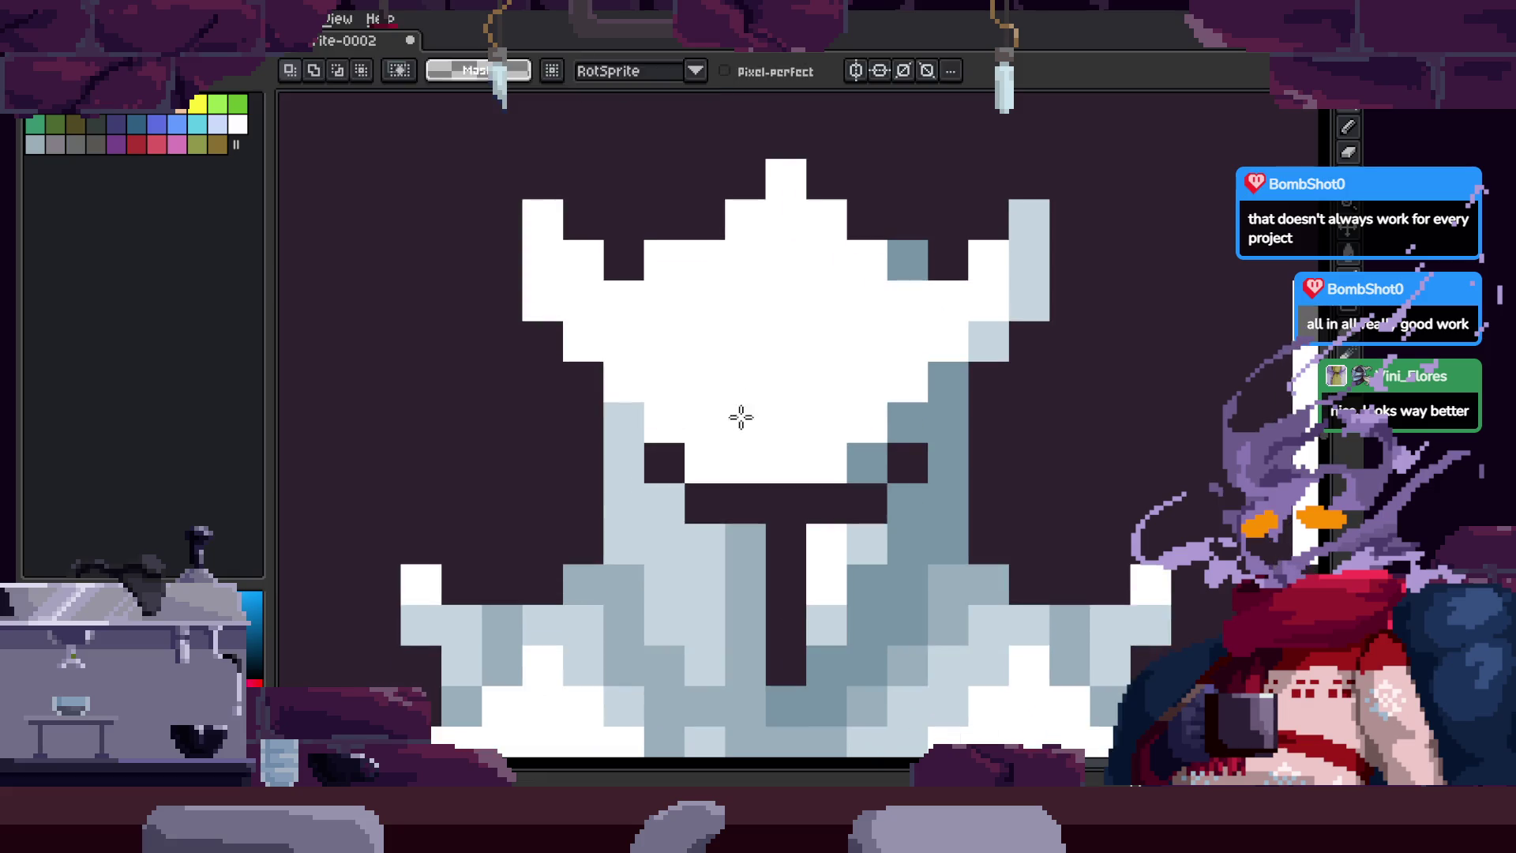
key("b")
left_click(824, 242)
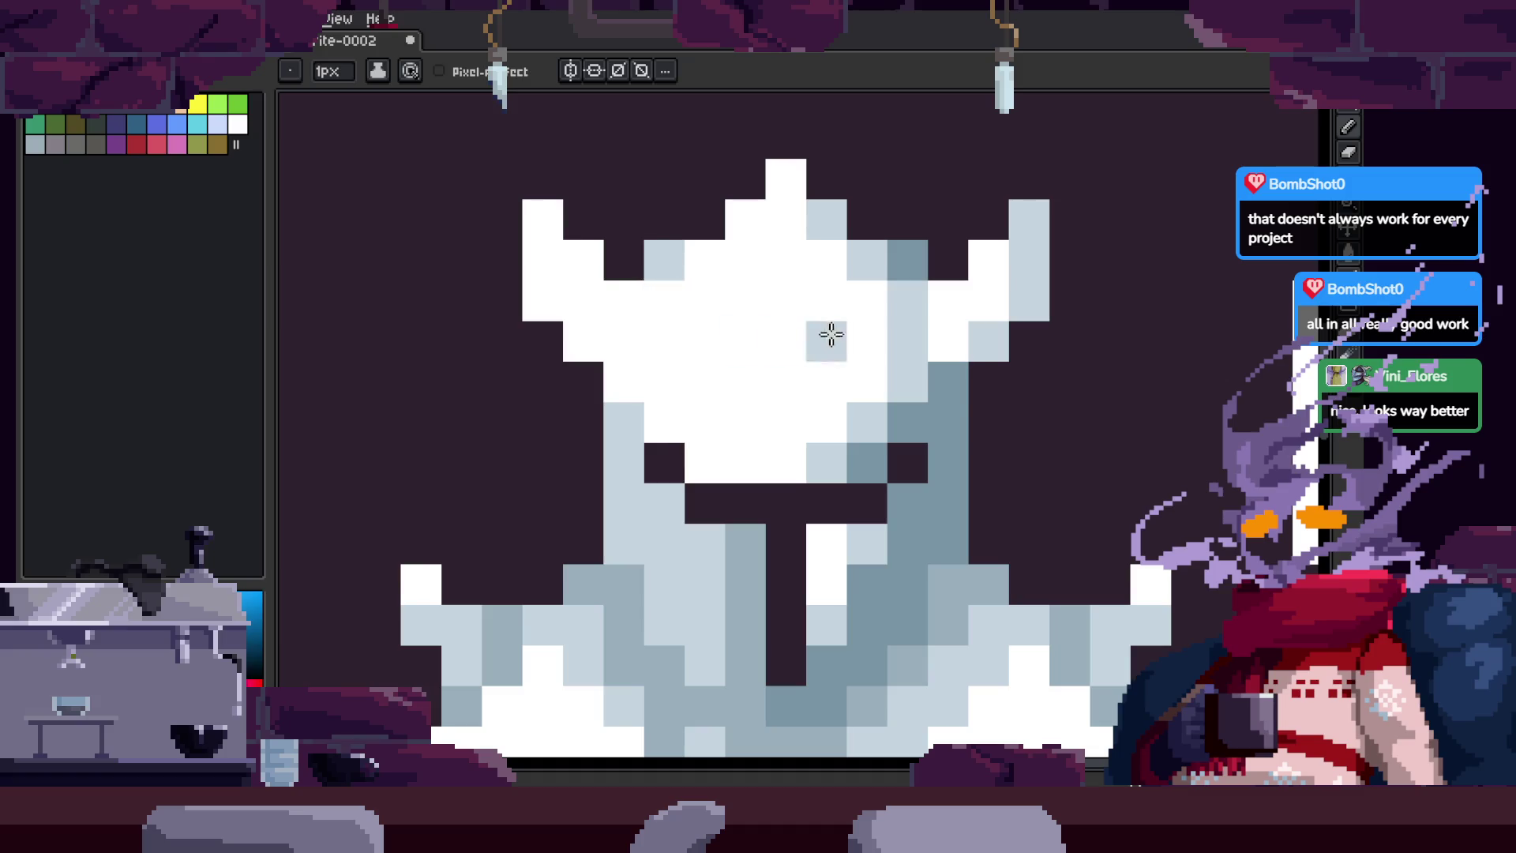
scroll(974, 382, "down", 3)
scroll(971, 433, "up", 4)
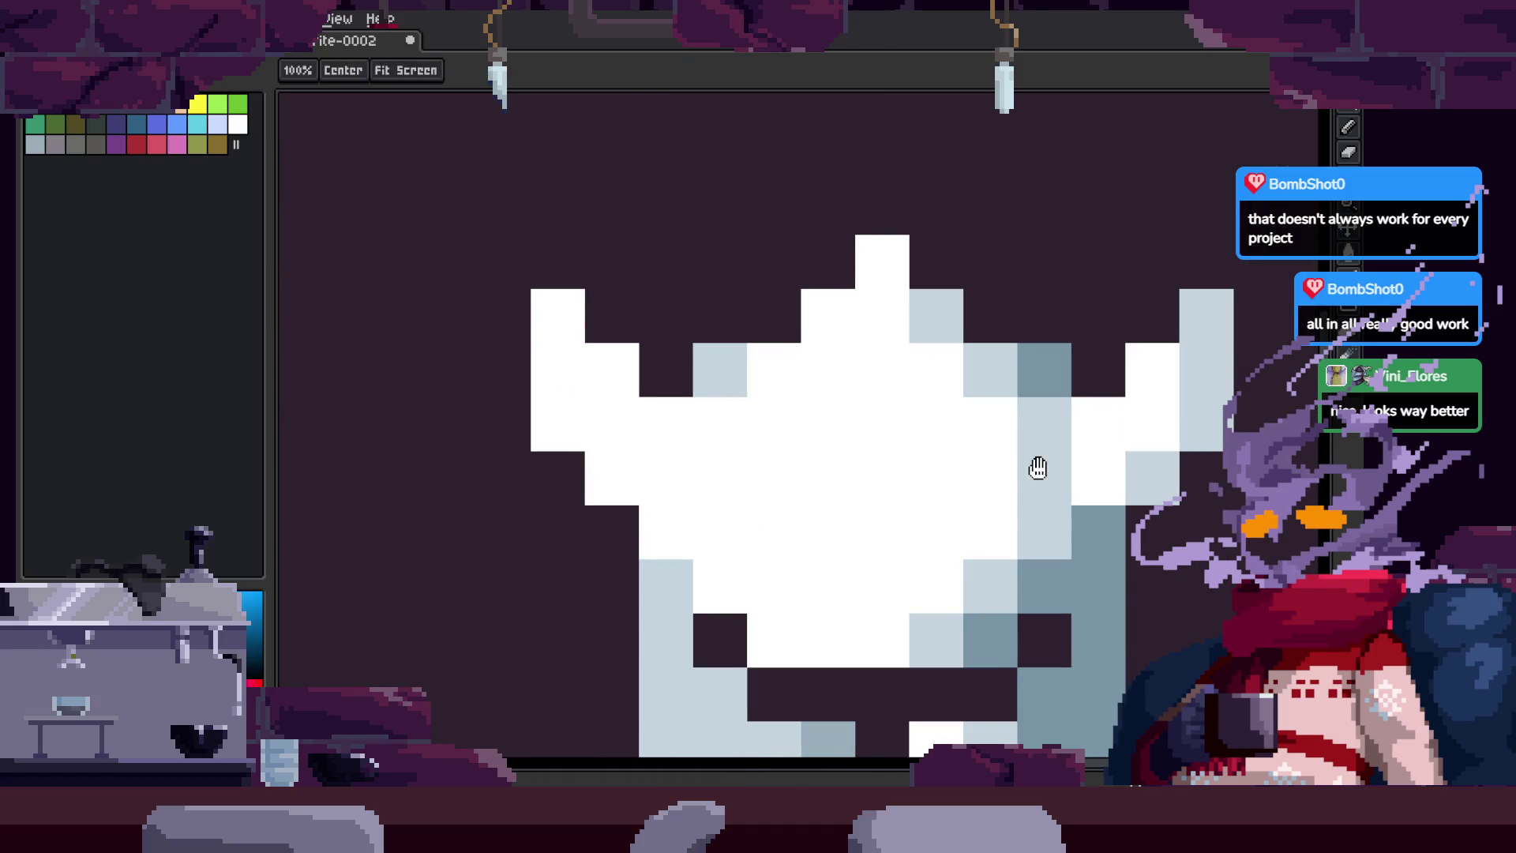
scroll(981, 406, "down", 5)
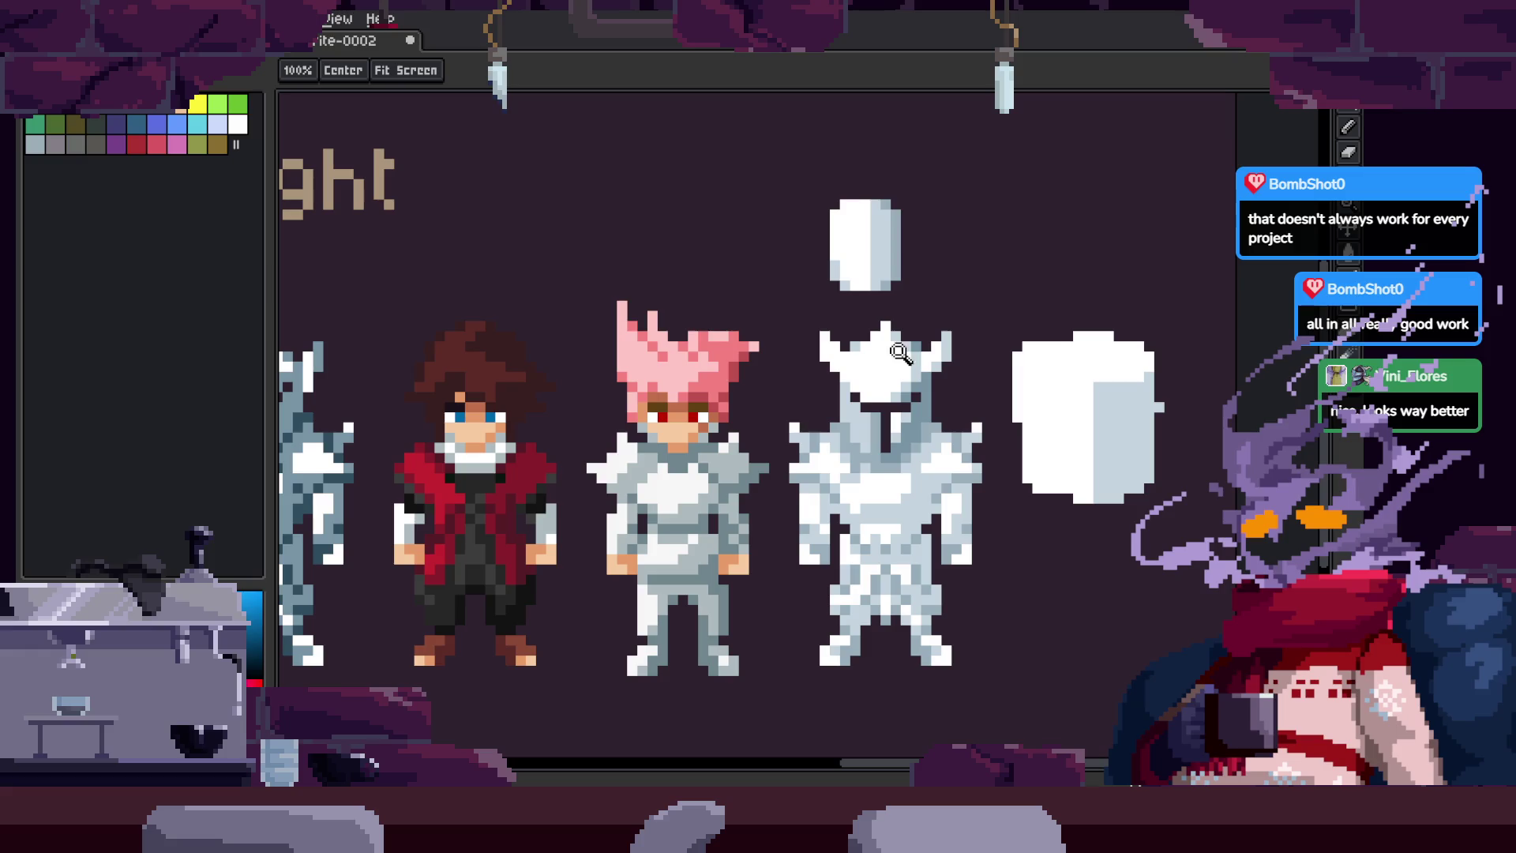
Step: Scroll and zoom the canvas to frame the knight's face
scroll(911, 480, "down", 2)
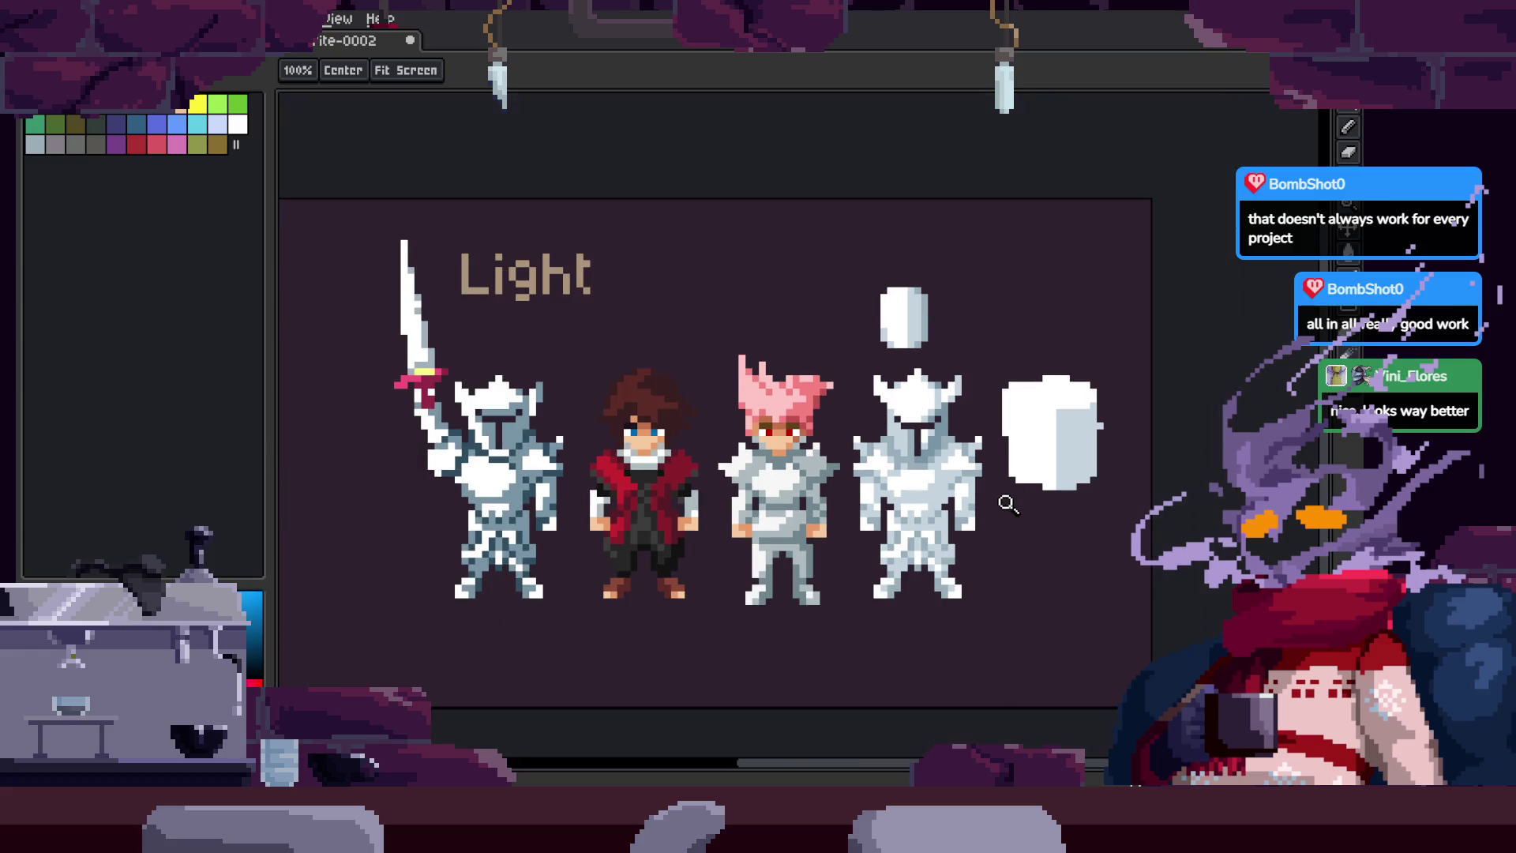
scroll(952, 415, "up", 3)
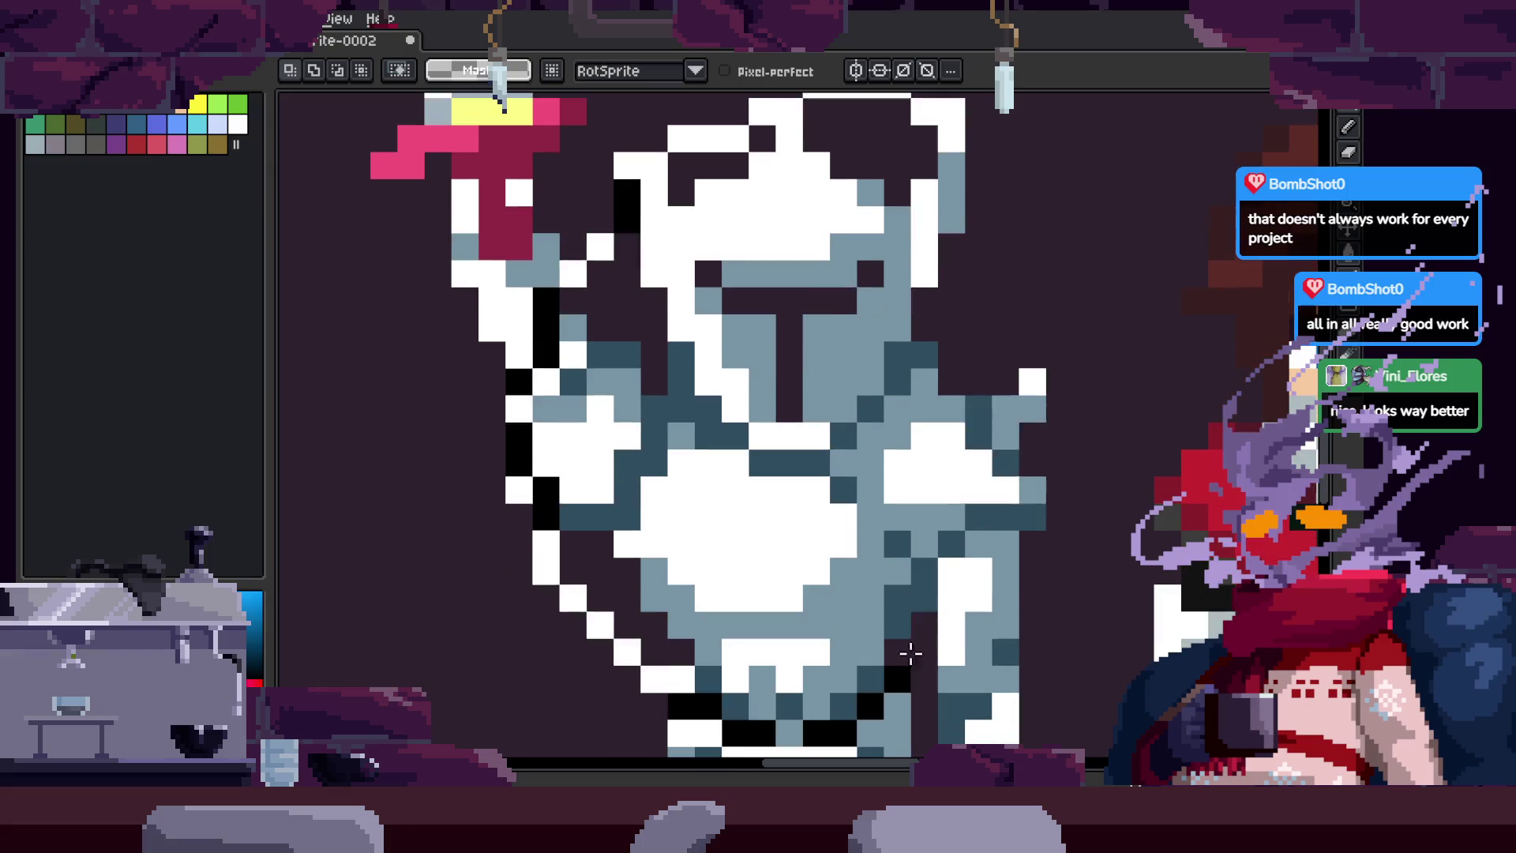
scroll(952, 415, "down", 3)
key("v")
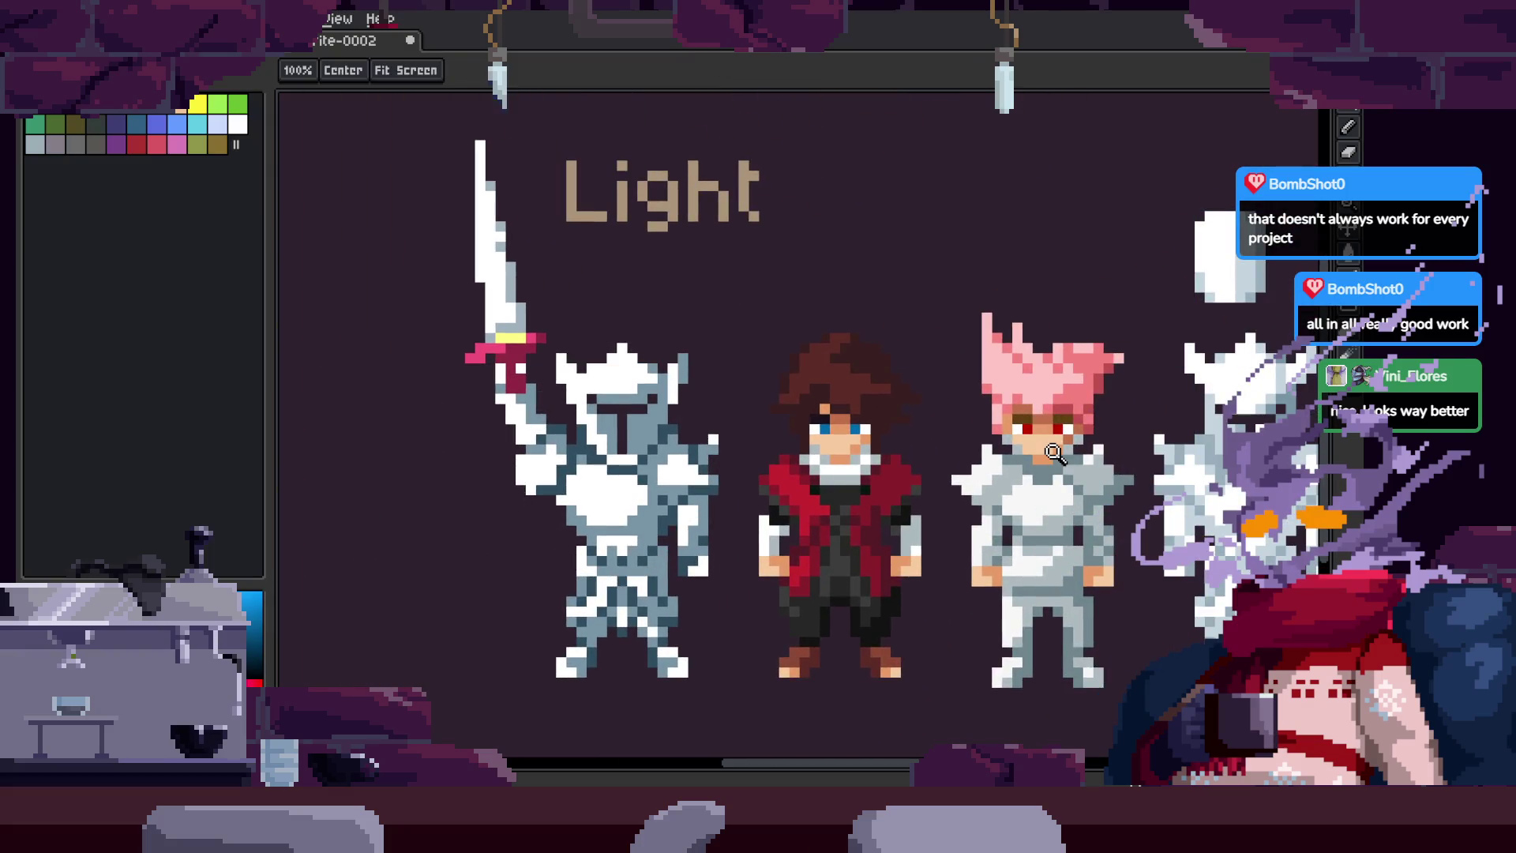
scroll(1054, 454, "right", 4)
scroll(1044, 402, "down", 1)
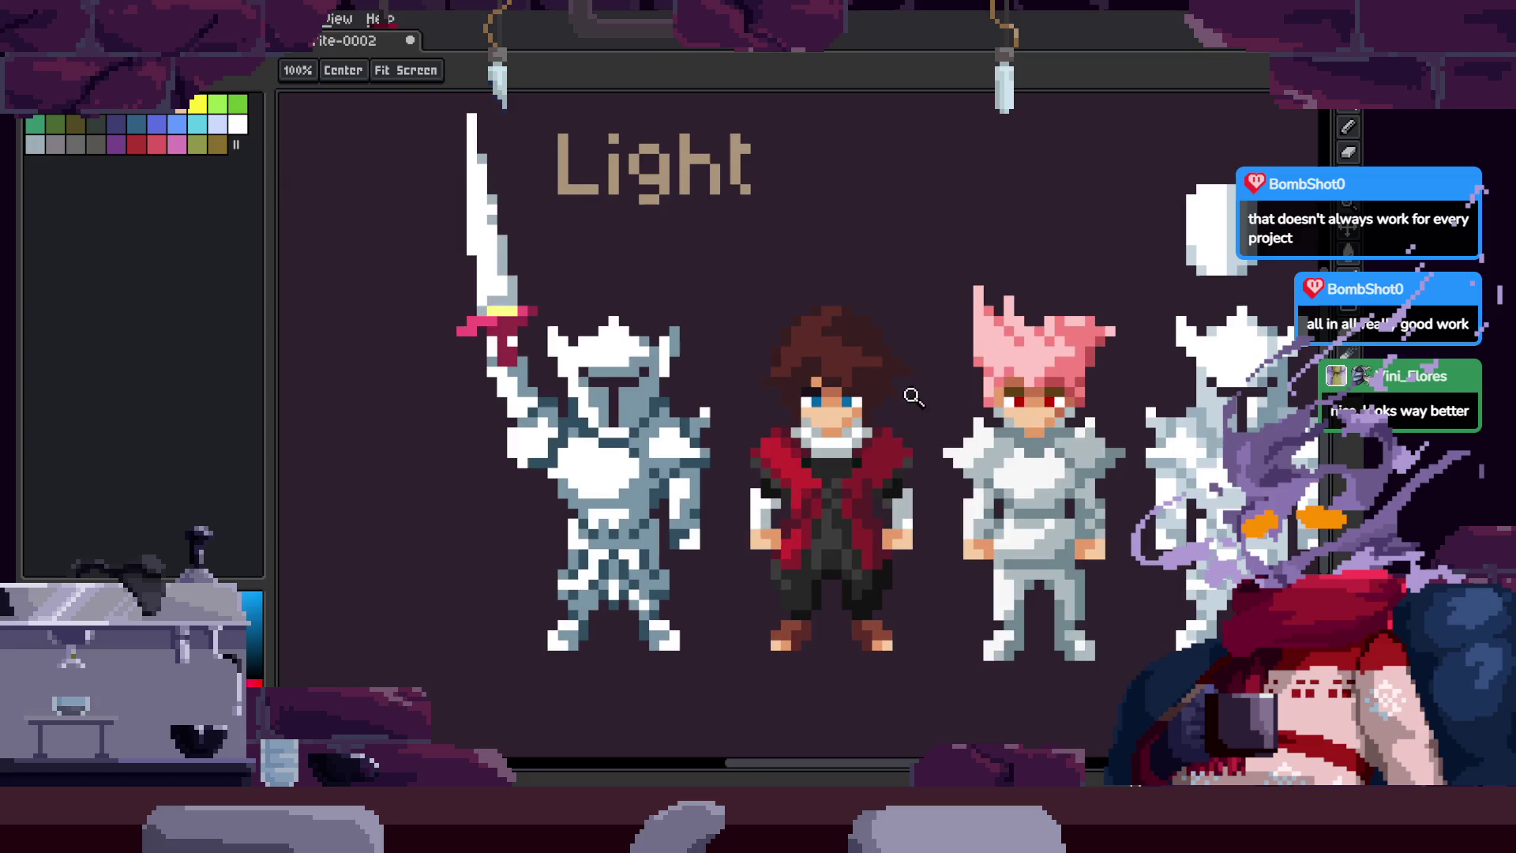
scroll(754, 418, "up", 2)
scroll(768, 465, "right", 7)
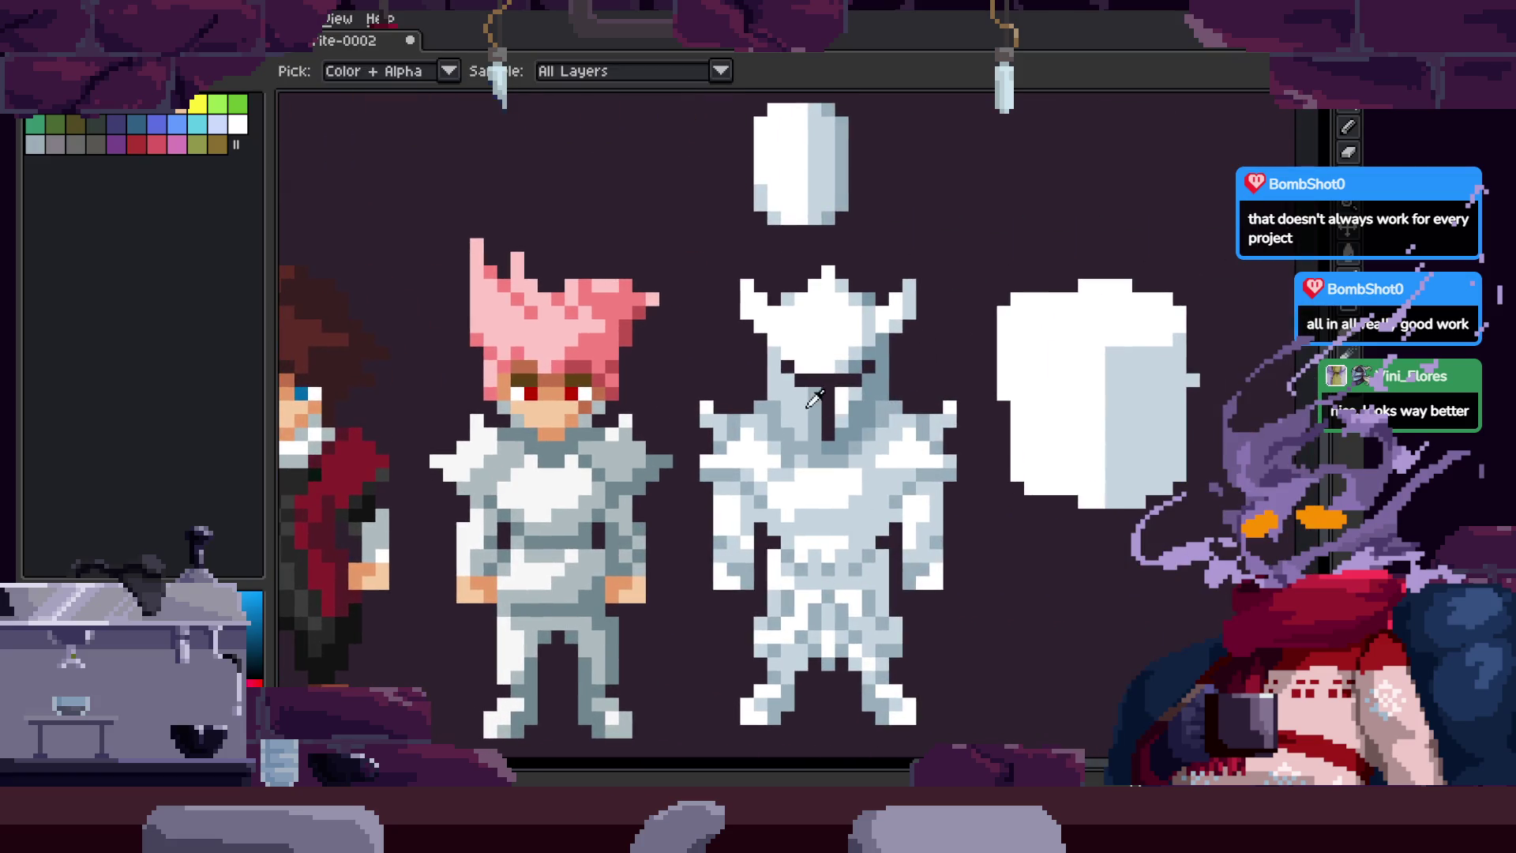
scroll(770, 450, "left", 10)
scroll(767, 448, "up", 2)
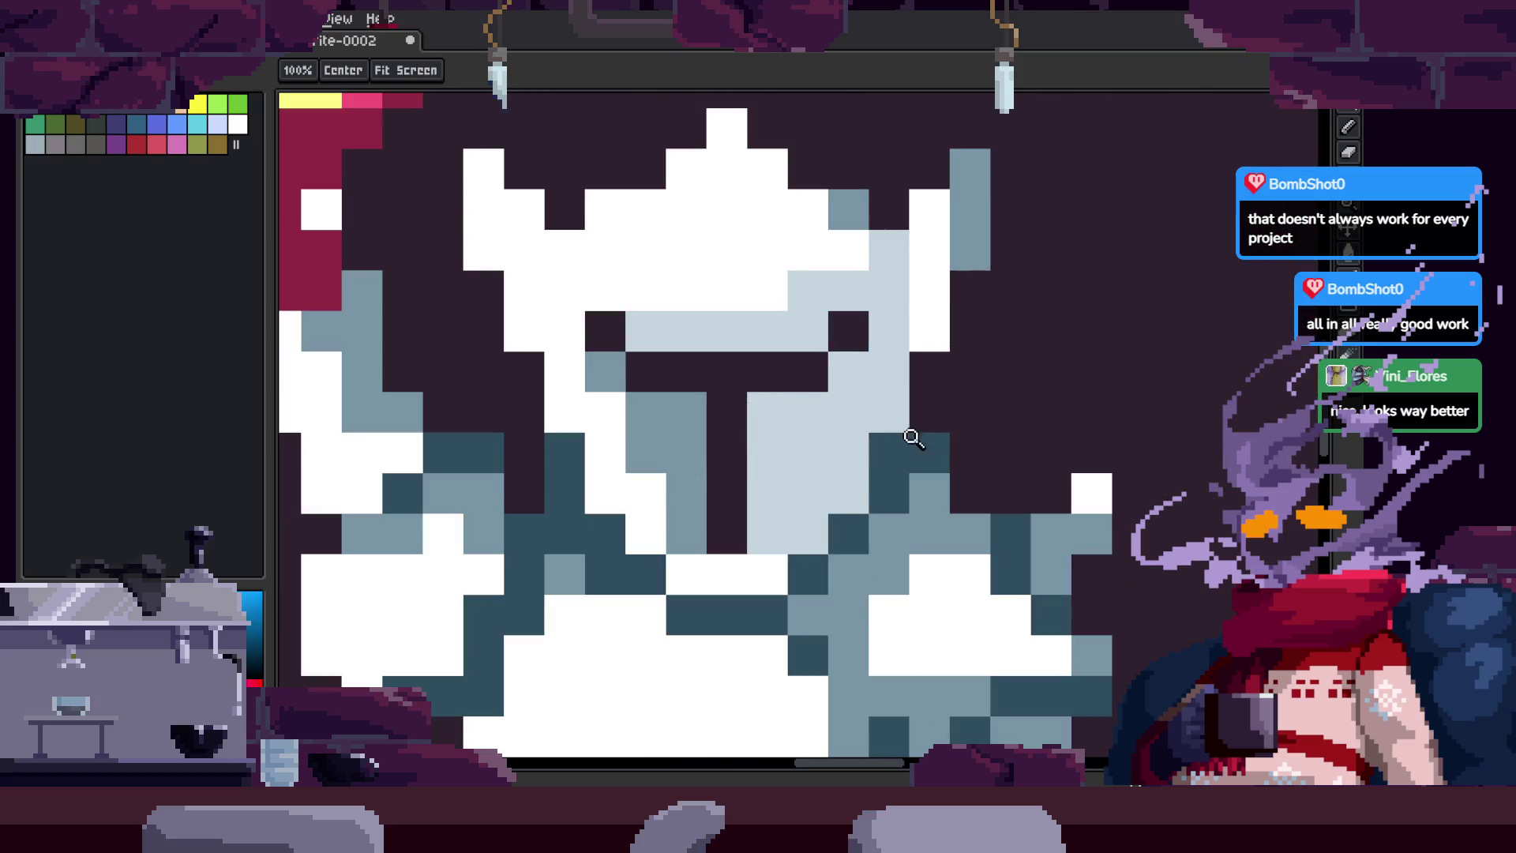
scroll(767, 447, "down", 2)
key("g")
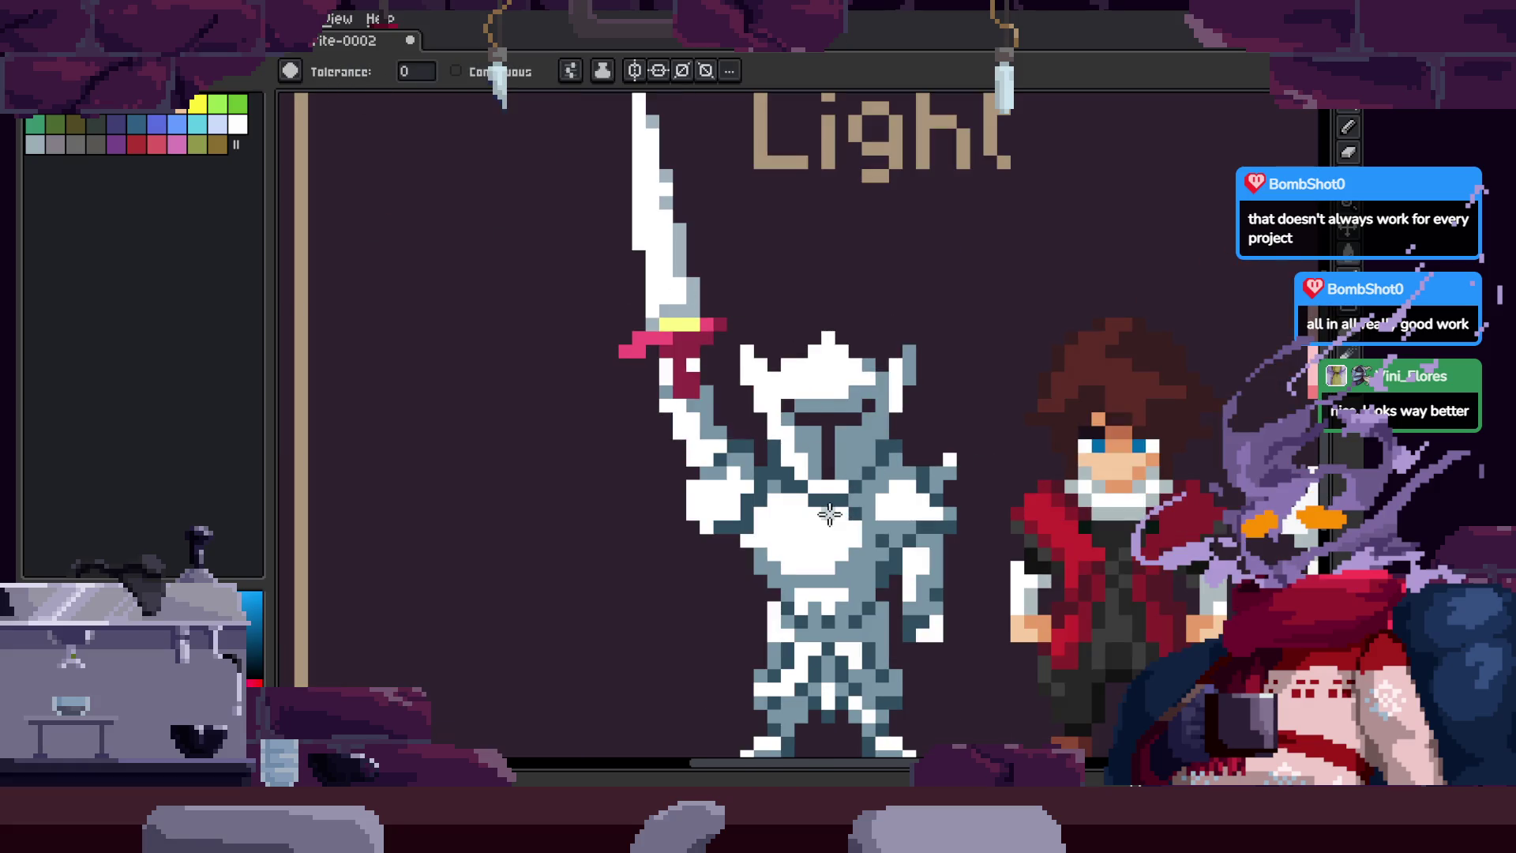
scroll(831, 514, "down", 2)
key("z")
scroll(1225, 335, "up", 3)
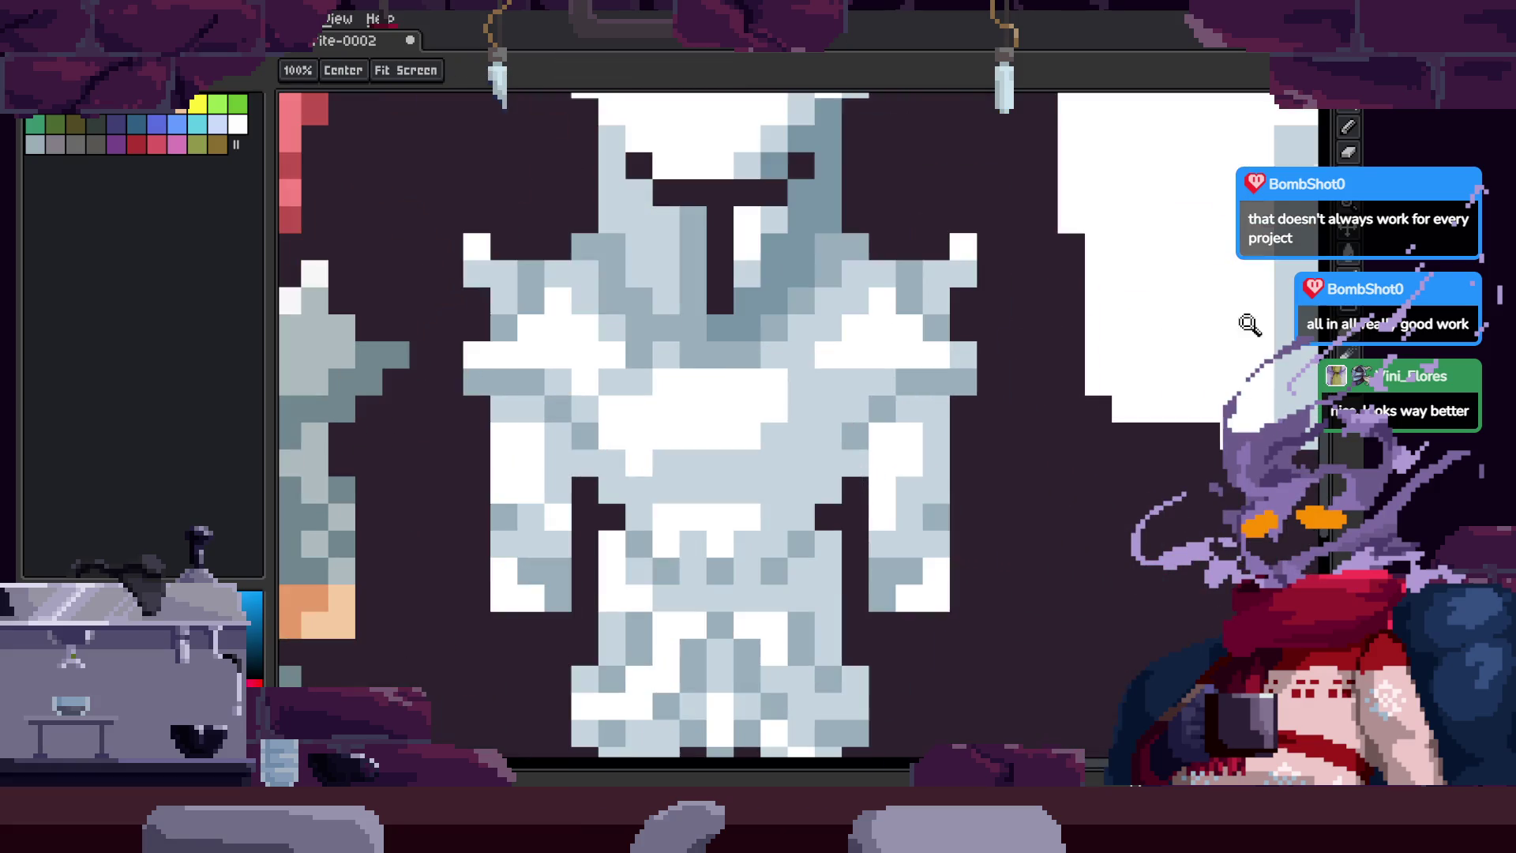
scroll(1225, 335, "down", 3)
key("g")
scroll(561, 430, "up", 4)
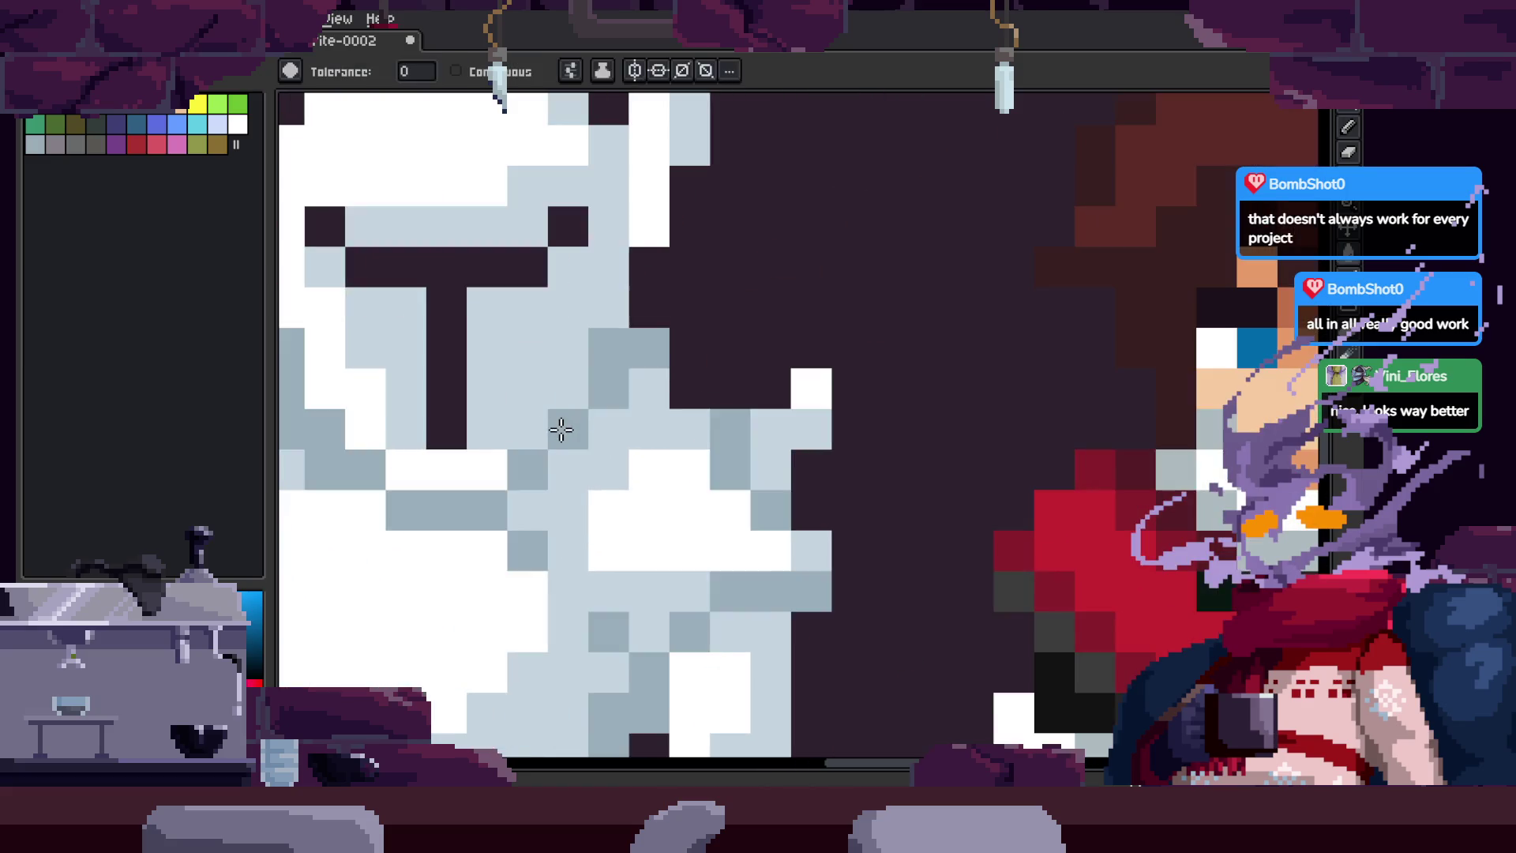
scroll(561, 430, "down", 4)
key("z")
scroll(782, 463, "up", 3)
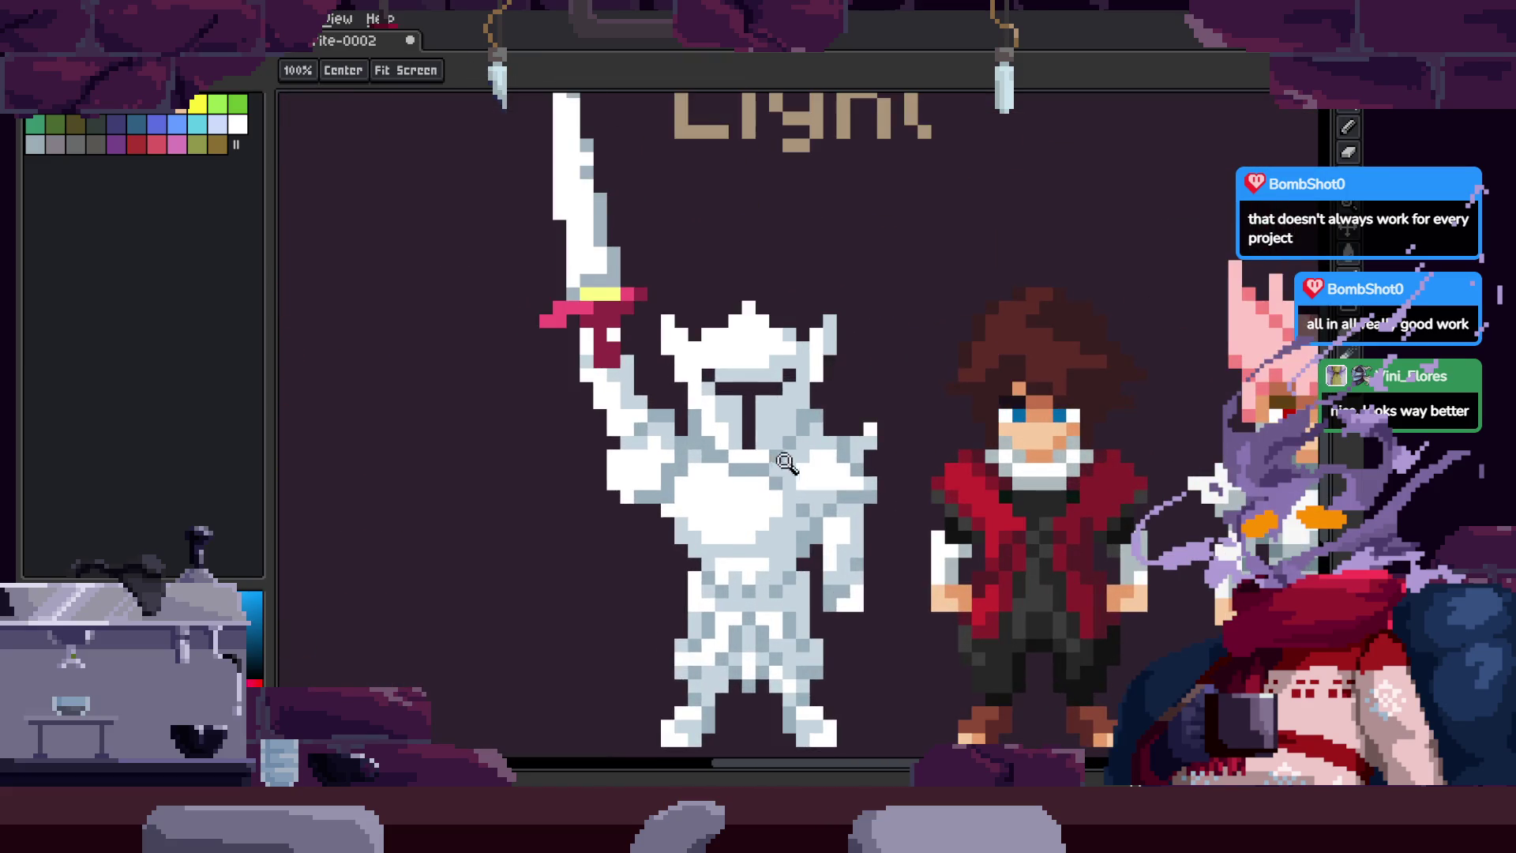
key("v")
scroll(867, 424, "up", 3)
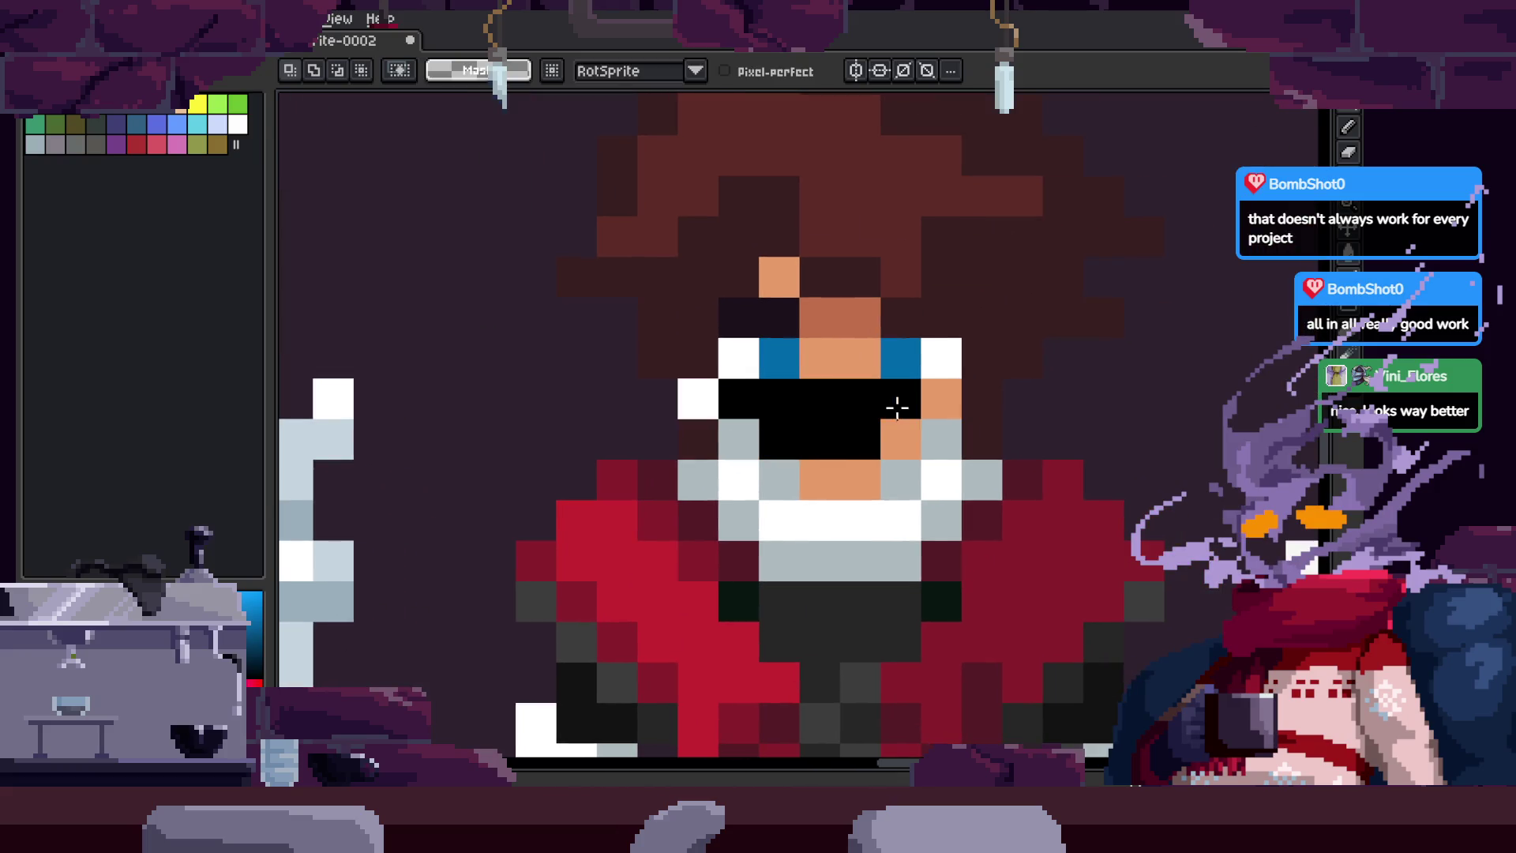
Step: Undo the black block over the eyes and restore the face selection, discarding the mouth nudge
key("ctrl+z")
scroll(863, 423, "up", 2)
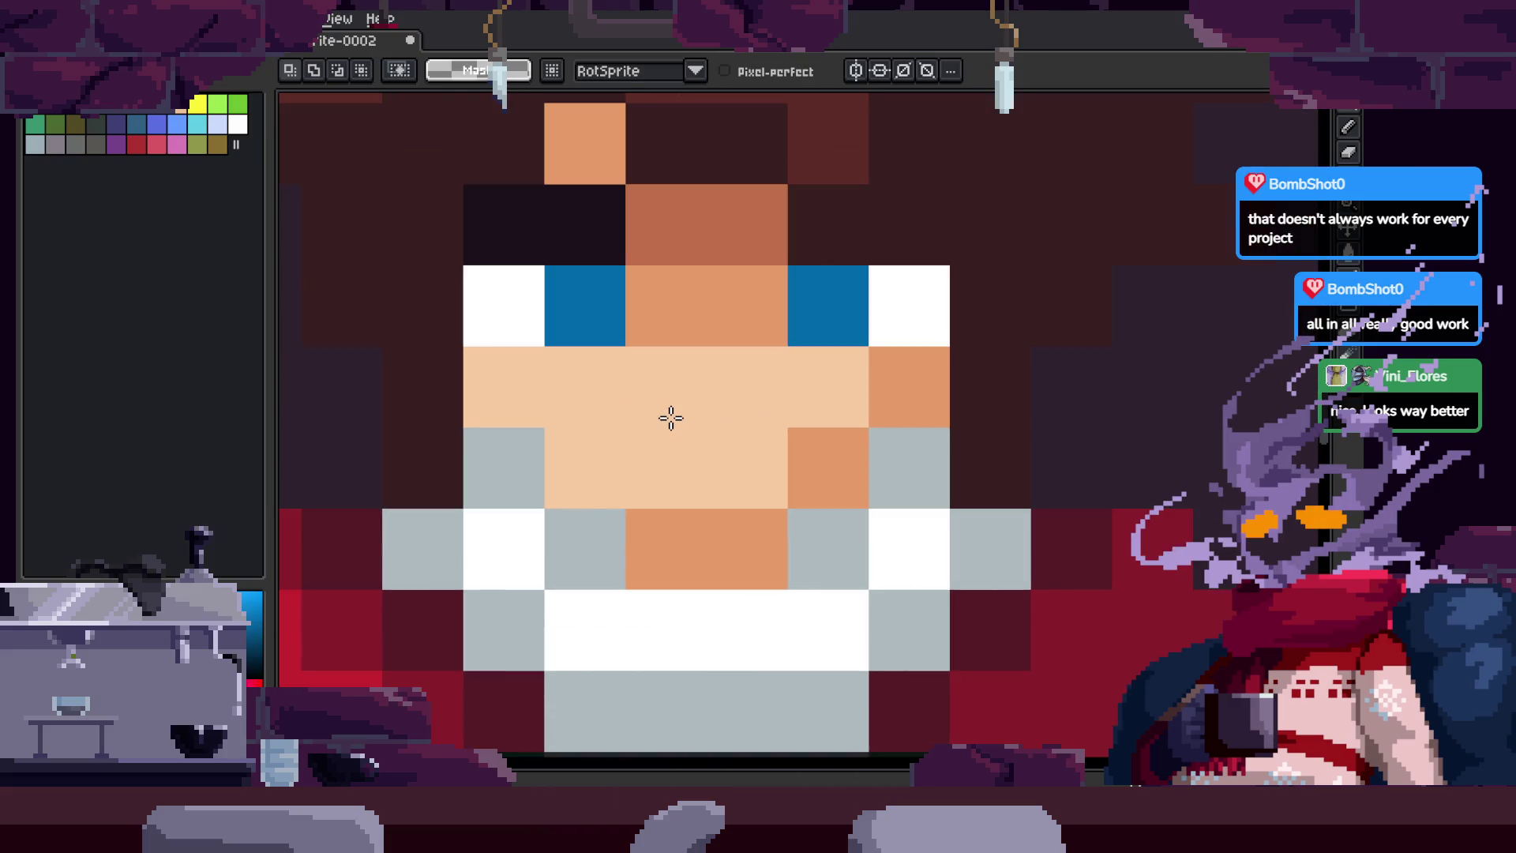
key("ctrl+z")
key("Up")
key("Right")
key("Escape")
key("ctrl+z")
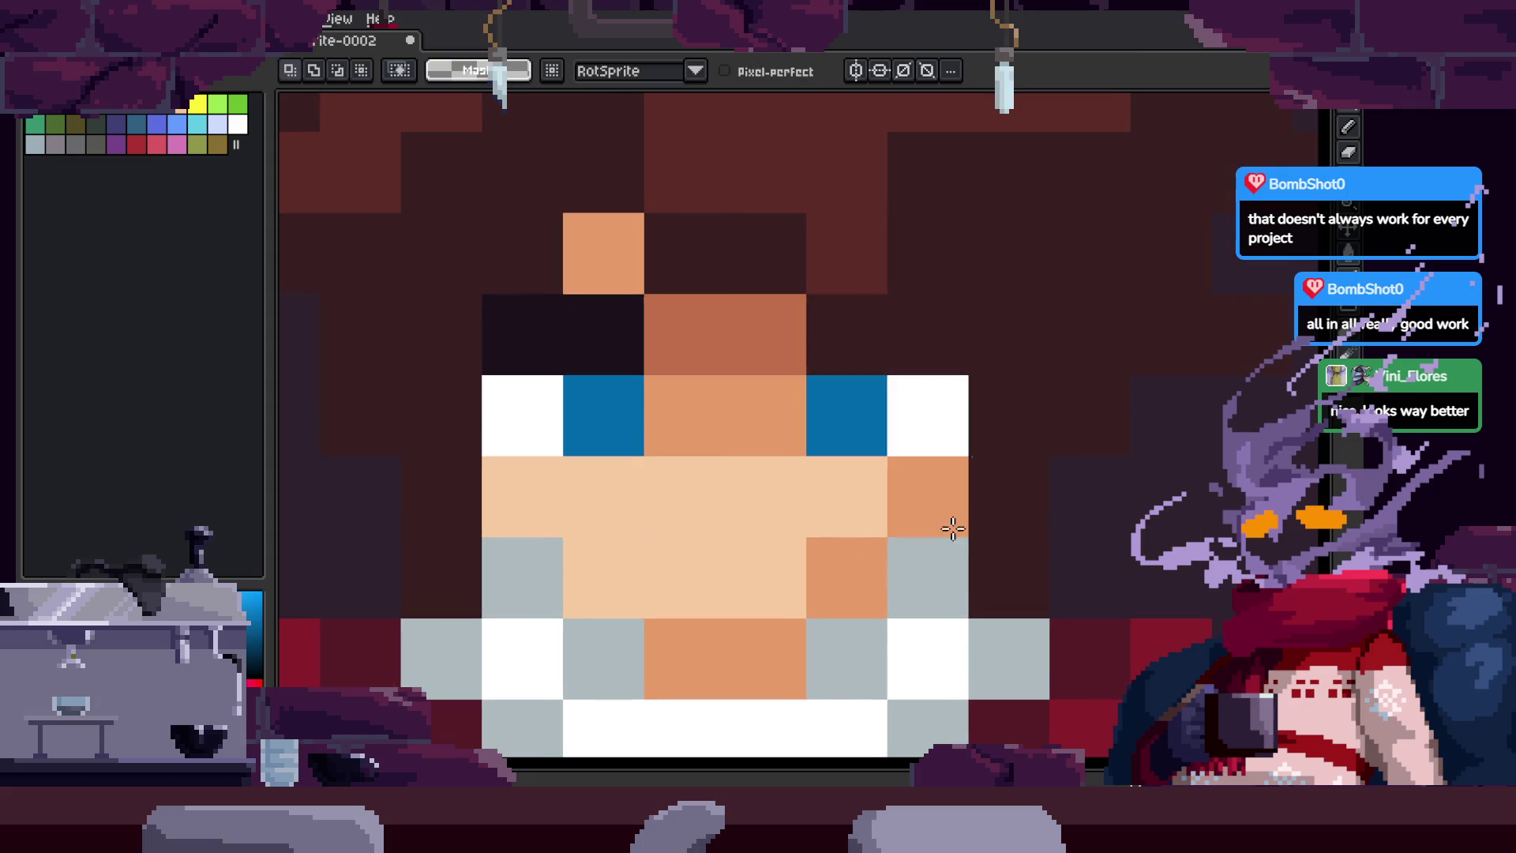
Step: Zoom in on the visor and paint white pixels left of the T-shaped slit
key("z")
scroll(694, 474, "down", 5)
scroll(700, 345, "up", 3)
scroll(700, 346, "down", 1)
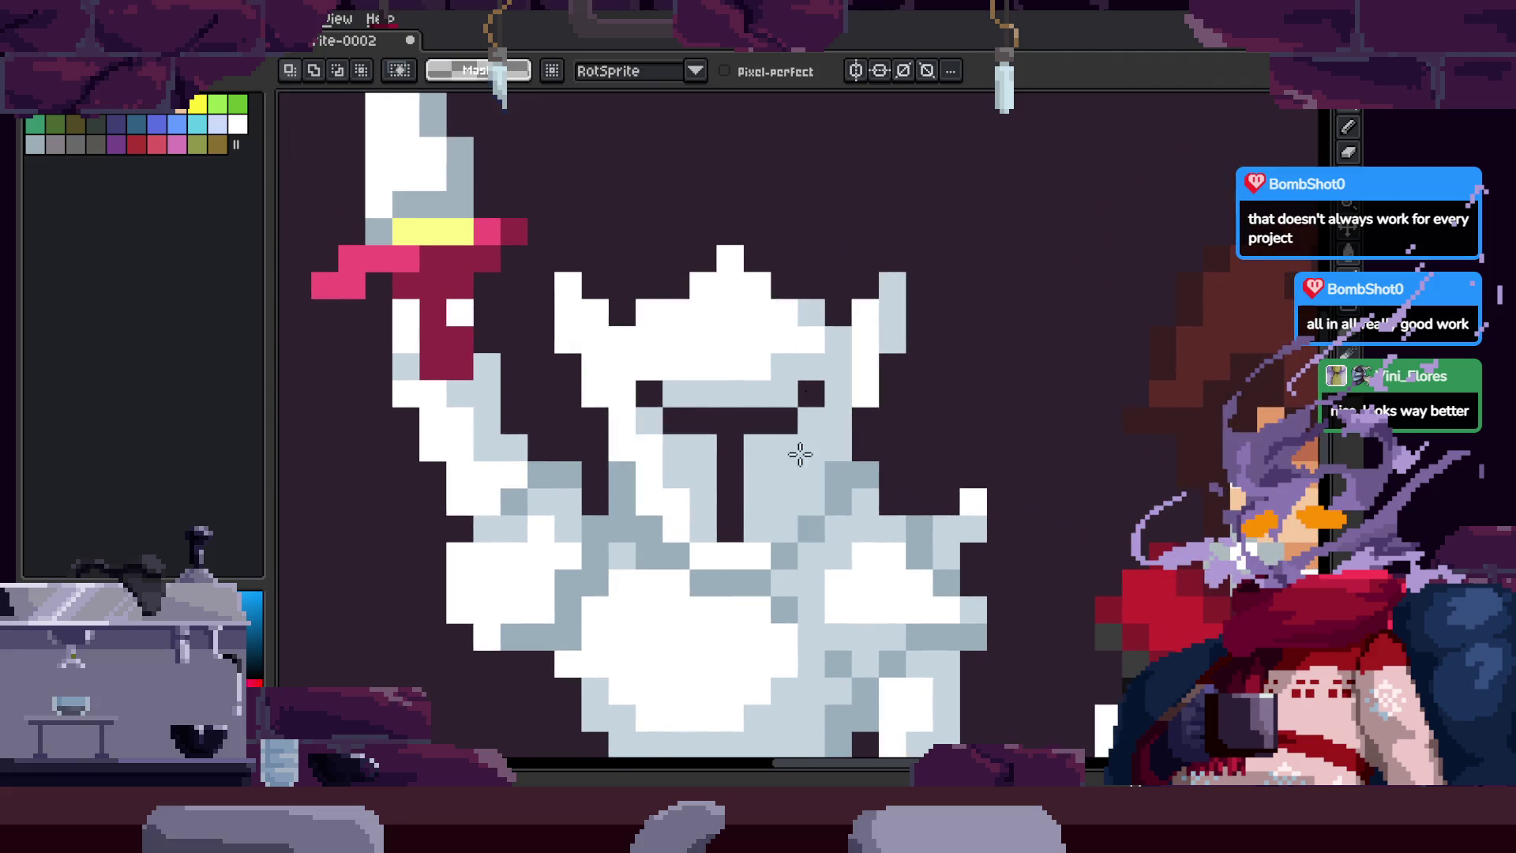
scroll(586, 542, "up", 3)
scroll(700, 490, "down", 2)
scroll(700, 490, "down", 3)
scroll(739, 465, "up", 4)
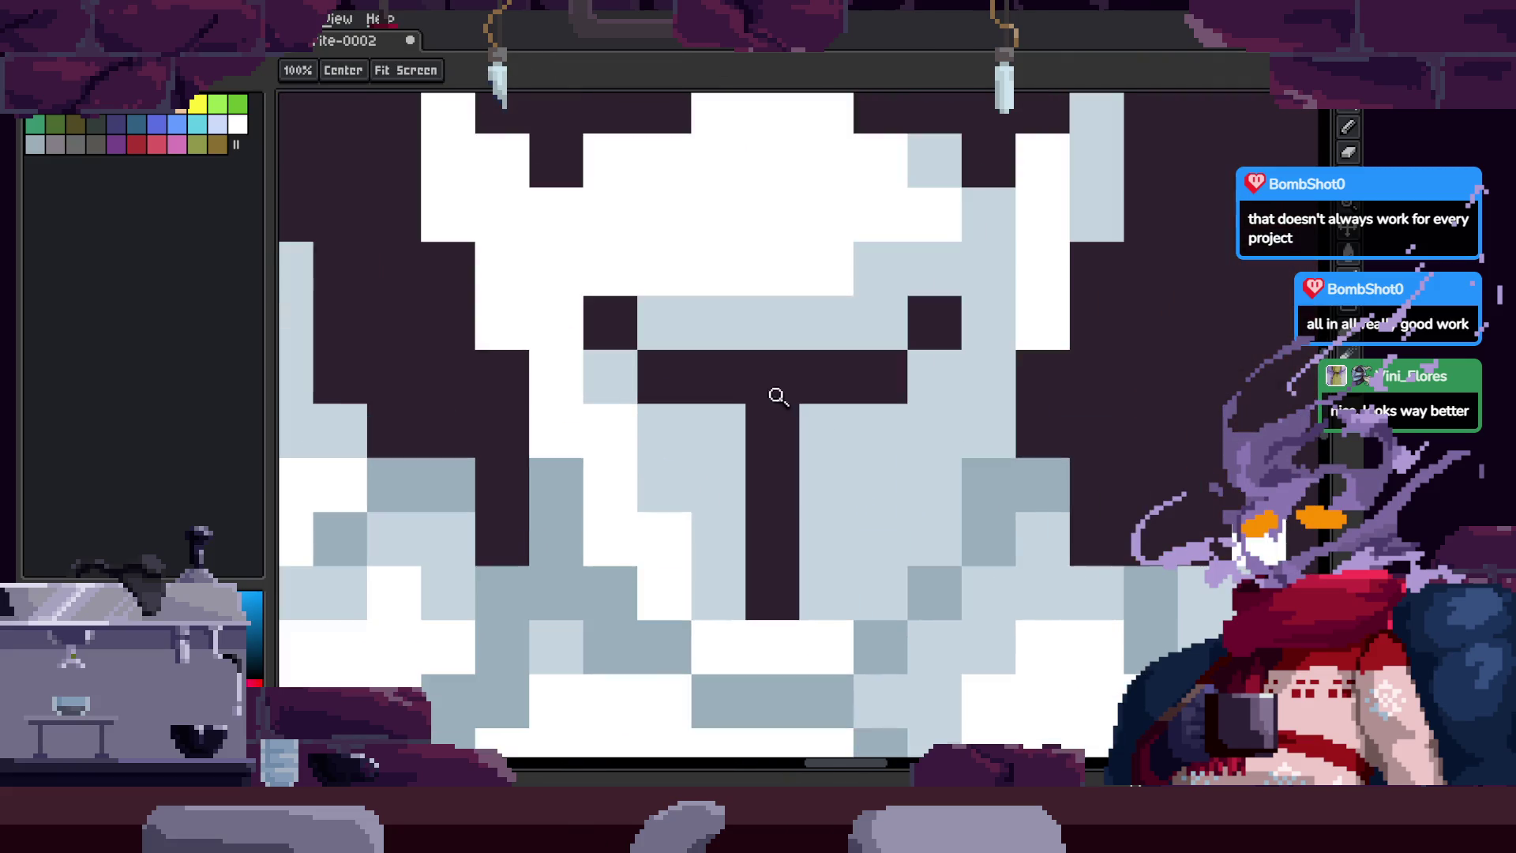
key("b")
left_click(613, 365)
left_click_drag(678, 427, 706, 479)
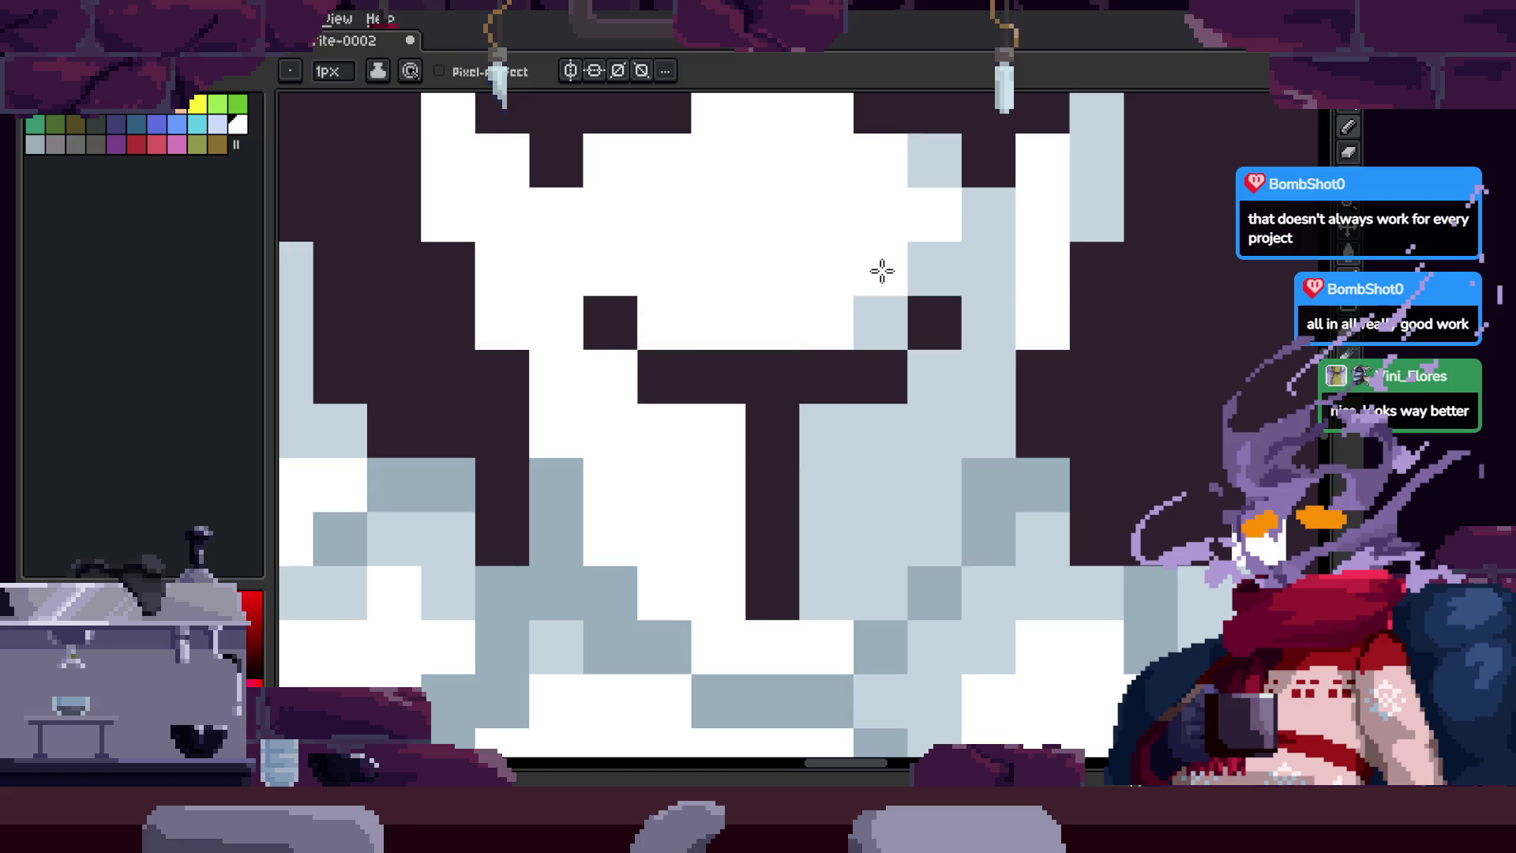
Step: Zoom out to review the whole character lineup
key("z")
scroll(869, 316, "down", 4)
left_click_drag(1051, 343, 815, 264)
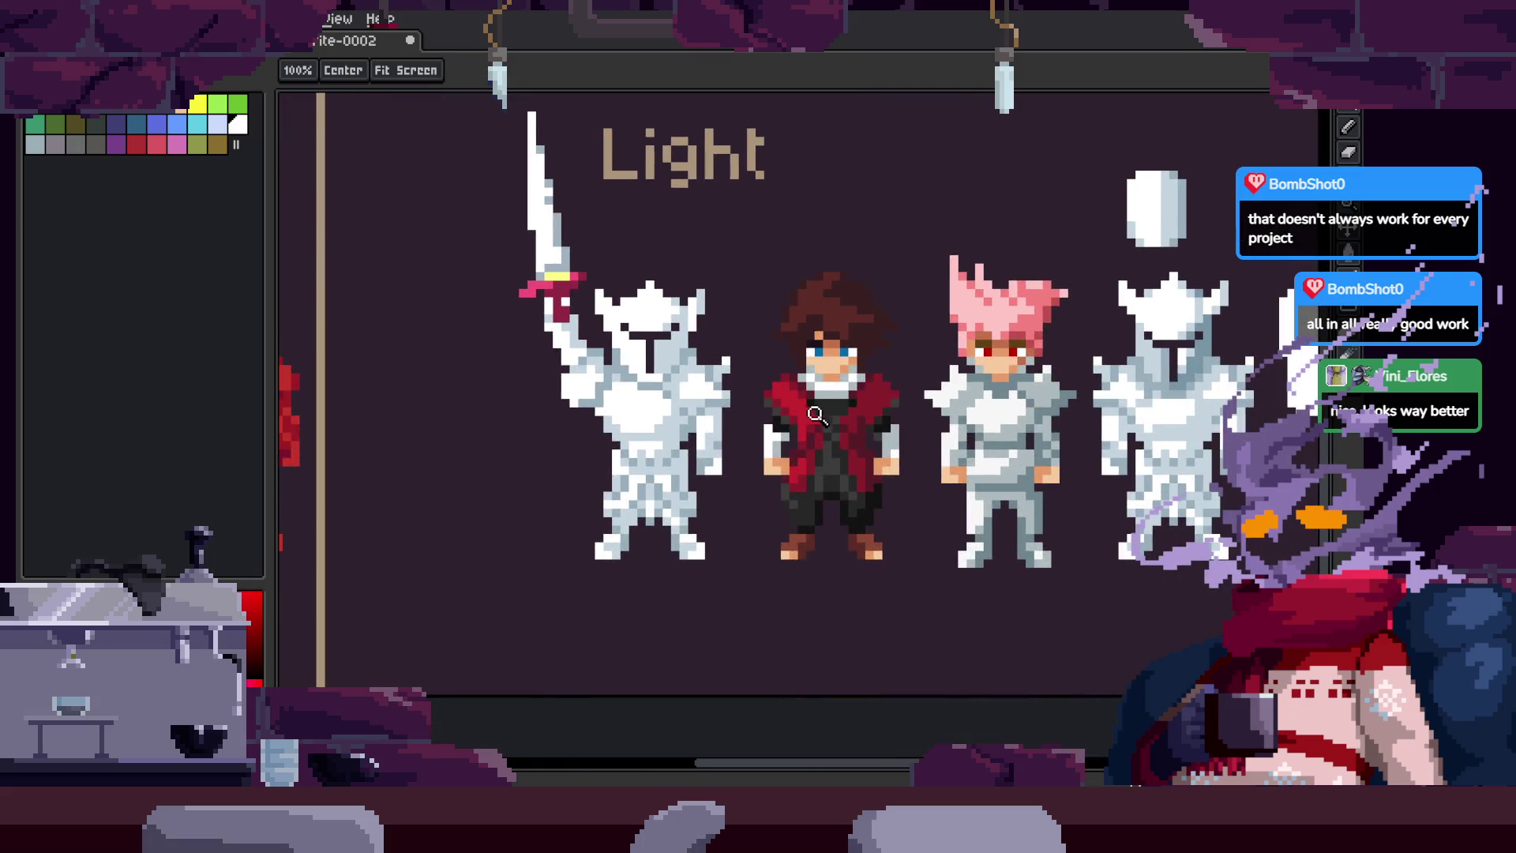
scroll(920, 397, "right", 3)
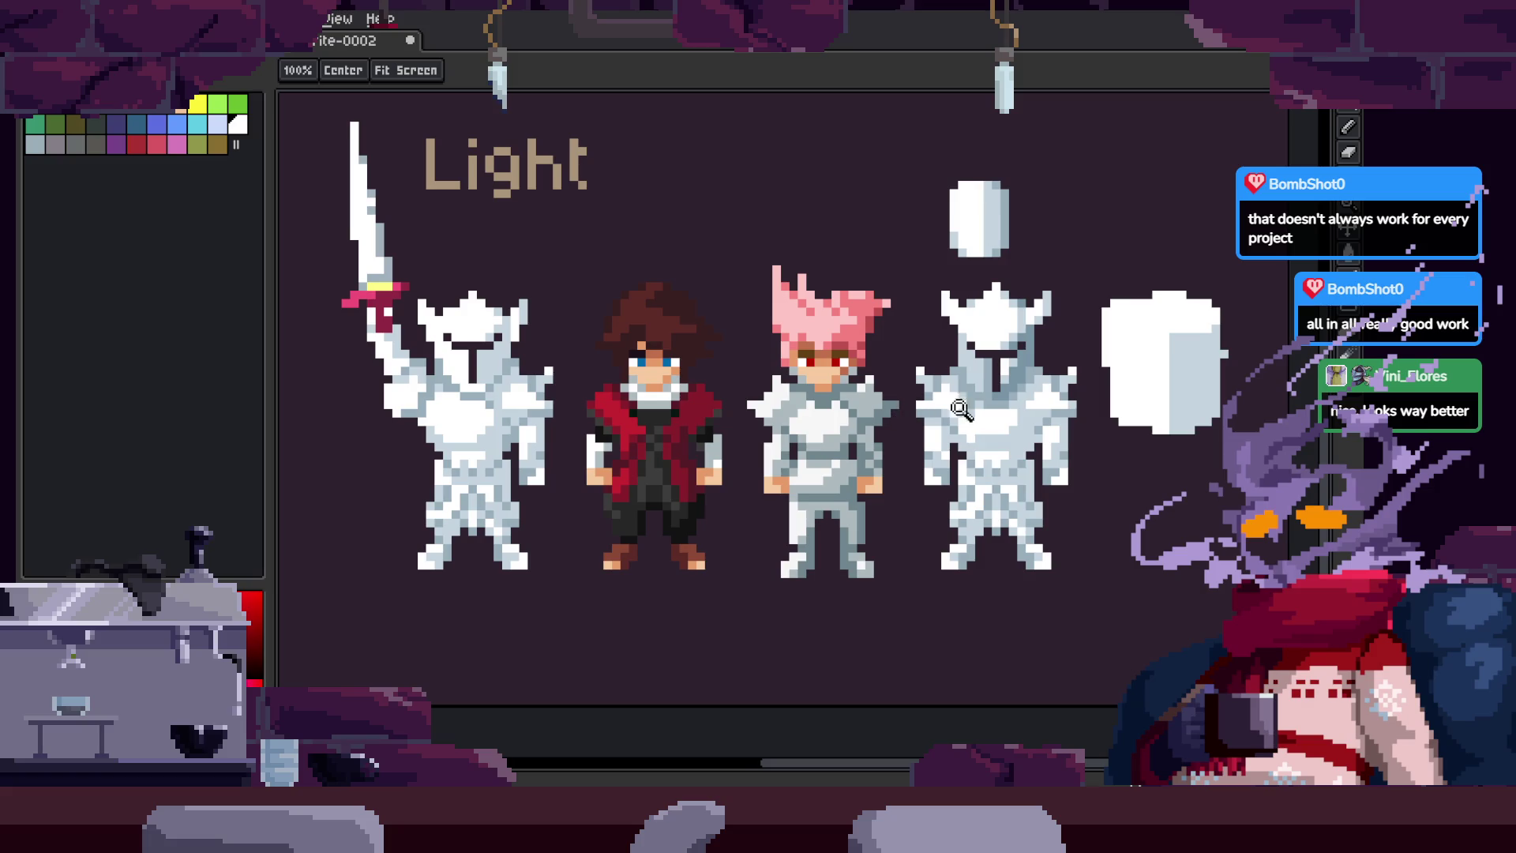
scroll(943, 412, "right", 3)
scroll(790, 316, "up", 4)
key("v")
scroll(790, 395, "down", 3)
key("z")
scroll(853, 328, "up", 1)
key("o")
key("z")
scroll(783, 352, "up", 4)
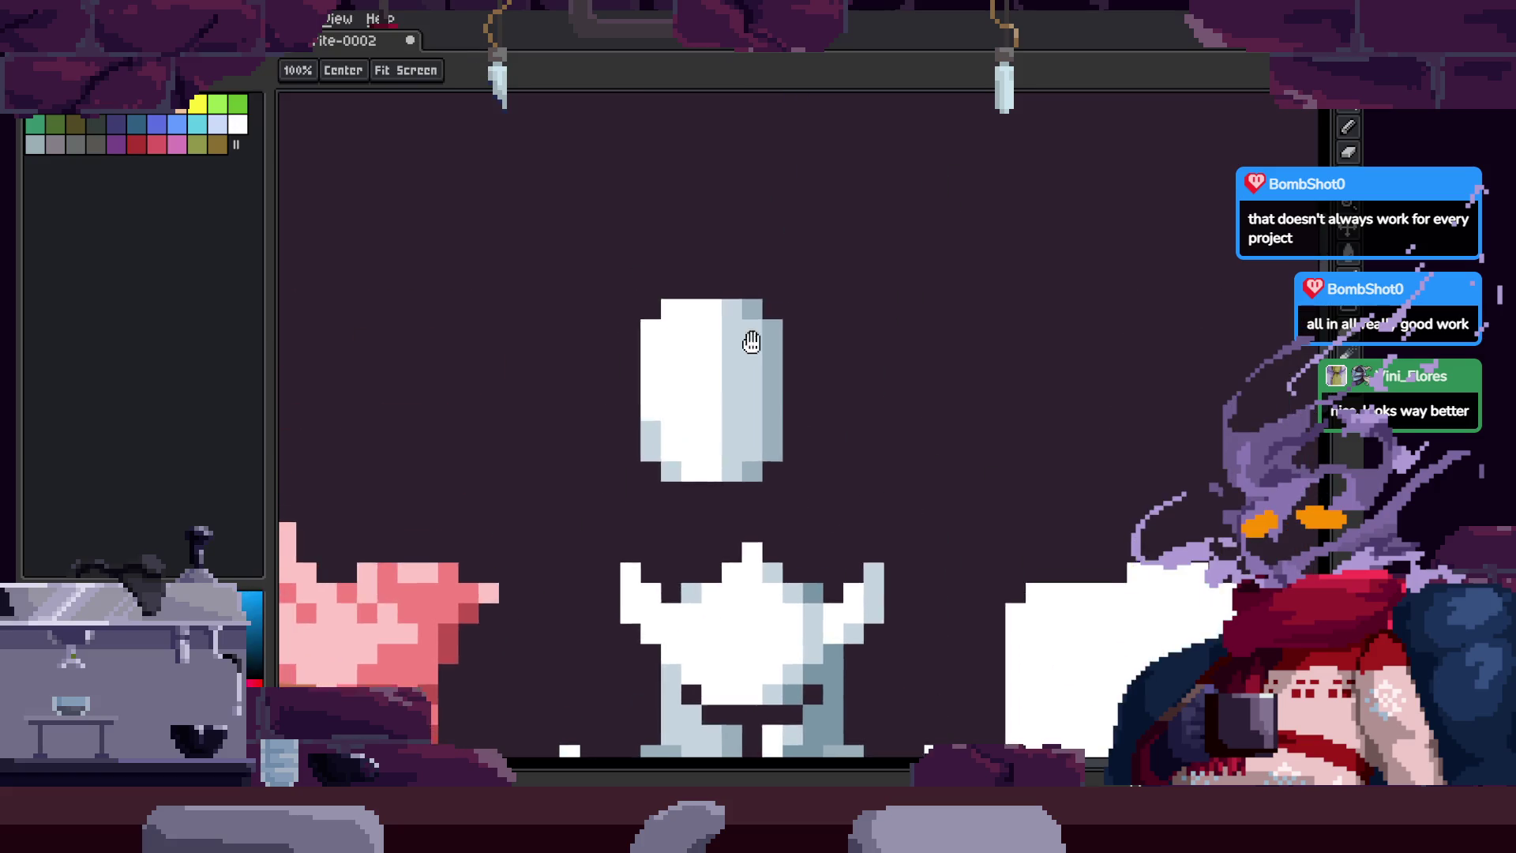
Step: Pencil the diamond's lower edges, redrawing the lower-right edge one step higher
scroll(783, 352, "up", 2)
scroll(869, 364, "right", 1)
key("b")
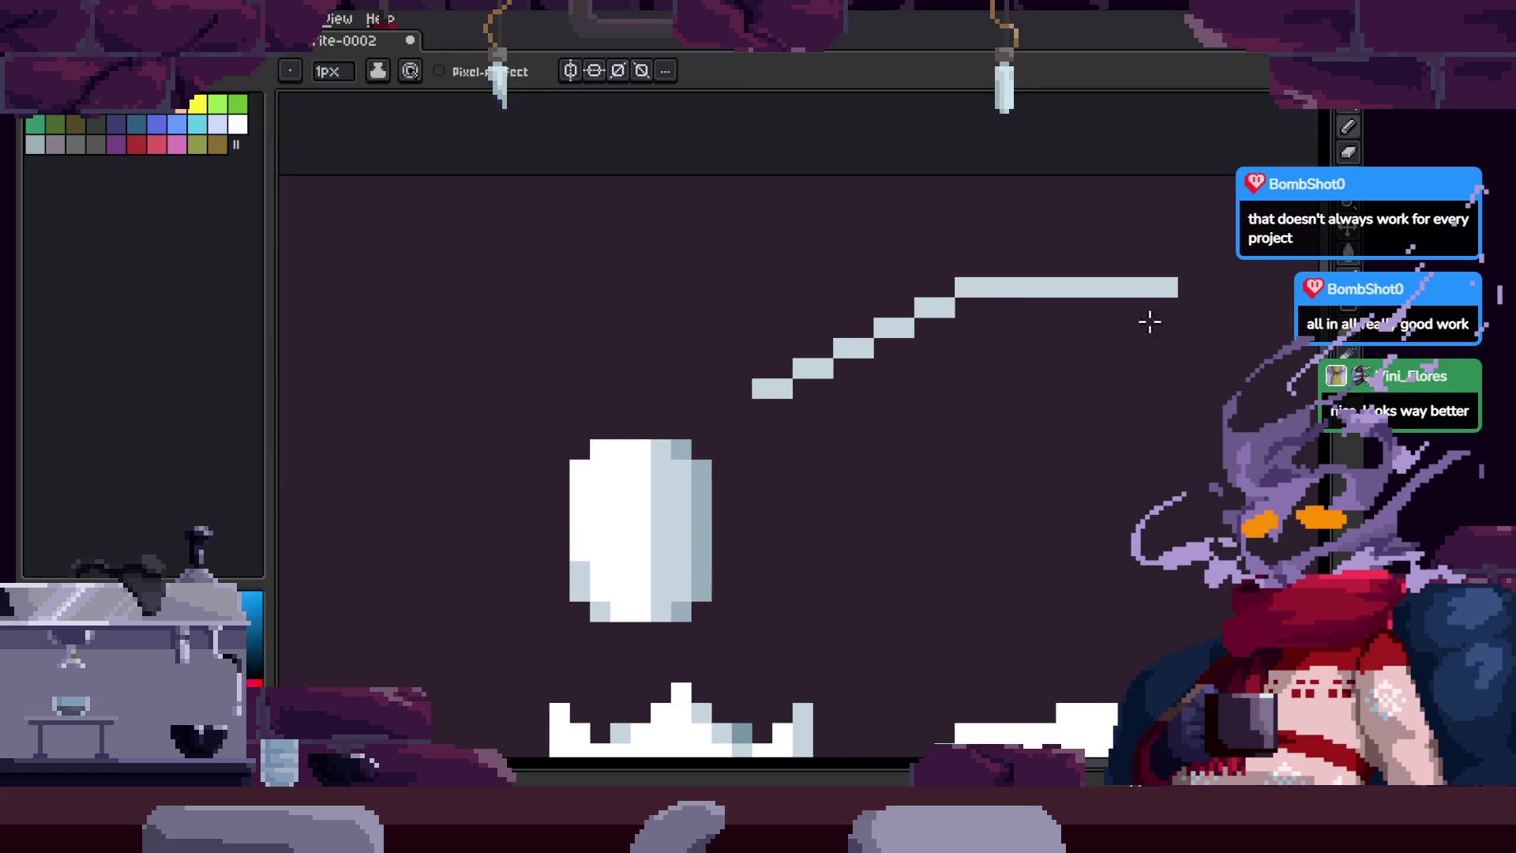
left_click_drag(1206, 395, 1032, 471)
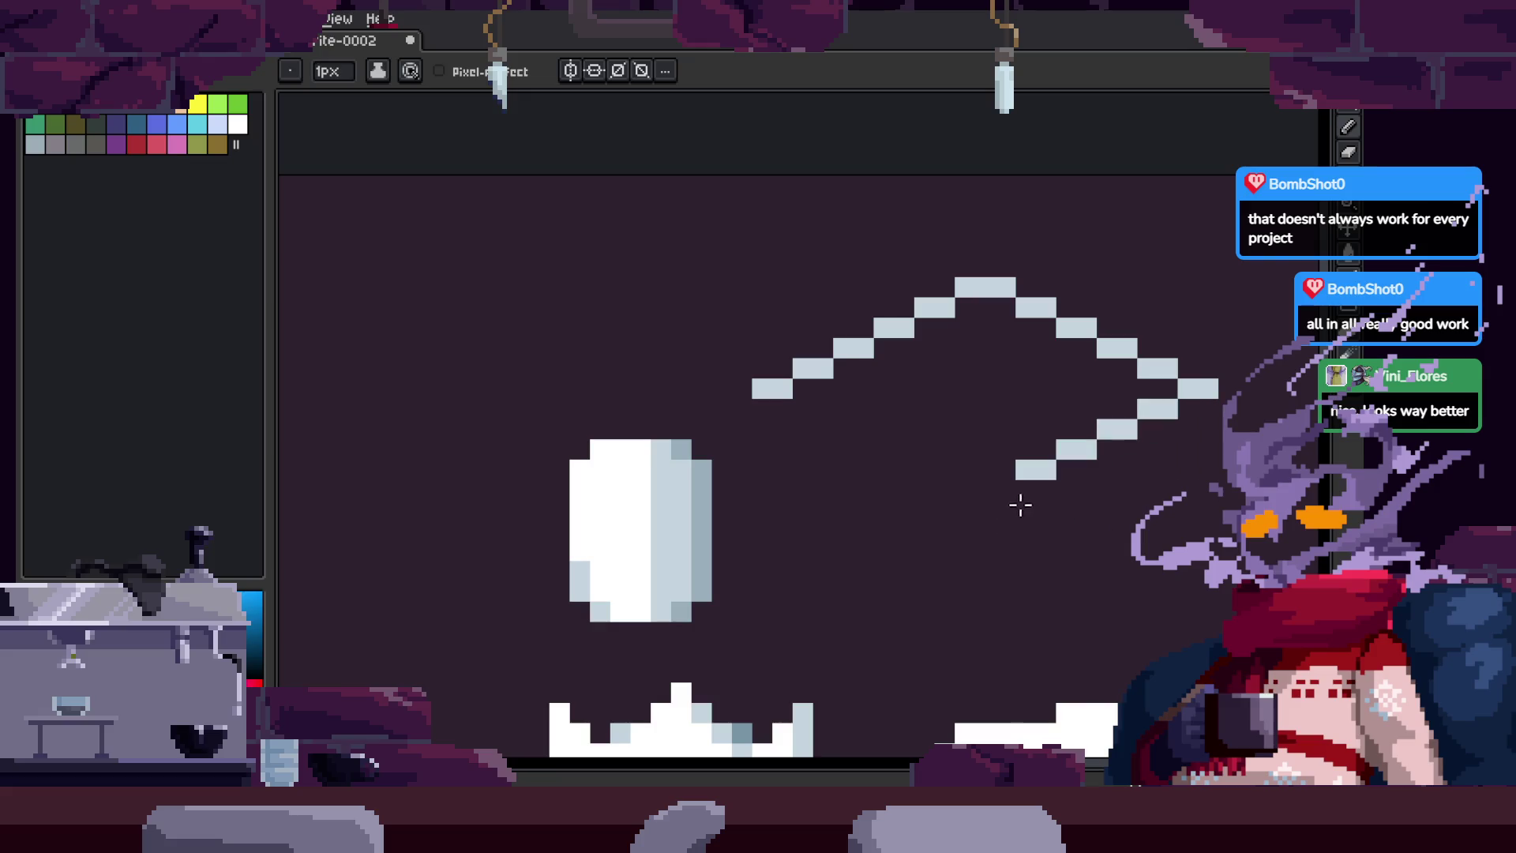
key("ctrl+z")
key("ctrl+z")
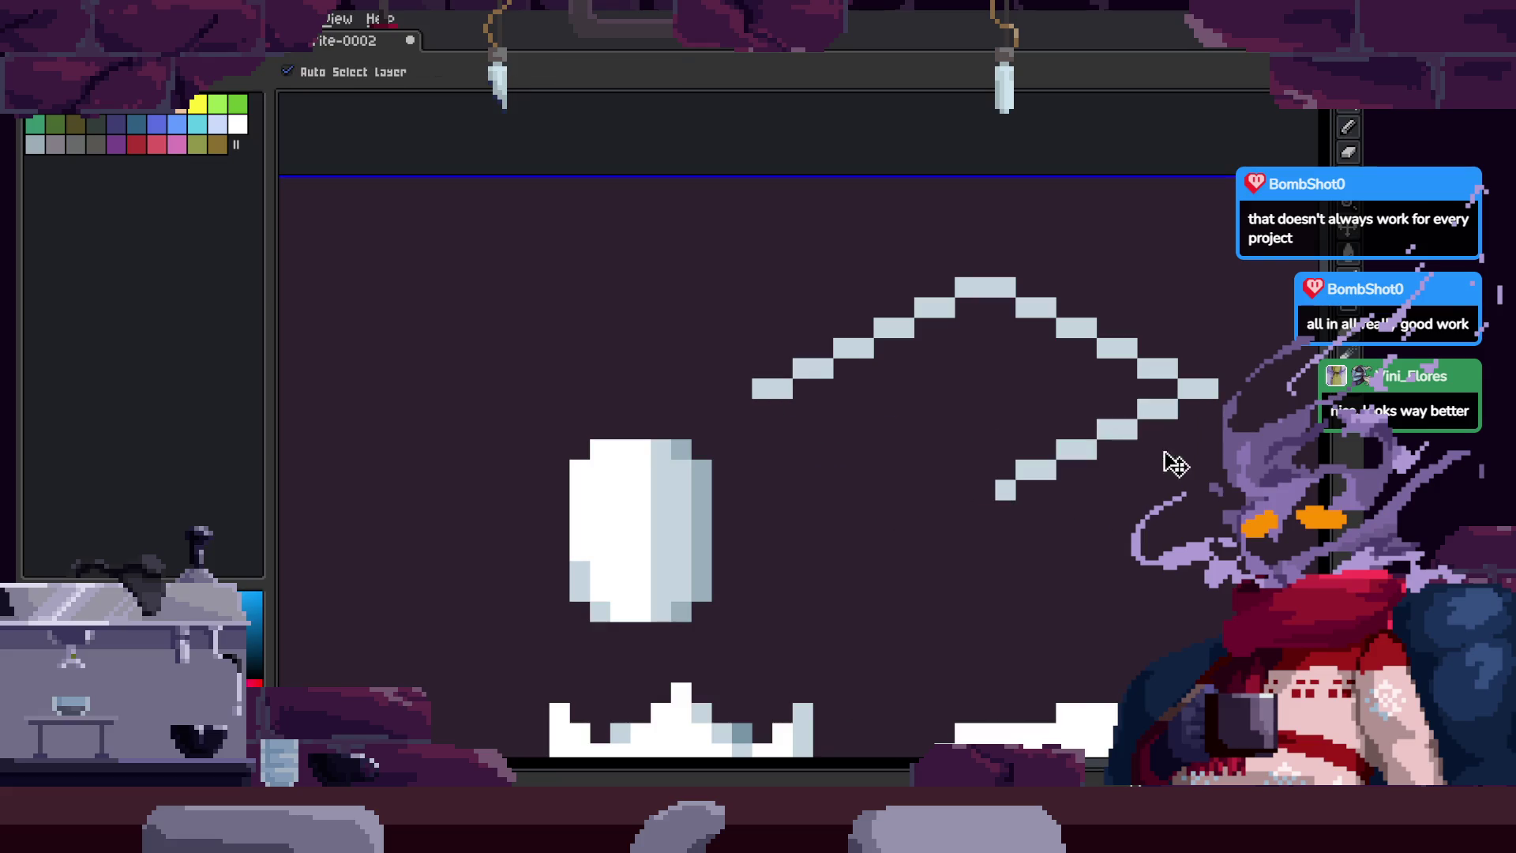
left_click(783, 427)
mouse_move(776, 410)
left_mouse_down()
mouse_move(1029, 504)
mouse_move(1187, 415)
left_mouse_up()
key("ctrl+z")
key("ctrl+z")
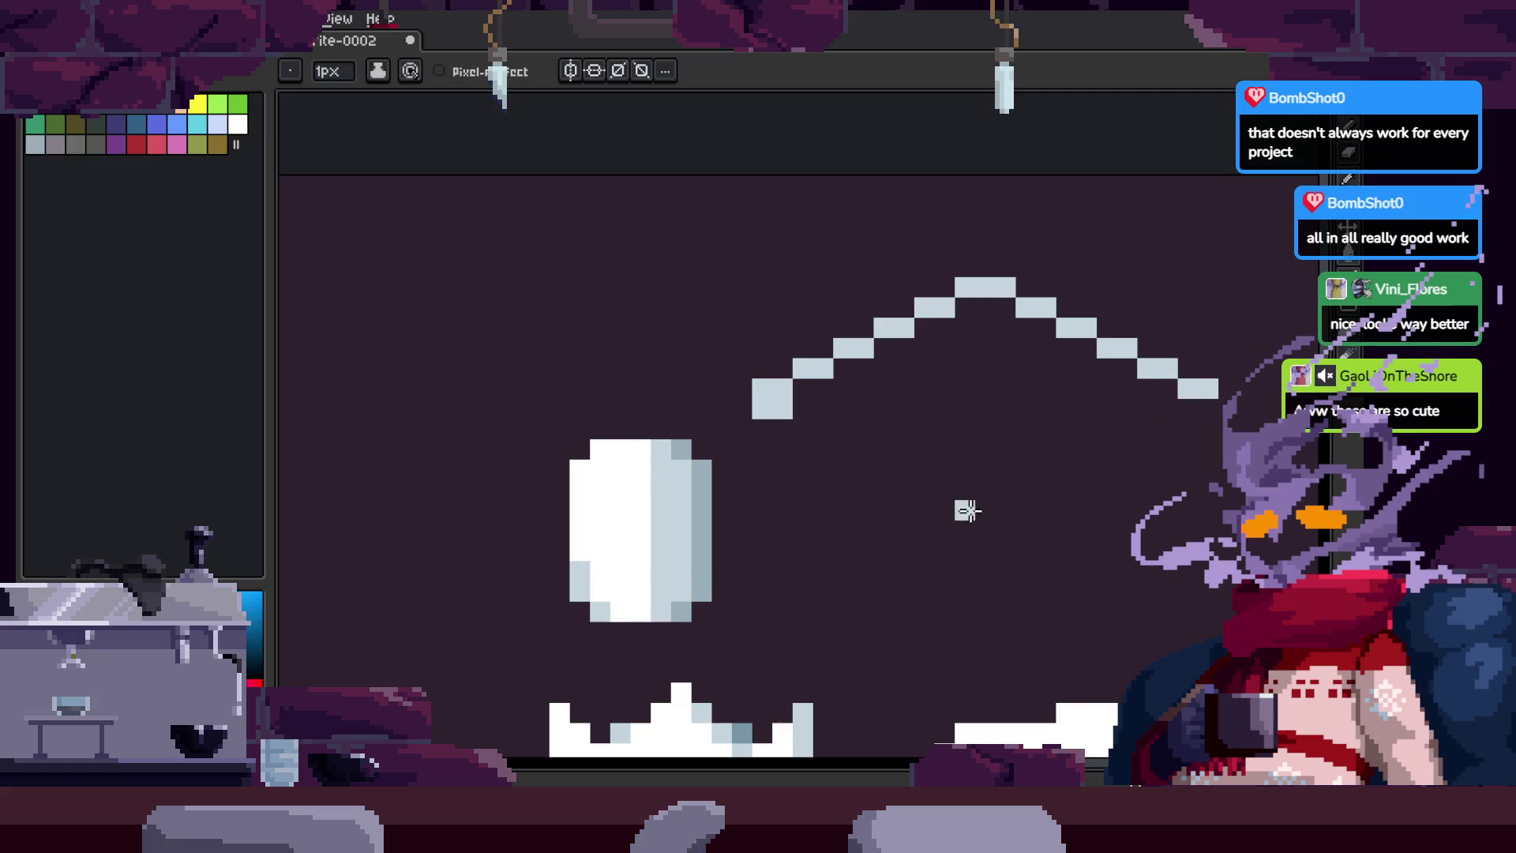
key("m")
key("ctrl+z")
key("ctrl+z")
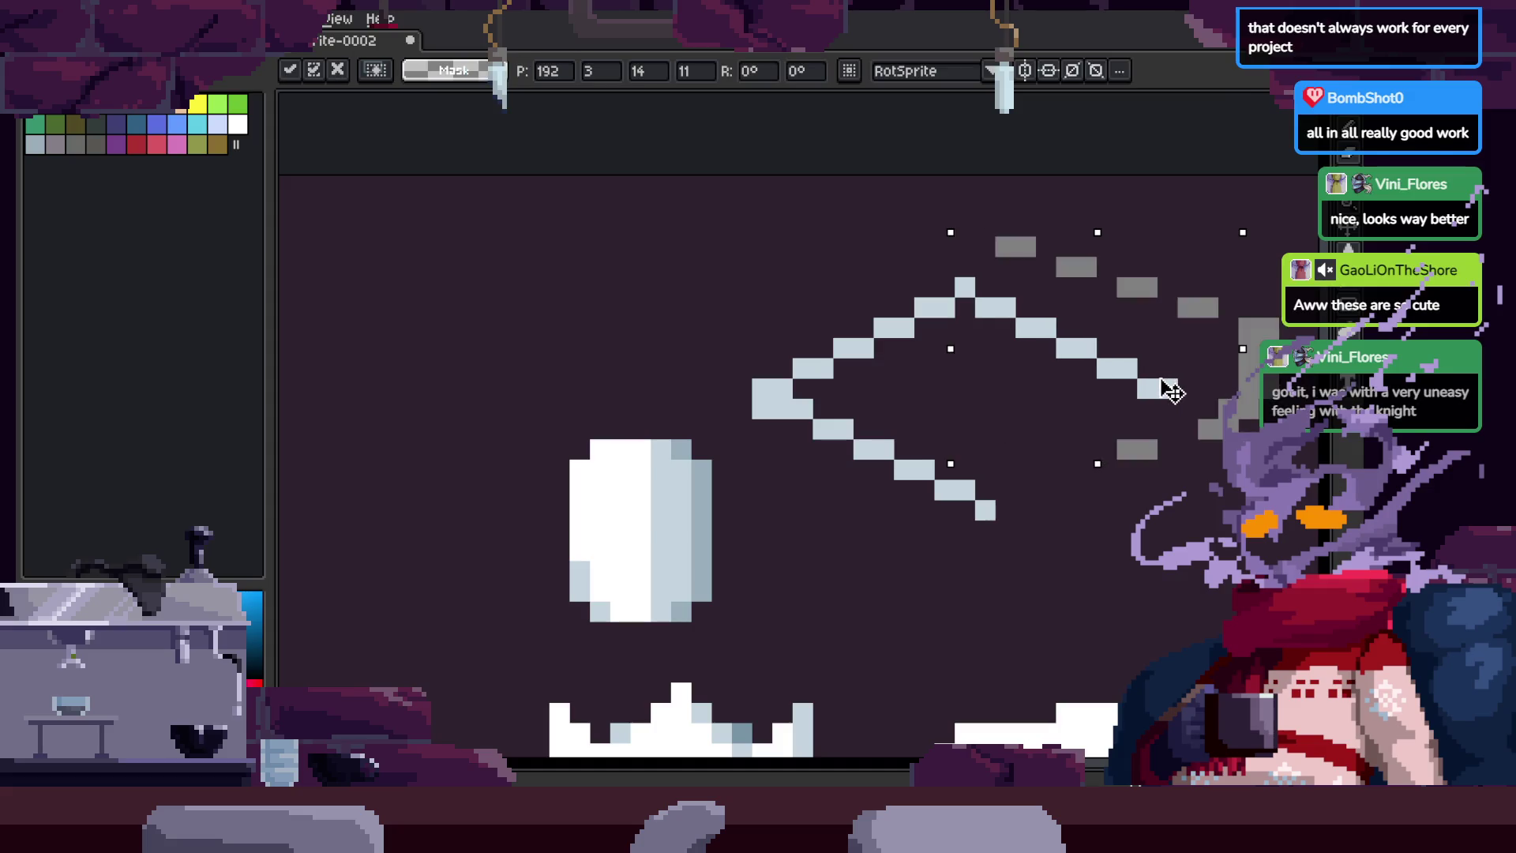
key("b")
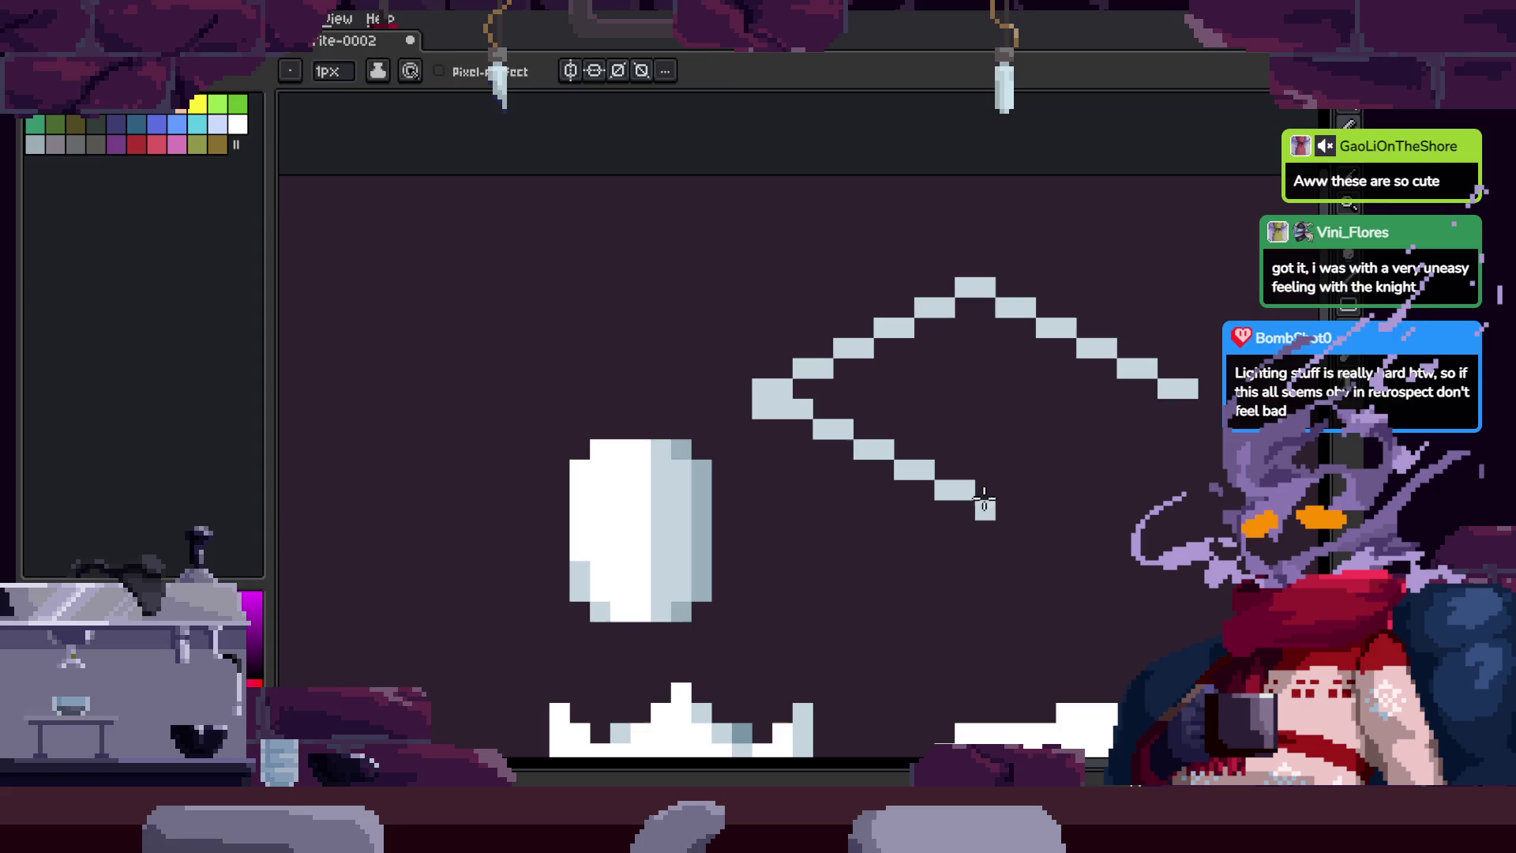
left_click(1170, 412)
key("ctrl+z")
left_click_drag(1184, 407, 1062, 471)
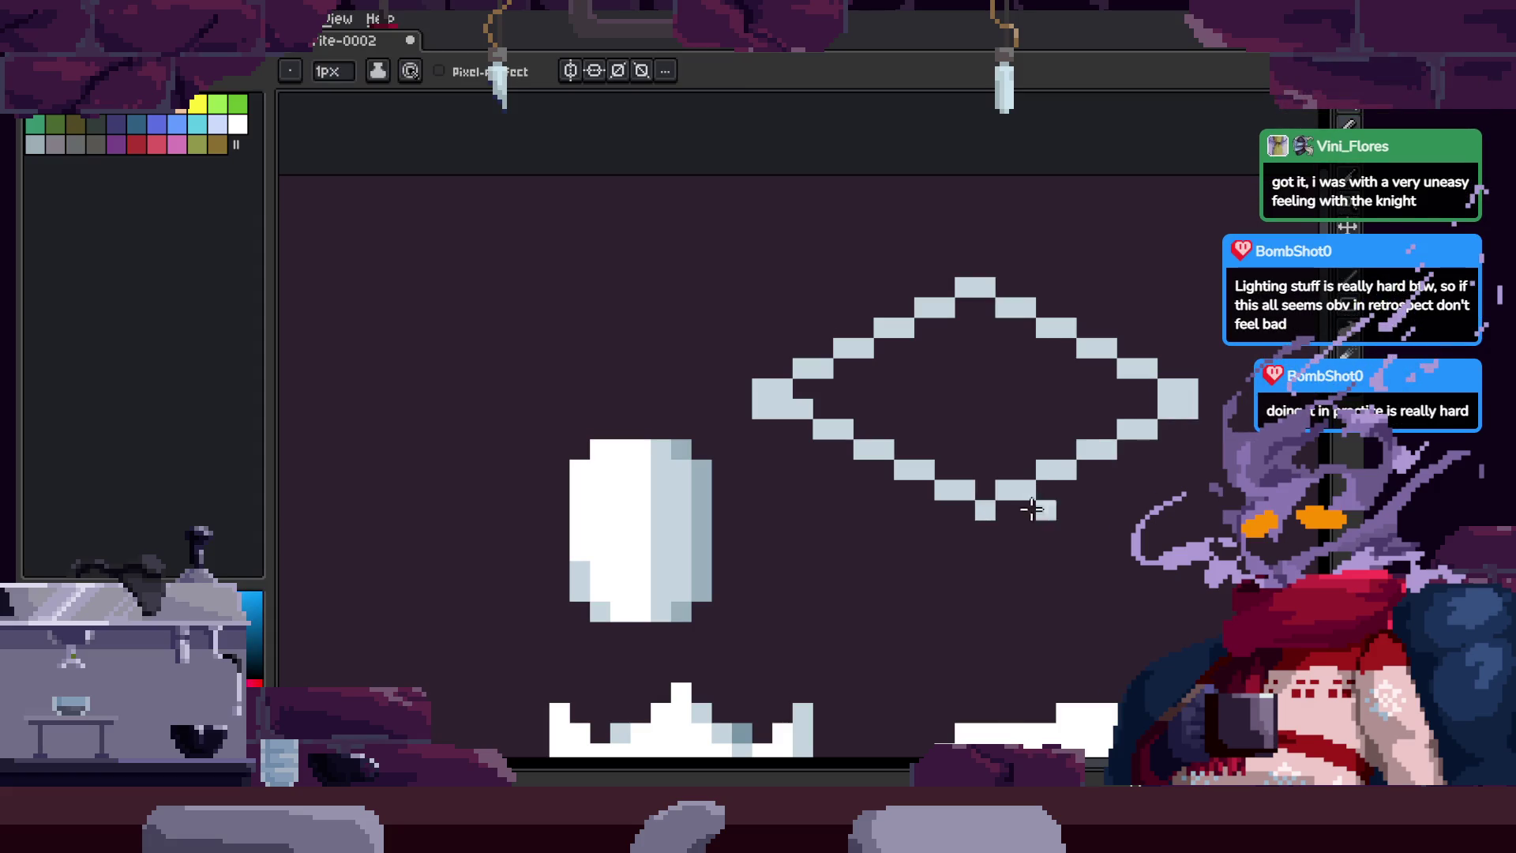
Step: Tidy the diamond outline, erasing stray pixels and extending the lower-left edge
scroll(1048, 505, "up", 2)
scroll(1040, 505, "down", 2)
scroll(998, 451, "up", 1)
left_click_drag(934, 388, 978, 368)
right_click(624, 411)
key("alt")
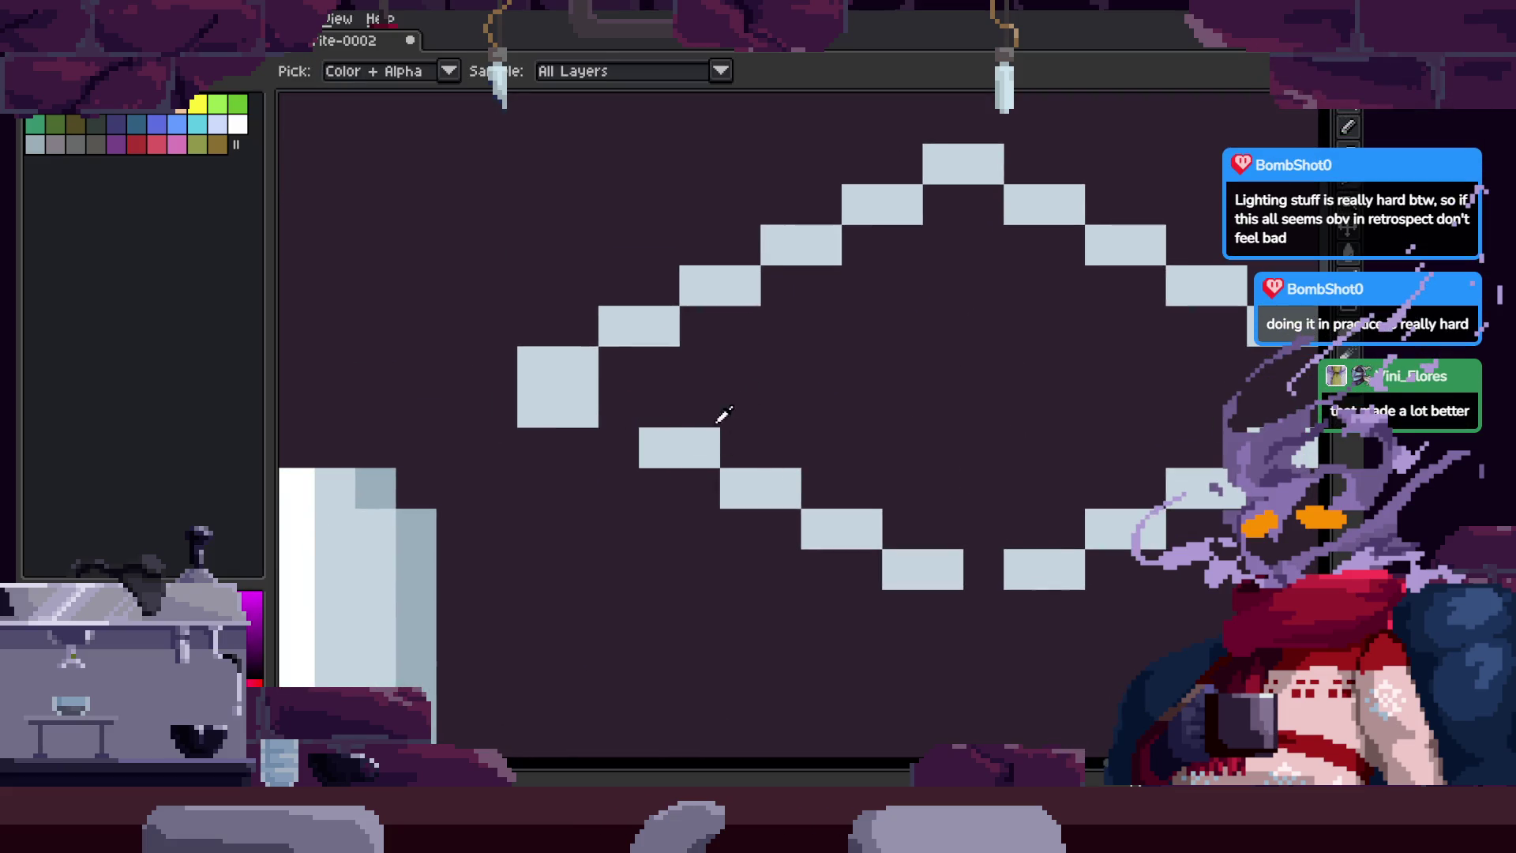
right_click(782, 486)
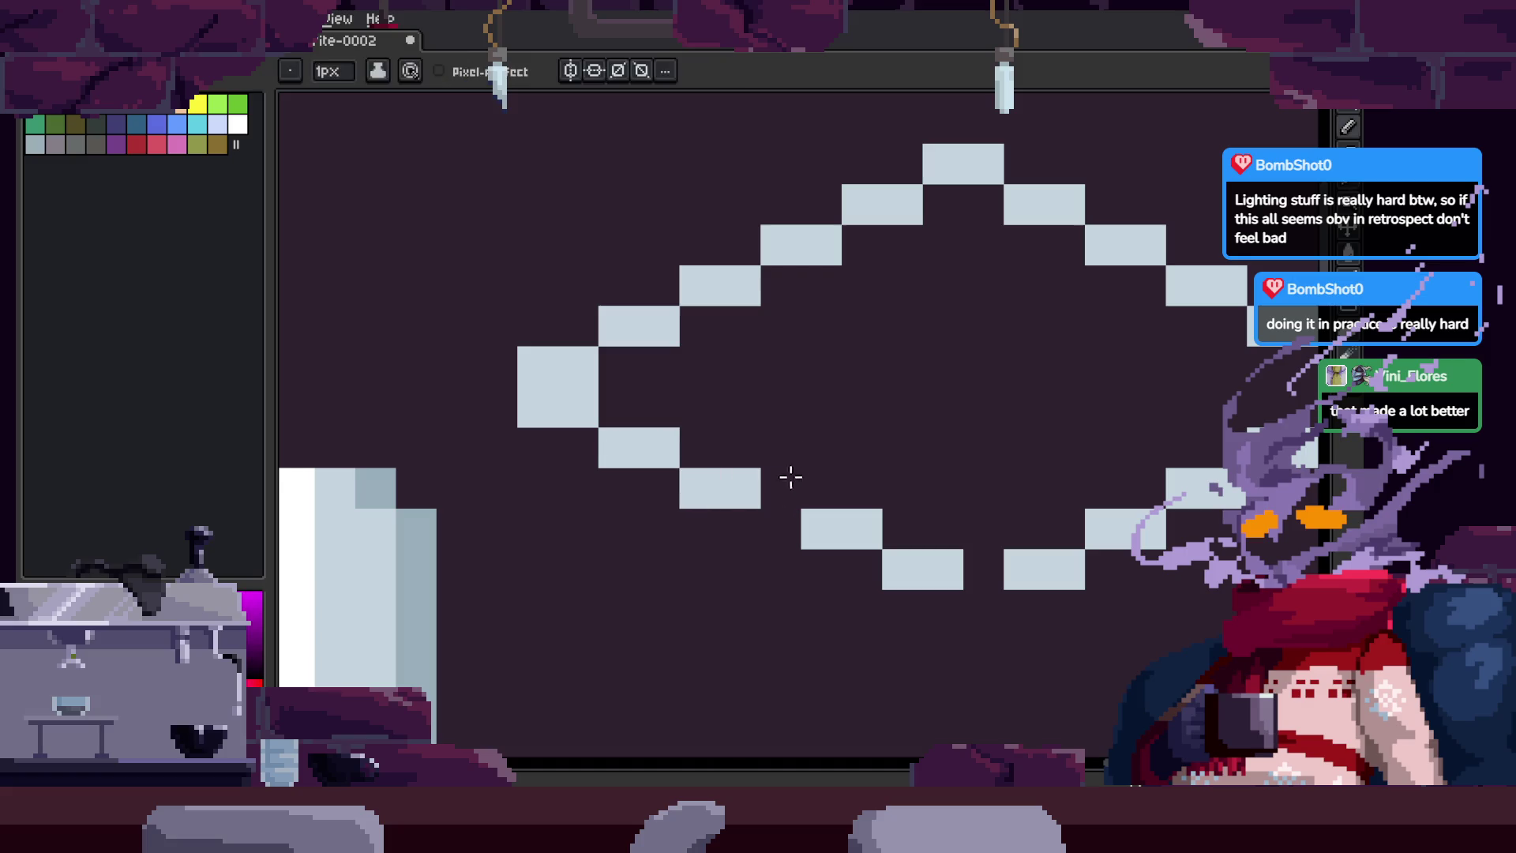
left_click(782, 529)
right_click(857, 532)
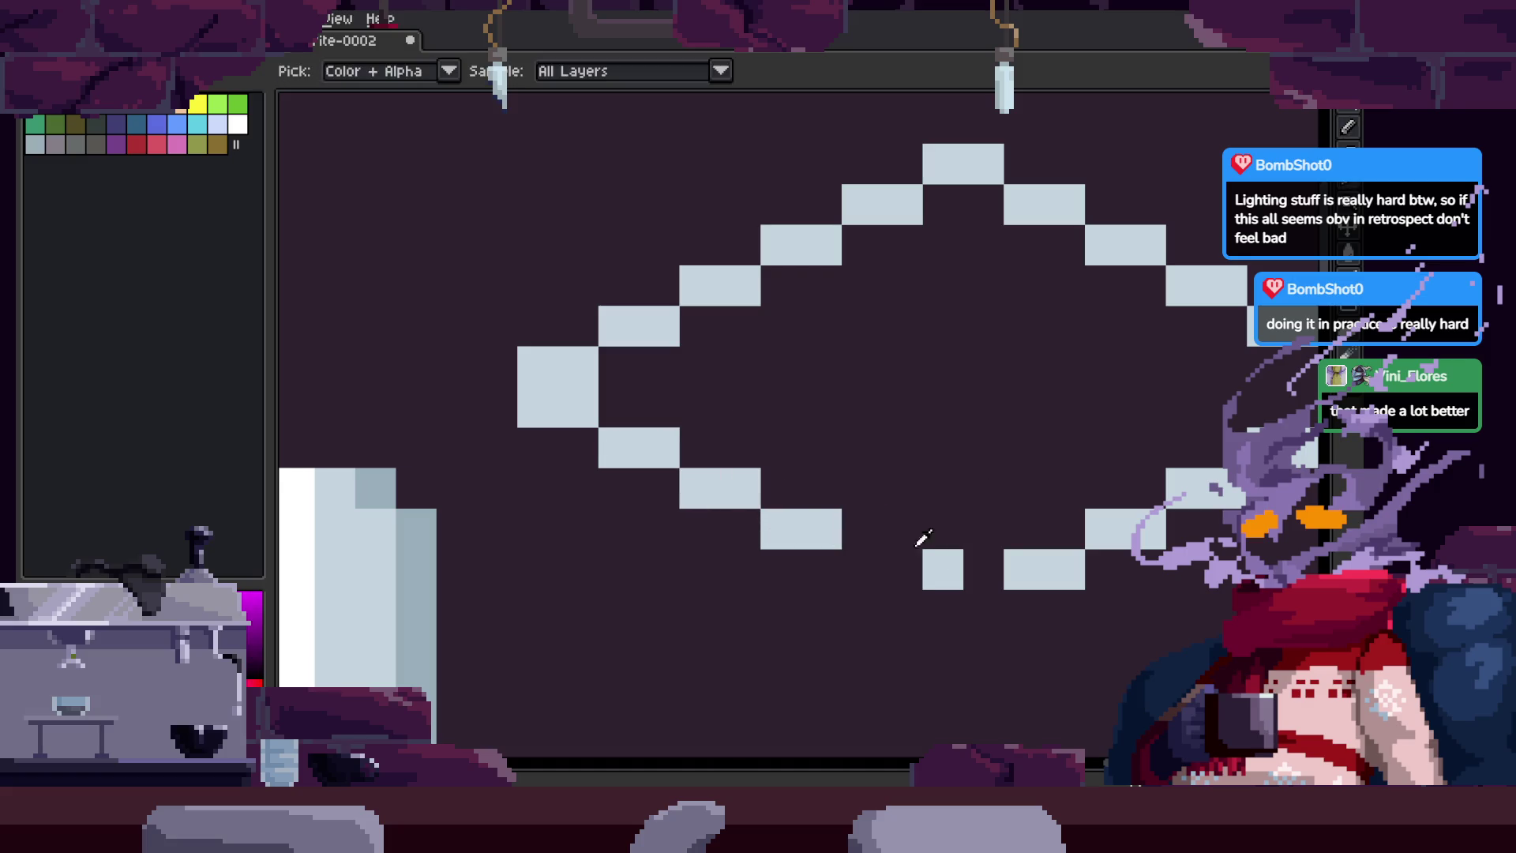
left_click(861, 568)
key("alt")
key("ctrl+z")
left_click_drag(973, 511, 890, 451)
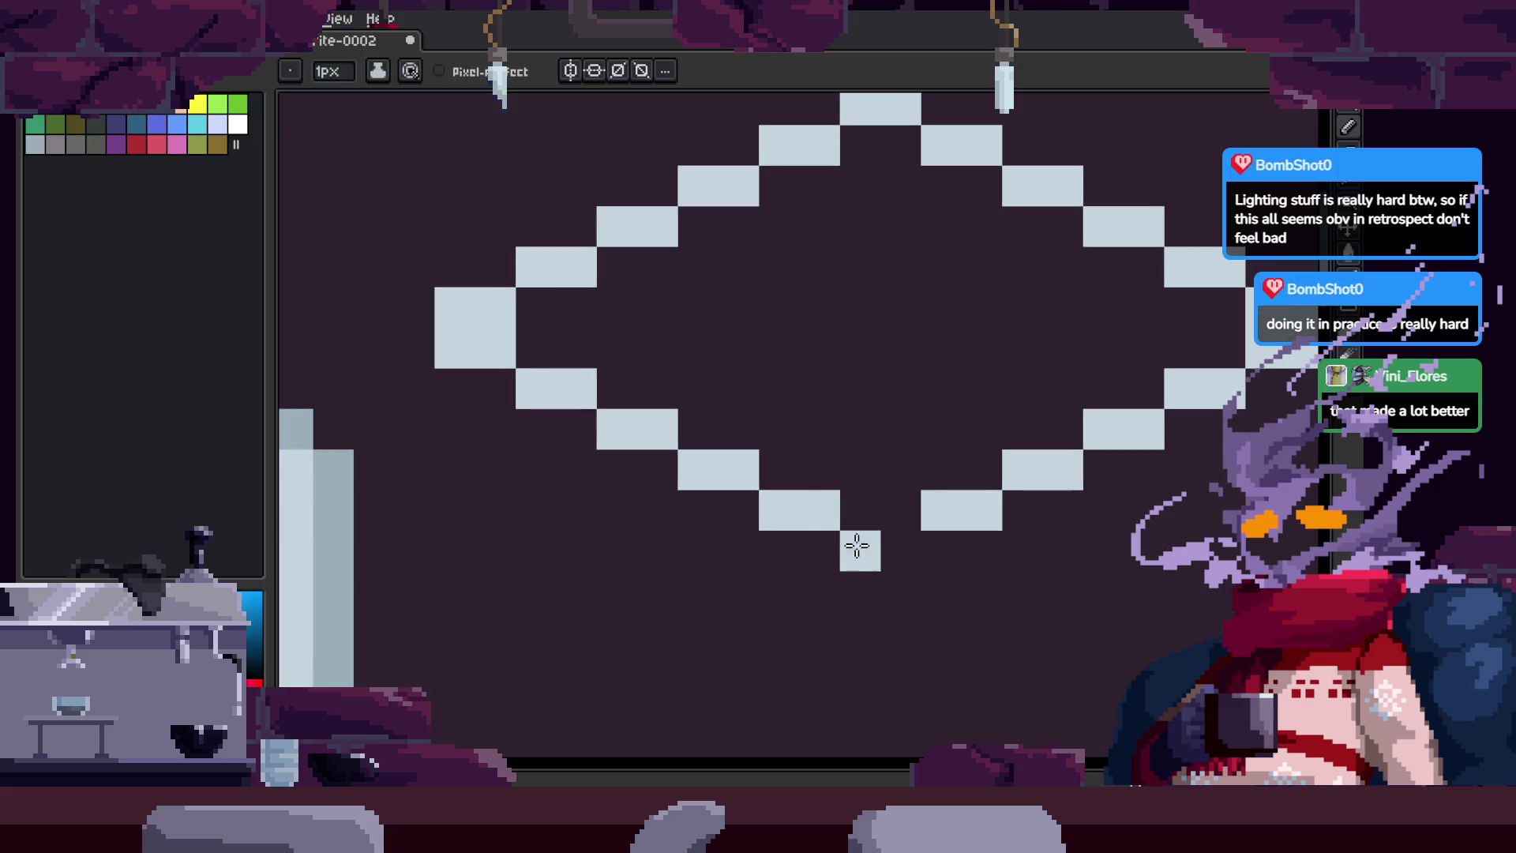
Step: Fill the diamond top with white, undoing a fill that flooded the canvas
key("g")
left_click(920, 440)
scroll(924, 443, "down", 1)
key("ctrl+z")
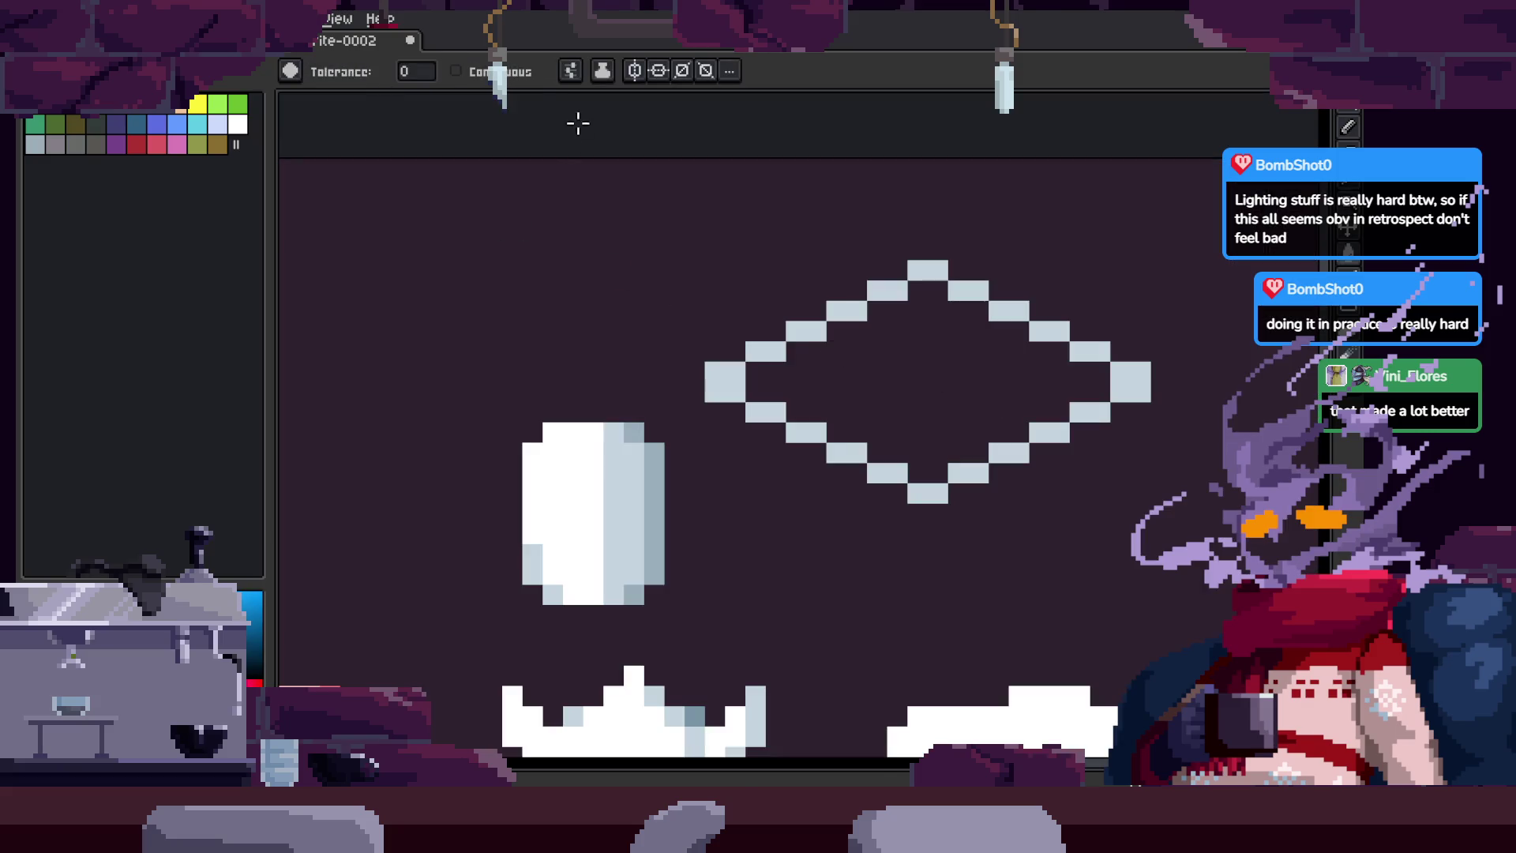
left_click(887, 411)
scroll(887, 418, "down", 3)
key("alt")
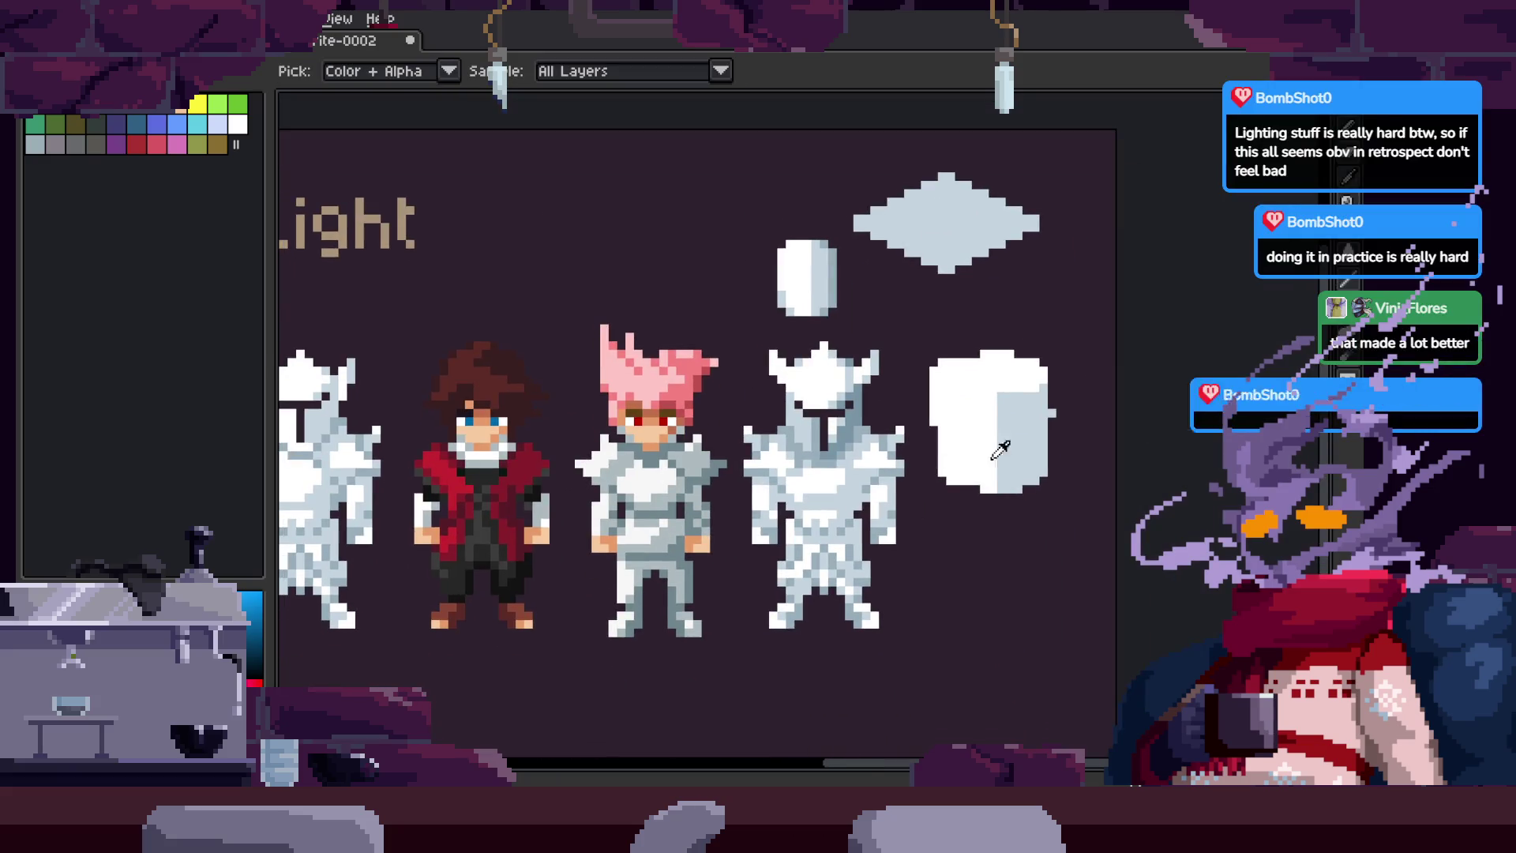
scroll(907, 269, "up", 2)
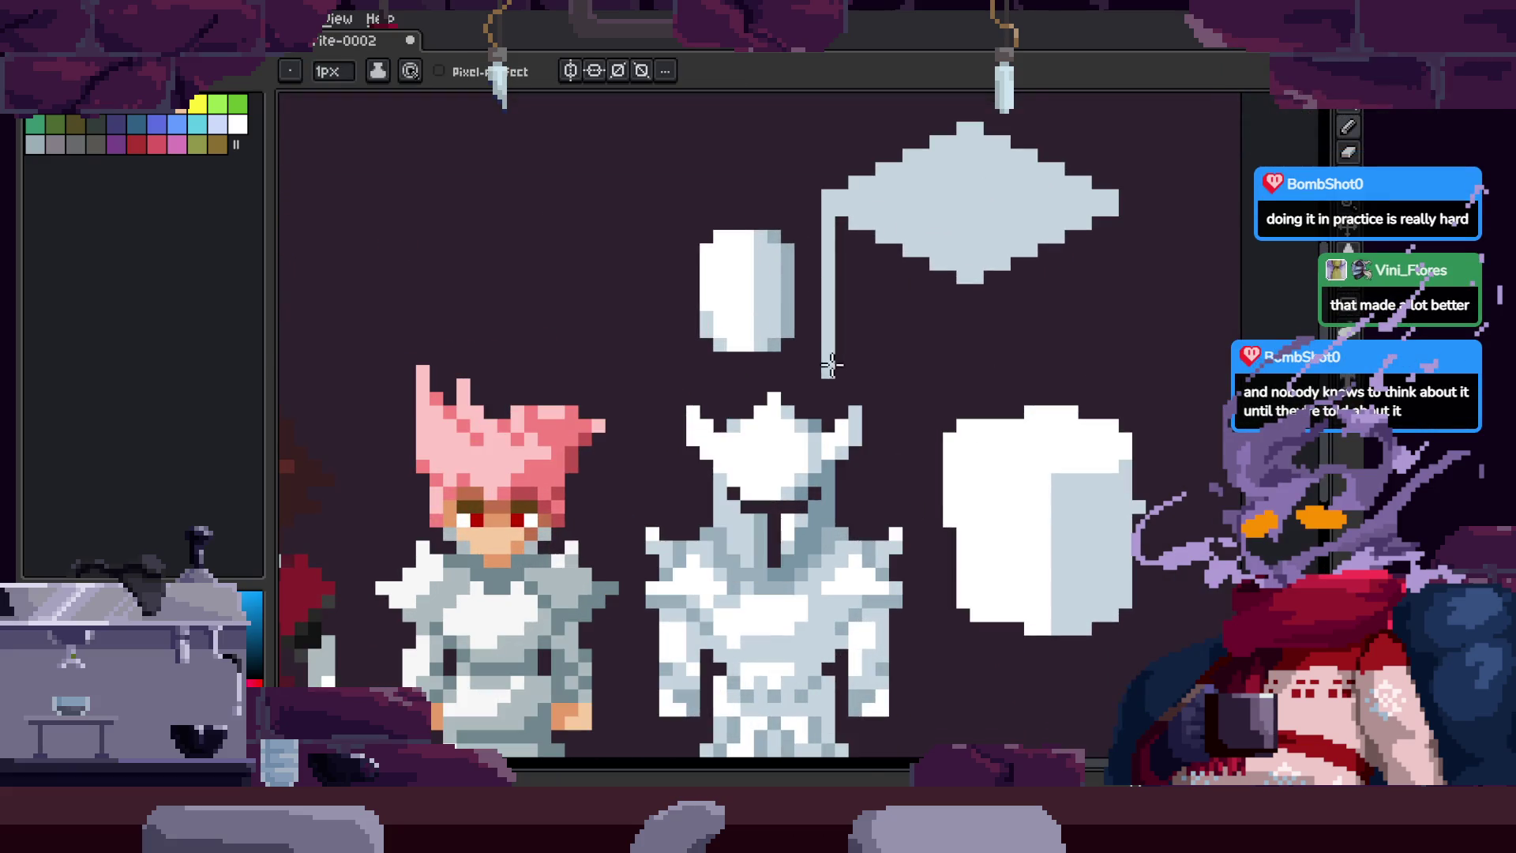
key("g")
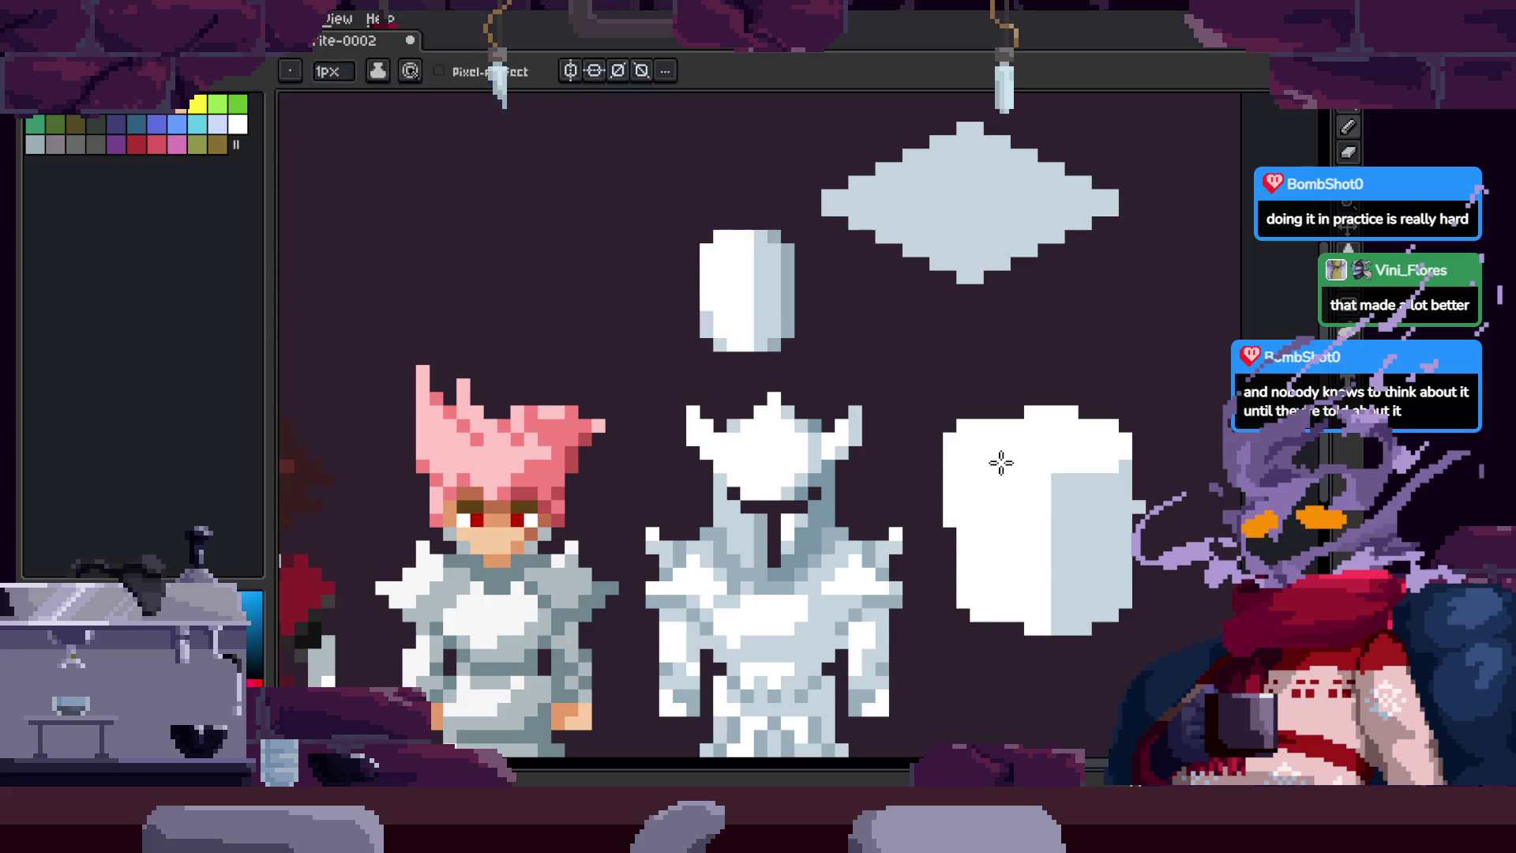
left_click(961, 224)
Step: Eyedrop the light blue-grey from the artwork and fill the cube's left face
key("alt")
left_click(974, 617, "alt")
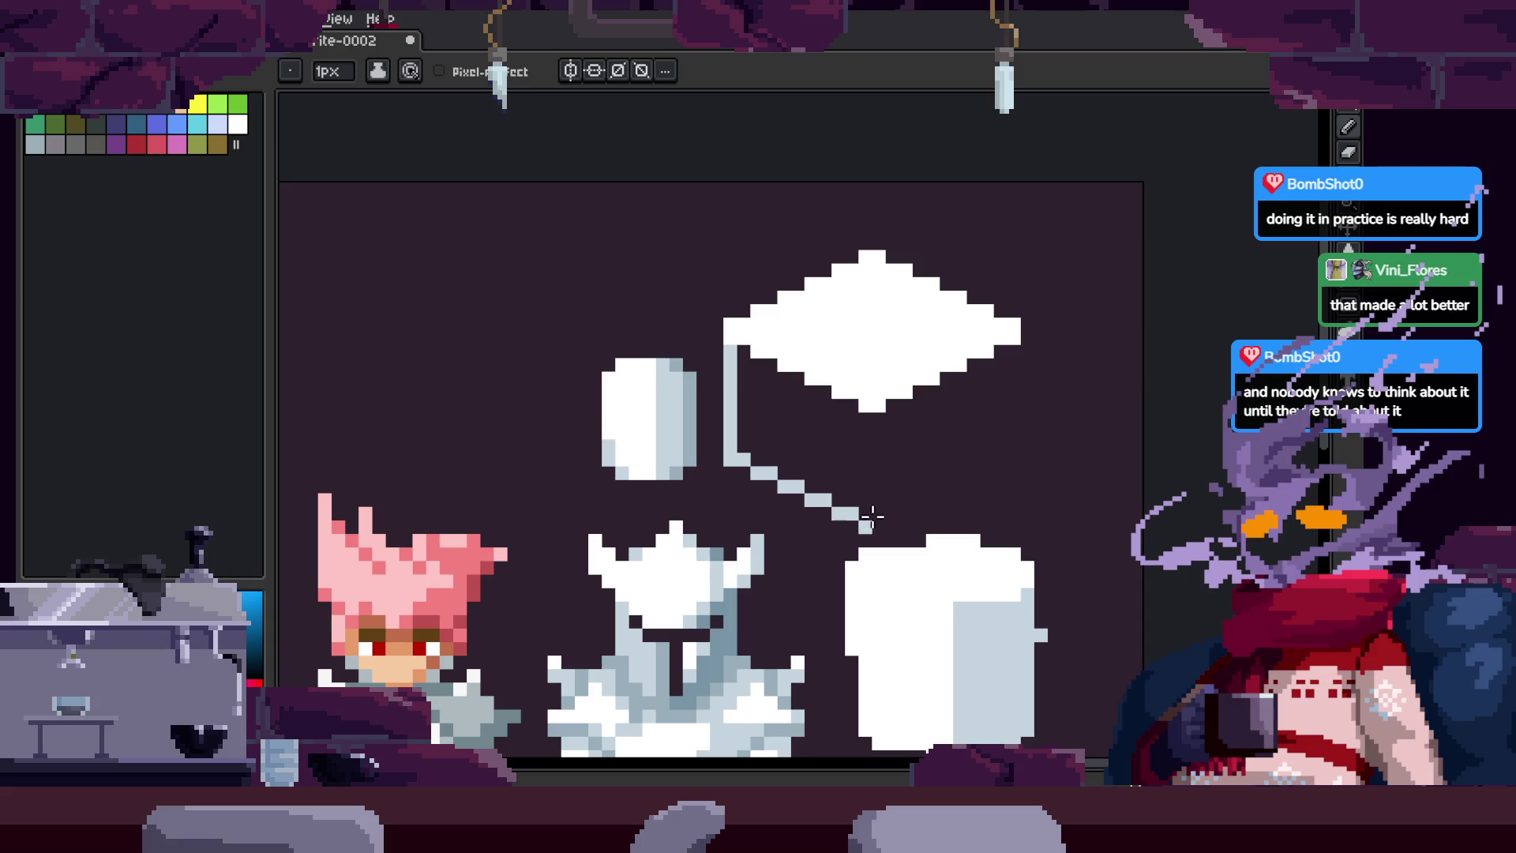
key("g")
left_click(843, 443)
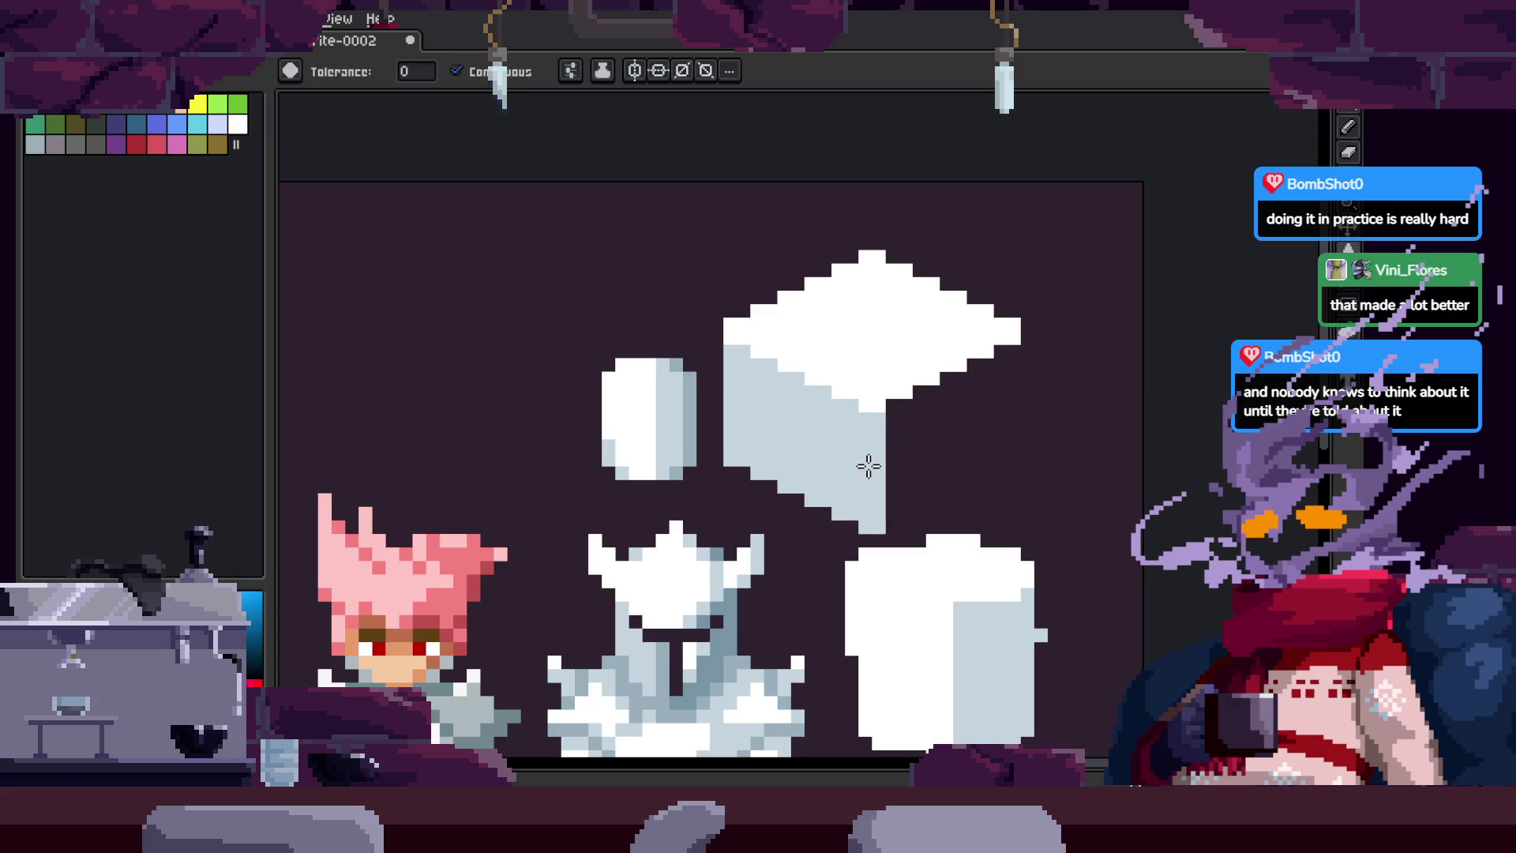
Step: Outline the cube's right face and fill it dark blue-grey
key("b")
left_click(682, 652, "alt")
scroll(900, 479, "up", 2)
left_click_drag(860, 574, 863, 355)
mouse_move(875, 574)
left_mouse_down()
mouse_move(1153, 395)
mouse_move(1129, 209)
left_mouse_up()
key("g")
left_click(999, 406)
key("z")
scroll(1010, 368, "down", 5)
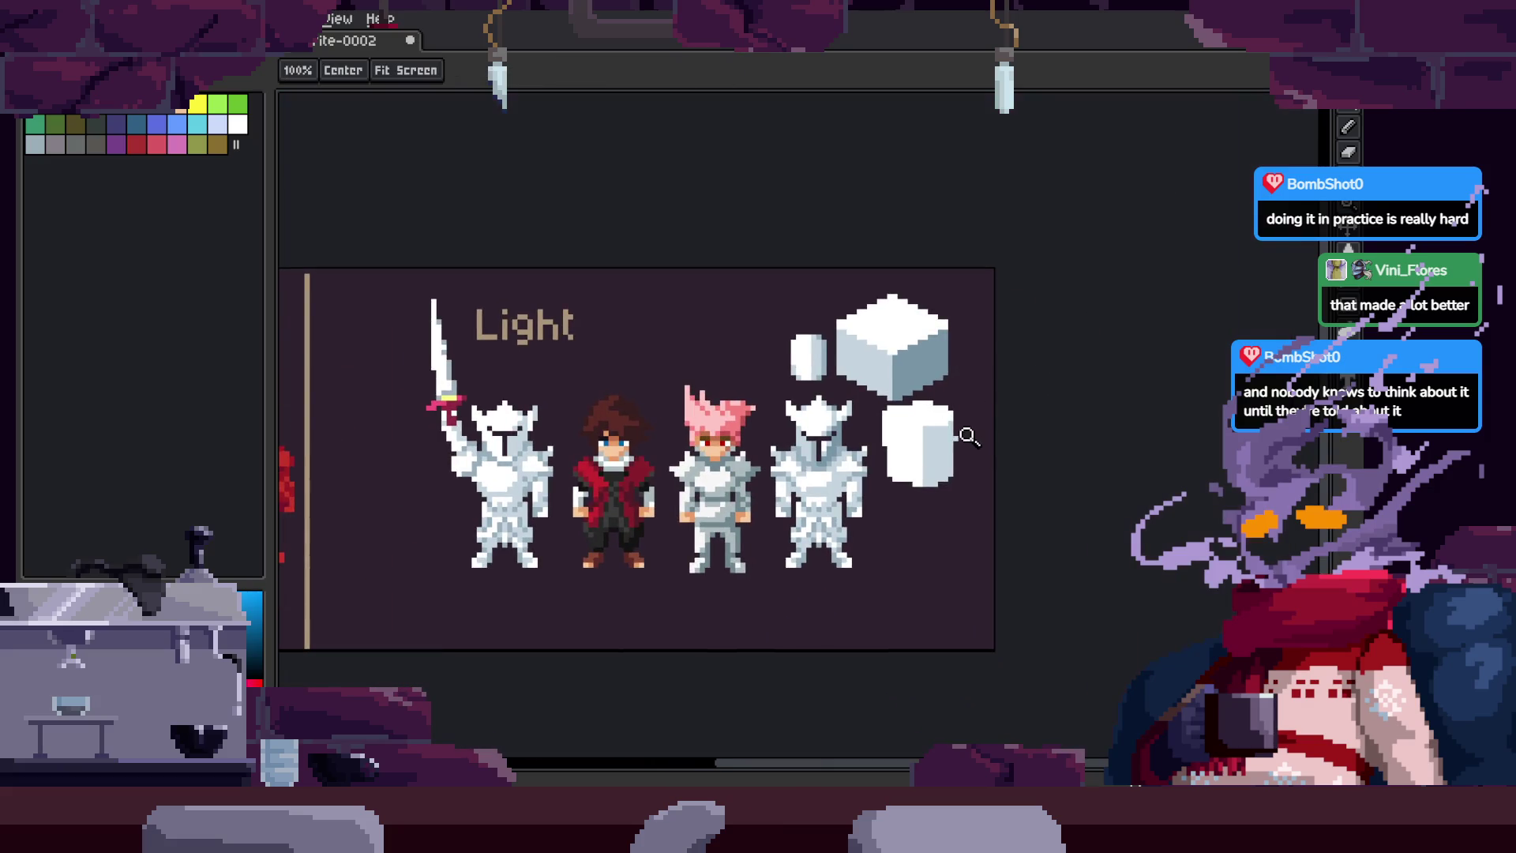
Step: Pan to the brown-haired character and lasso its feet with a freehand selection
mouse_move(960, 430)
left_mouse_down()
mouse_move(1062, 430)
mouse_move(711, 423)
mouse_move(919, 422)
mouse_move(850, 313)
left_mouse_up()
scroll(1062, 430, "up", 2)
scroll(919, 423, "down", 2)
scroll(849, 314, "up", 1)
key("m")
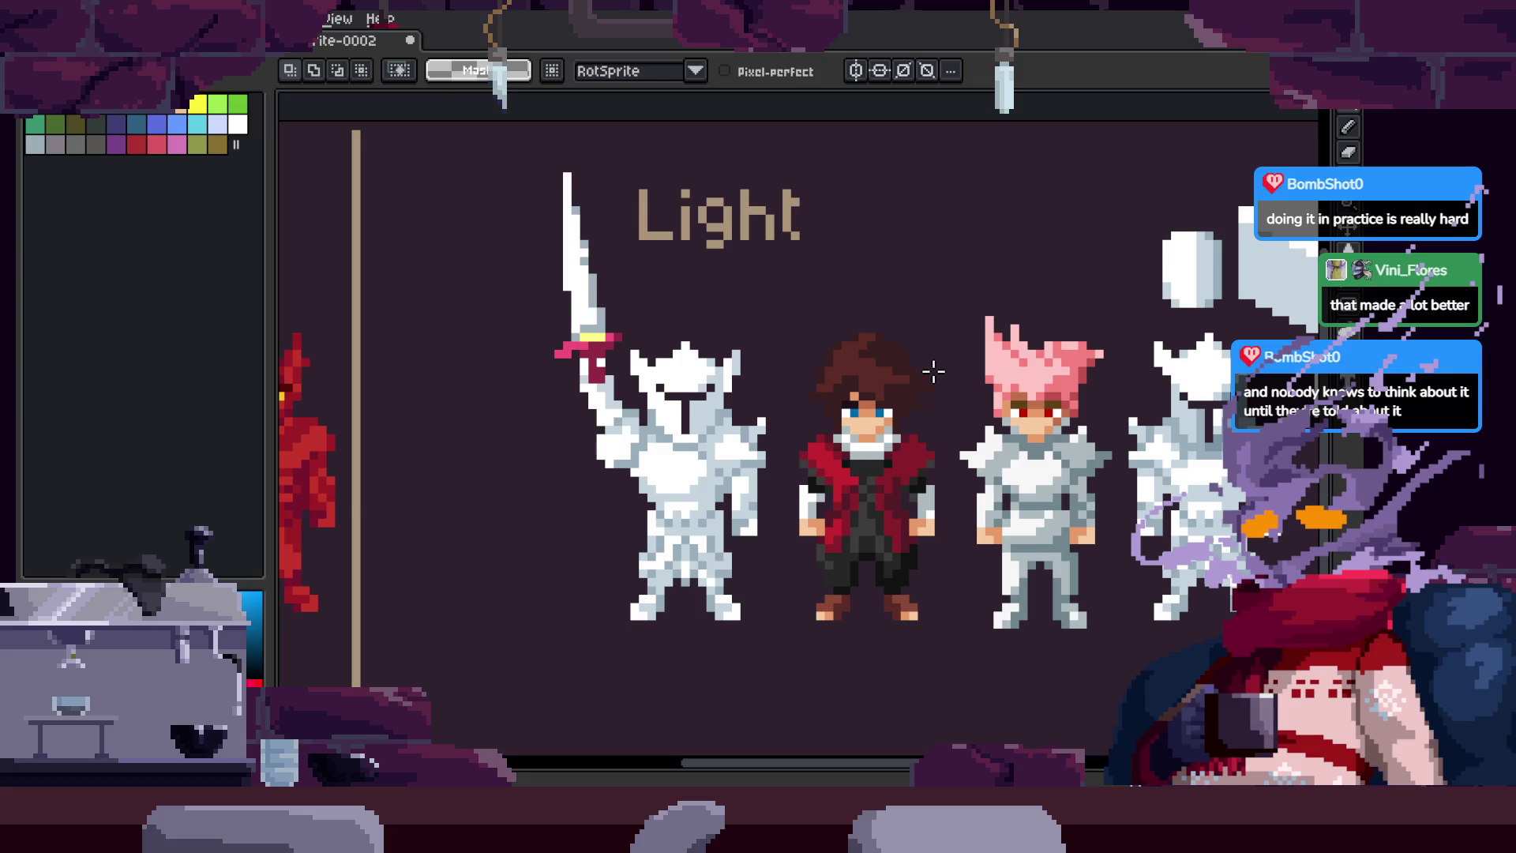
left_click_drag(1101, 419, 962, 401)
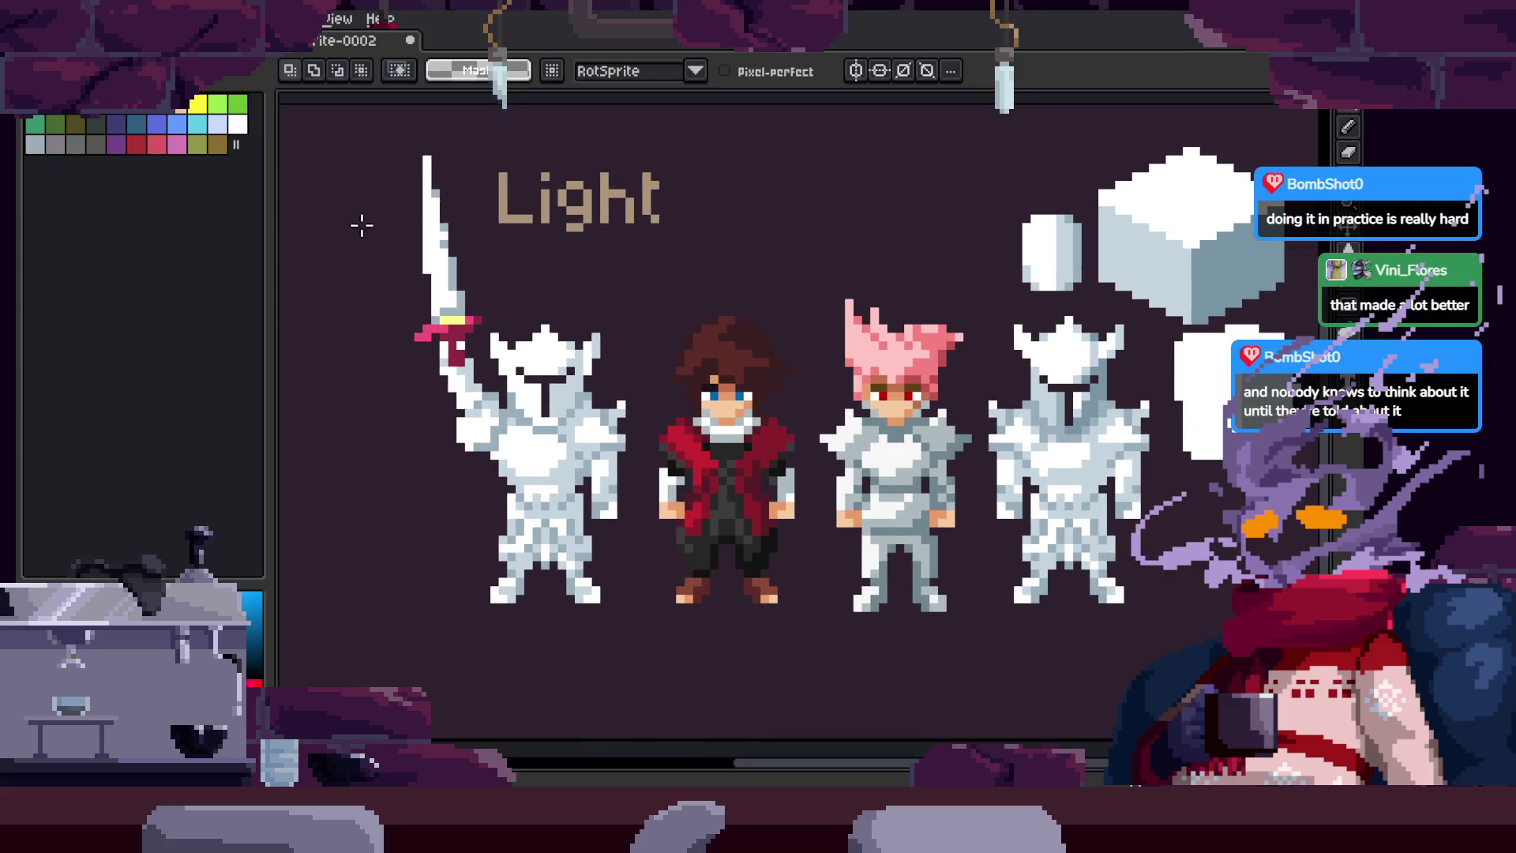
scroll(921, 300, "up", 2)
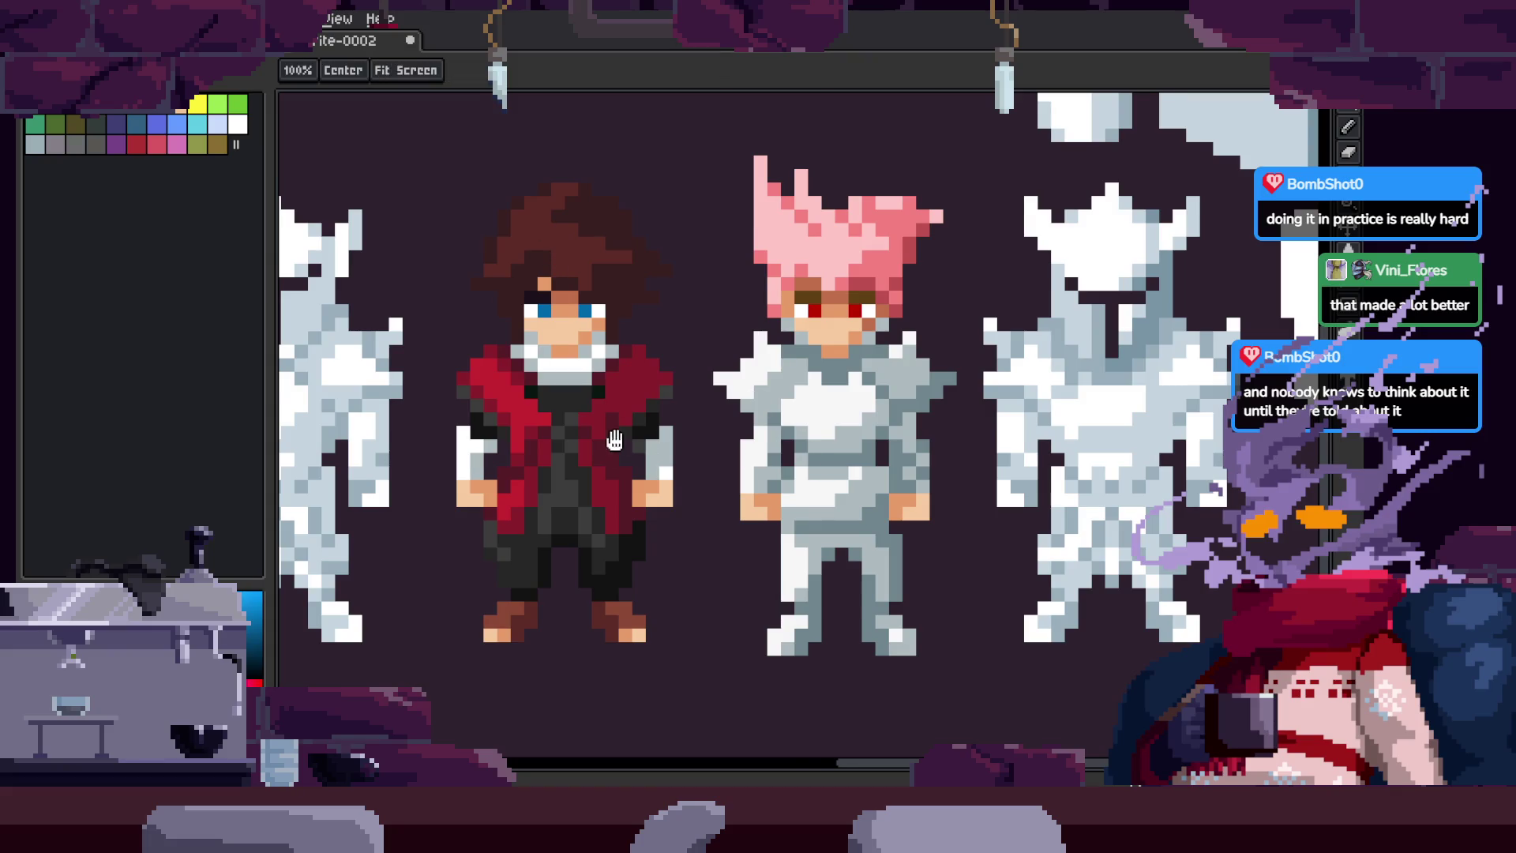
left_click_drag(595, 301, 816, 315)
mouse_move(813, 118)
left_mouse_down()
mouse_move(726, 671)
mouse_move(885, 411)
left_mouse_up()
key("ctrl+d")
left_click(893, 483)
scroll(892, 483, "down", 3)
key("q")
mouse_move(735, 513)
left_mouse_down()
mouse_move(896, 582)
mouse_move(807, 530)
mouse_move(847, 620)
mouse_move(810, 556)
mouse_move(822, 609)
left_mouse_up()
key("ctrl+d")
Step: Zoom in on the legs and recolour the right boot's shadow pixels
key("z")
left_click(779, 542)
key("b")
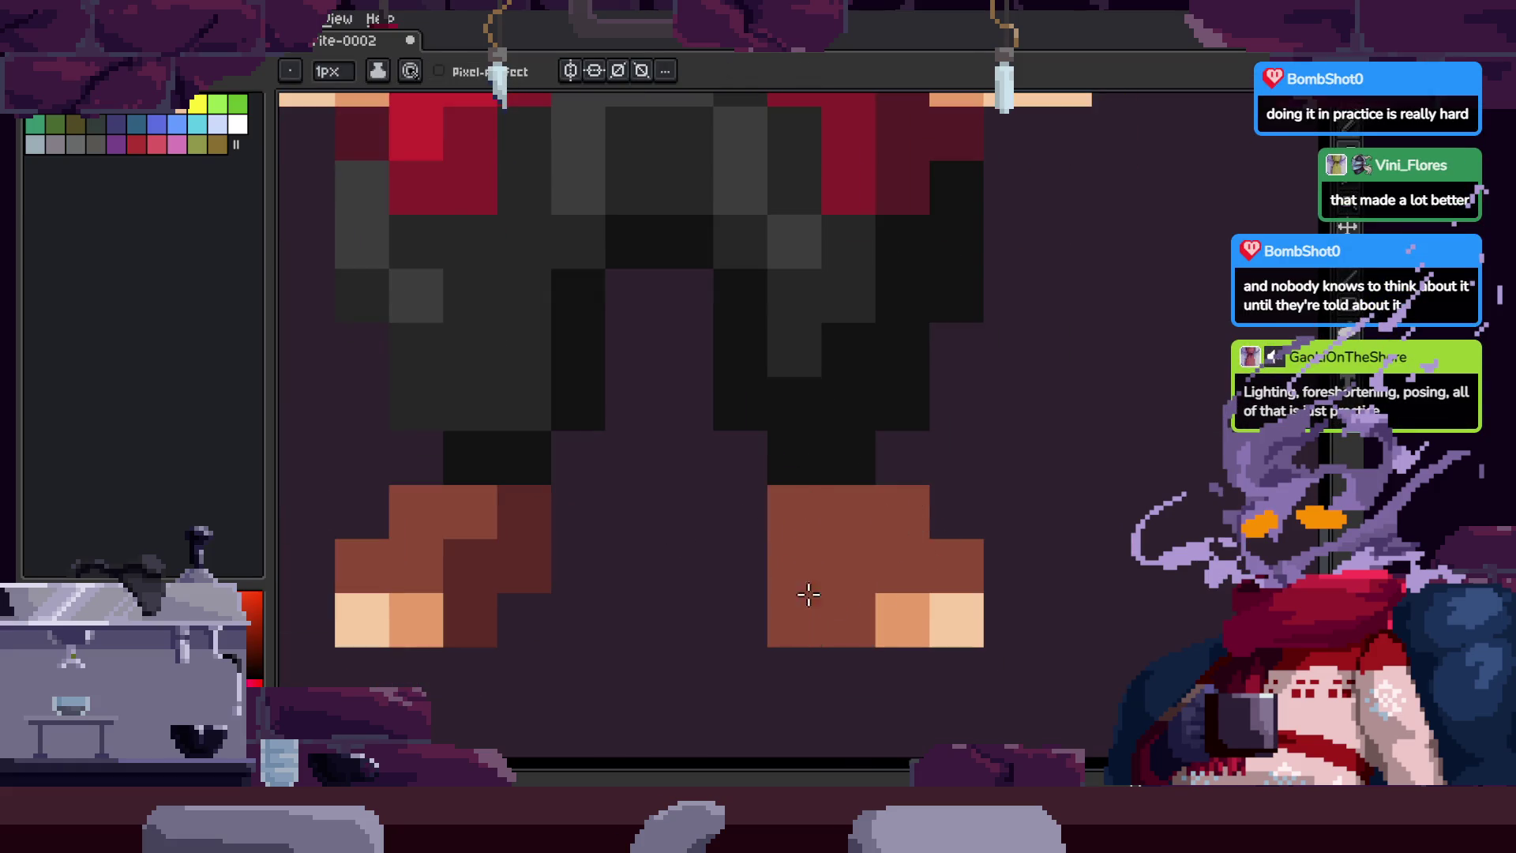
left_click(905, 538)
Step: Zoom back out and close the Sprite-0002 tab
key("z")
scroll(917, 624, "down", 3)
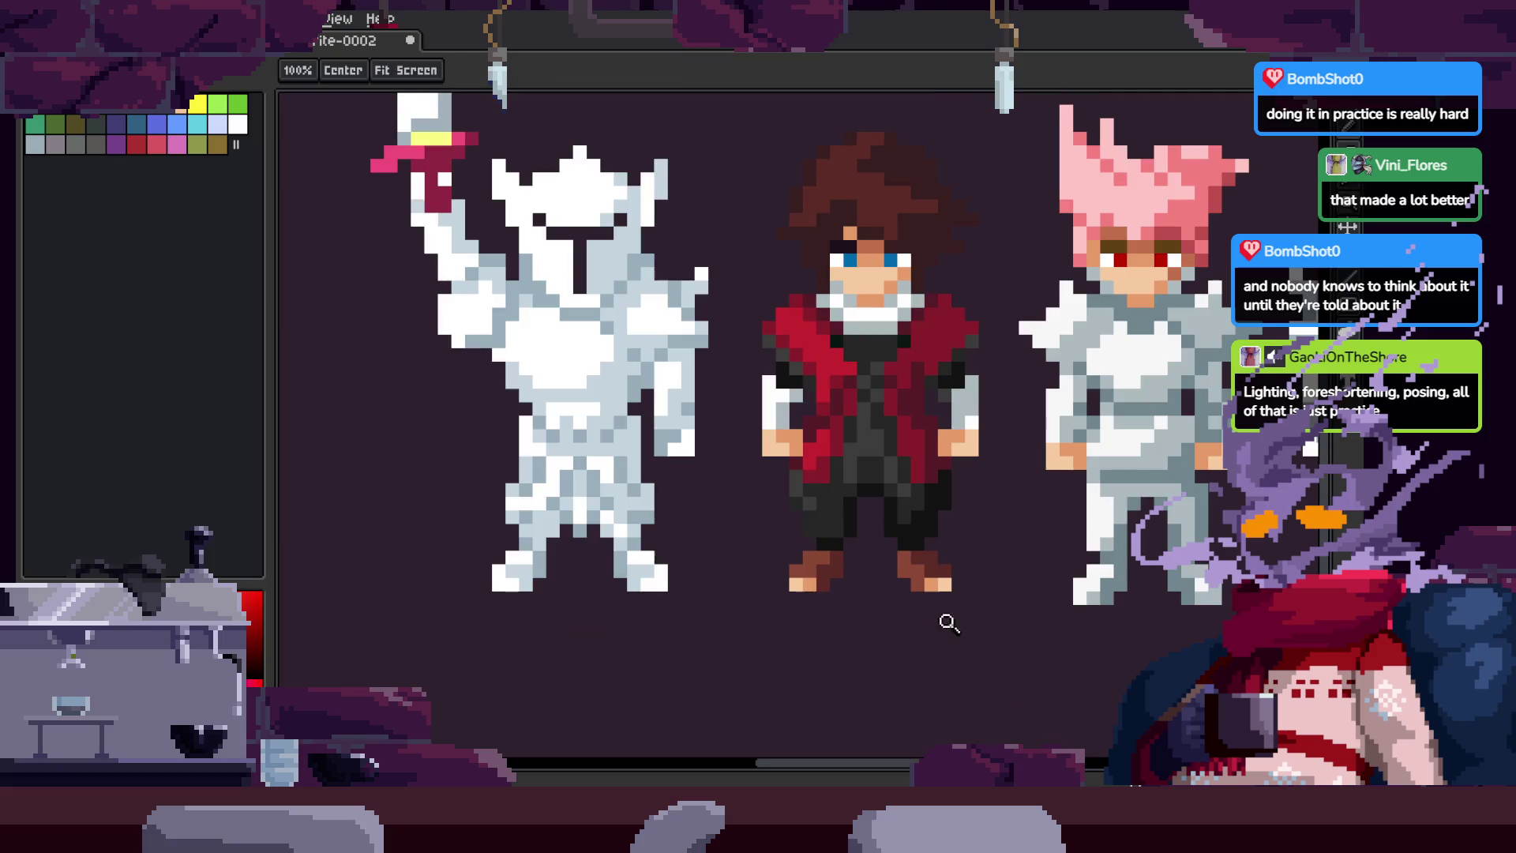
scroll(991, 602, "up", 2)
key("v")
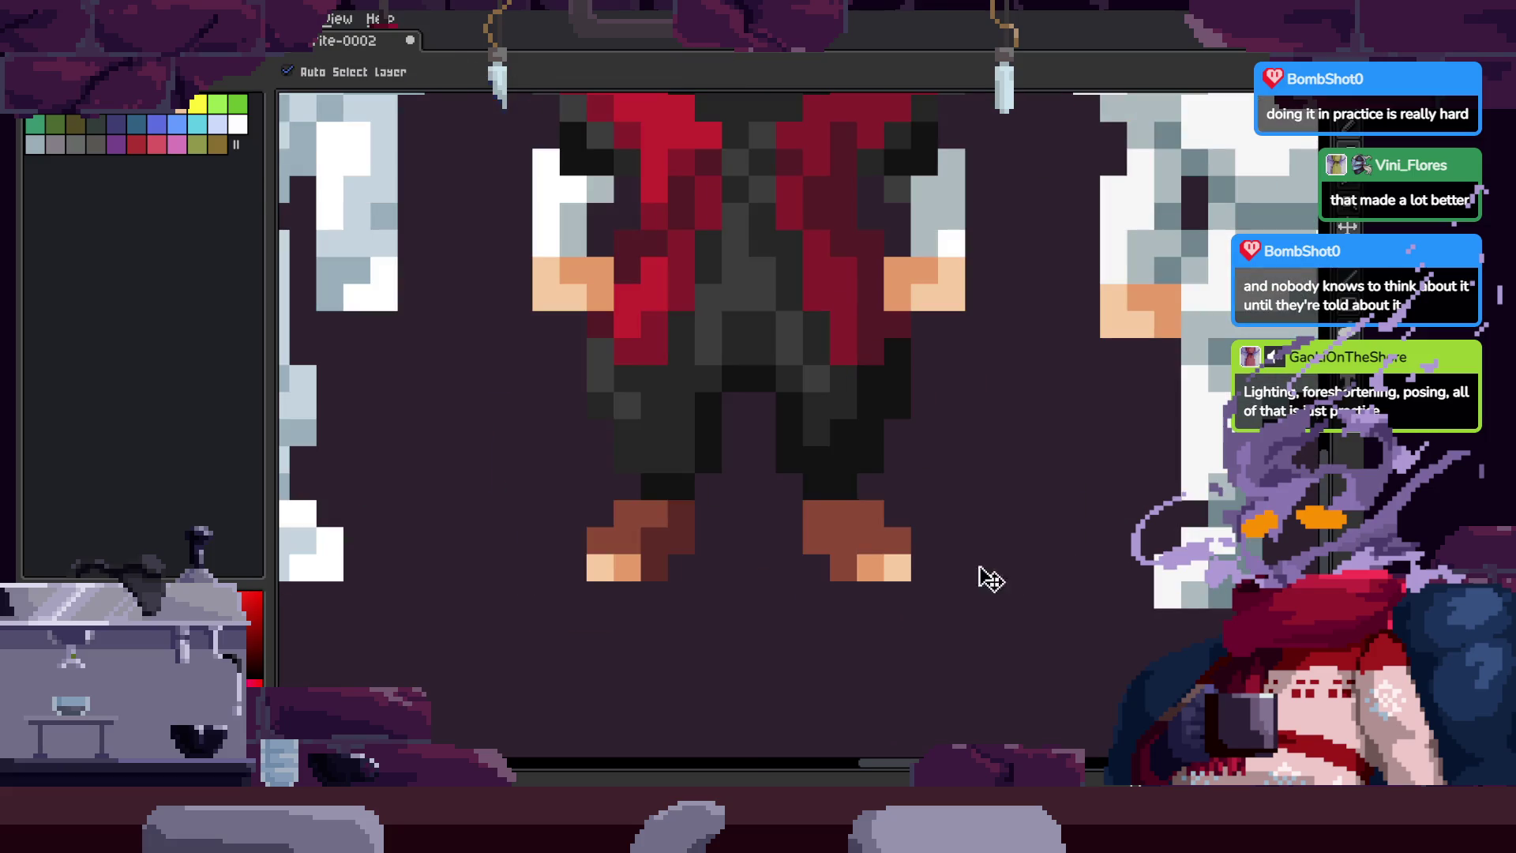
scroll(881, 427, "down", 3)
scroll(944, 534, "up", 4)
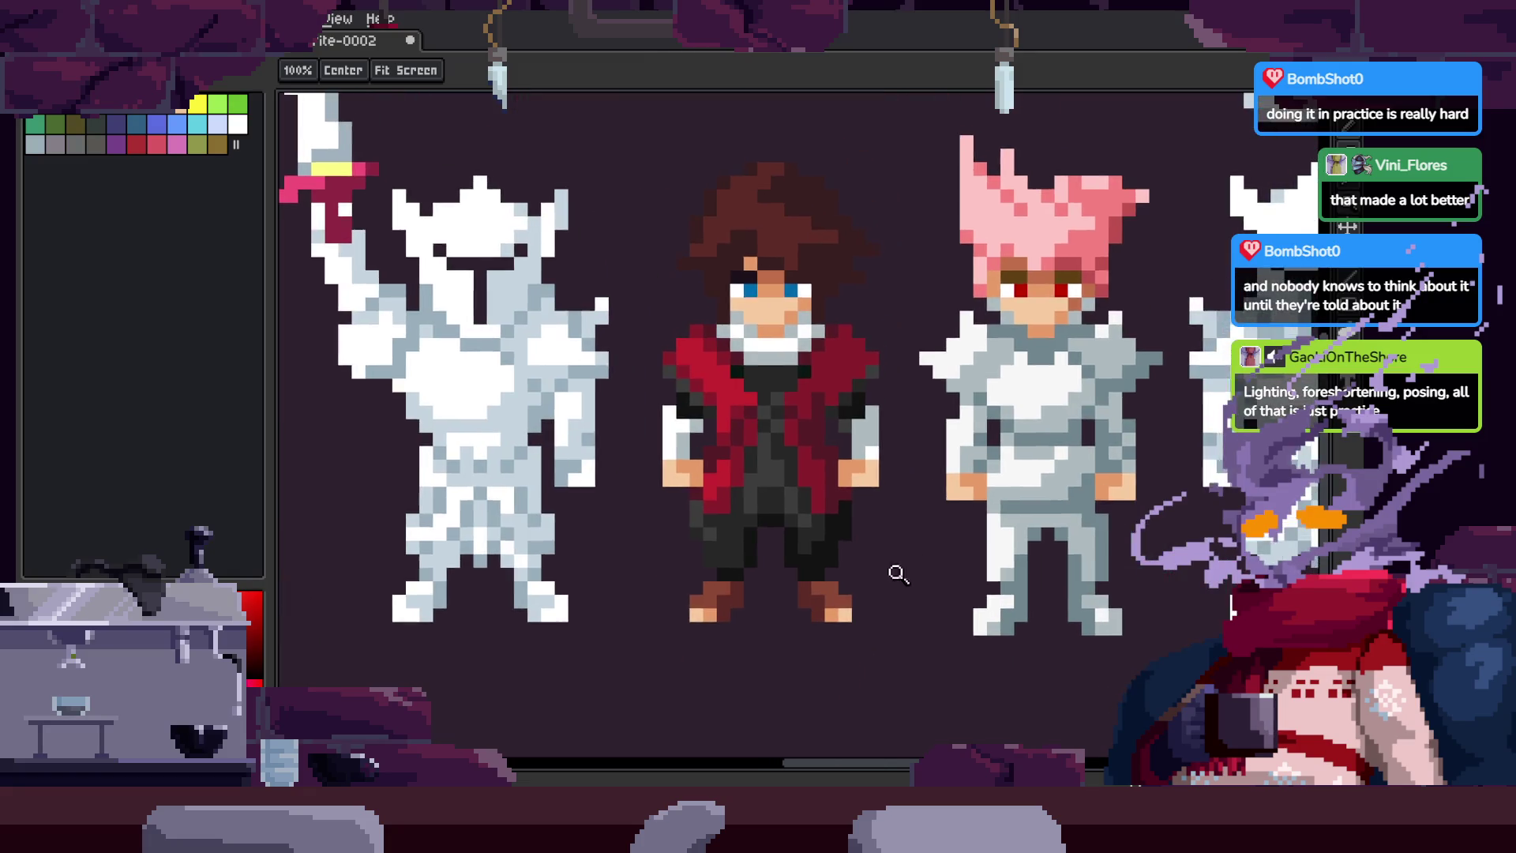
key("m")
key("z")
scroll(900, 565, "down", 4)
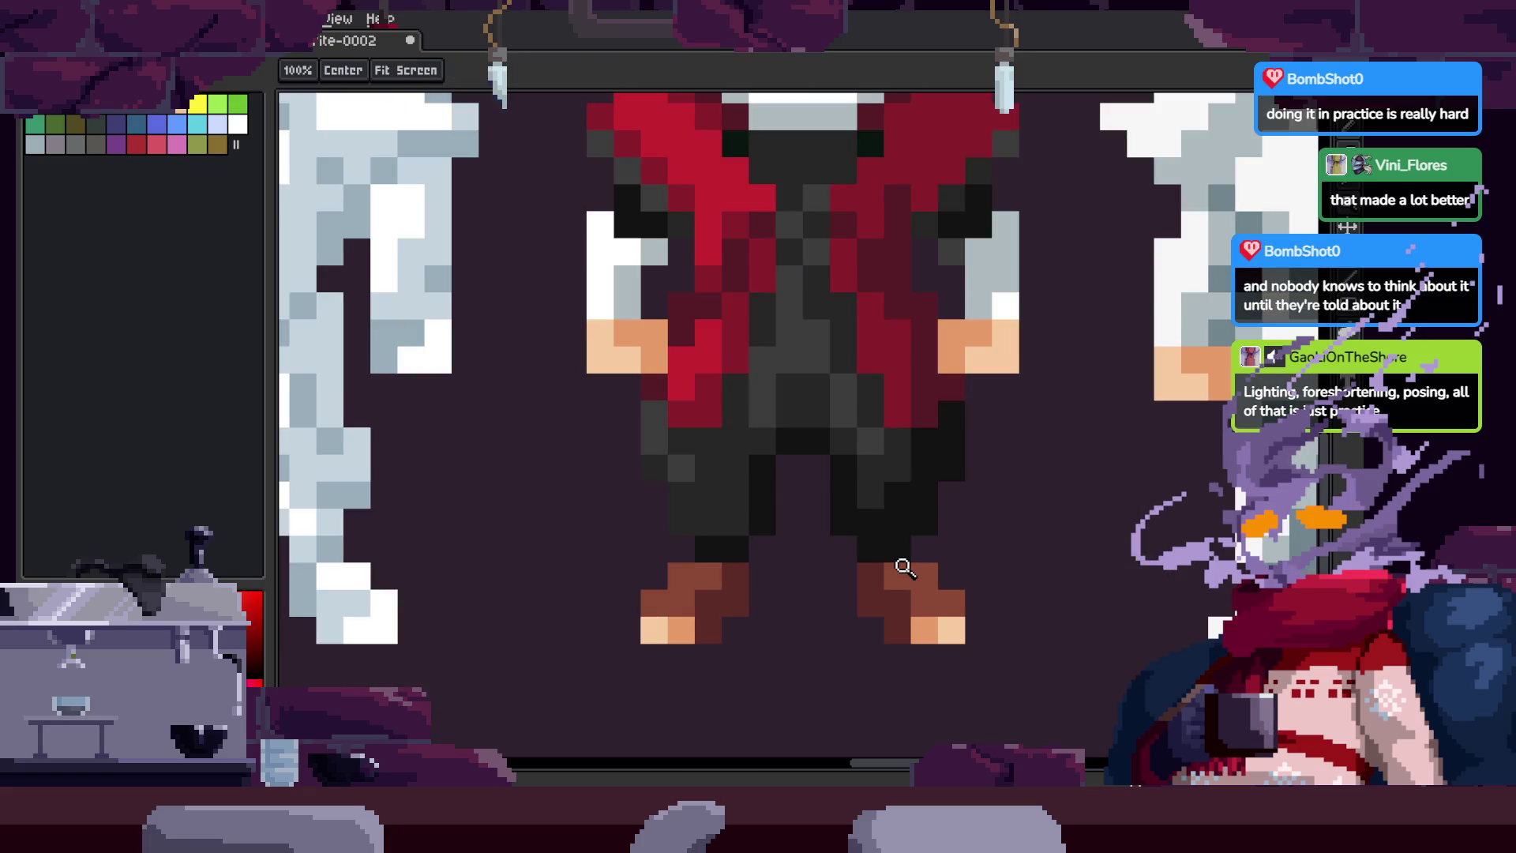
left_click(410, 41)
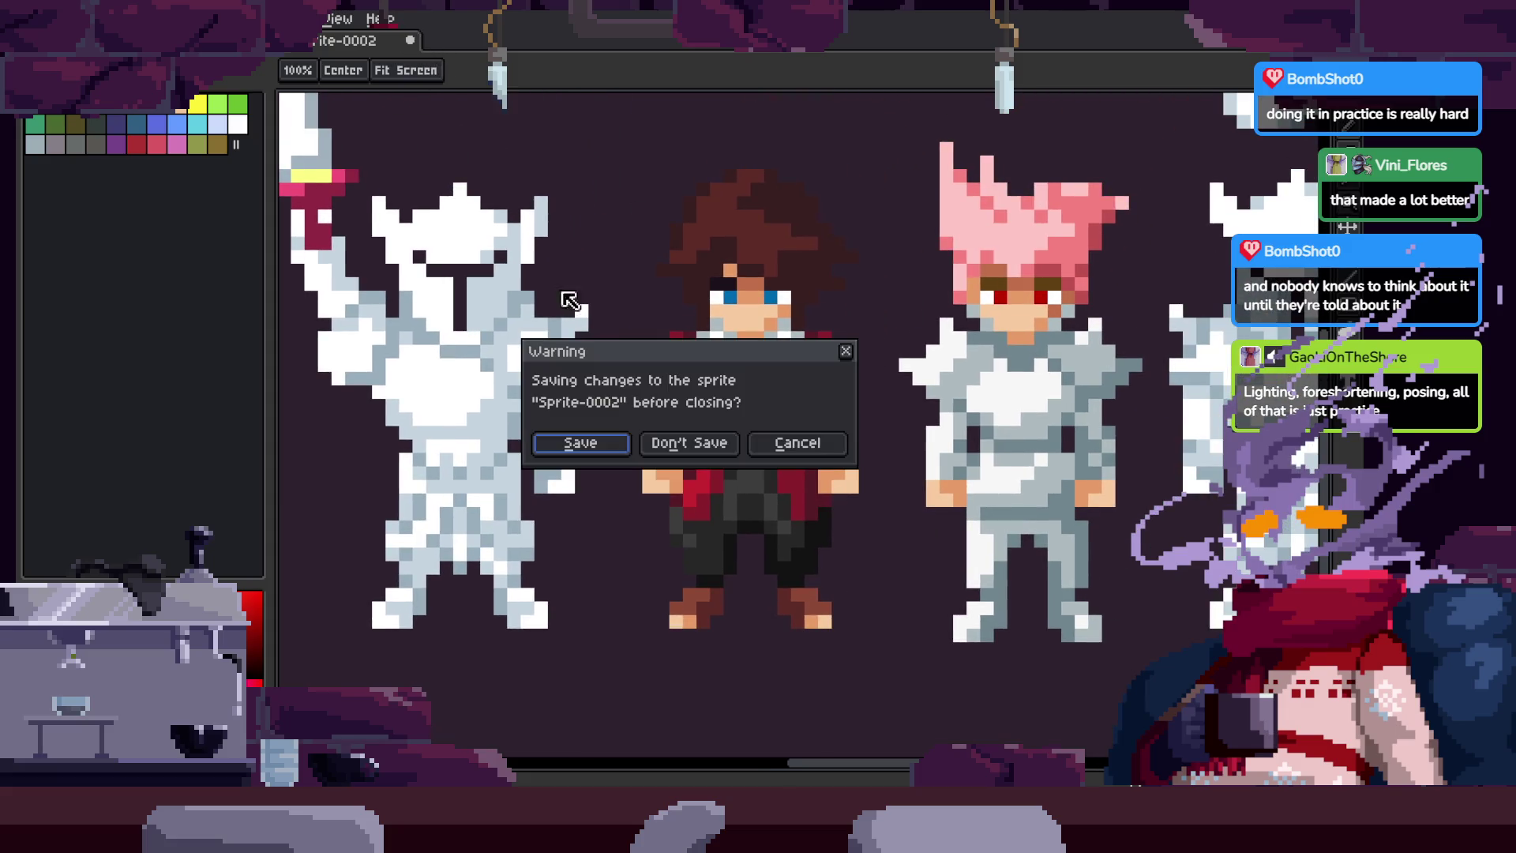
Step: Close Sprite-0002 with Don't Save and zoom out on the dragon painting
left_click(713, 451)
scroll(950, 548, "down", 3)
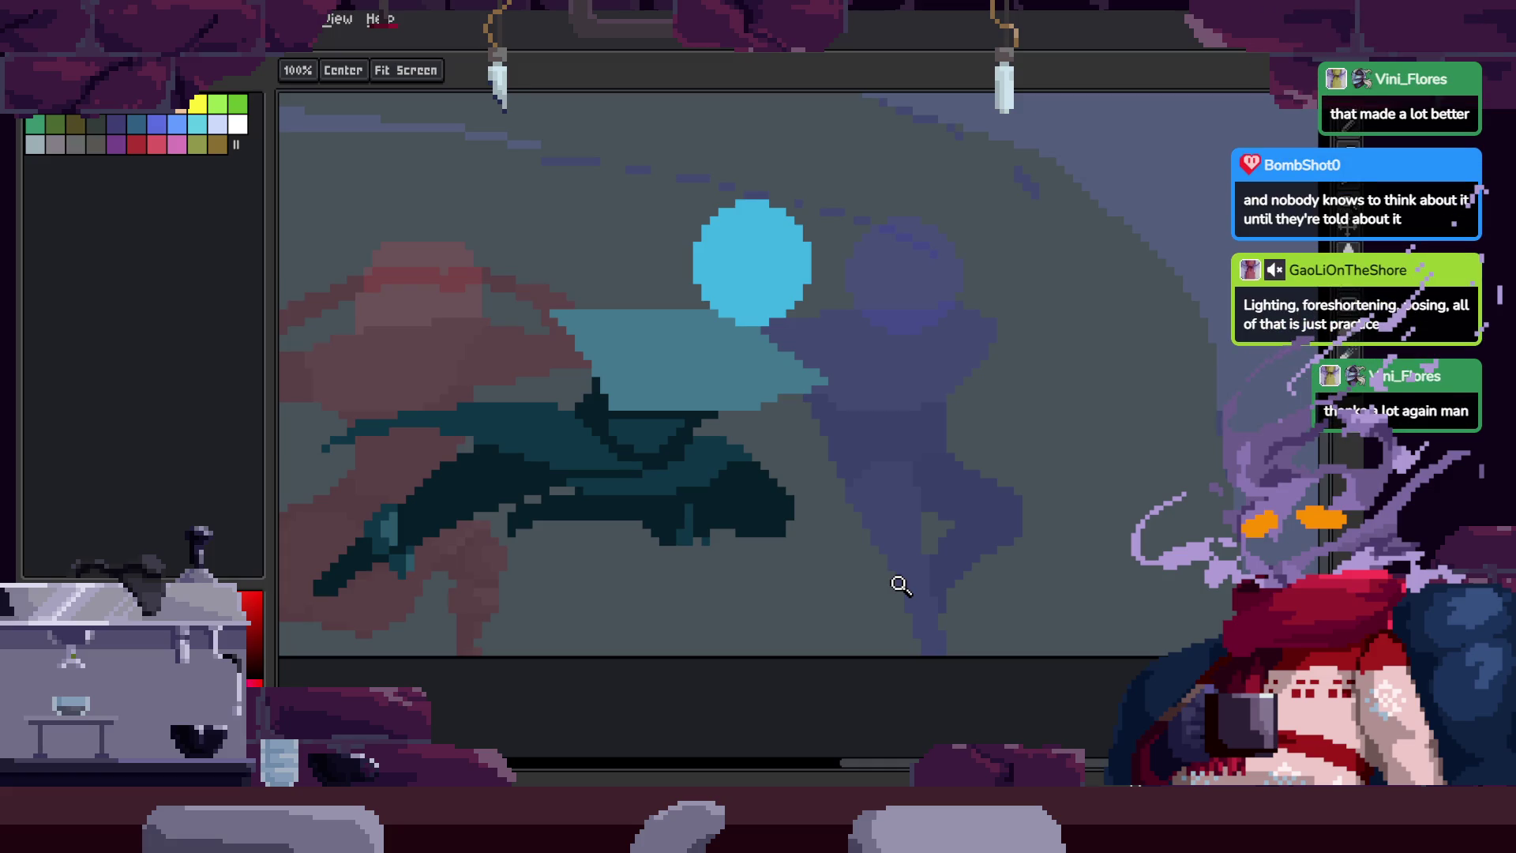
Step: Zoom out and start playing the knight's scythe-attack animation
scroll(701, 421, "down", 5)
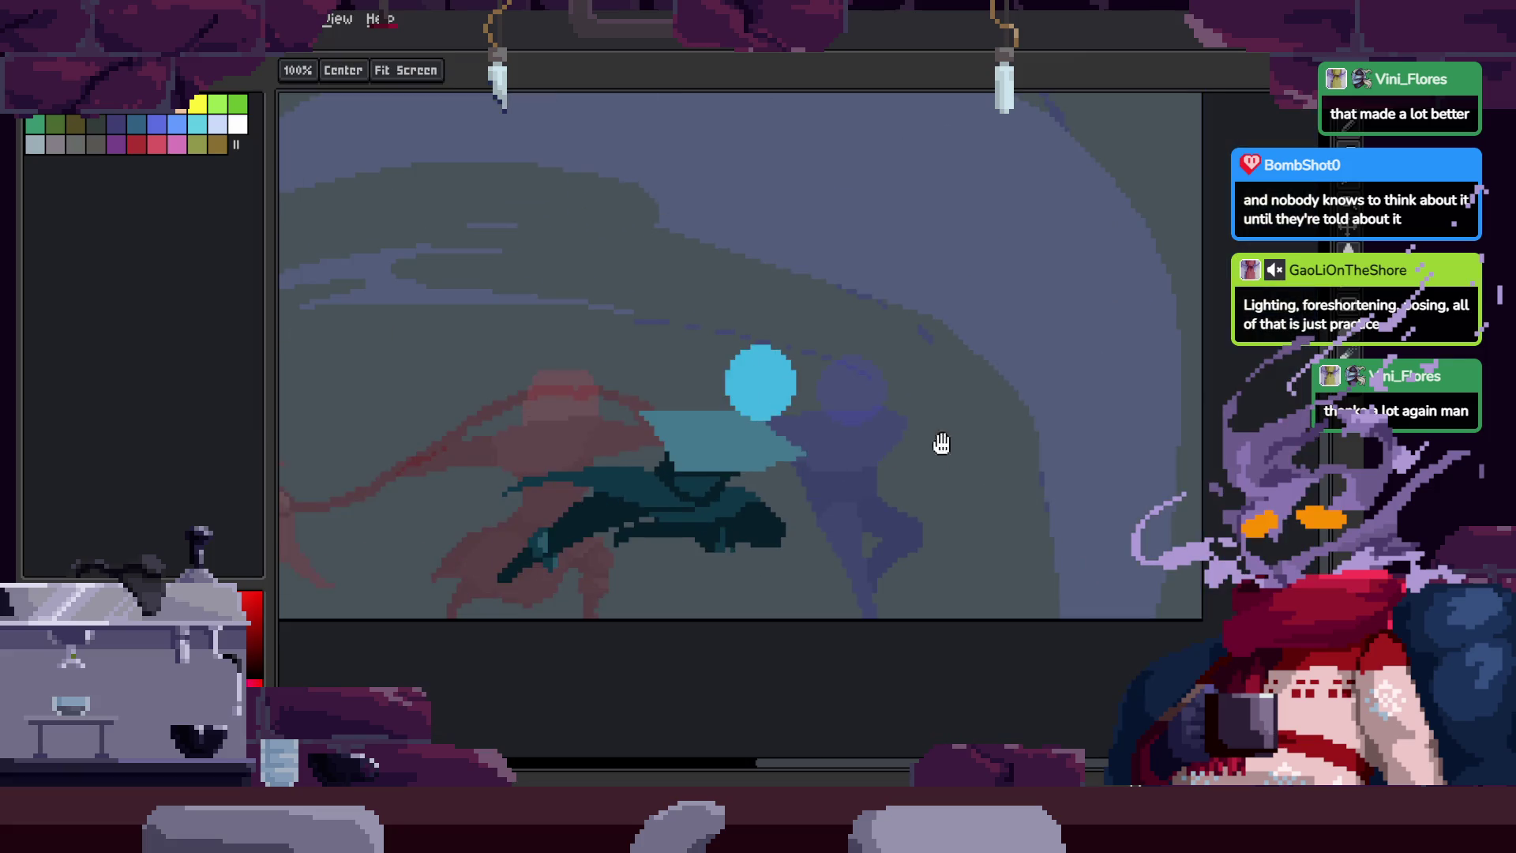
key("Return")
key("Tab")
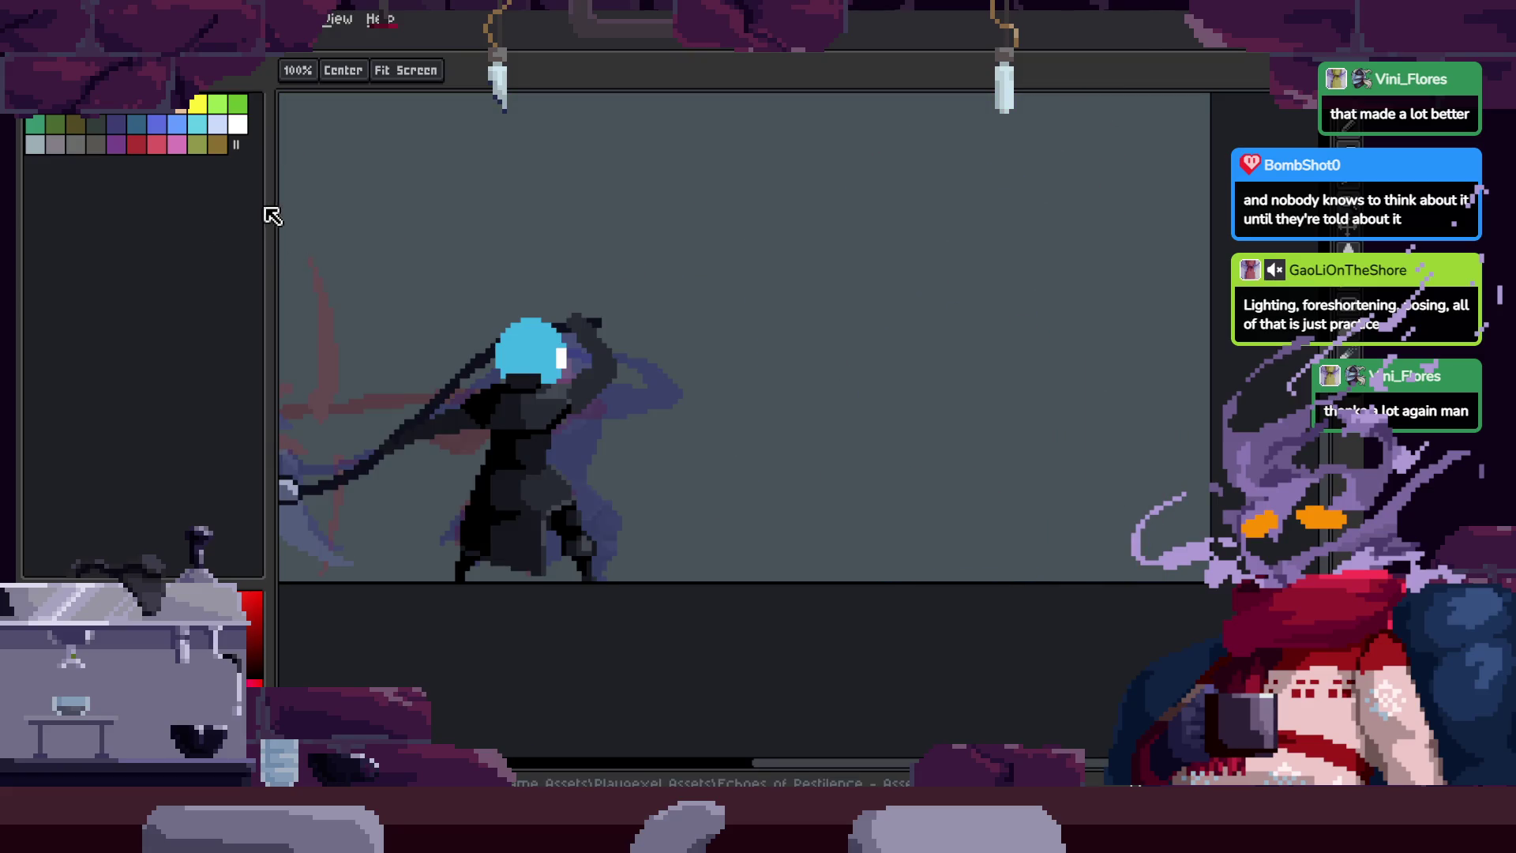
Step: Widen the canvas by moving the palette splitter left, then show the Attack_1–3 and to_Idle timeline
left_click_drag(268, 208, 128, 209)
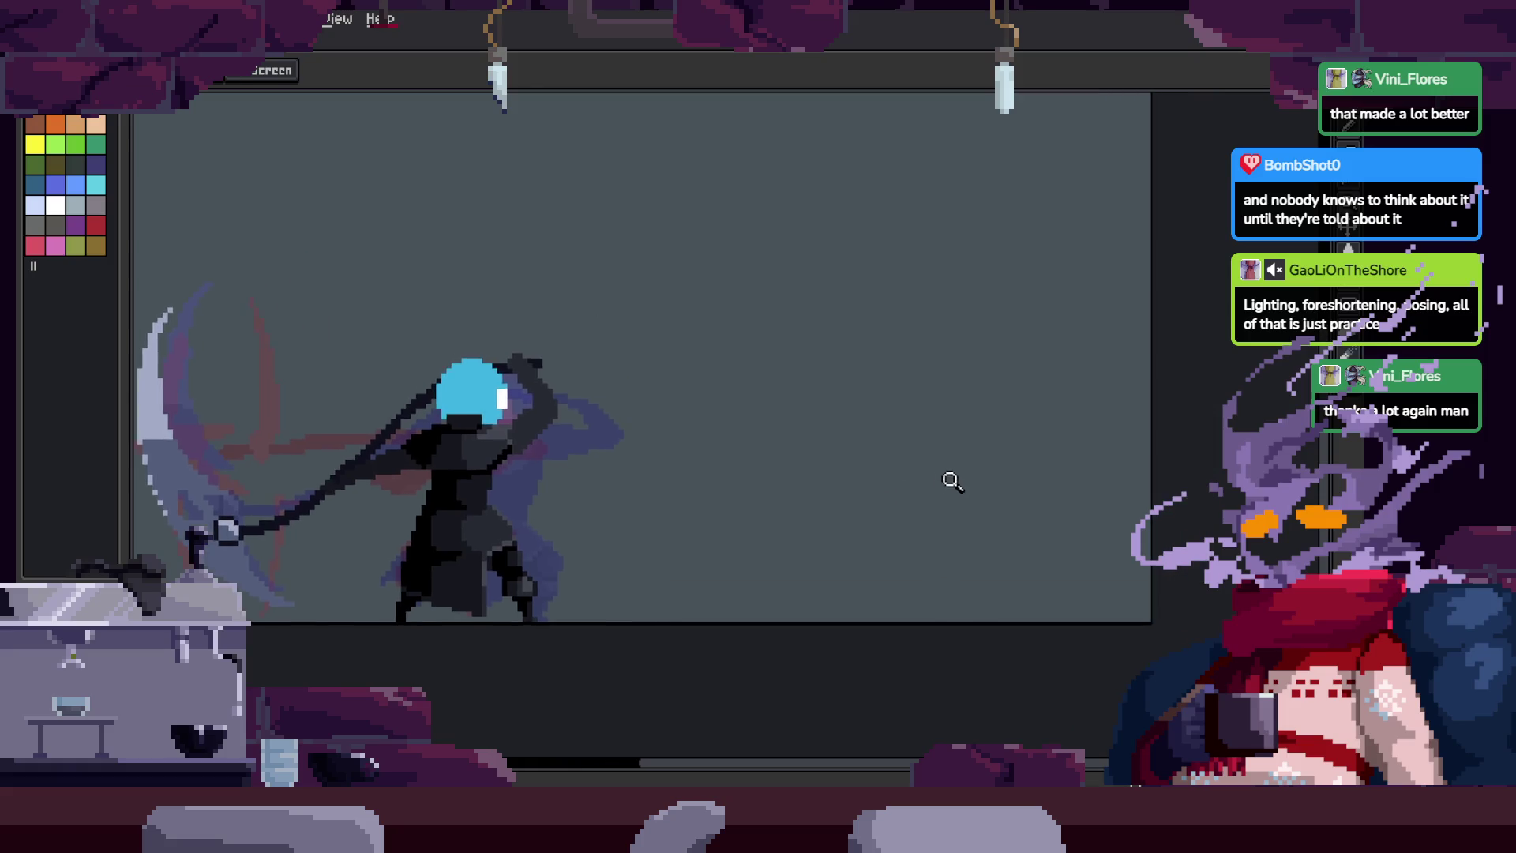
scroll(971, 464, "down", 5)
scroll(972, 464, "up", 5)
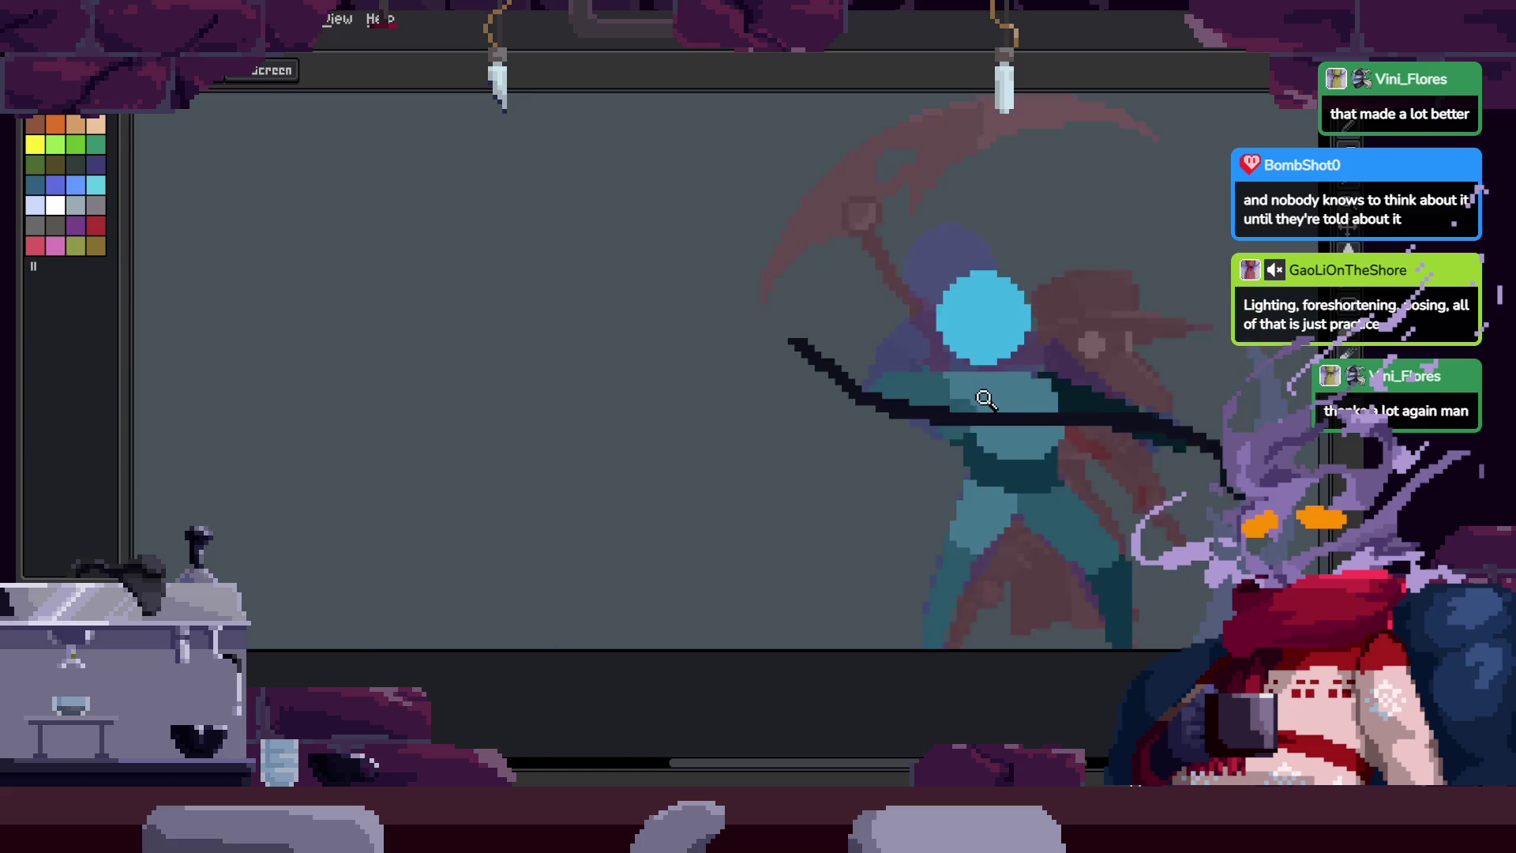
scroll(971, 409, "down", 2)
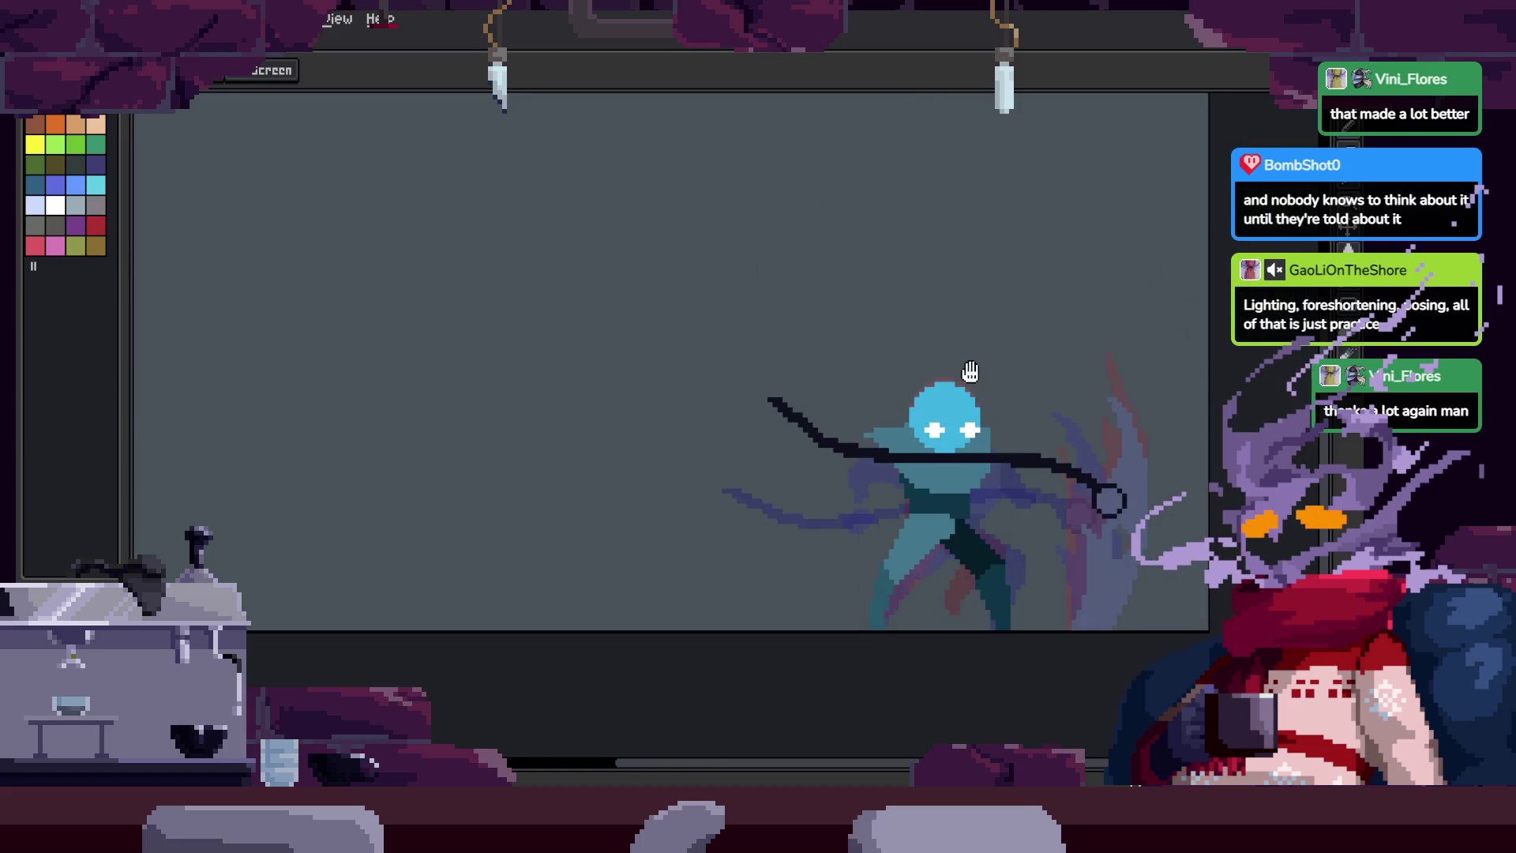
scroll(932, 423, "down", 1)
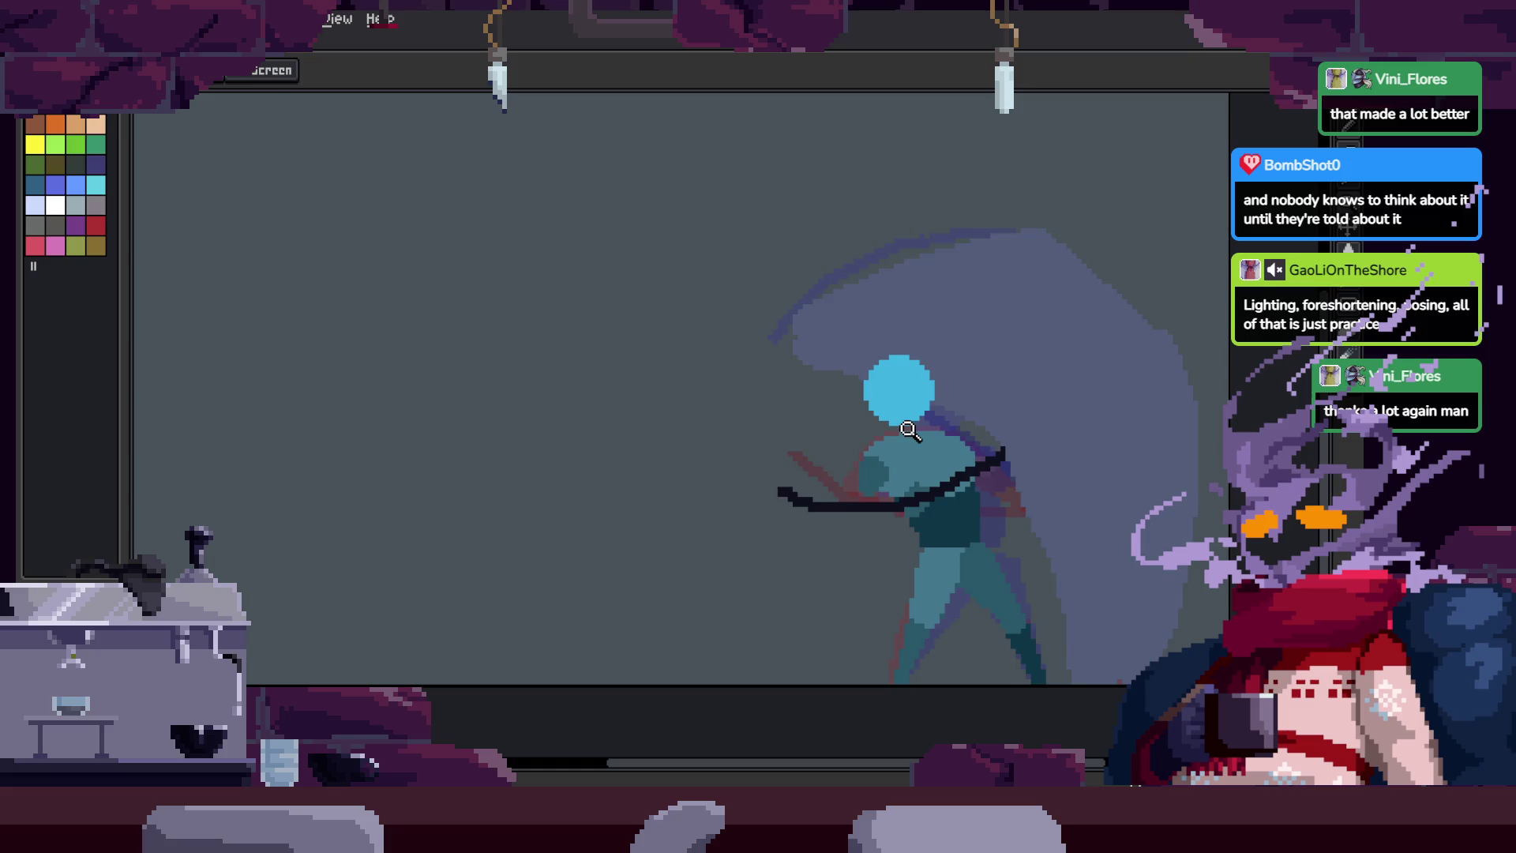
key("Tab")
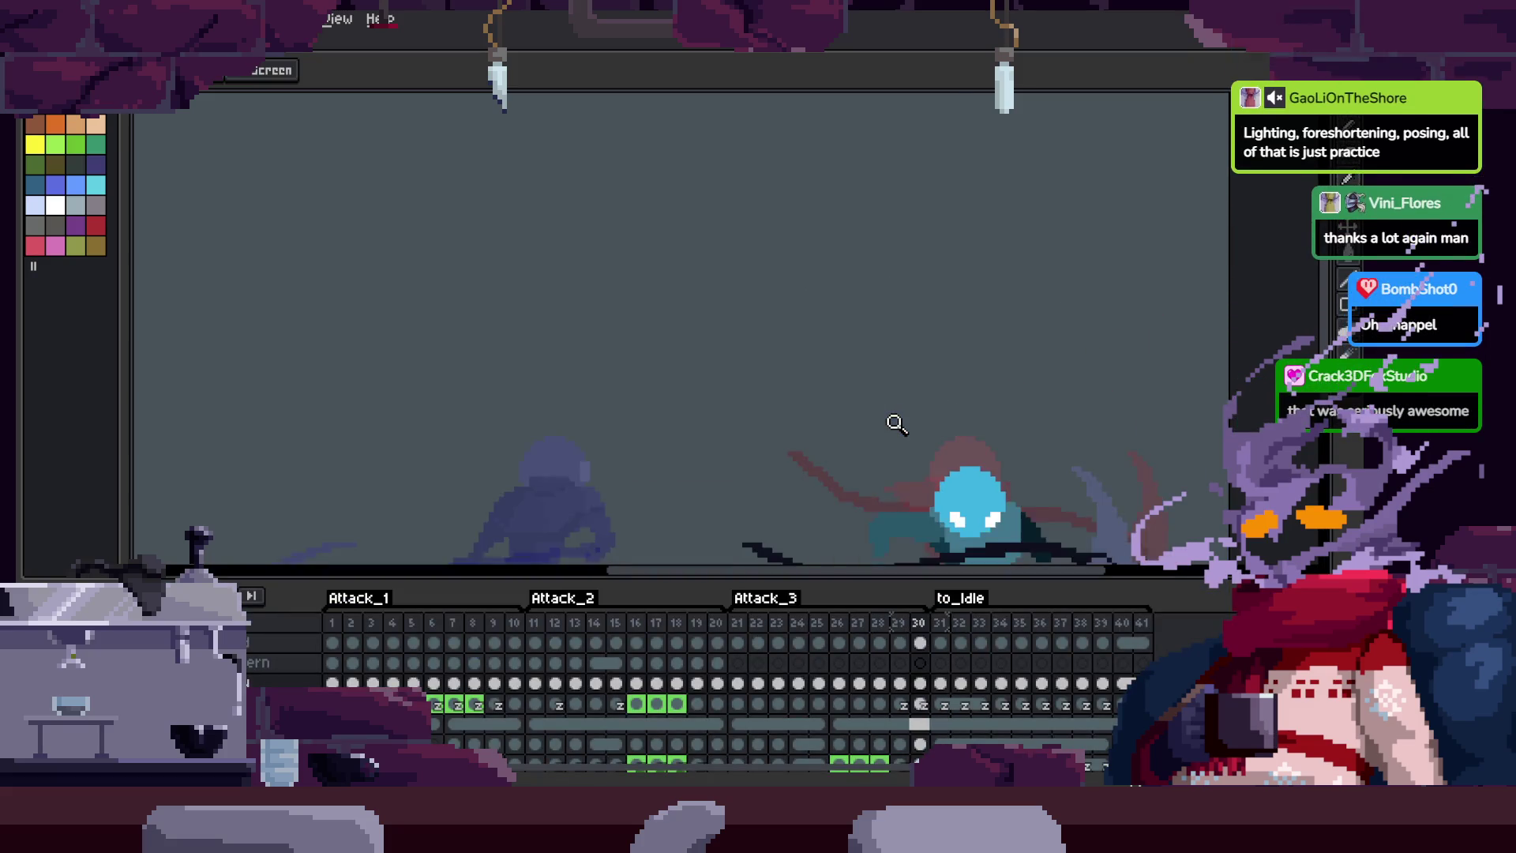
Step: Save the sprite and hide the timeline to enlarge the canvas
key("Tab")
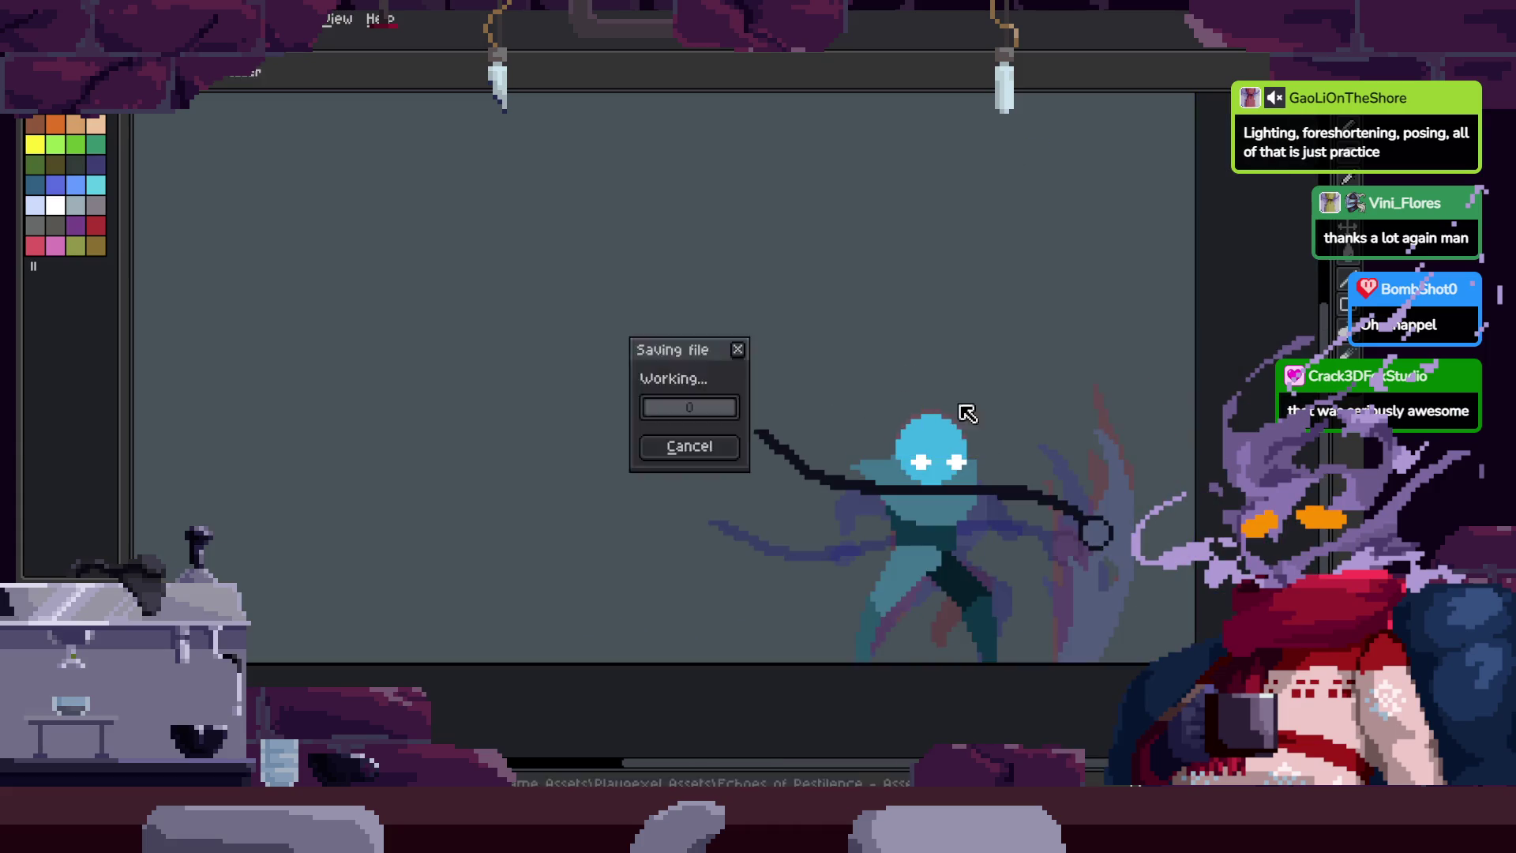
key("Tab")
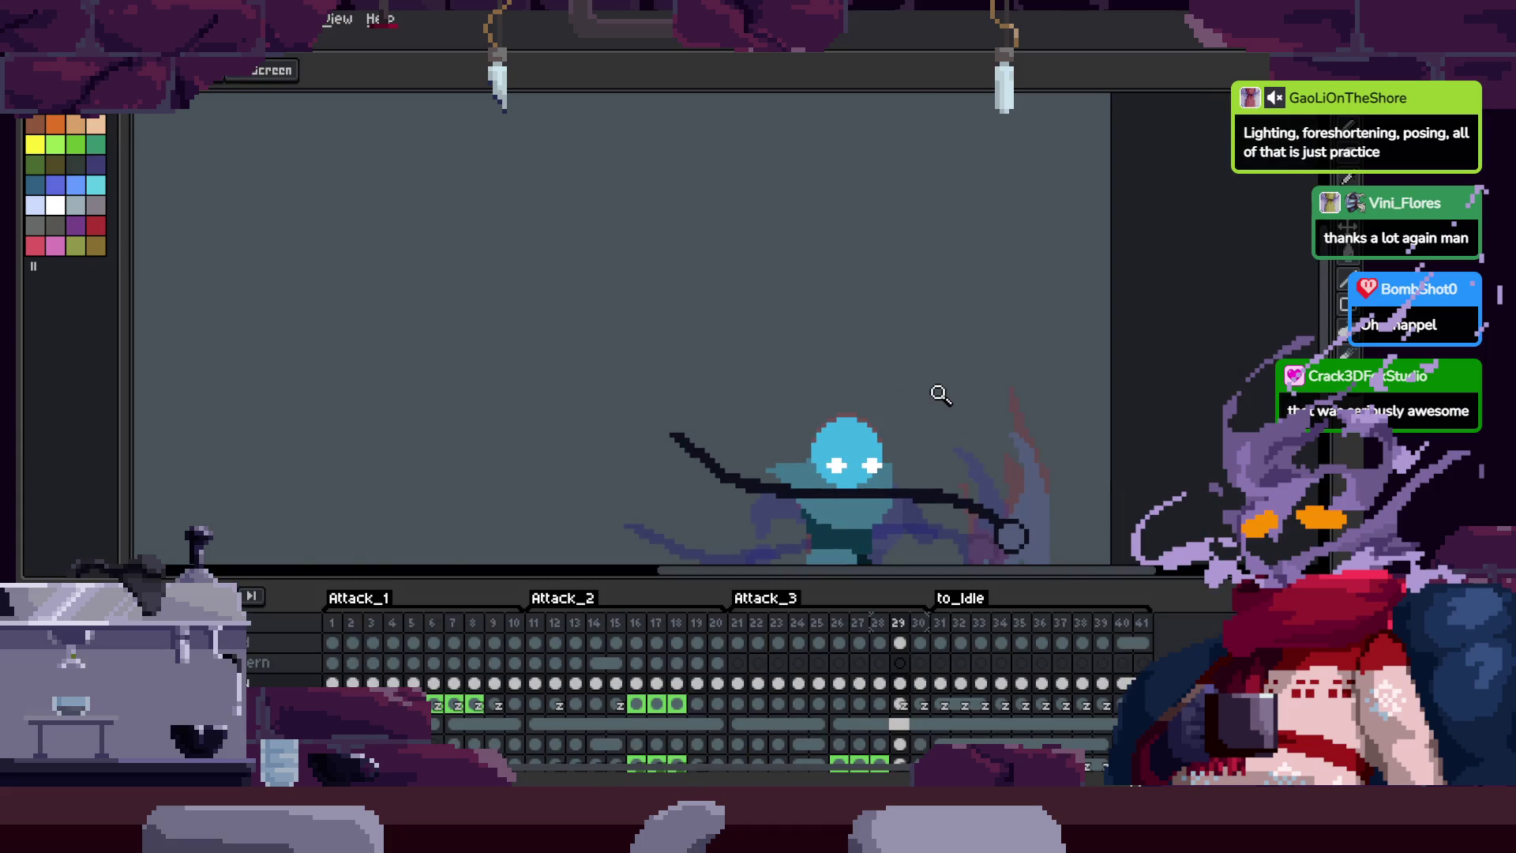
key("Tab")
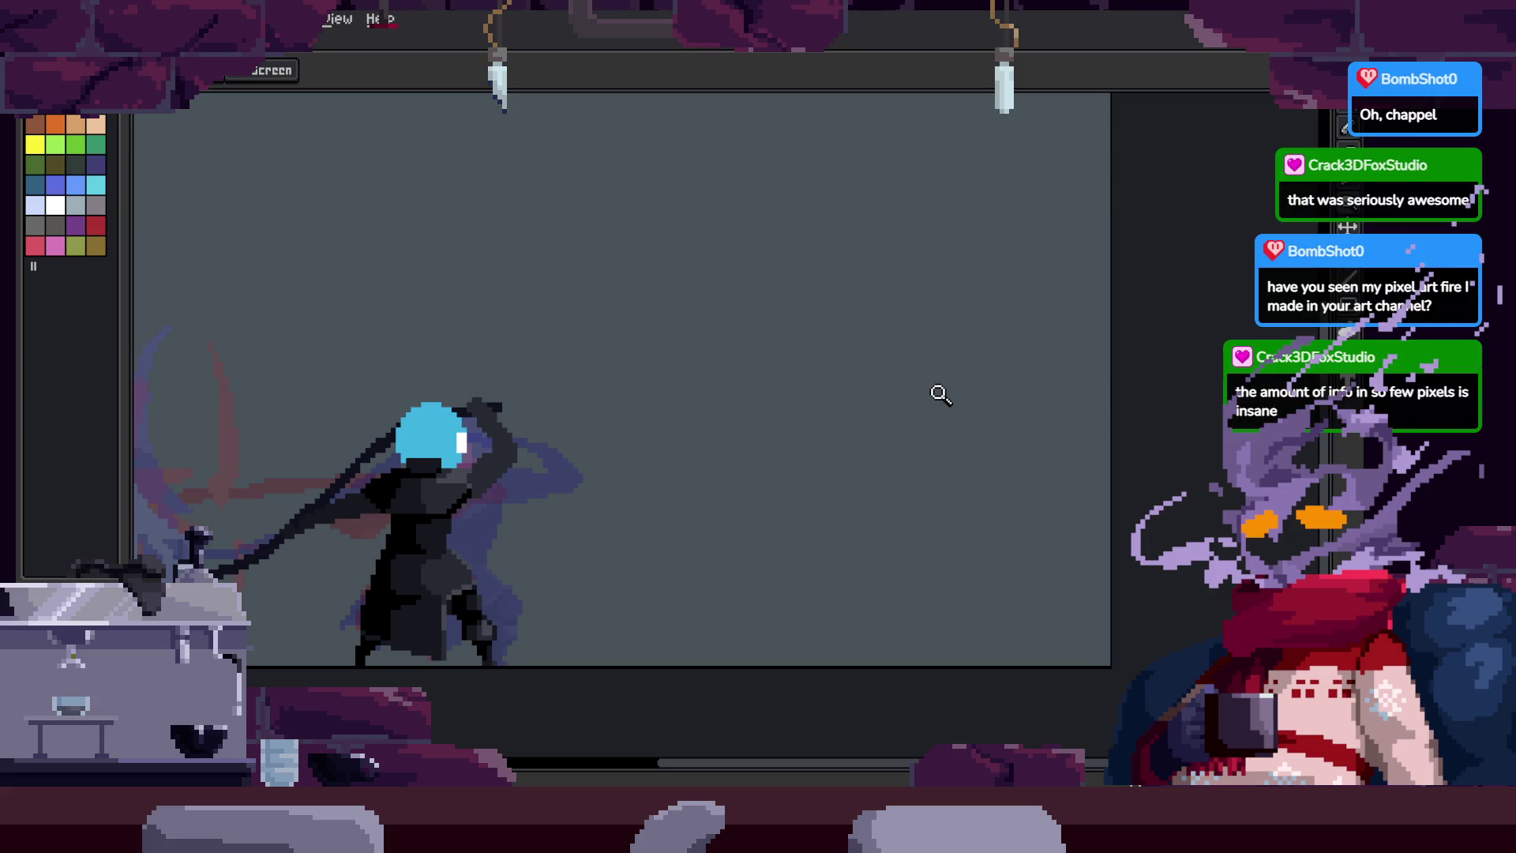
Step: Replay the attack animation and open a floating F7 preview window looping it
key("Return")
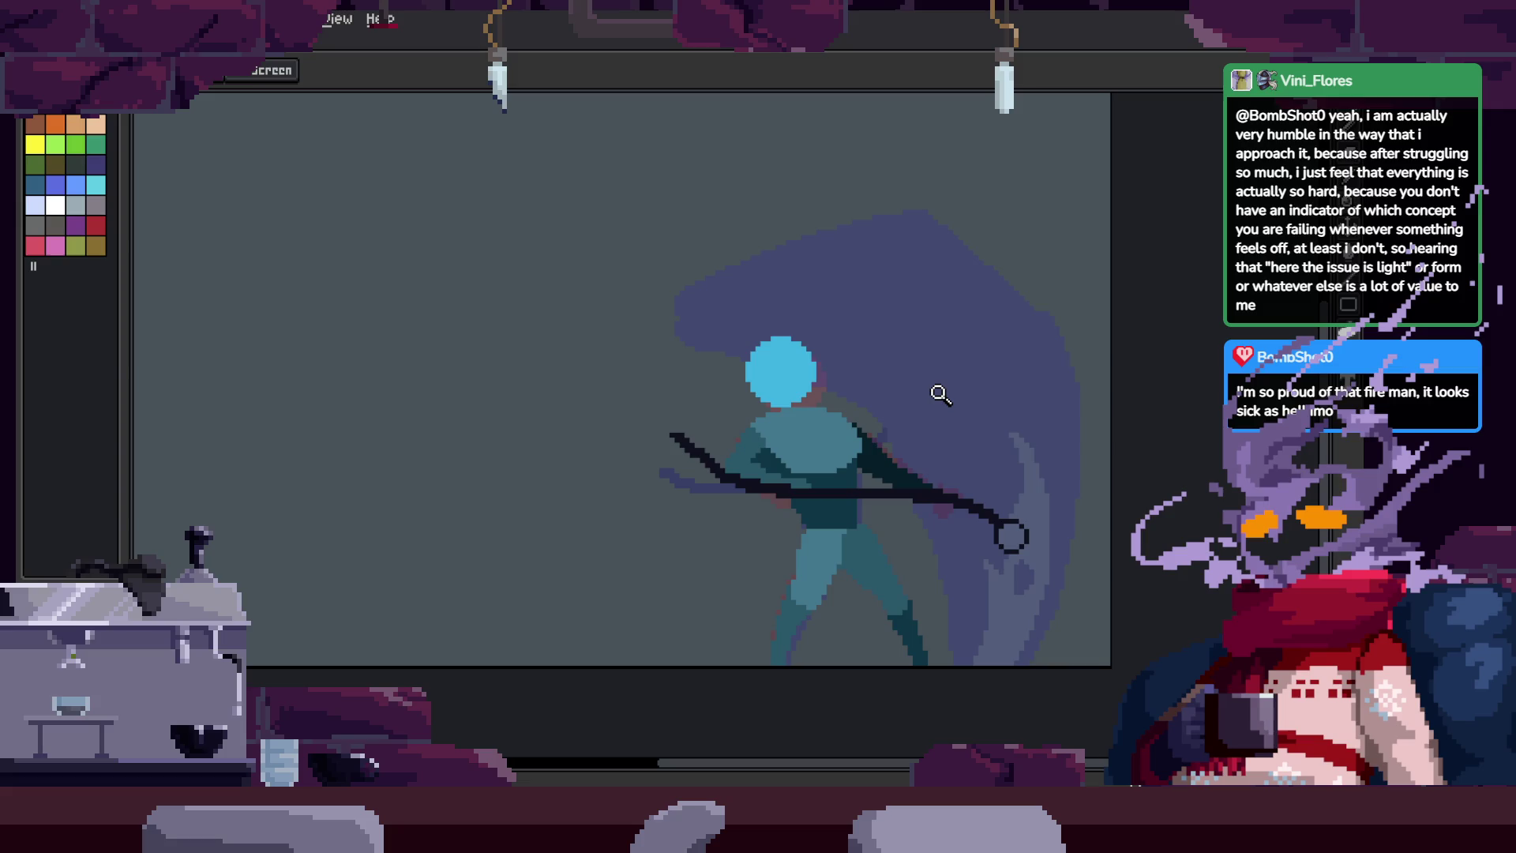
scroll(802, 413, "up", 2)
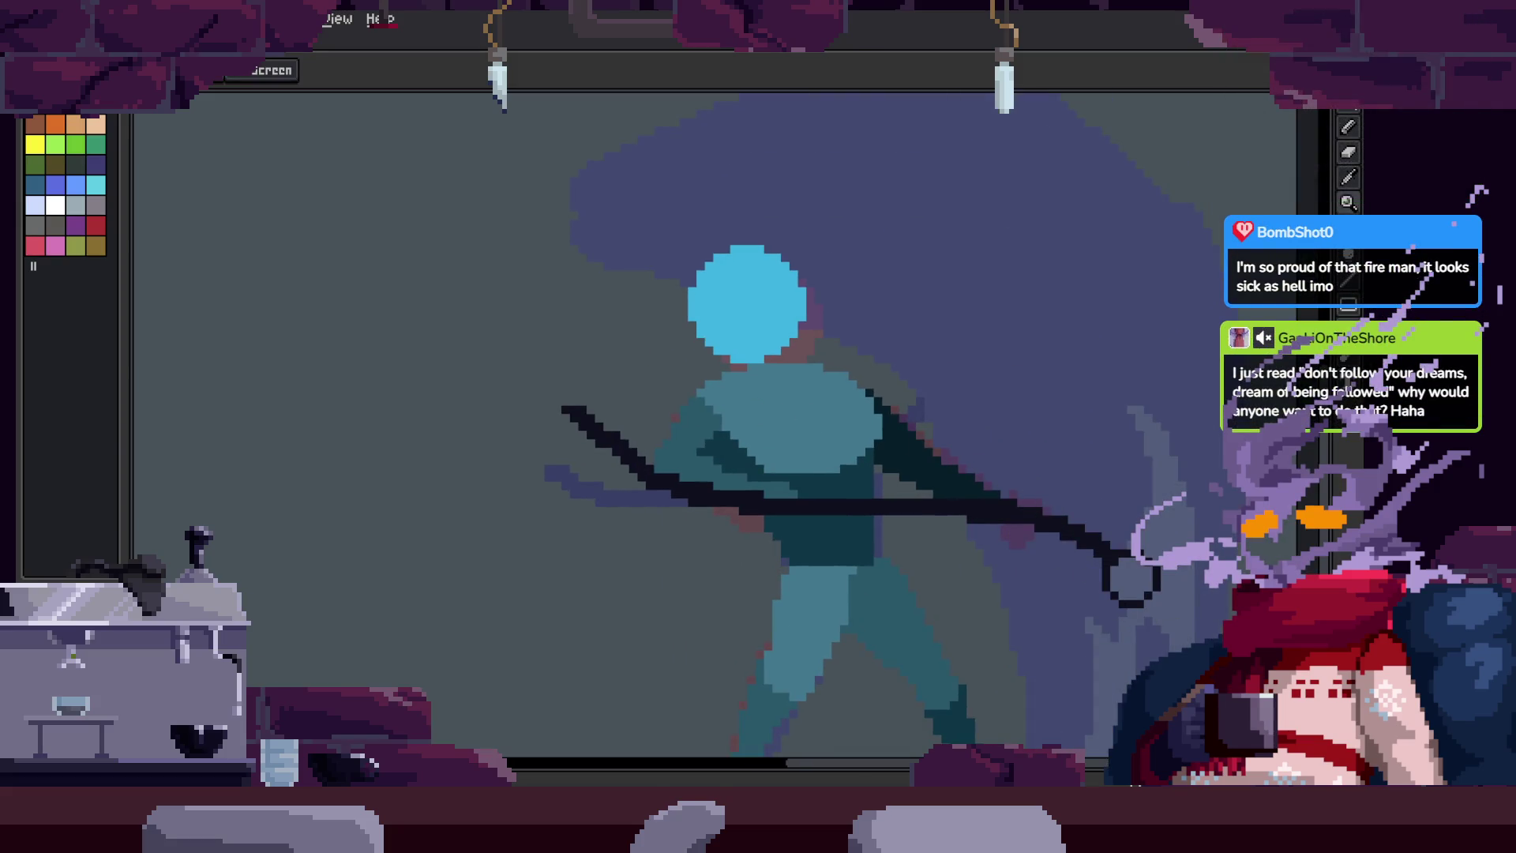
key("F7")
scroll(1022, 497, "down", 3)
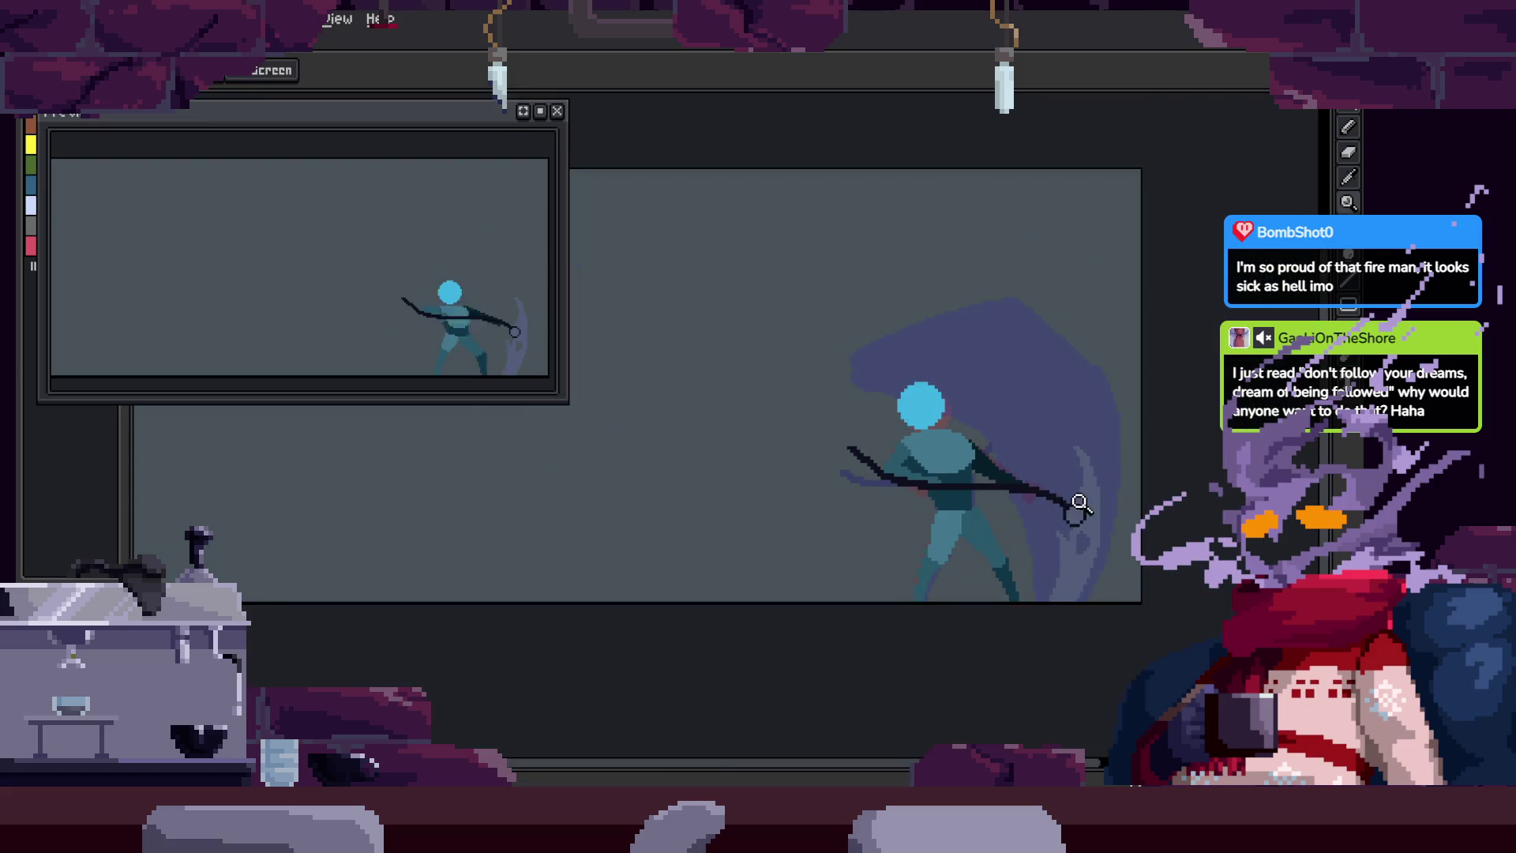
Step: Show the timeline and step back to frame 30 of the attack
scroll(1069, 501, "up", 3)
scroll(1088, 501, "down", 3)
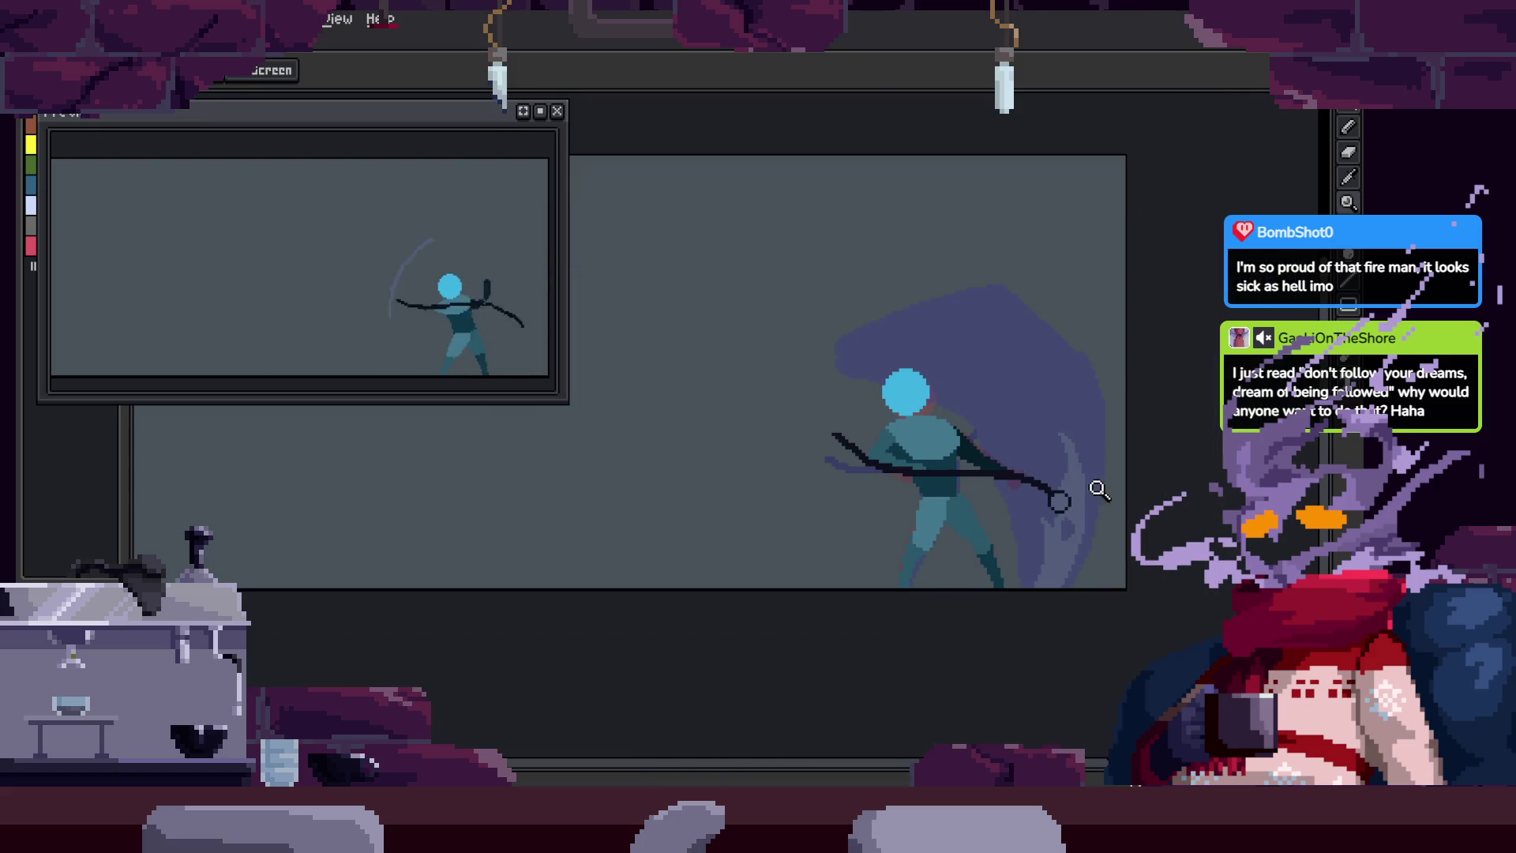
scroll(1086, 482, "up", 2)
scroll(1090, 473, "up", 1)
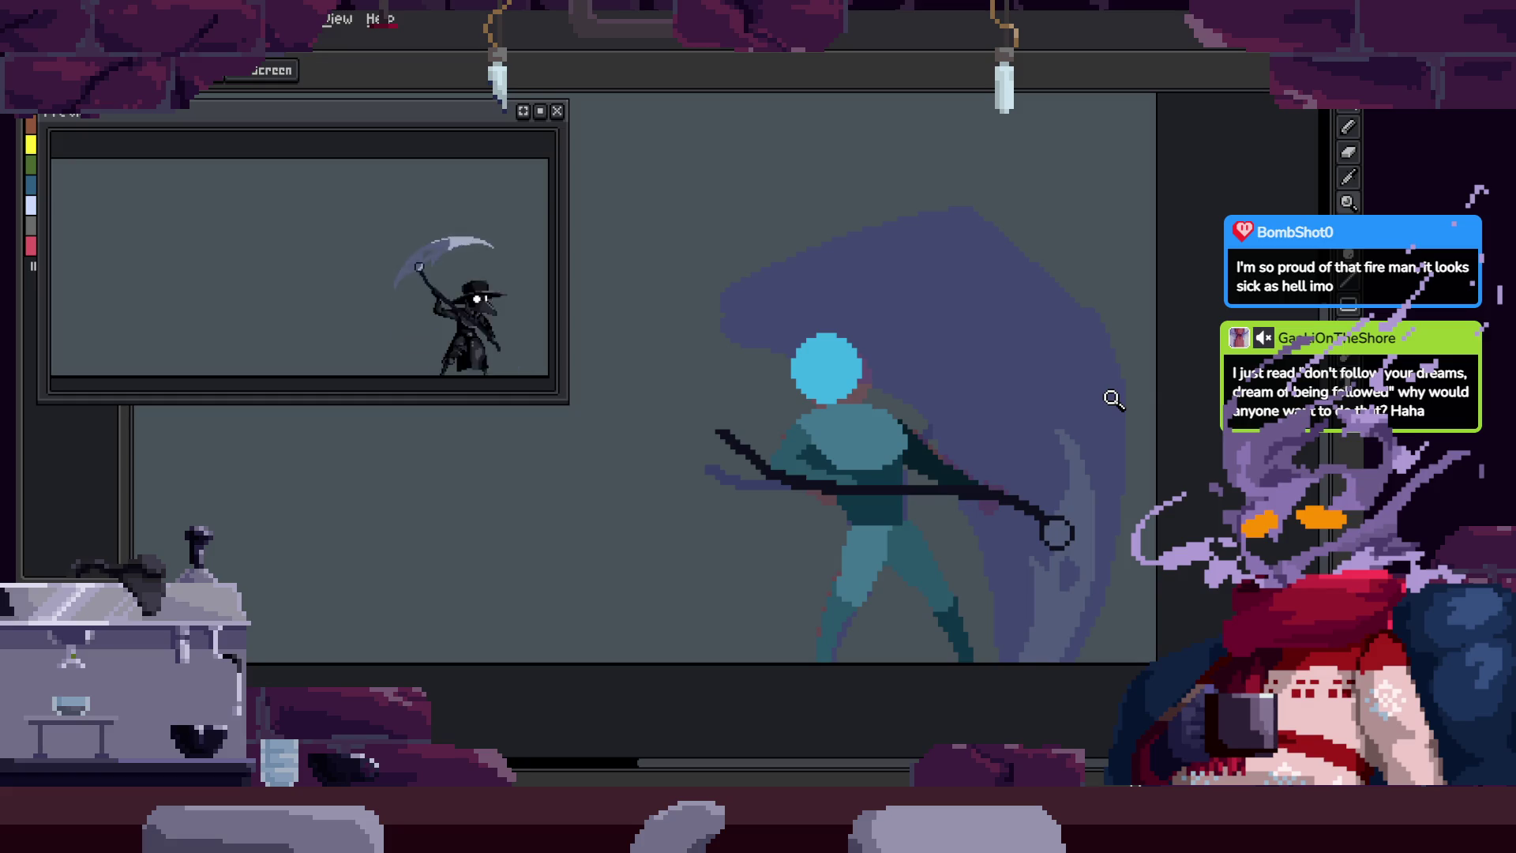
key("Tab")
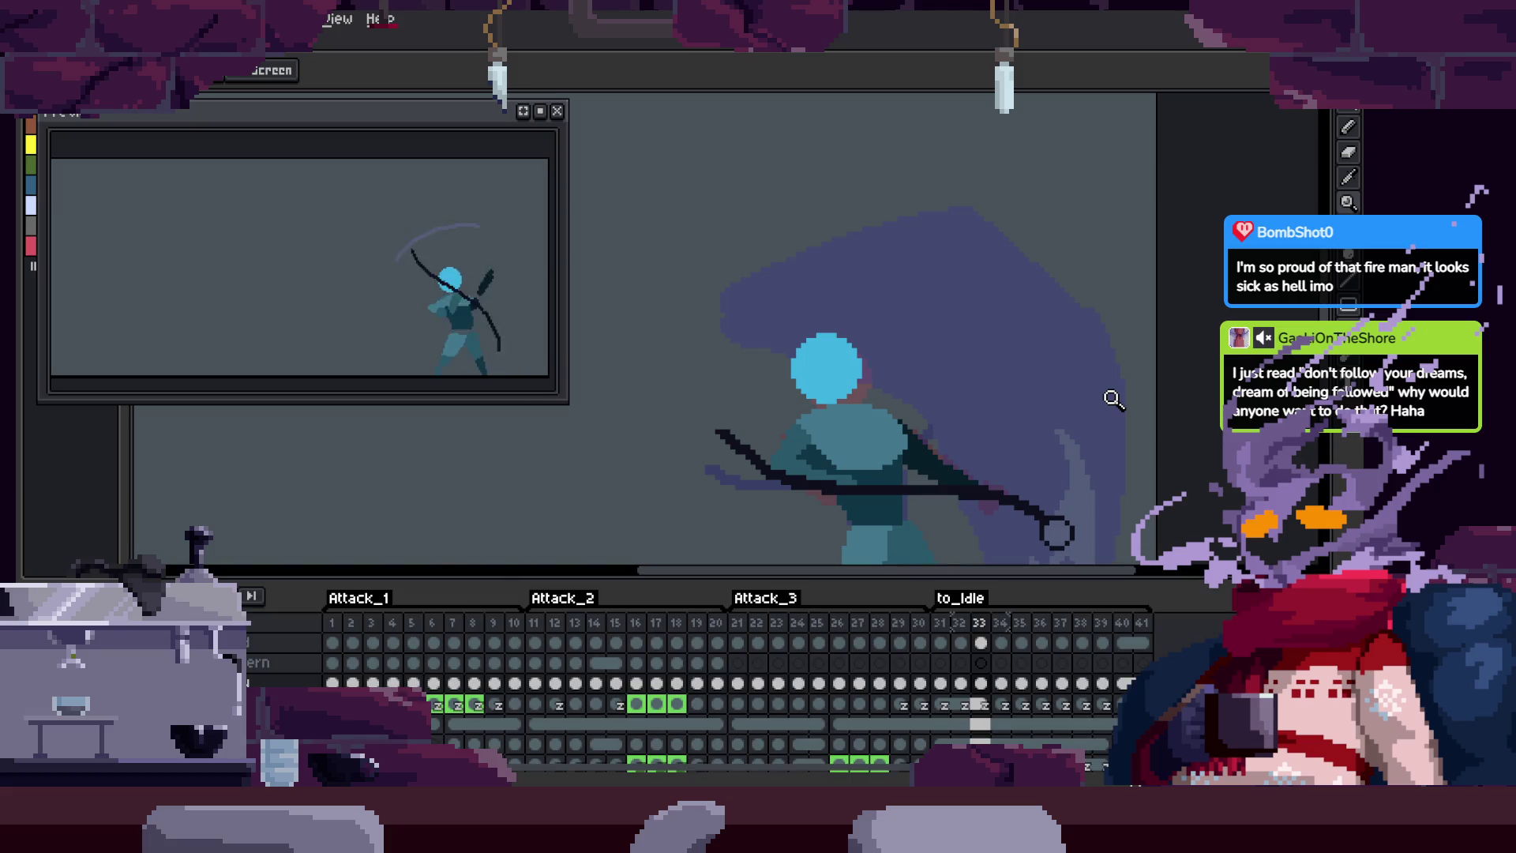
key("Left")
key("Left")
key("Left")
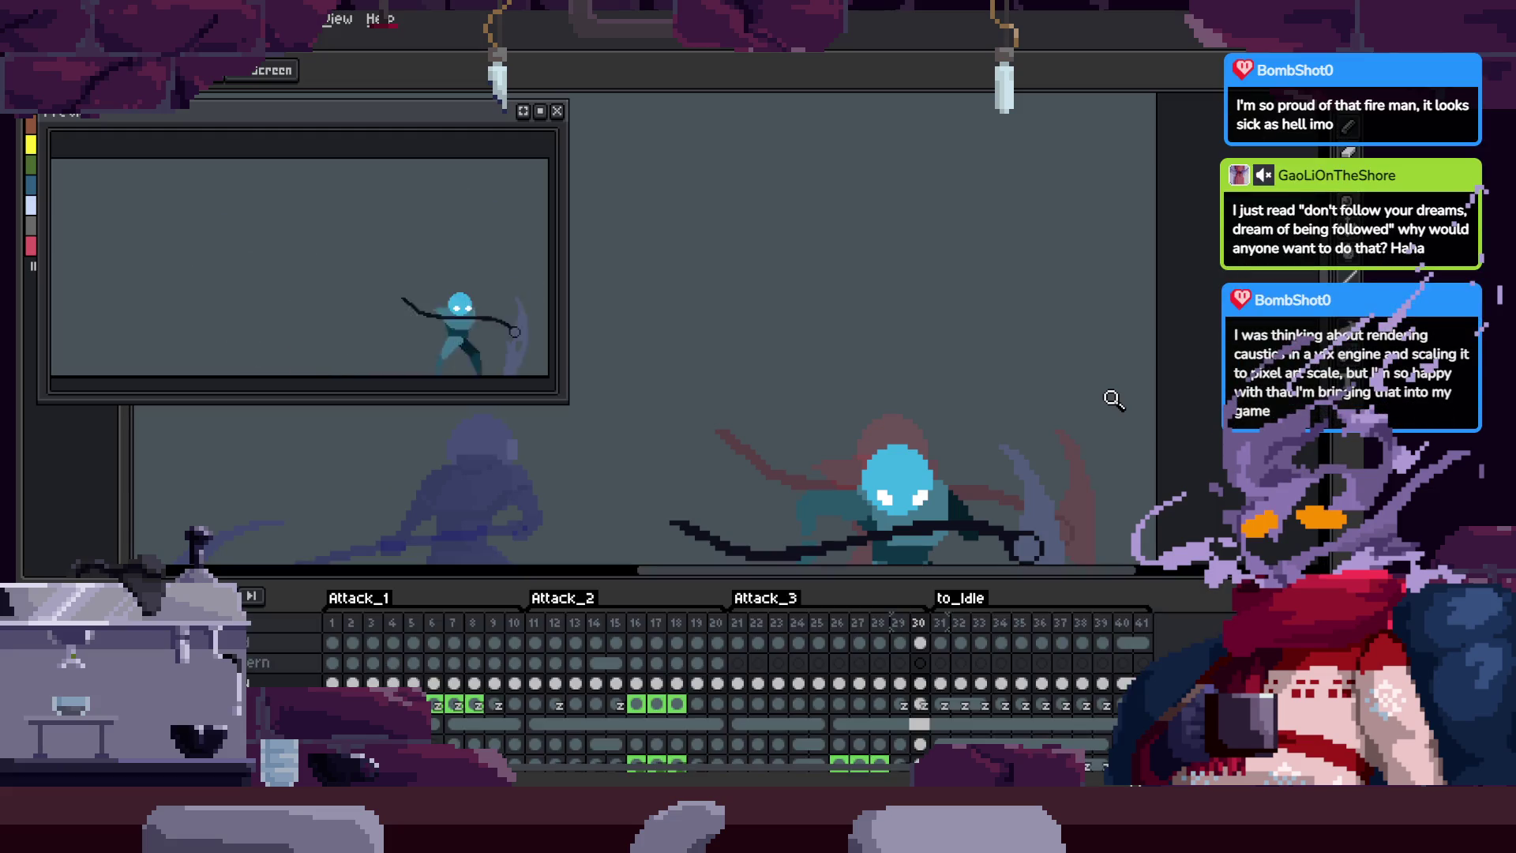
Step: With the timeline hidden, step forward frame by frame through the to_Idle transition
key("Tab")
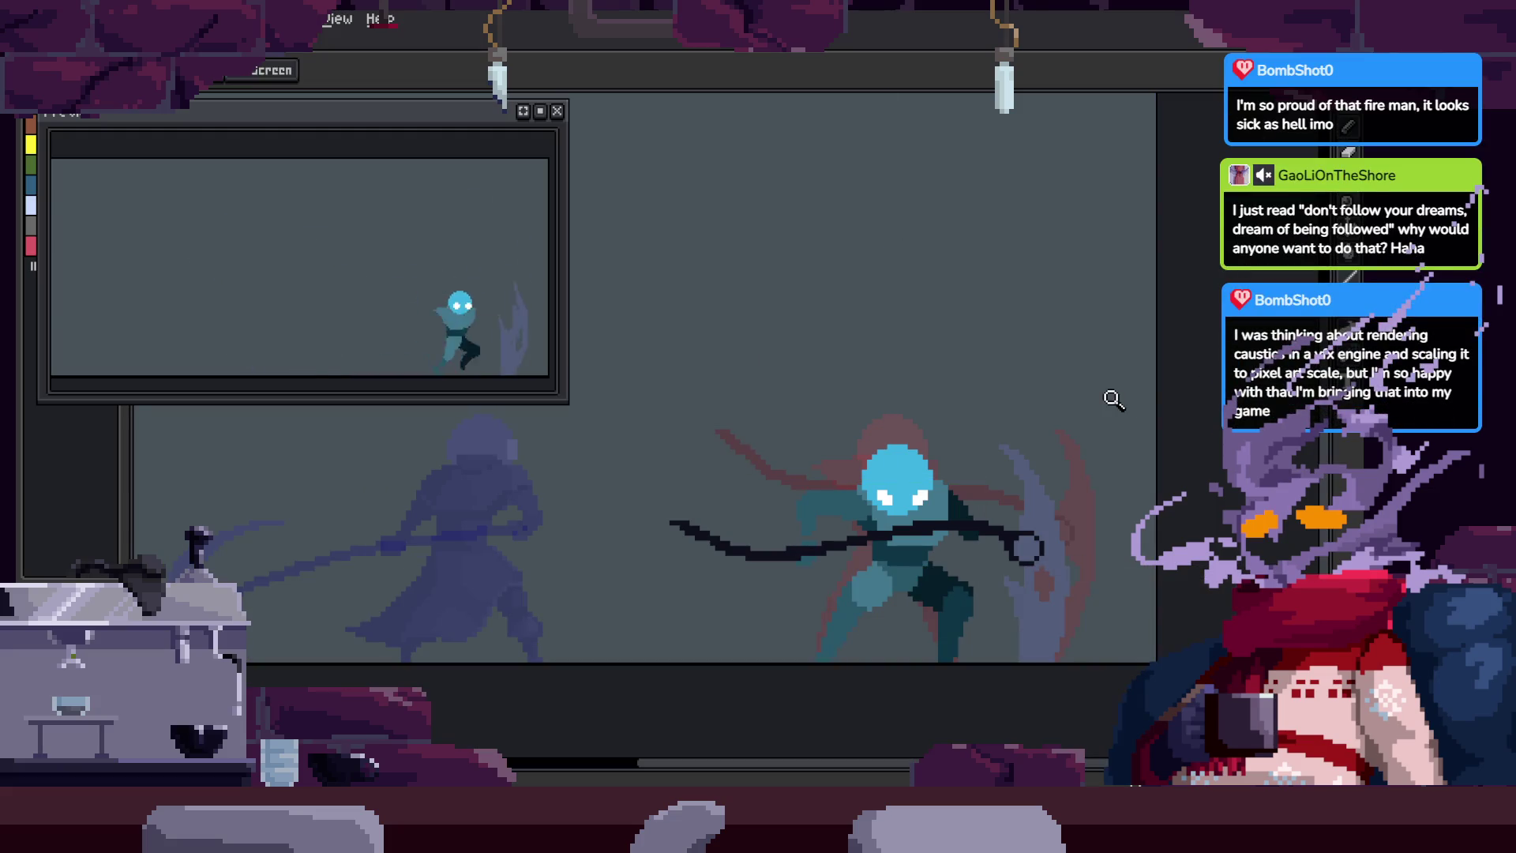
key("Right")
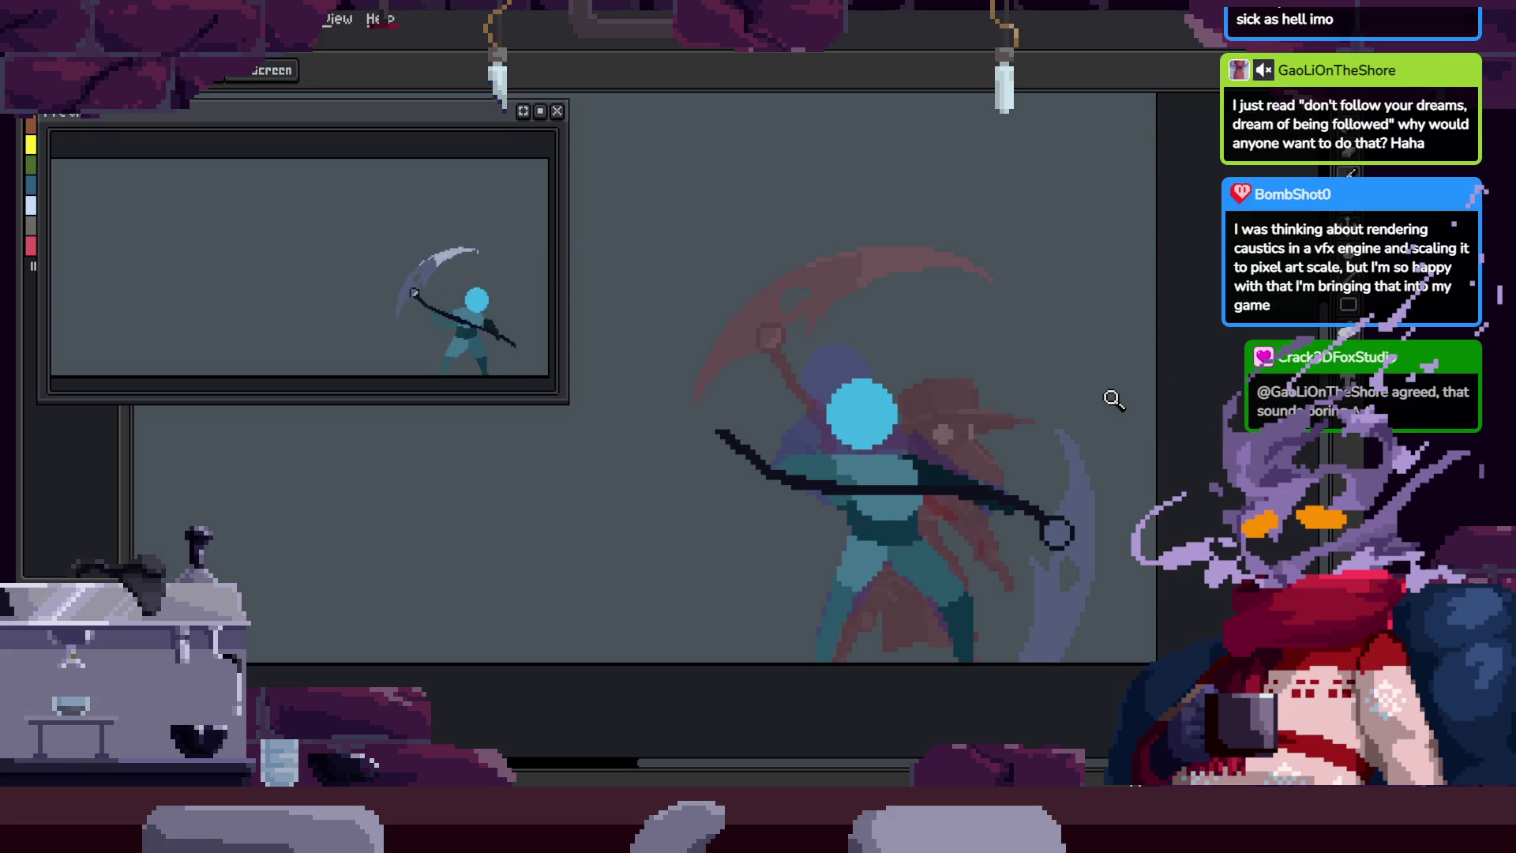
key("Right")
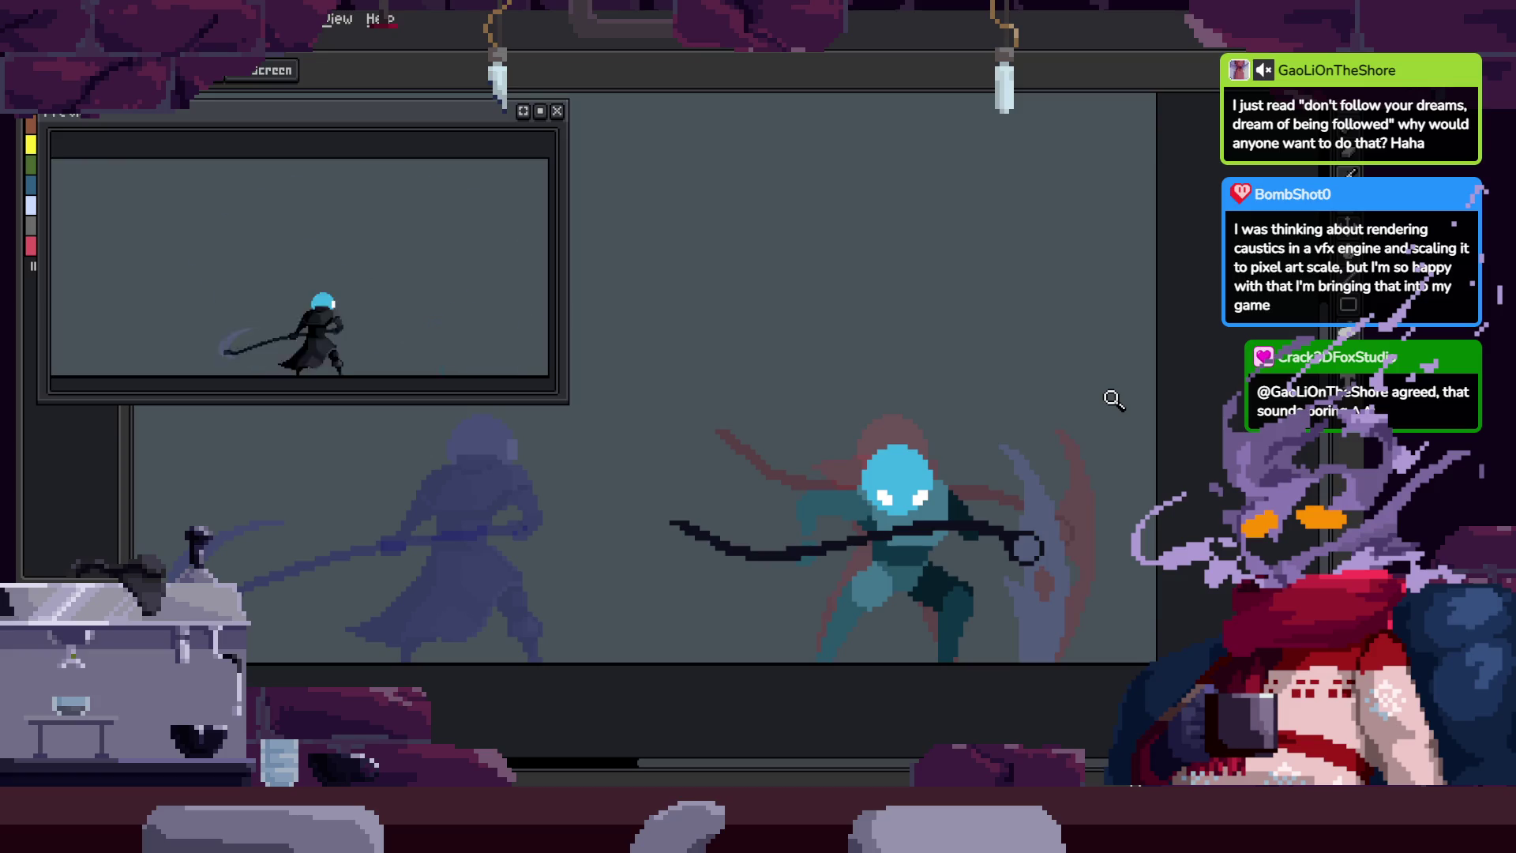
key("Right")
key("b")
key("Right")
key("Right")
key("Right")
key("Right")
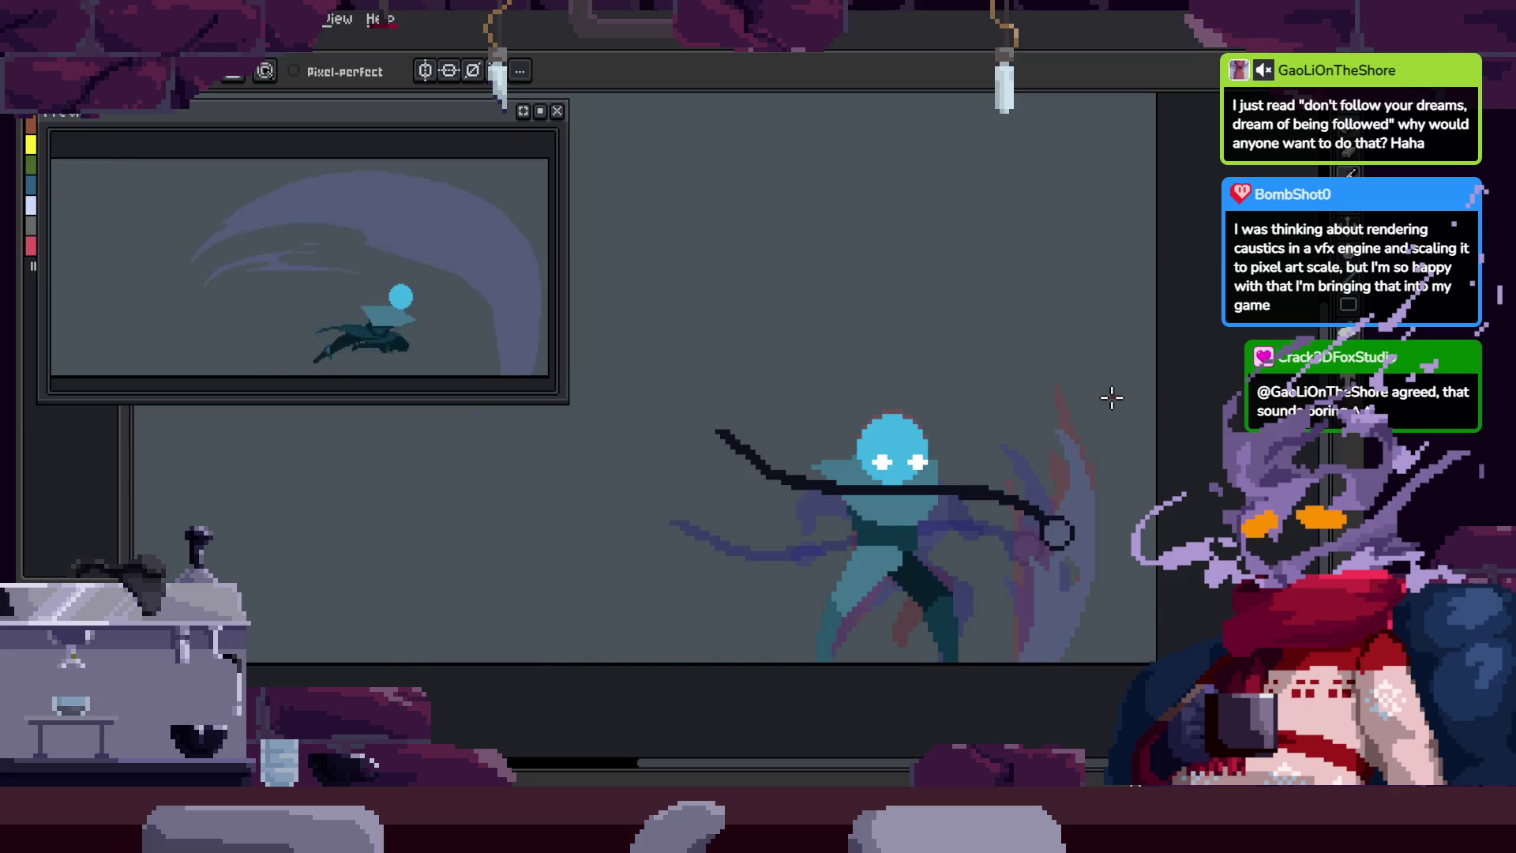
key("Right")
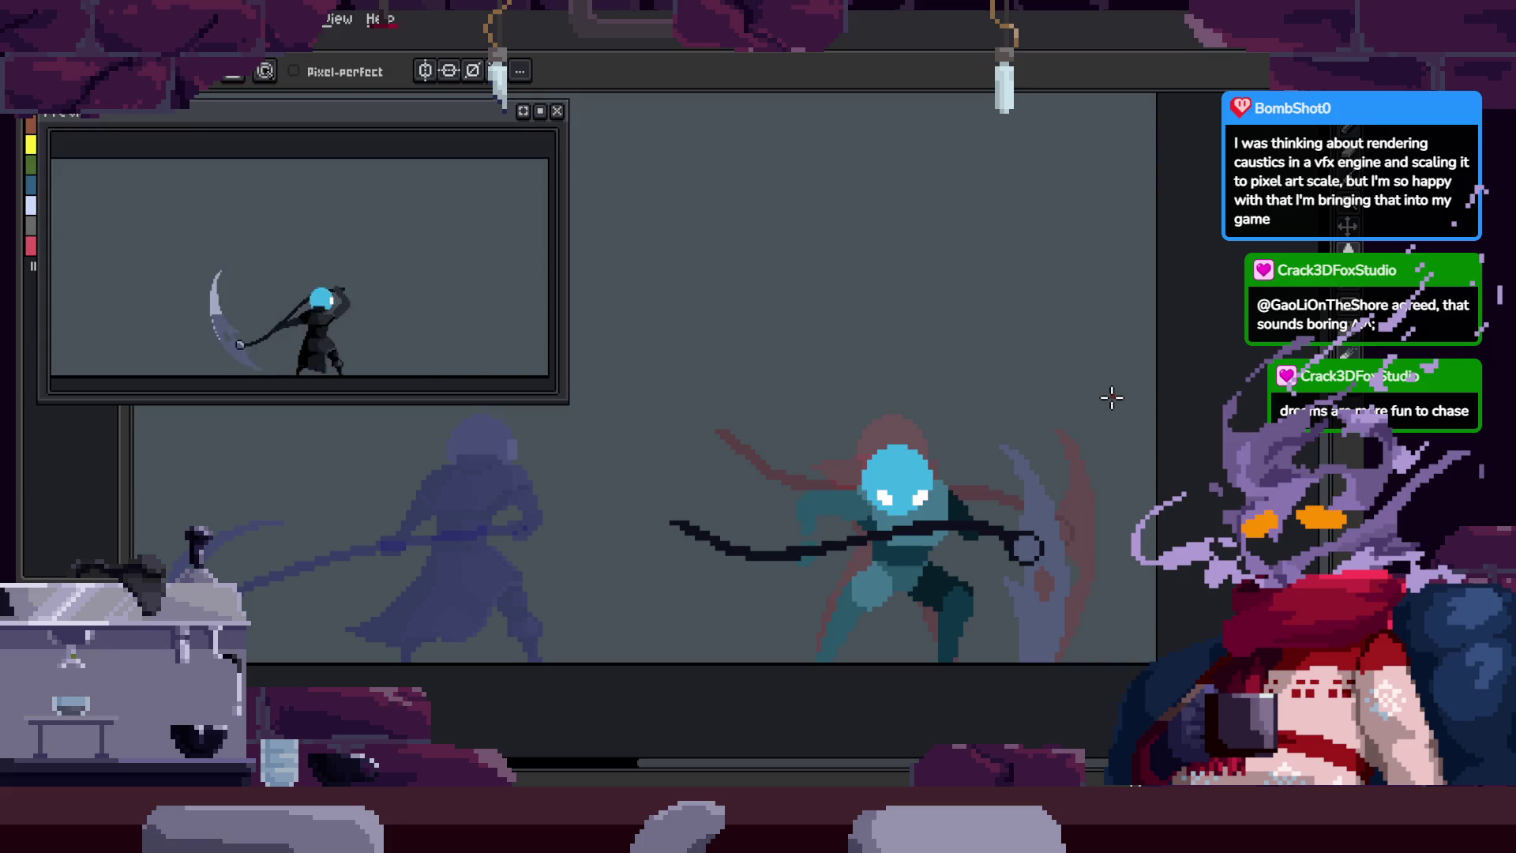
key("Right")
key("Right")
key("Right")
key("Right")
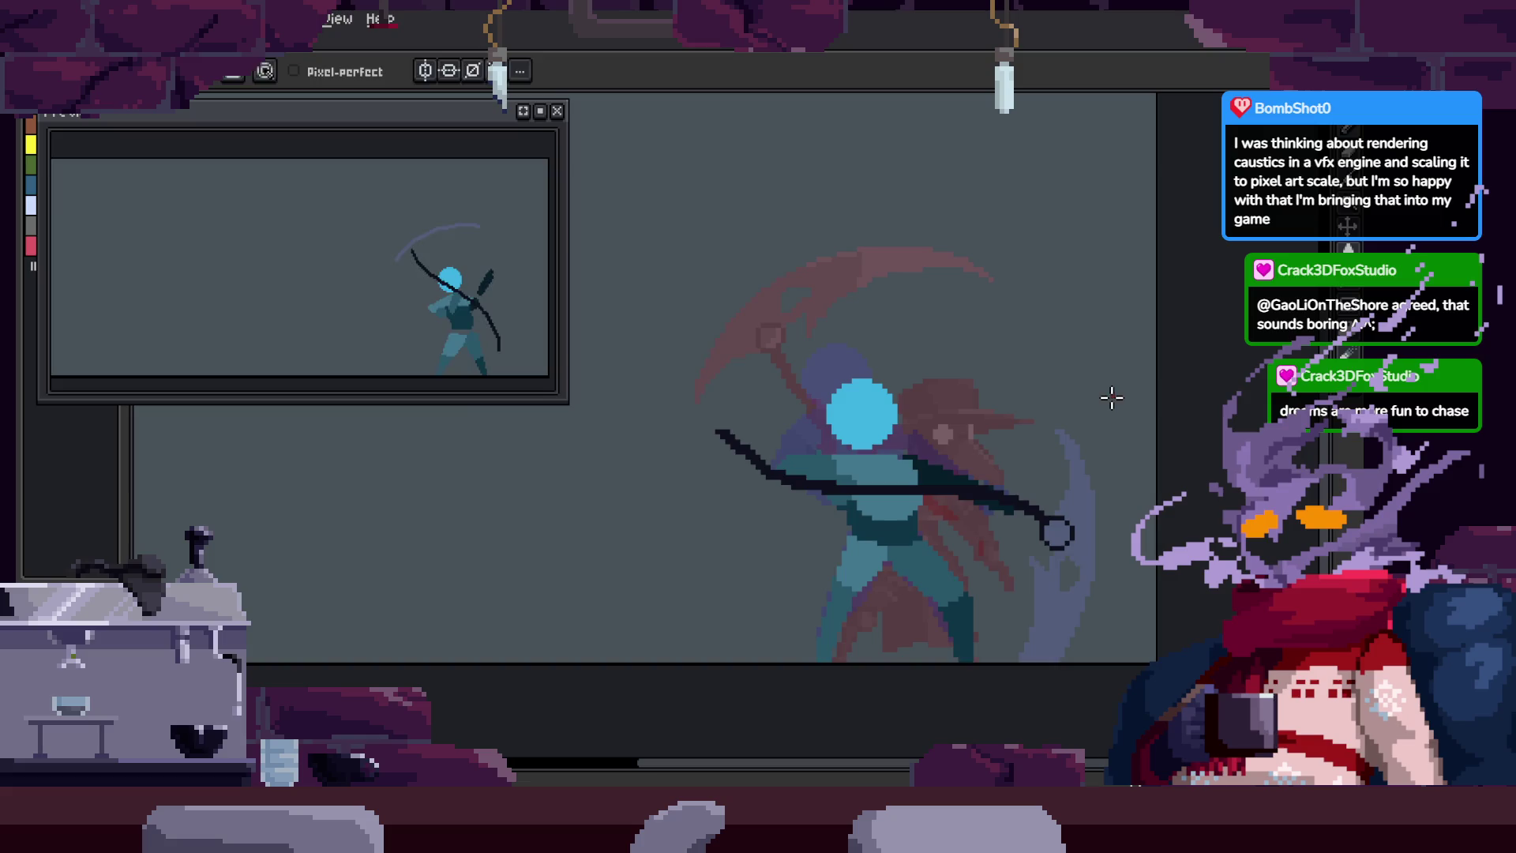
key("Right")
key("Right")
key("Right")
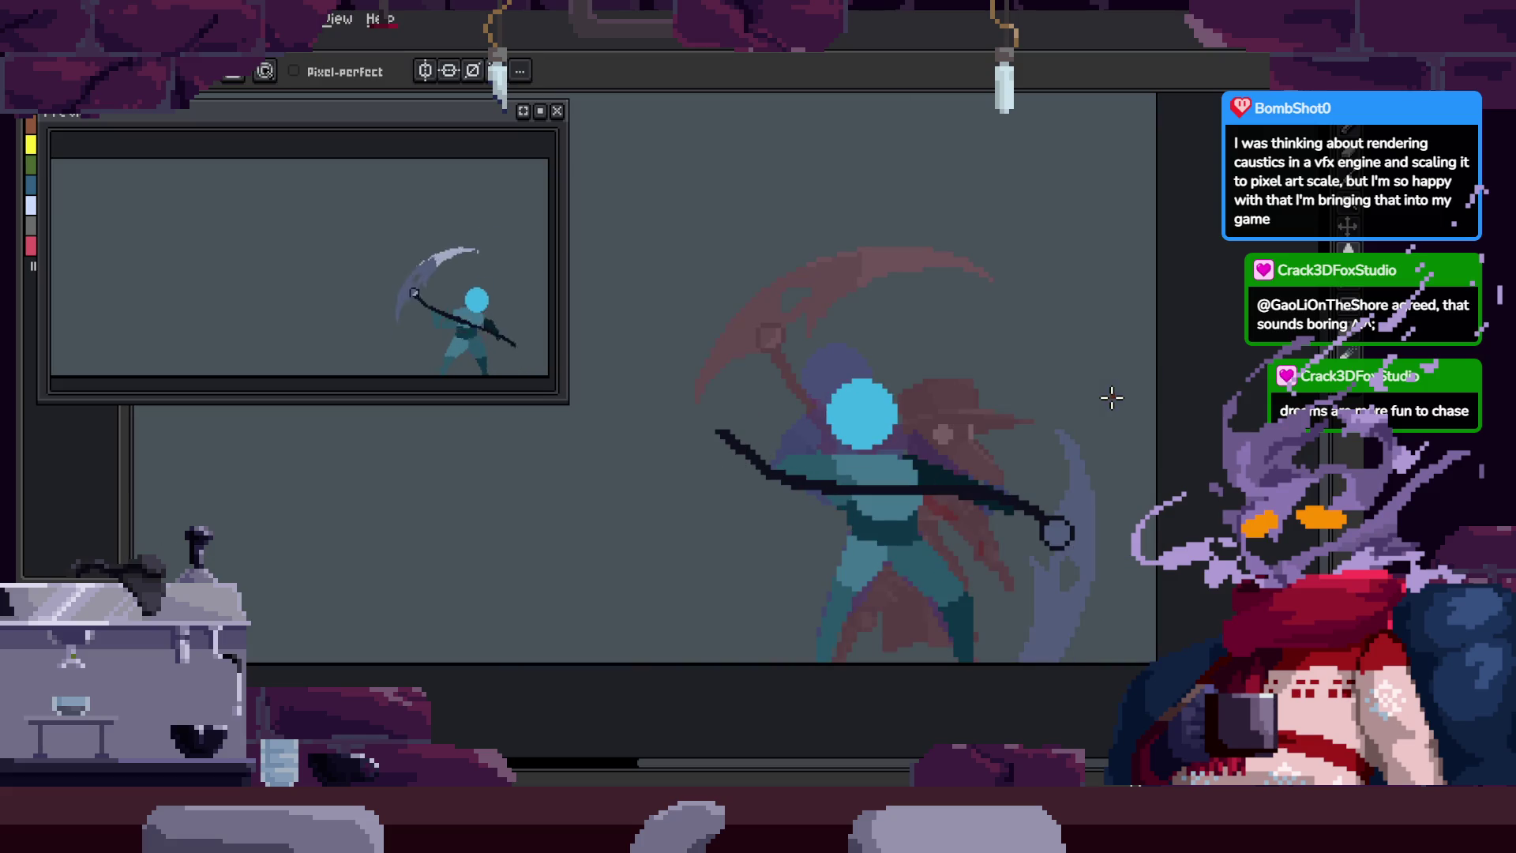
key("Right")
key("Right")
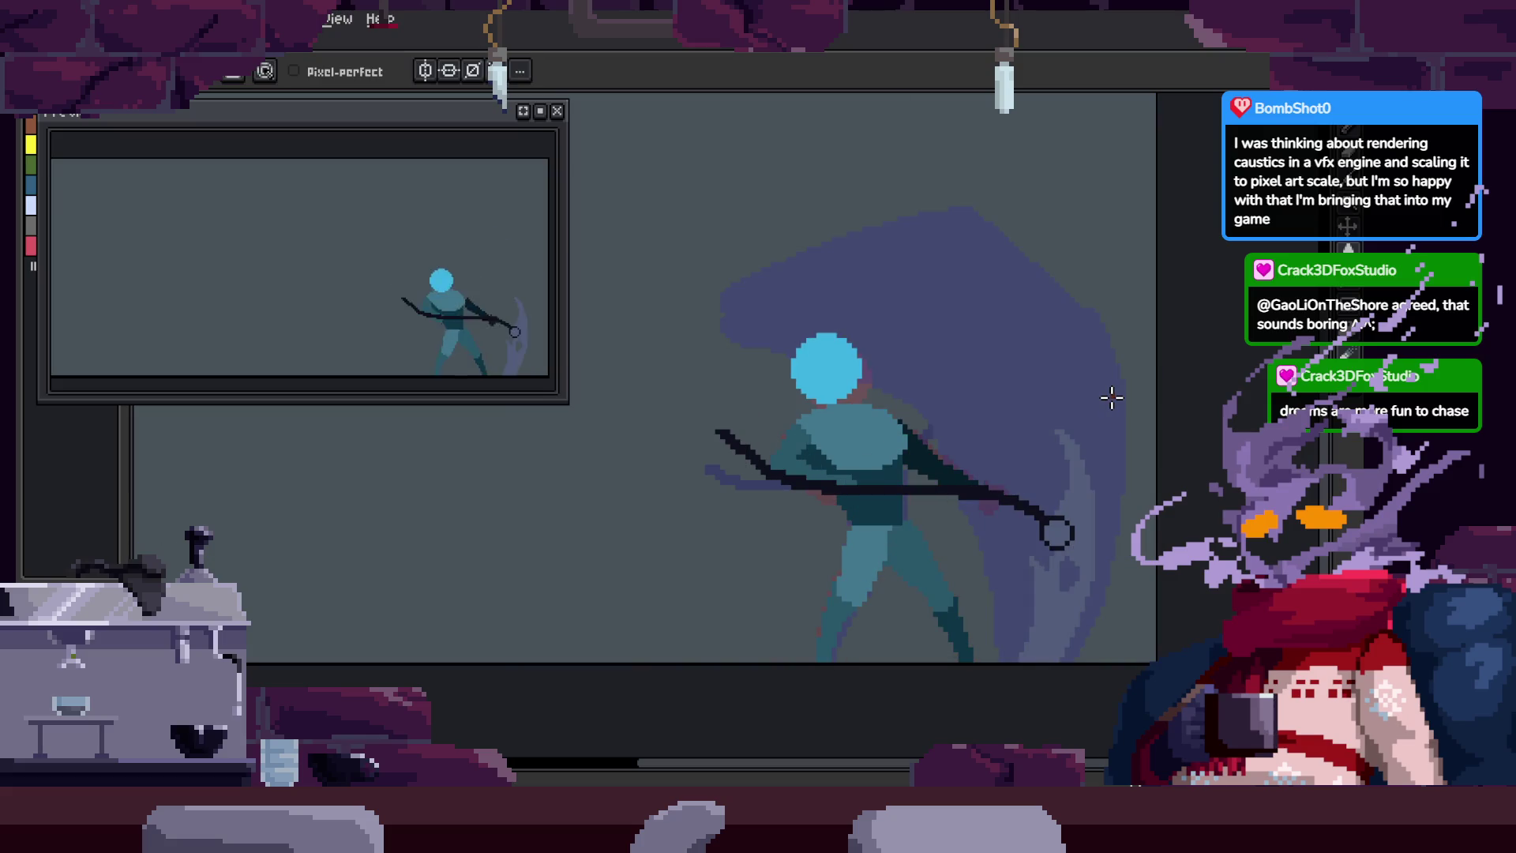
Step: Zoom in on the figure, then bring the timeline back and return to frame 29 of Attack_3
key("z")
left_click(948, 474)
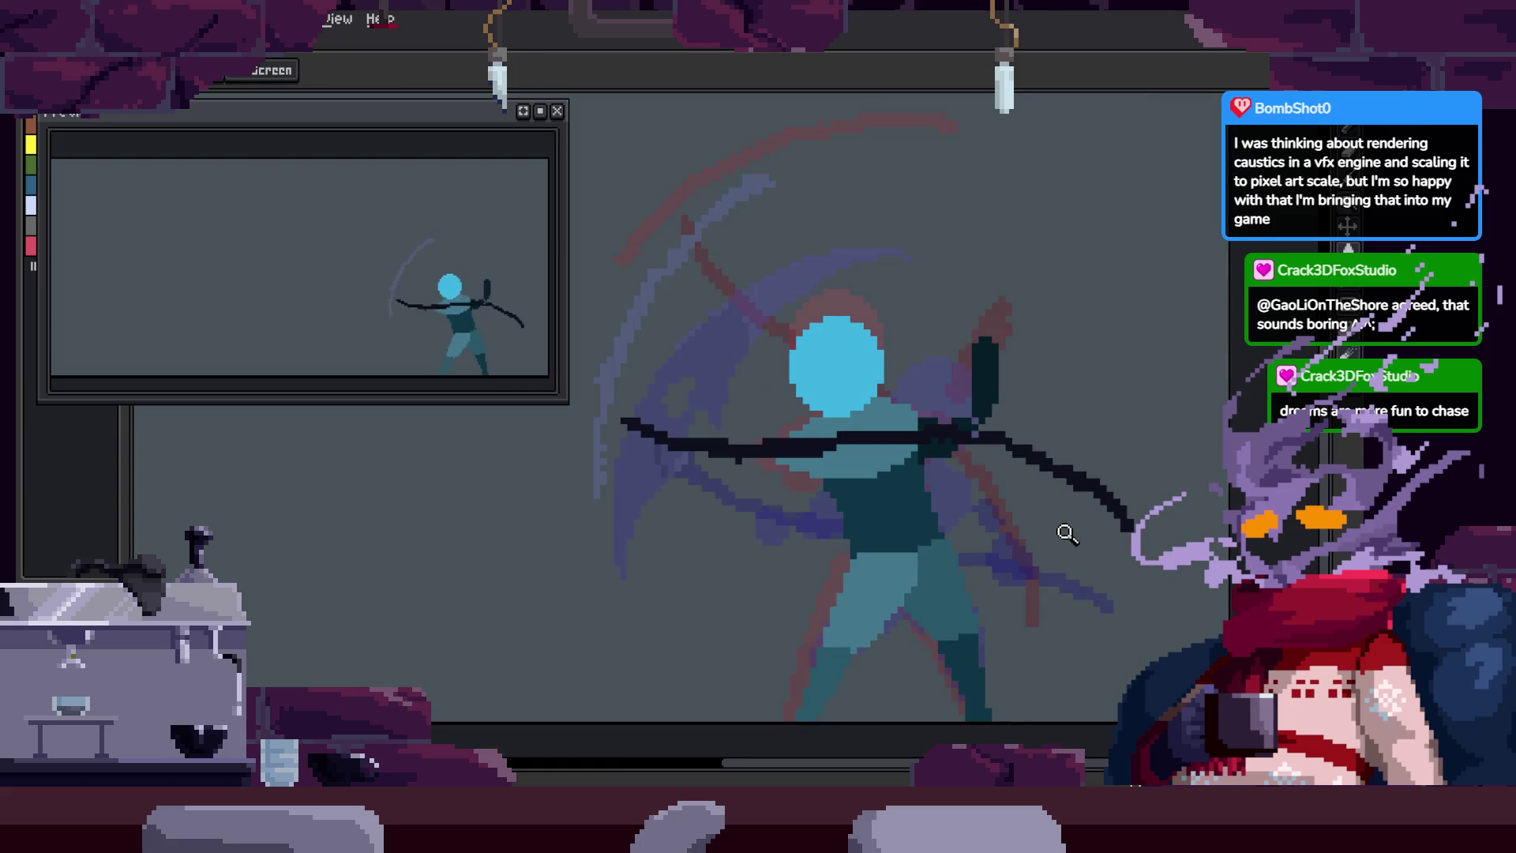
key("Right")
key("Right")
key("Right")
key("Tab")
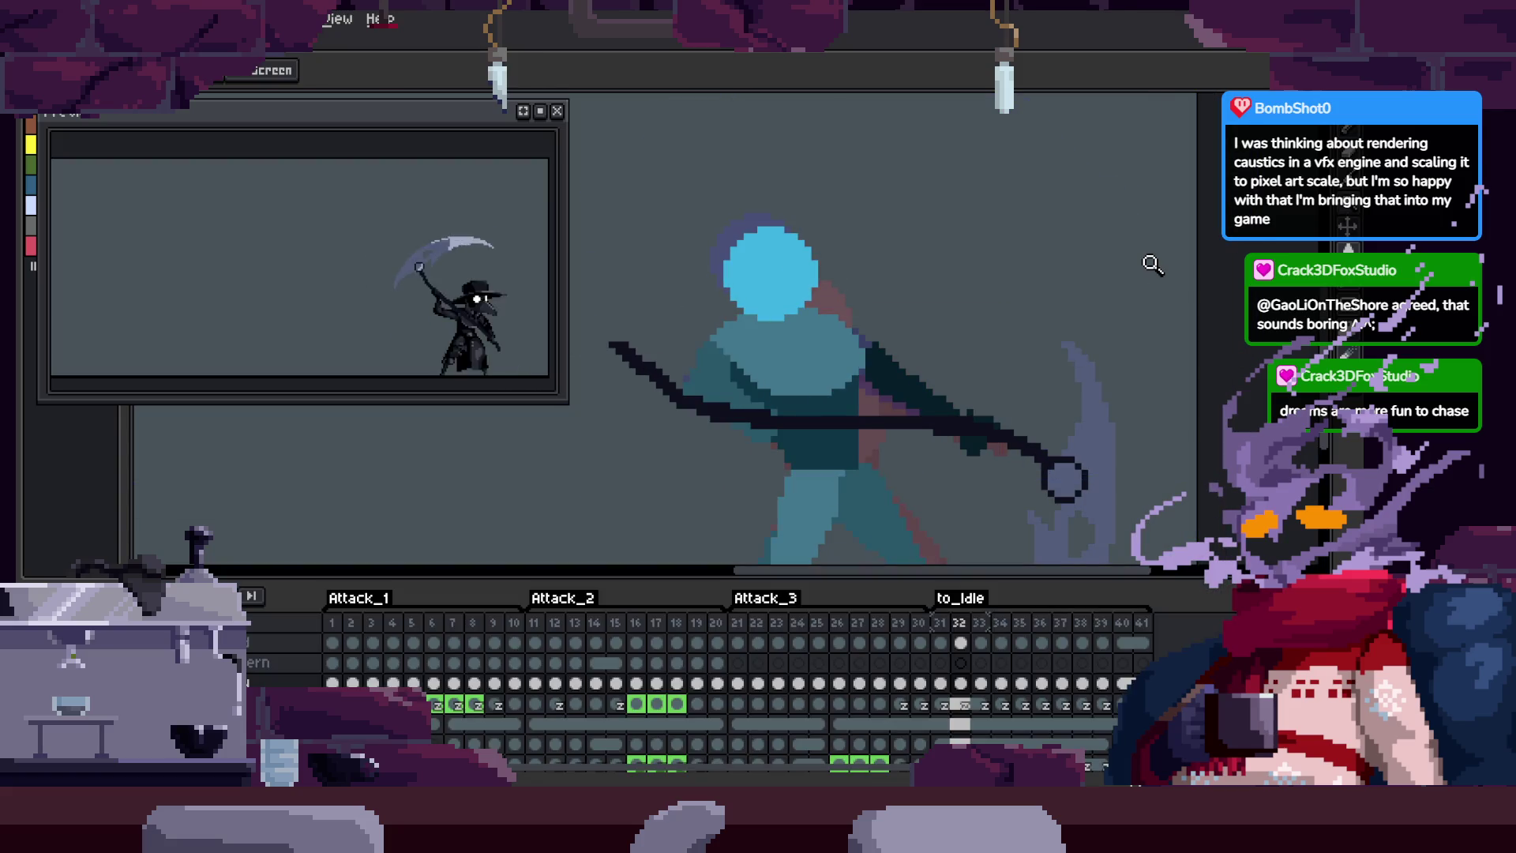
key("Right")
key("Right")
key("Left")
key("Tab")
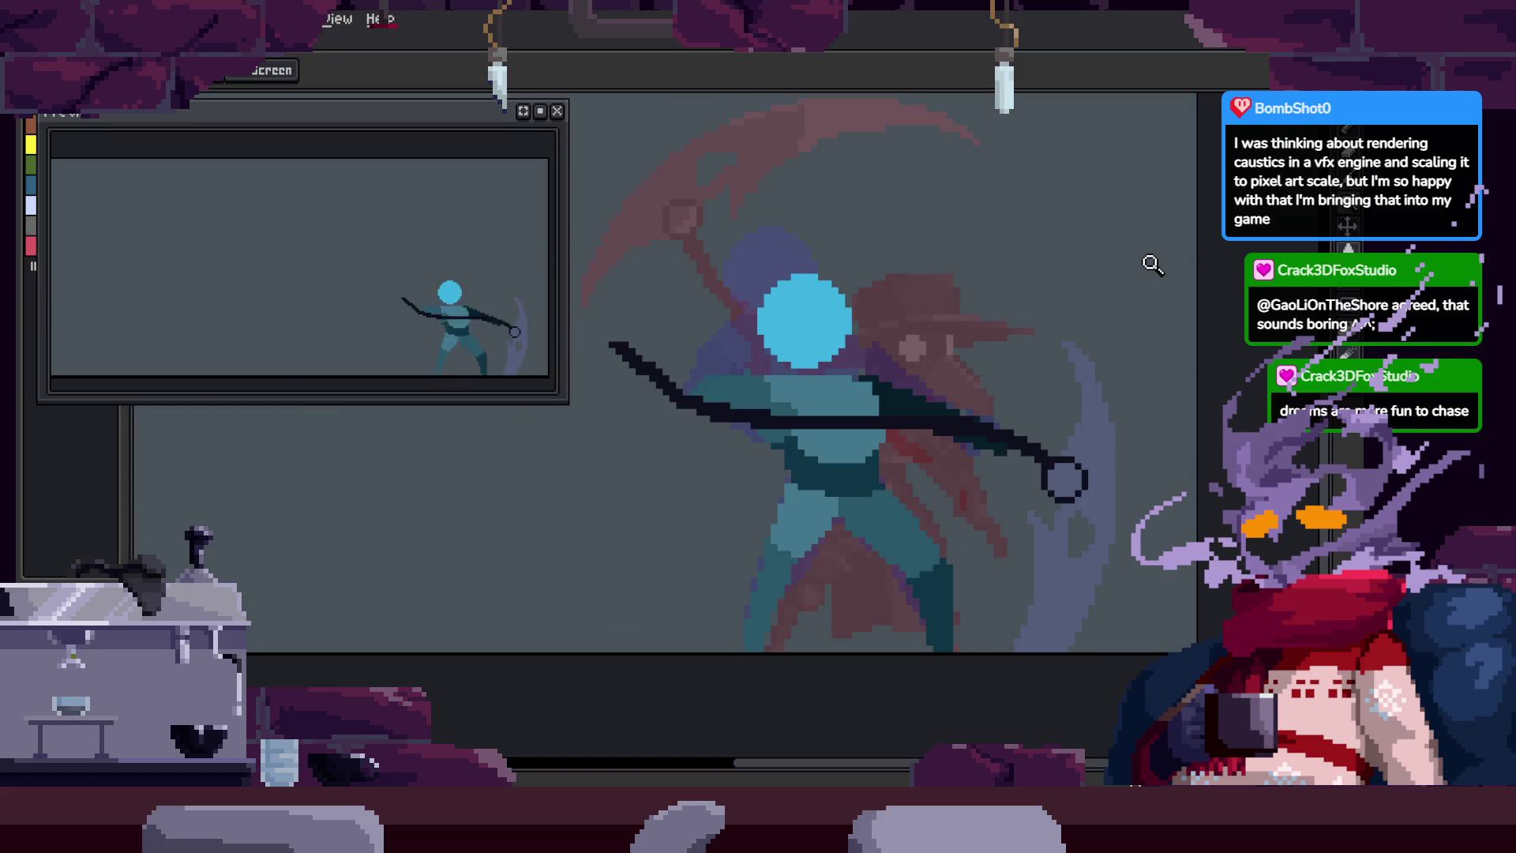
key("Tab")
key("Left")
key("Left")
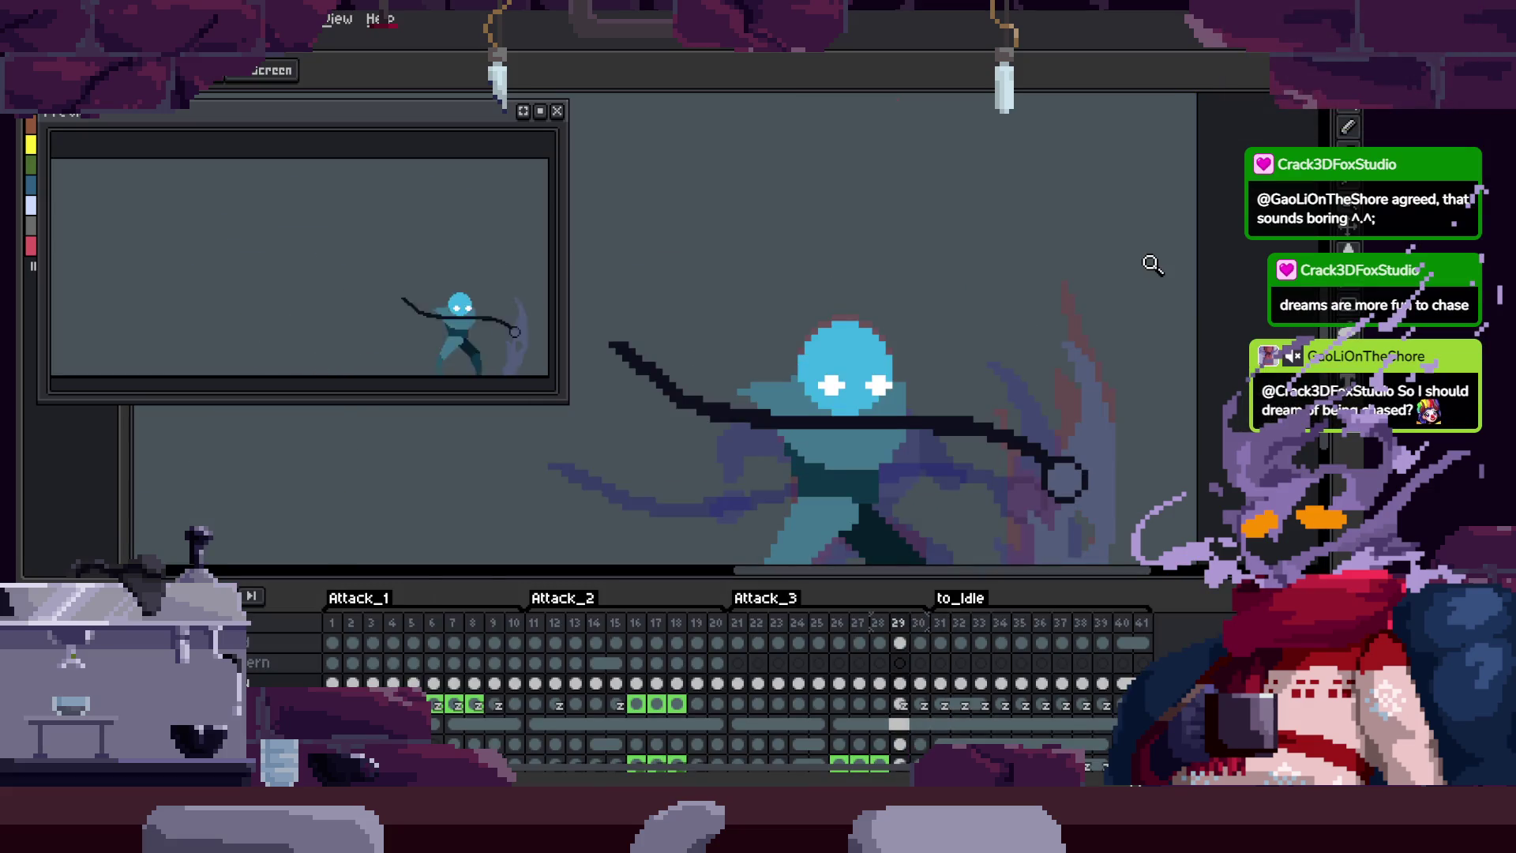
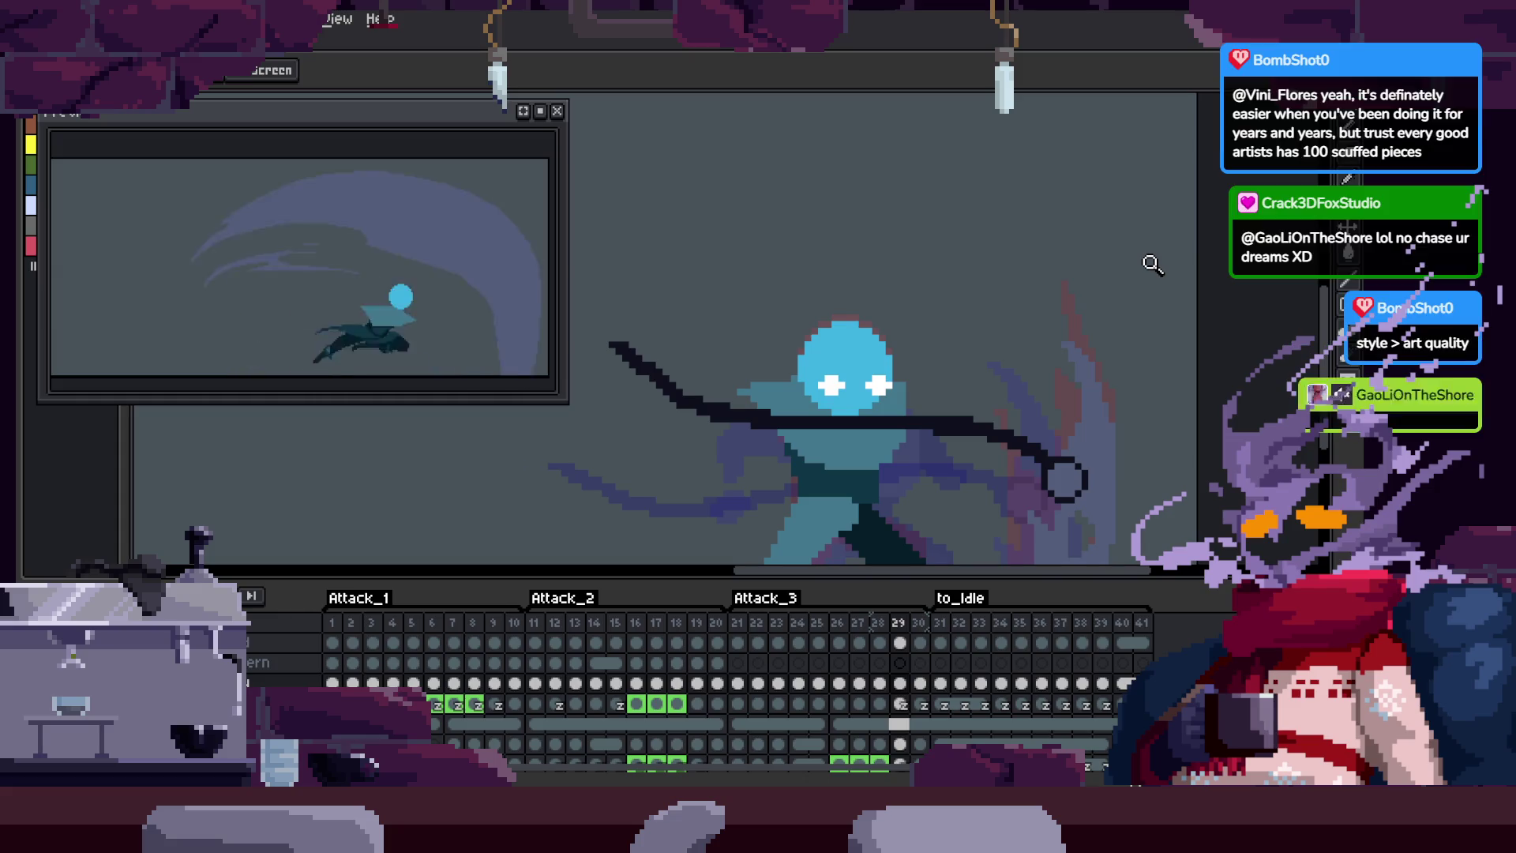
Step: Step back through the Attack_3 frames to frame 25, then save the sprite
key("Left")
key("Left")
key("Left")
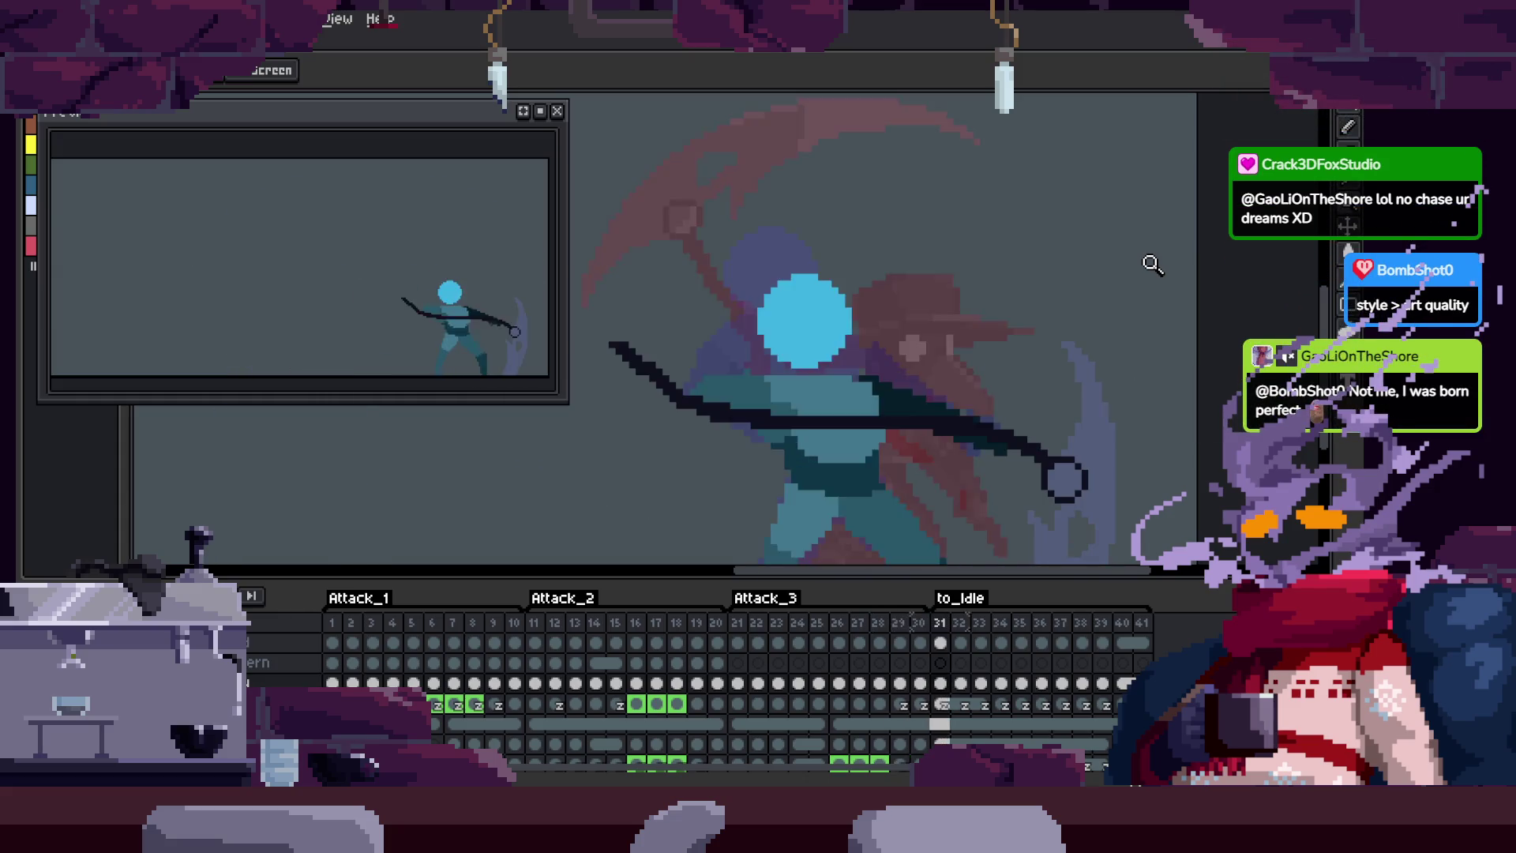
key("Left")
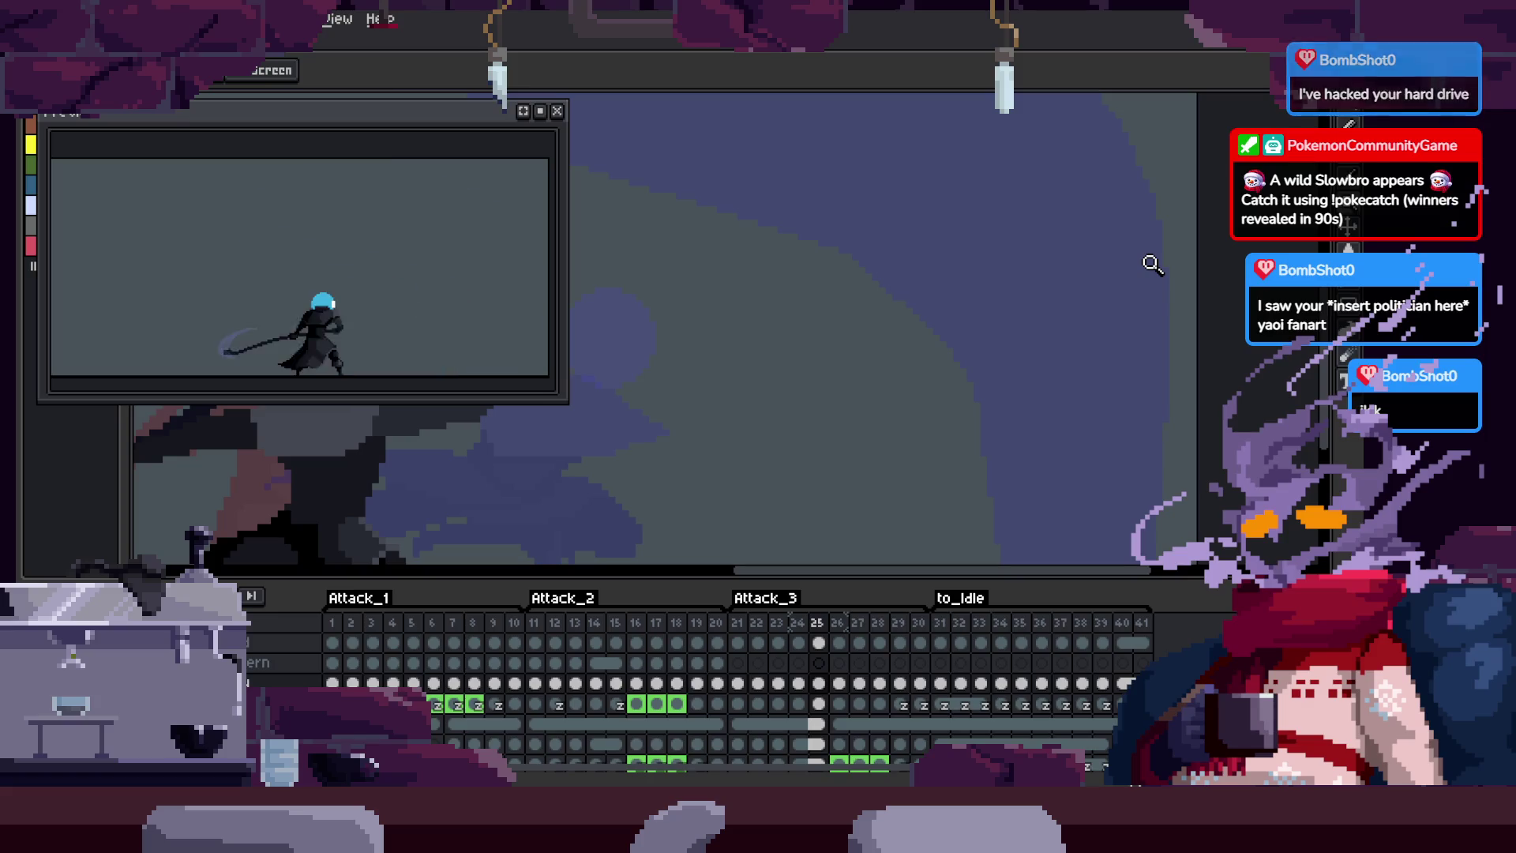
key("ctrl+s")
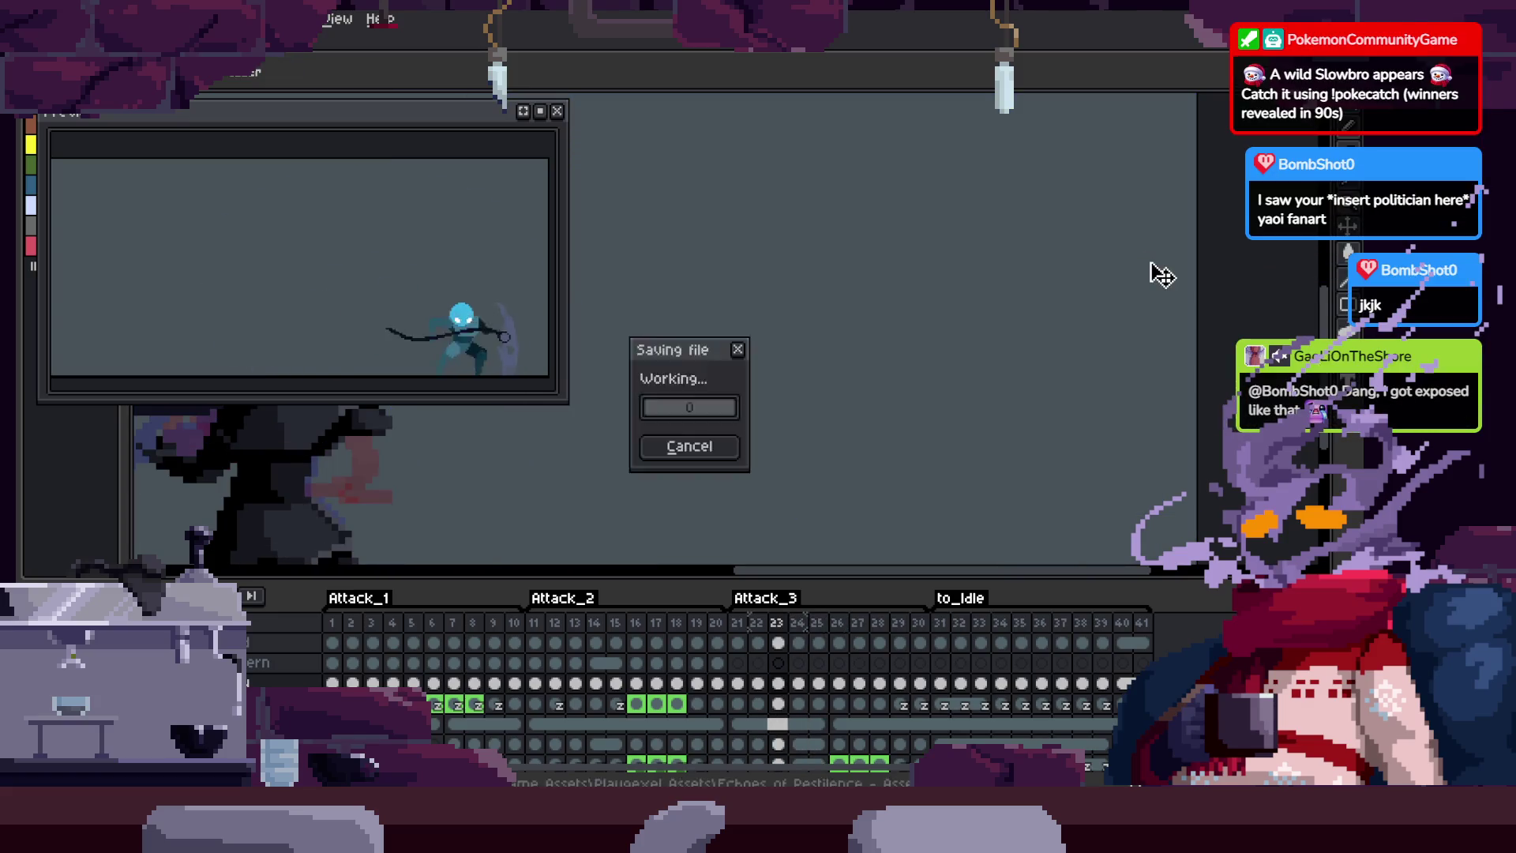
Step: Flip between frames 21 and 28 to compare the start of Attack_3 with frame 25
key("Left")
key("Left")
key("Right")
key("Right")
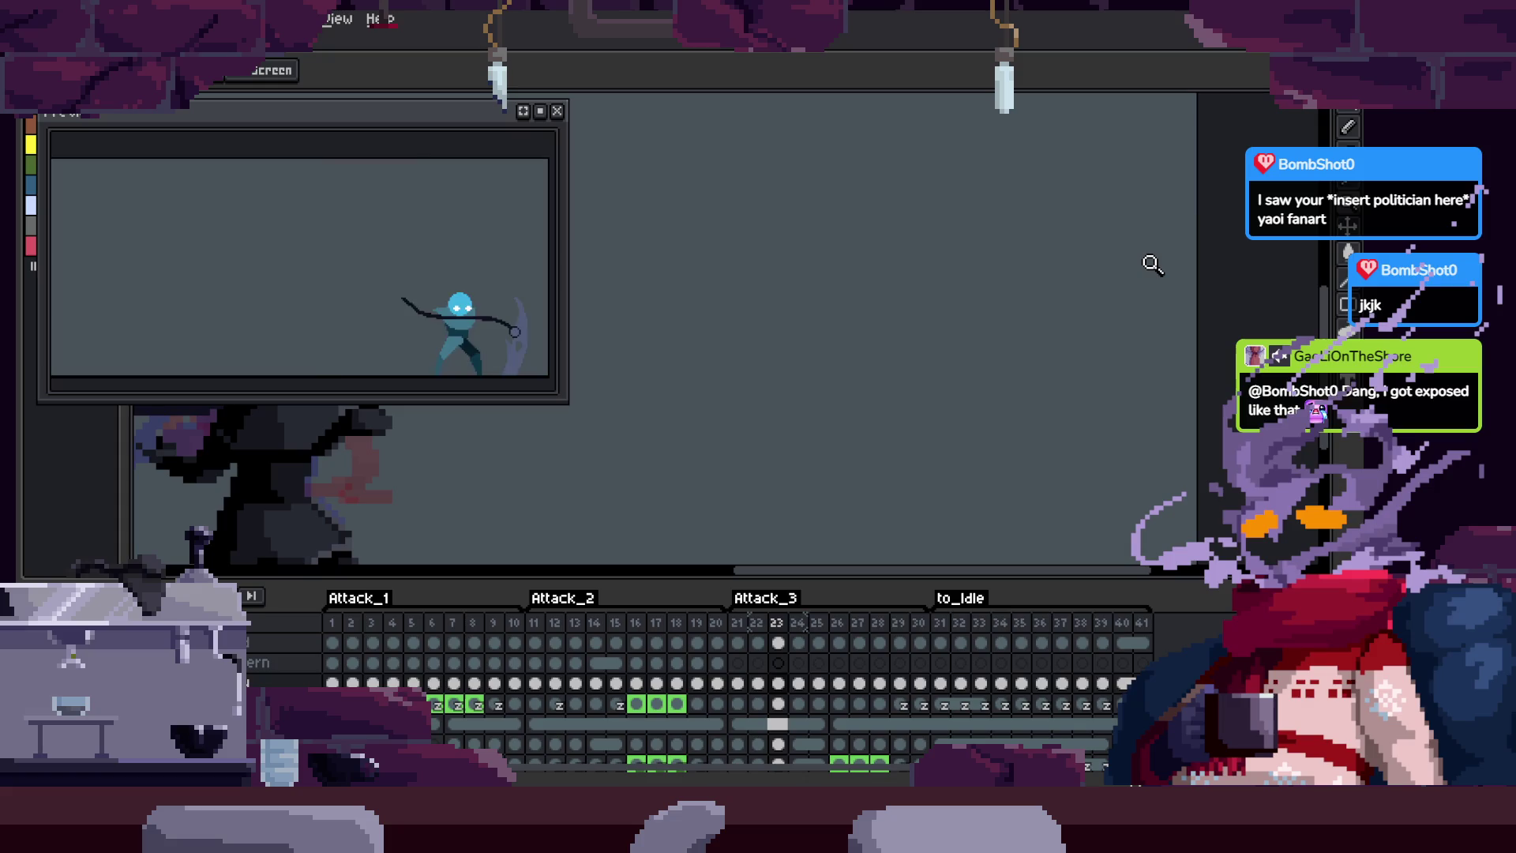
key("Right")
key("Right")
key("Right")
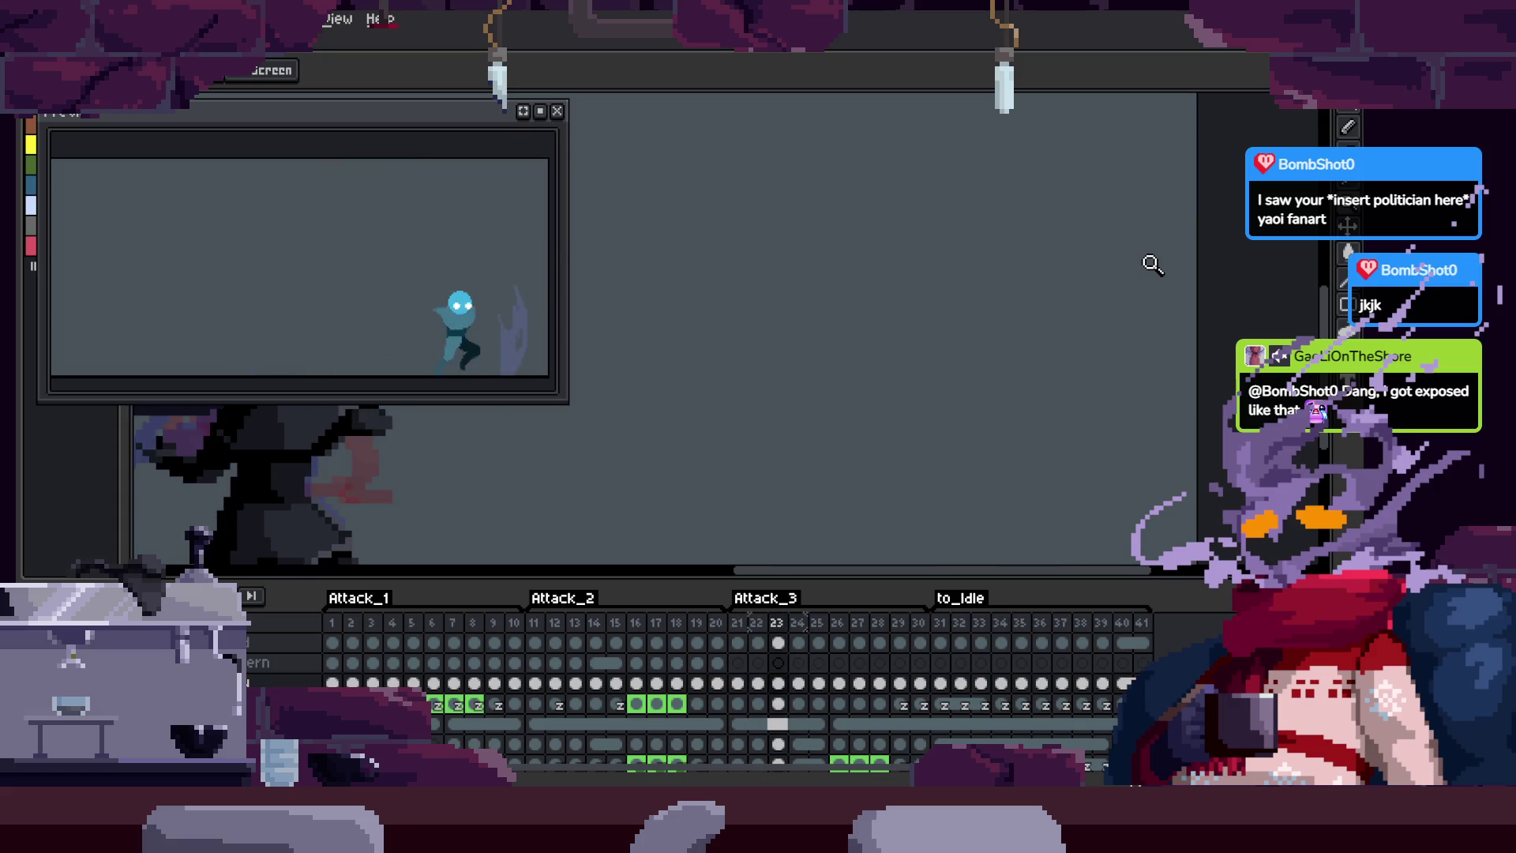
key("Left")
key("Left")
key("Left")
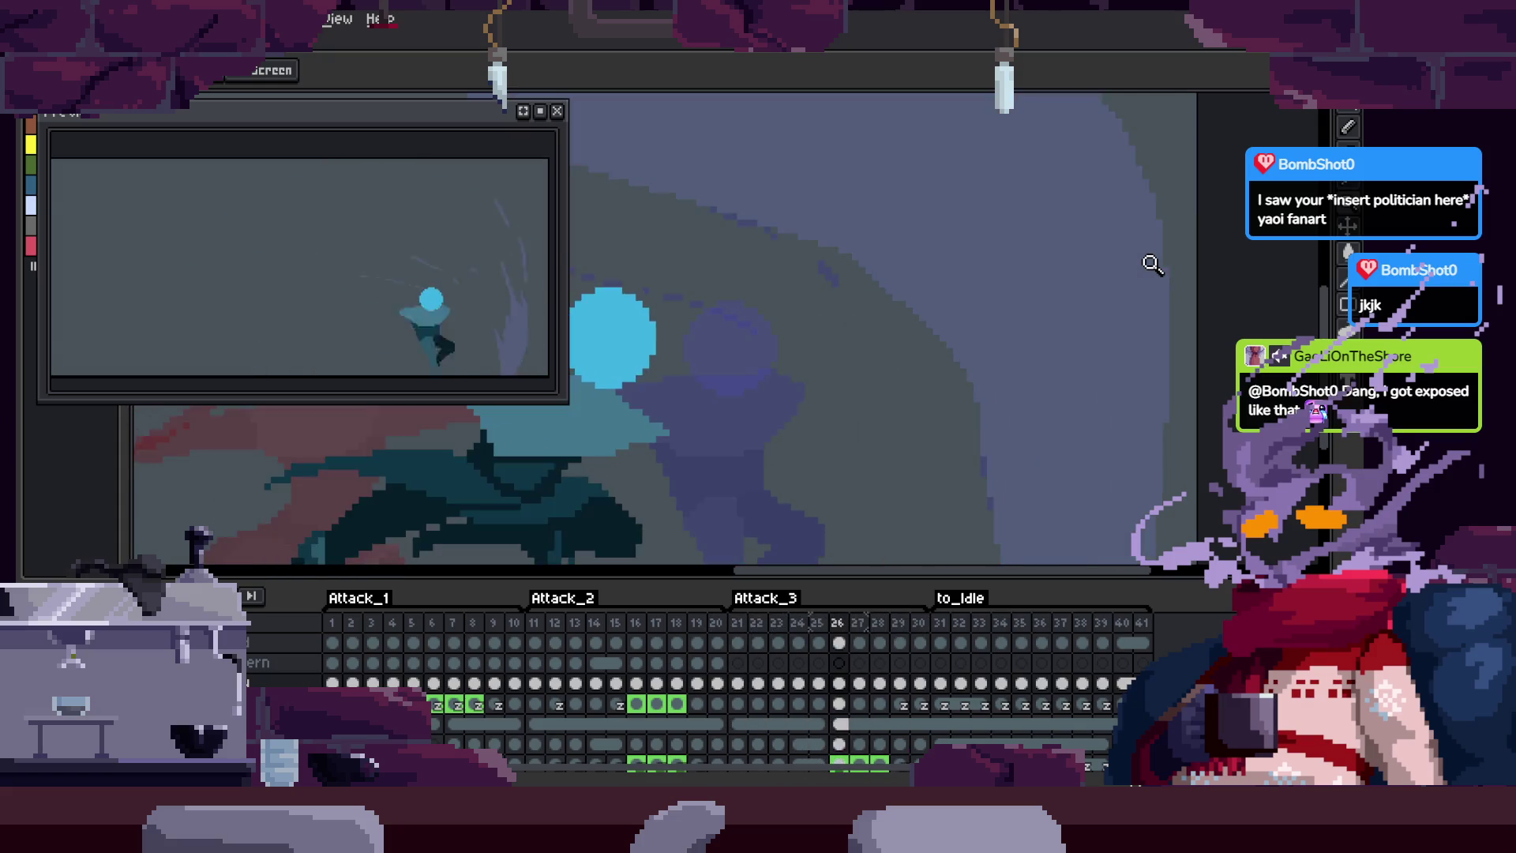
key("Right")
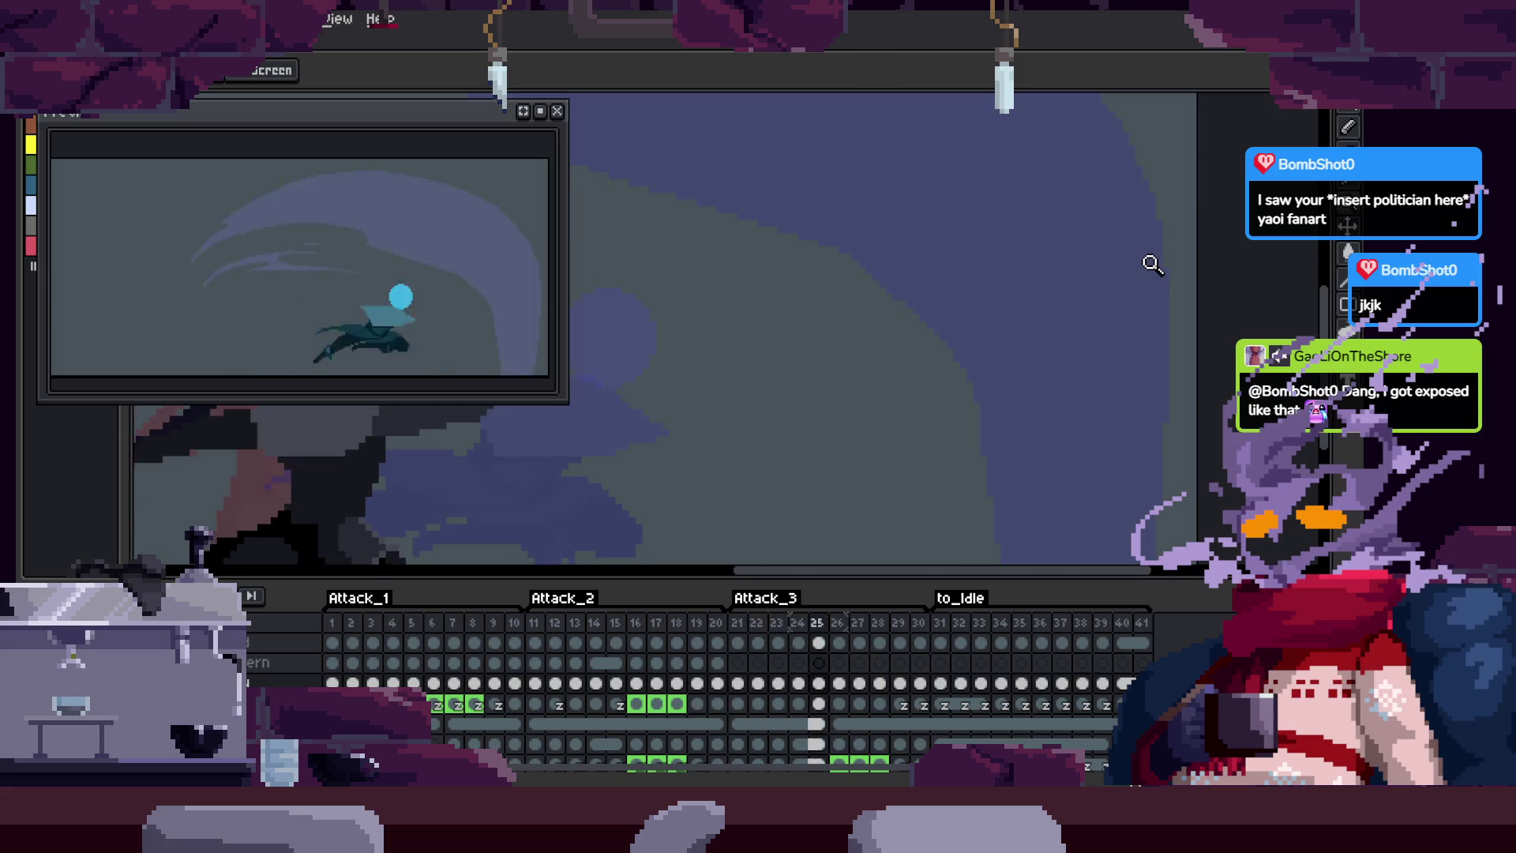
key("Right")
key("Right")
key("Right")
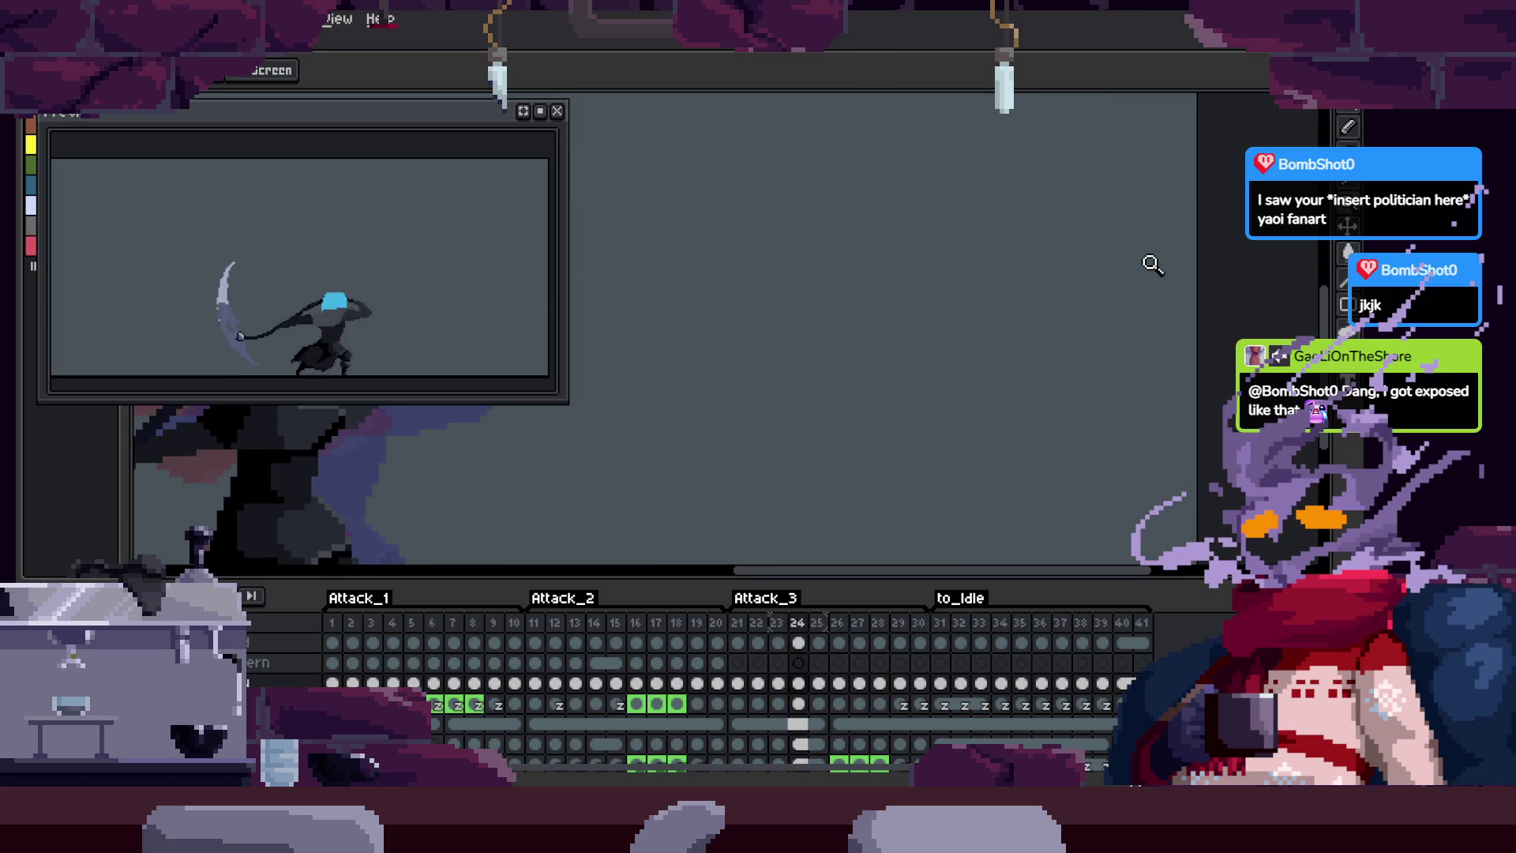
key("Left")
key("Left")
key("Left")
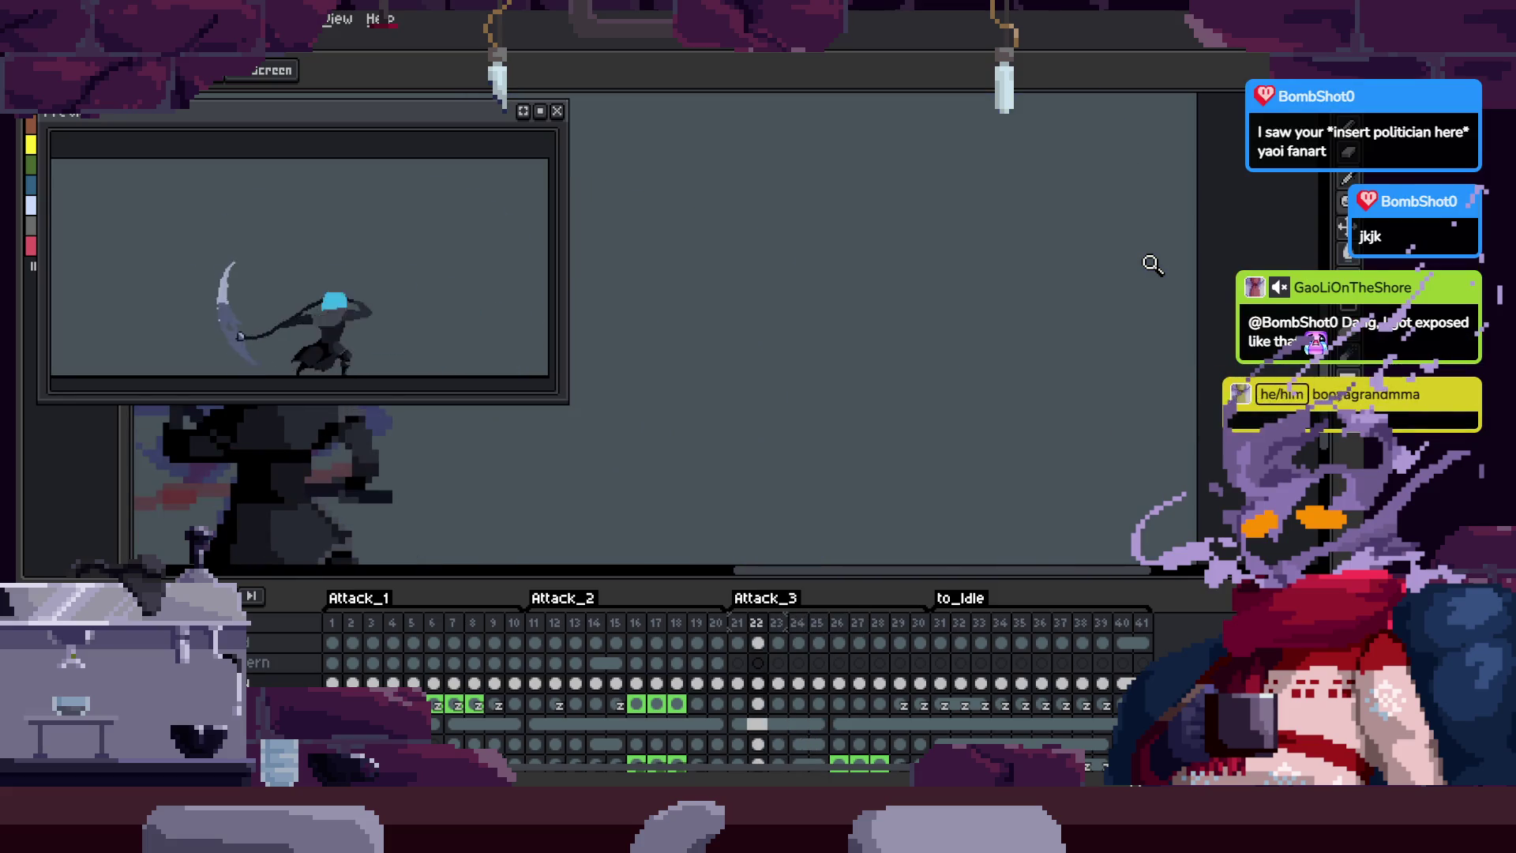
key("Right")
key("Right")
key("Right")
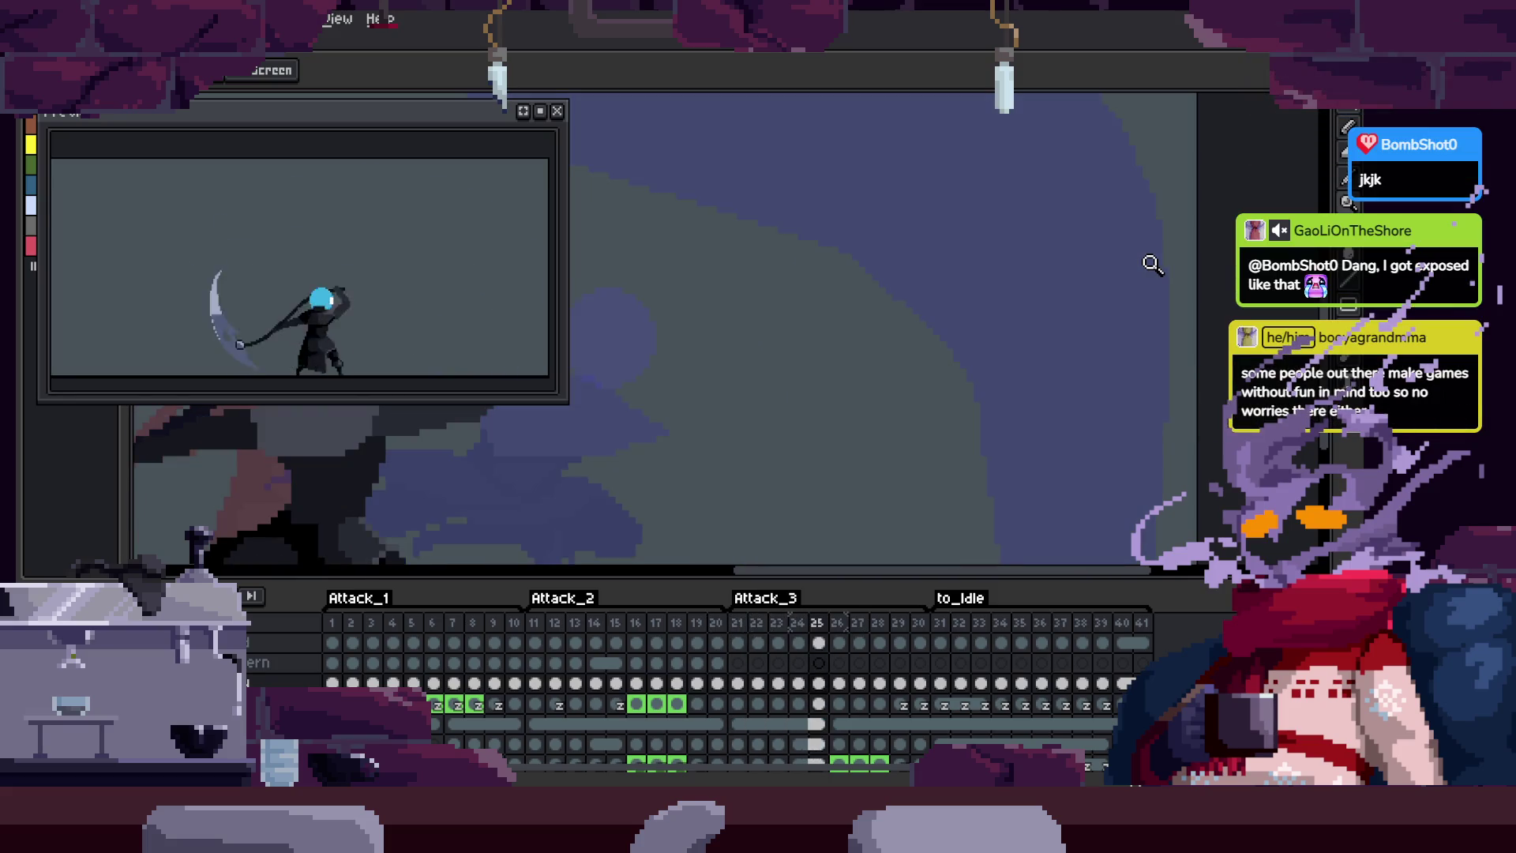
Step: Flip back and forth across frames 22–25 to compare the swing poses
key("Left")
key("Left")
key("Left")
key("Right")
key("Right")
key("Right")
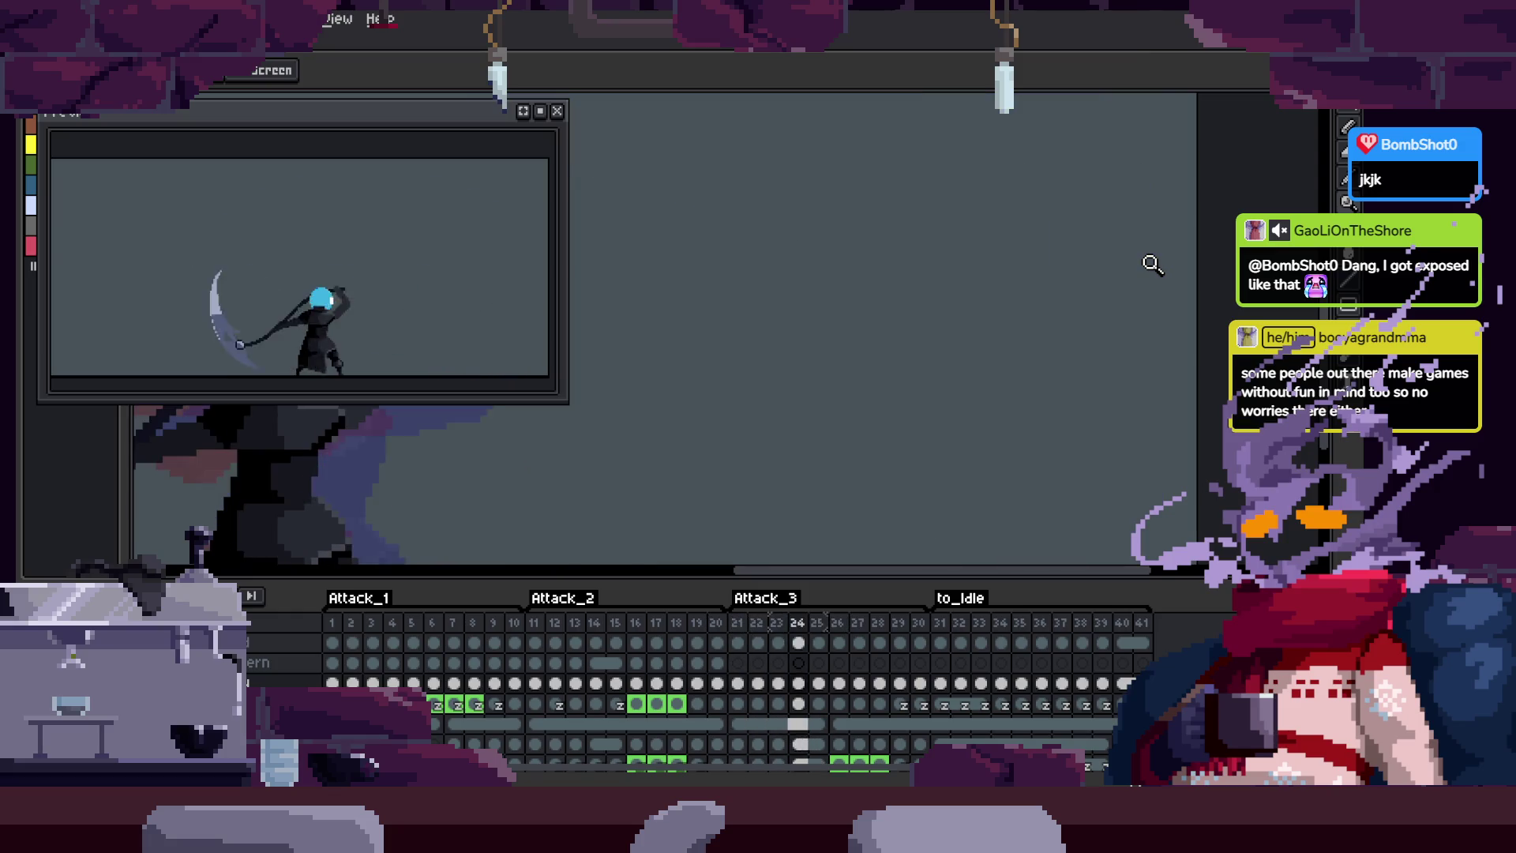
key("Left")
key("Left")
key("Left")
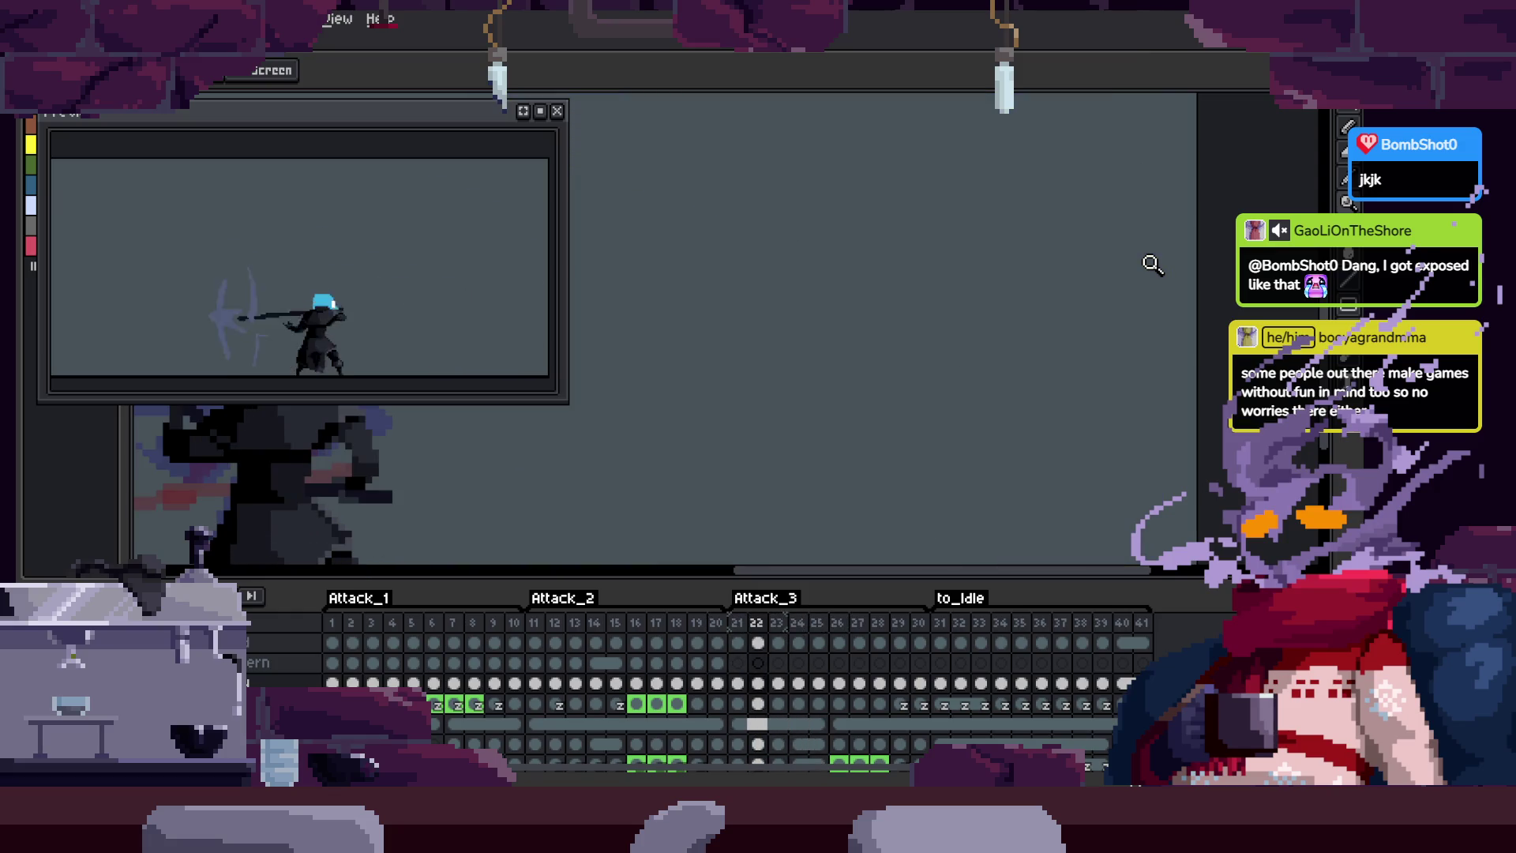
key("Right")
key("Right")
key("Right")
key("Left")
key("Left")
key("Left")
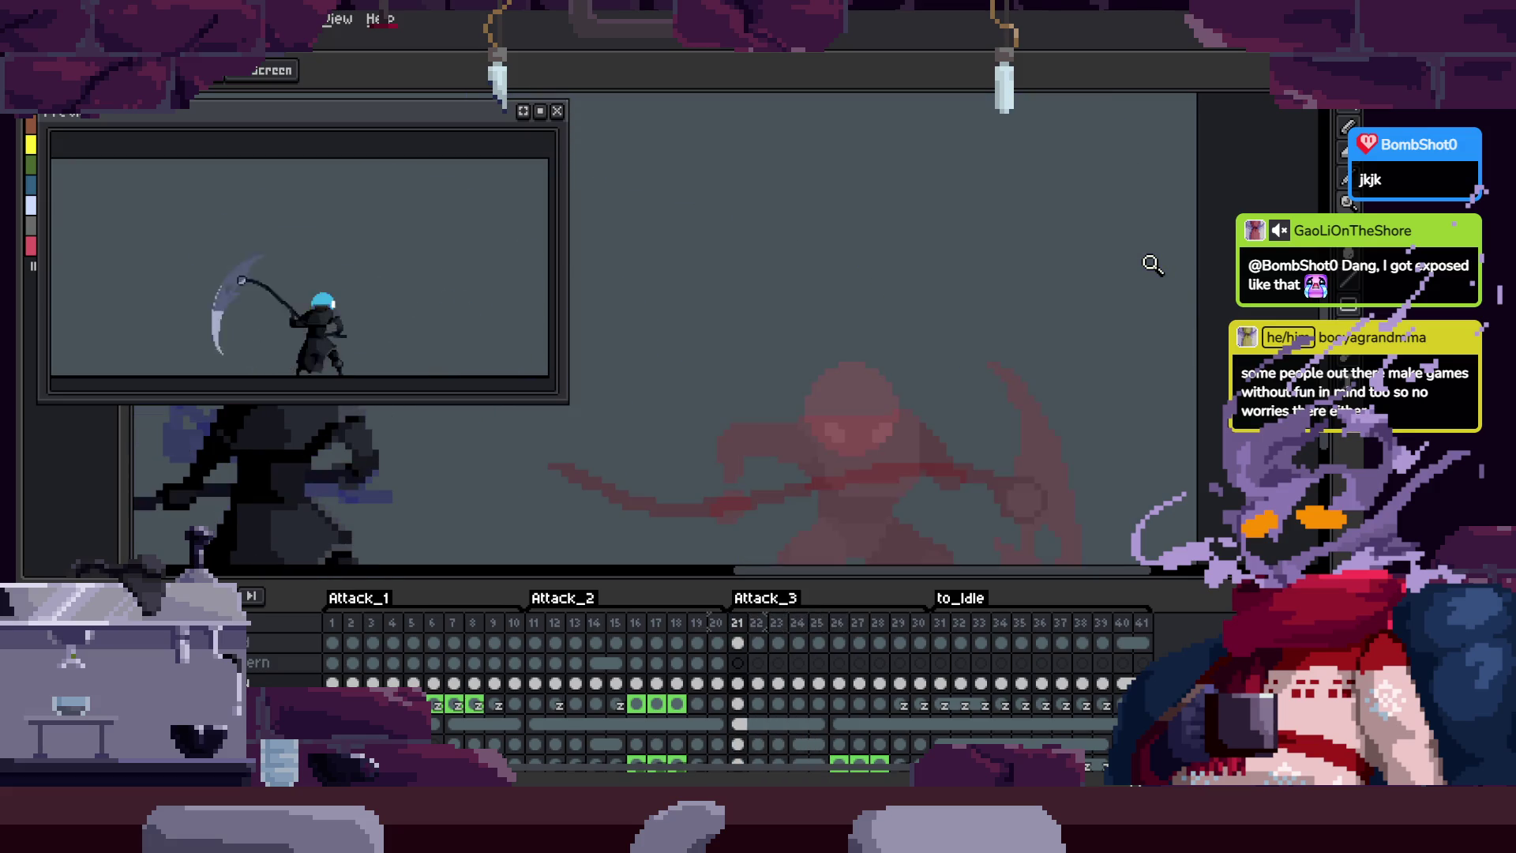
Step: Toggle the timeline off while stepping back through frames 23 and 22
key("Tab")
key("Tab")
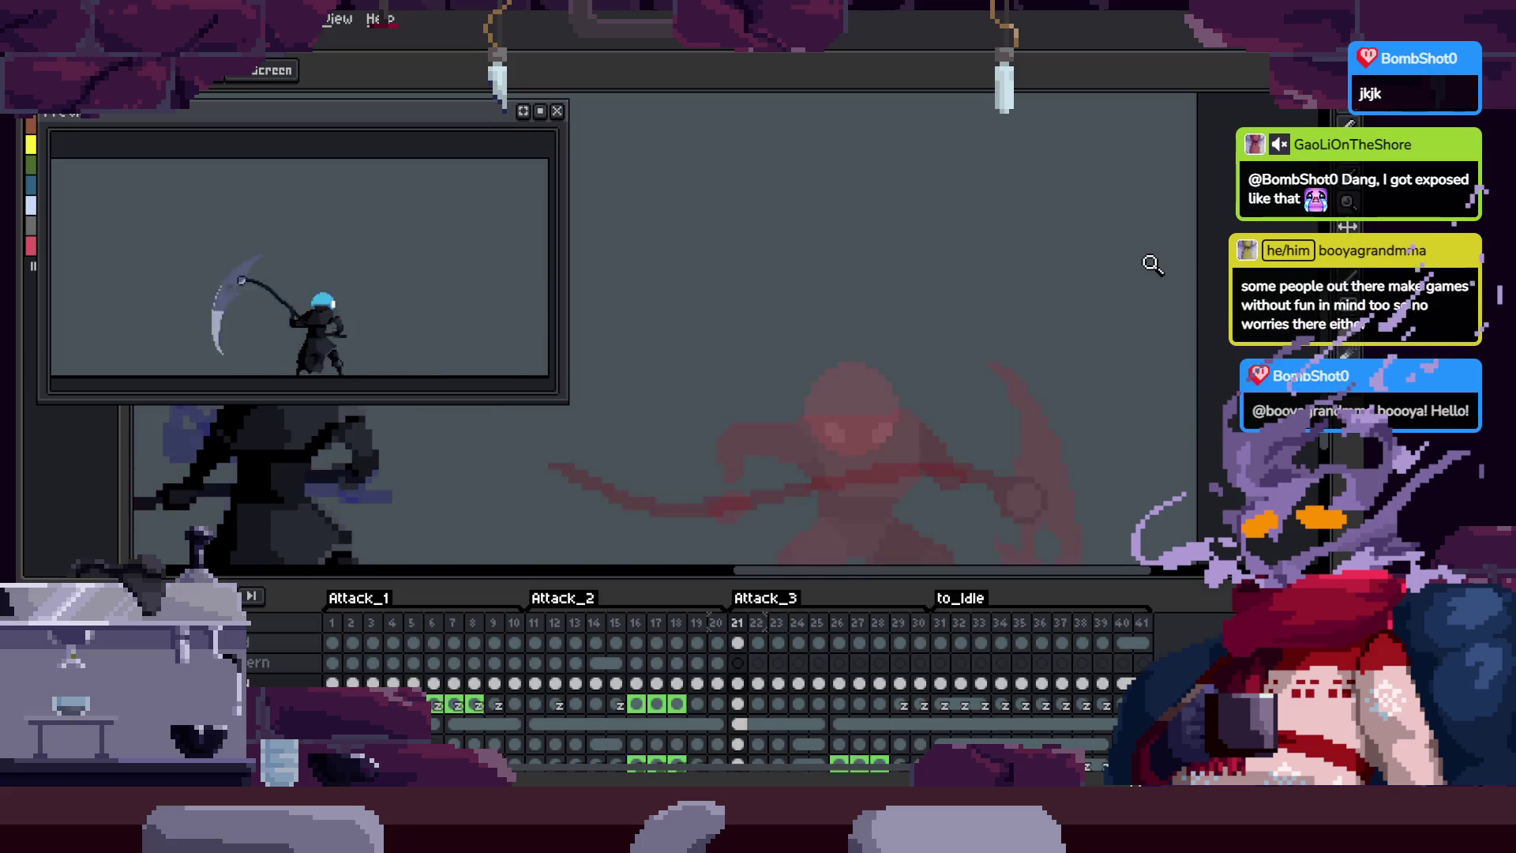
key("Left")
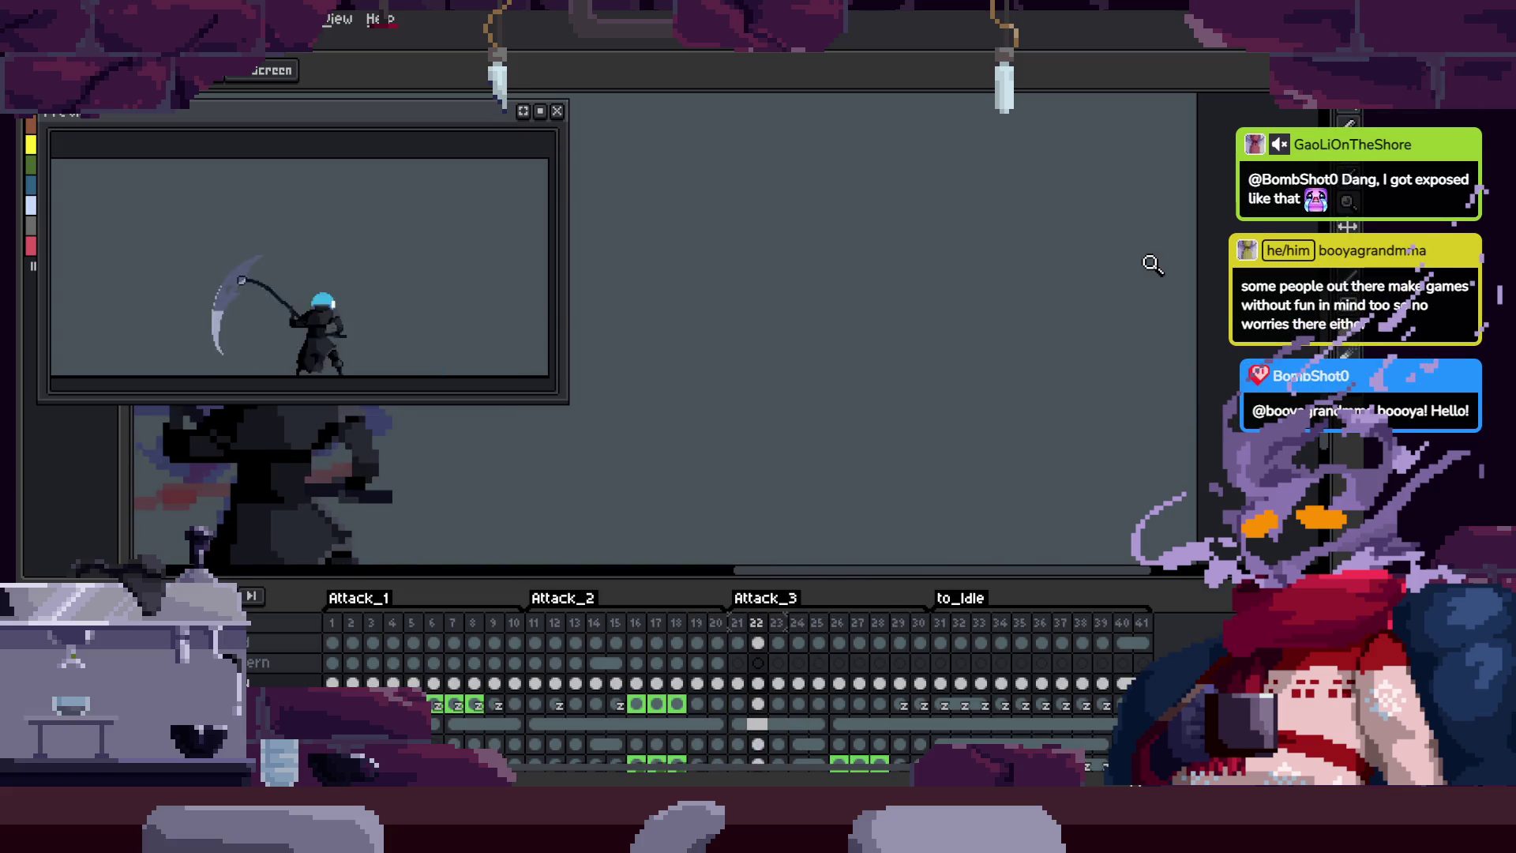
key("Left")
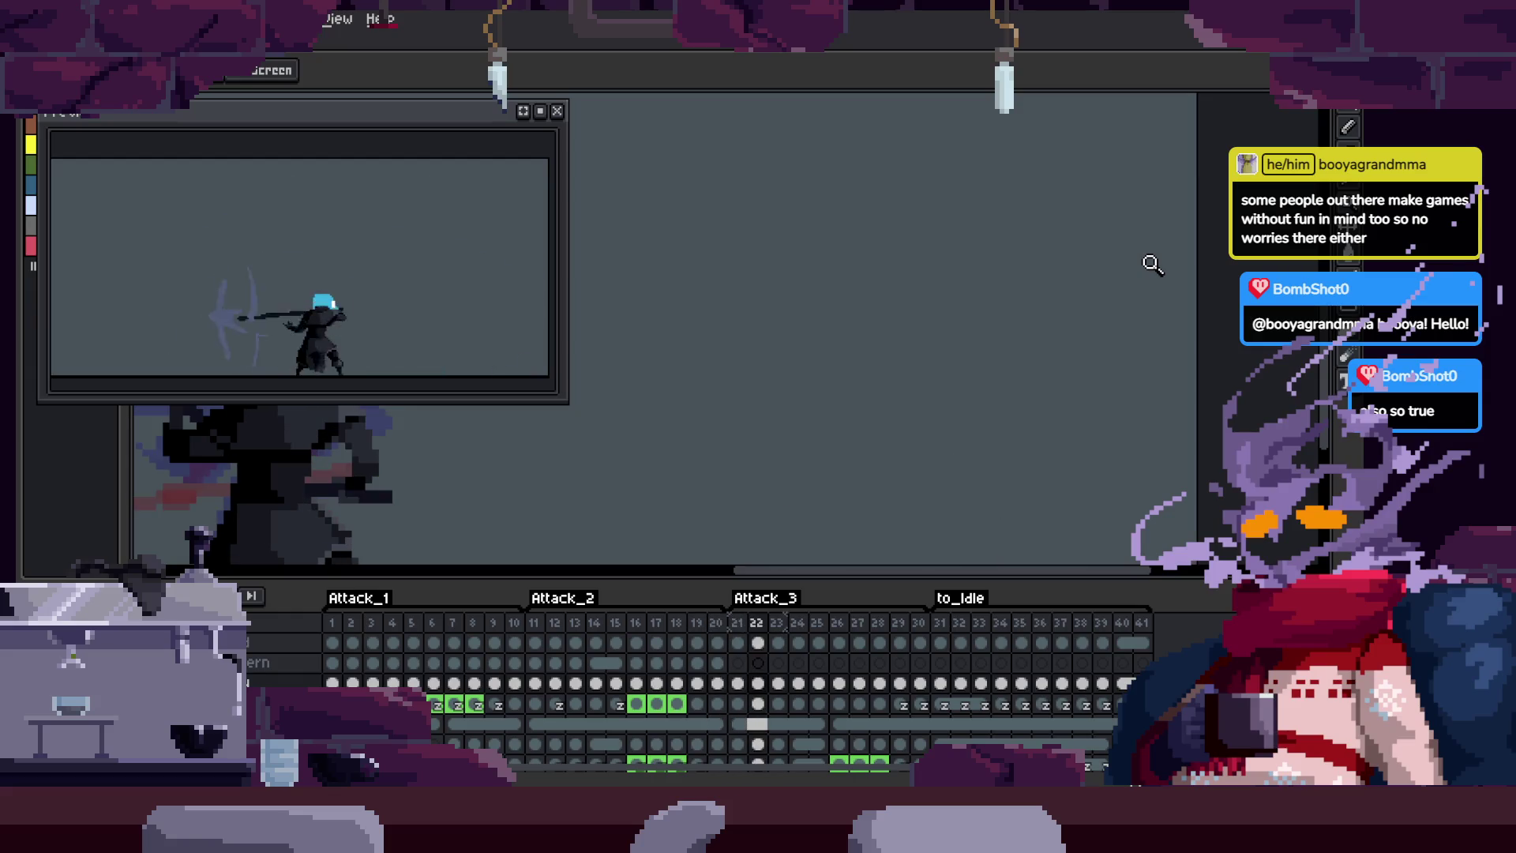
key("Tab")
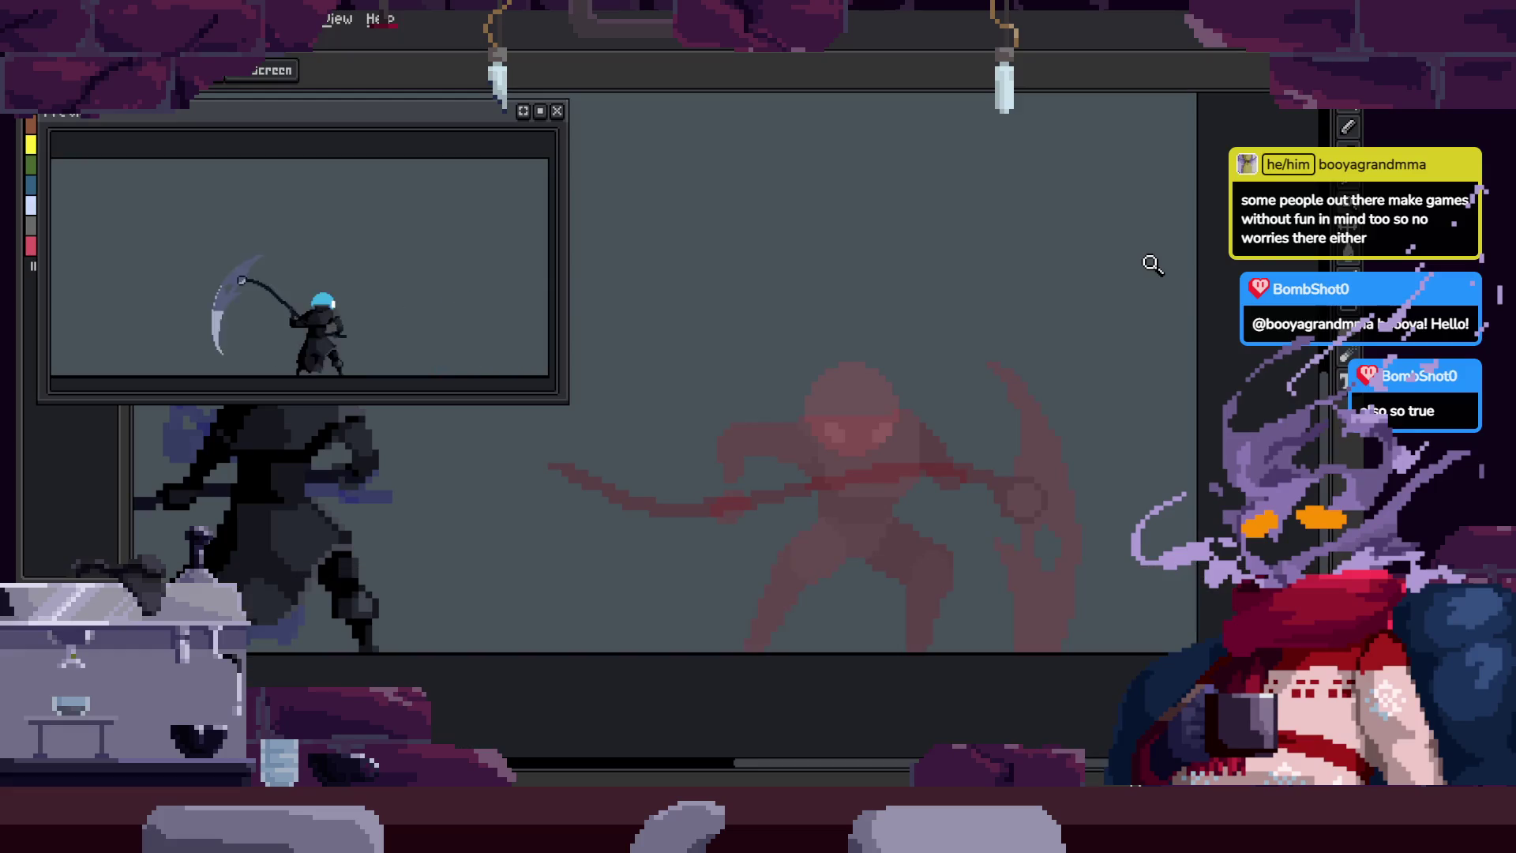
Step: Zoom the canvas out twice to fit the whole sprite, then switch to Unreal Editor
right_click(801, 403)
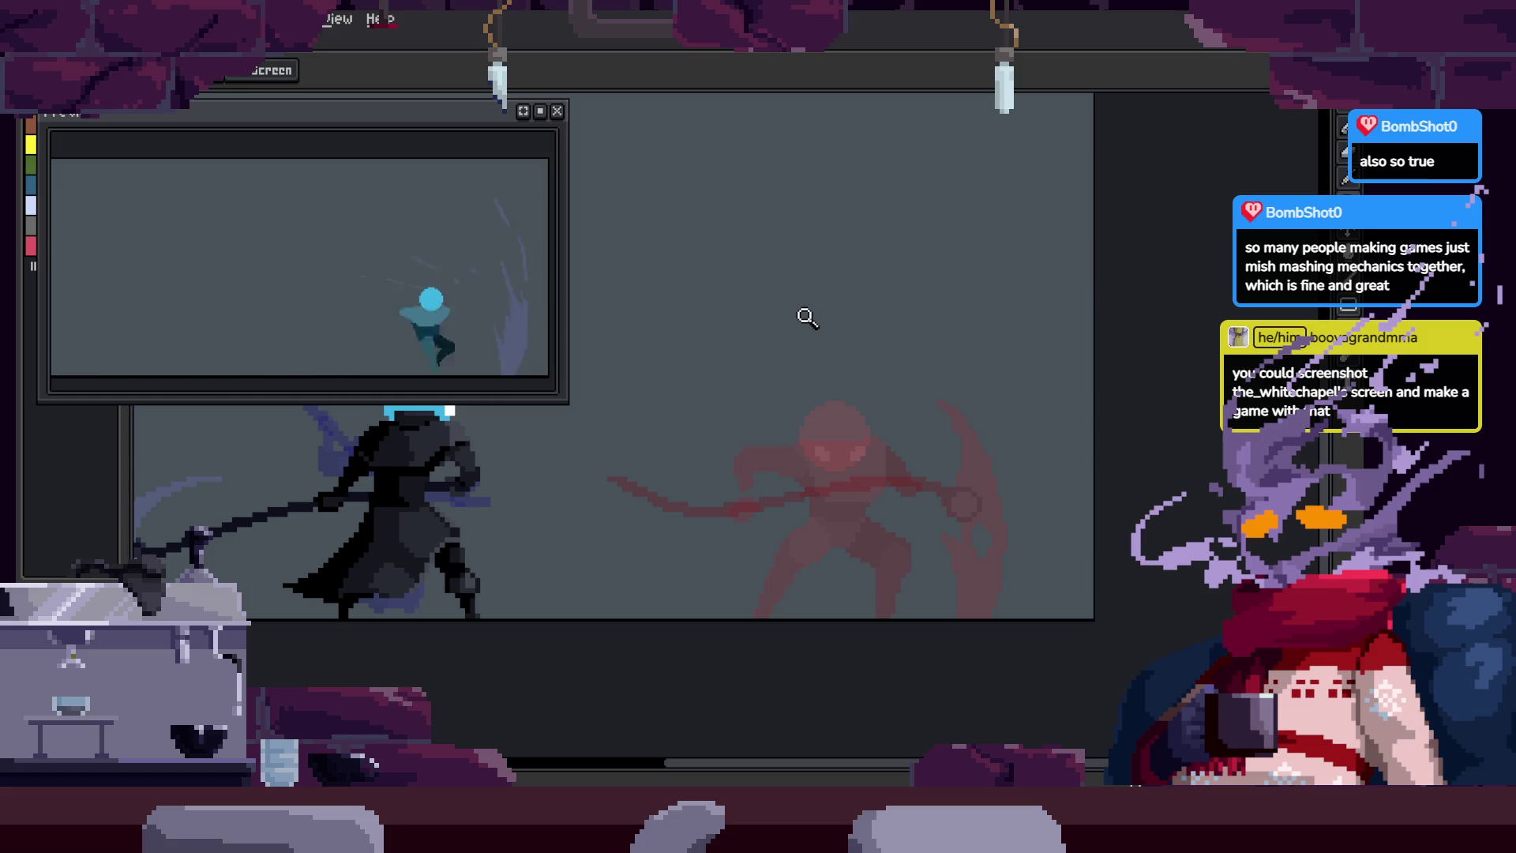
right_click(811, 391)
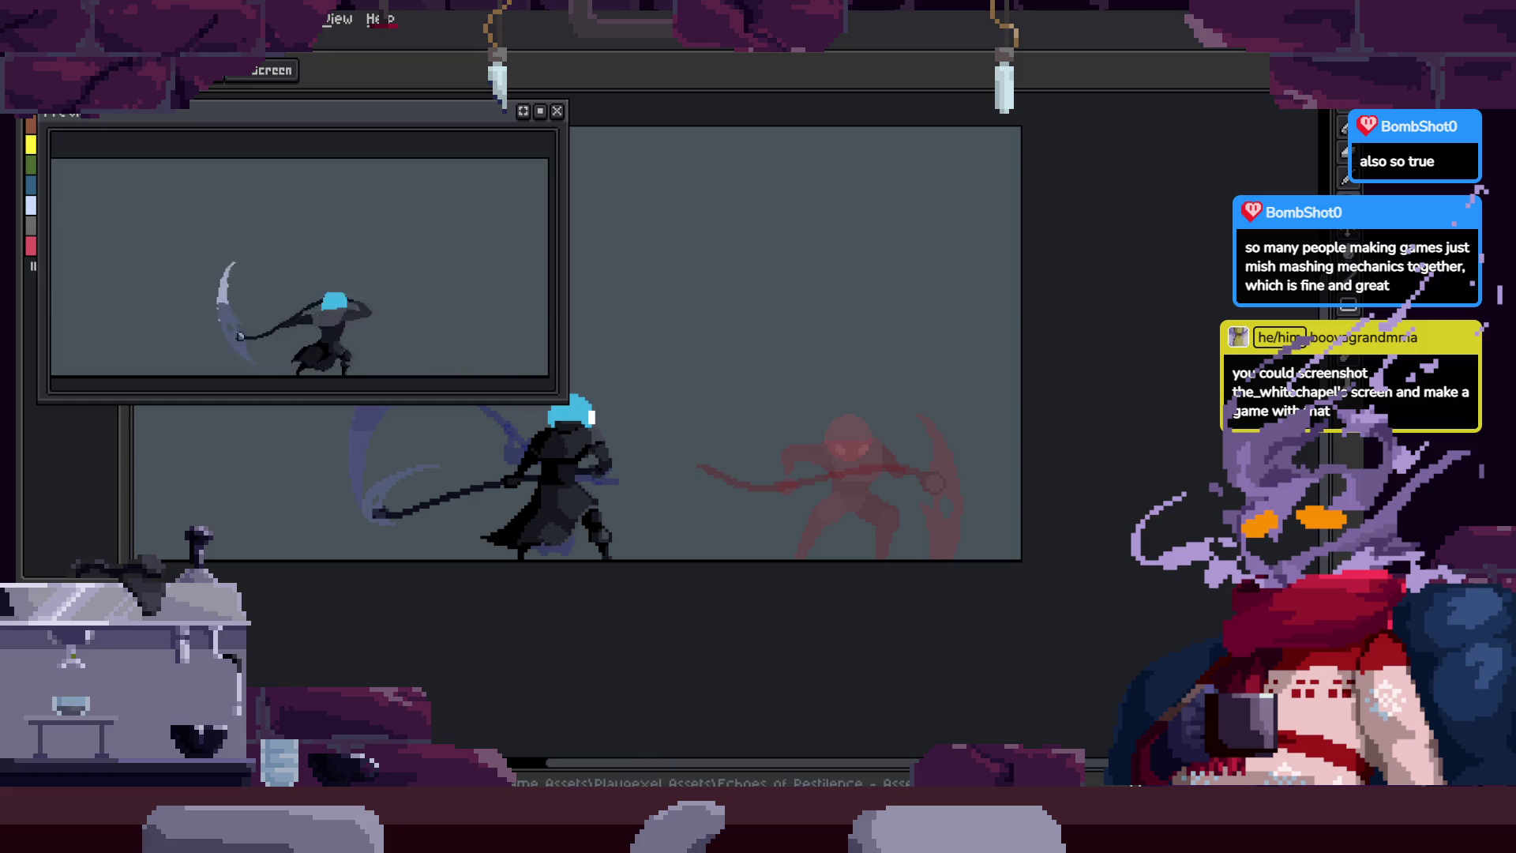
key("alt+Tab")
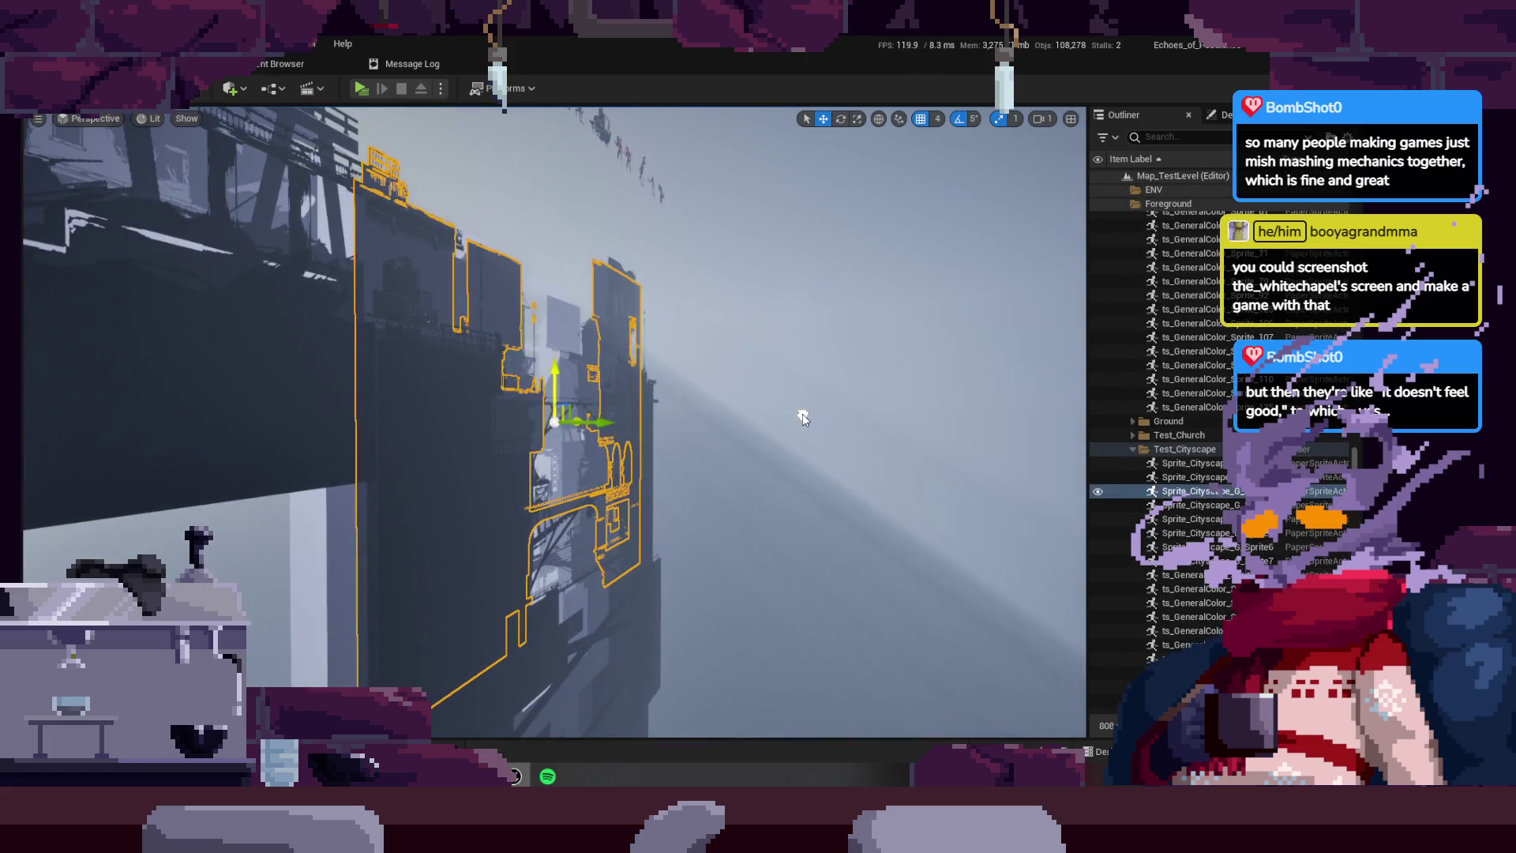
Step: Inspect a building and the foggy city level in F11 immersive viewport, then return to Aseprite
right_click(802, 414)
key("Escape")
left_click_drag(744, 376, 782, 365)
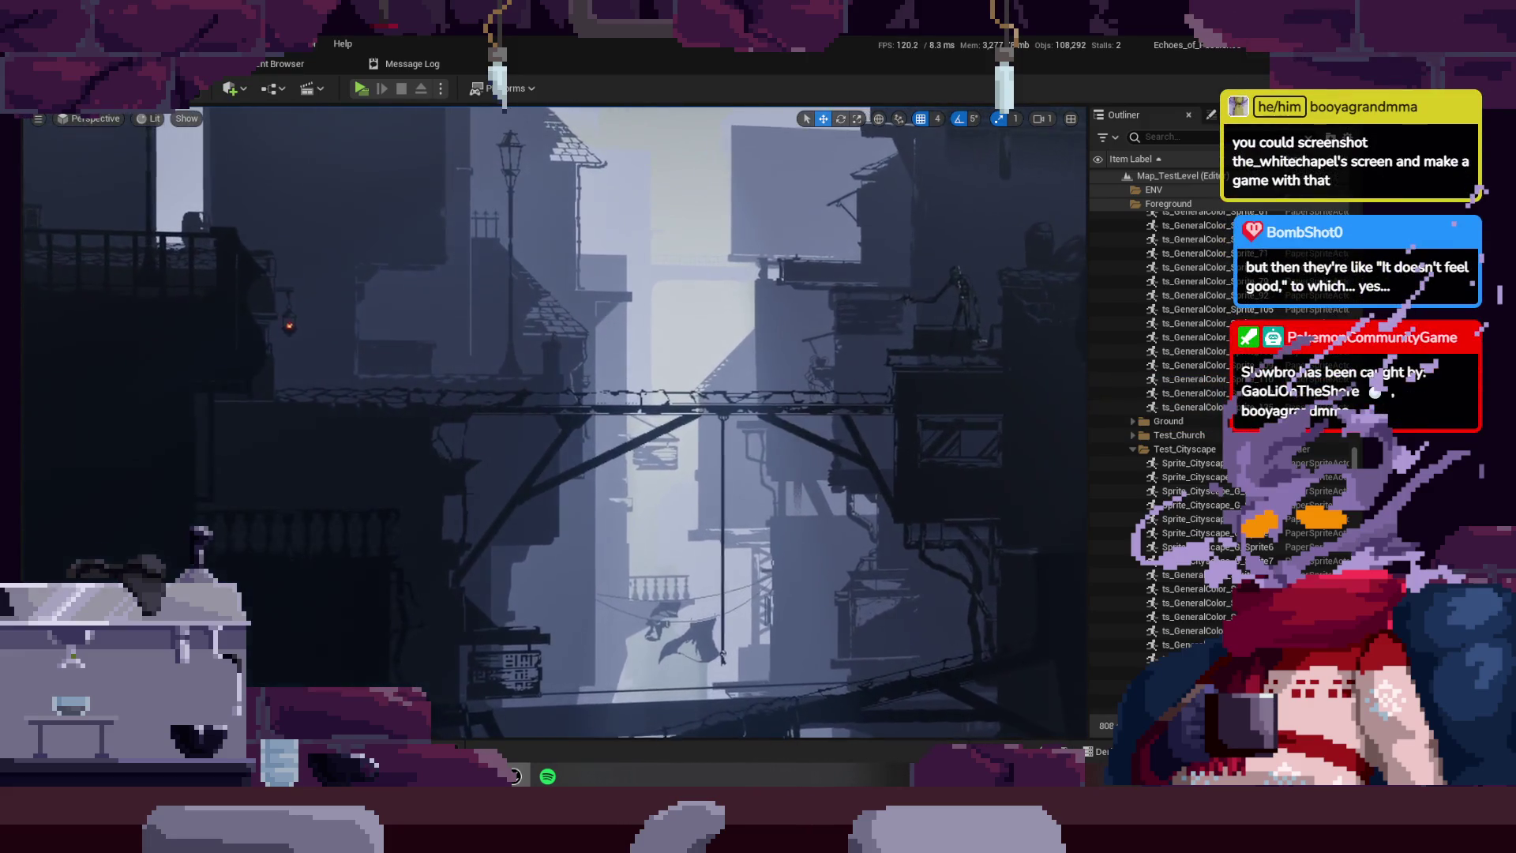
key("F11")
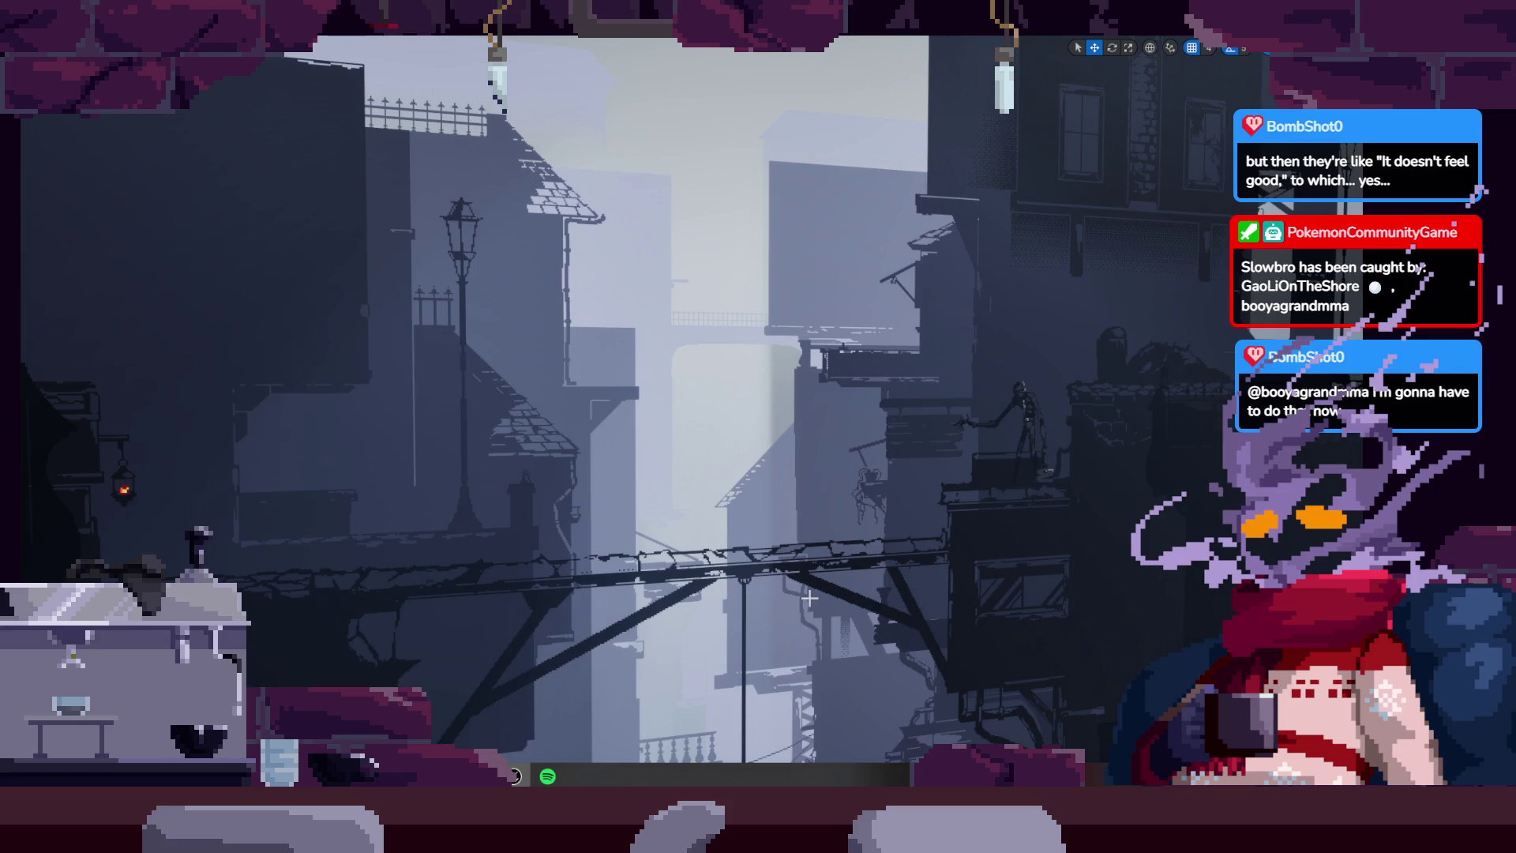
key("F11")
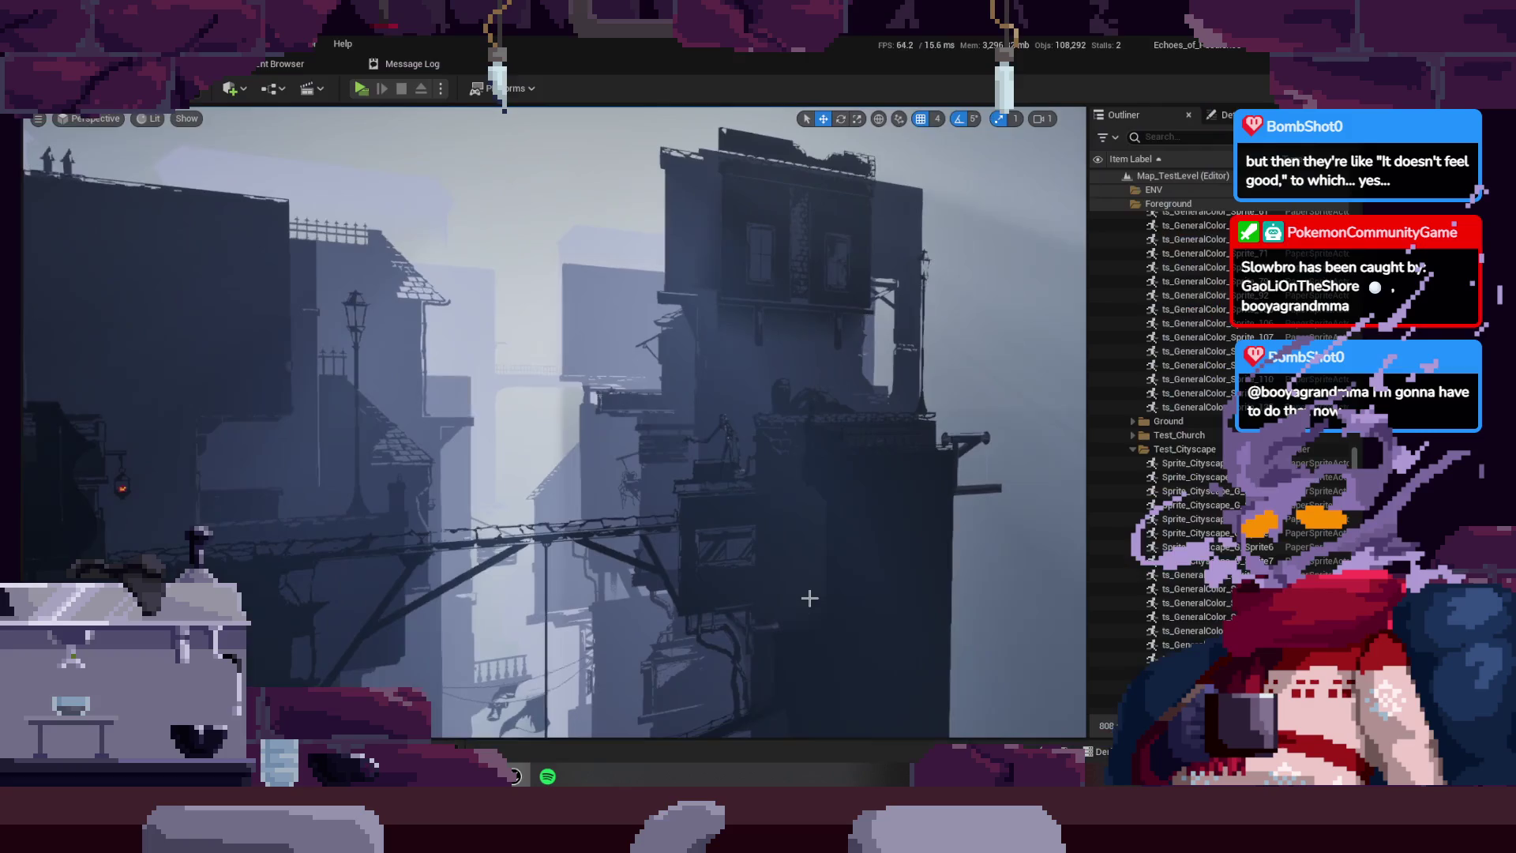
key("alt+Tab")
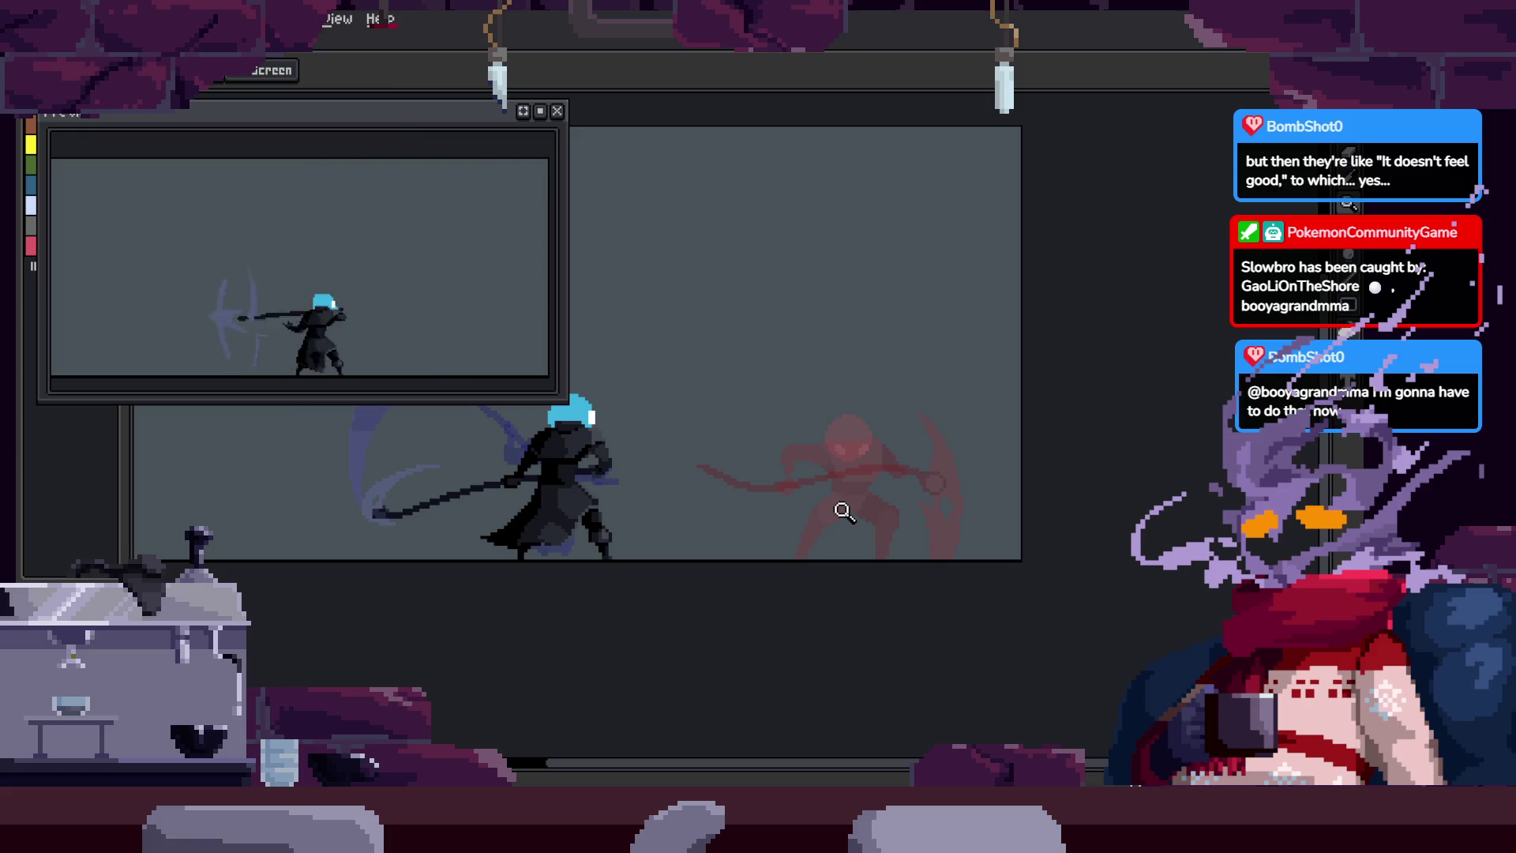
Step: Pan onto the hooded character, zoom in on its body, and bring back the timeline
left_click_drag(721, 511, 785, 514)
scroll(785, 477, "up", 2)
scroll(871, 442, "down", 2)
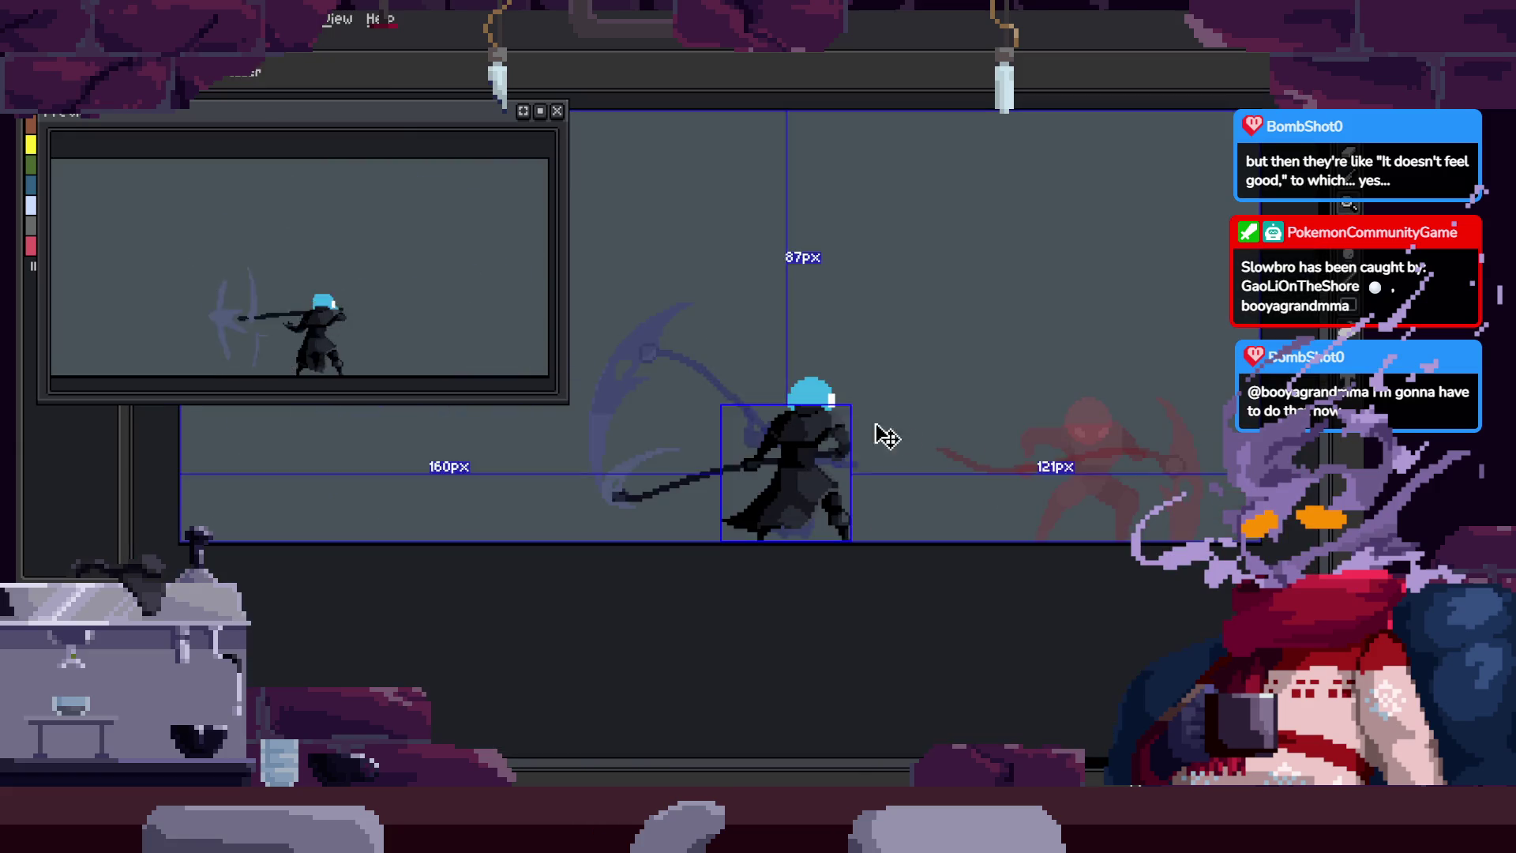
scroll(872, 426, "up", 2)
scroll(846, 413, "down", 1)
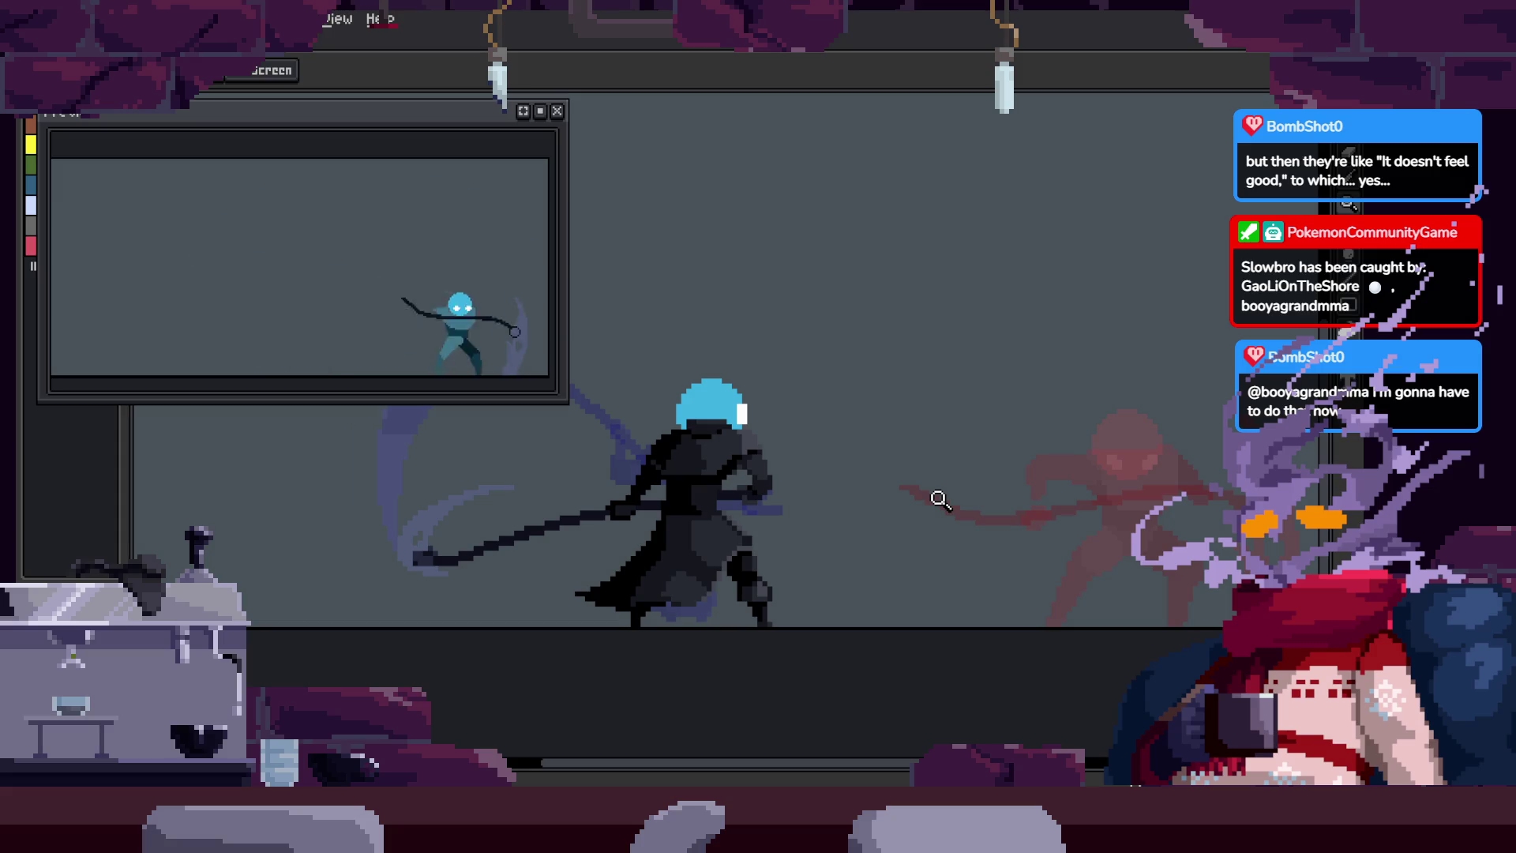
scroll(789, 474, "down", 1)
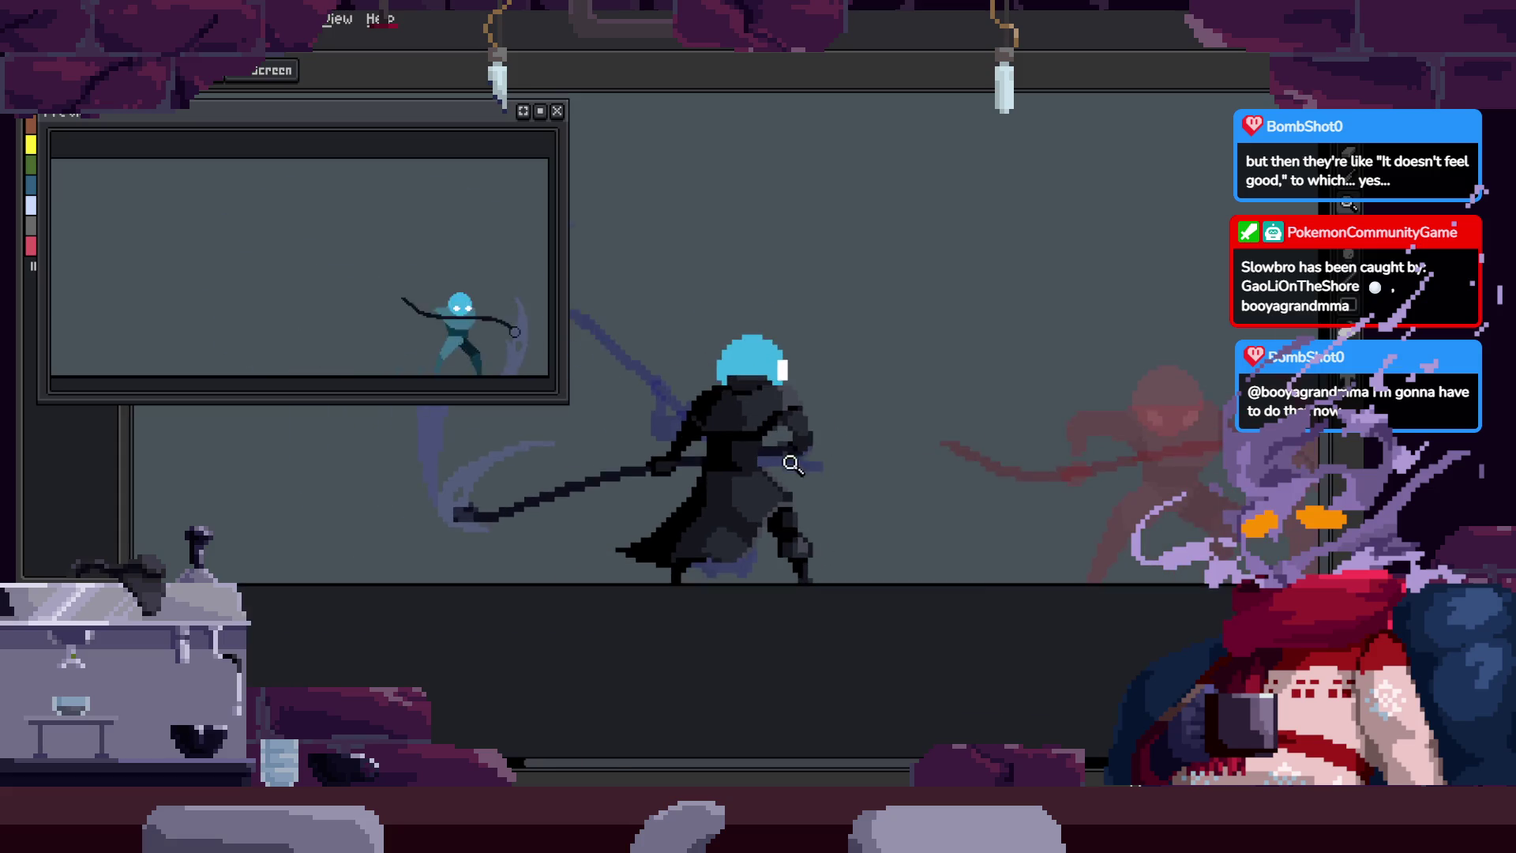
scroll(901, 464, "up", 1)
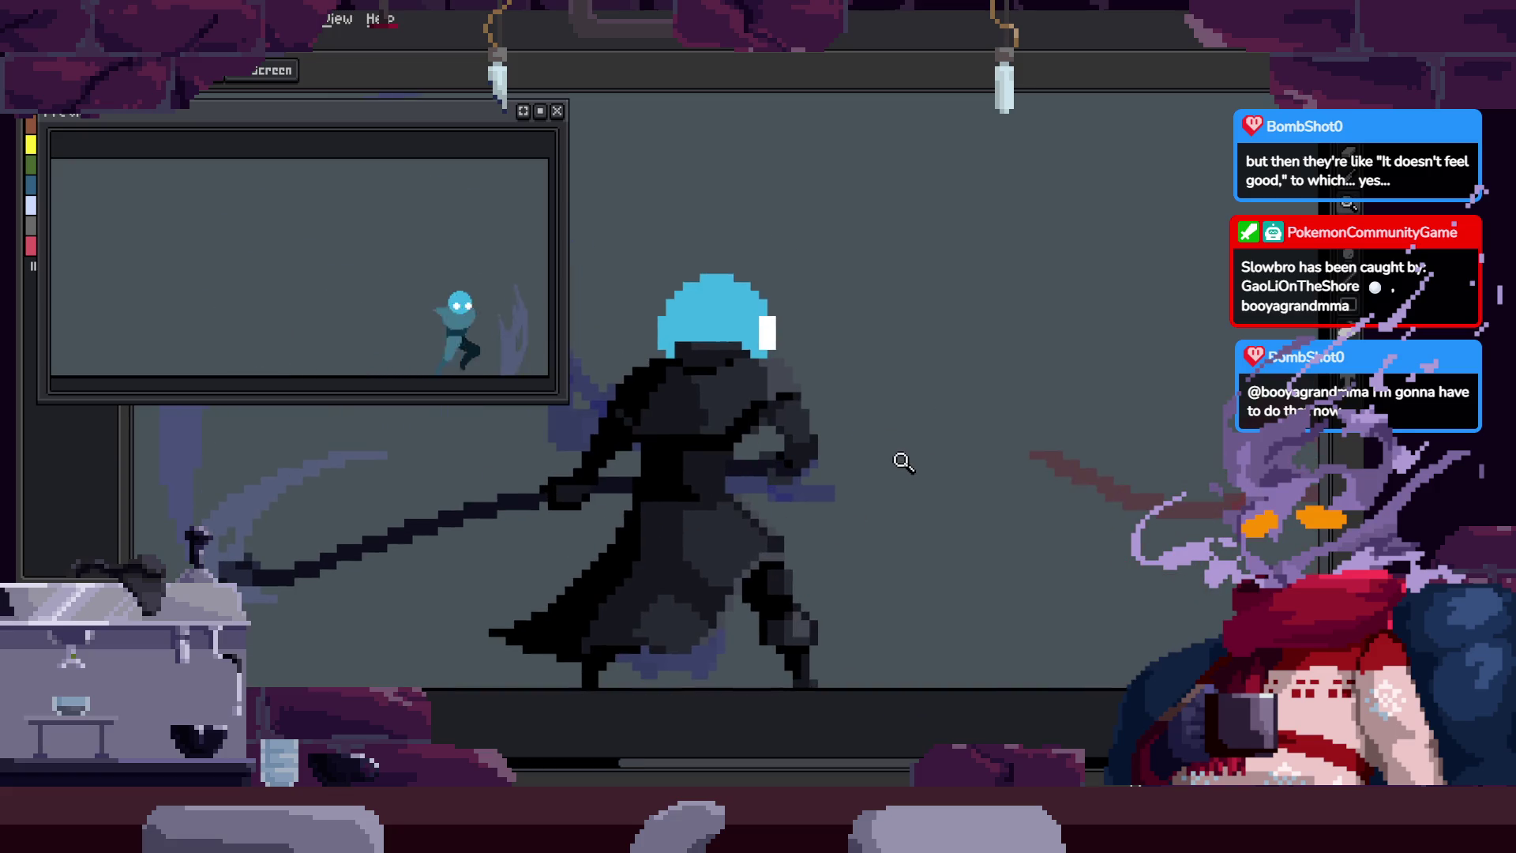
key("Tab")
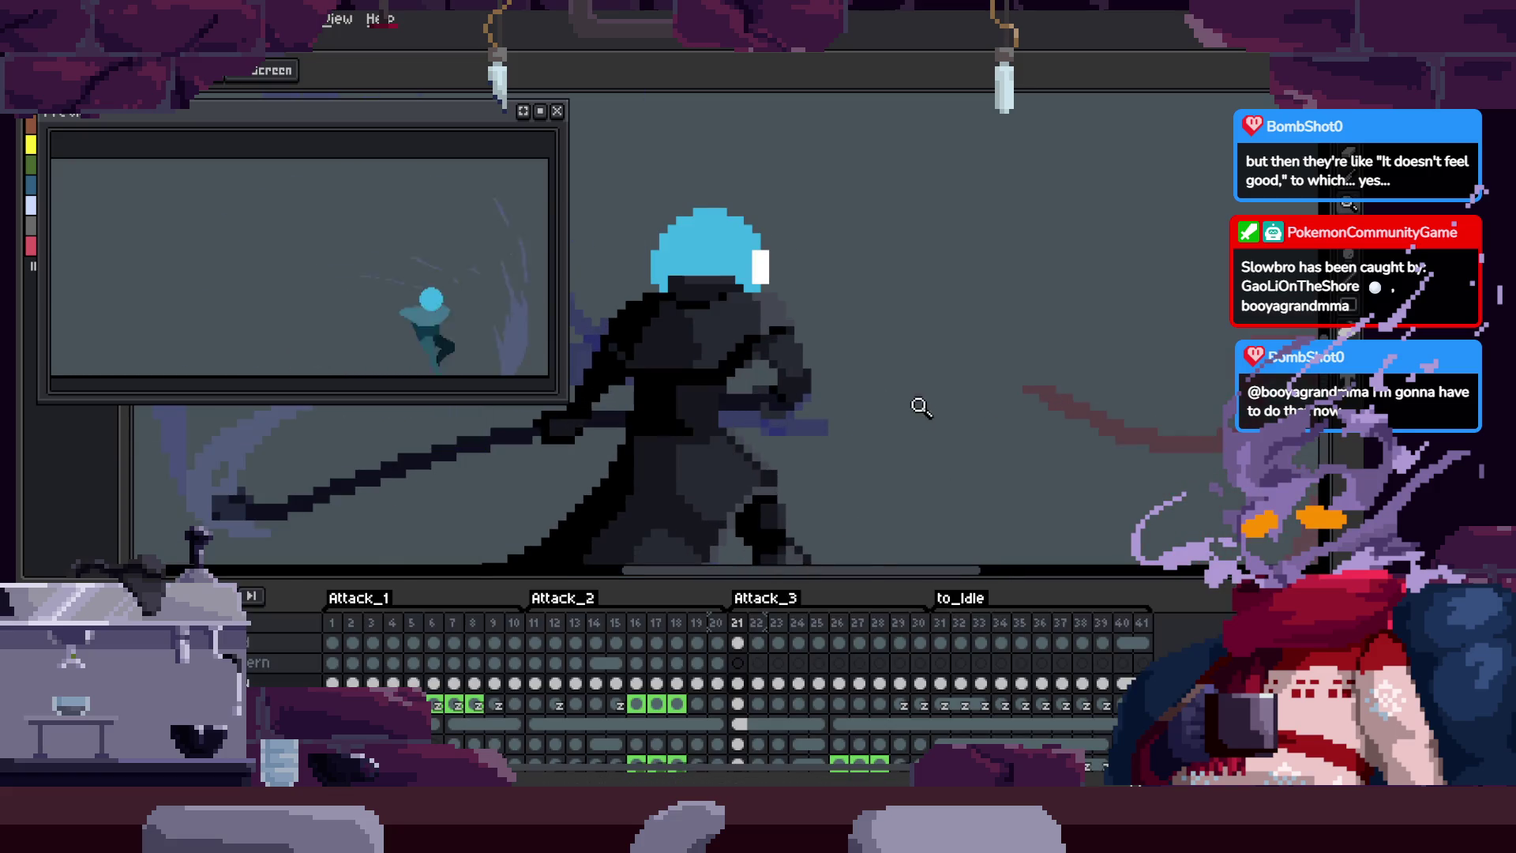
key("Tab")
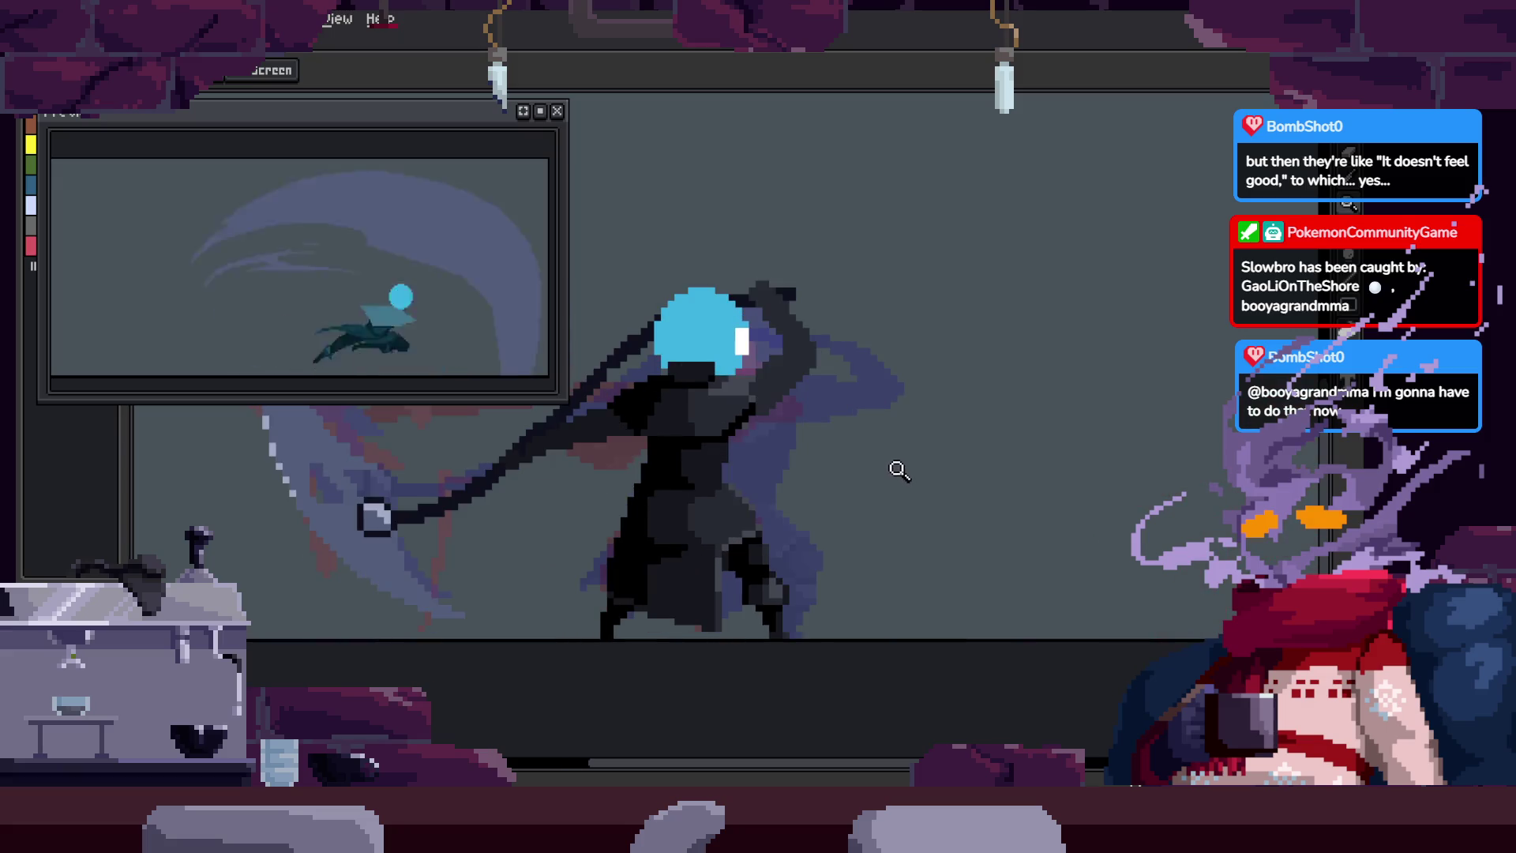
key("b")
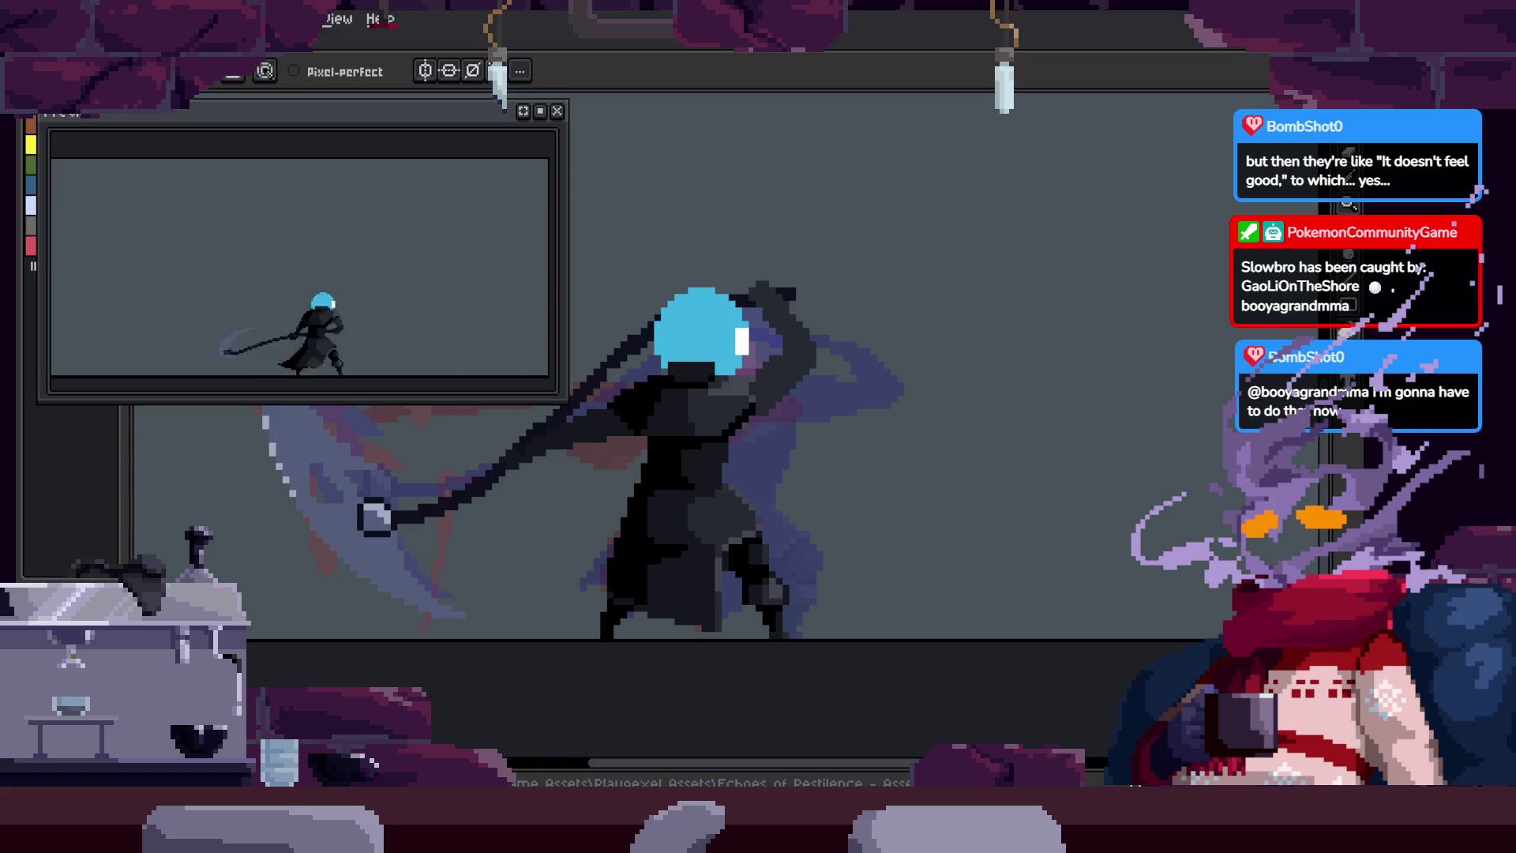
key("z")
mouse_move(948, 422)
left_mouse_down()
mouse_move(964, 422)
mouse_move(932, 421)
left_mouse_up()
scroll(948, 431, "up", 1)
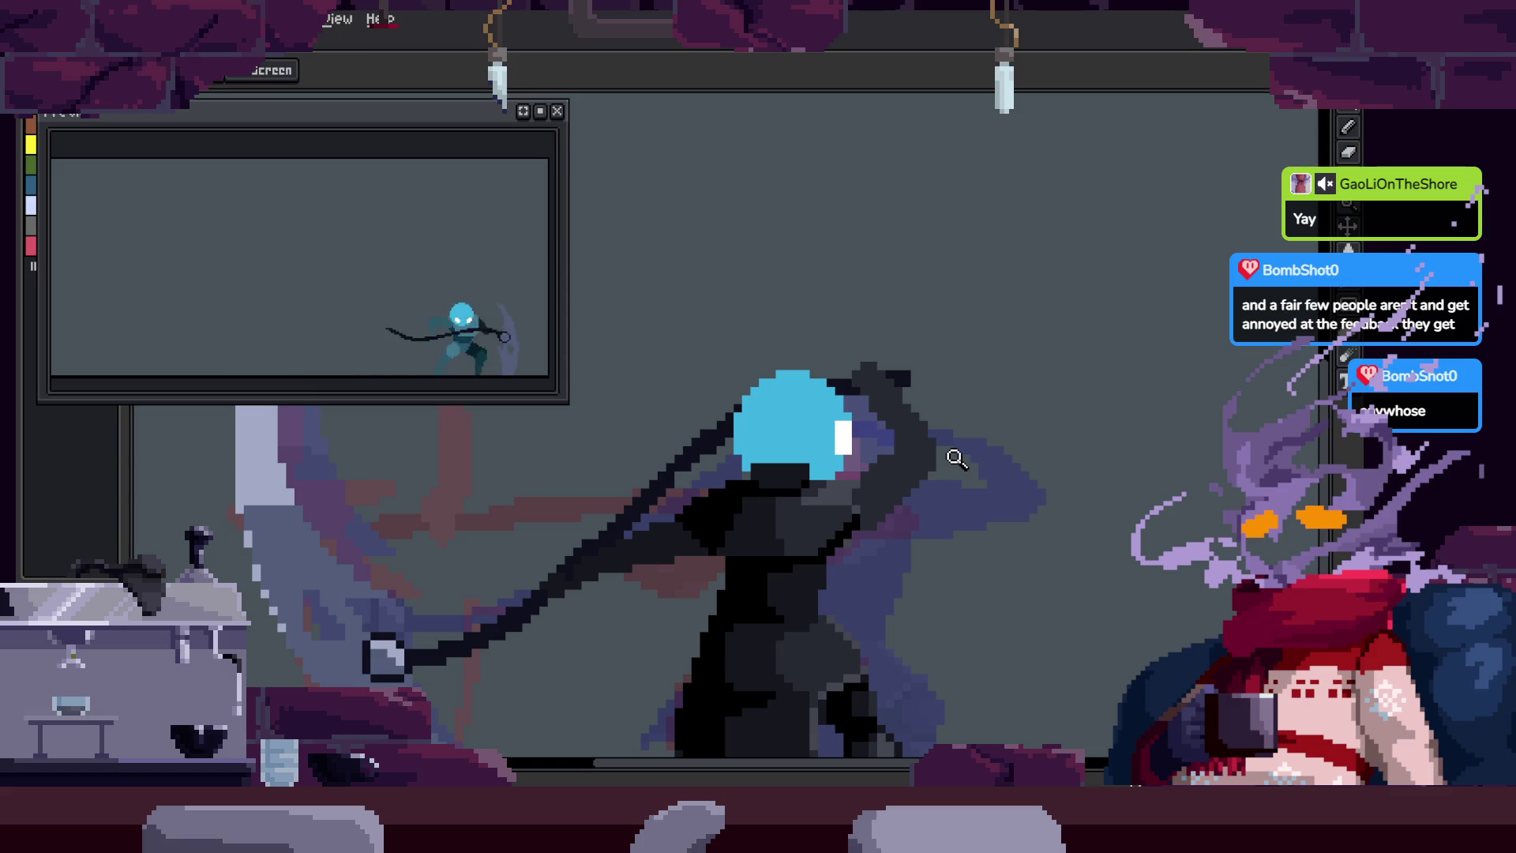
scroll(809, 448, "down", 1)
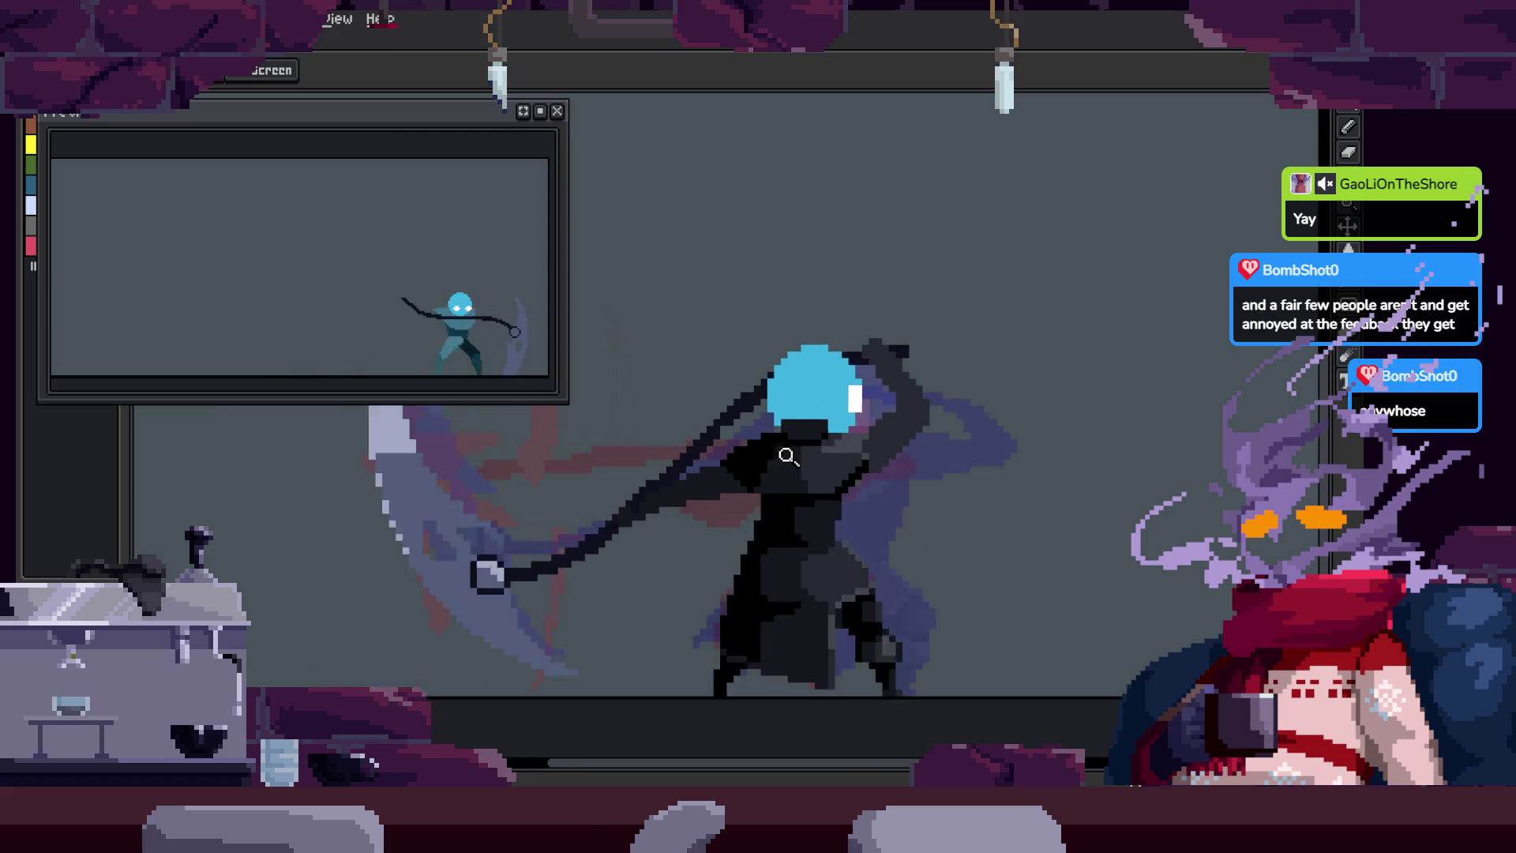
scroll(809, 448, "down", 1)
scroll(890, 395, "up", 1)
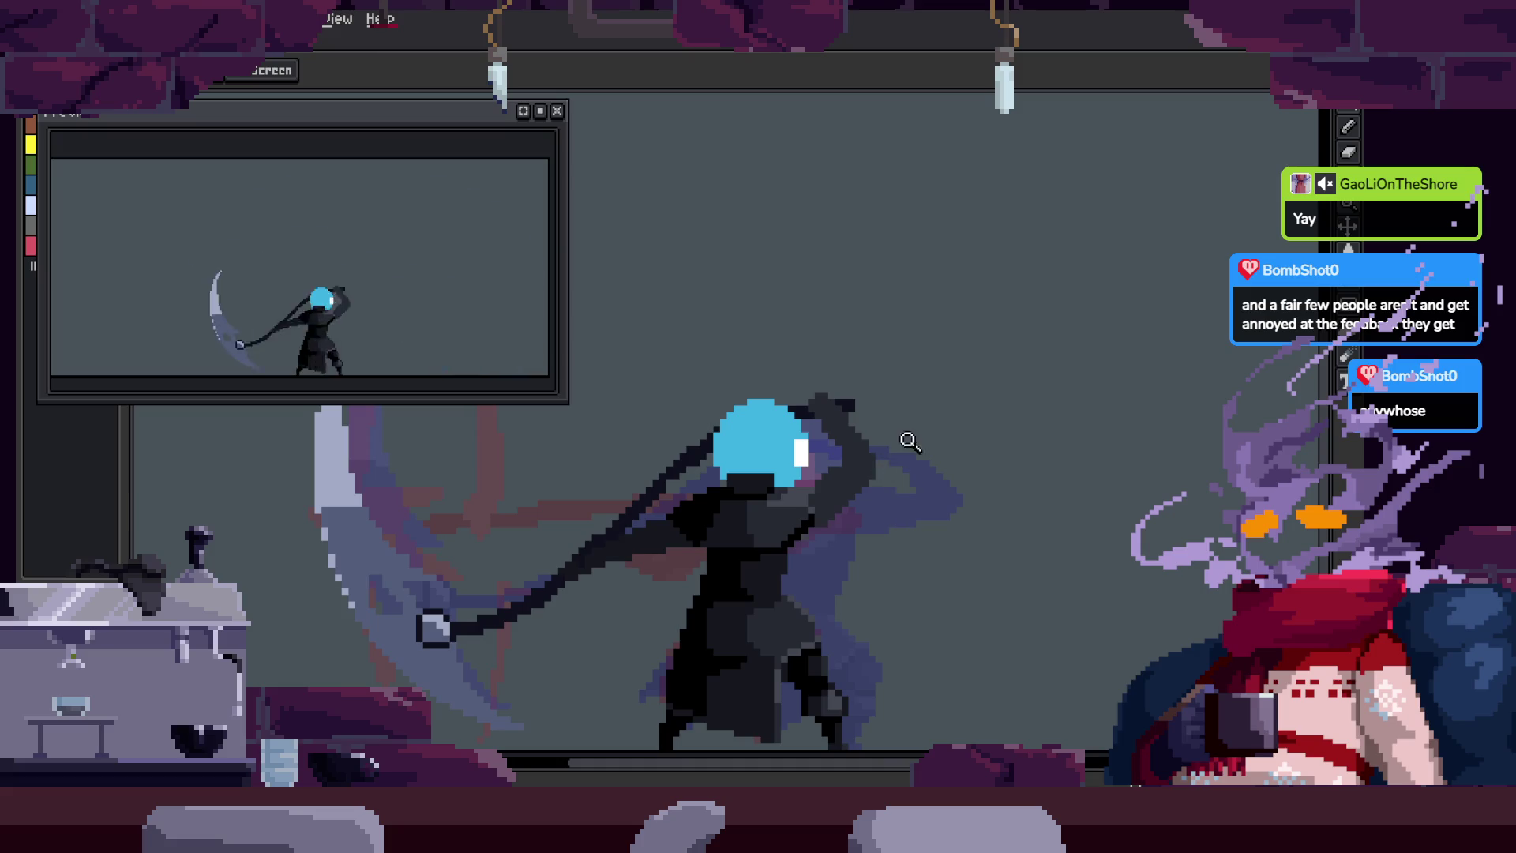
scroll(951, 410, "down", 3)
scroll(959, 387, "up", 3)
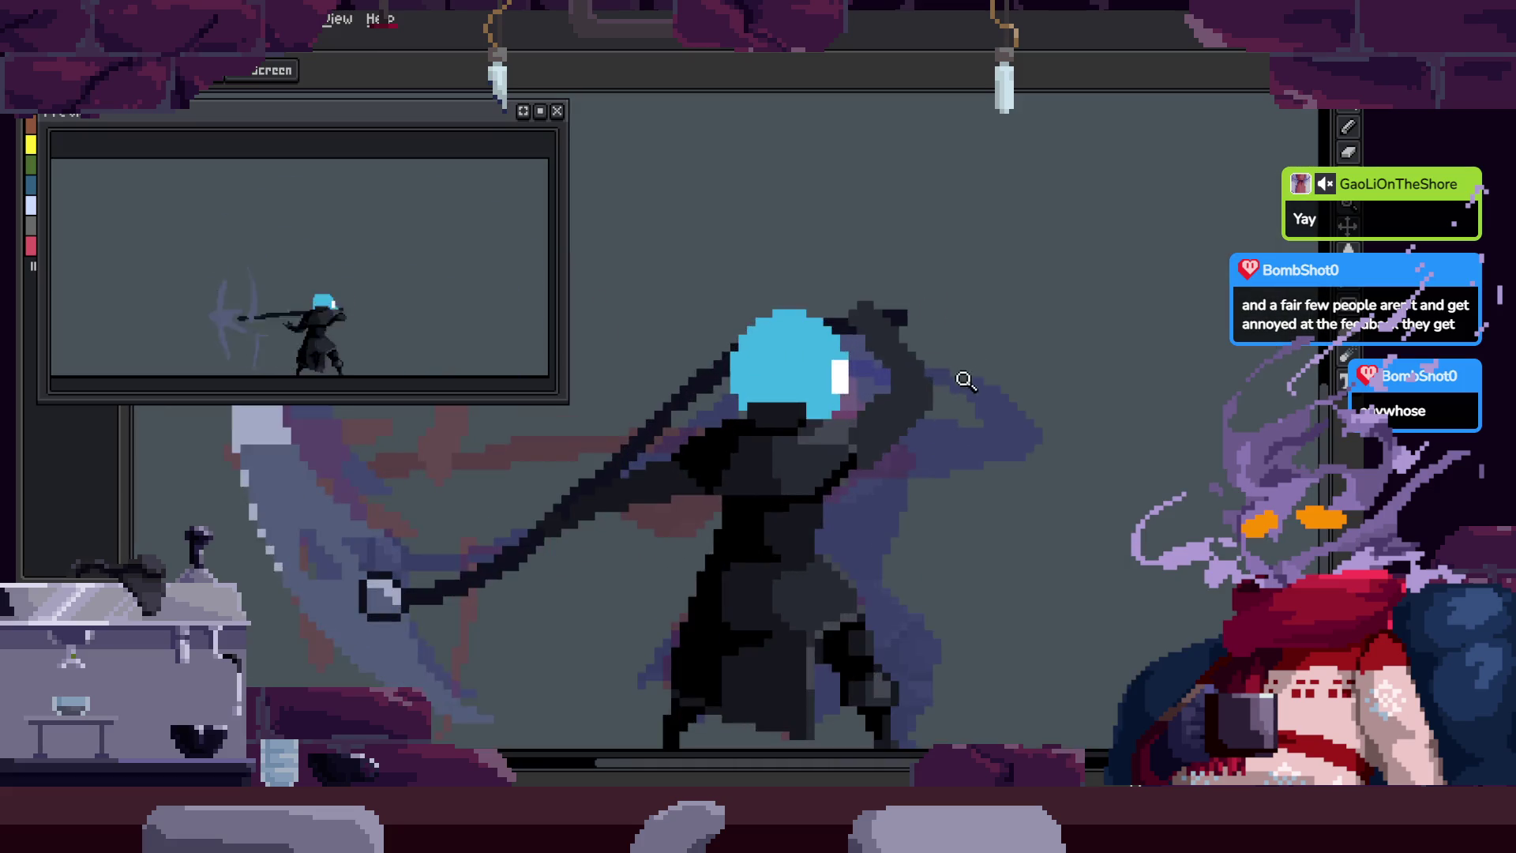
scroll(920, 403, "down", 1)
key("Tab")
scroll(898, 365, "up", 1)
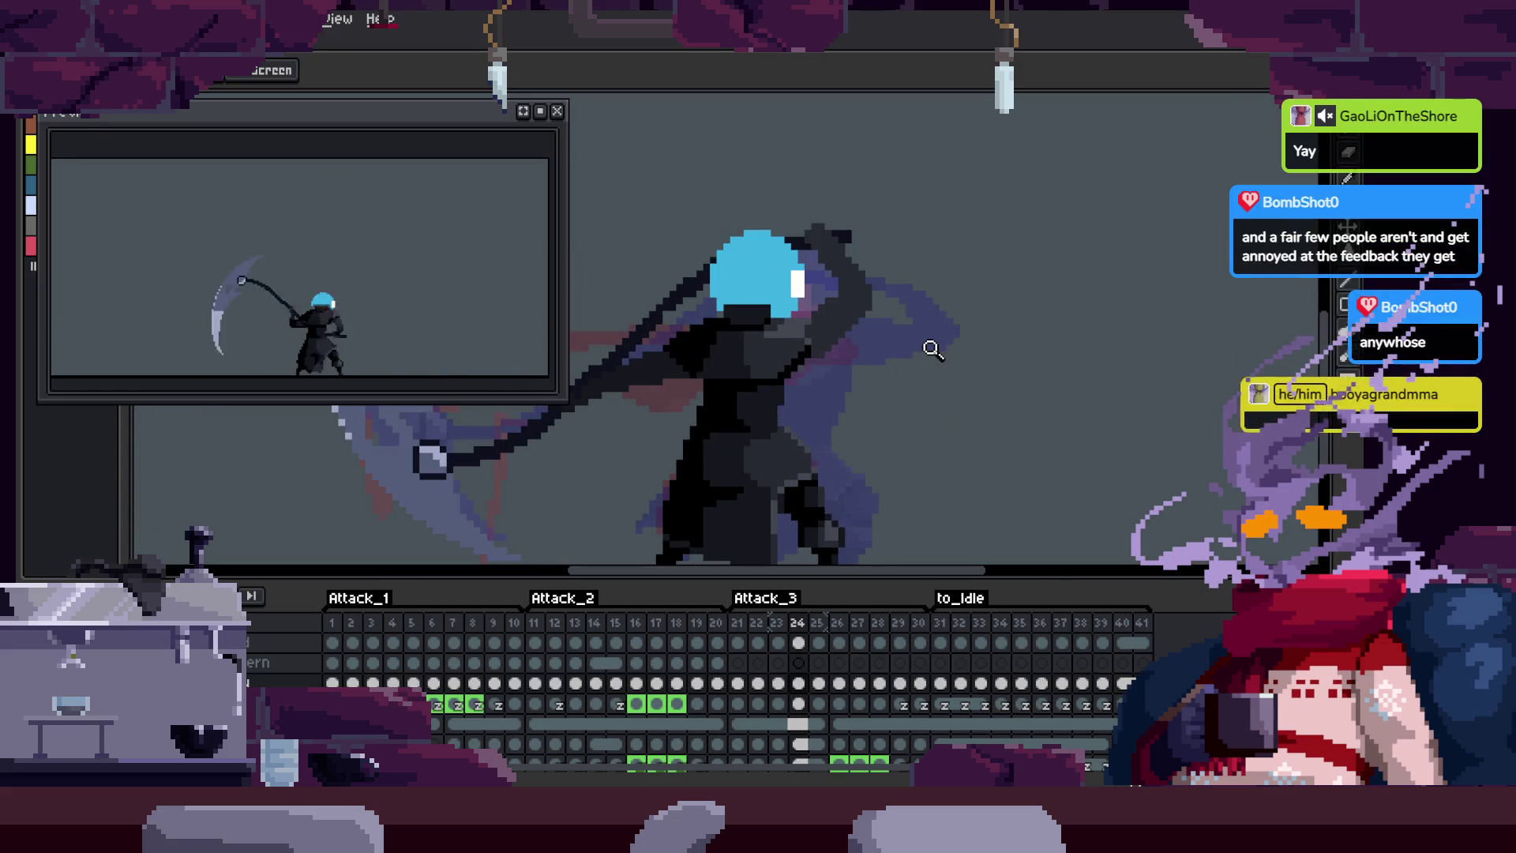
key("Left")
key("Left")
key("Left")
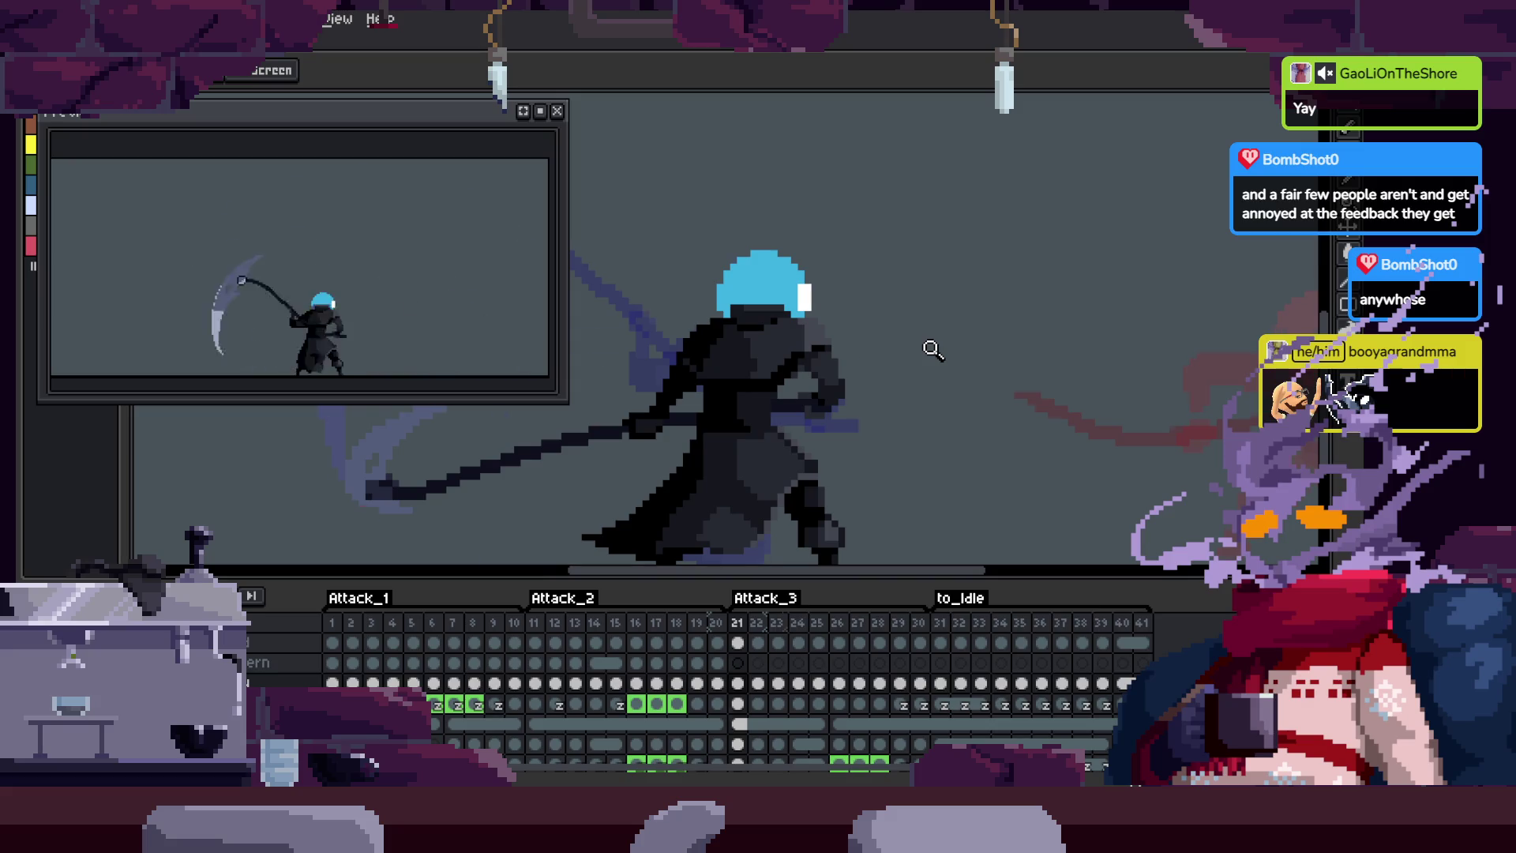
key("Right")
key("Right")
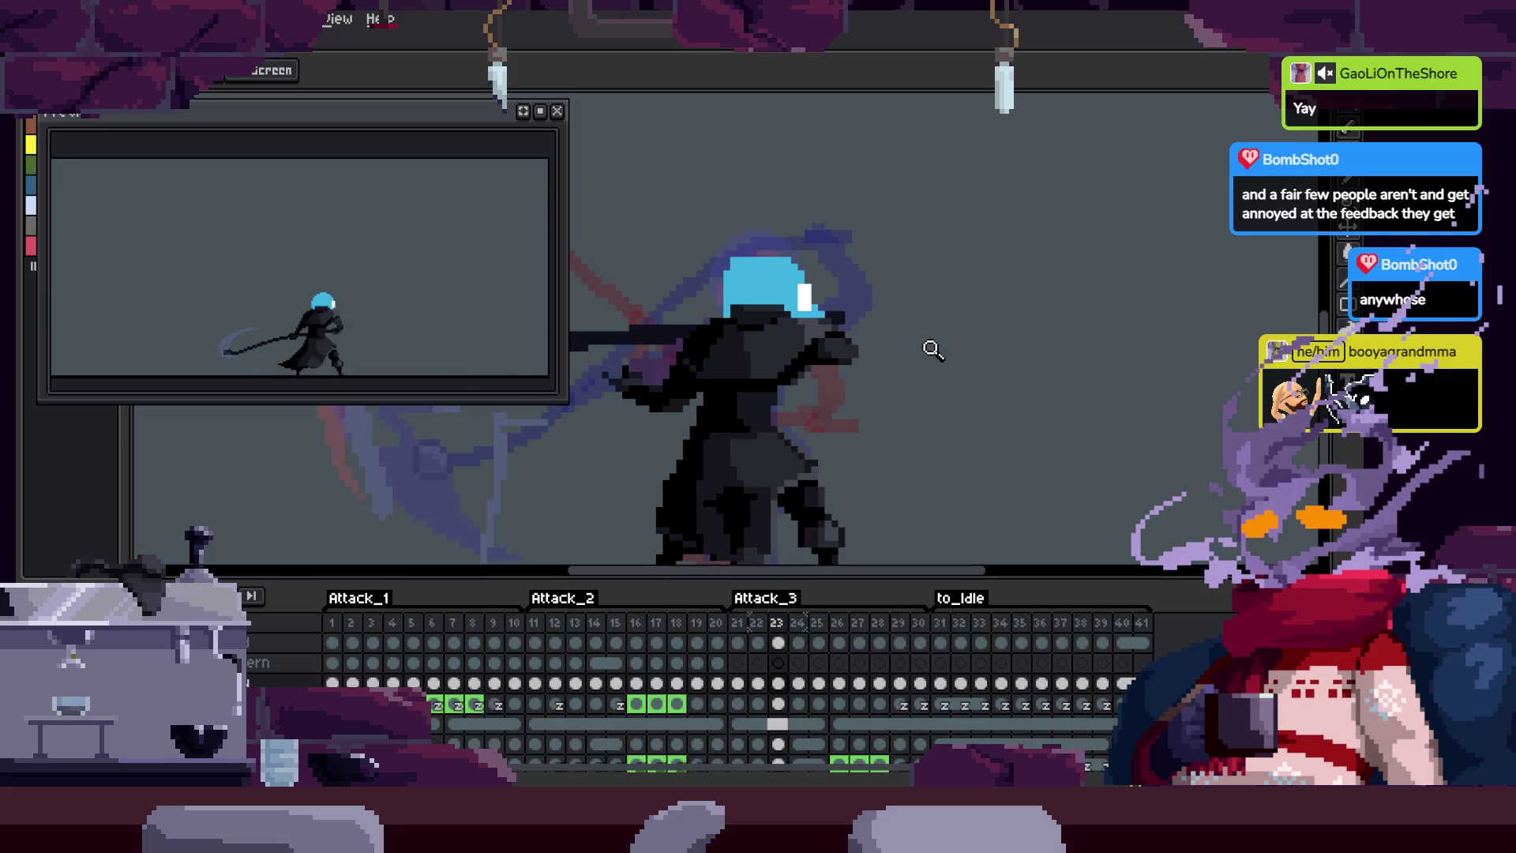
scroll(931, 345, "down", 1)
key("Tab")
scroll(1028, 335, "up", 2)
scroll(938, 348, "down", 2)
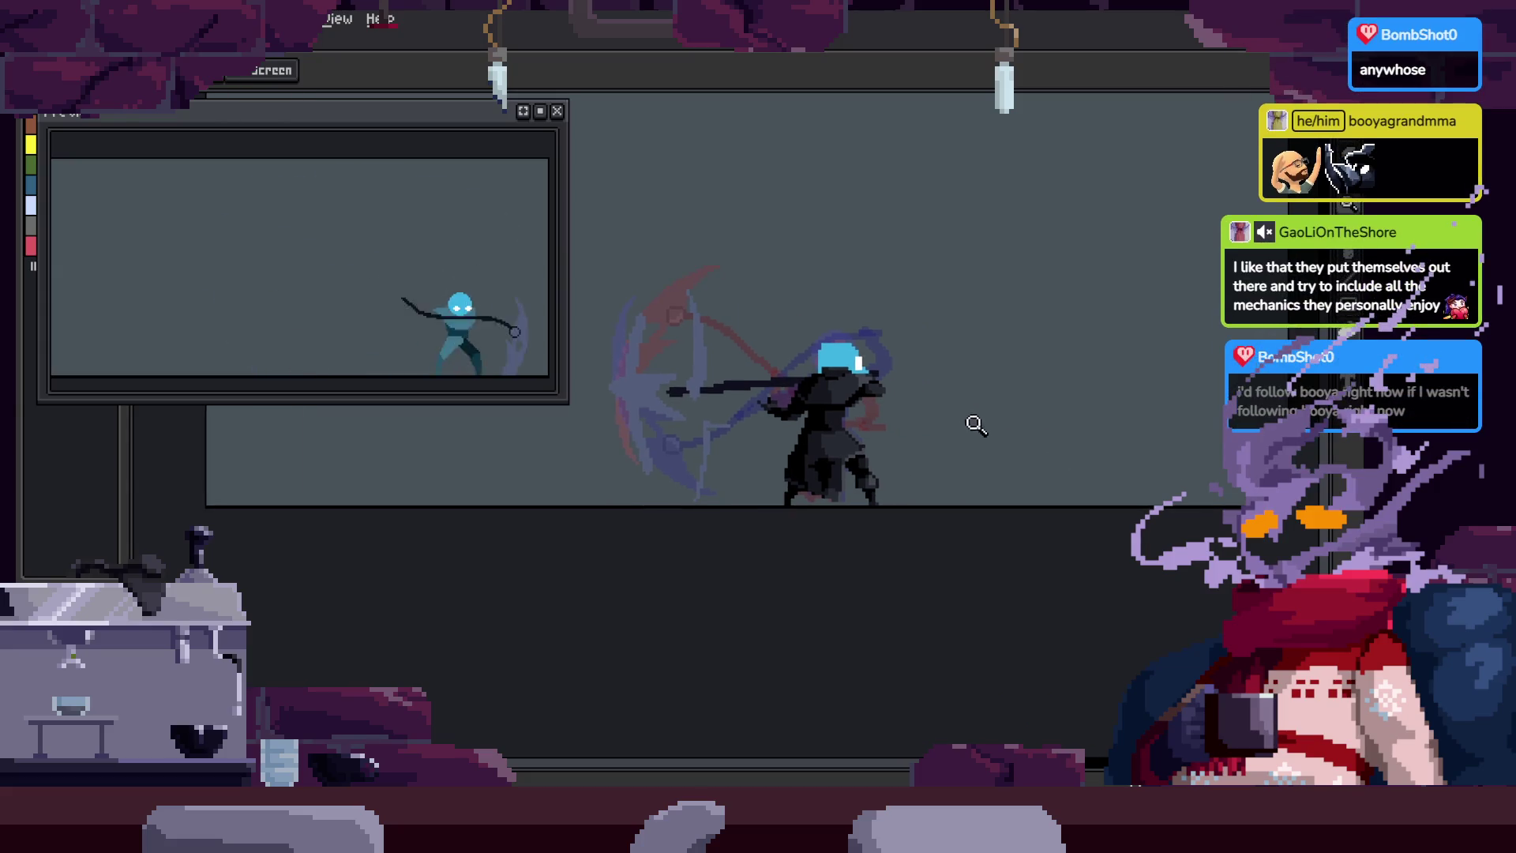
Step: Pan and zoom the view in on the hooded character's body
scroll(873, 413, "up", 2)
left_click_drag(904, 433, 987, 464)
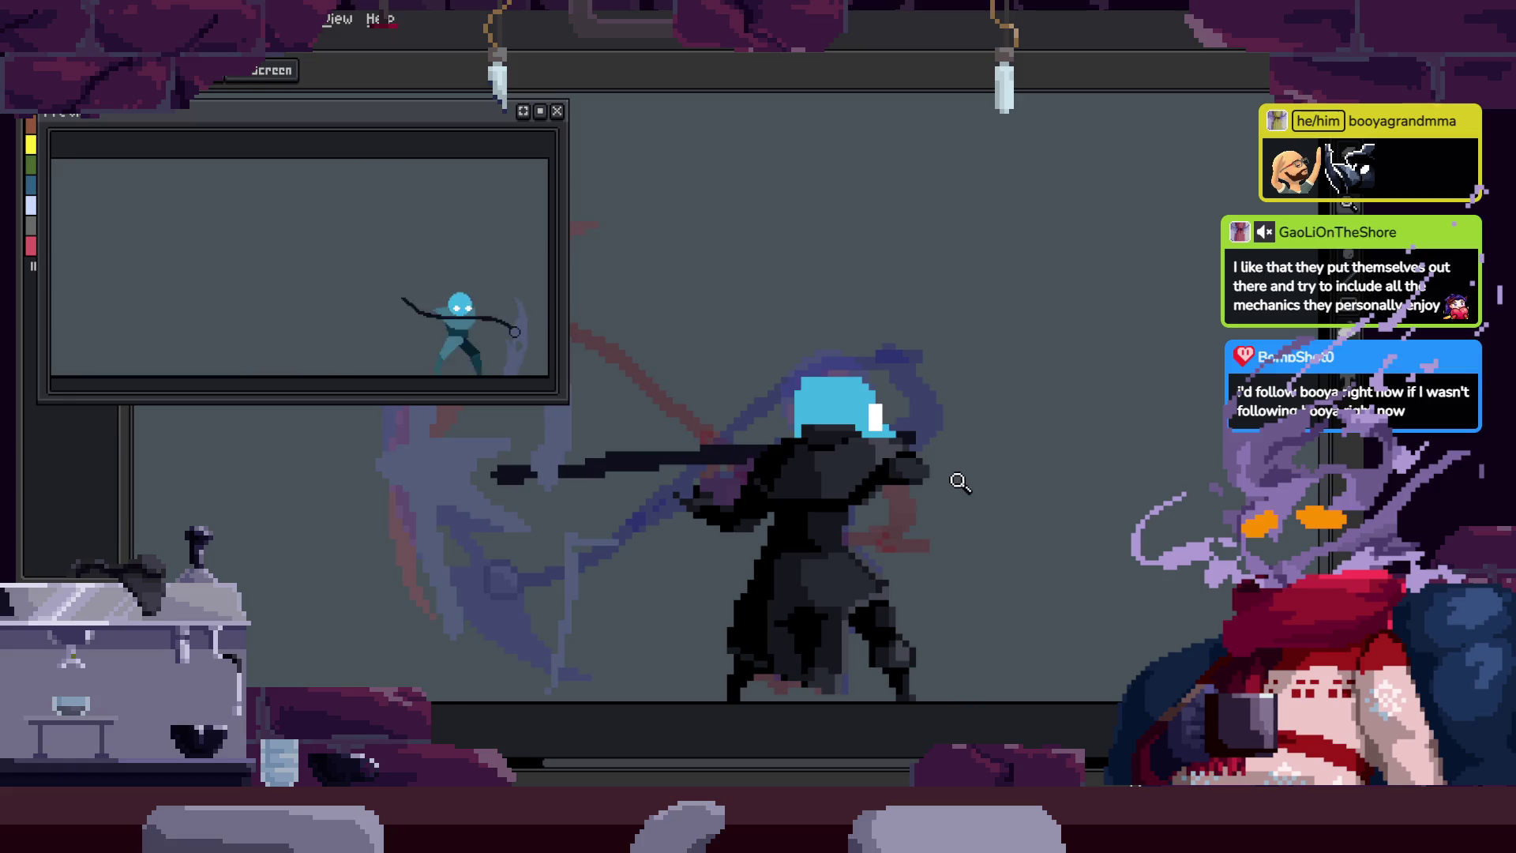
scroll(955, 480, "up", 2)
scroll(960, 466, "down", 2)
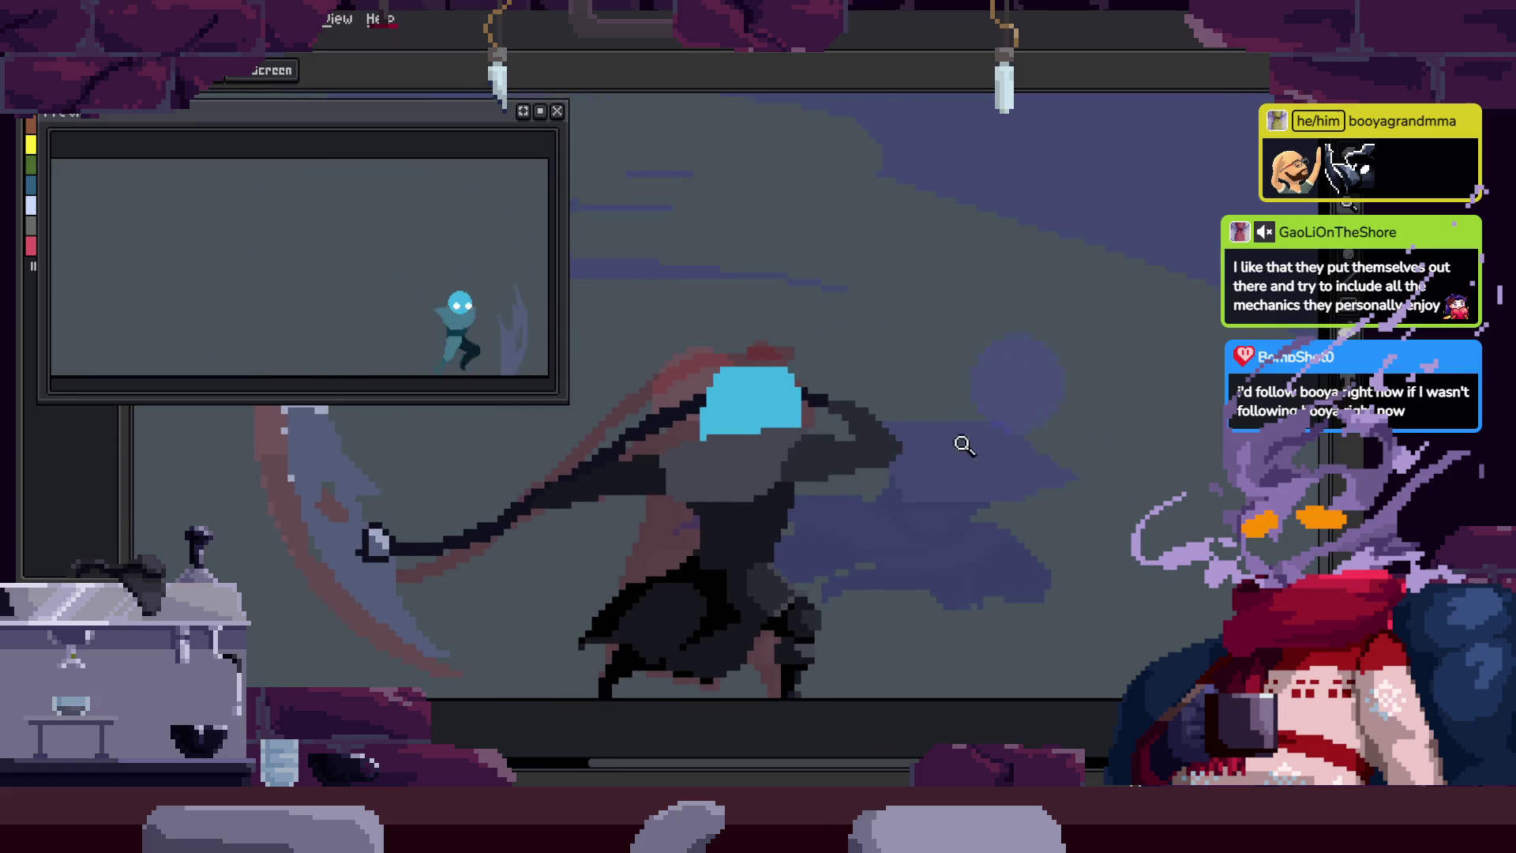
scroll(1018, 440, "down", 2)
scroll(1050, 423, "up", 1)
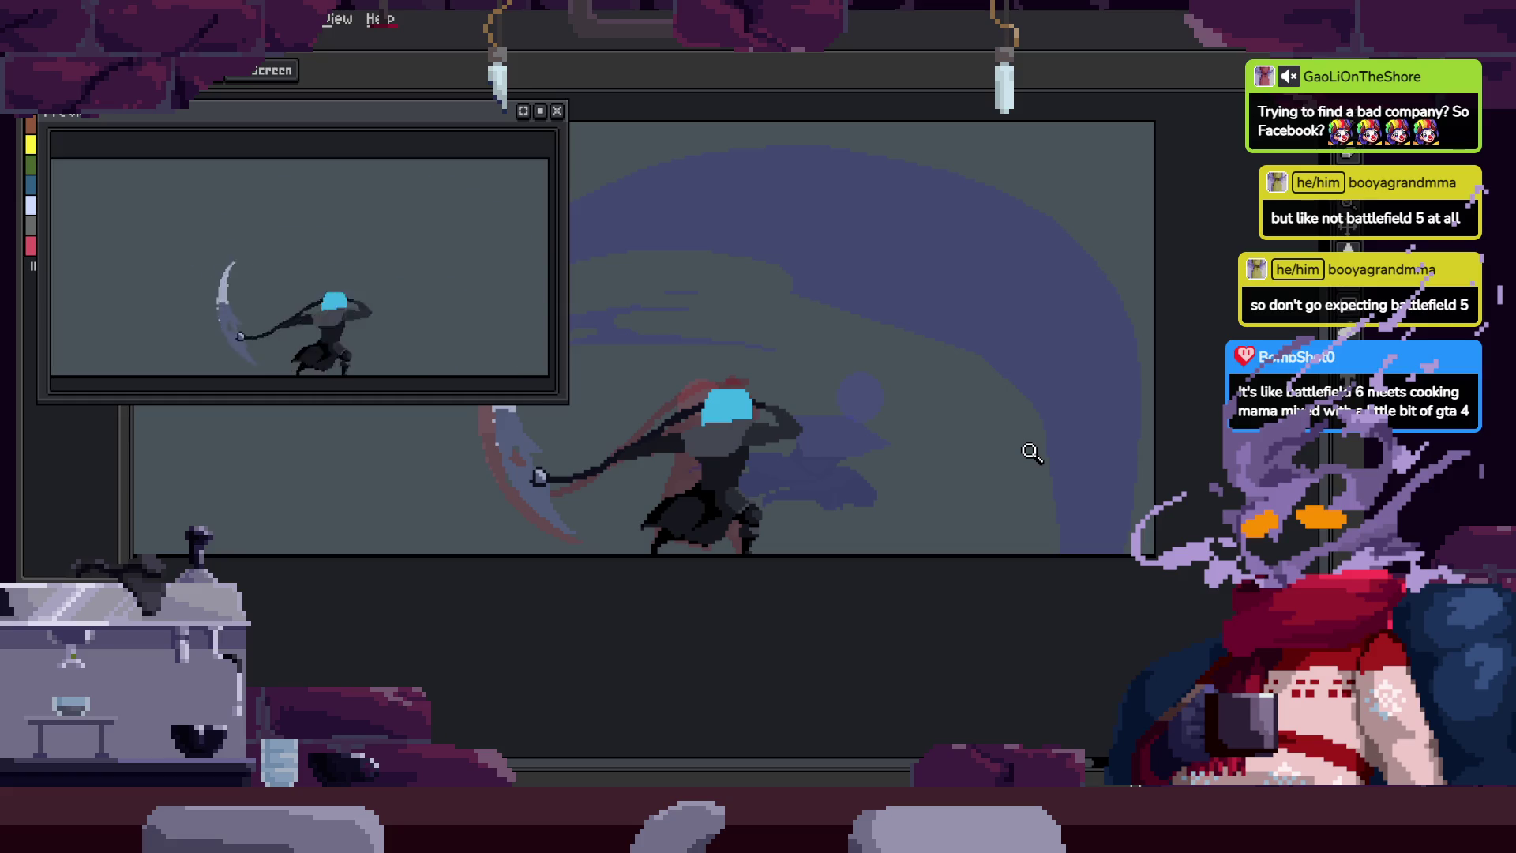
left_click(790, 426)
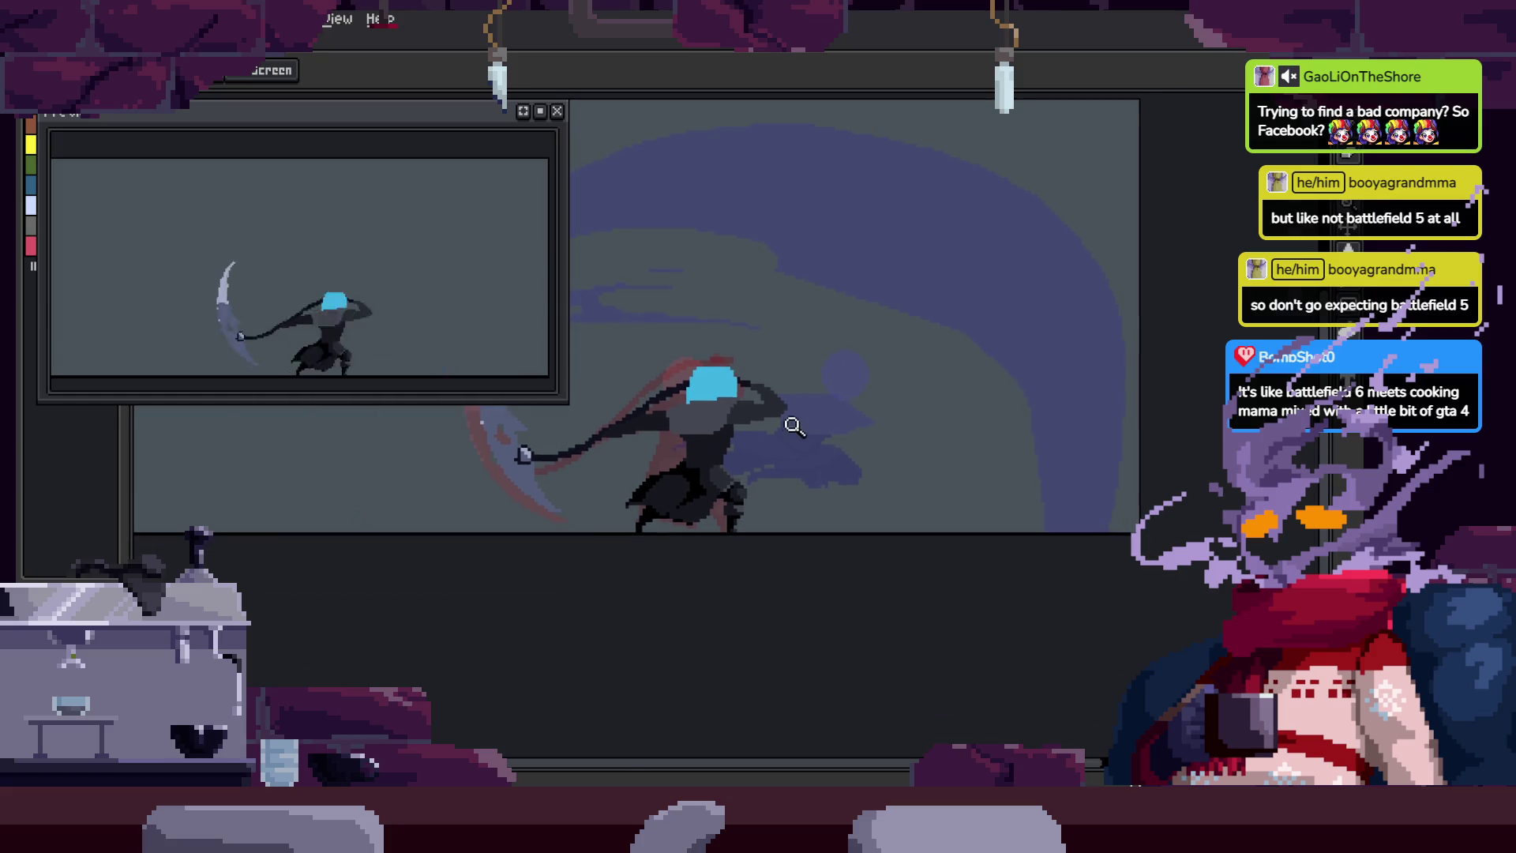
left_click(837, 429)
scroll(868, 427, "down", 3)
Step: Show the timeline, save the sprite with Ctrl+S, and start the attack animation playing
key("Tab")
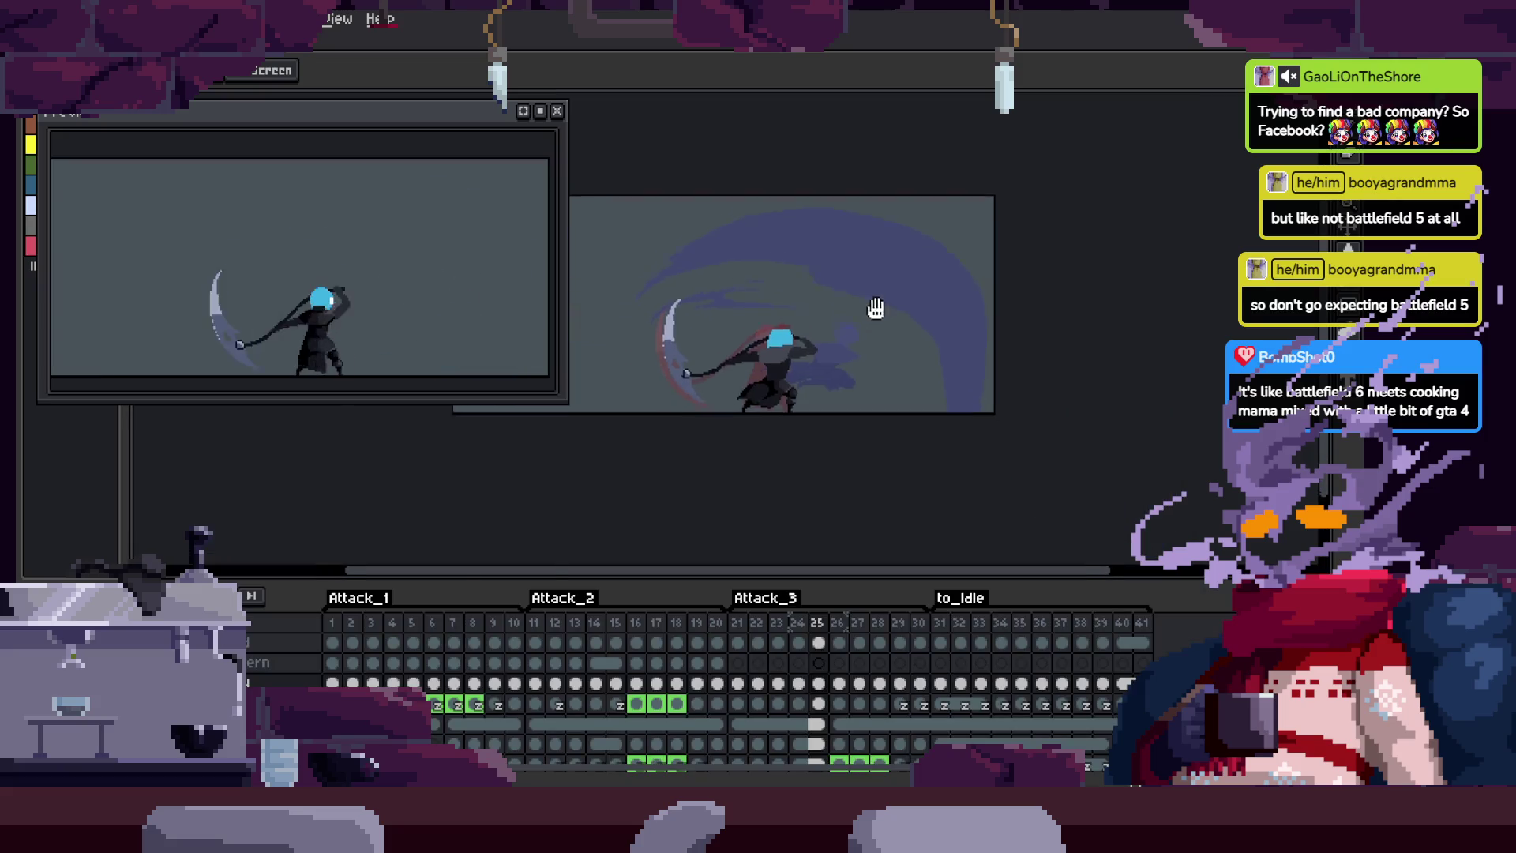
scroll(853, 336, "up", 2)
key("ctrl+s")
key("Return")
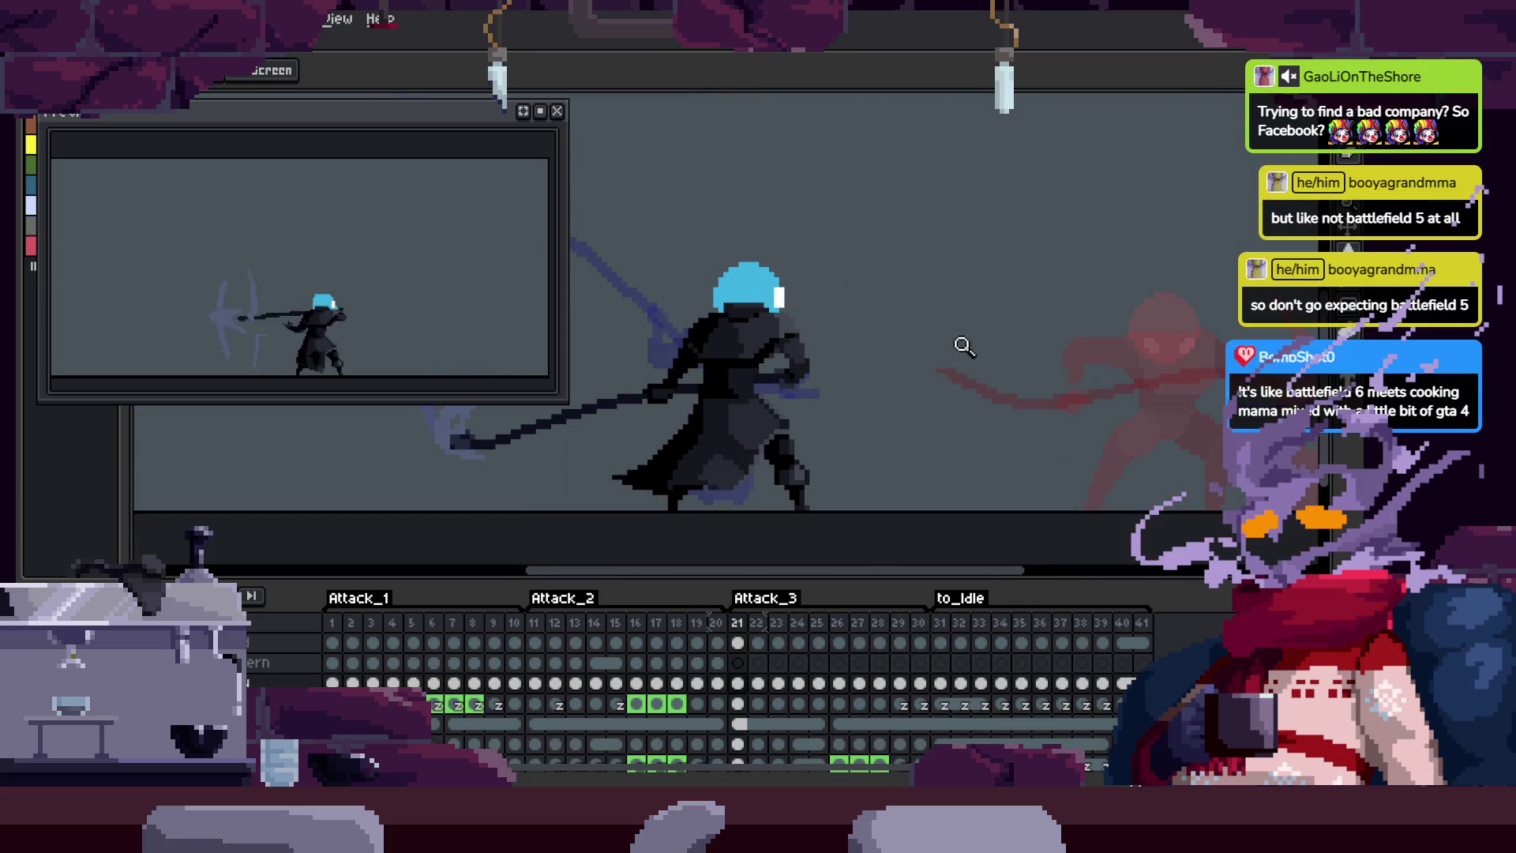
left_click(872, 332)
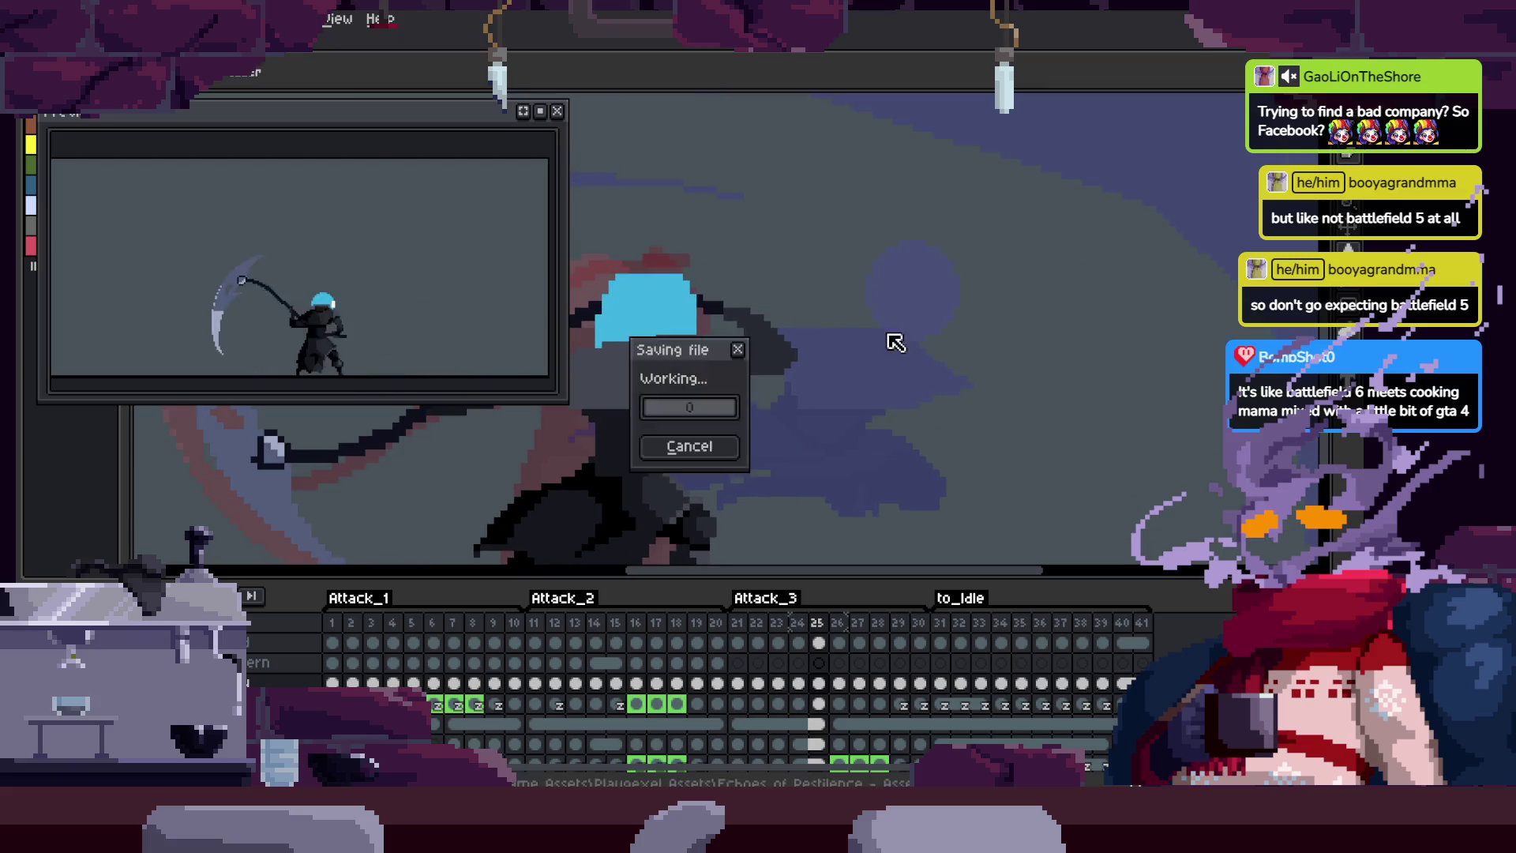
Step: Hide the timeline, zoom in, and pick the shading colour from the canvas with the Eyedropper
key("Tab")
scroll(872, 360, "down", 1)
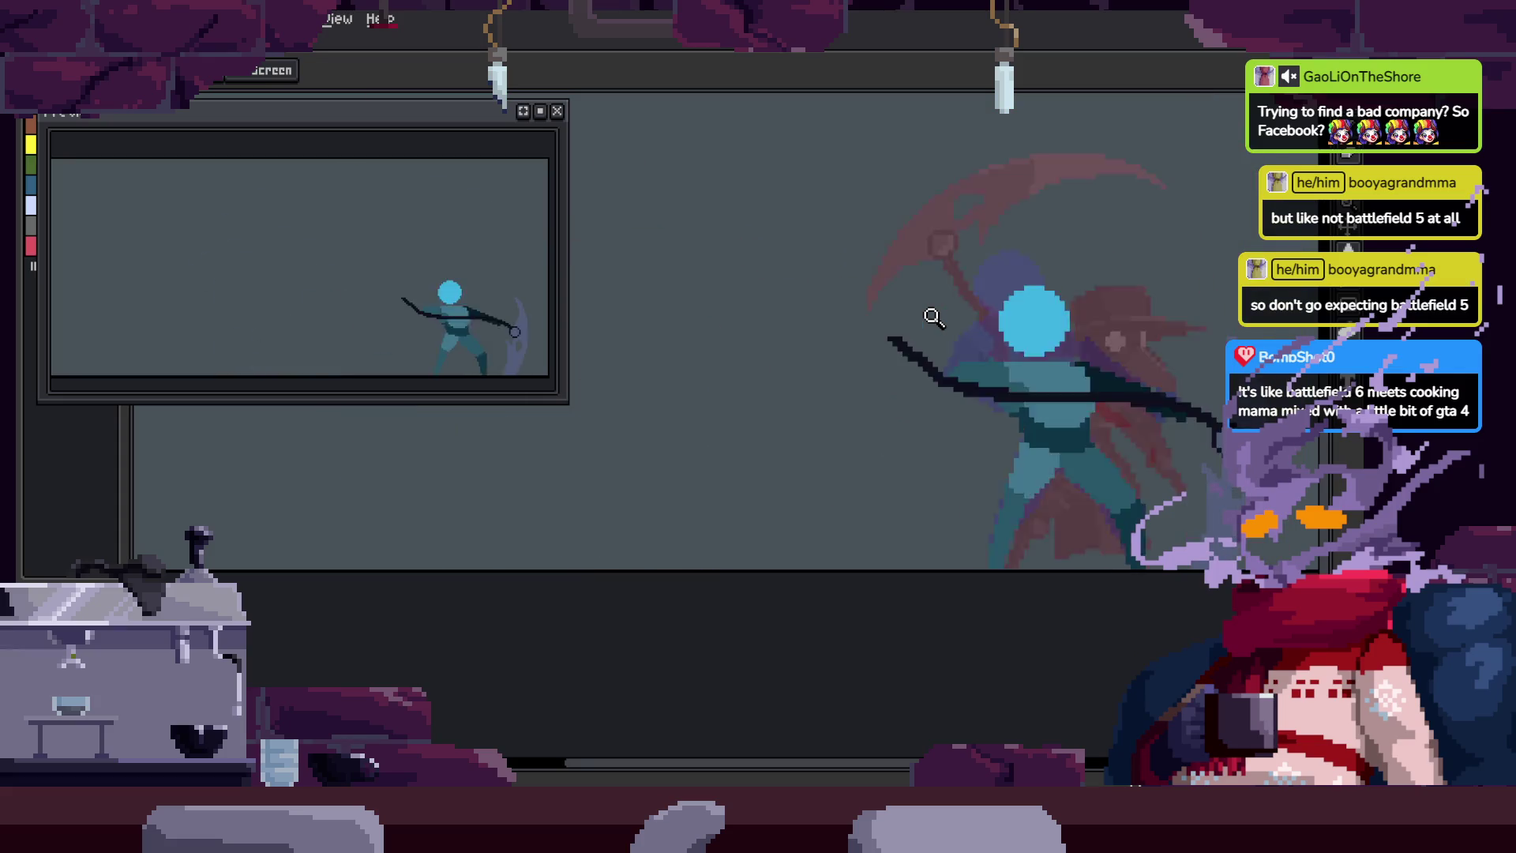
scroll(932, 316, "up", 1)
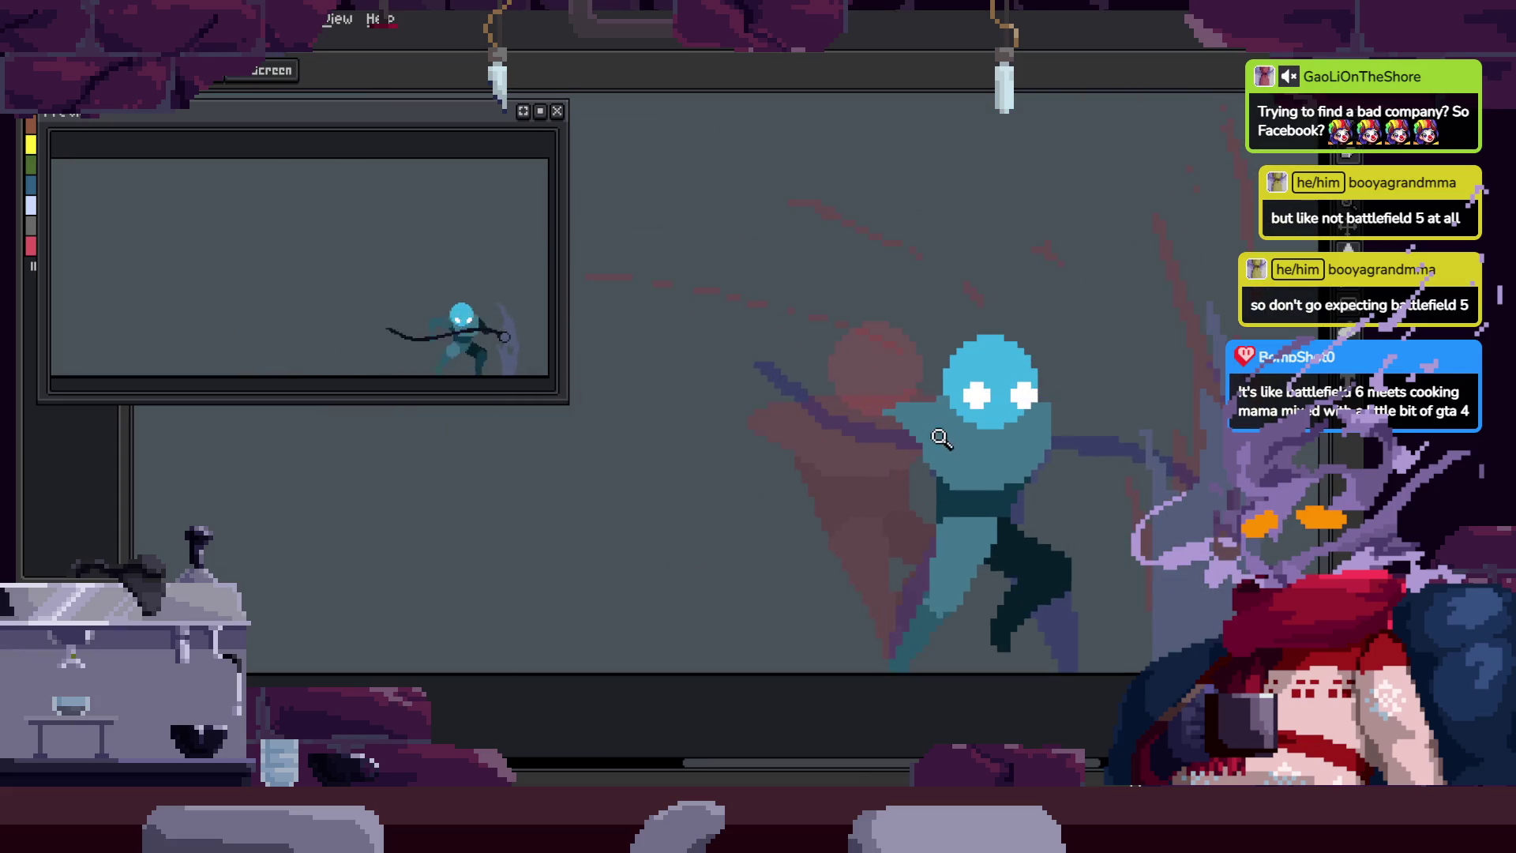
scroll(901, 496, "down", 1)
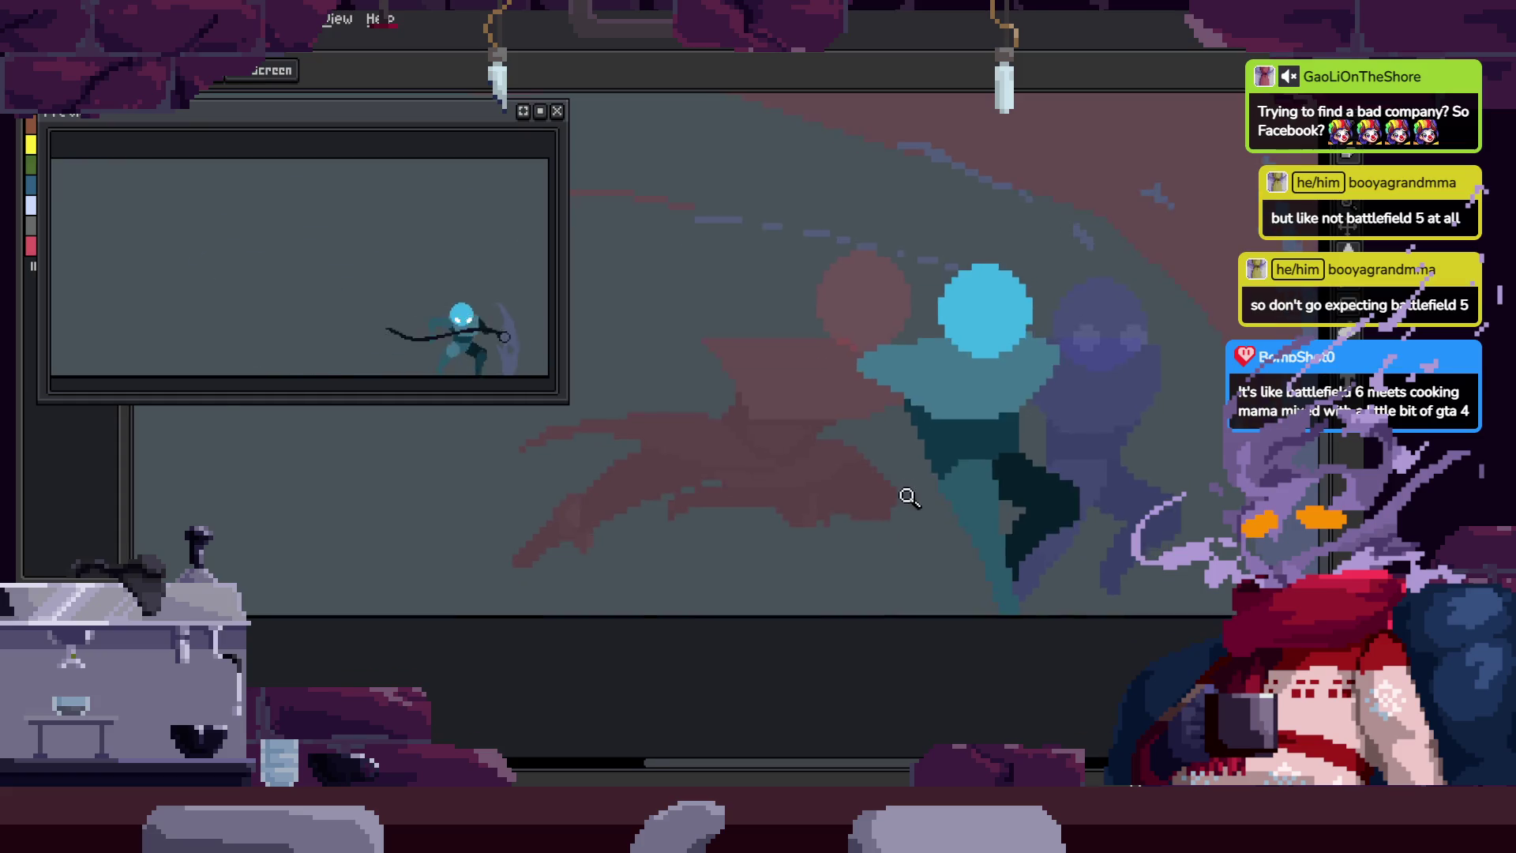
scroll(861, 474, "up", 1)
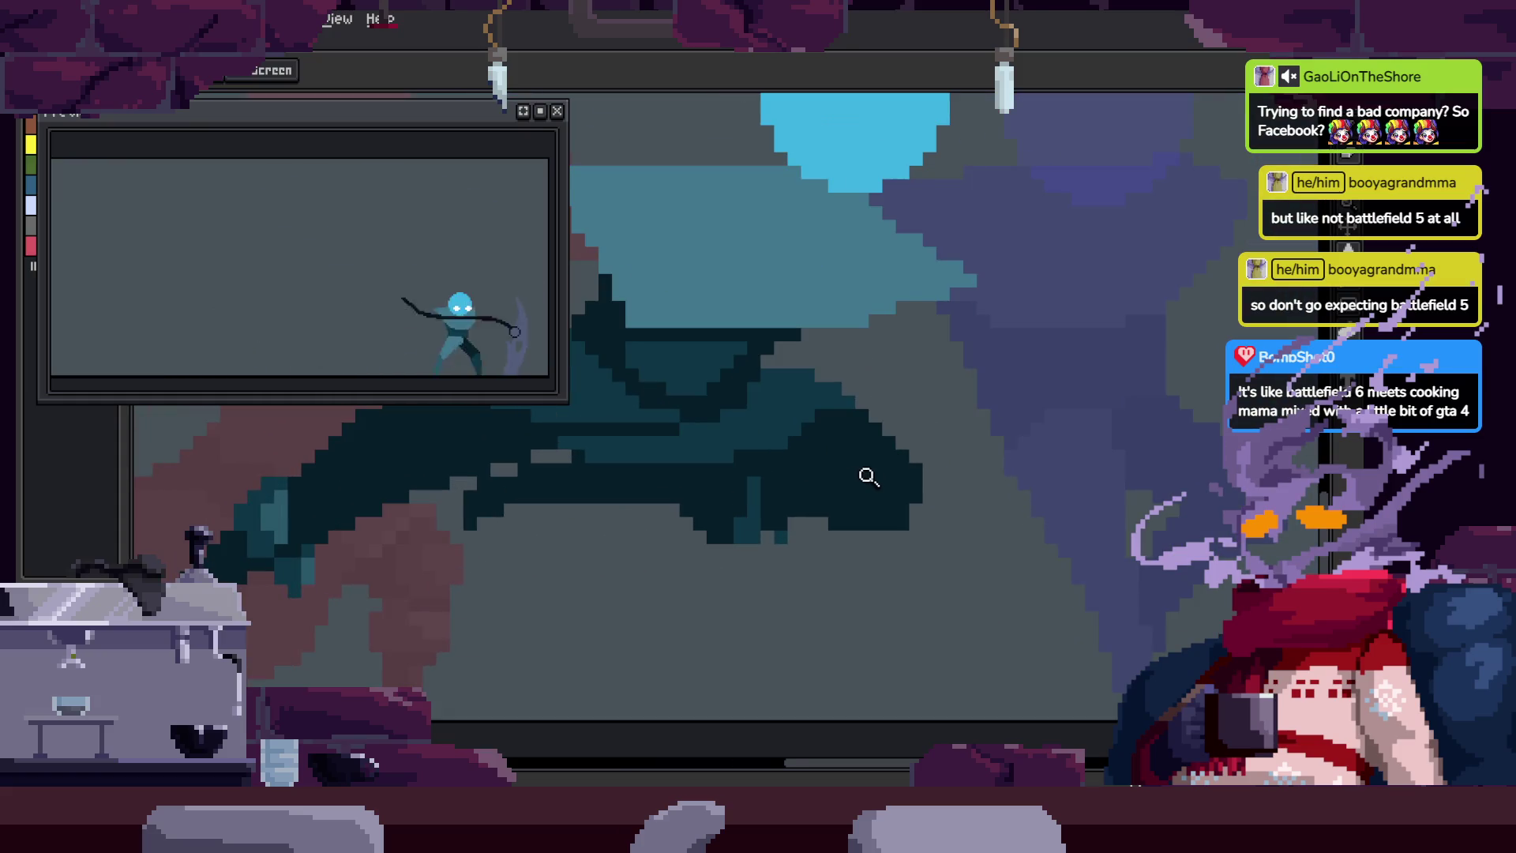
scroll(932, 462, "down", 1)
scroll(846, 485, "up", 2)
scroll(887, 481, "down", 1)
key("i")
key("b")
scroll(856, 582, "up", 1)
scroll(849, 533, "up", 1)
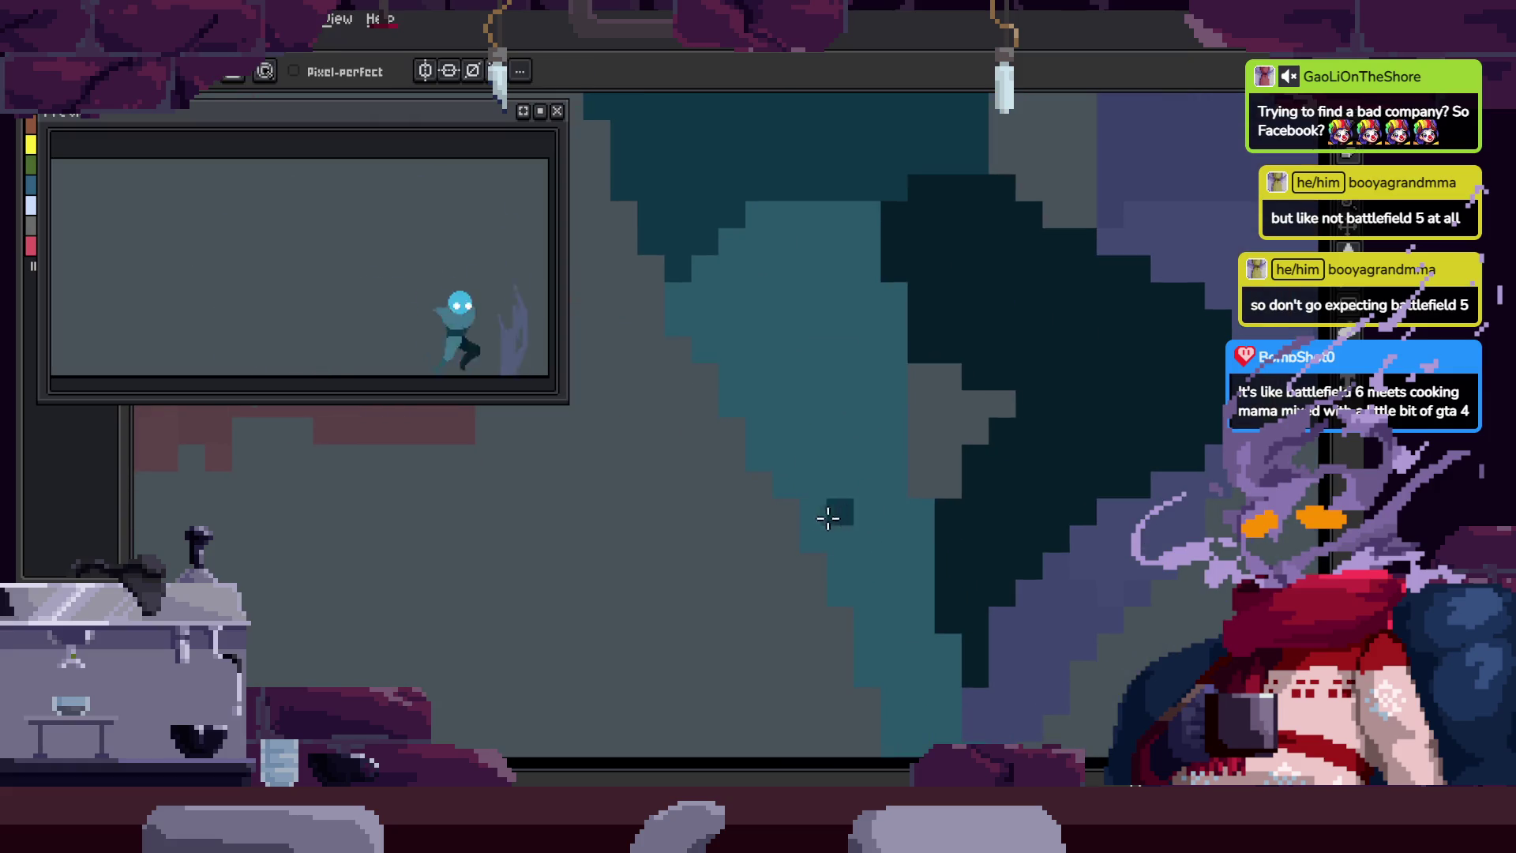
scroll(895, 508, "down", 1)
key("i")
key("b")
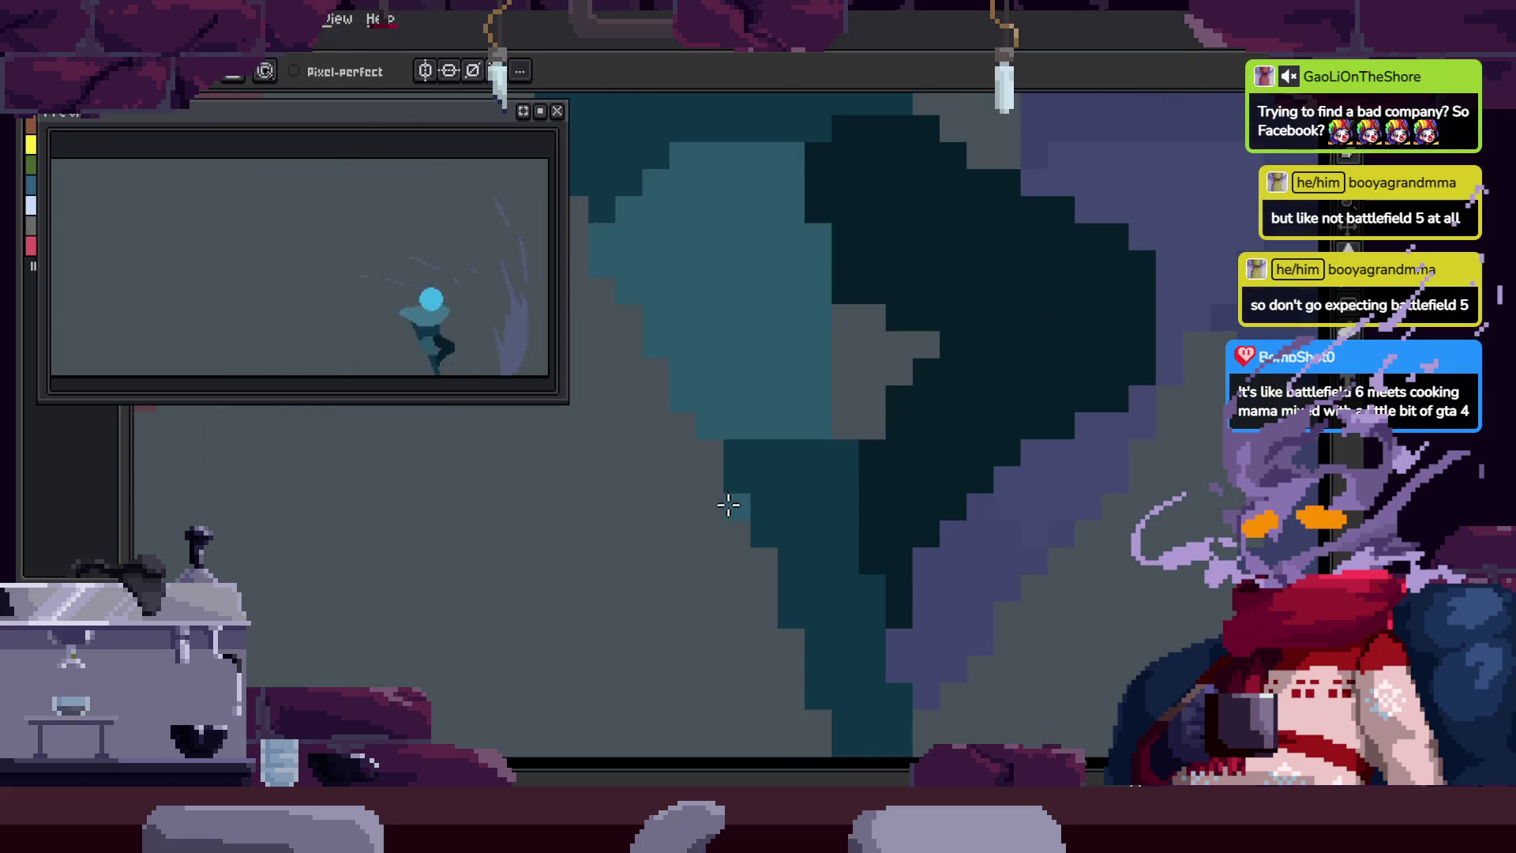
Step: Adjust the zoom to frame the cyan figure's left edge for shading
key("z")
scroll(774, 537, "down", 1)
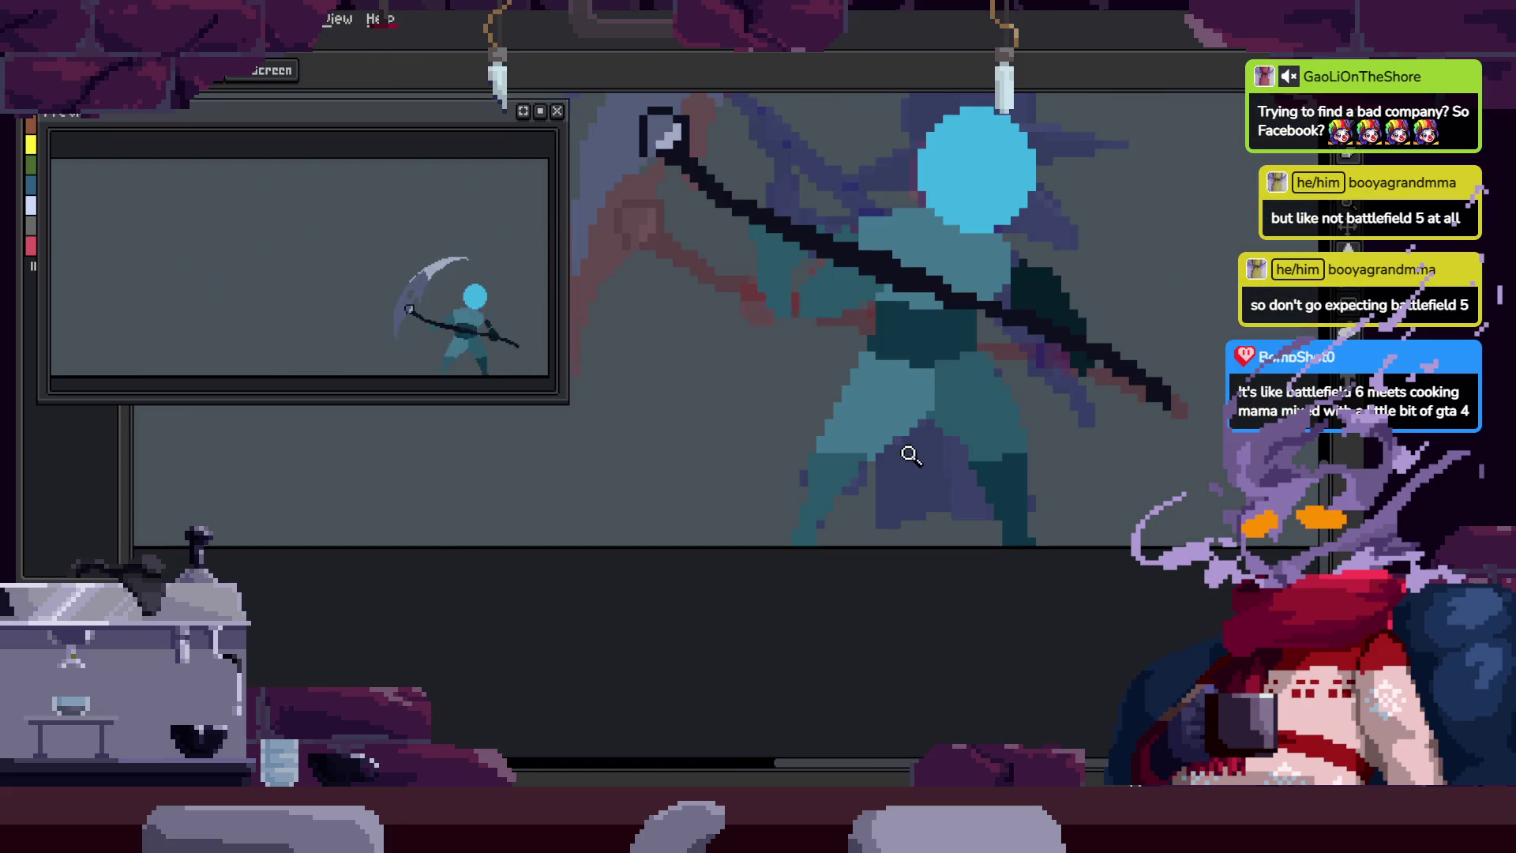
key("b")
scroll(729, 496, "up", 2)
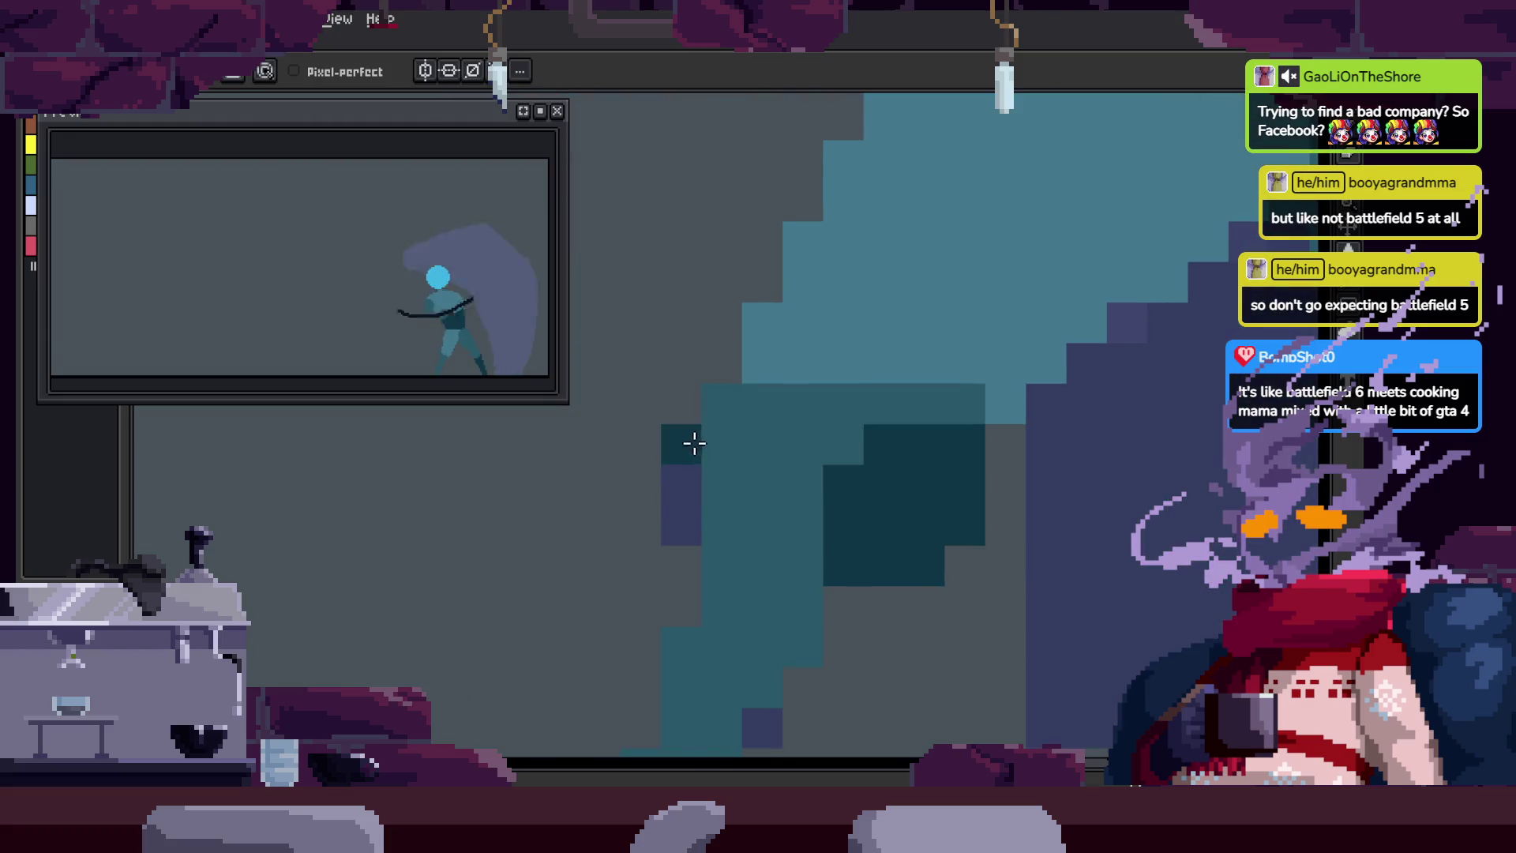
key("z")
scroll(716, 486, "down", 3)
key("b")
scroll(790, 466, "up", 3)
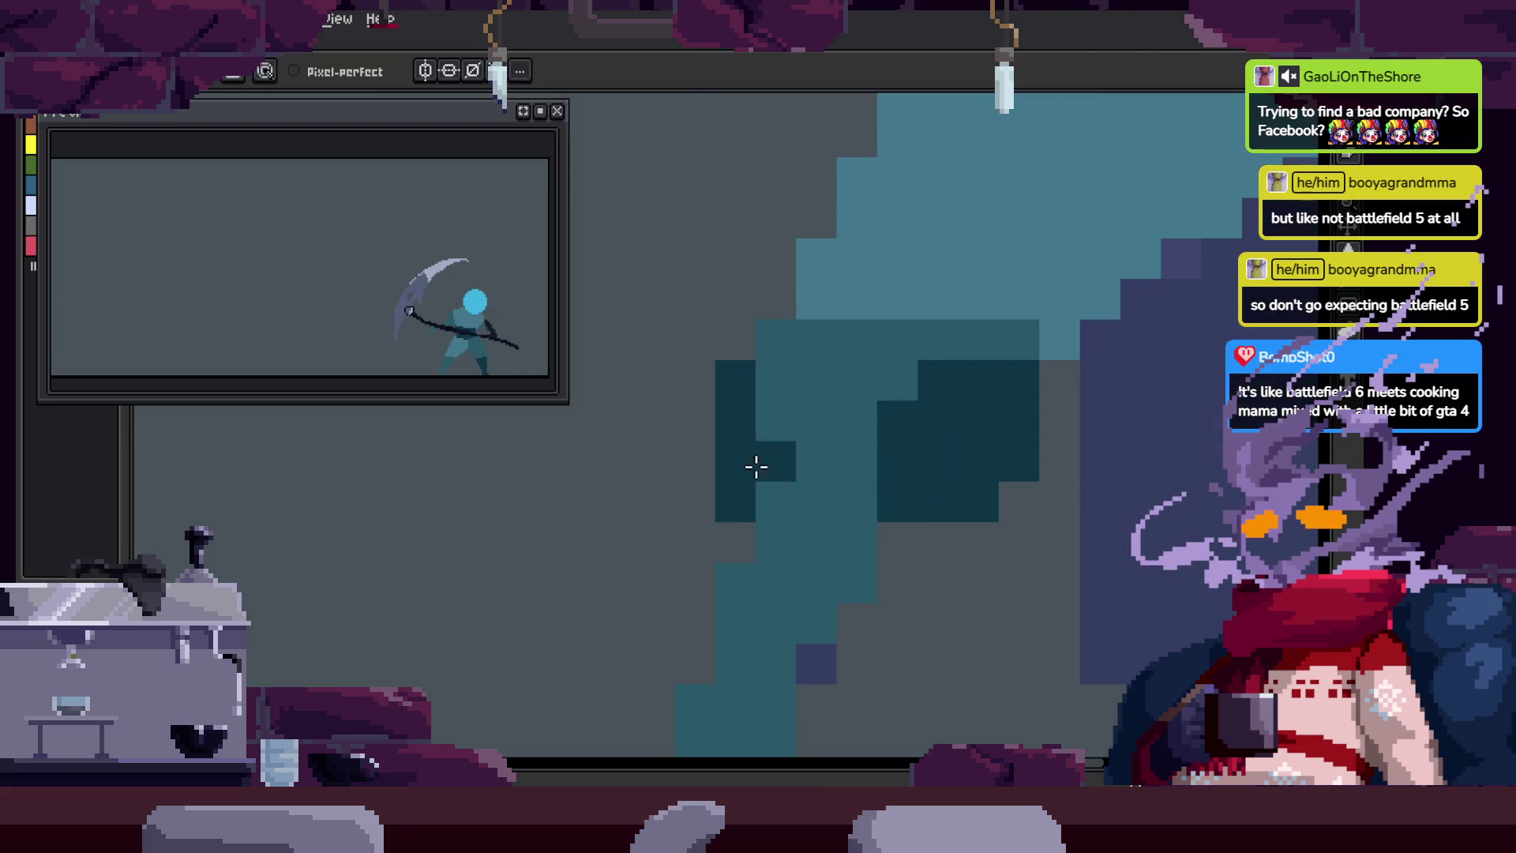
key("z")
scroll(843, 396, "down", 2)
key("b")
key("z")
scroll(798, 426, "down", 2)
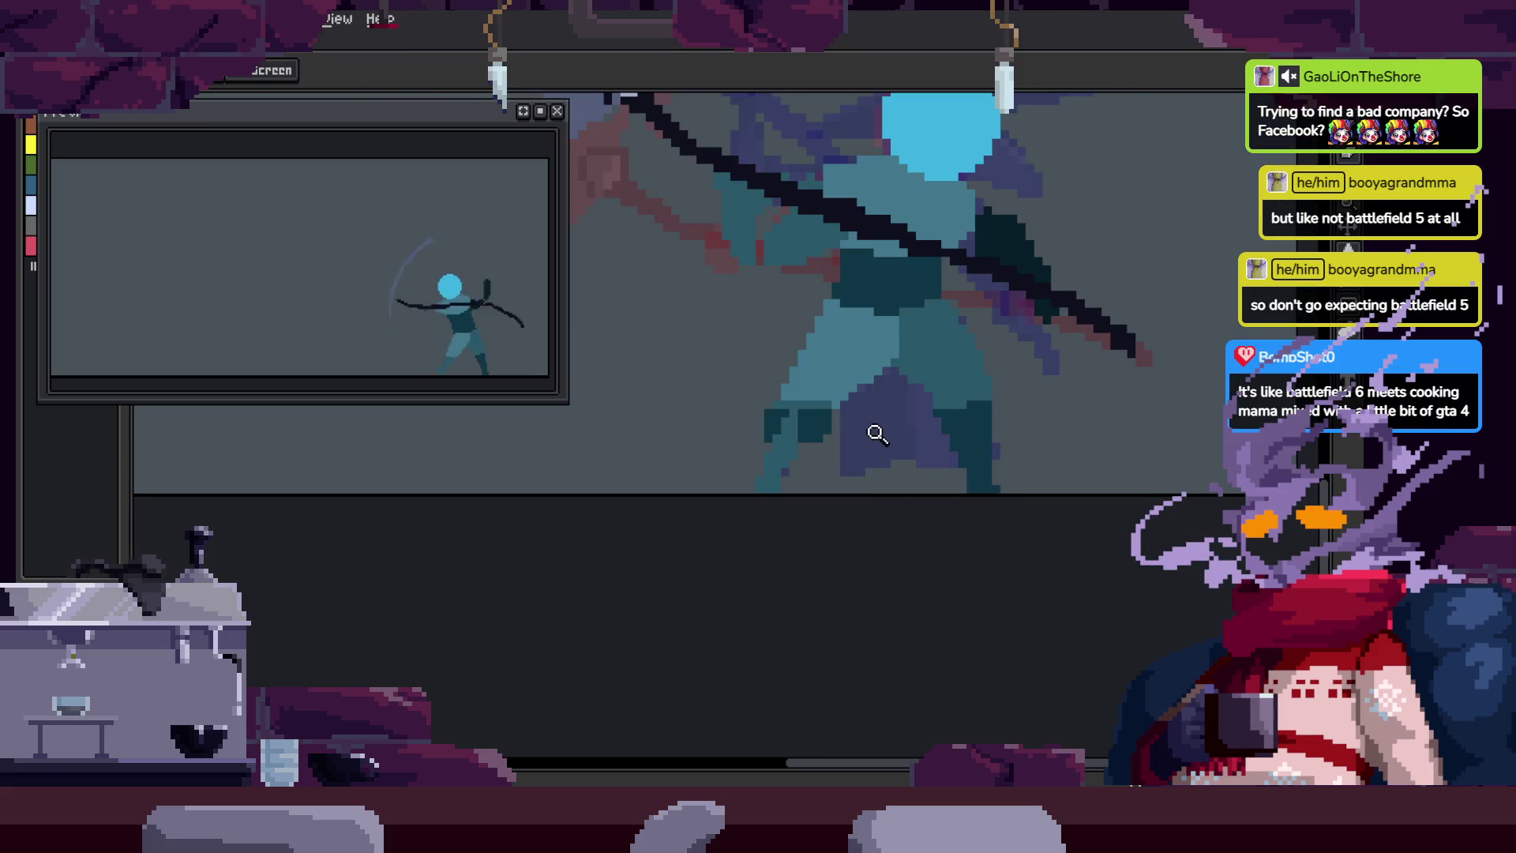
scroll(867, 418, "up", 1)
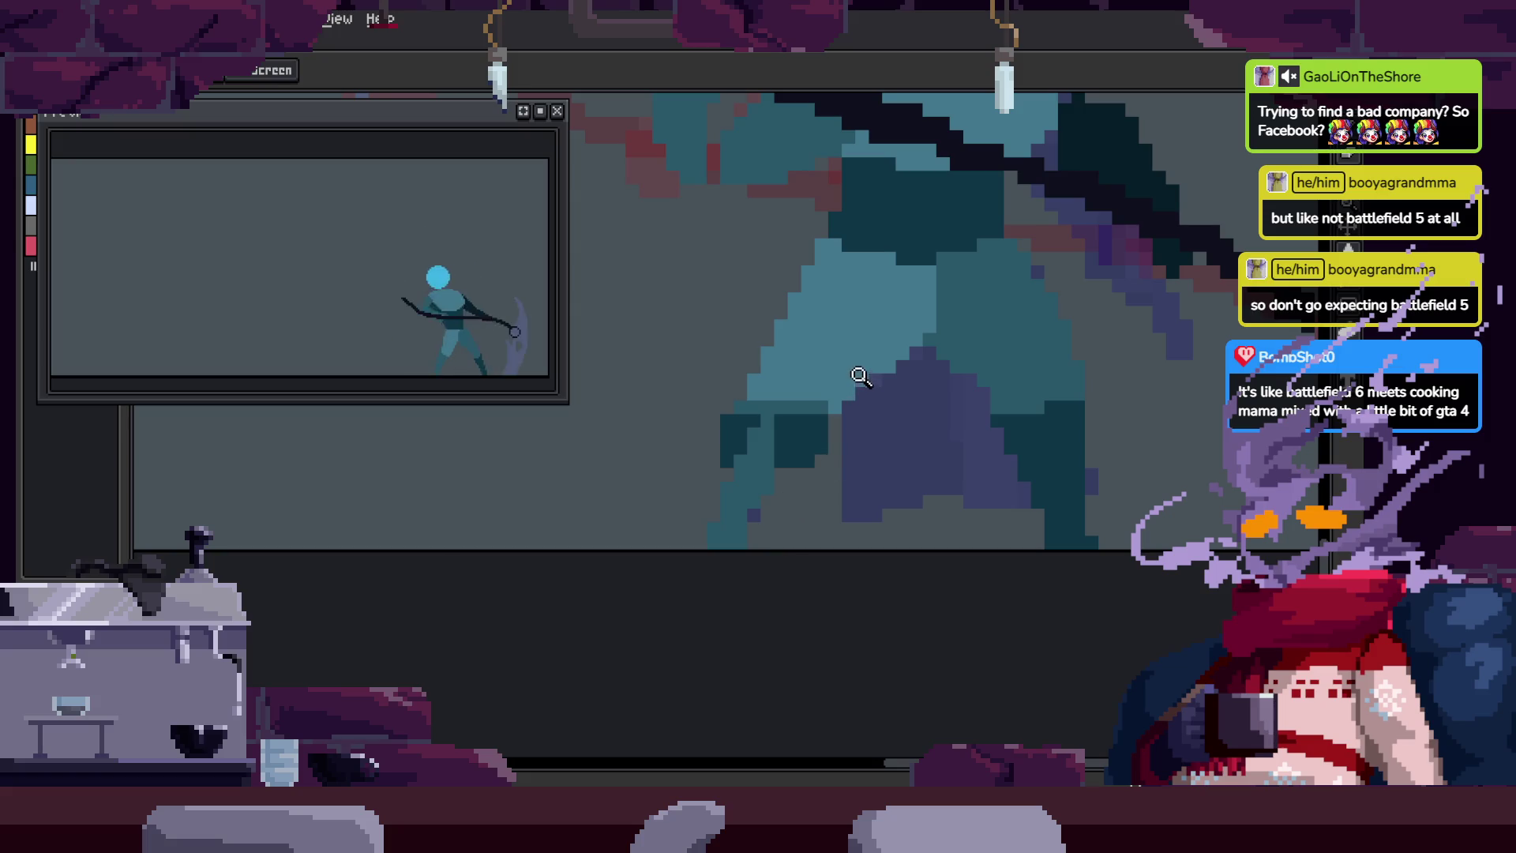
scroll(796, 420, "up", 1)
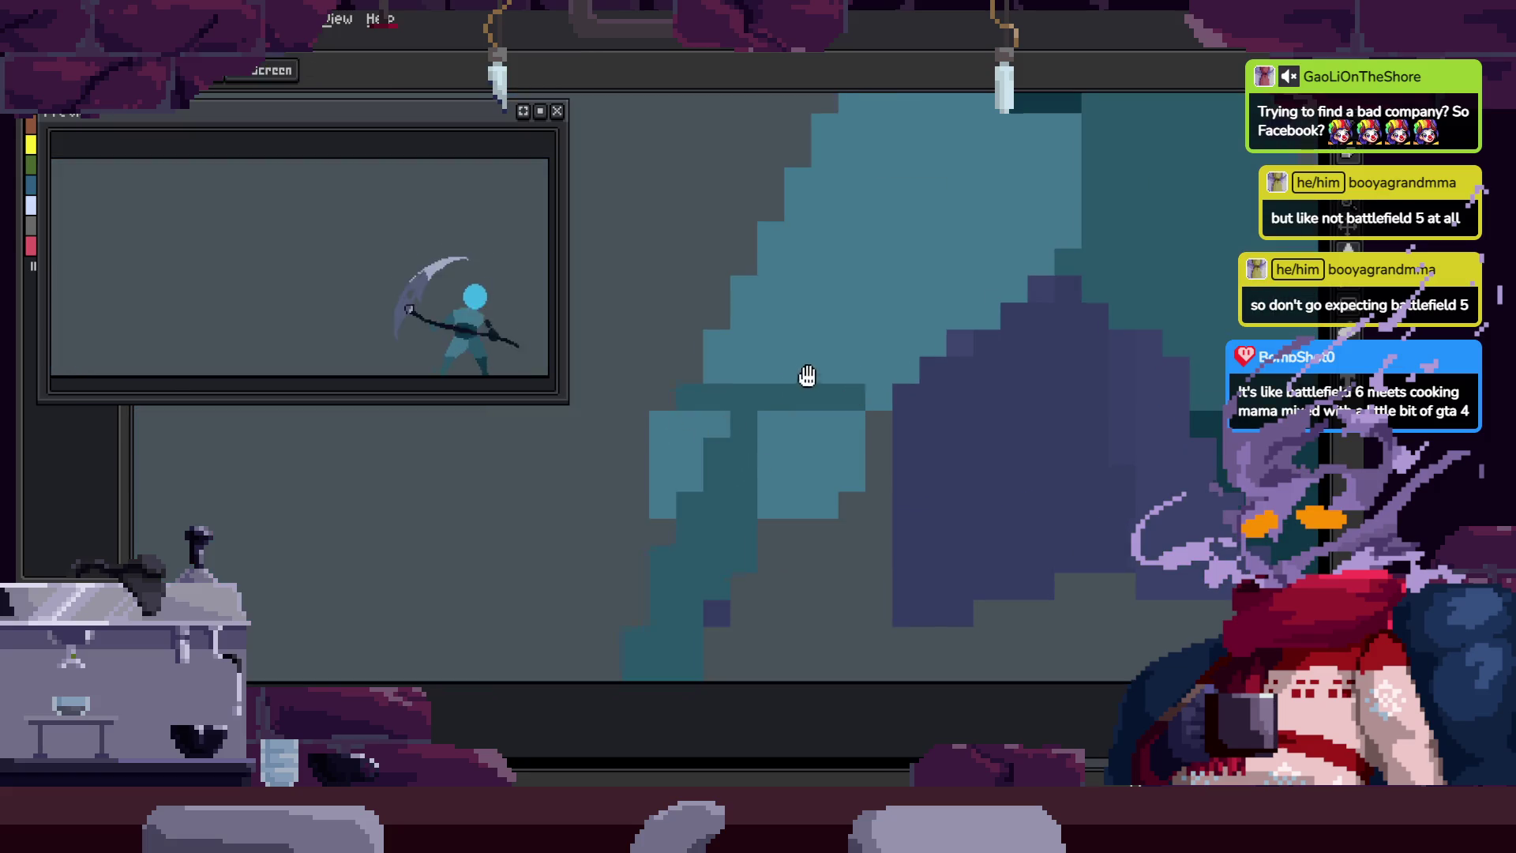
scroll(806, 379, "down", 1)
scroll(771, 485, "up", 2)
Step: Pencil two darker strips over the cyan pixels along the figure's edge and save
key("b")
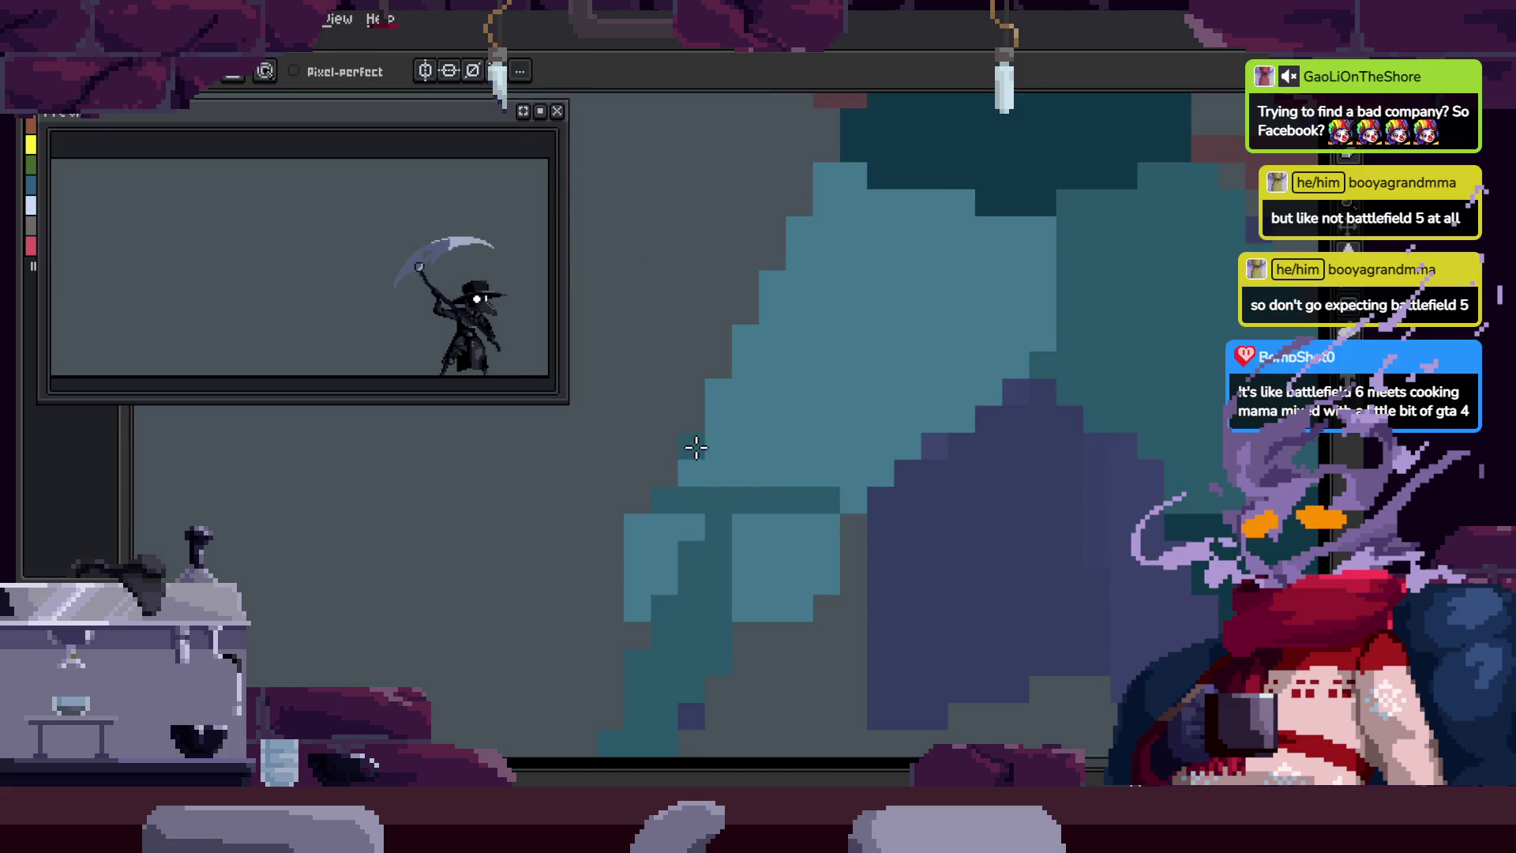
mouse_move(736, 487)
left_mouse_down()
mouse_move(772, 332)
mouse_move(731, 366)
mouse_move(774, 442)
left_mouse_up()
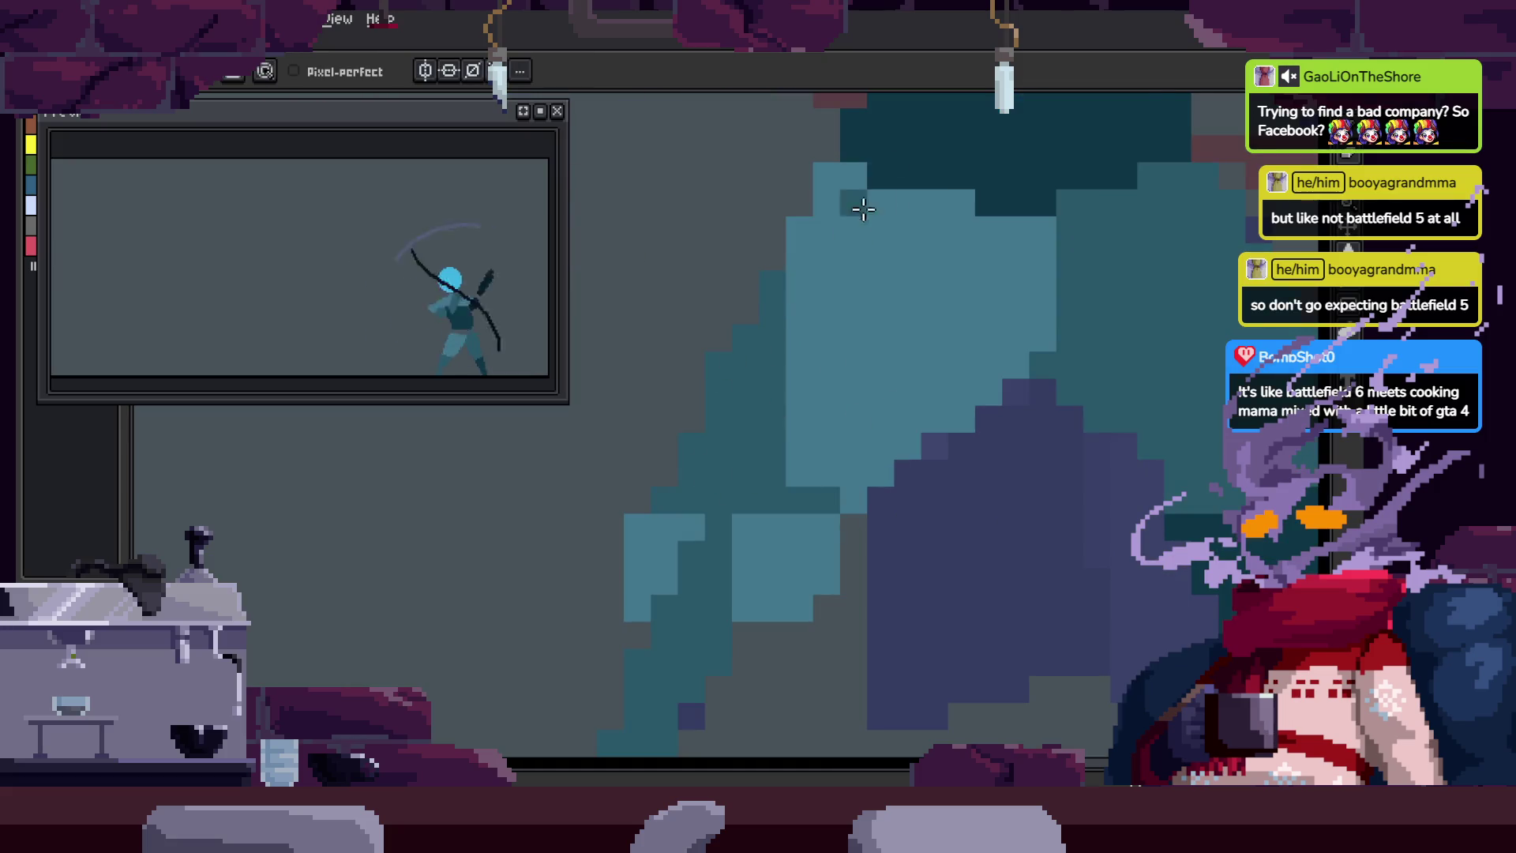
mouse_move(809, 302)
left_mouse_down()
mouse_move(785, 476)
mouse_move(846, 187)
mouse_move(812, 311)
mouse_move(750, 320)
left_mouse_up()
key("ctrl+s")
scroll(837, 423, "down", 3)
key("z")
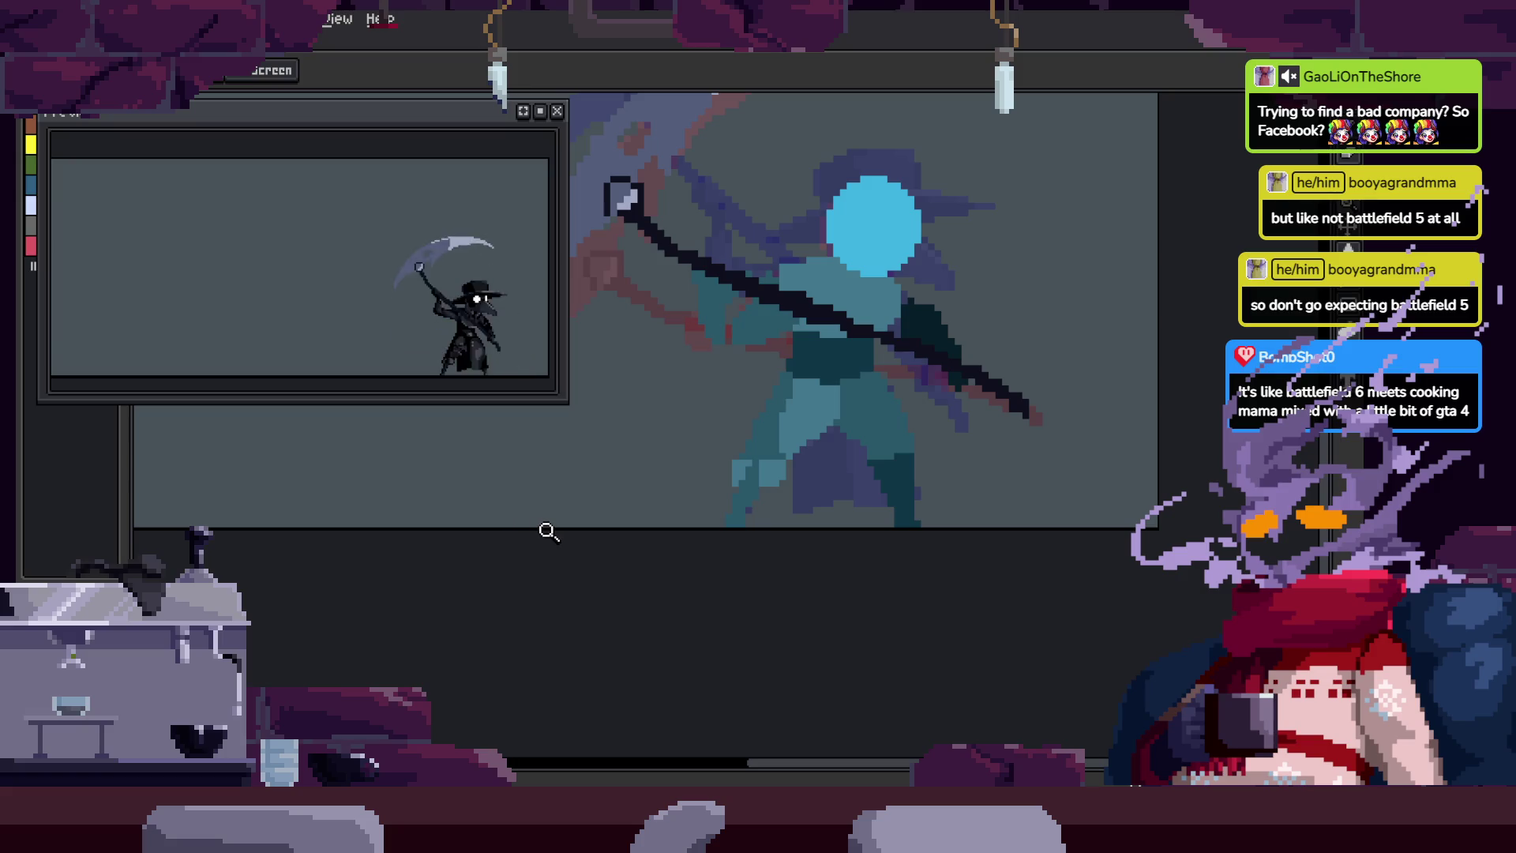
left_click(789, 430)
Step: Zoom in on the figure's body and try freeform lasso selections over it
left_click(805, 434)
left_click(830, 418)
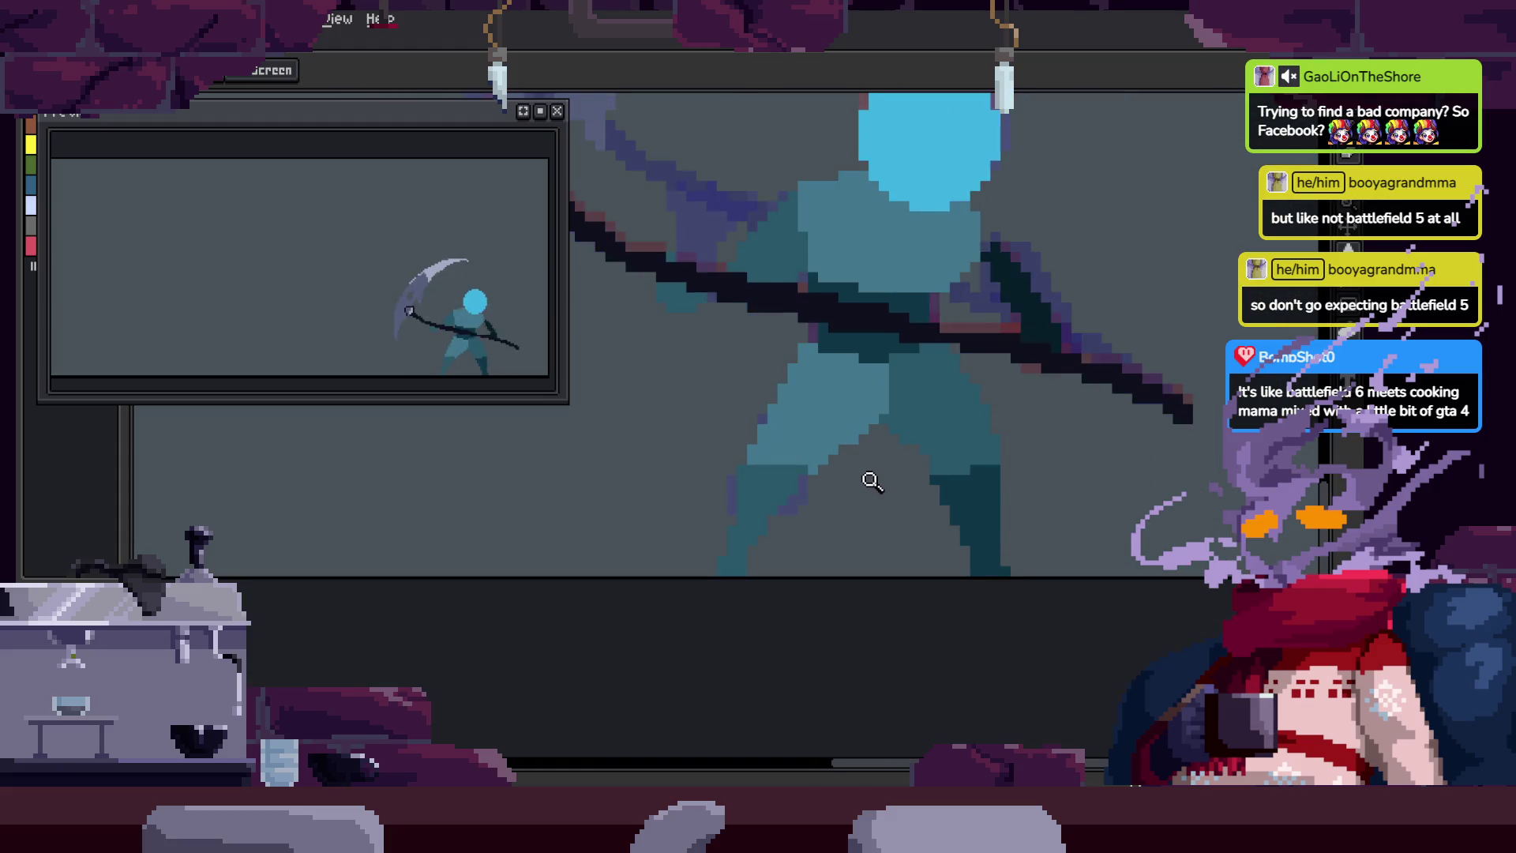
left_click(832, 423)
key("q")
left_click_drag(856, 298, 894, 278)
scroll(912, 357, "up", 2)
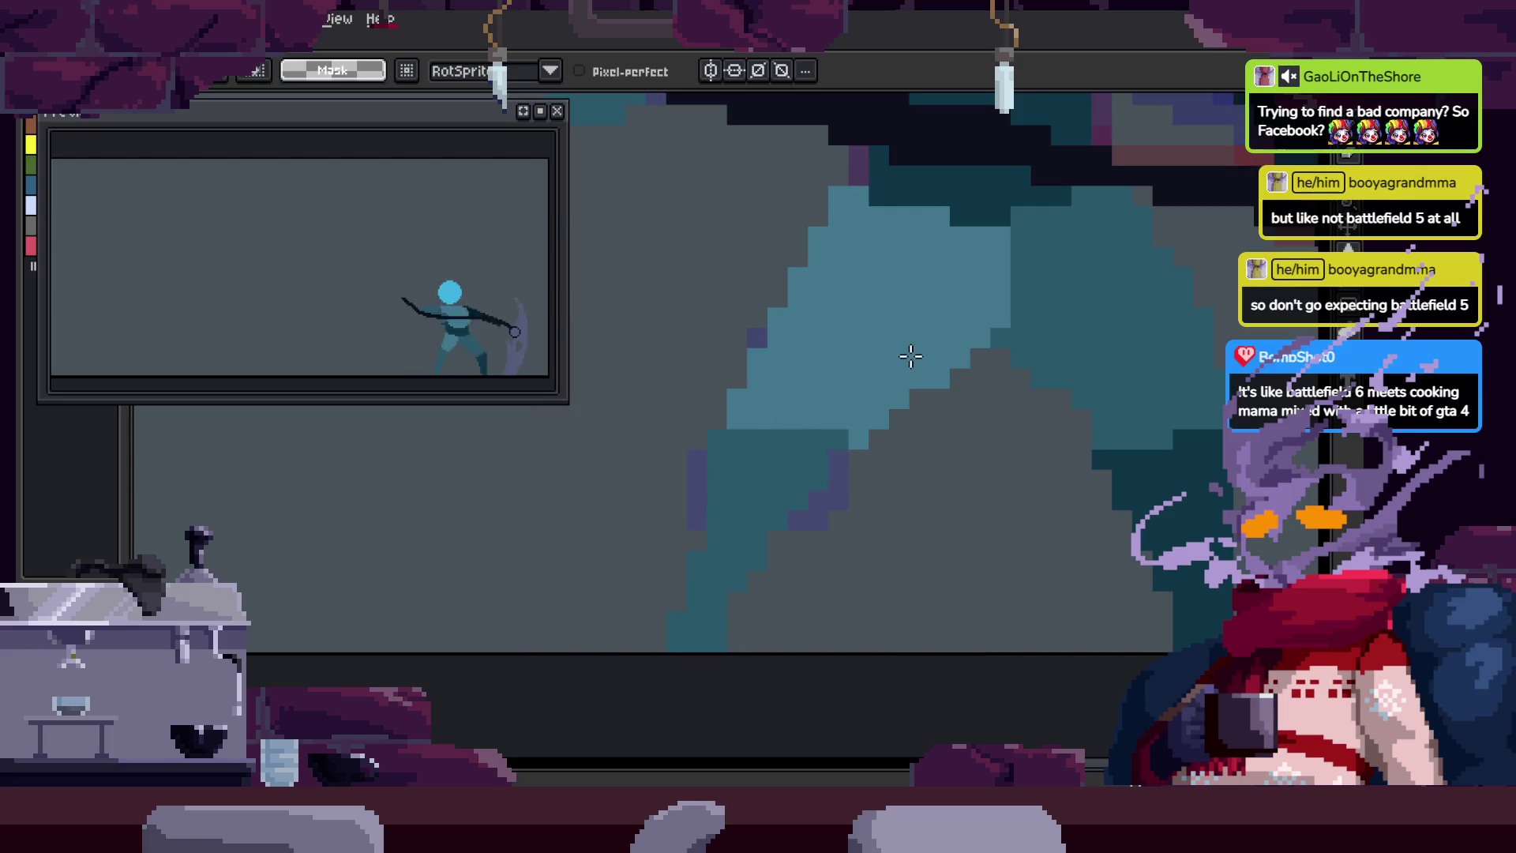
key("z")
scroll(936, 410, "down", 3)
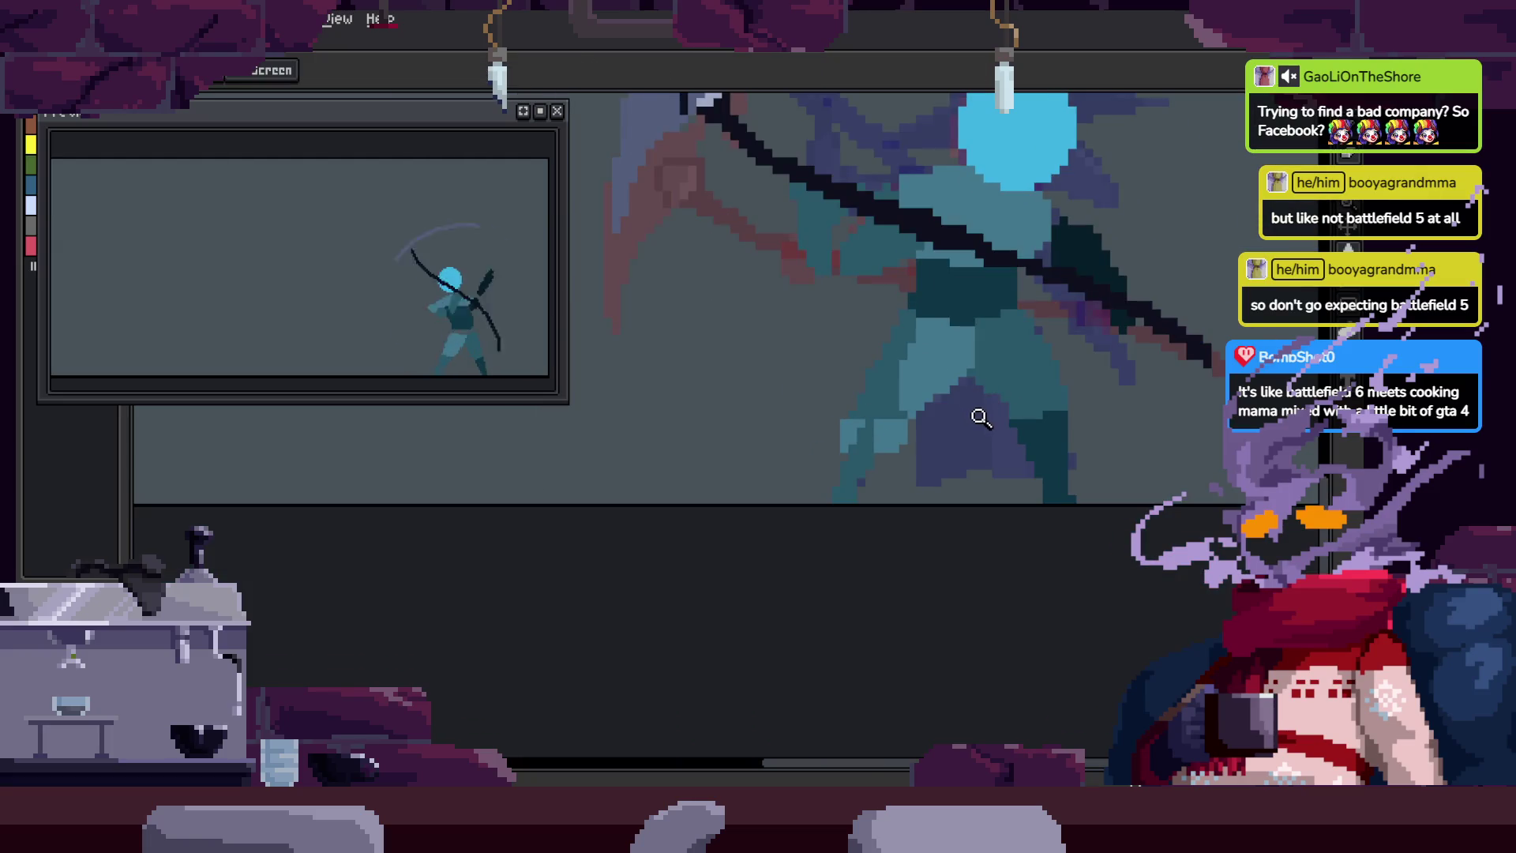
left_click(884, 389)
key("q")
left_click_drag(914, 253, 921, 396)
scroll(924, 406, "up", 2)
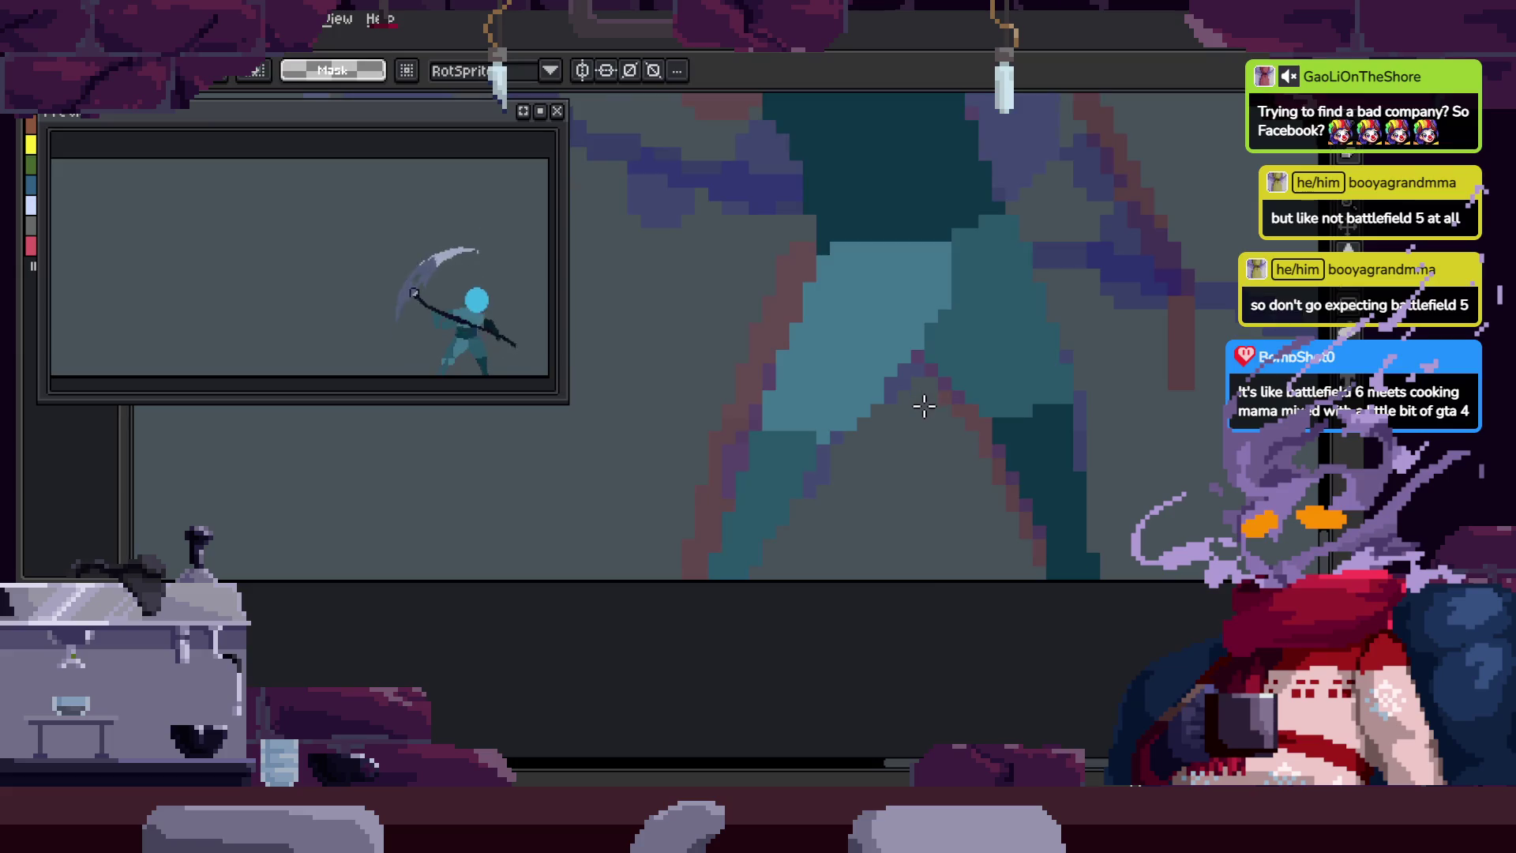
scroll(906, 441, "down", 2)
Step: Draw a dark vertical pixel line on the figure, then undo it
key("Tab")
scroll(845, 395, "up", 2)
key("b")
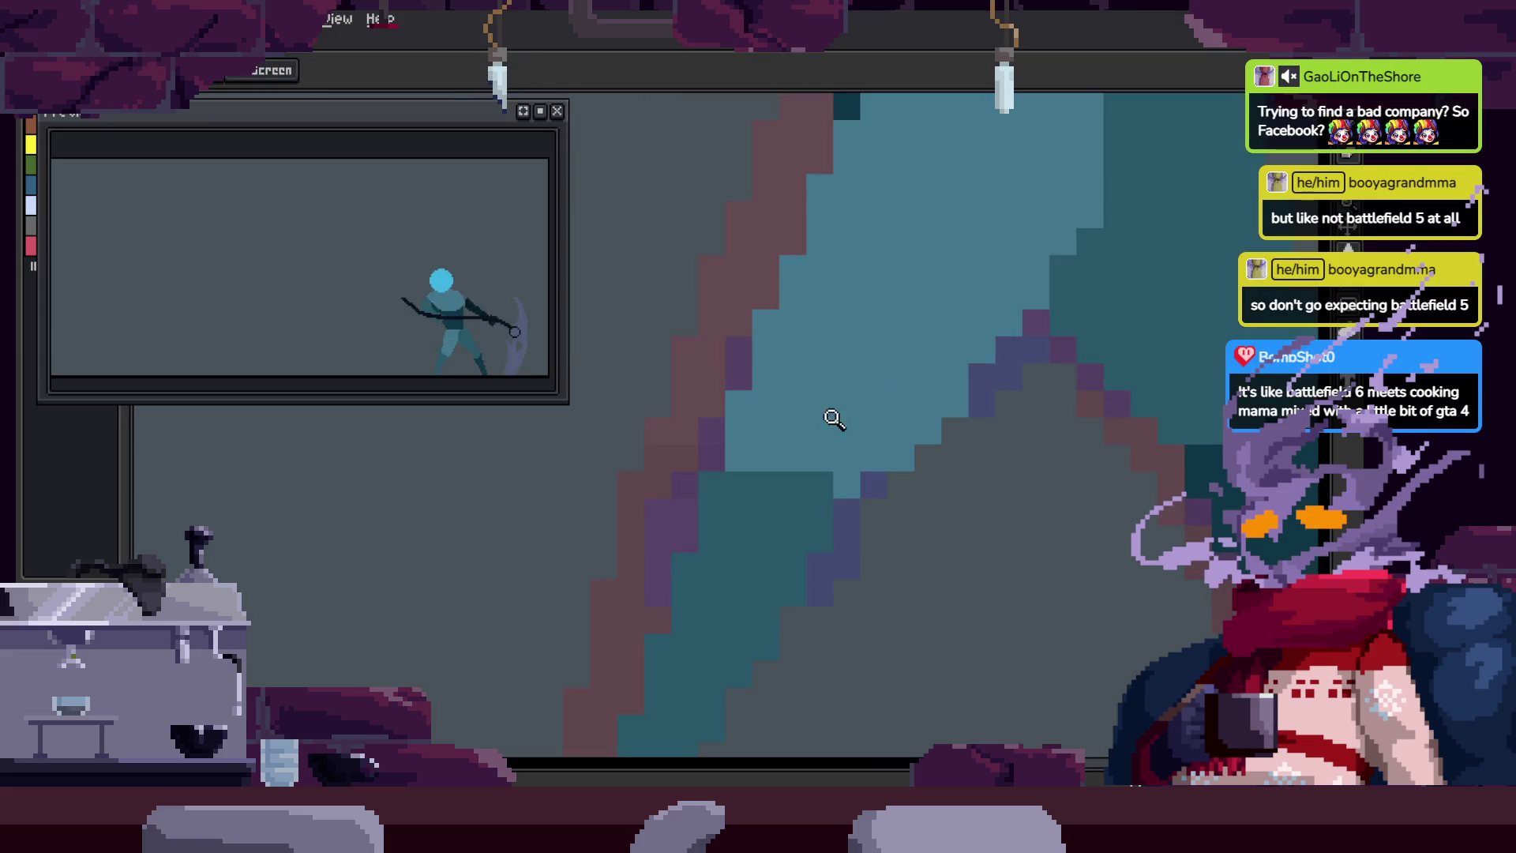
left_click_drag(846, 466, 855, 145)
key("ctrl+z")
key("Tab")
Step: Paint a row of light-teal pixels across the figure's lower body and play the animation
key("v")
key("b")
mouse_move(782, 478)
left_mouse_down()
mouse_move(778, 514)
mouse_move(817, 466)
mouse_move(872, 500)
left_mouse_up()
key("z")
scroll(830, 532, "down", 3)
key("Return")
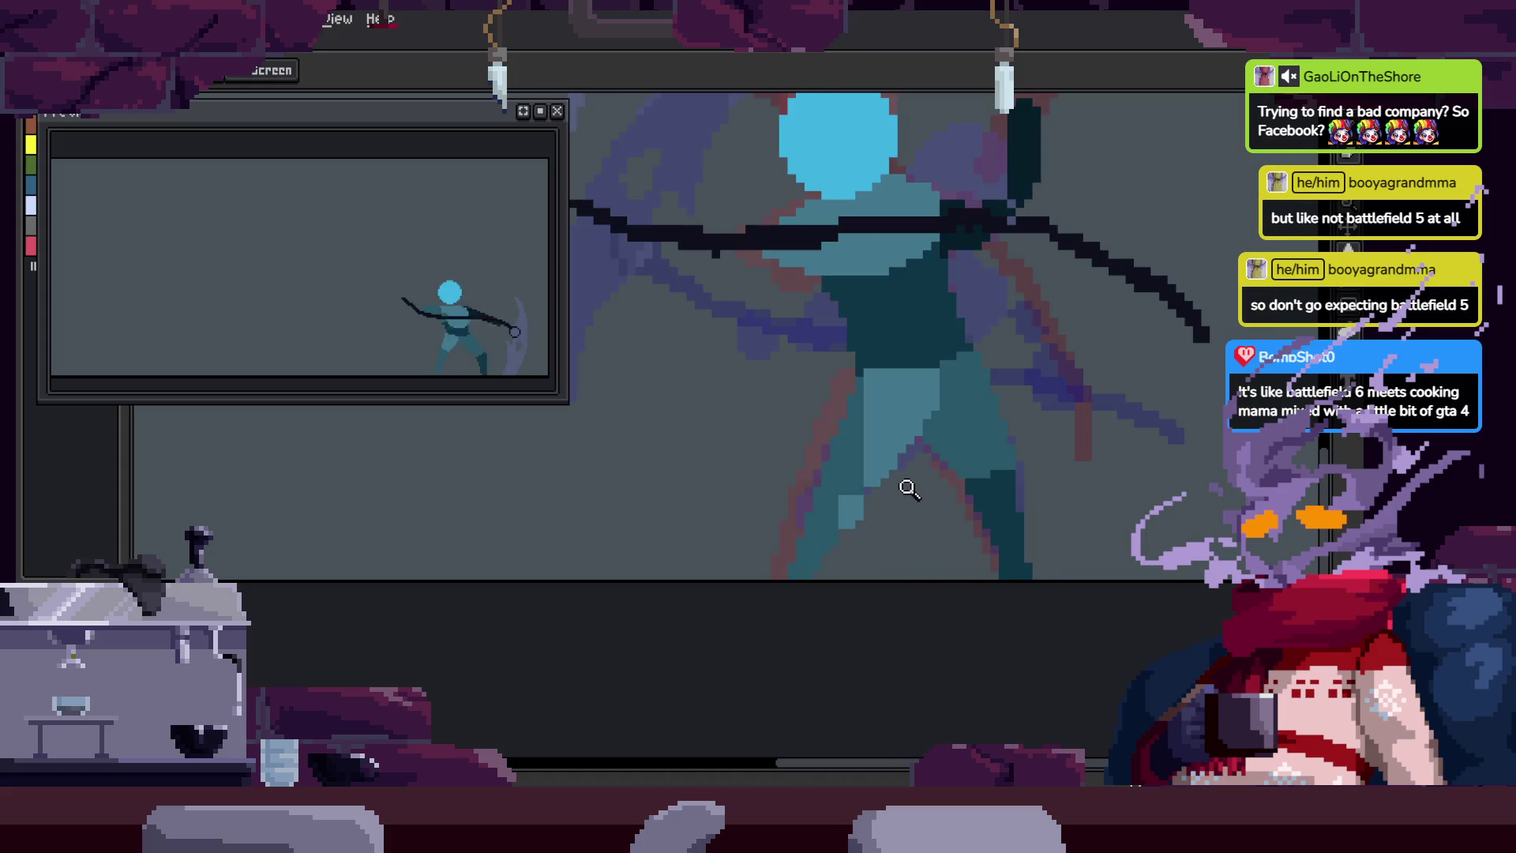
Step: Paint light teal over the purple pixels, then undo that last stroke
scroll(909, 493, "up", 2)
key("b")
left_click_drag(783, 497, 819, 433)
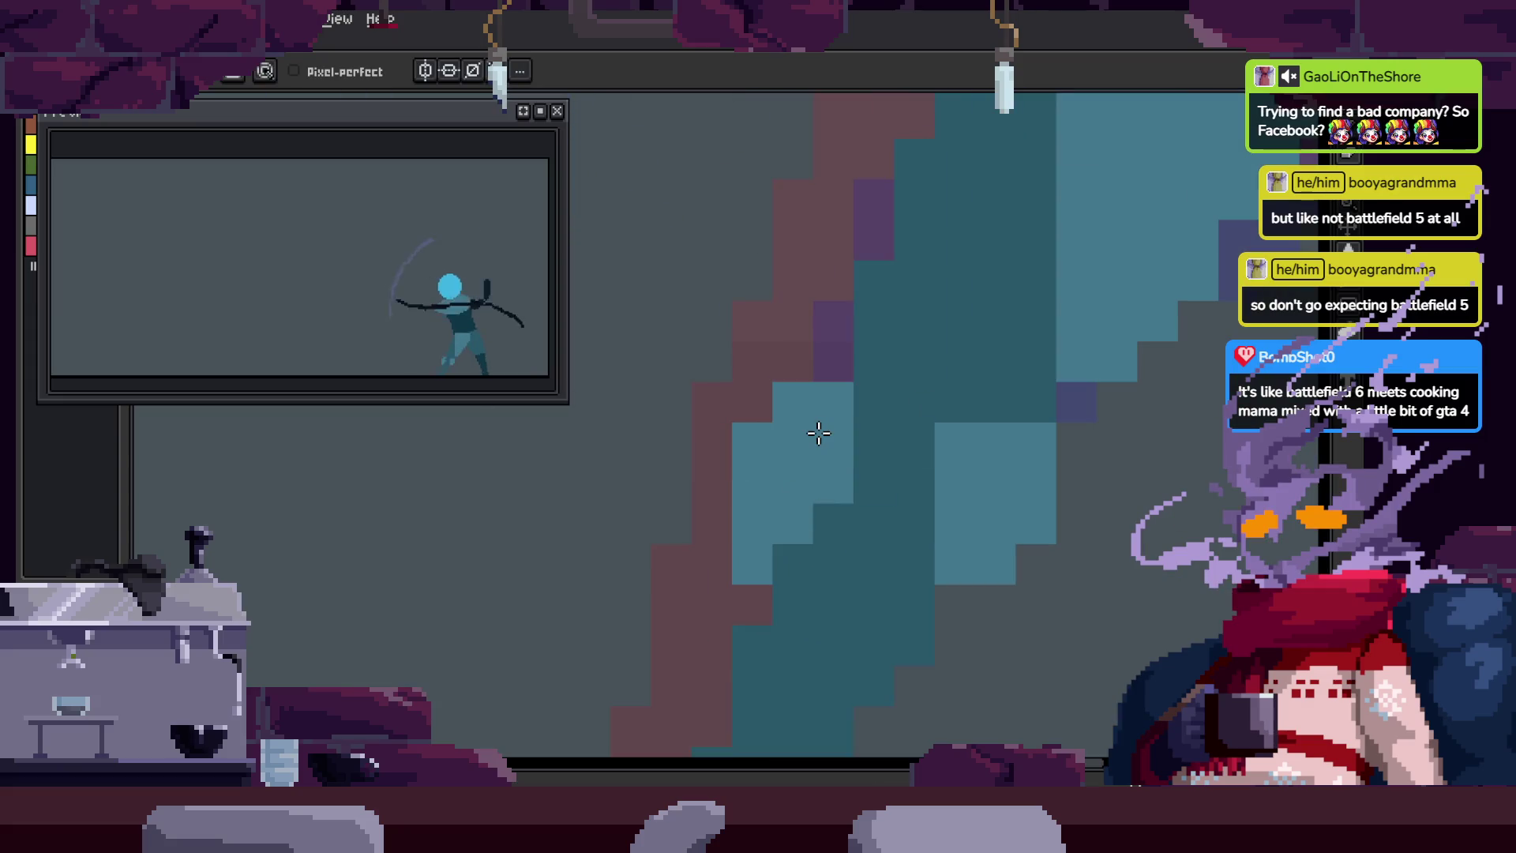
key("ctrl+z")
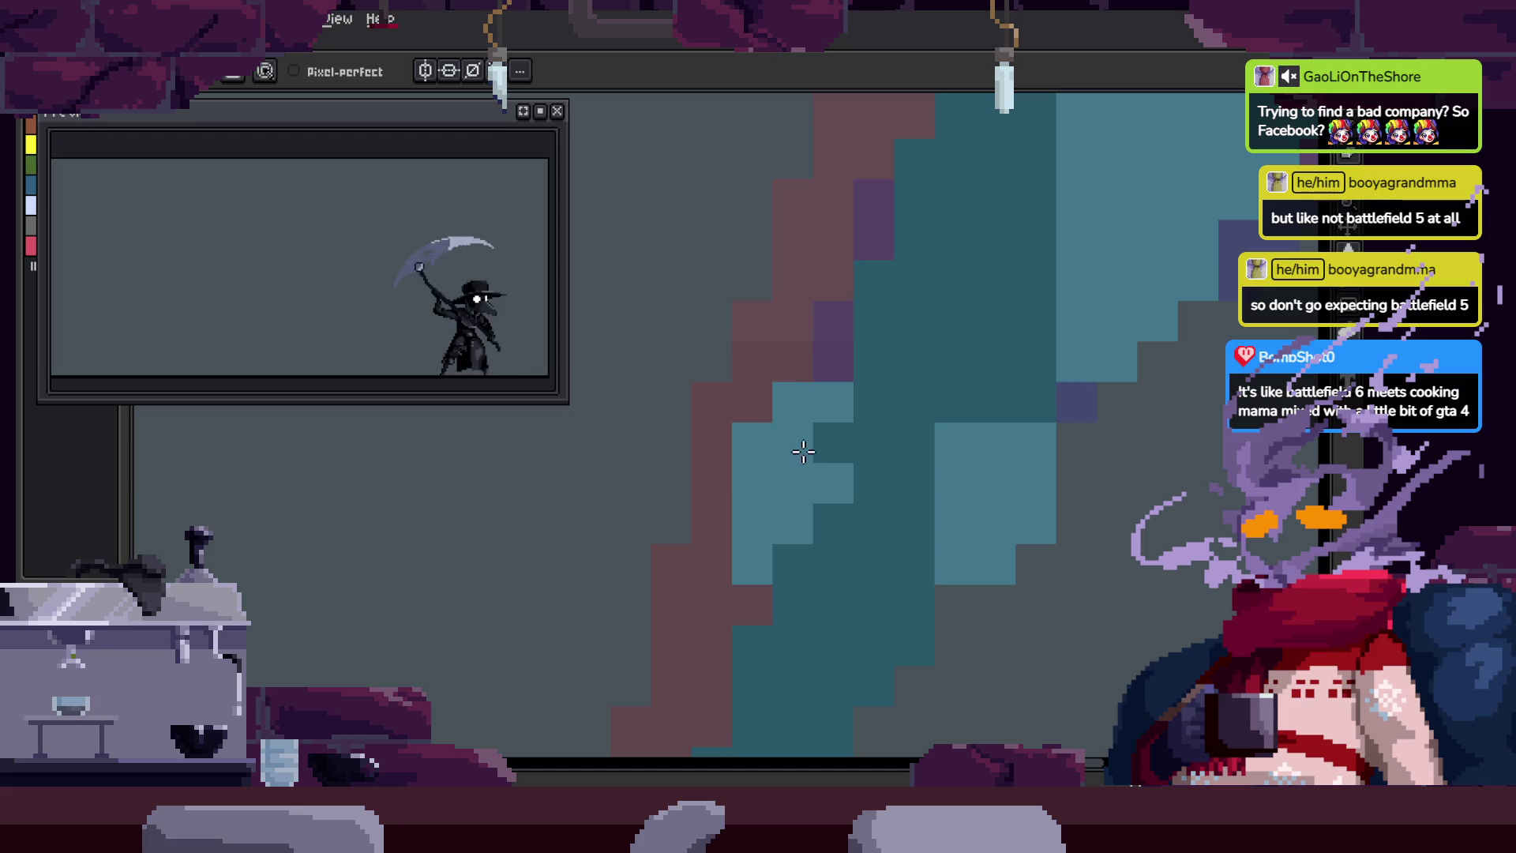
scroll(939, 474, "right", 3)
Step: Sample the clothing's teal and repaint a few pixels on the figure with it
key("i")
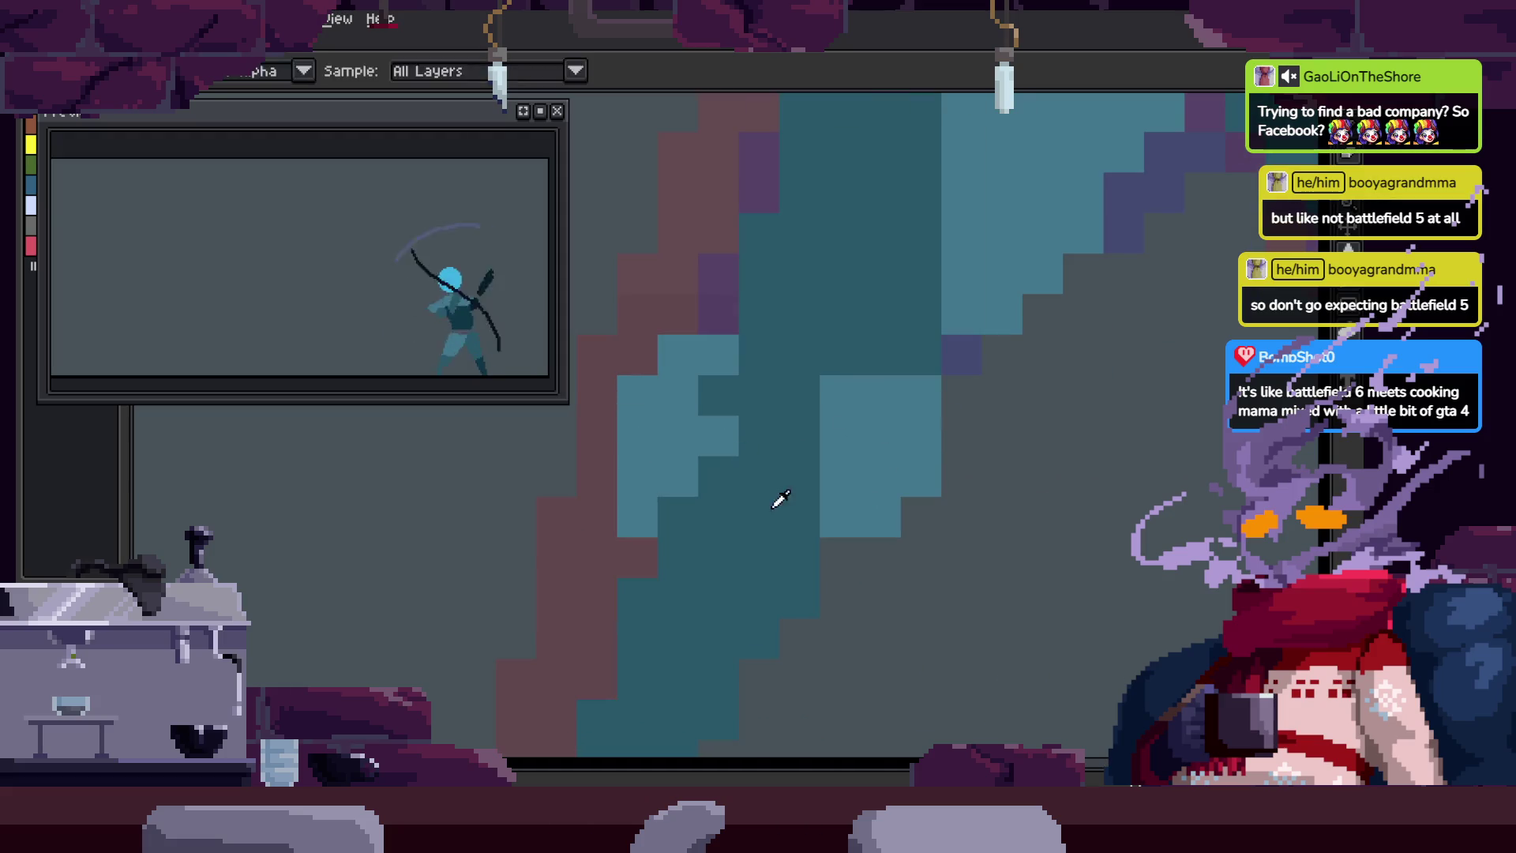
left_click(718, 436)
left_click(679, 477)
left_click(711, 356, "alt")
left_click(679, 474)
scroll(724, 463, "right", 2)
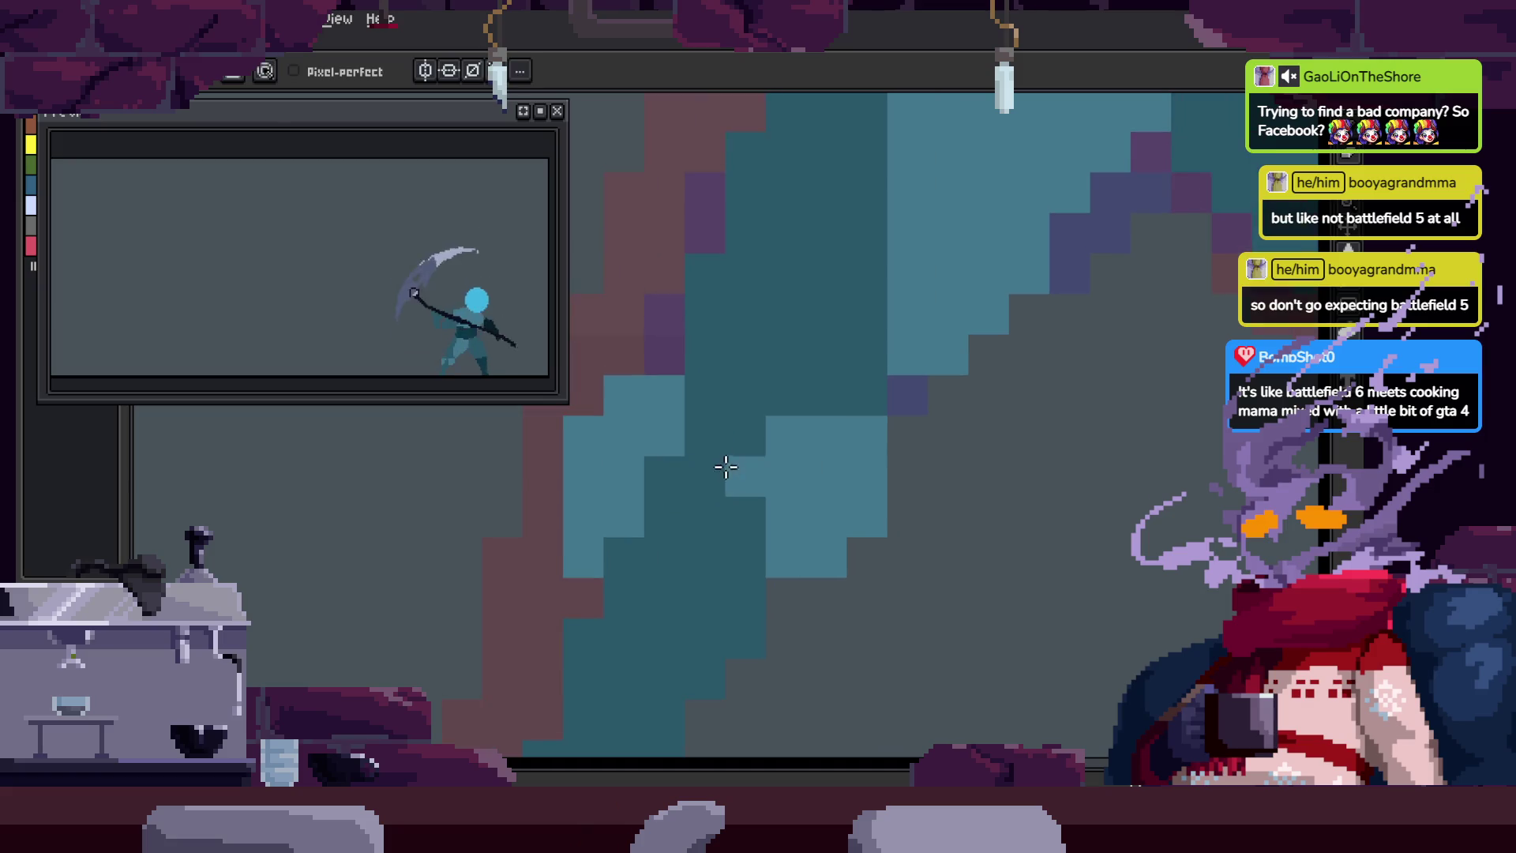
Step: Zoom in and repaint a short run of pixels on the figure's body
key("z")
scroll(875, 503, "down", 3)
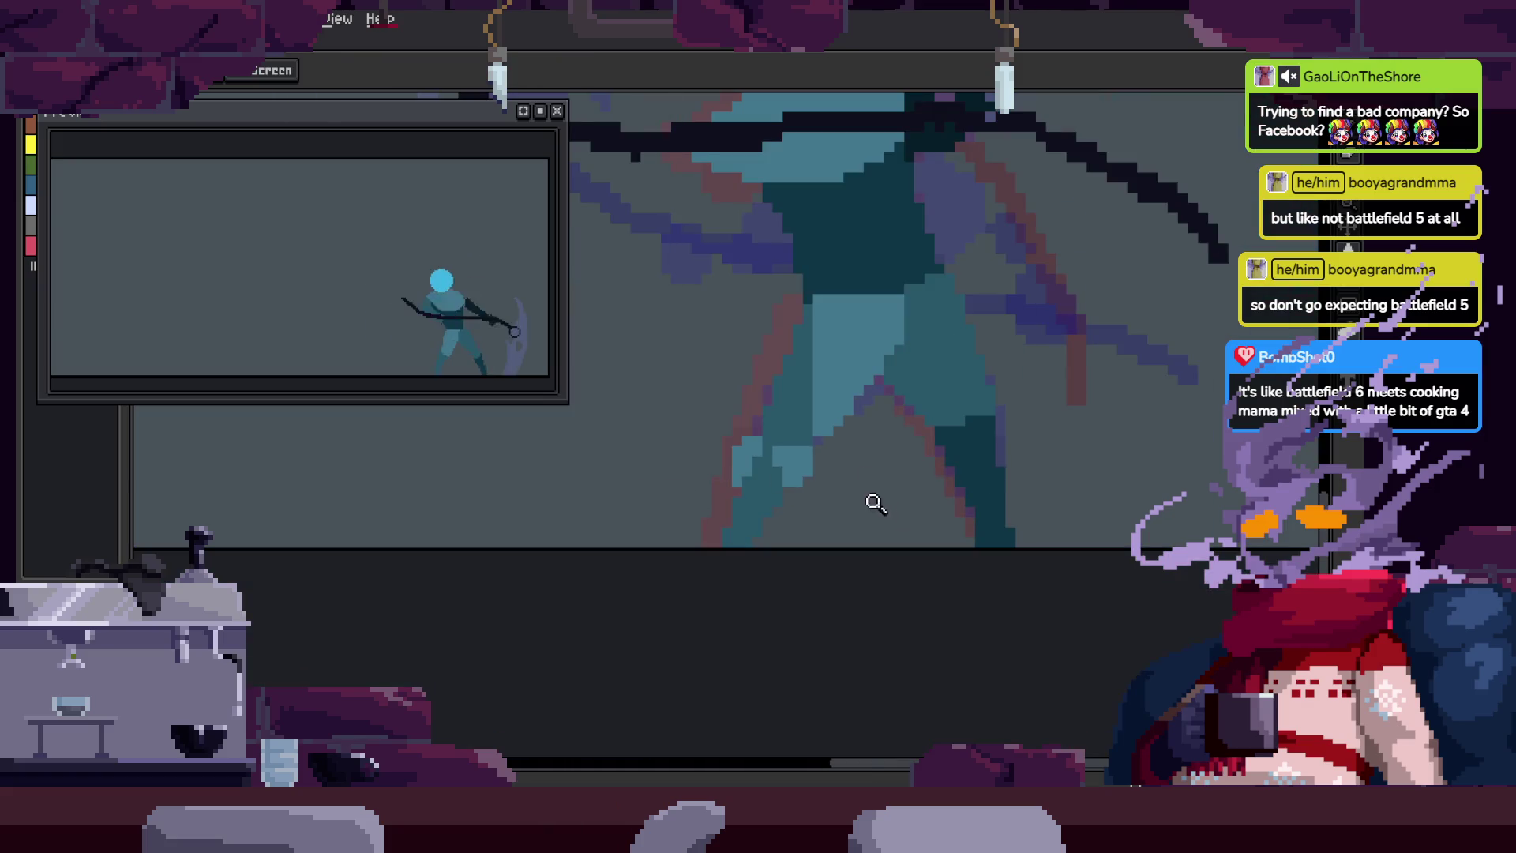
scroll(875, 503, "up", 5)
key("b")
left_click_drag(646, 519, 619, 473)
Step: Zoom out and pan across the body to check the repainted pixels
left_click(628, 462)
key("z")
scroll(643, 484, "down", 3)
key("Tab")
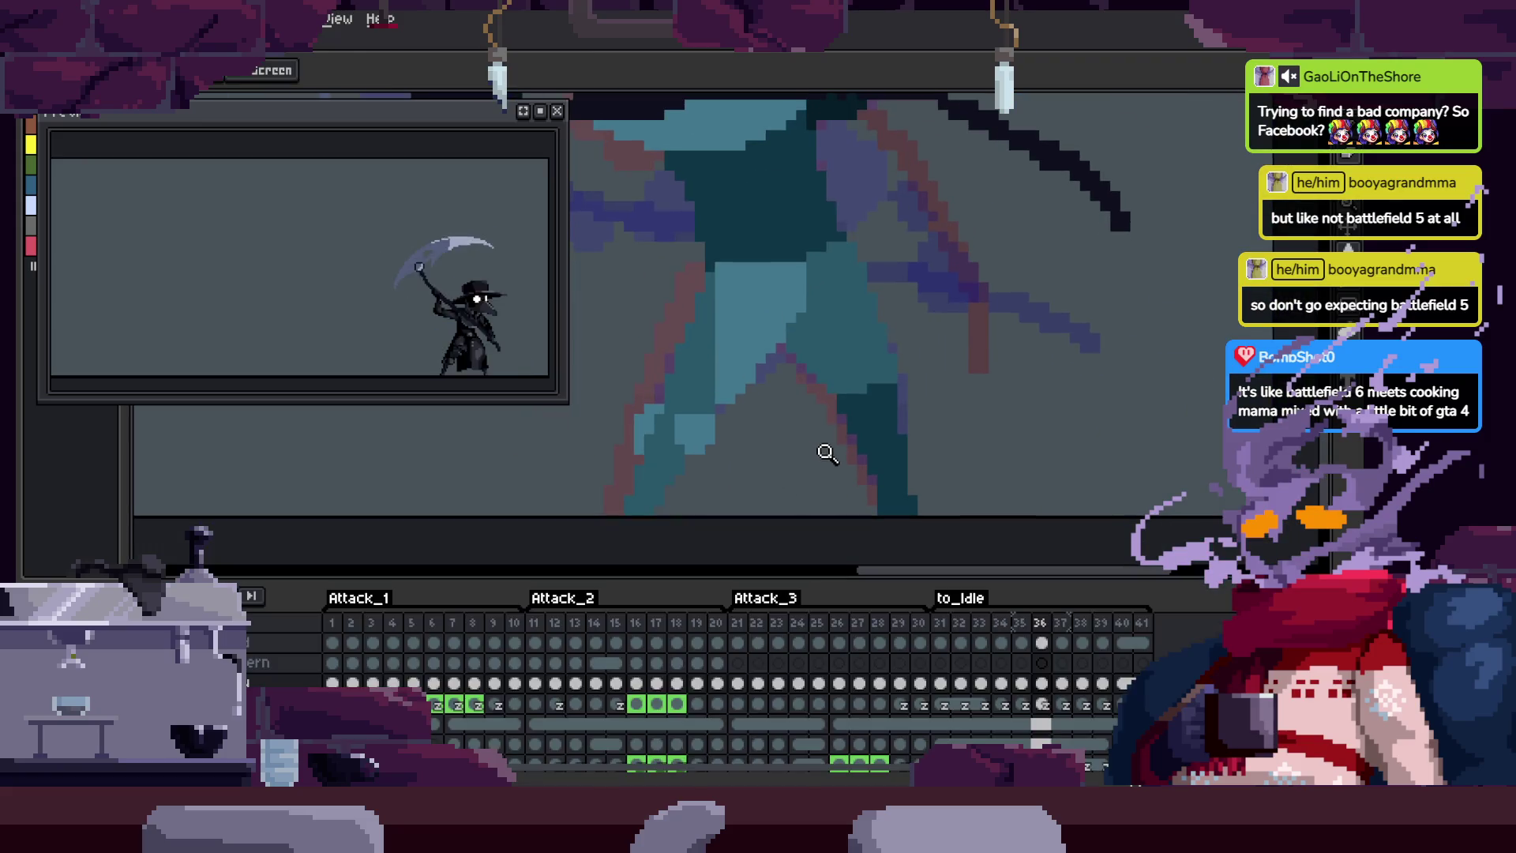
key("Tab")
scroll(837, 394, "up", 2)
key("v")
scroll(870, 458, "down", 2)
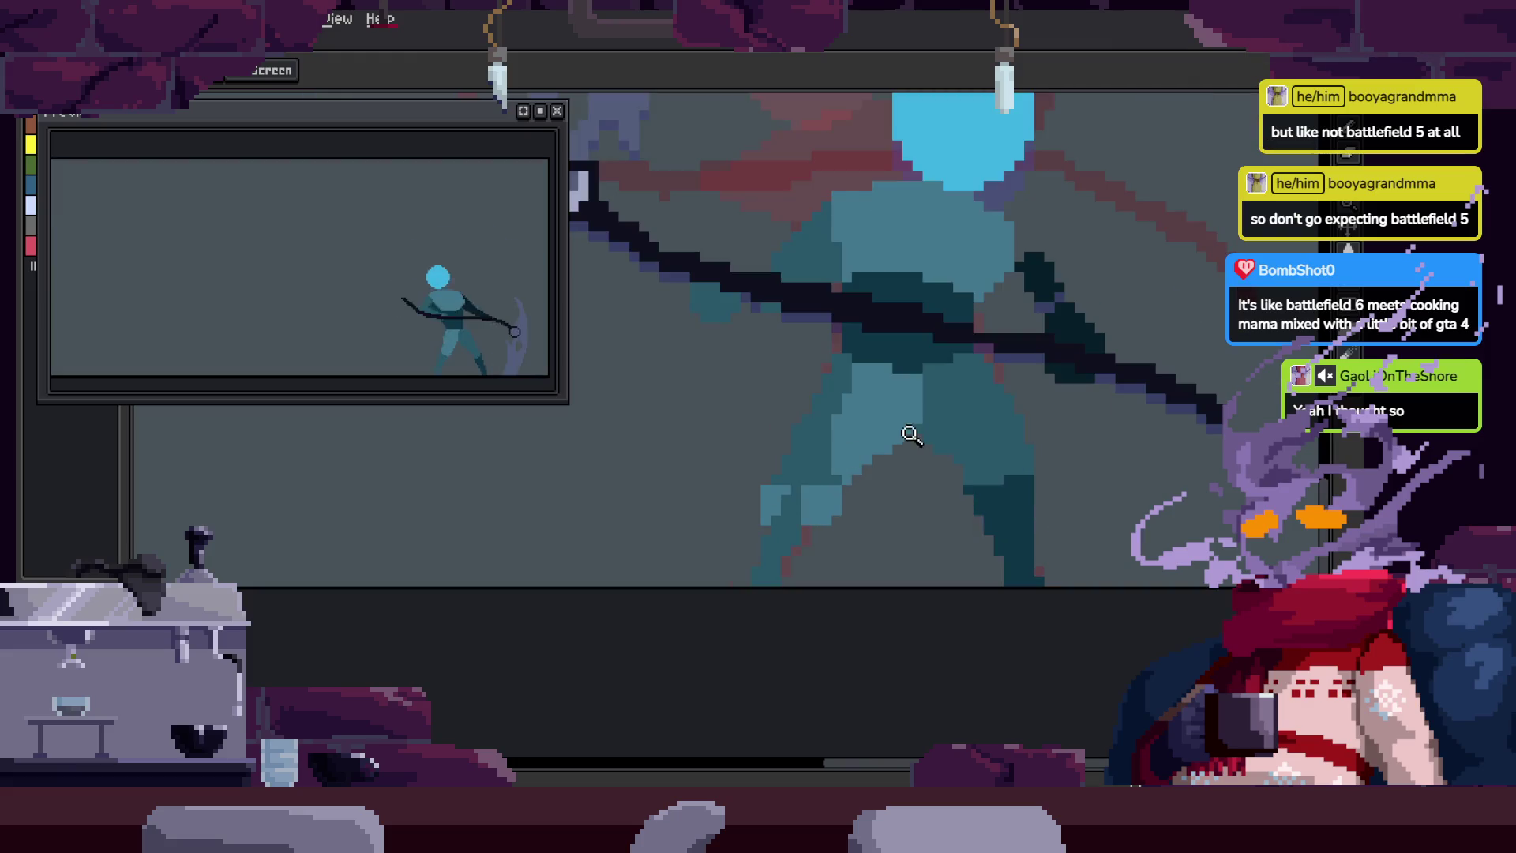
scroll(794, 486, "up", 2)
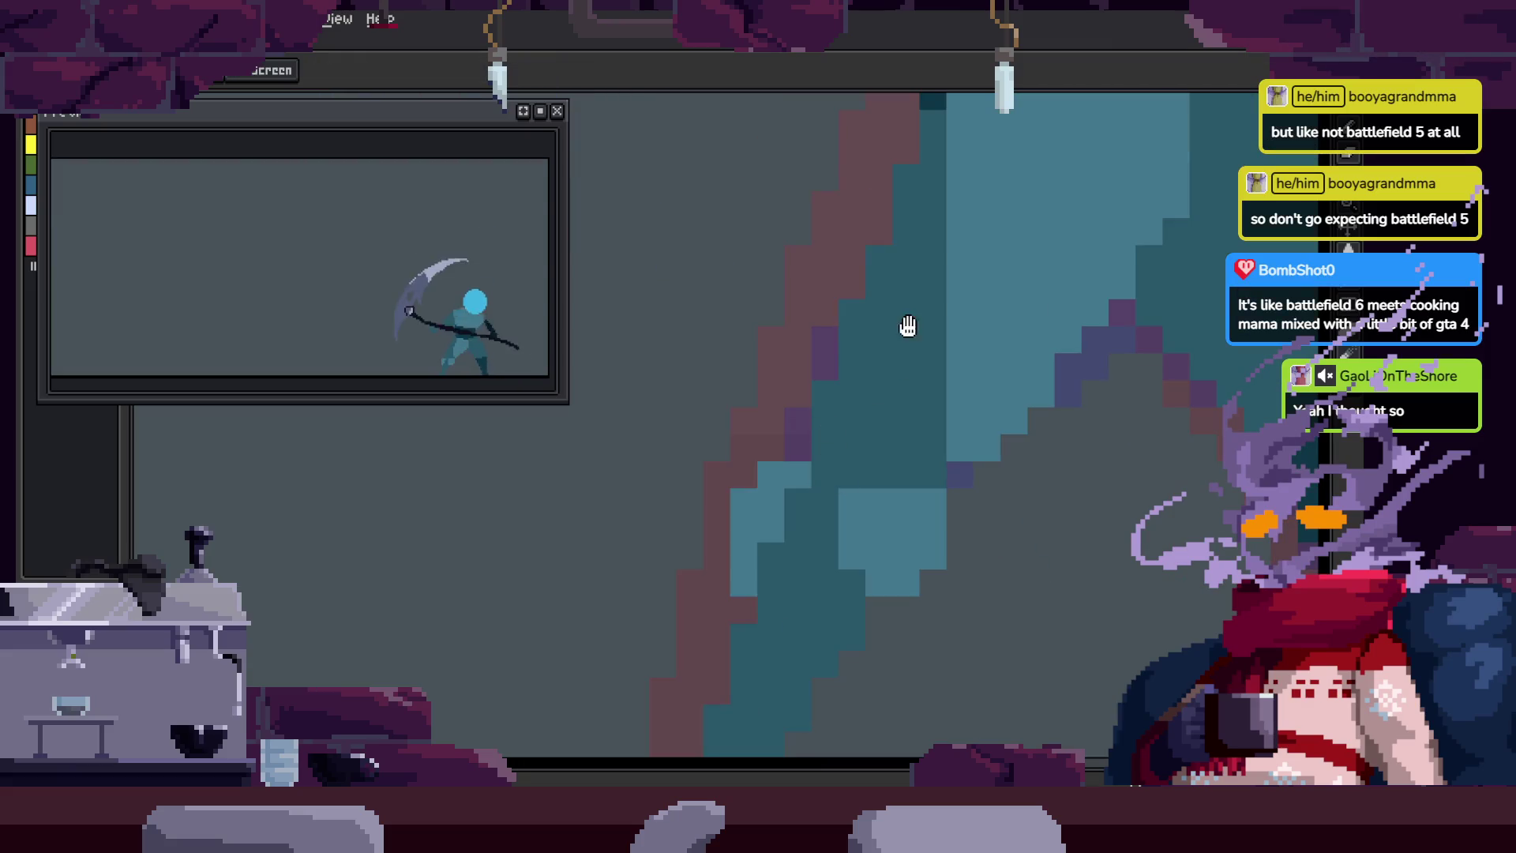
left_click_drag(905, 330, 857, 382)
Step: Bring the legs into view and paint a short light-teal stroke down the body
key("z")
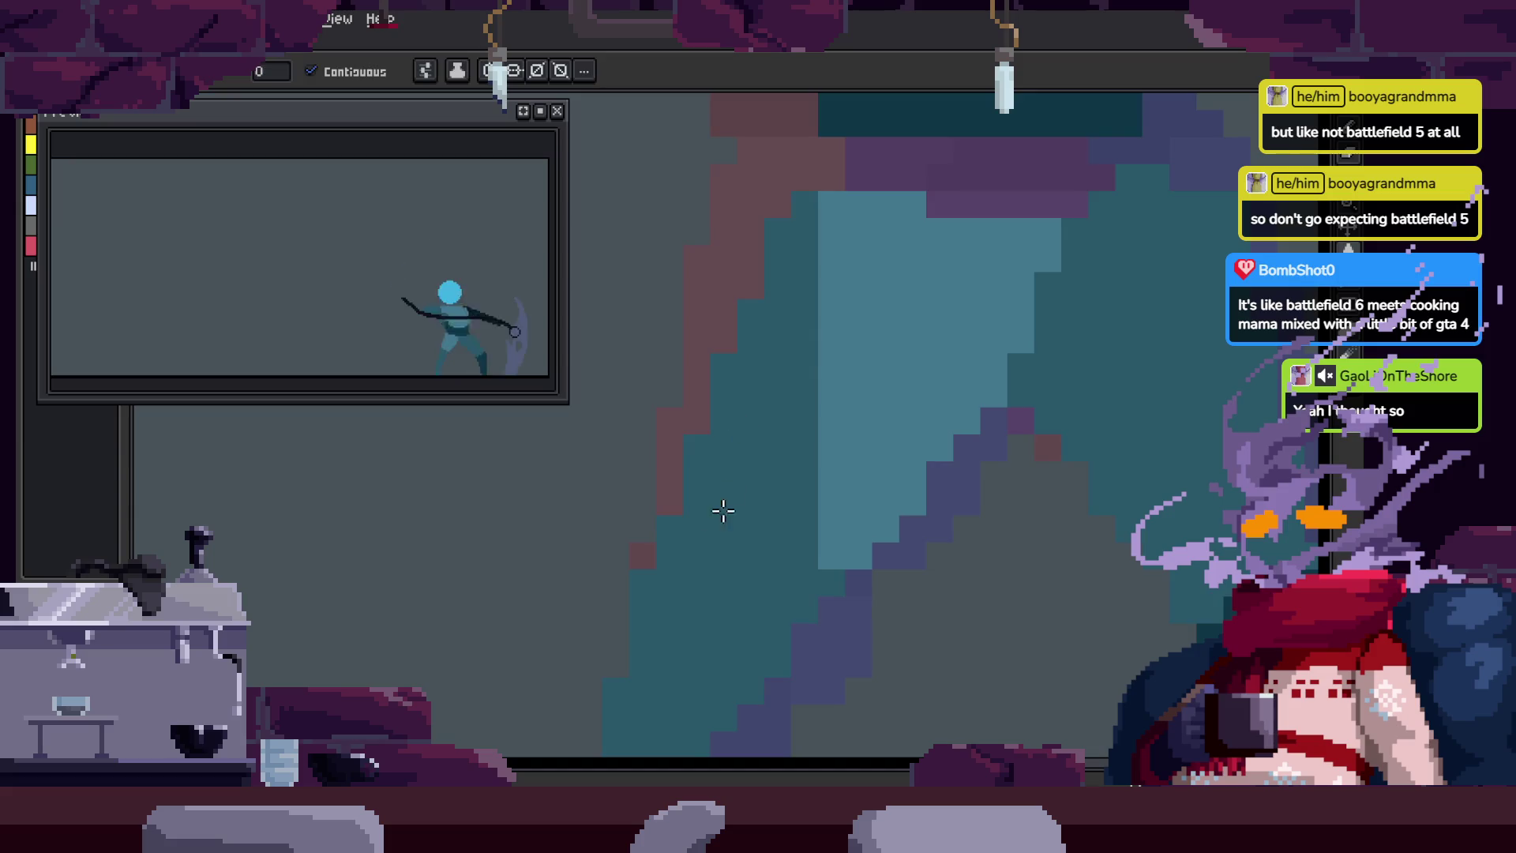
scroll(724, 477, "down", 2)
scroll(750, 513, "up", 1)
scroll(868, 458, "down", 1)
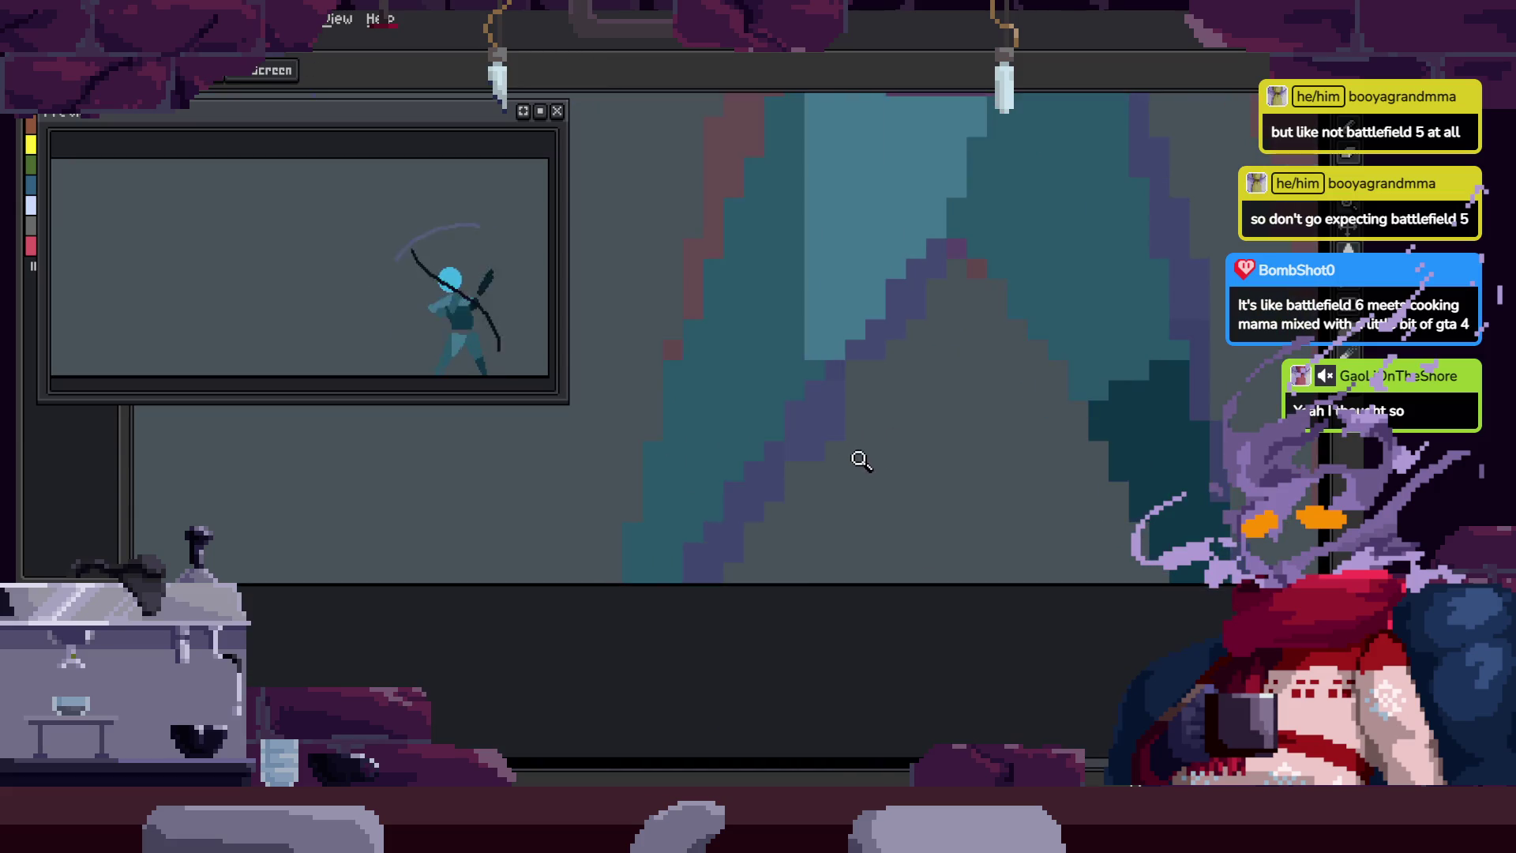
mouse_move(880, 450)
left_mouse_down()
mouse_move(789, 508)
mouse_move(828, 467)
left_mouse_up()
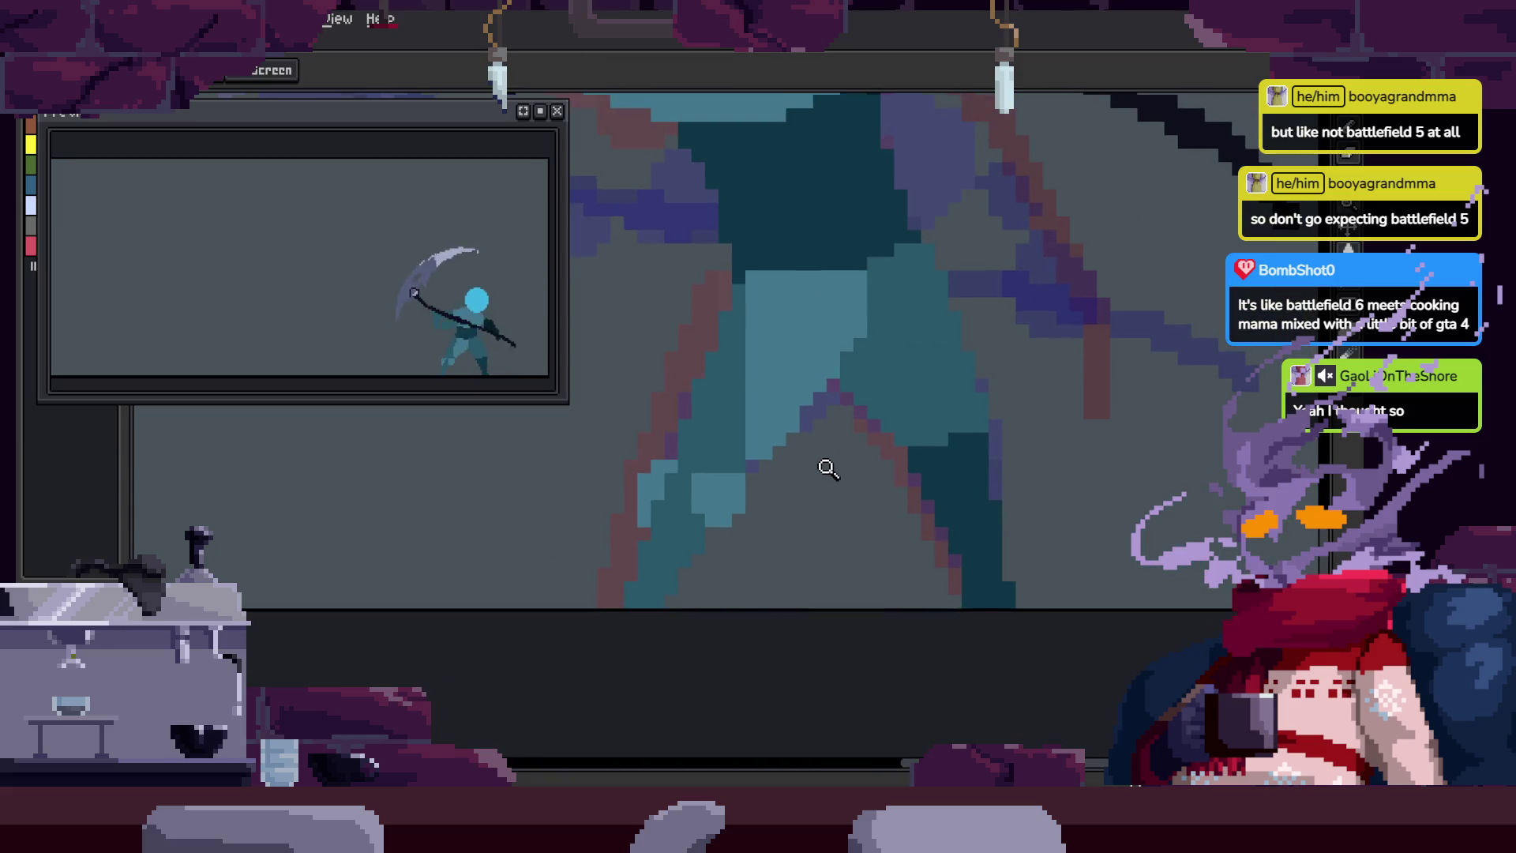
scroll(827, 468, "down", 2)
key("b")
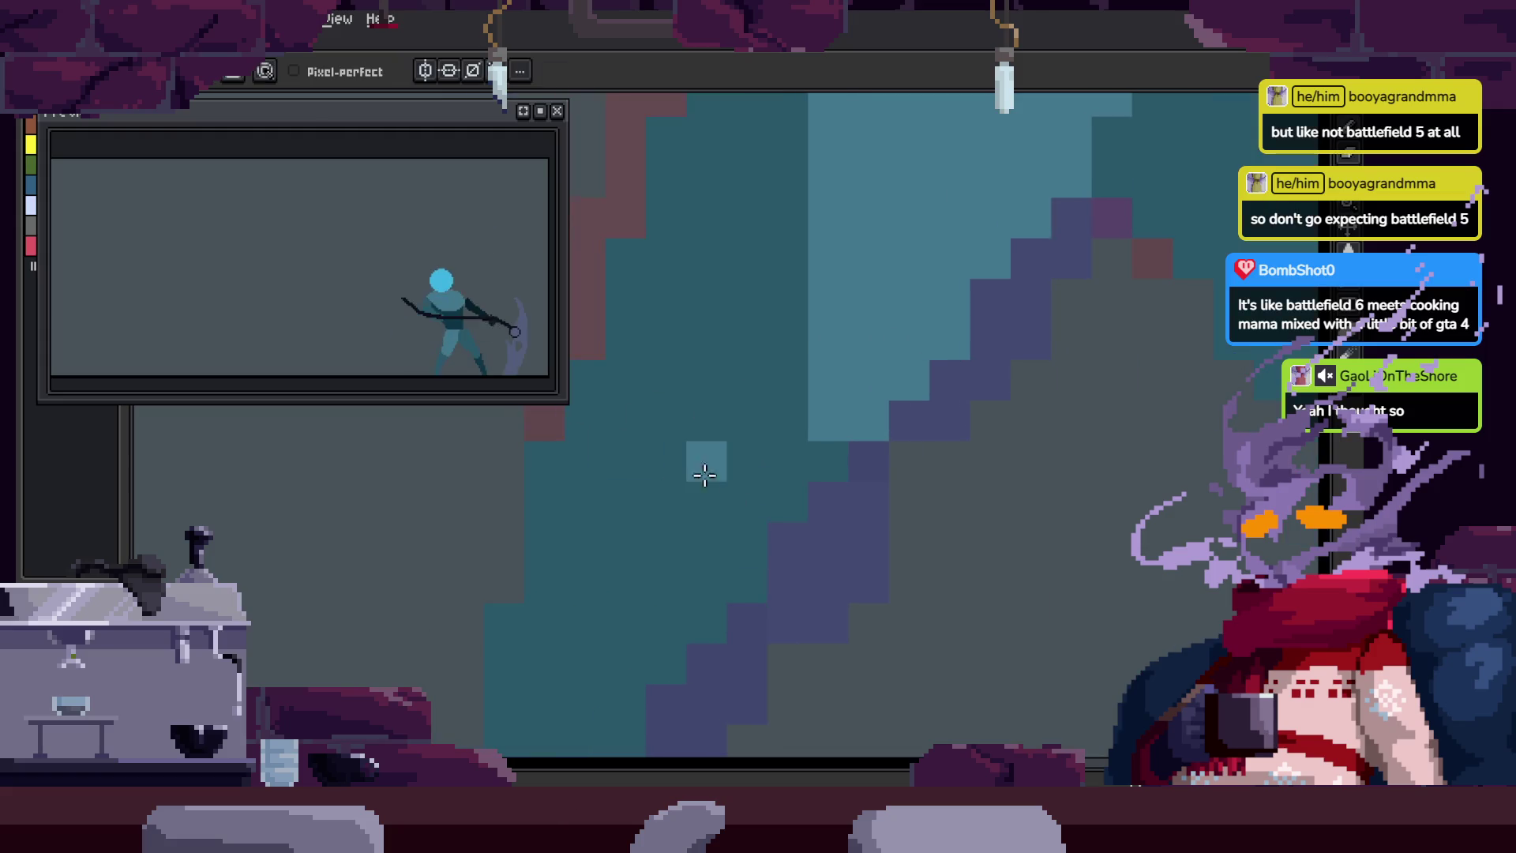
scroll(674, 474, "left", 3)
left_click_drag(688, 505, 688, 576)
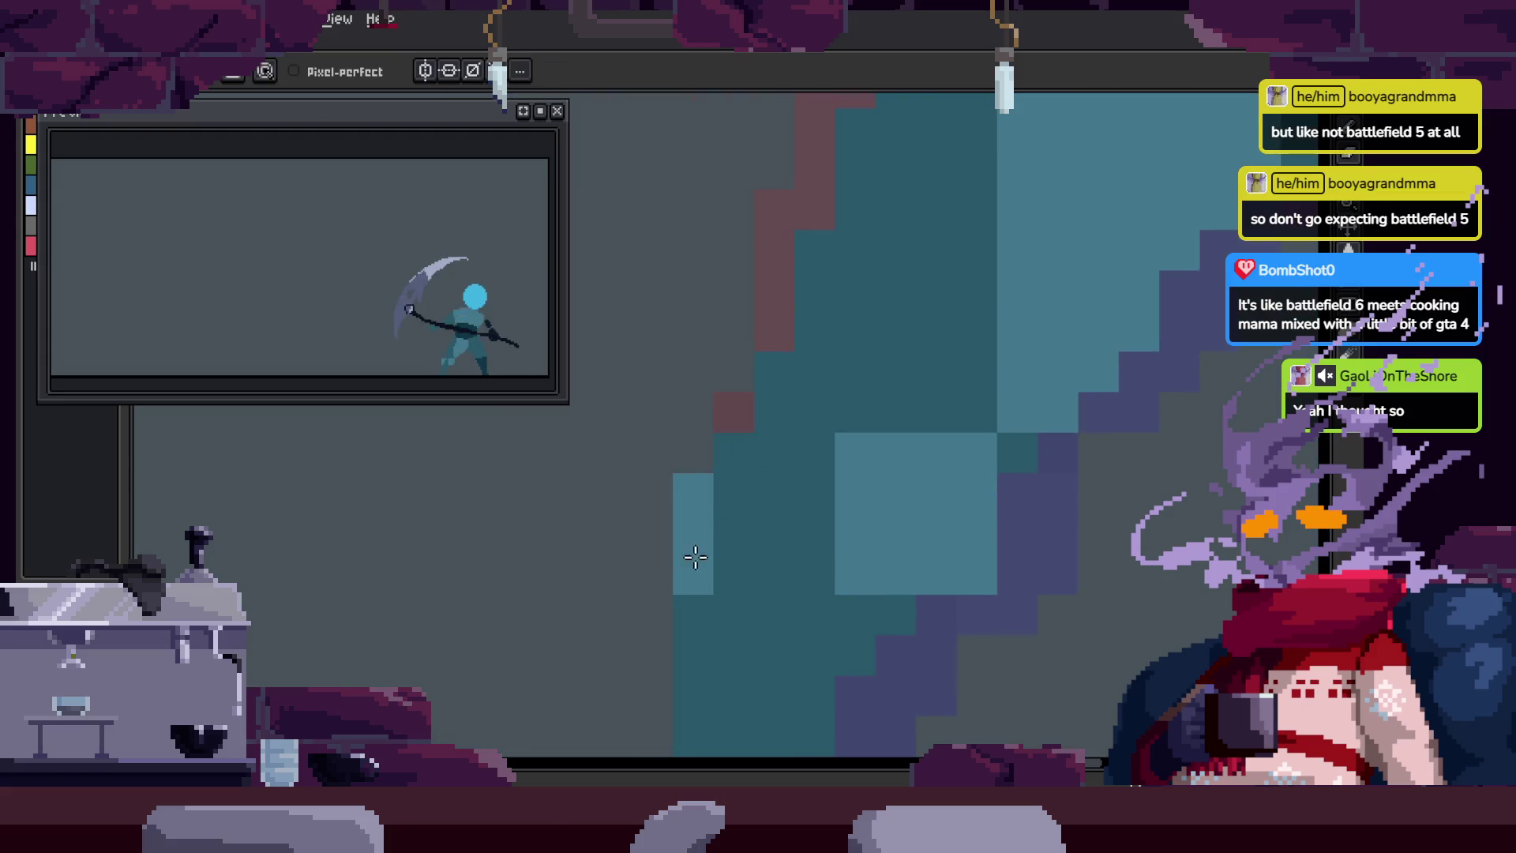
scroll(735, 483, "down", 3)
Step: Zoom in on the figure's torso and sample its teal colour
key("z")
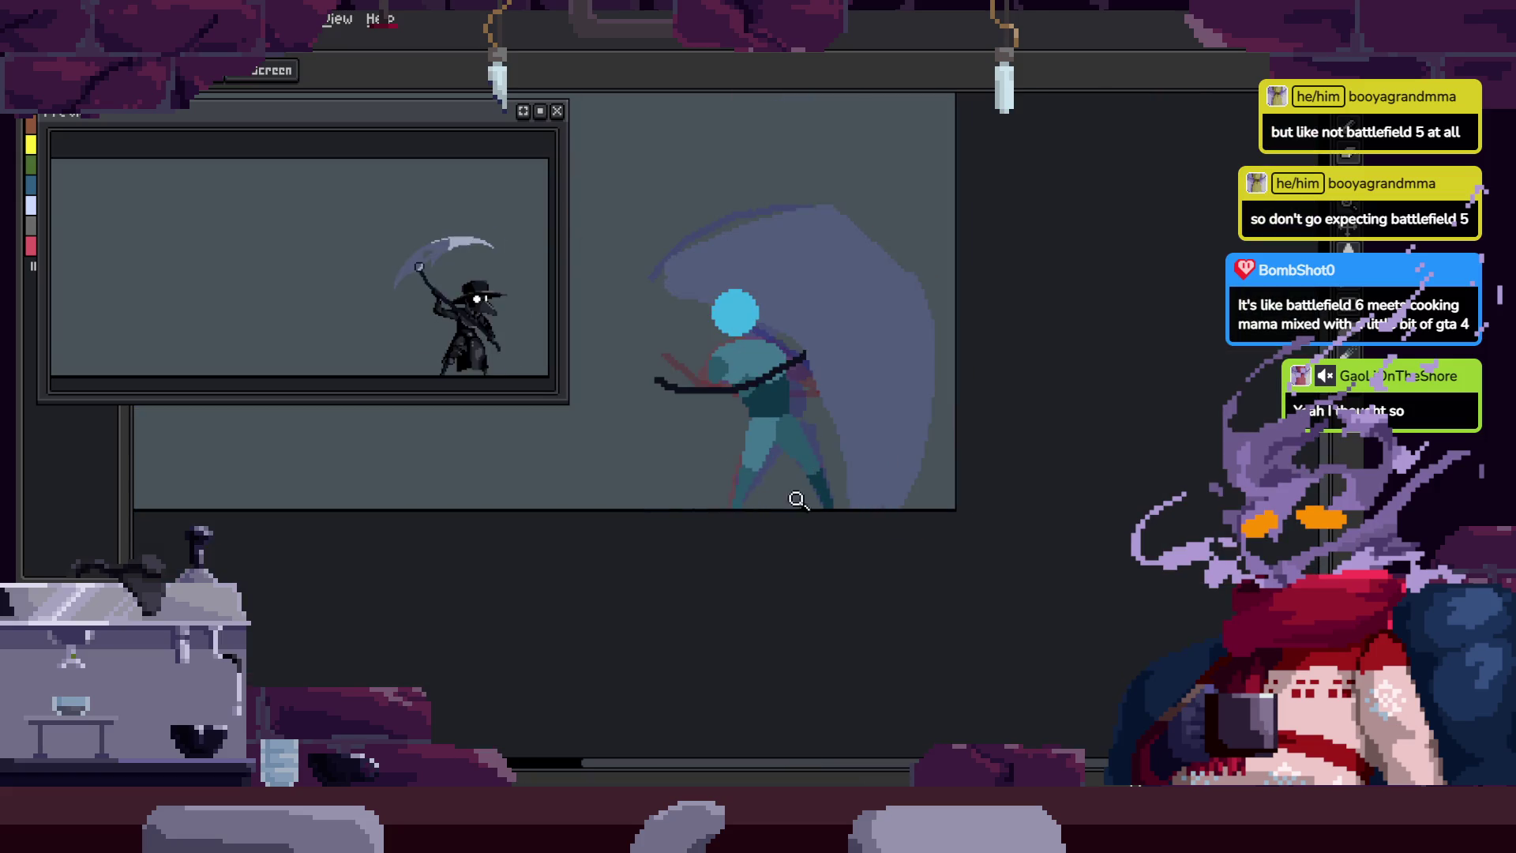
left_click(878, 452)
scroll(878, 452, "up", 2)
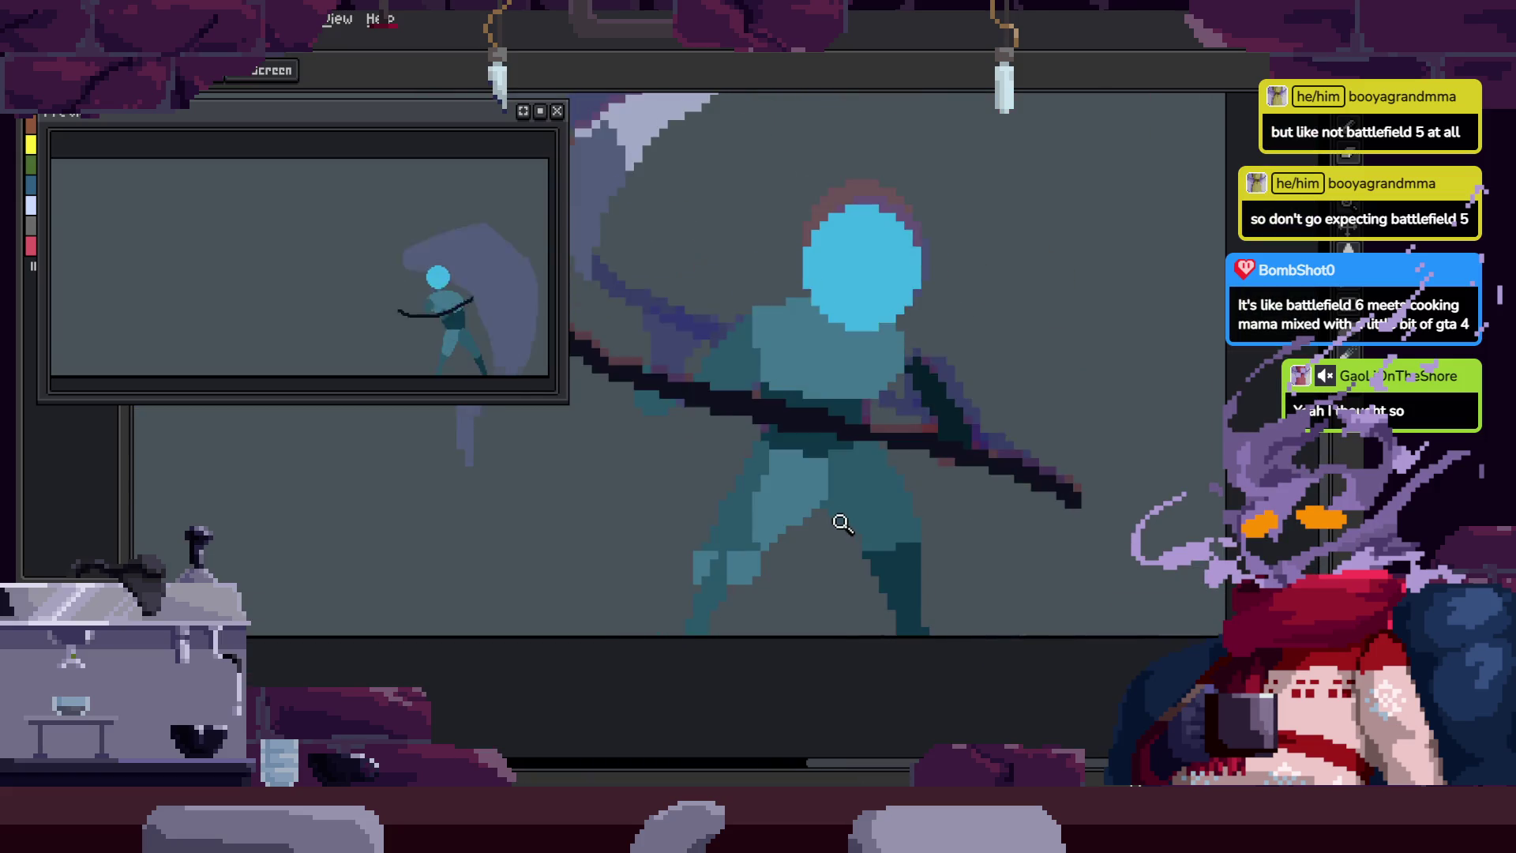
scroll(822, 511, "down", 2)
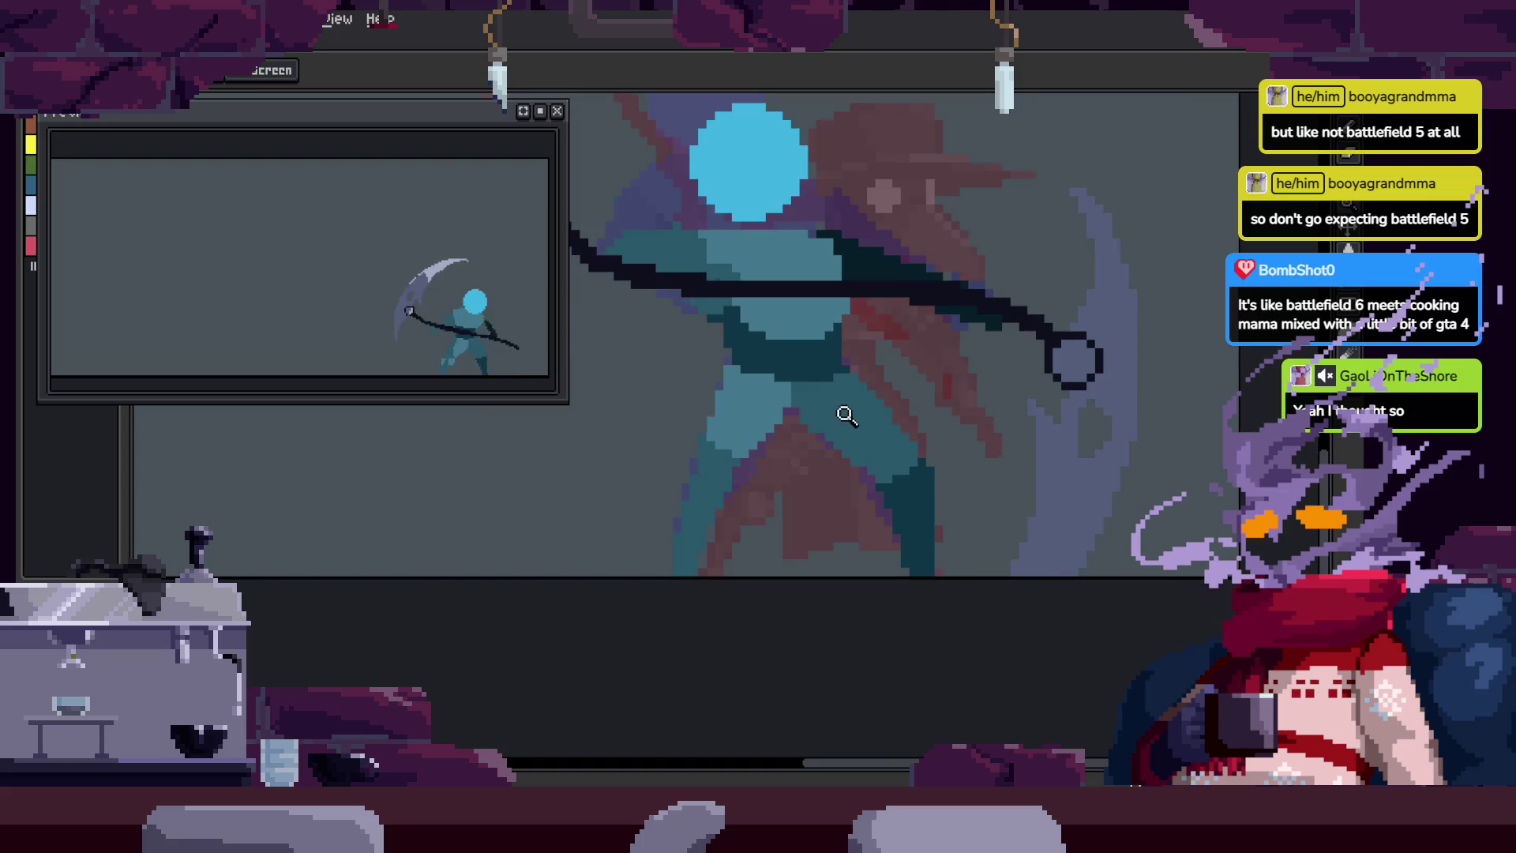
left_click(756, 516)
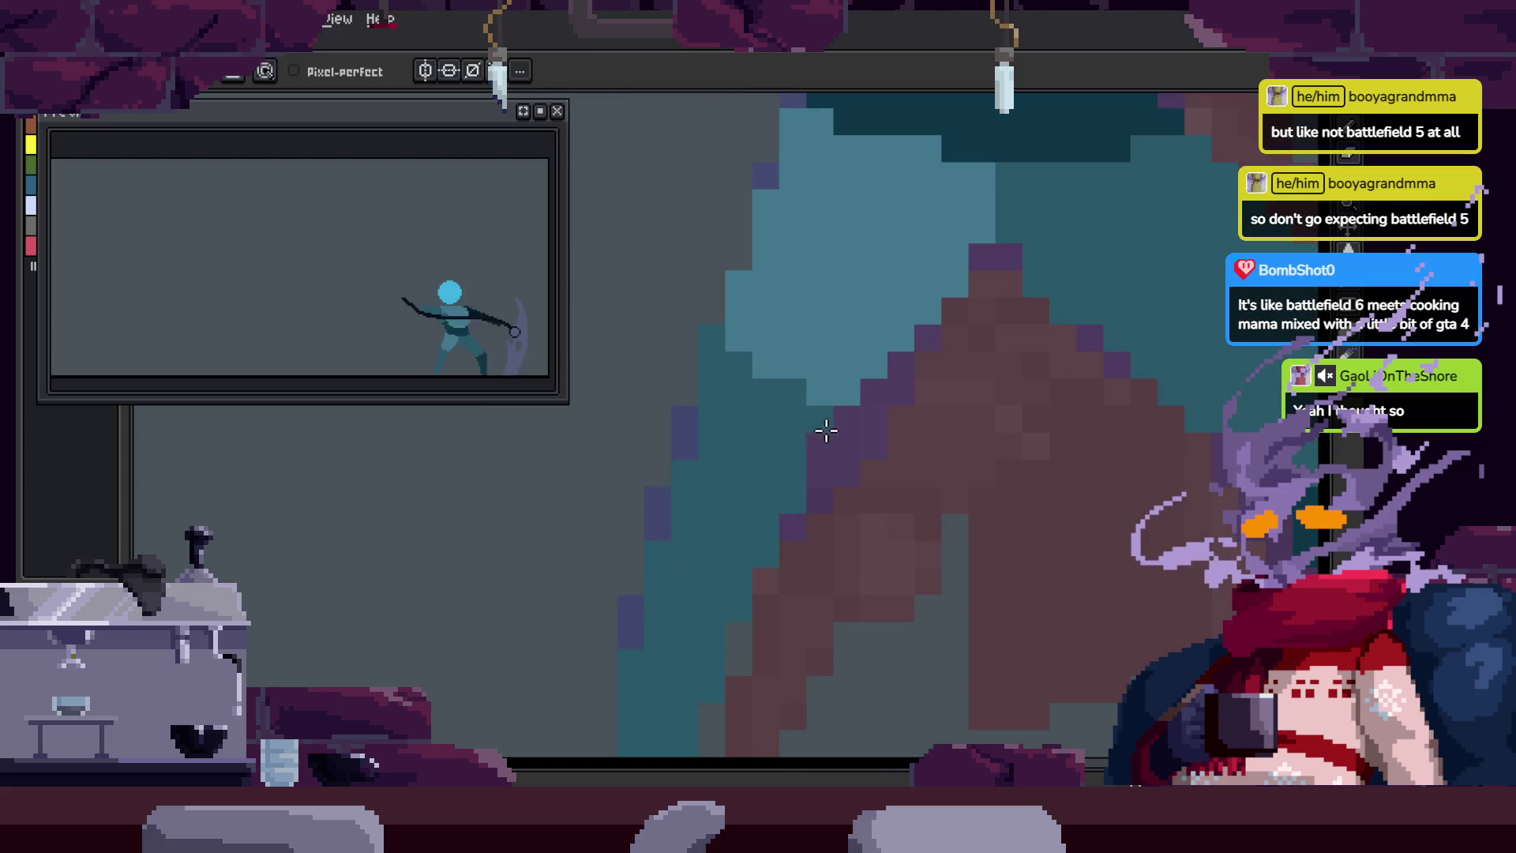
key("i")
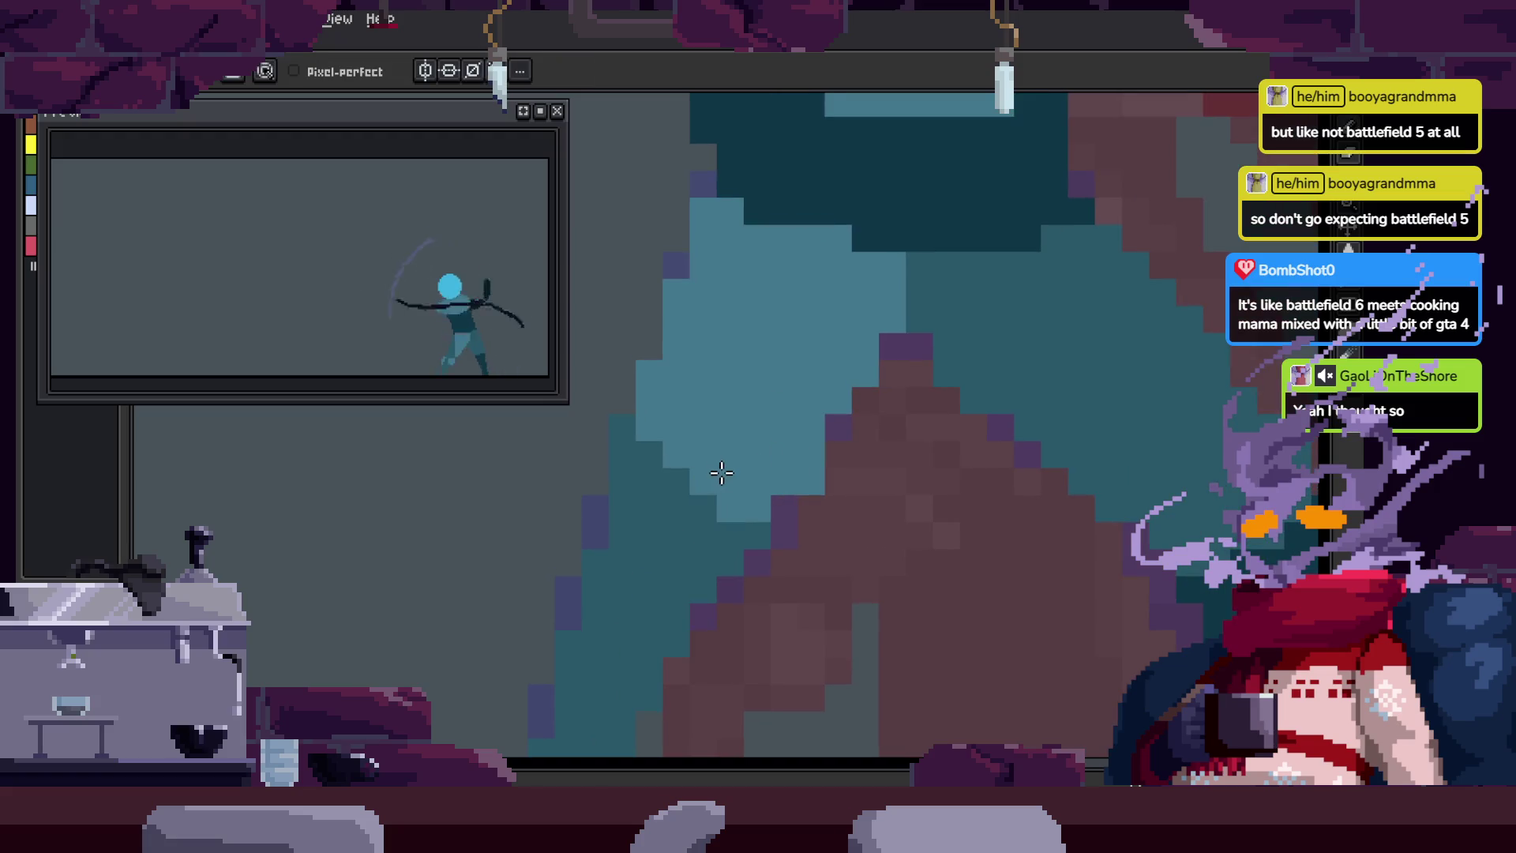
key("z")
scroll(699, 565, "down", 3)
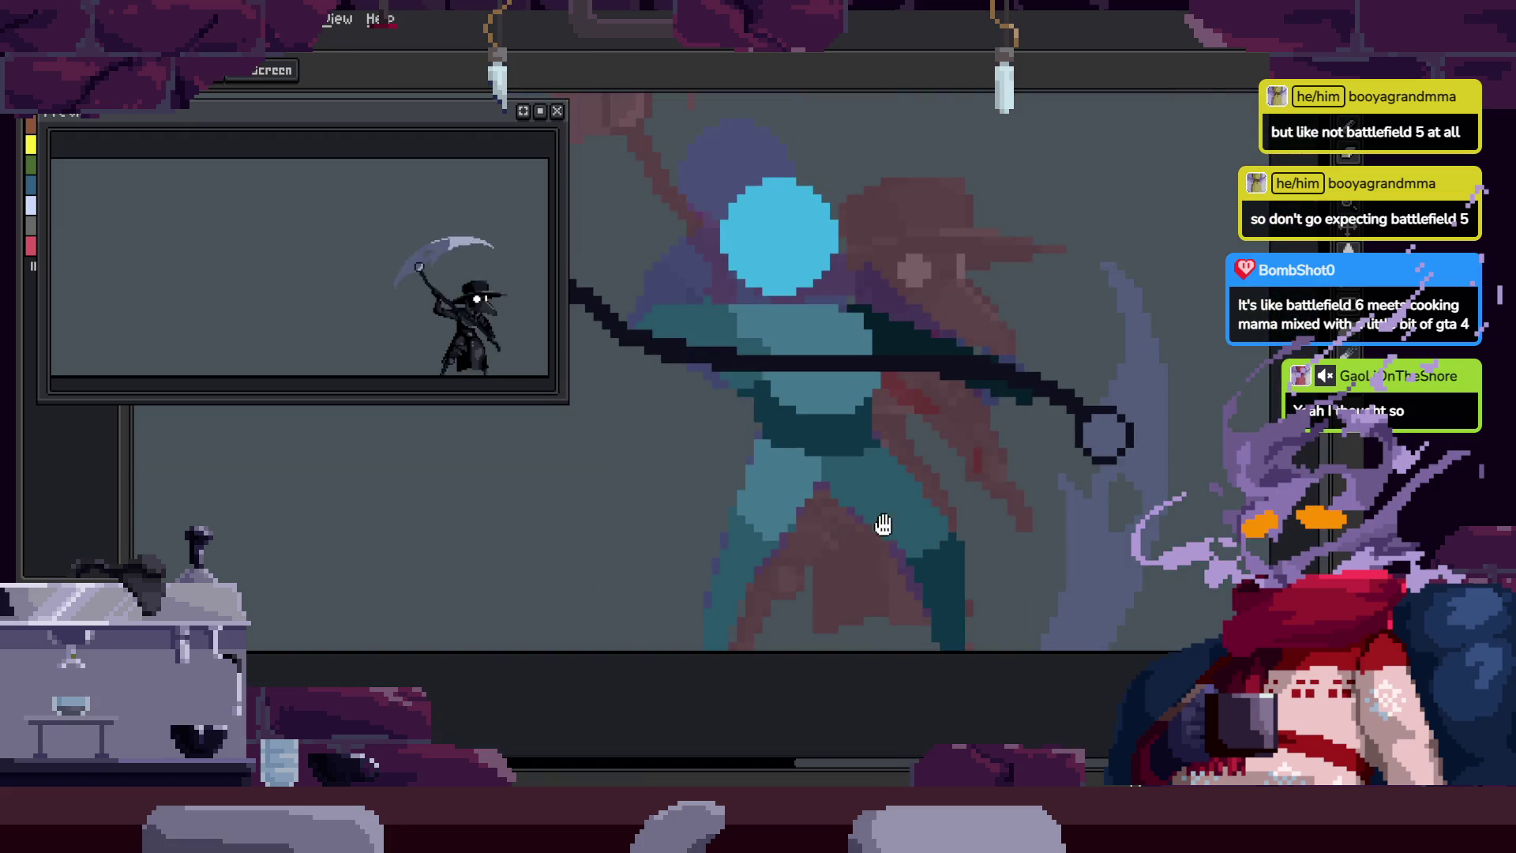
scroll(882, 529, "down", 3)
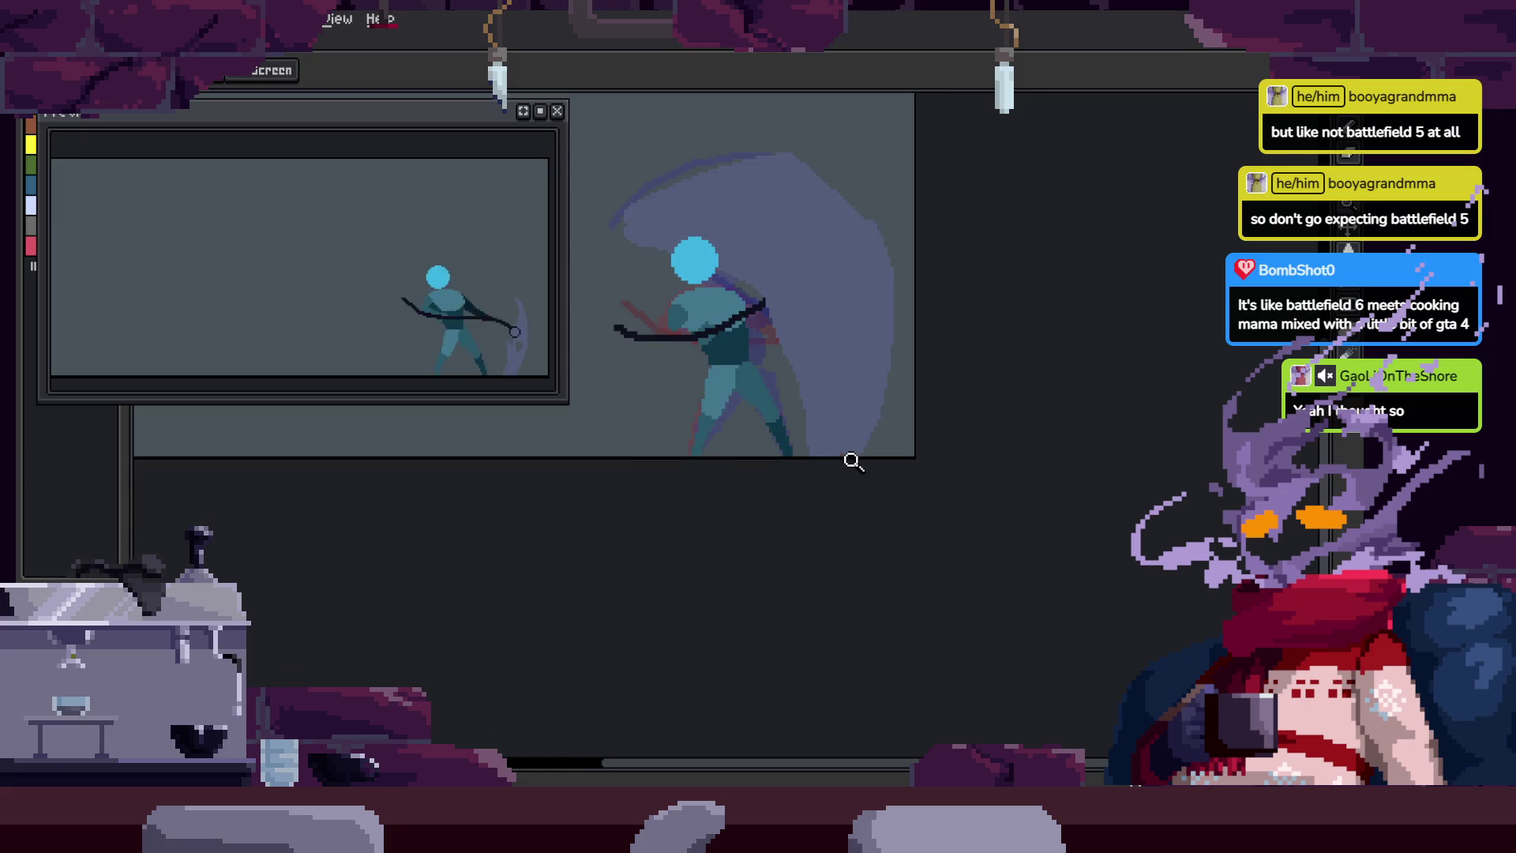
scroll(849, 418, "up", 2)
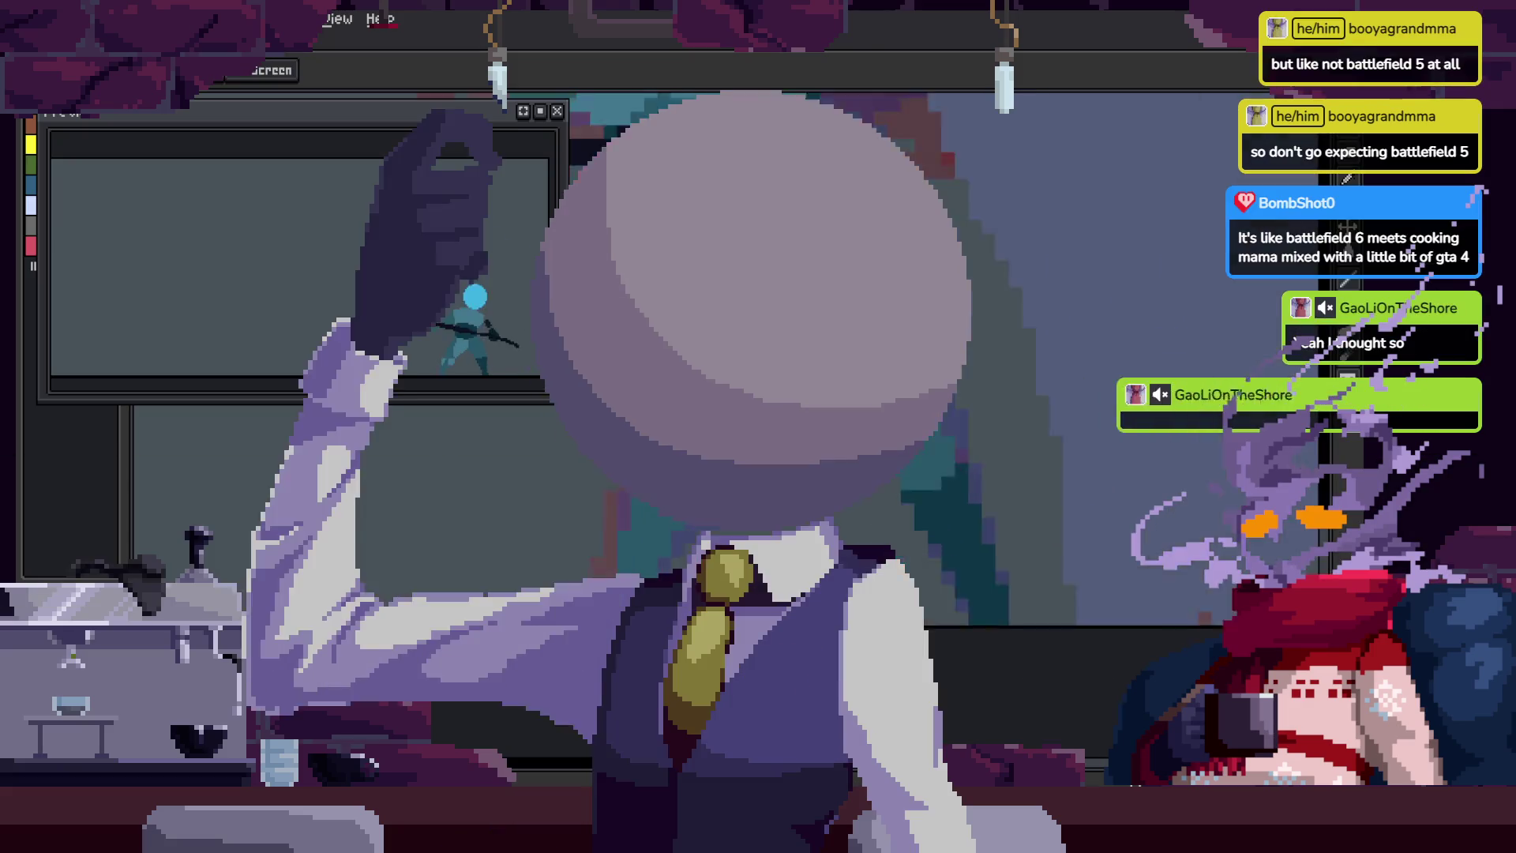
Step: Keep recolouring body pixels with sampled teal, then zoom in on the legs
key("b")
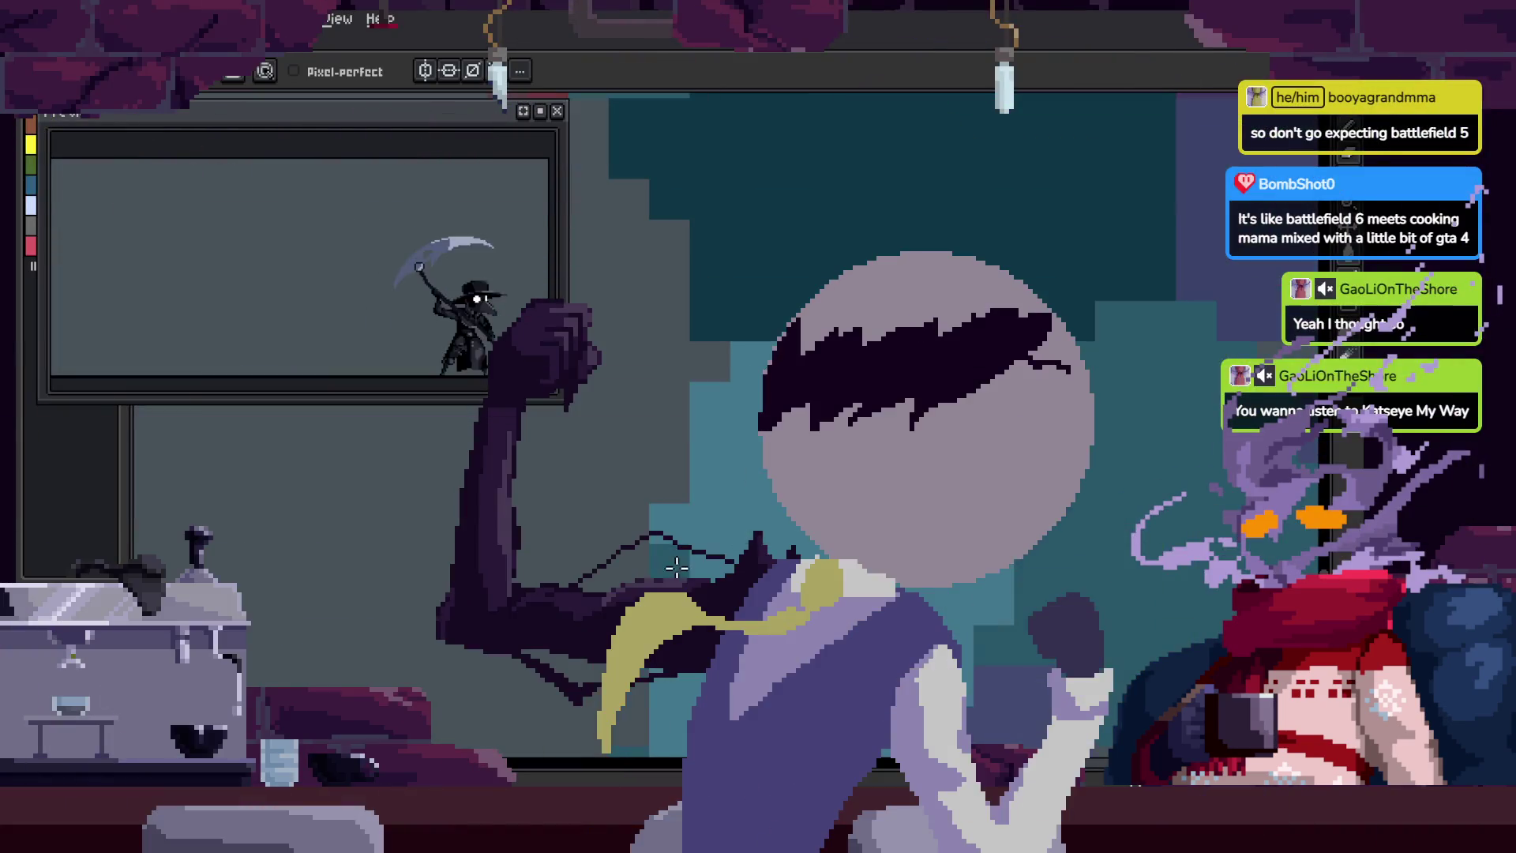
key("i")
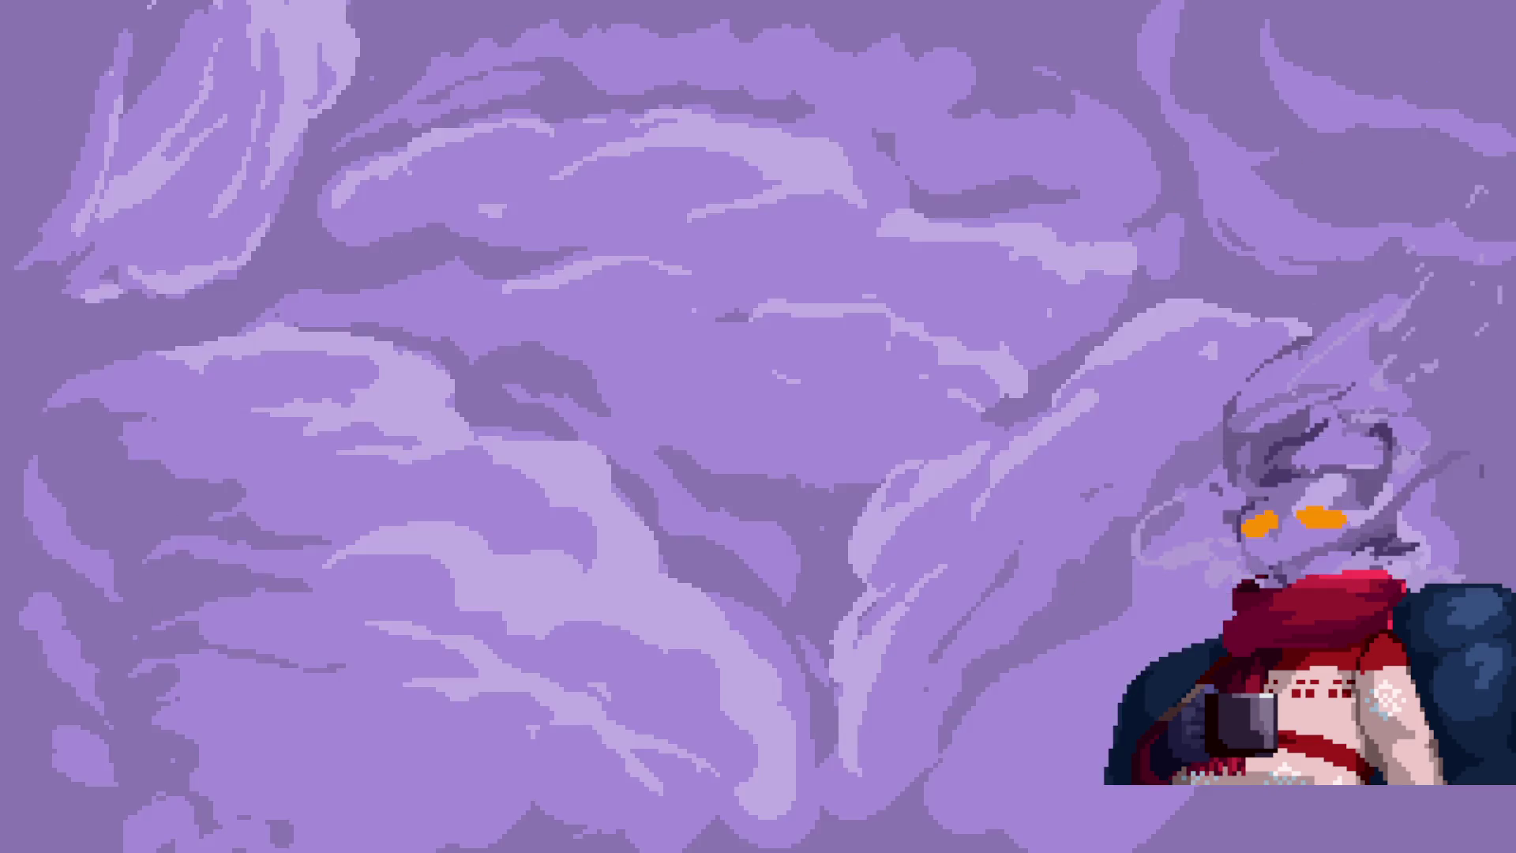
key("b")
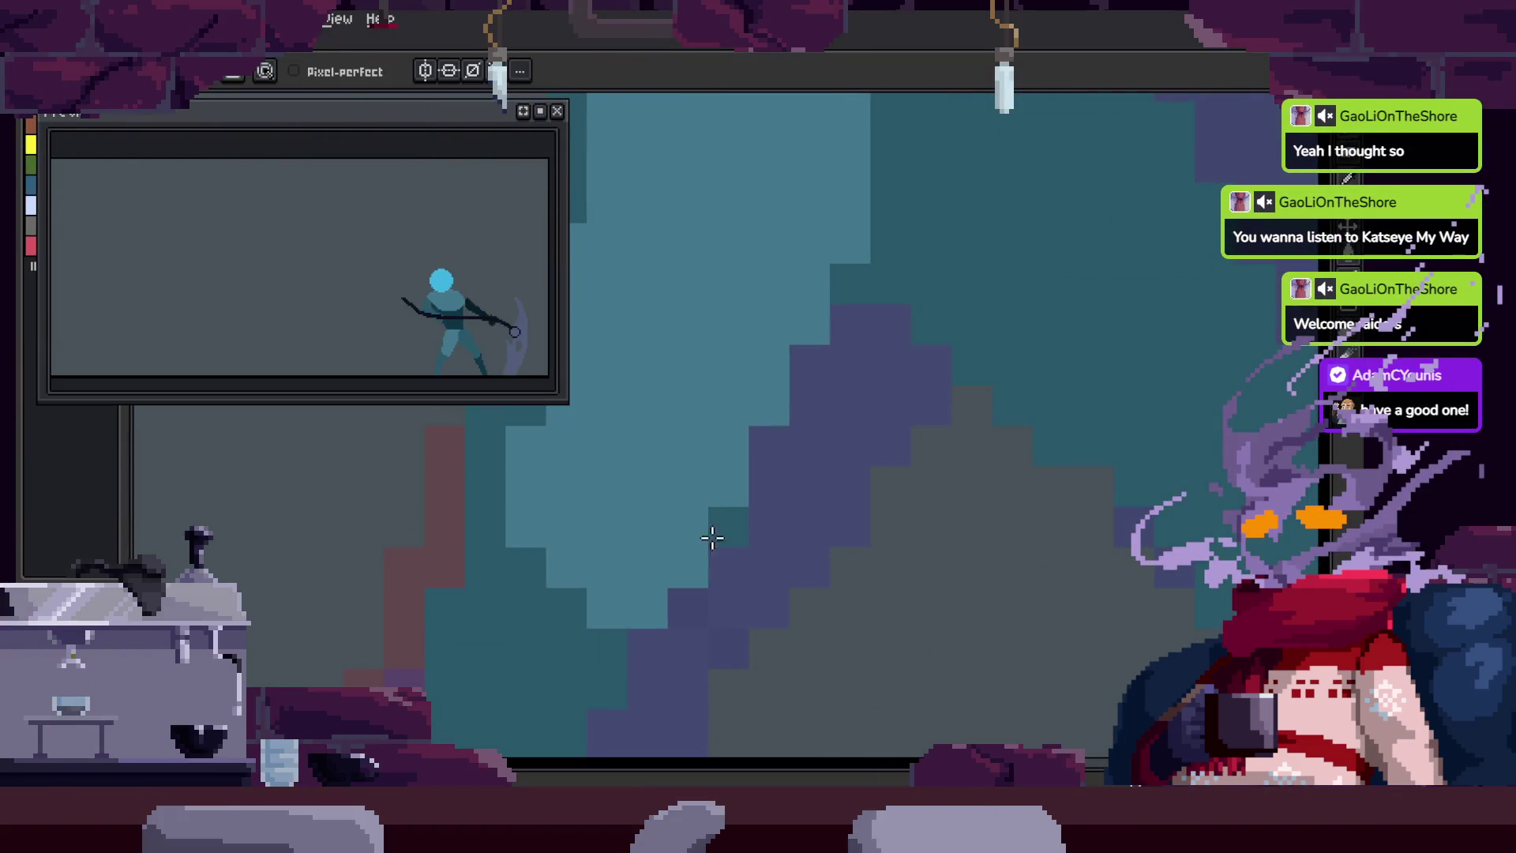
key("z")
scroll(790, 386, "down", 3)
left_click(815, 444)
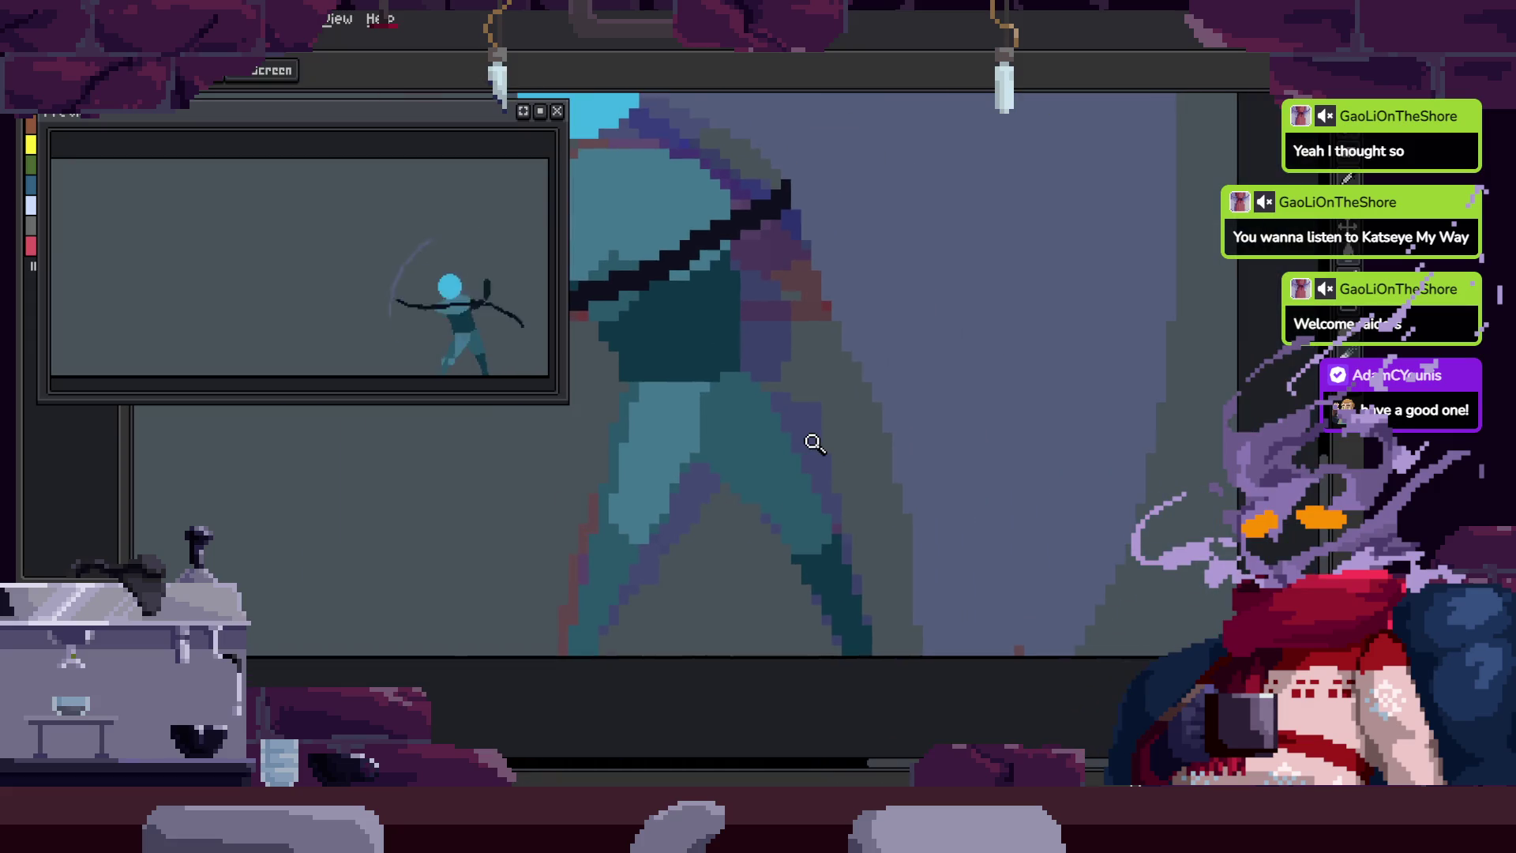
Step: Show the timeline and play the scythe attack animation with Enter to review it
key("Tab")
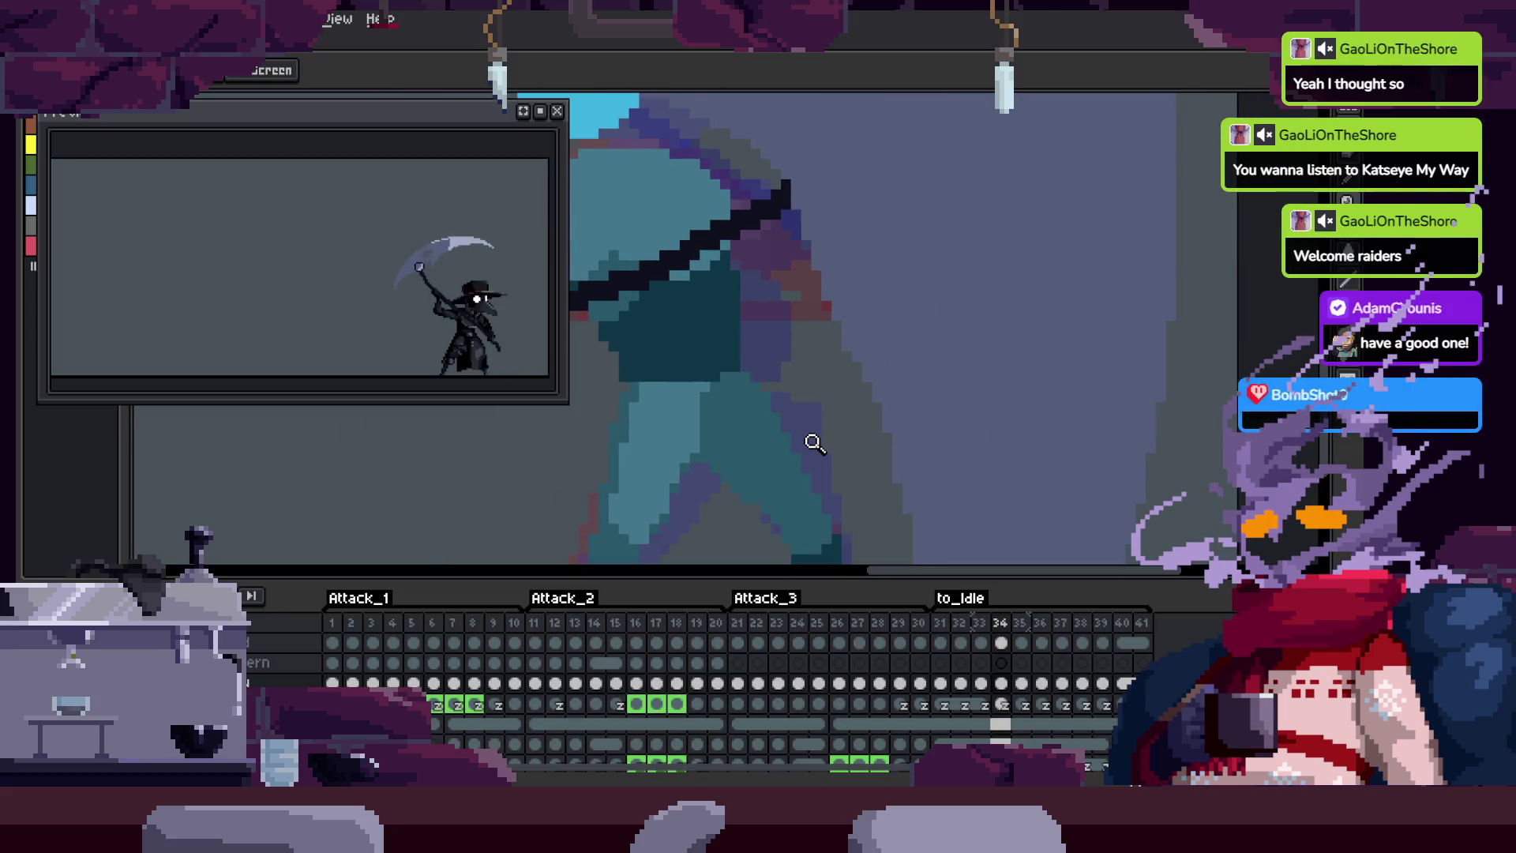
key("Return")
key("Tab")
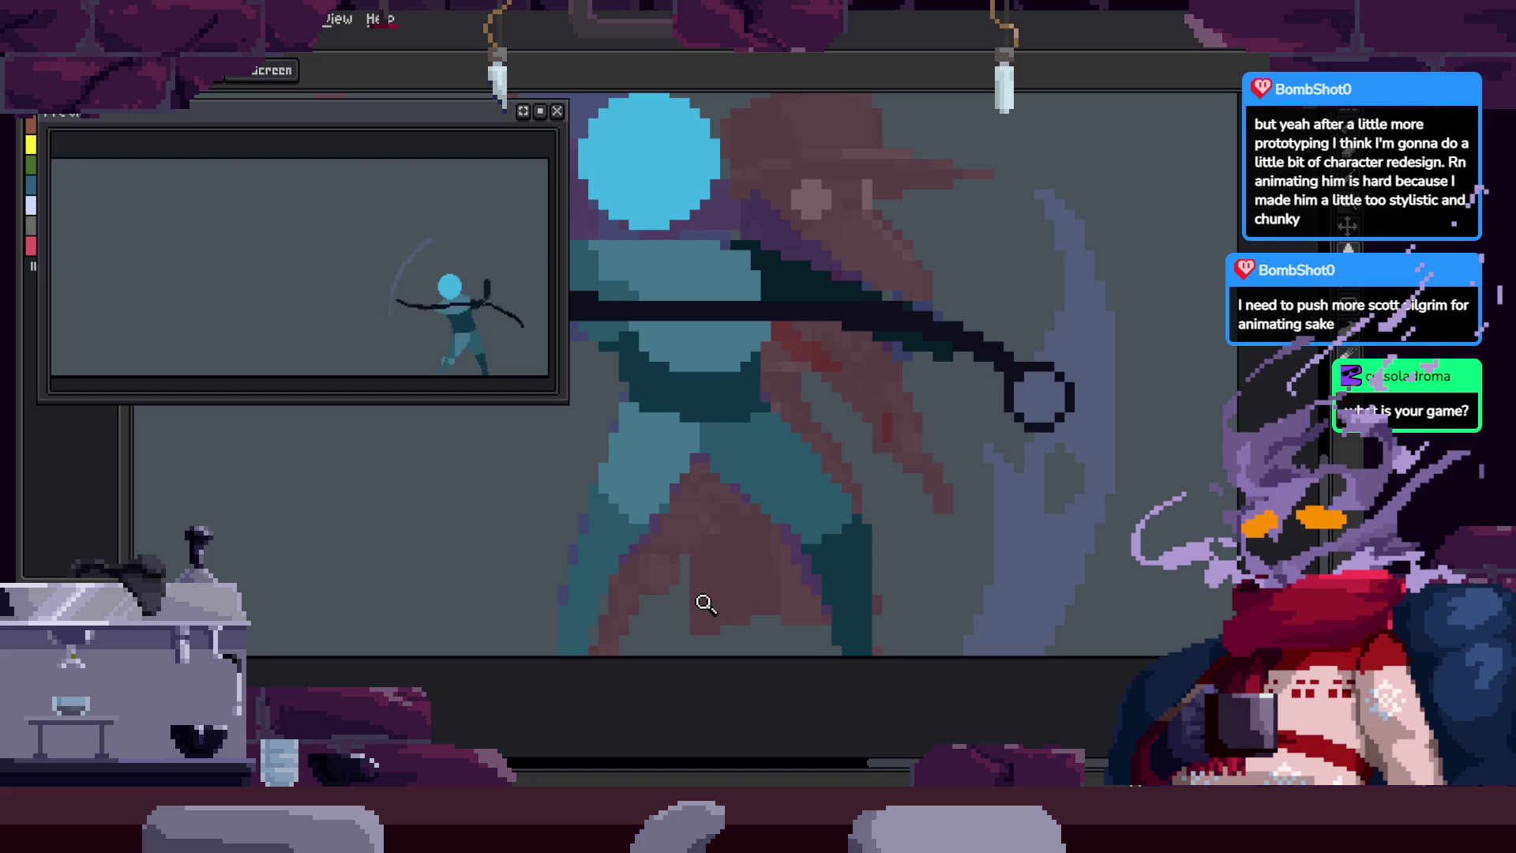
scroll(778, 430, "down", 2)
key("Tab")
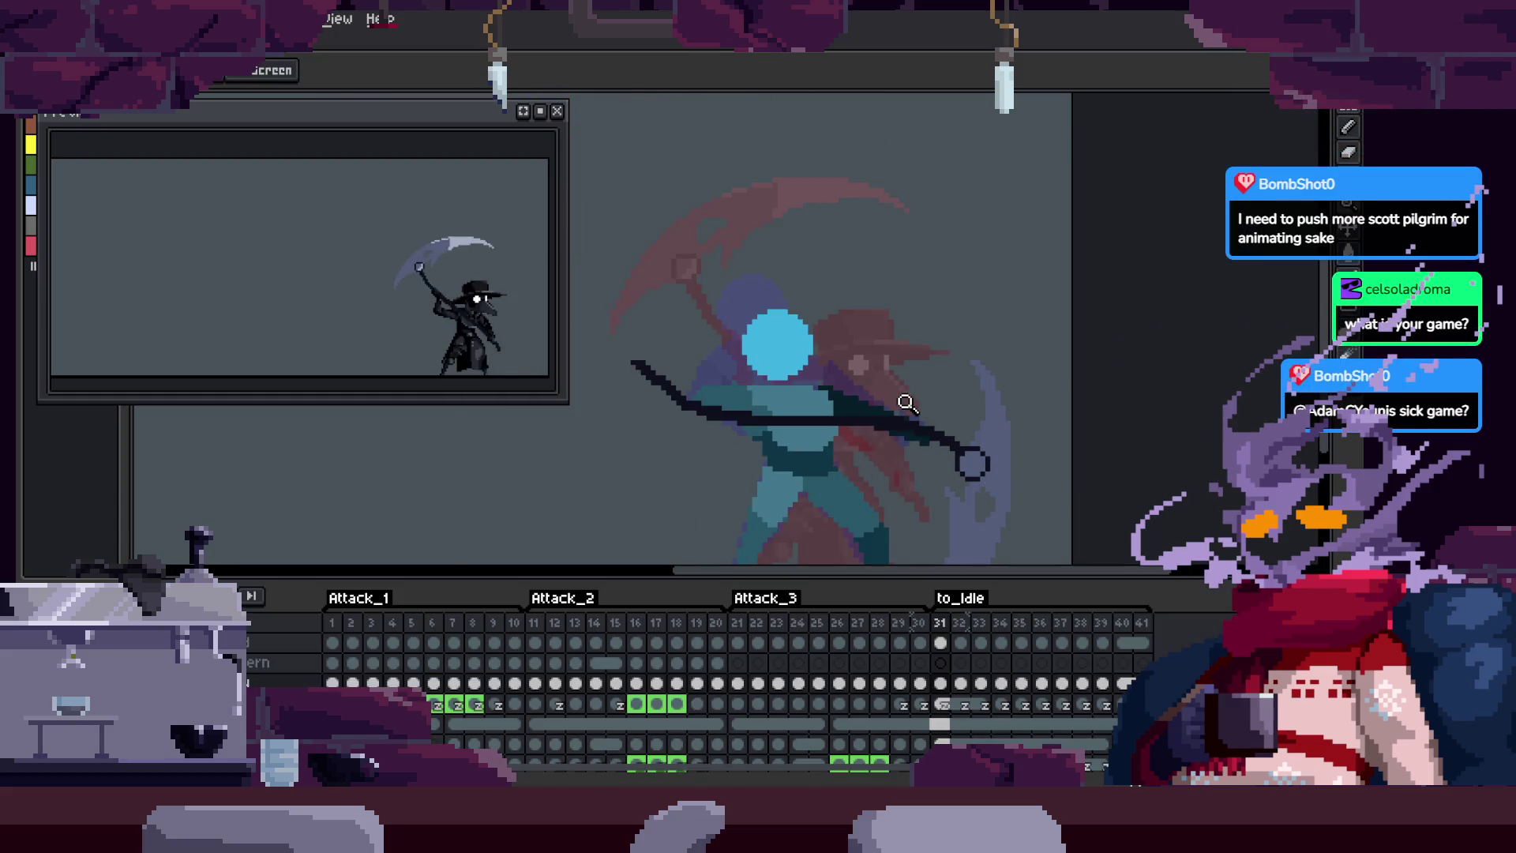
key("Return")
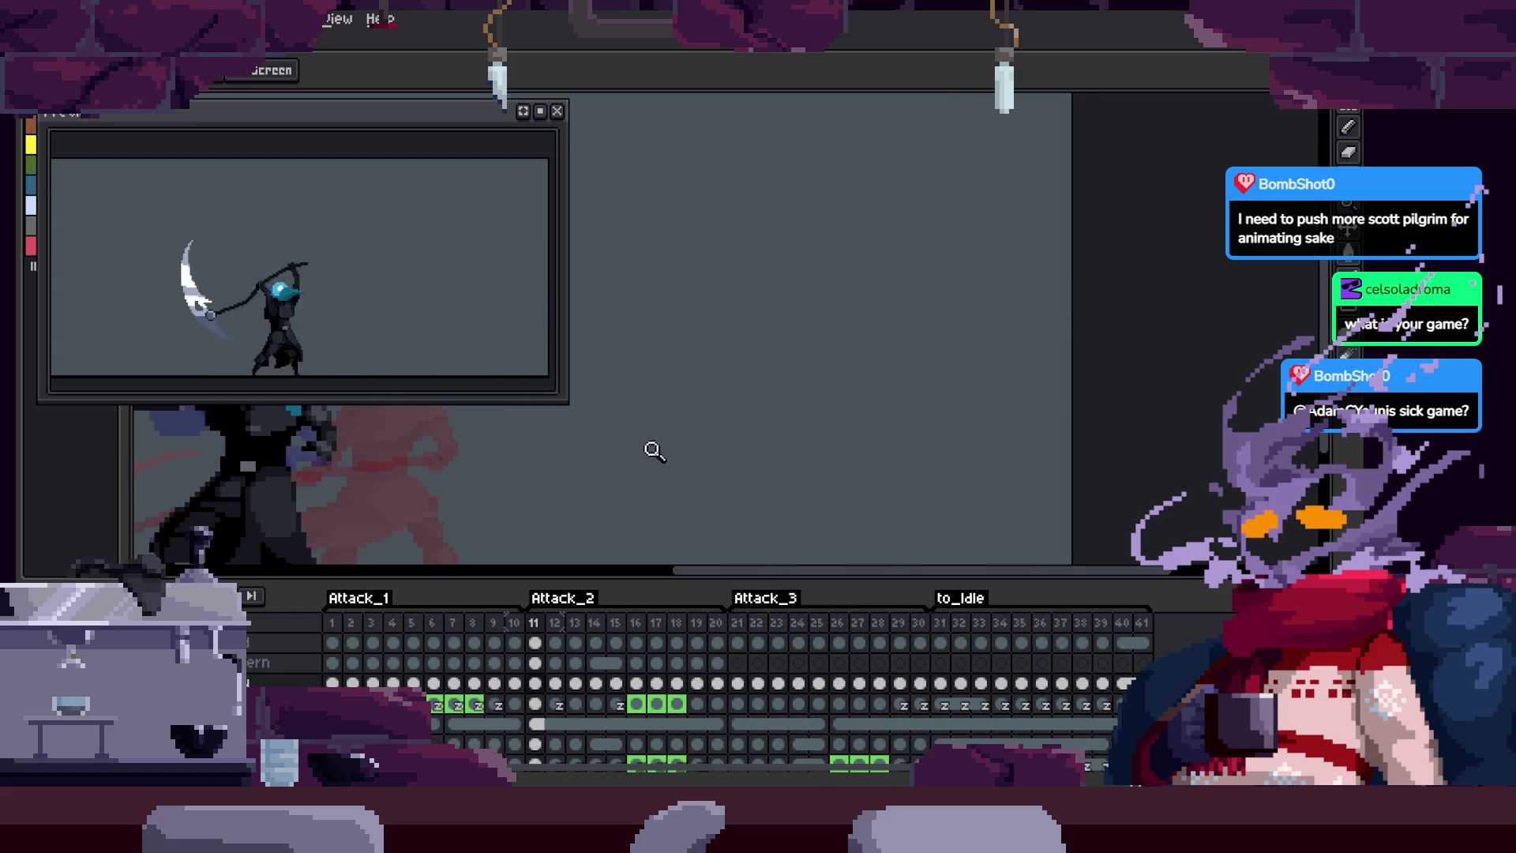
Step: Close the Preview window and hide the timeline to watch the attack play full-canvas
left_click(557, 111)
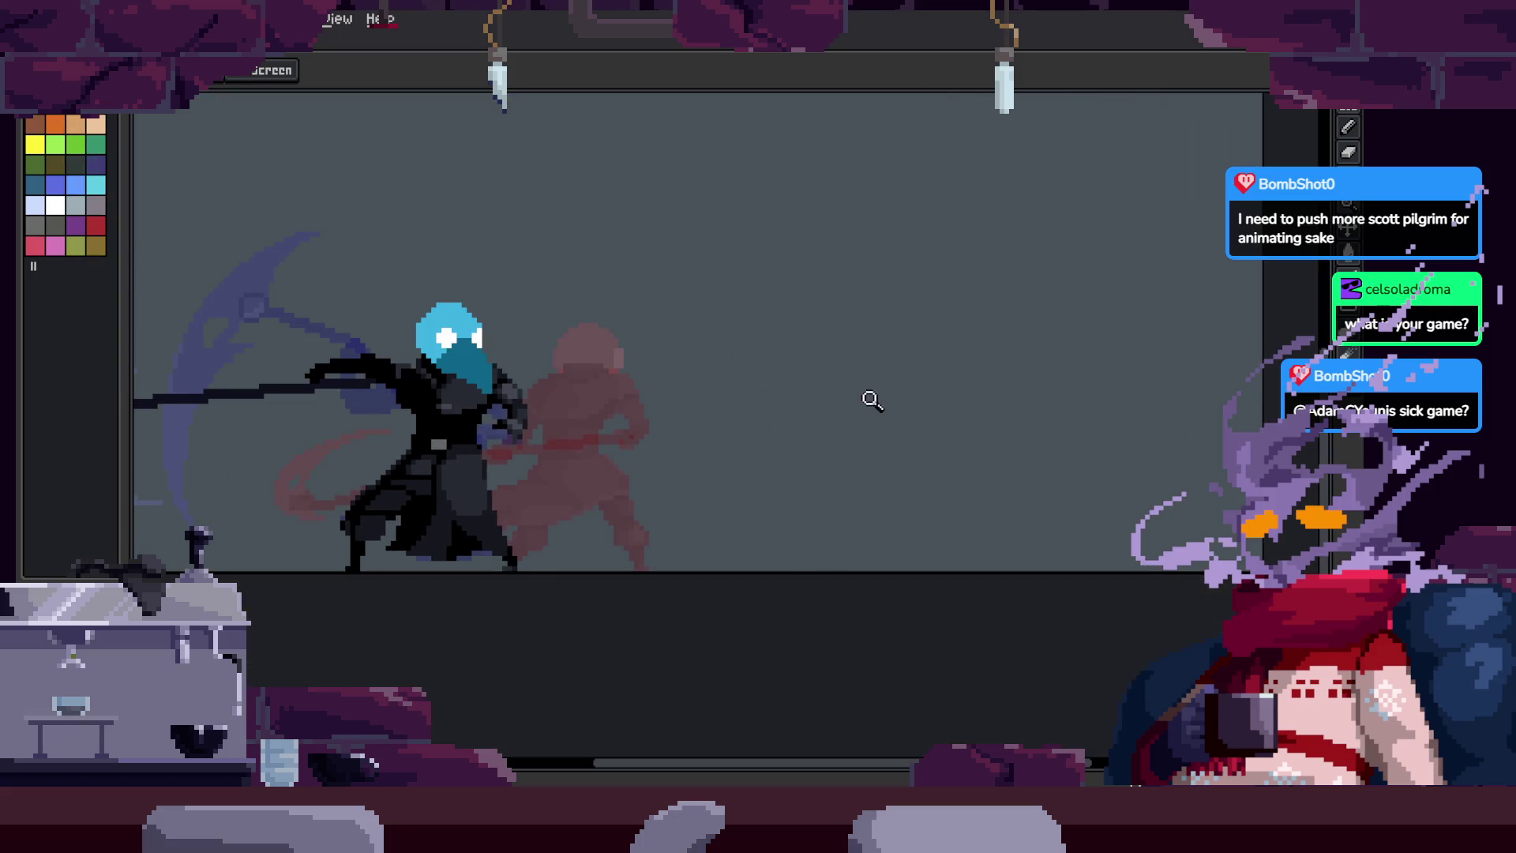
scroll(853, 368, "down", 2)
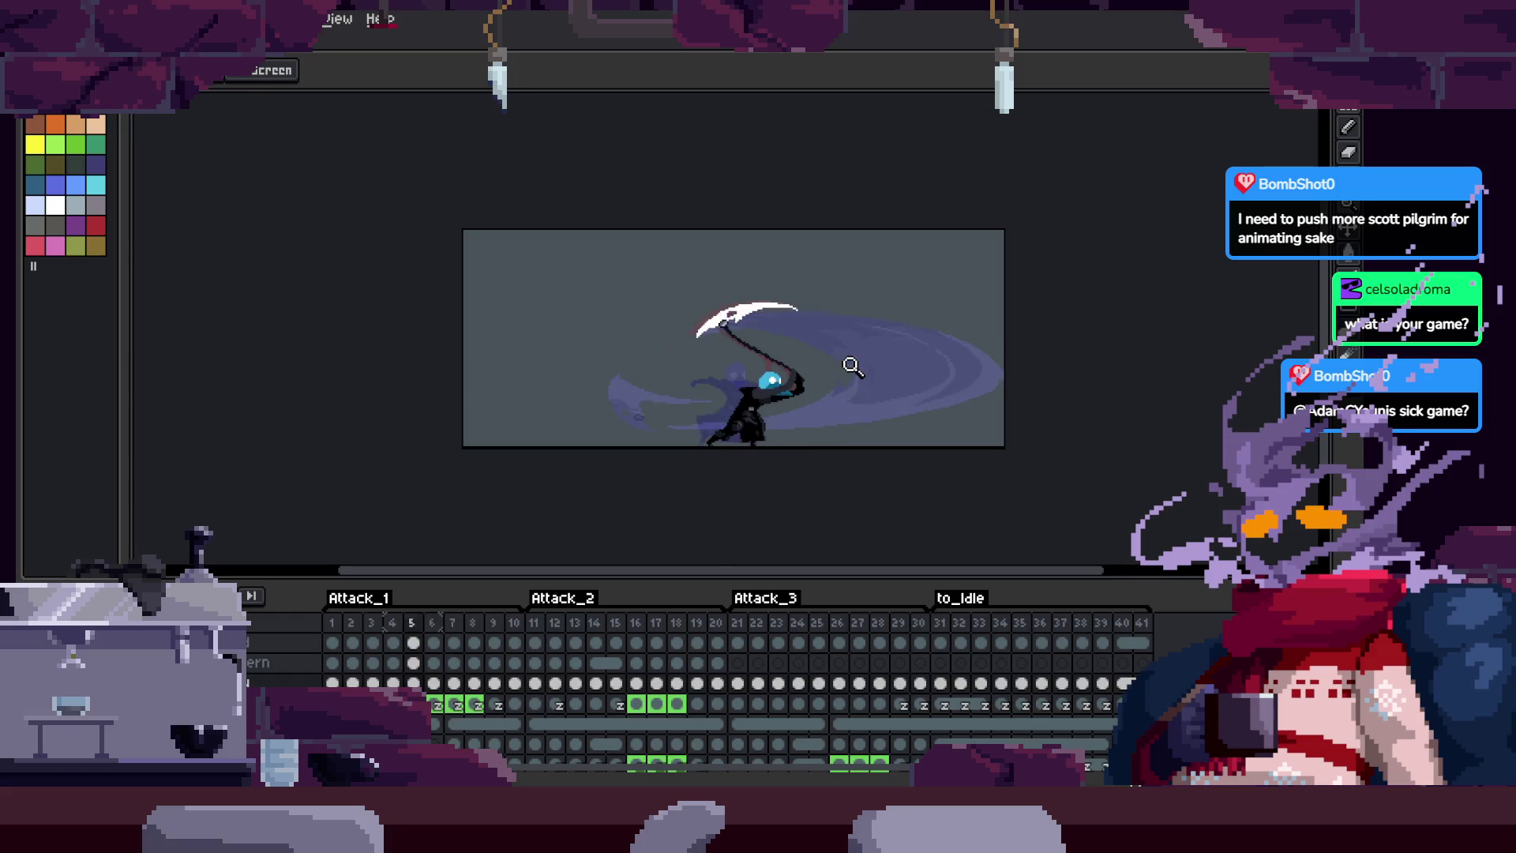
key("Tab")
scroll(792, 382, "up", 3)
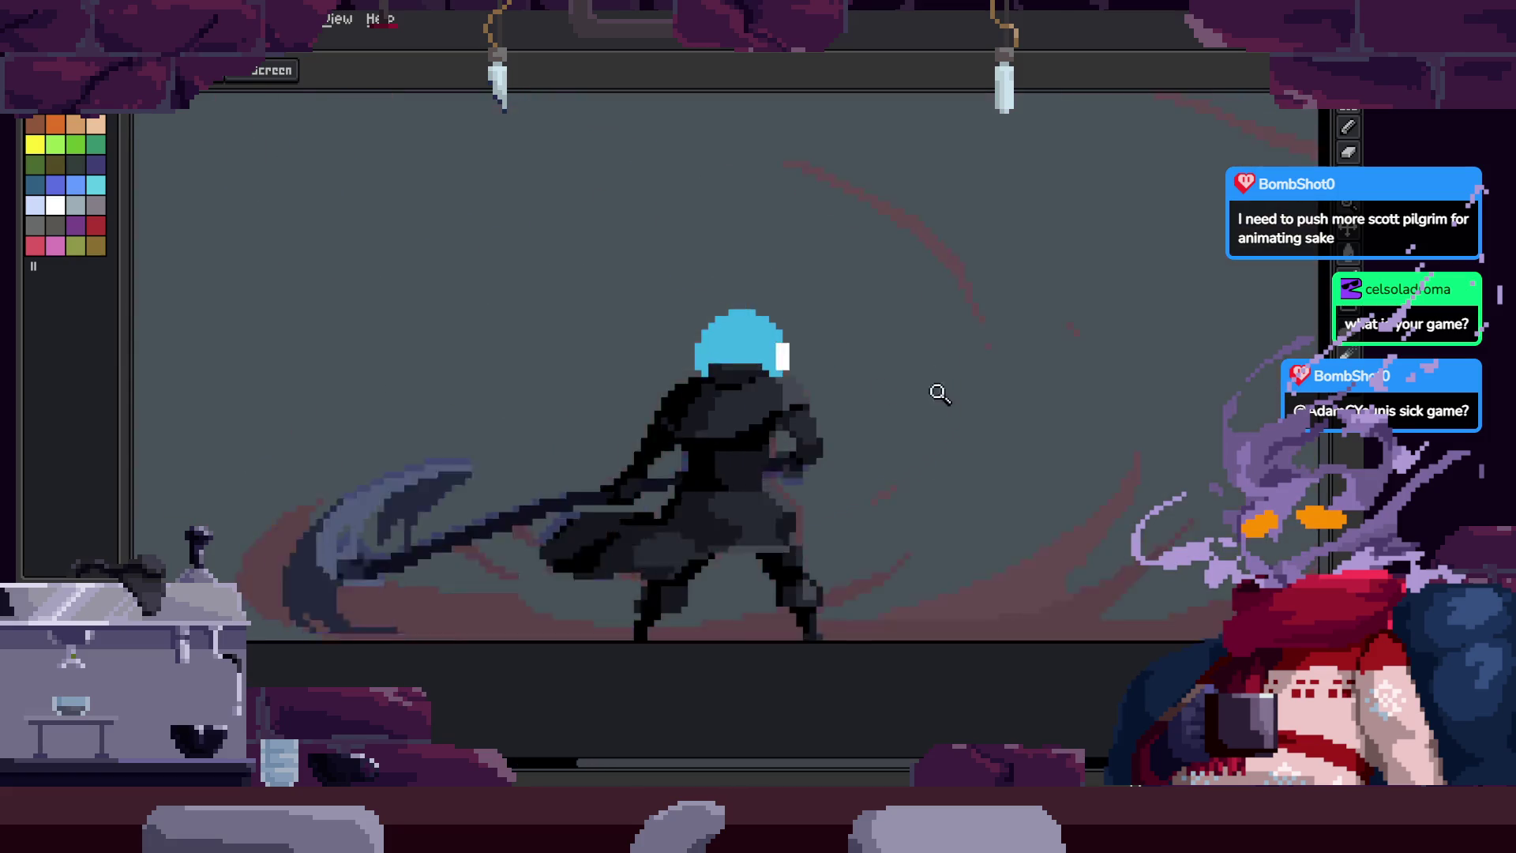
scroll(911, 465, "down", 2)
Step: Flash the timeline back briefly, hide it again, and switch over to Unreal Editor
key("Tab")
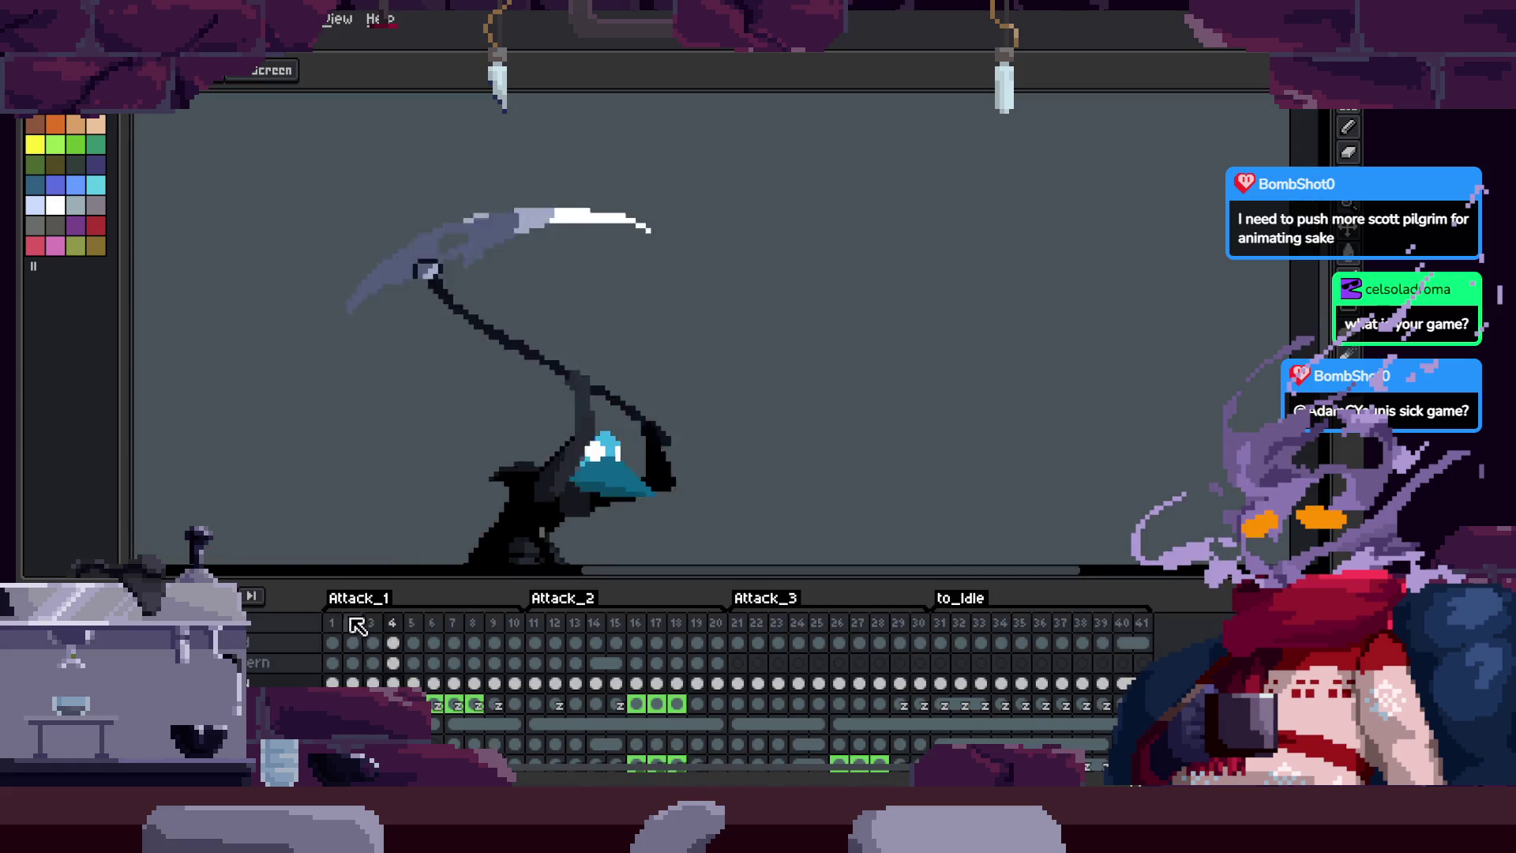
key("Tab")
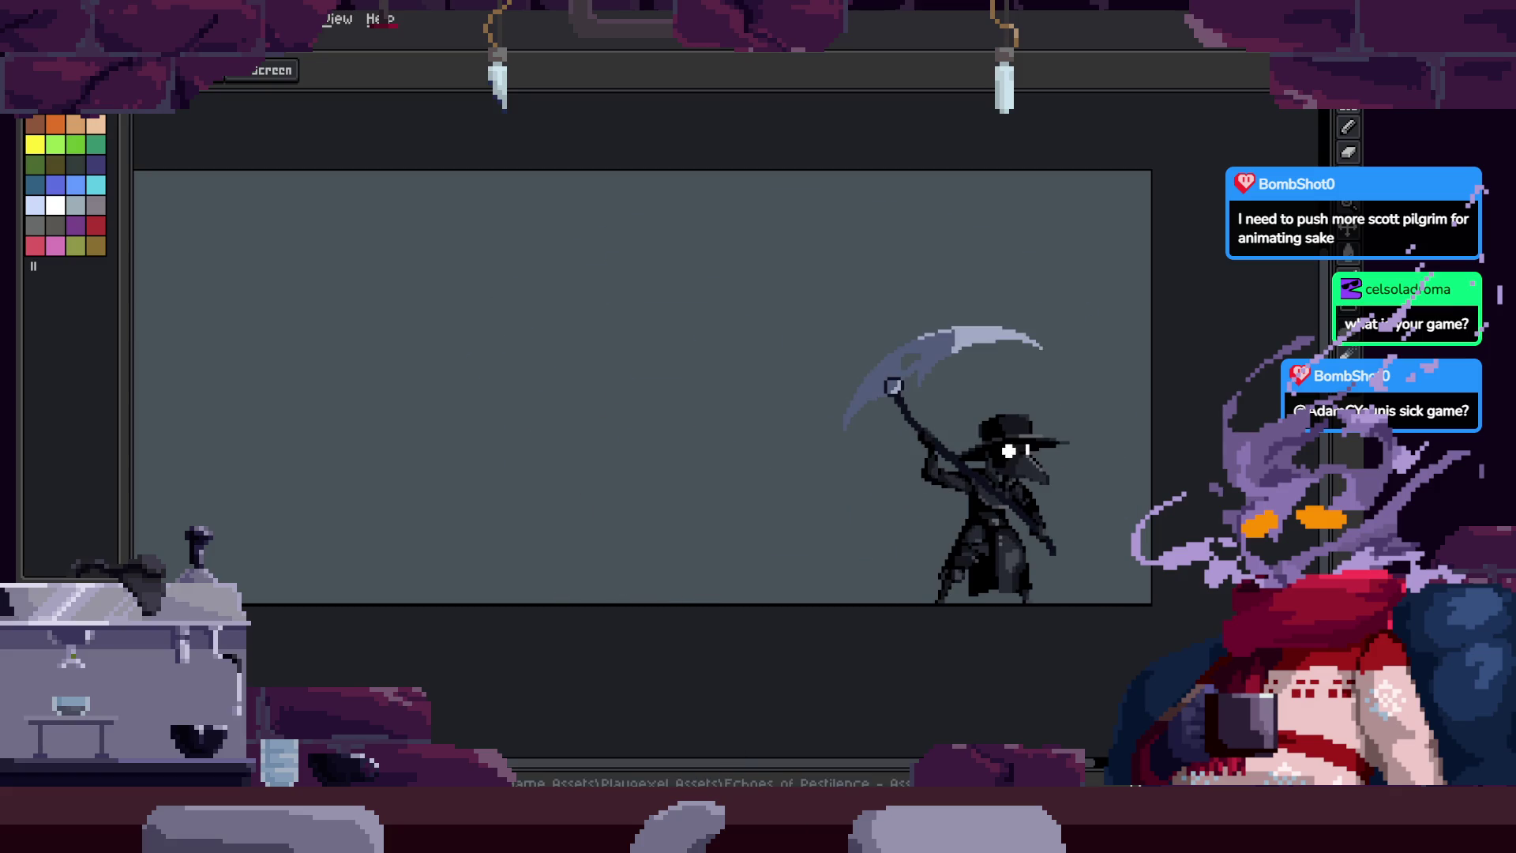
key("alt+Tab")
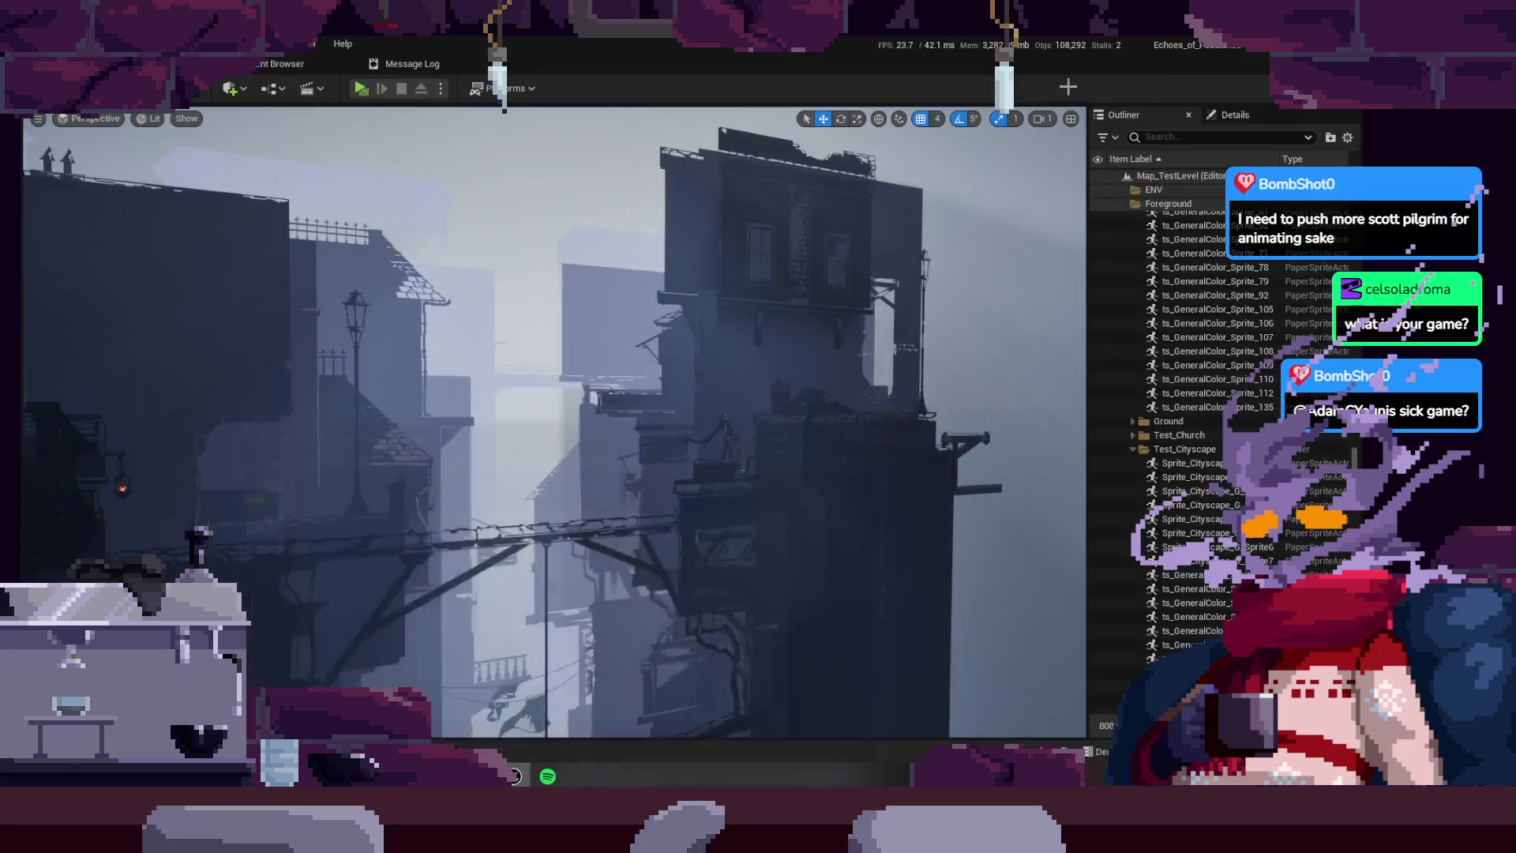
Step: Start a play test and run right, slashing enemies and leaping toward the cliff
key("alt+p")
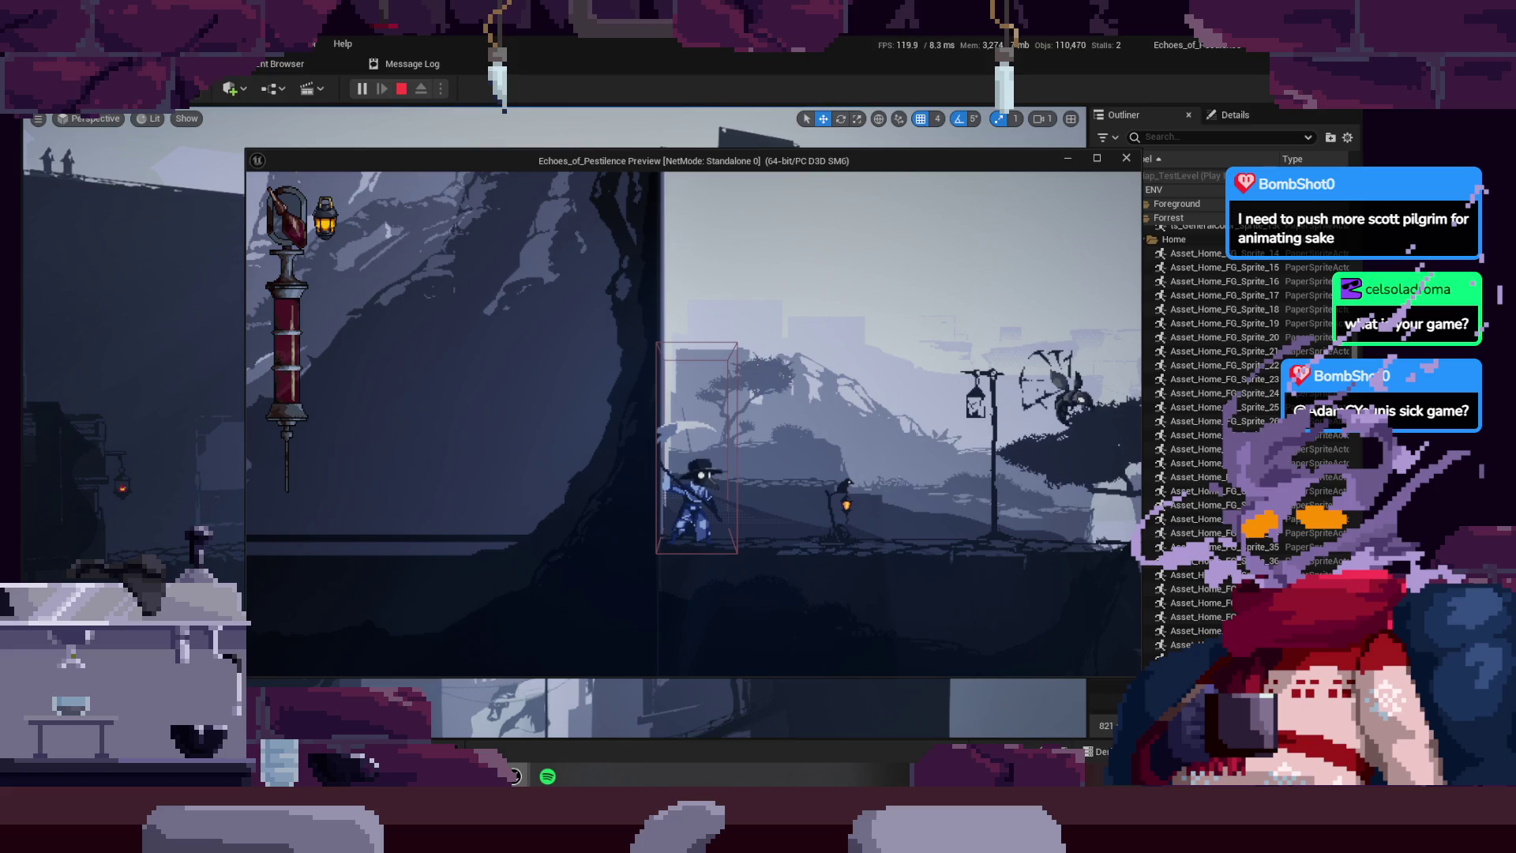
key("d")
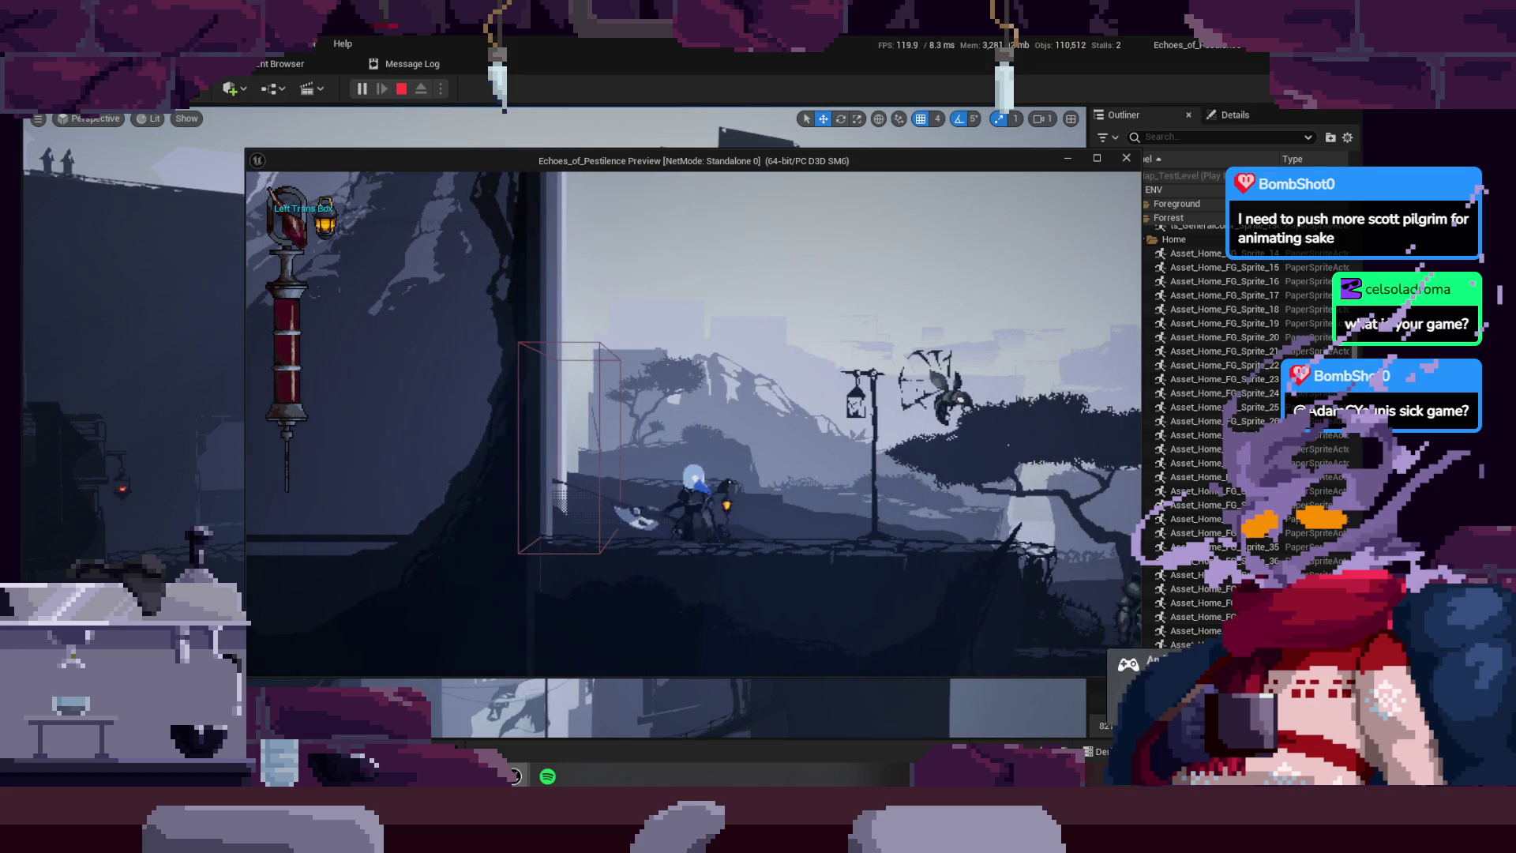
key("d")
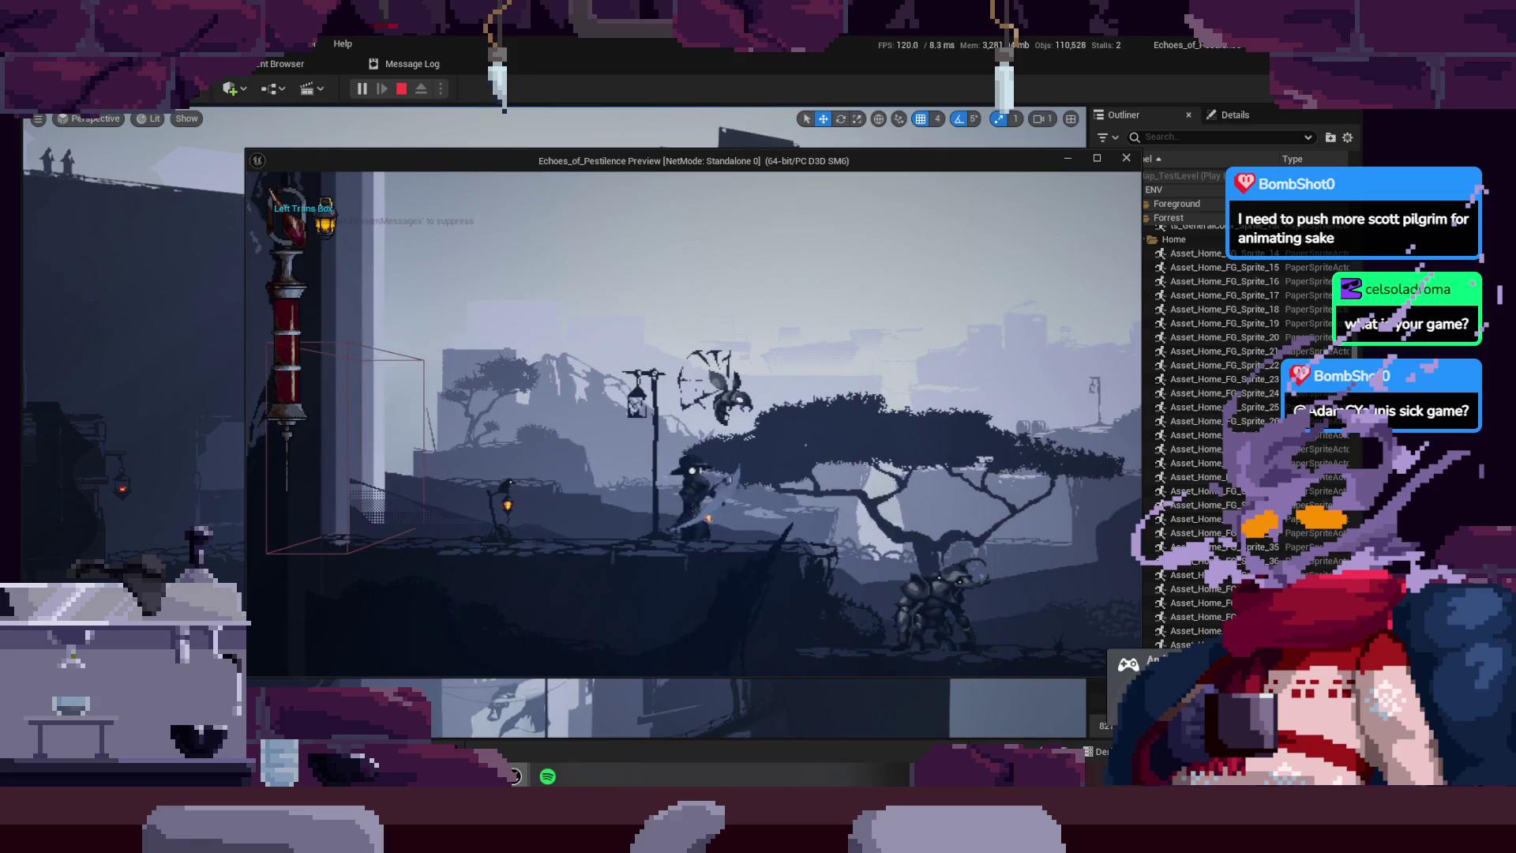
key("a")
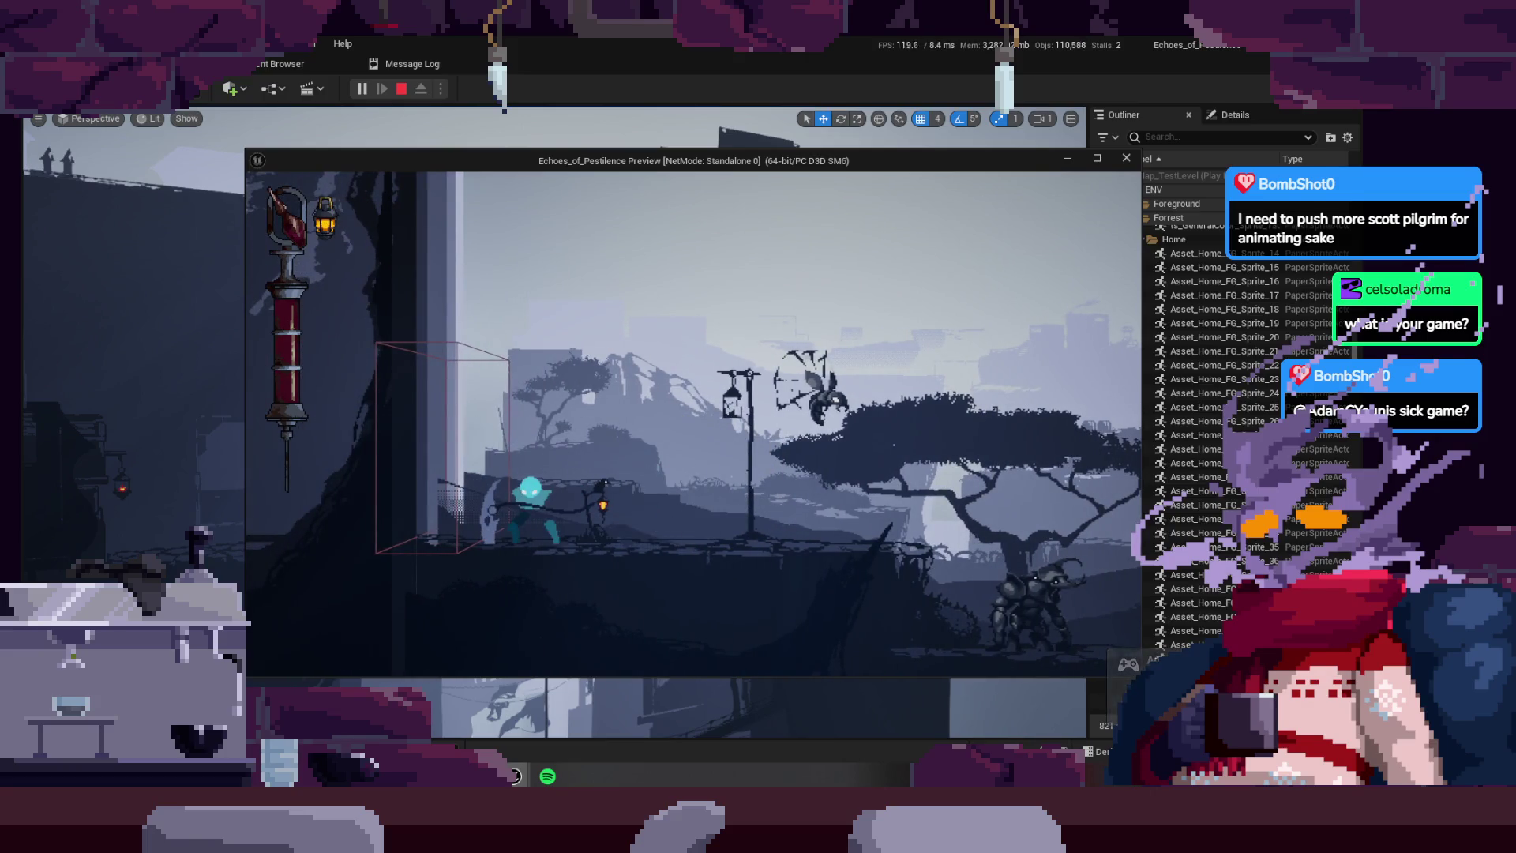
key("d")
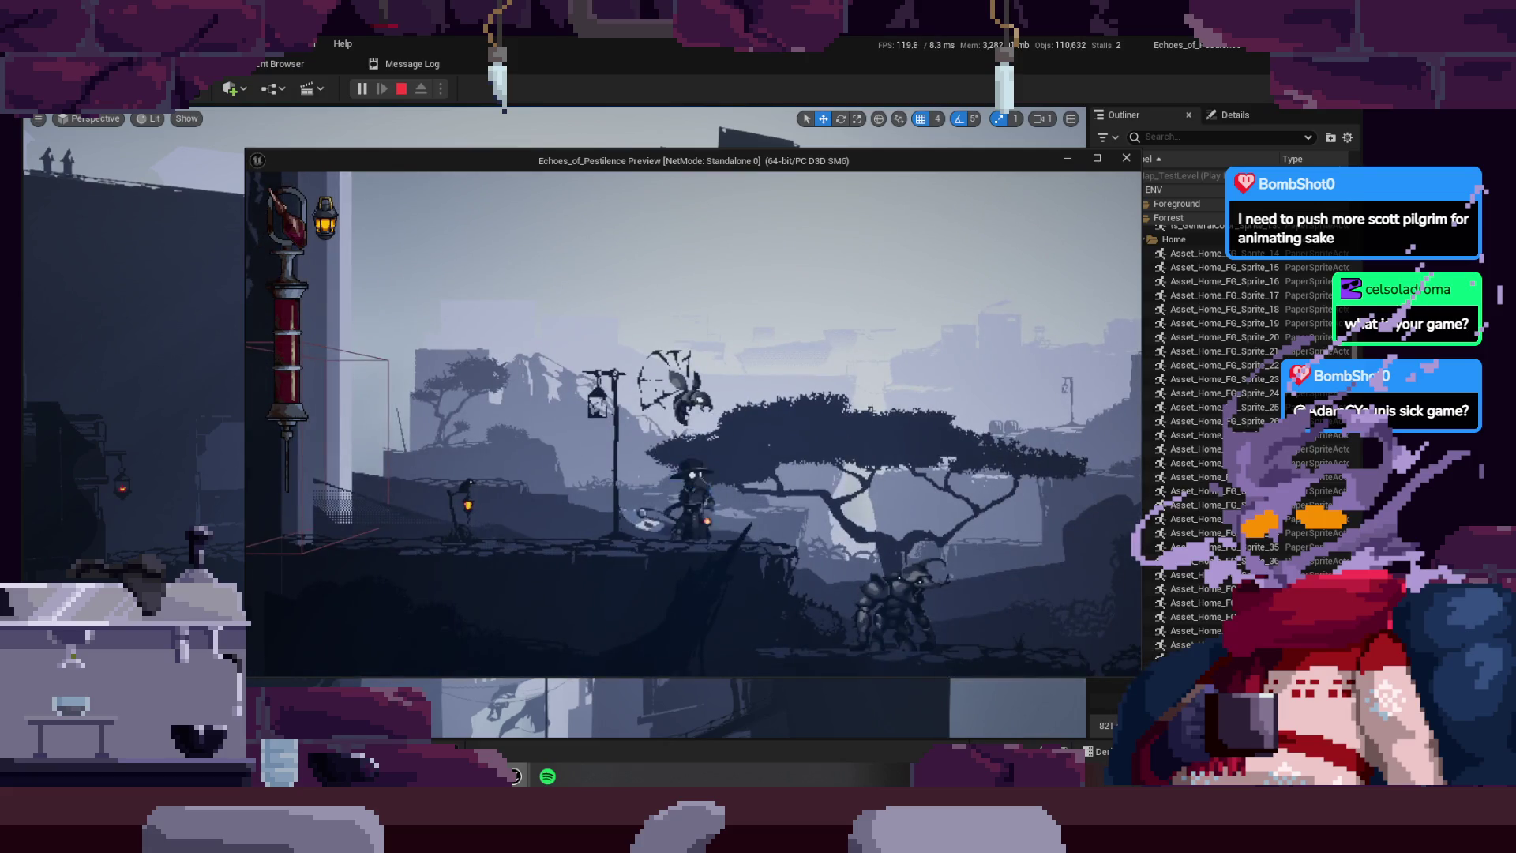
key("d")
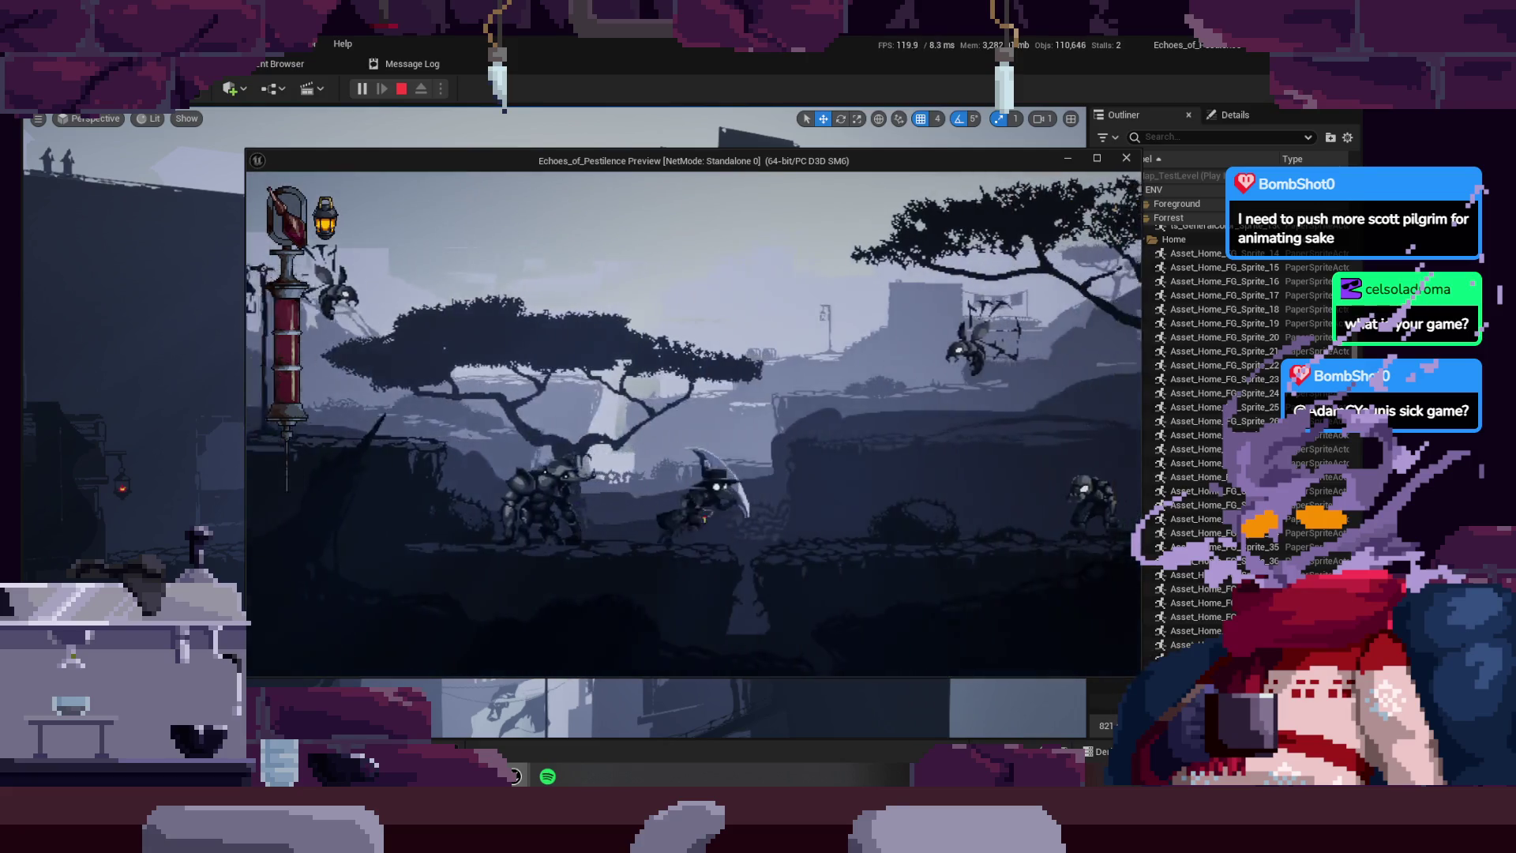
key("d")
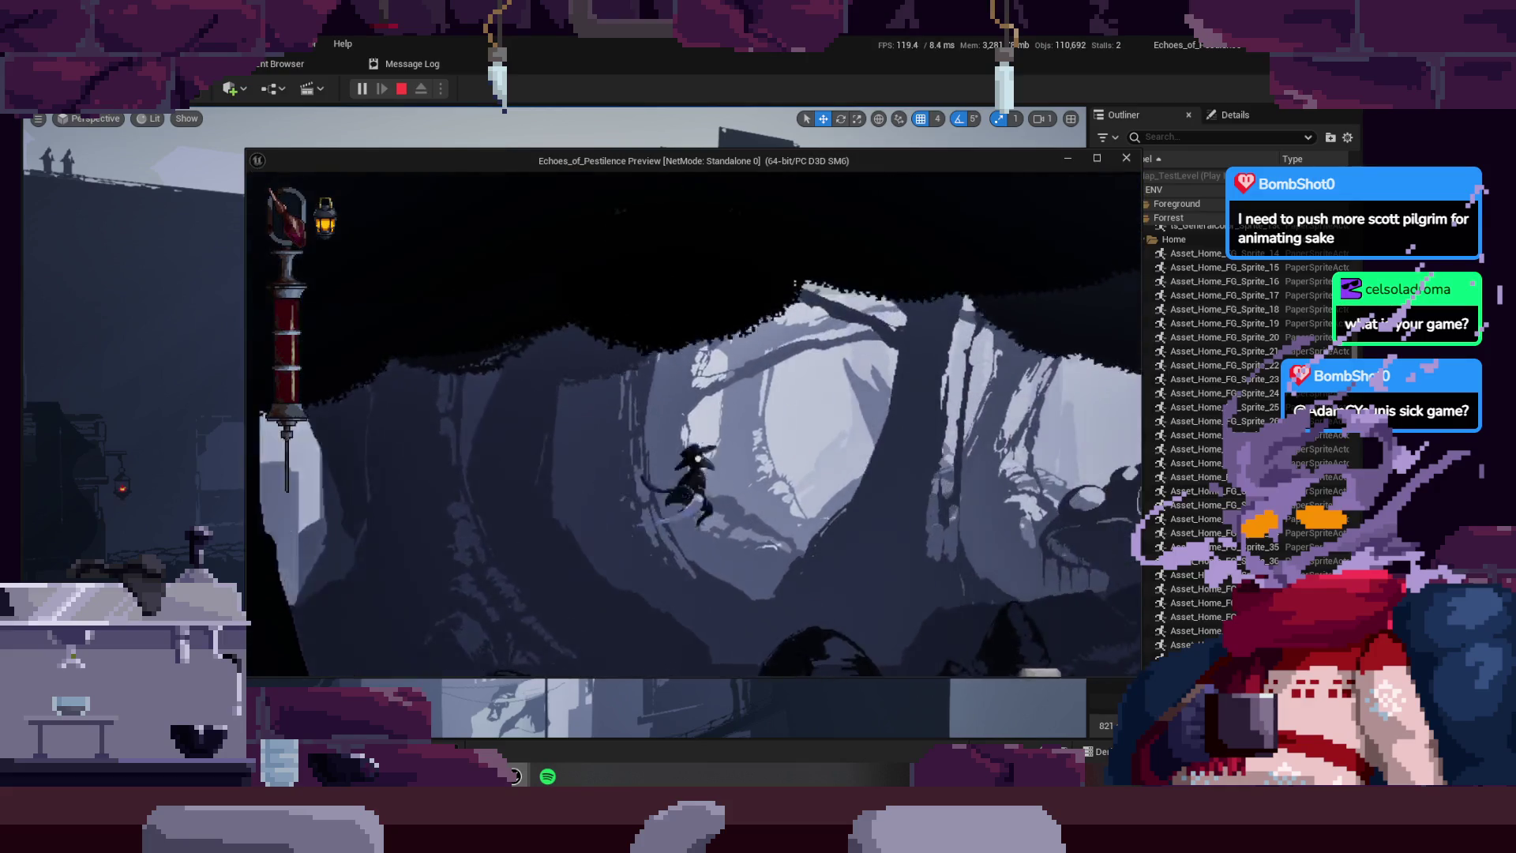
key("d")
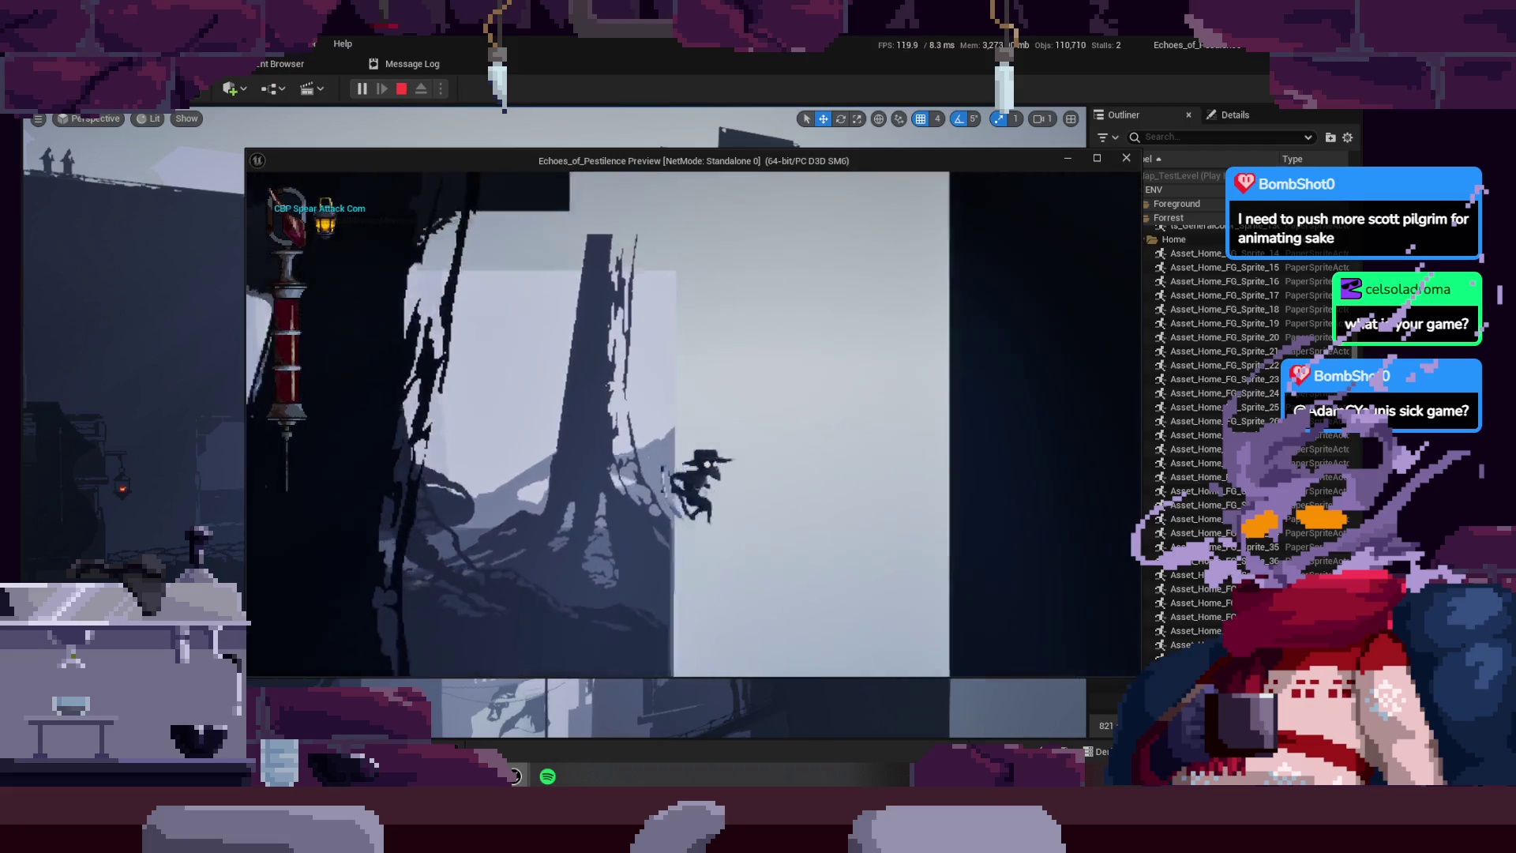
Step: Run on through the dark interior and mushroom forest, then stop and return to Aseprite
key("d")
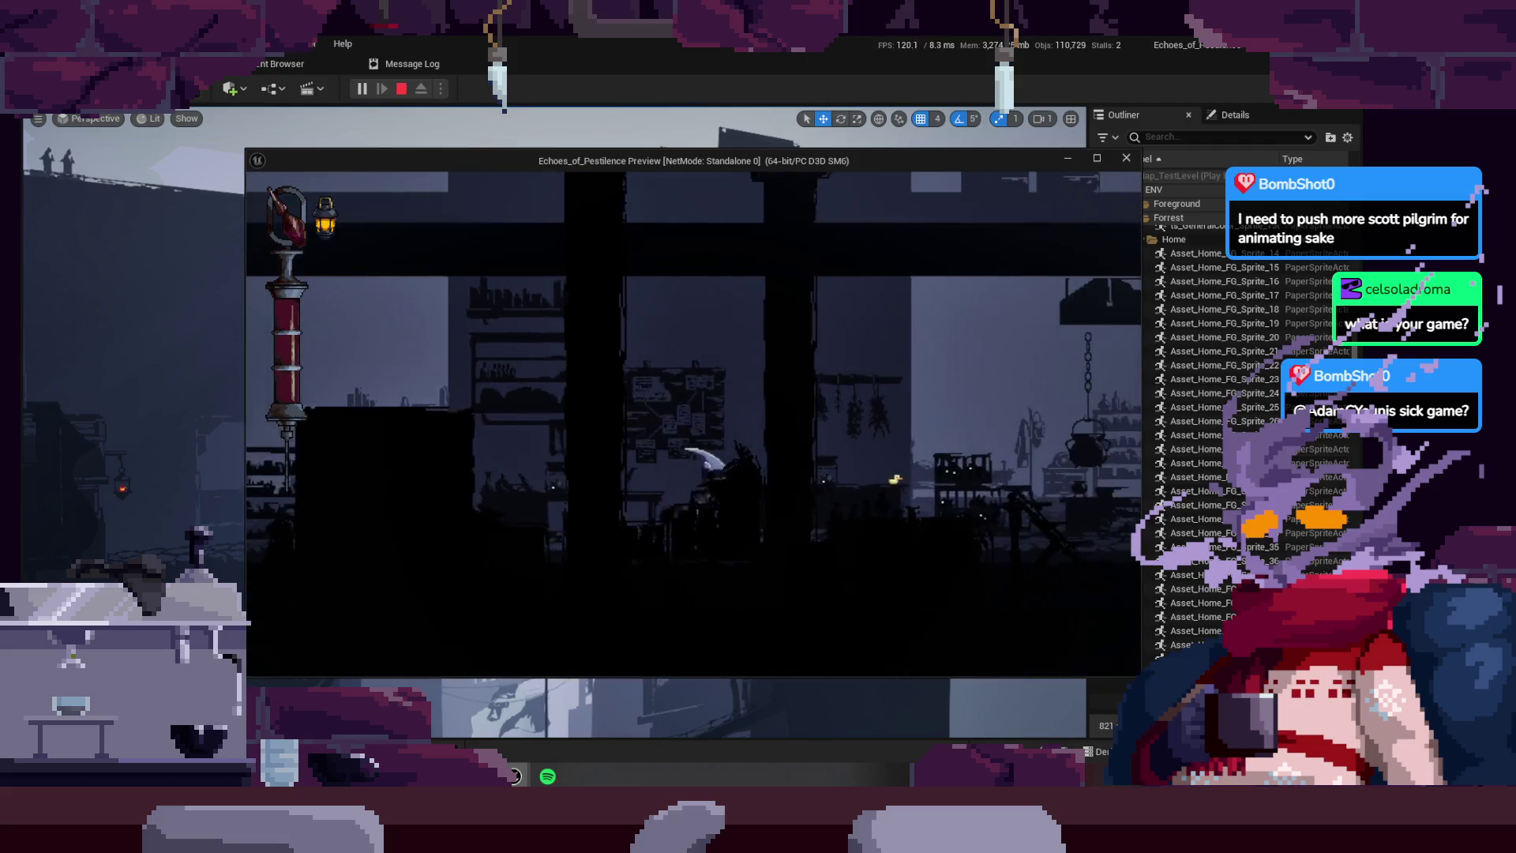
key("d")
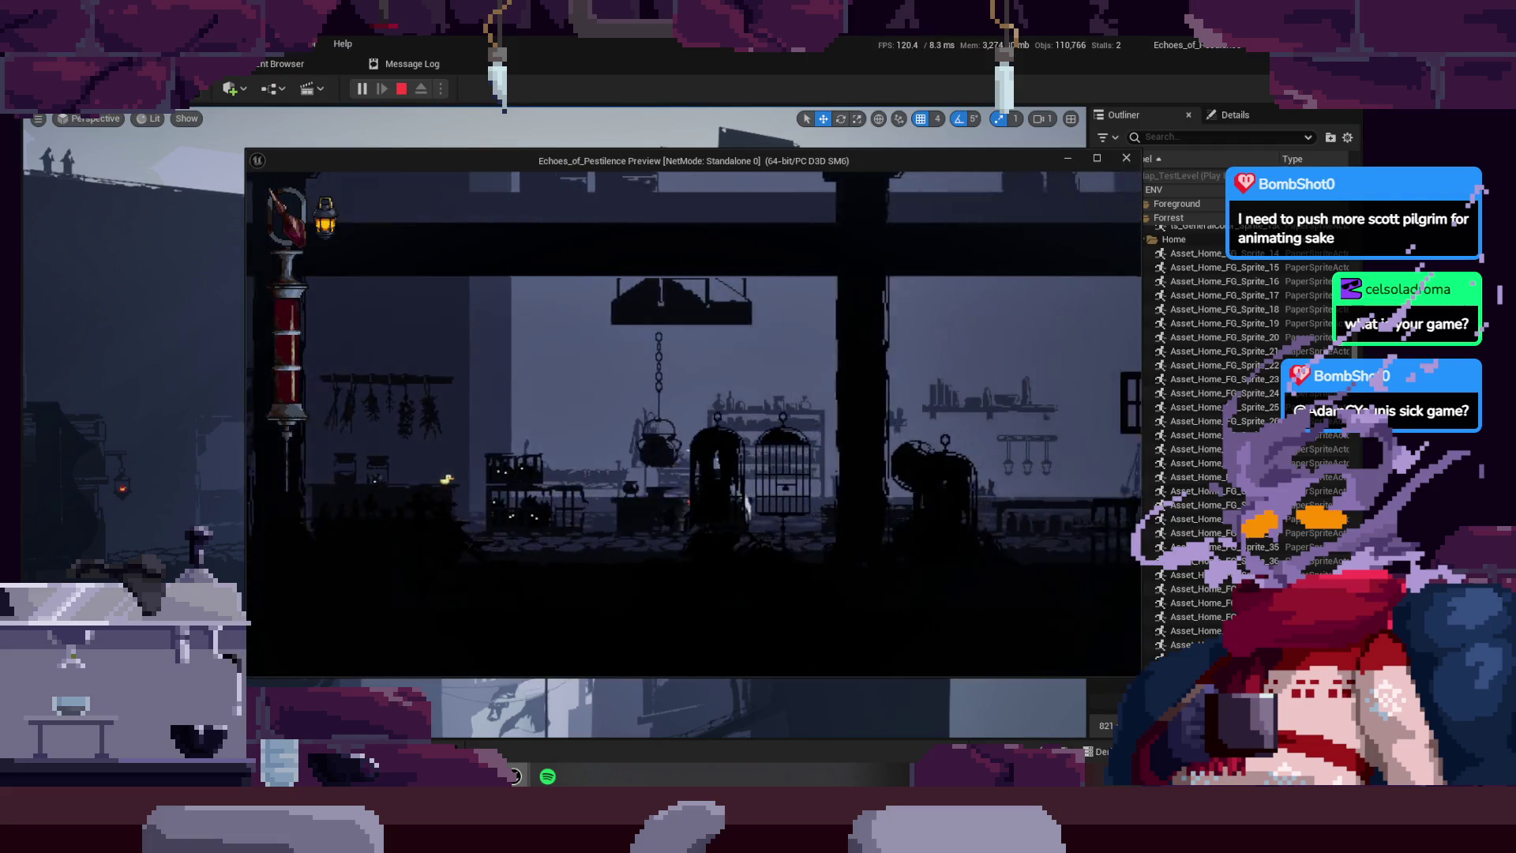
key("d")
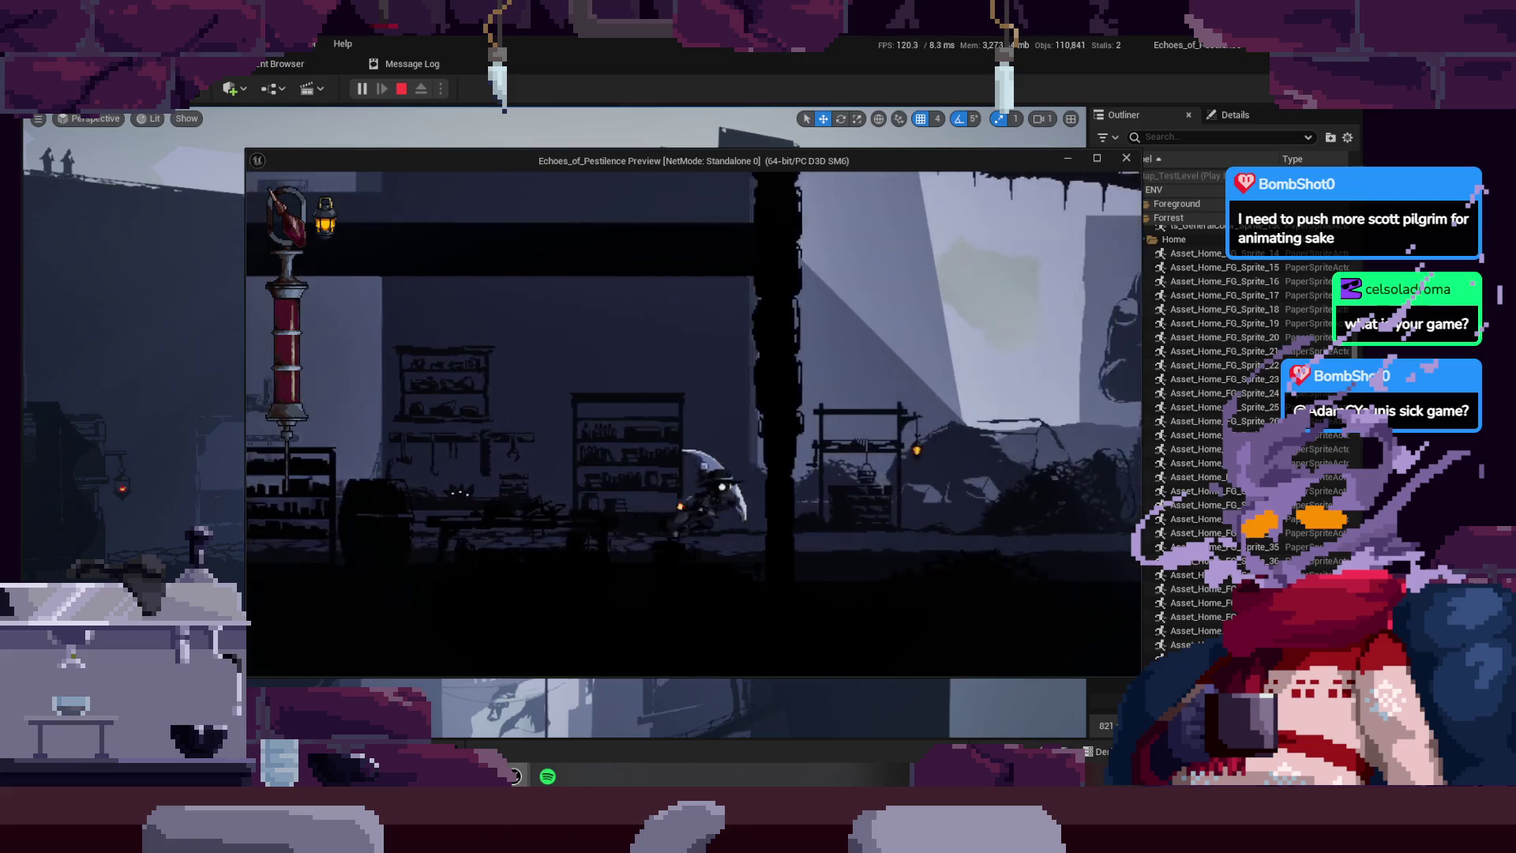
key("d")
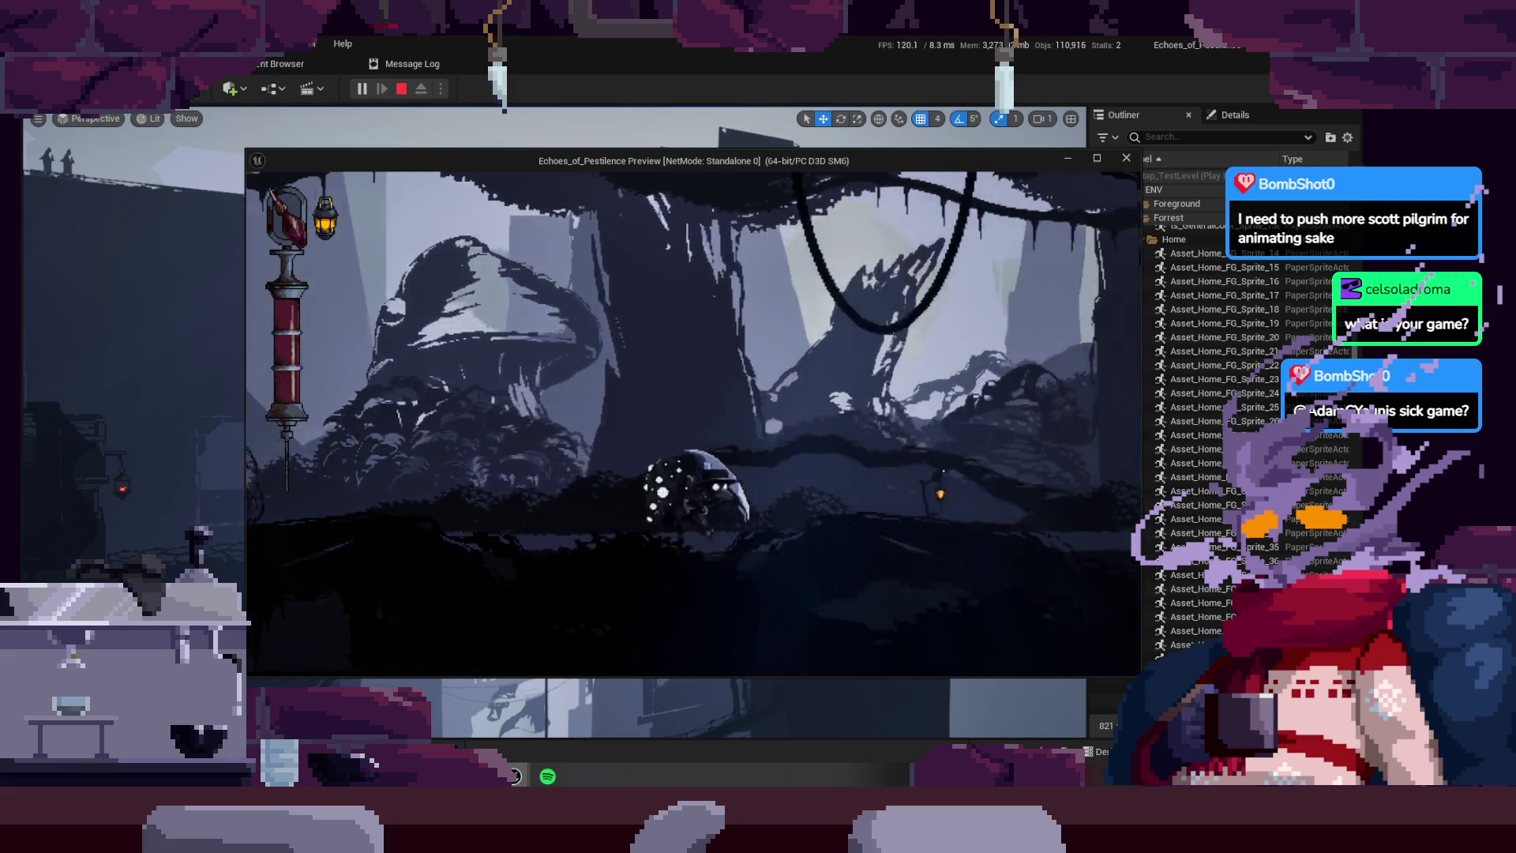
key("d")
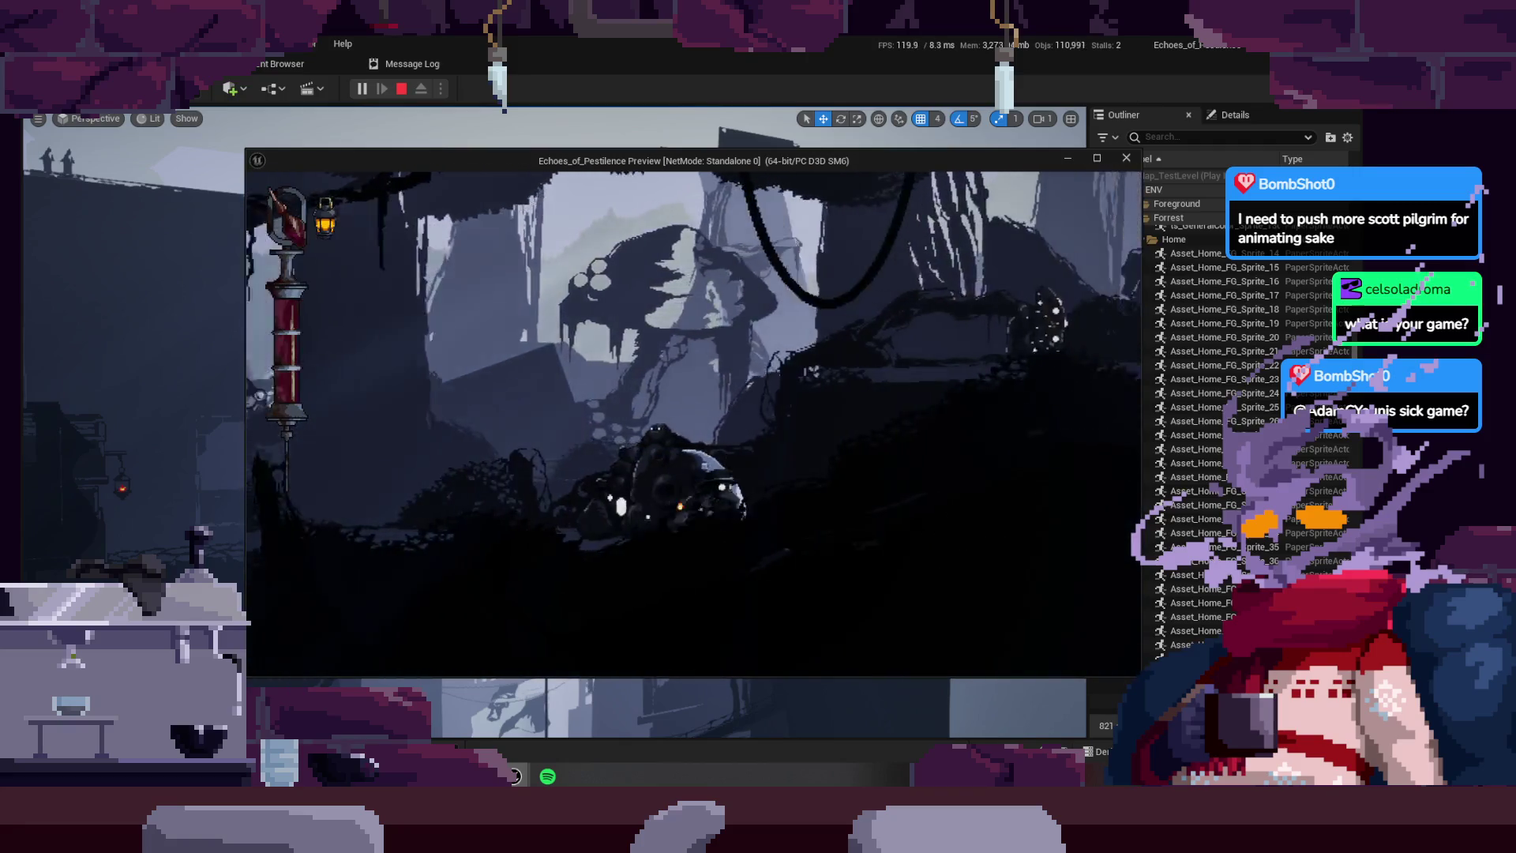
key("d")
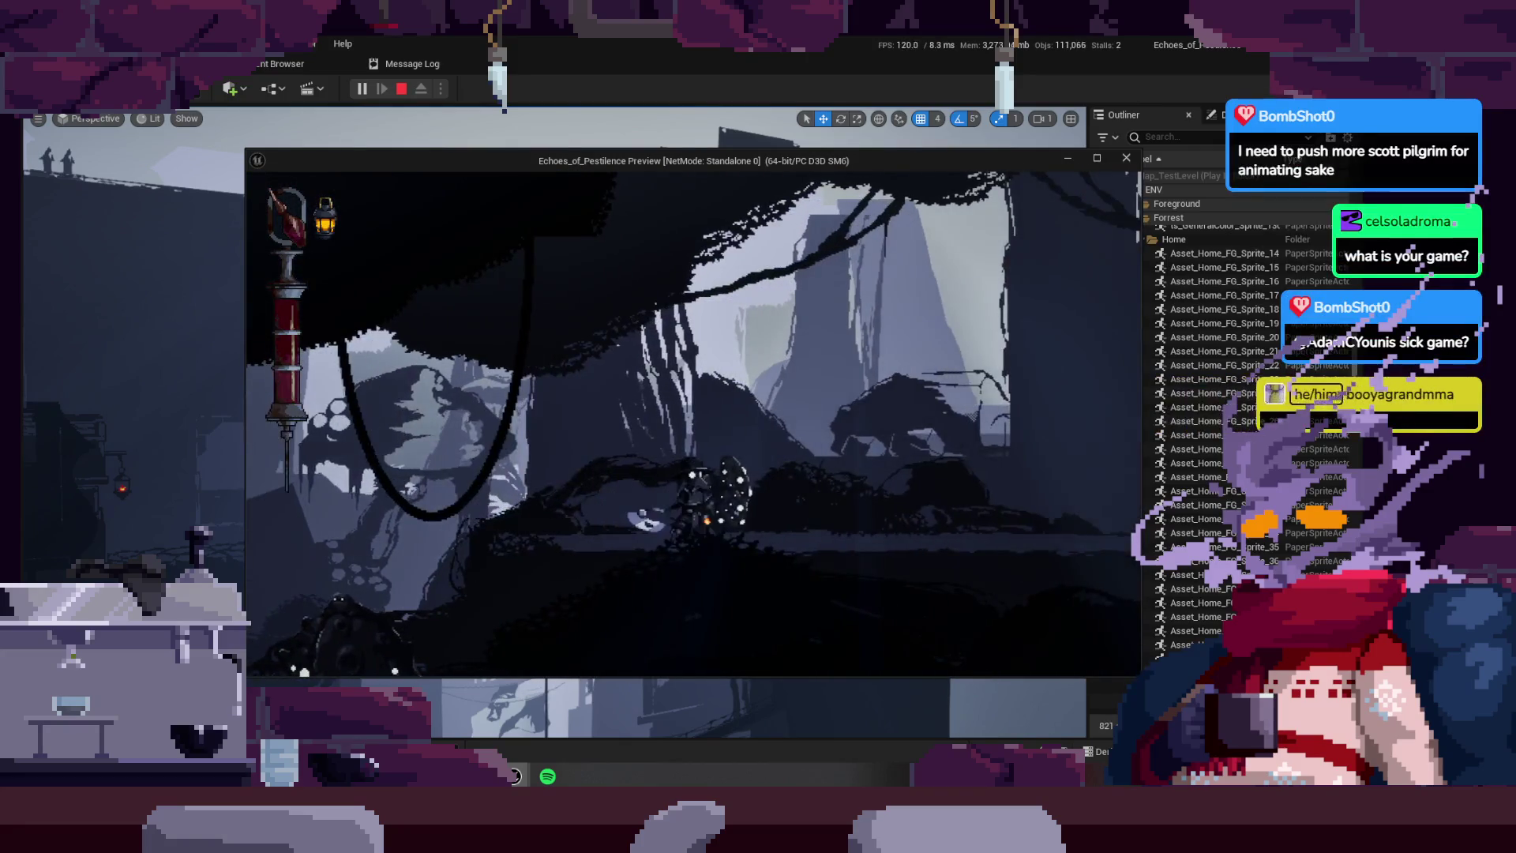
key("d")
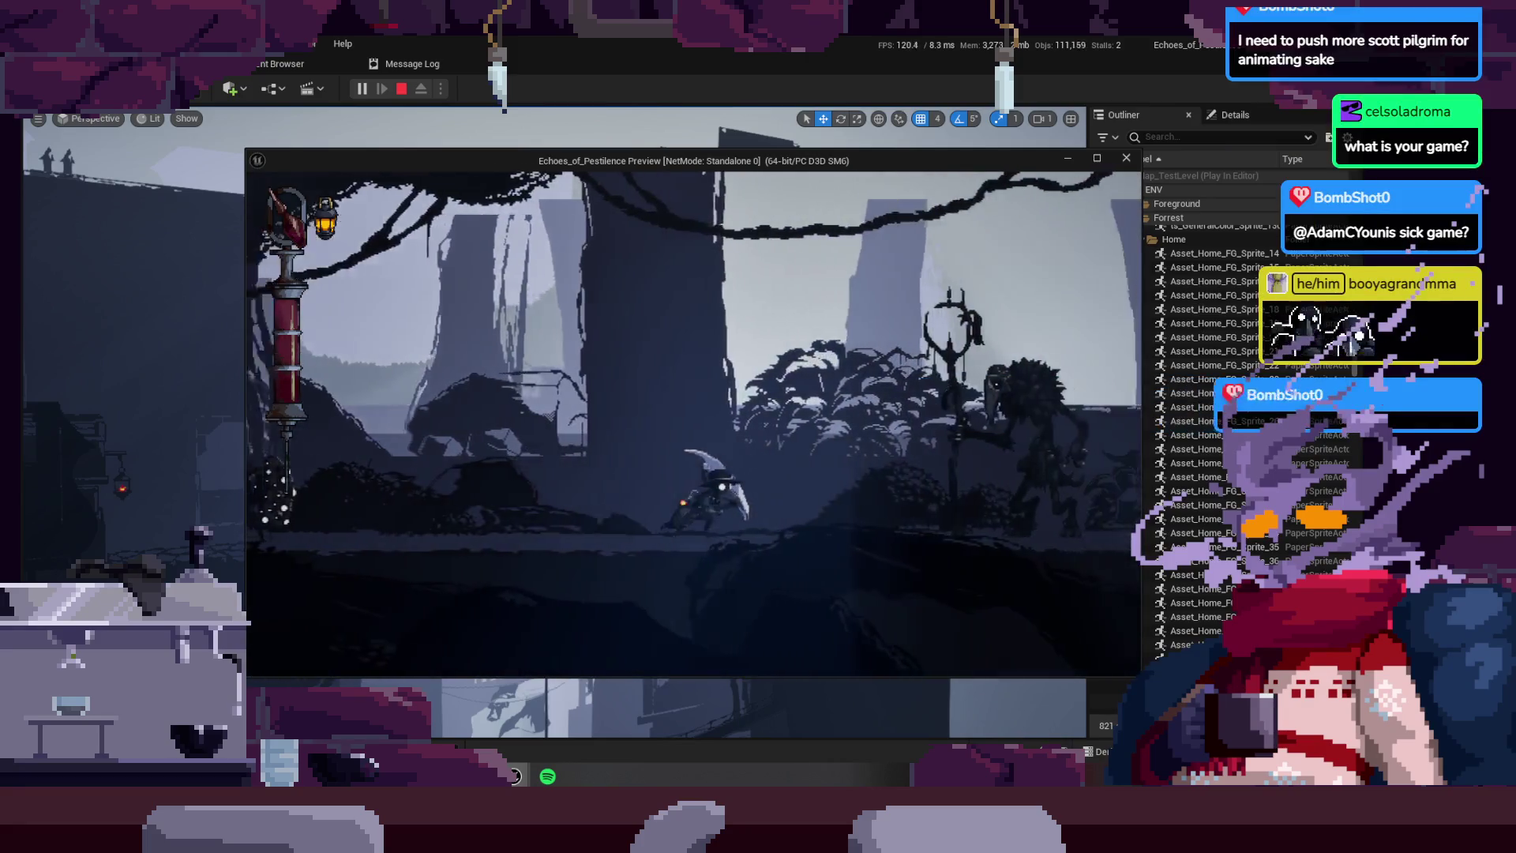
key("d")
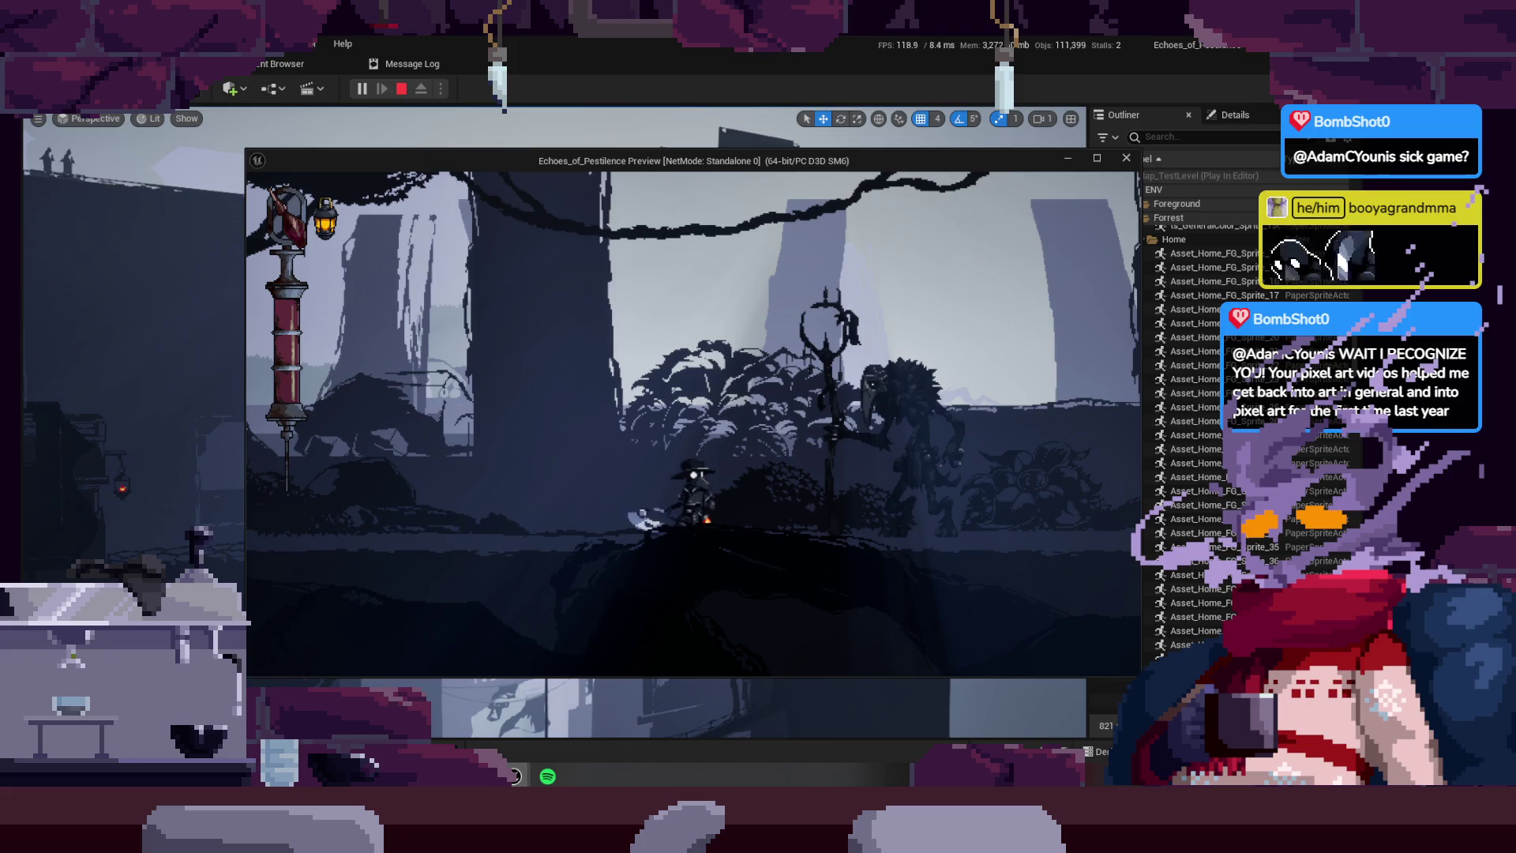
key("Escape")
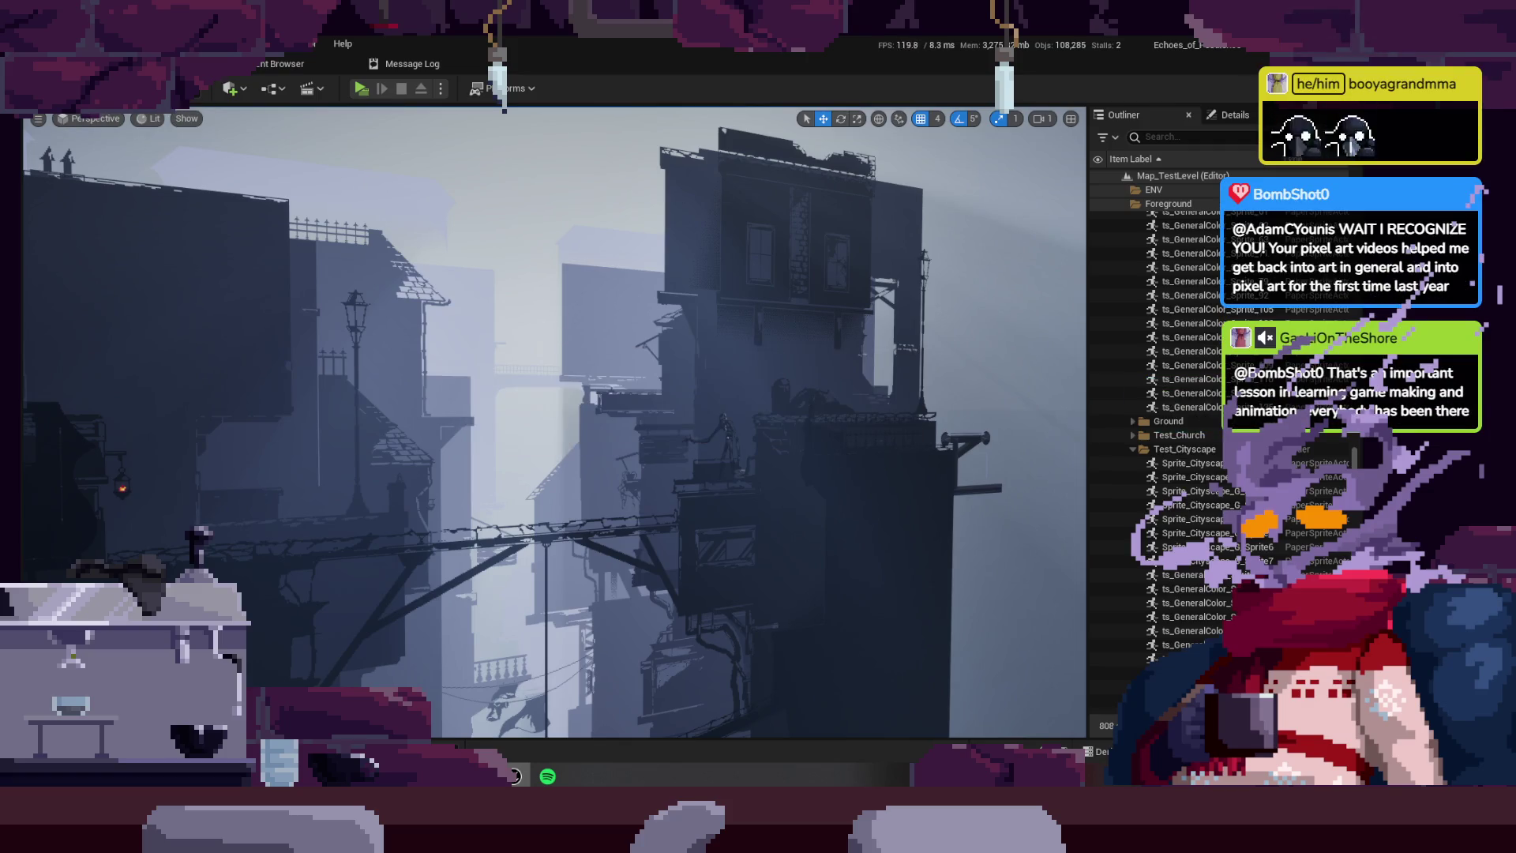
key("alt+Tab")
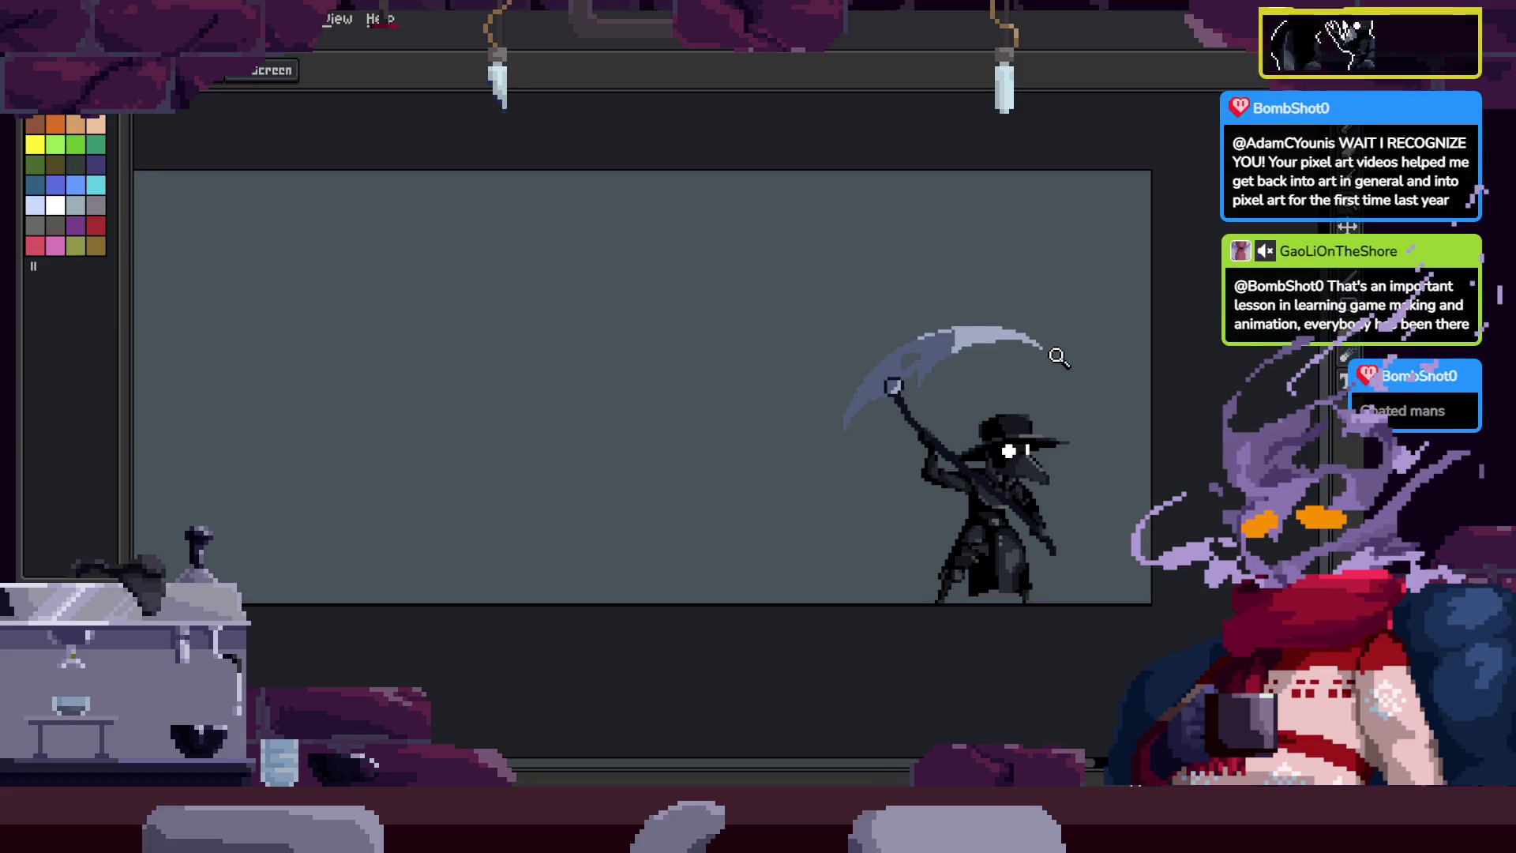
Step: Pan and zoom around the reaper sprite and show the frame timeline
left_click_drag(844, 450, 798, 461)
scroll(826, 392, "up", 1)
scroll(890, 392, "down", 2)
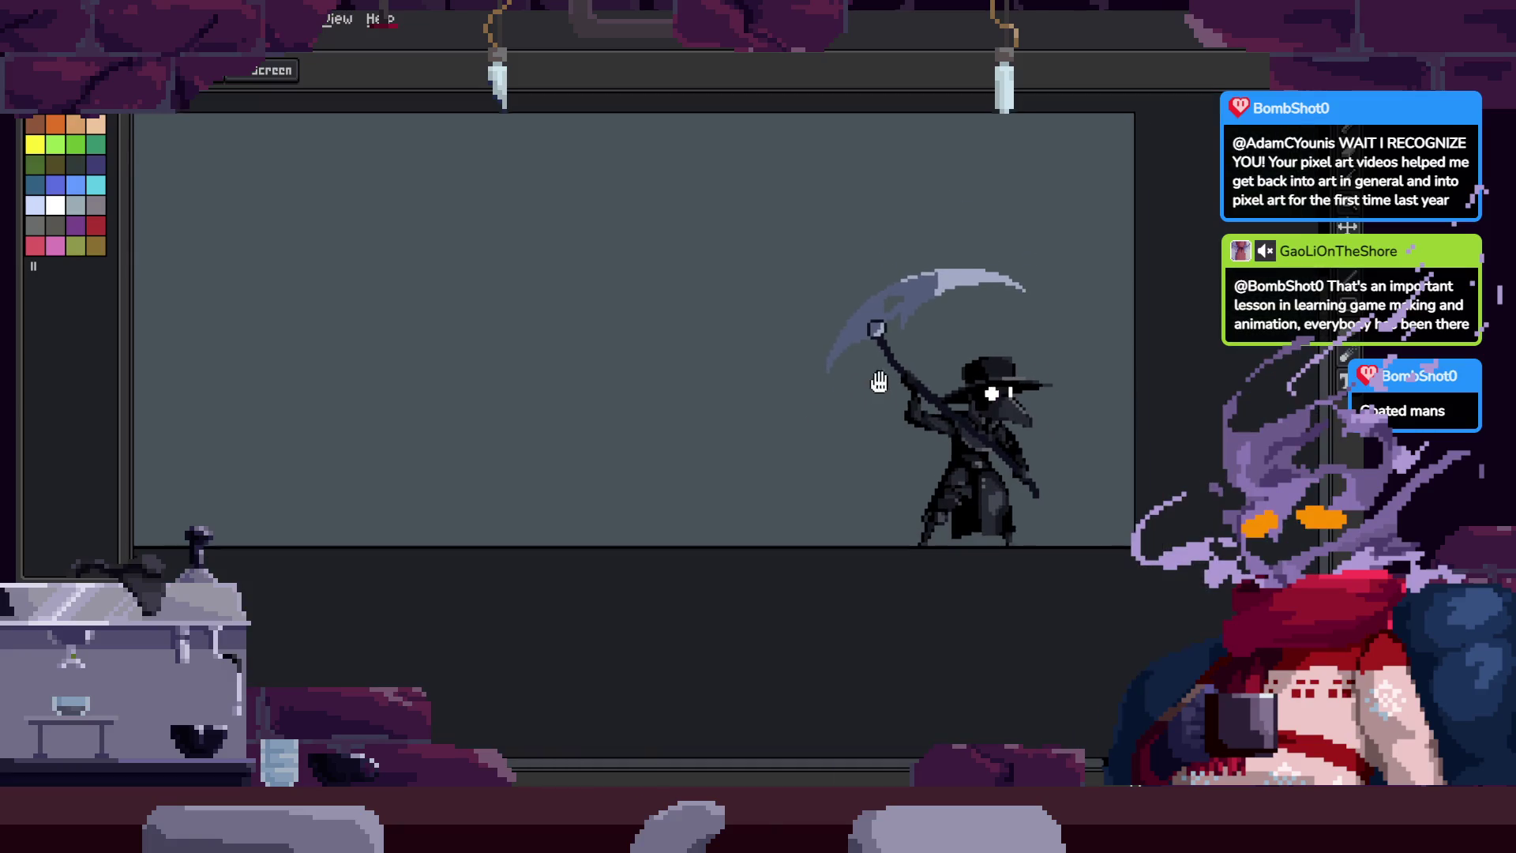
scroll(979, 405, "up", 1)
scroll(979, 406, "down", 1)
scroll(979, 406, "up", 2)
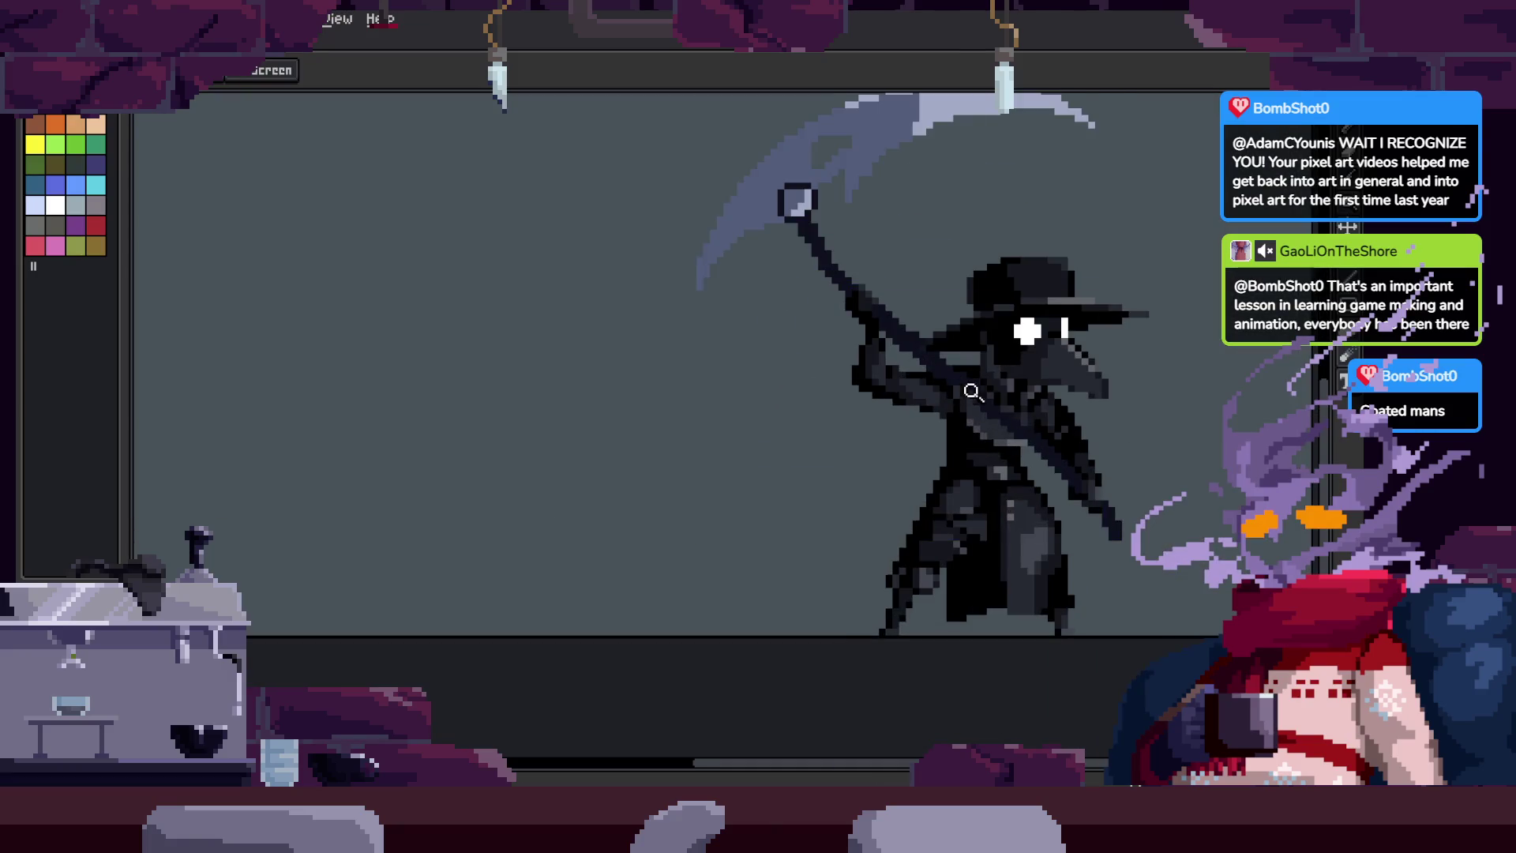
key("Tab")
key("Tab")
scroll(995, 382, "down", 2)
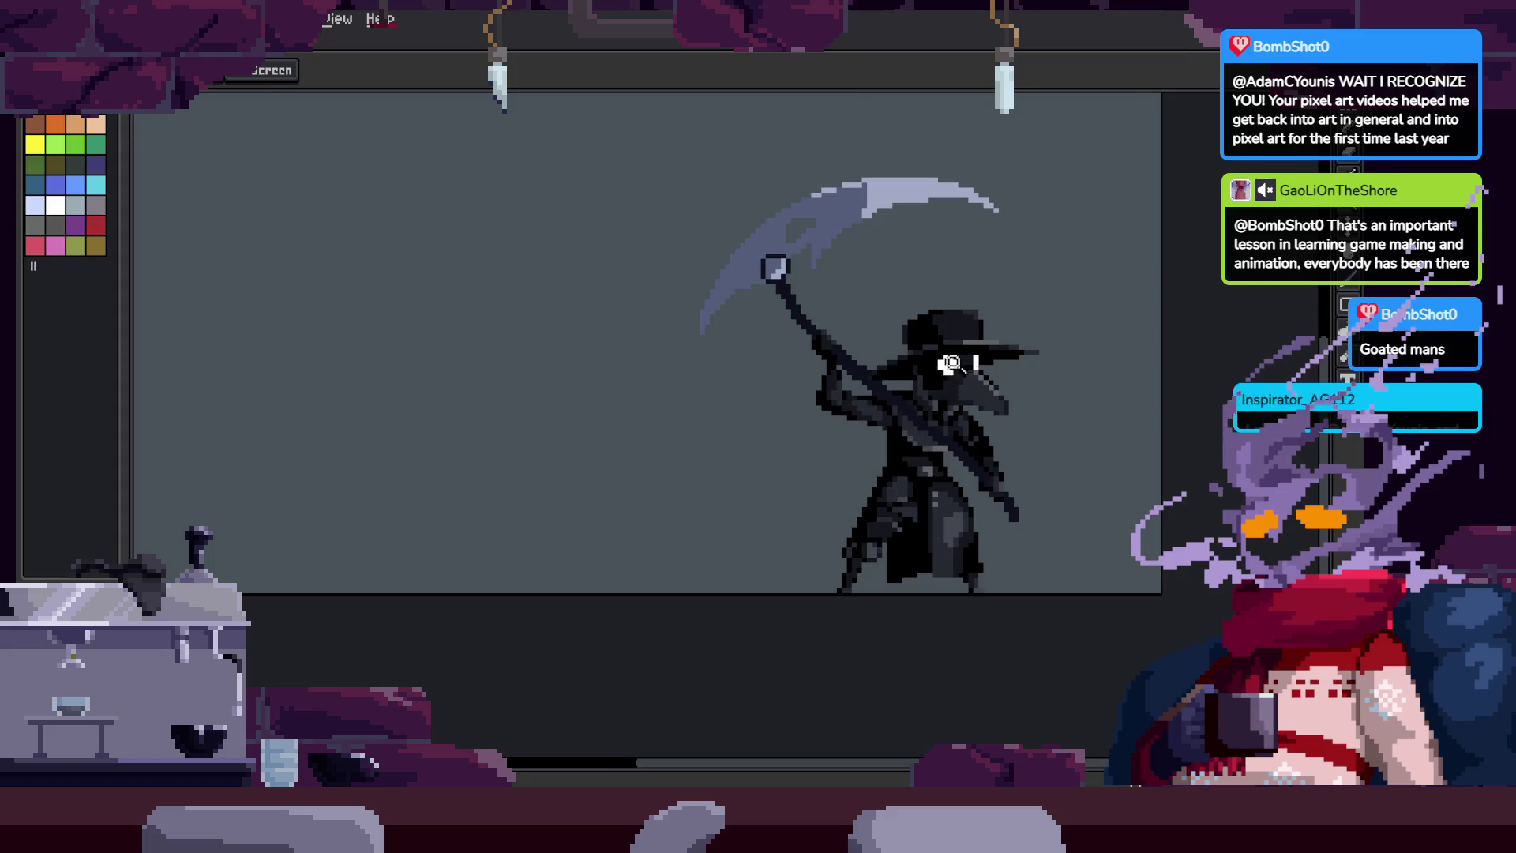
scroll(892, 368, "up", 1)
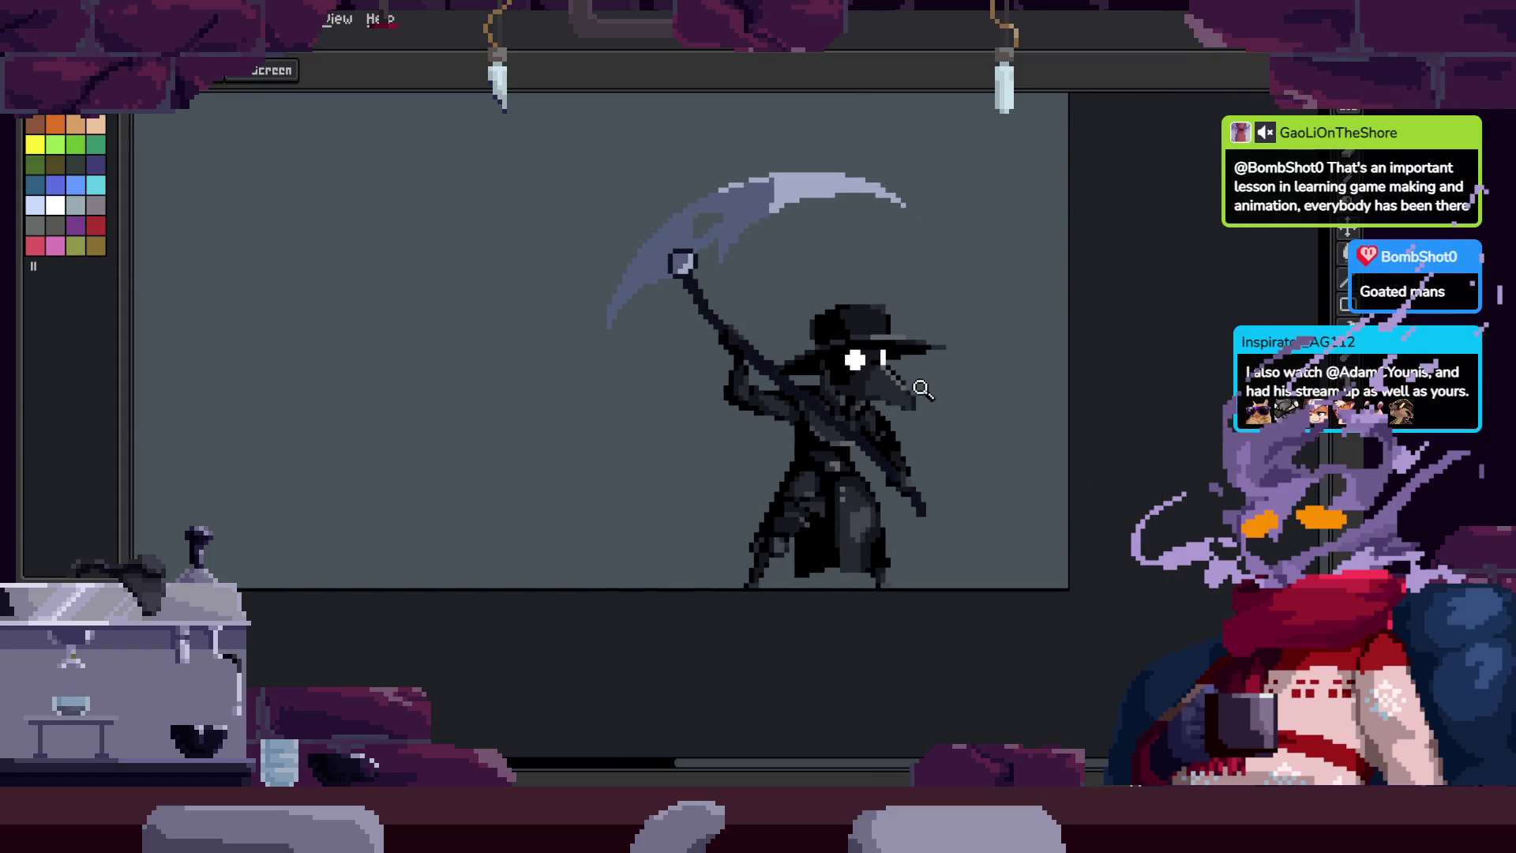
Step: Centre the sprite with the timeline showing and open the F7 floating preview
key("Tab")
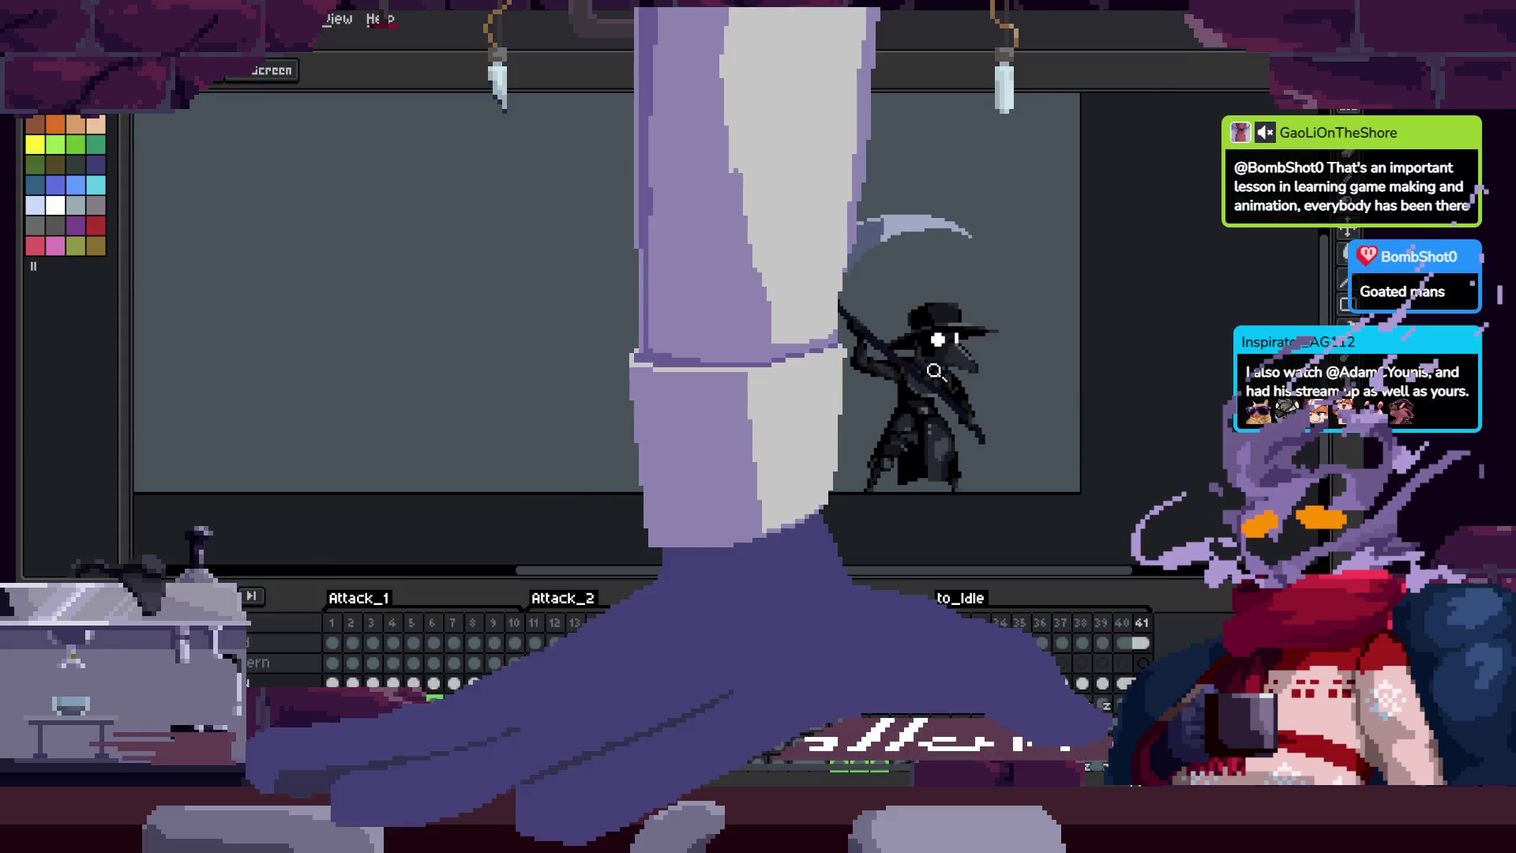
scroll(938, 387, "down", 2)
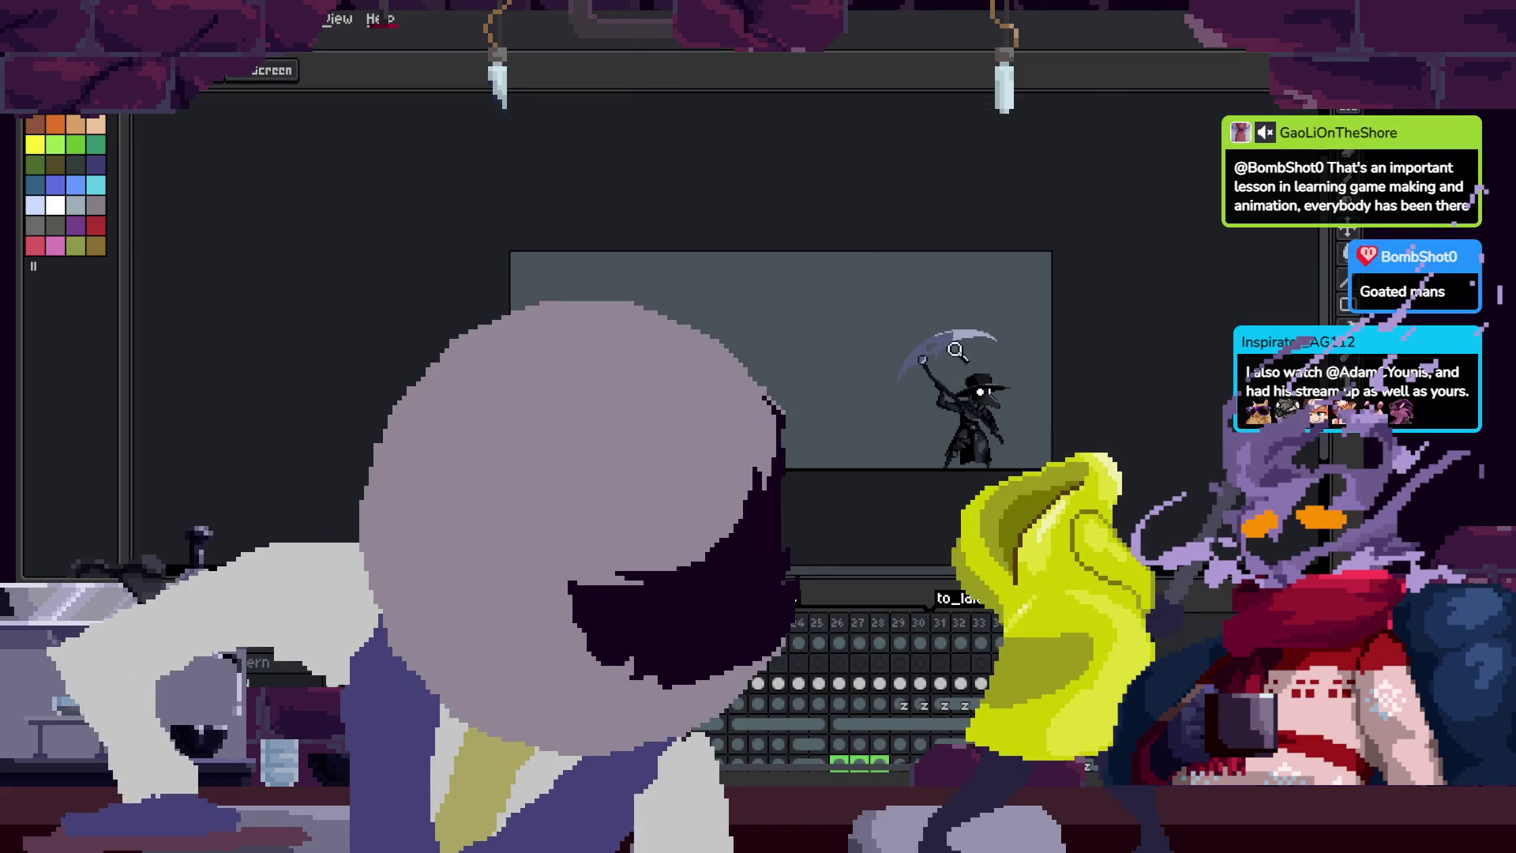
scroll(940, 406, "up", 2)
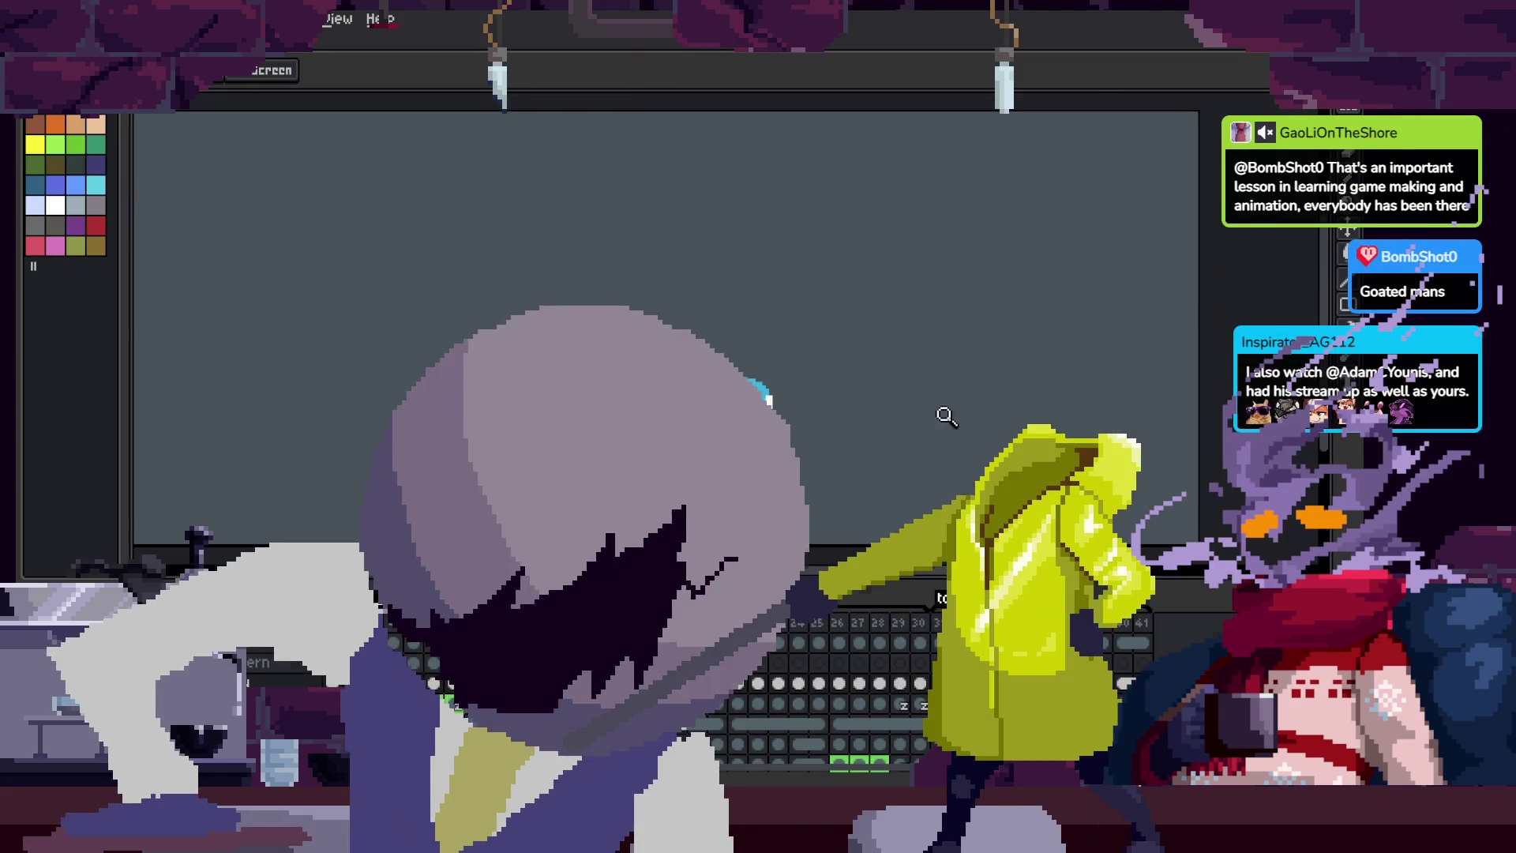
key("Tab")
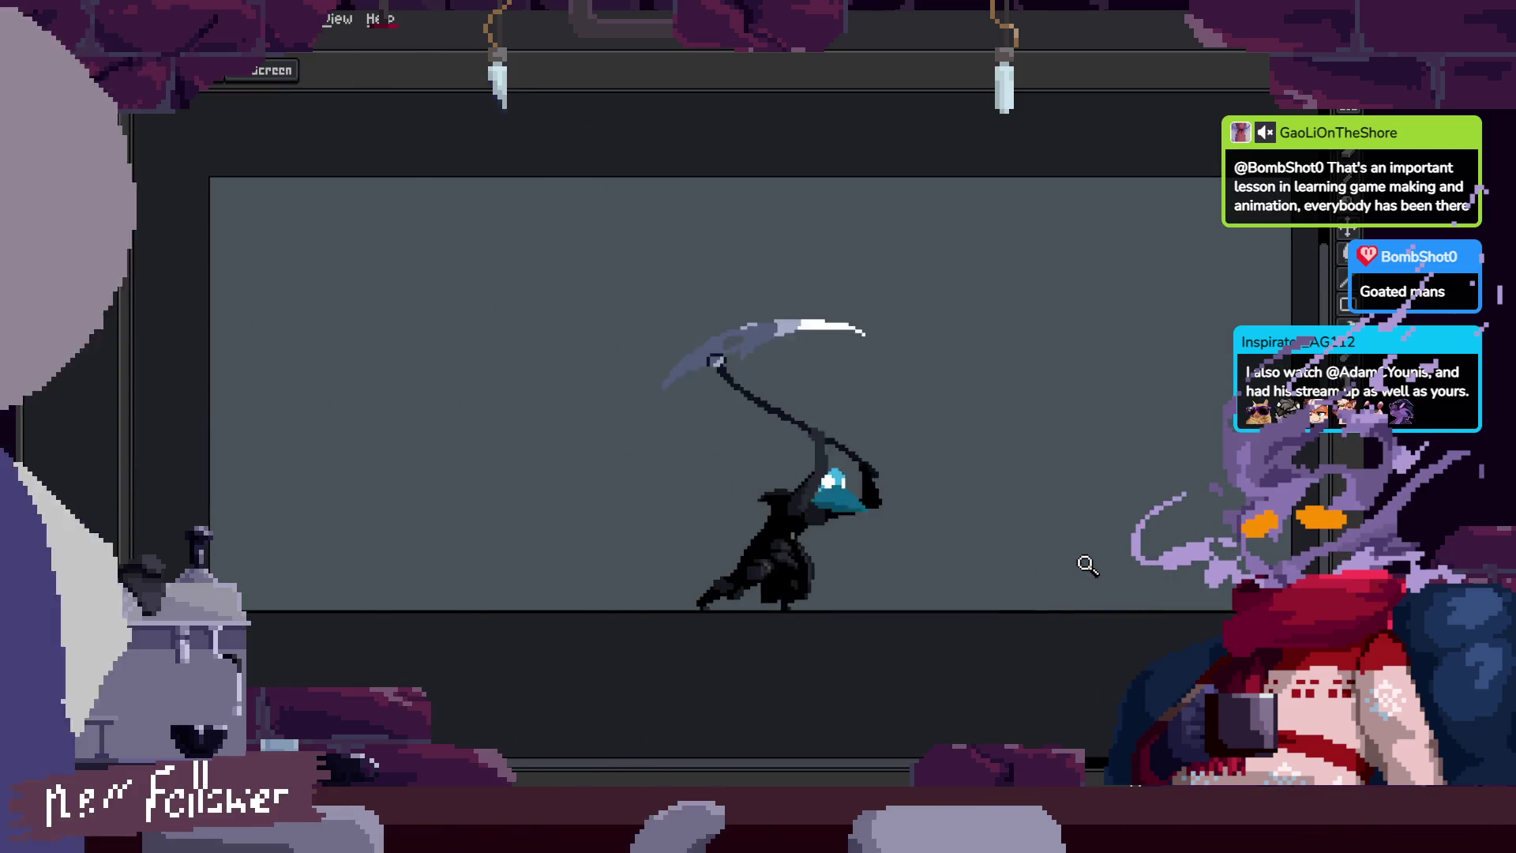
left_click_drag(1124, 508, 1093, 511)
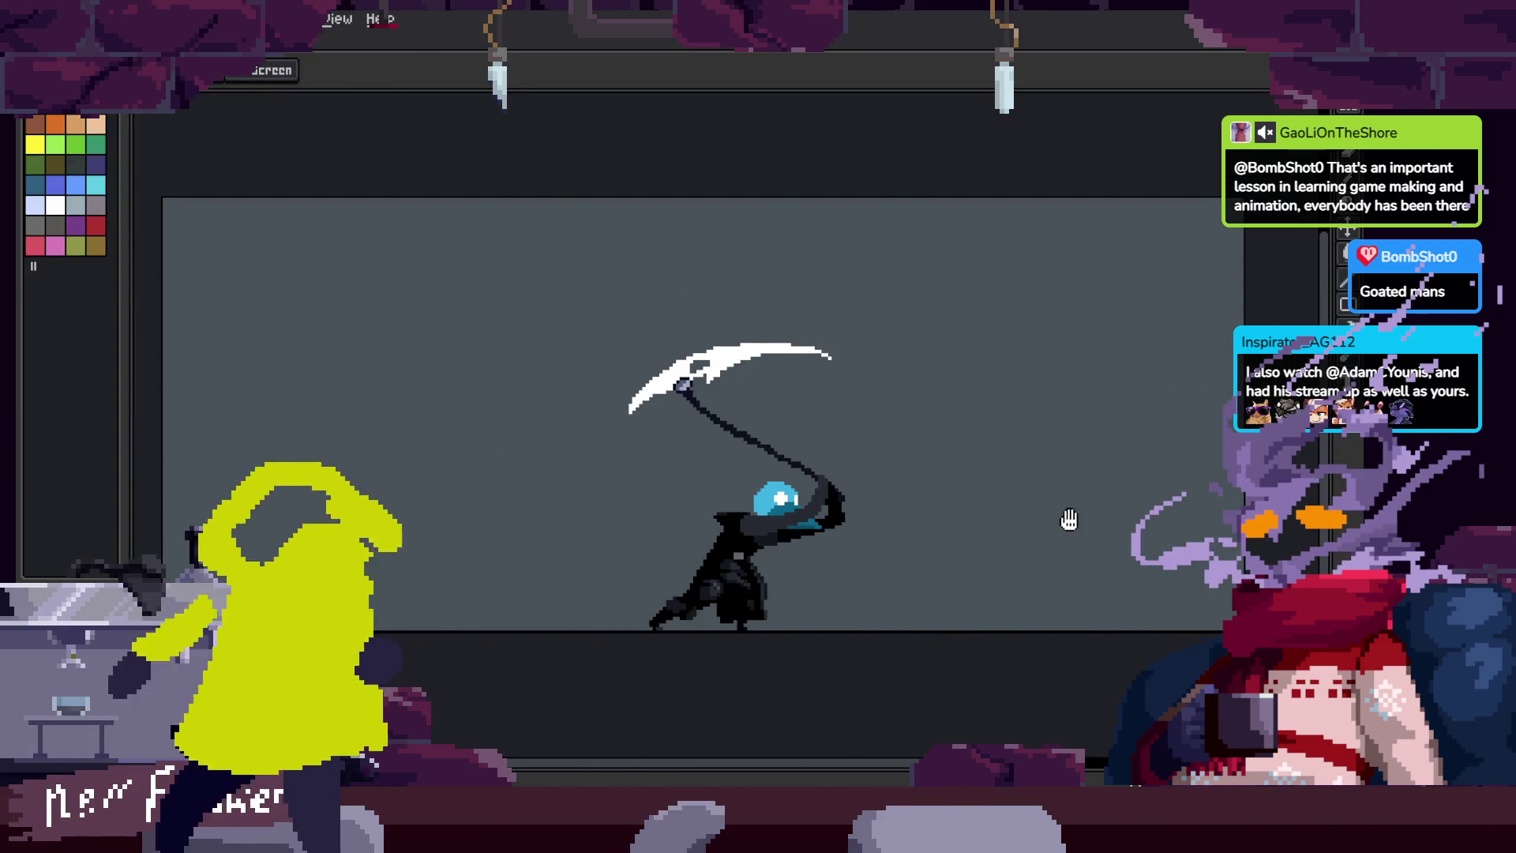
key("Tab")
key("F7")
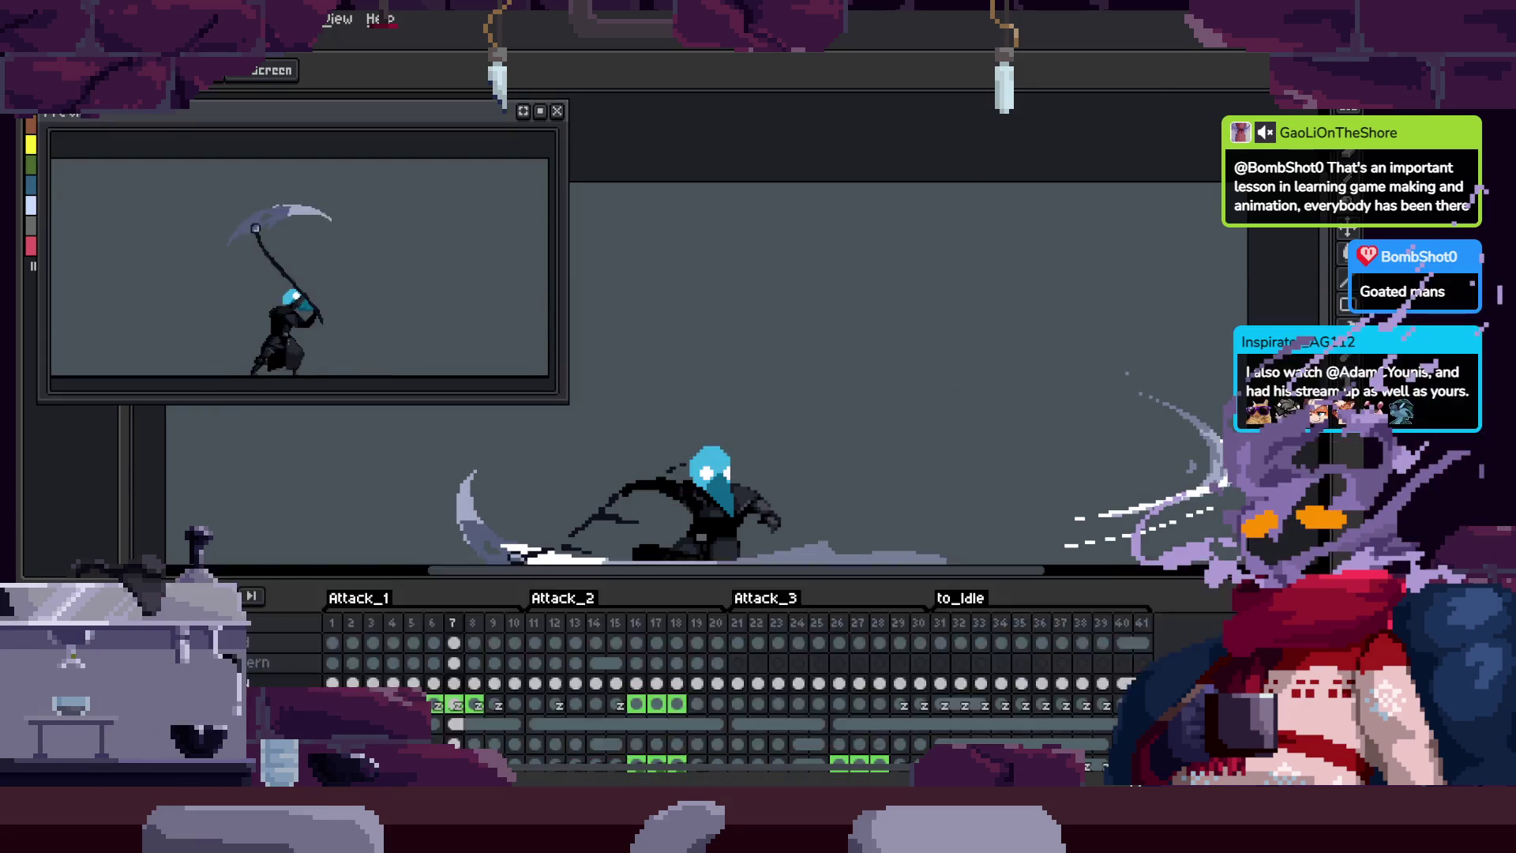
Step: Jump to frame 32 of the animation and save the sprite
key("Tab")
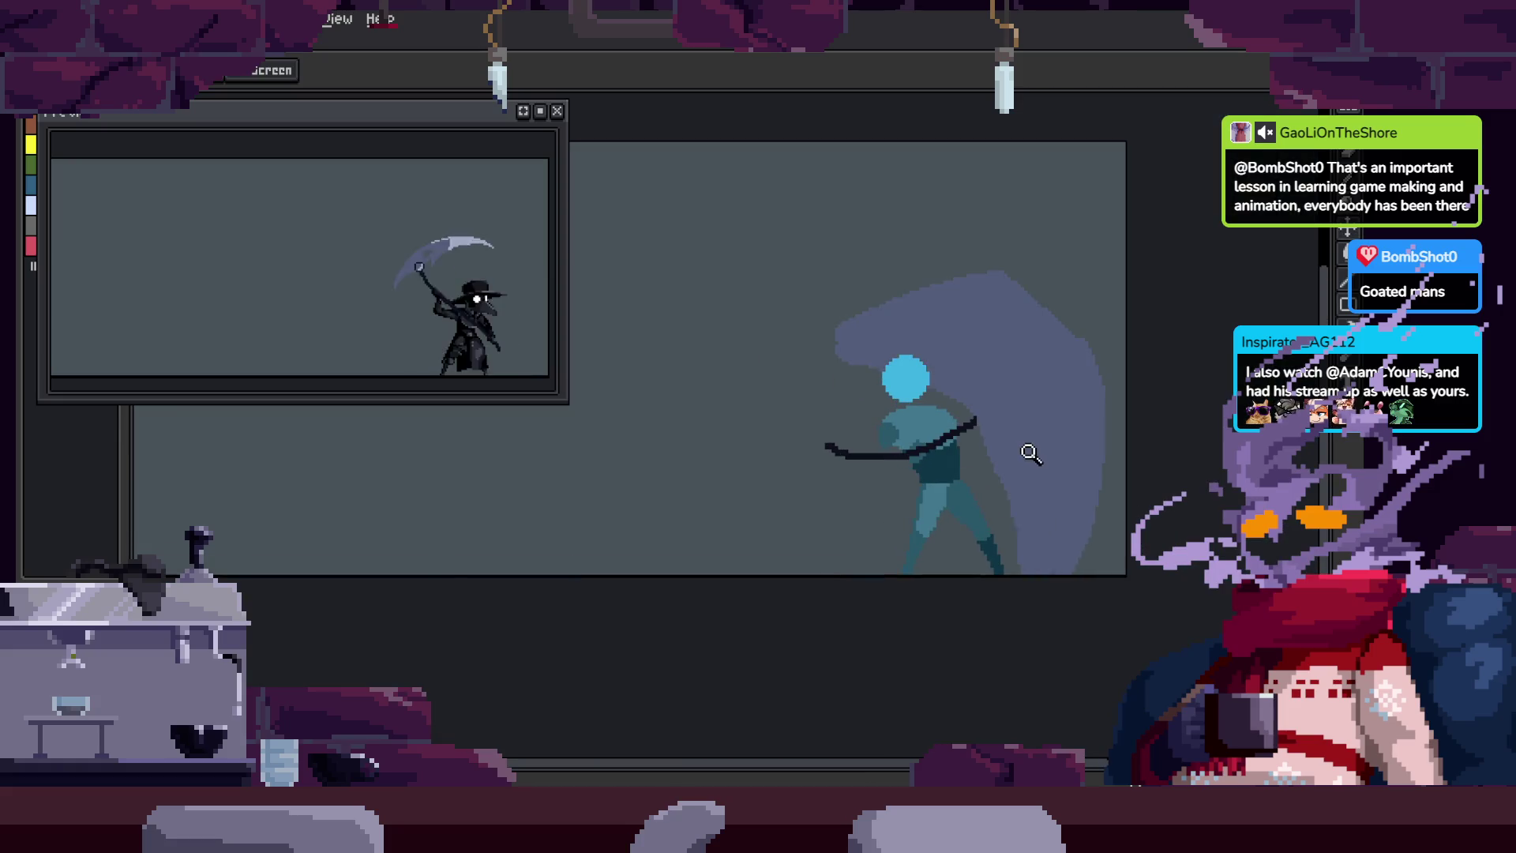
key("Tab")
left_click(981, 365)
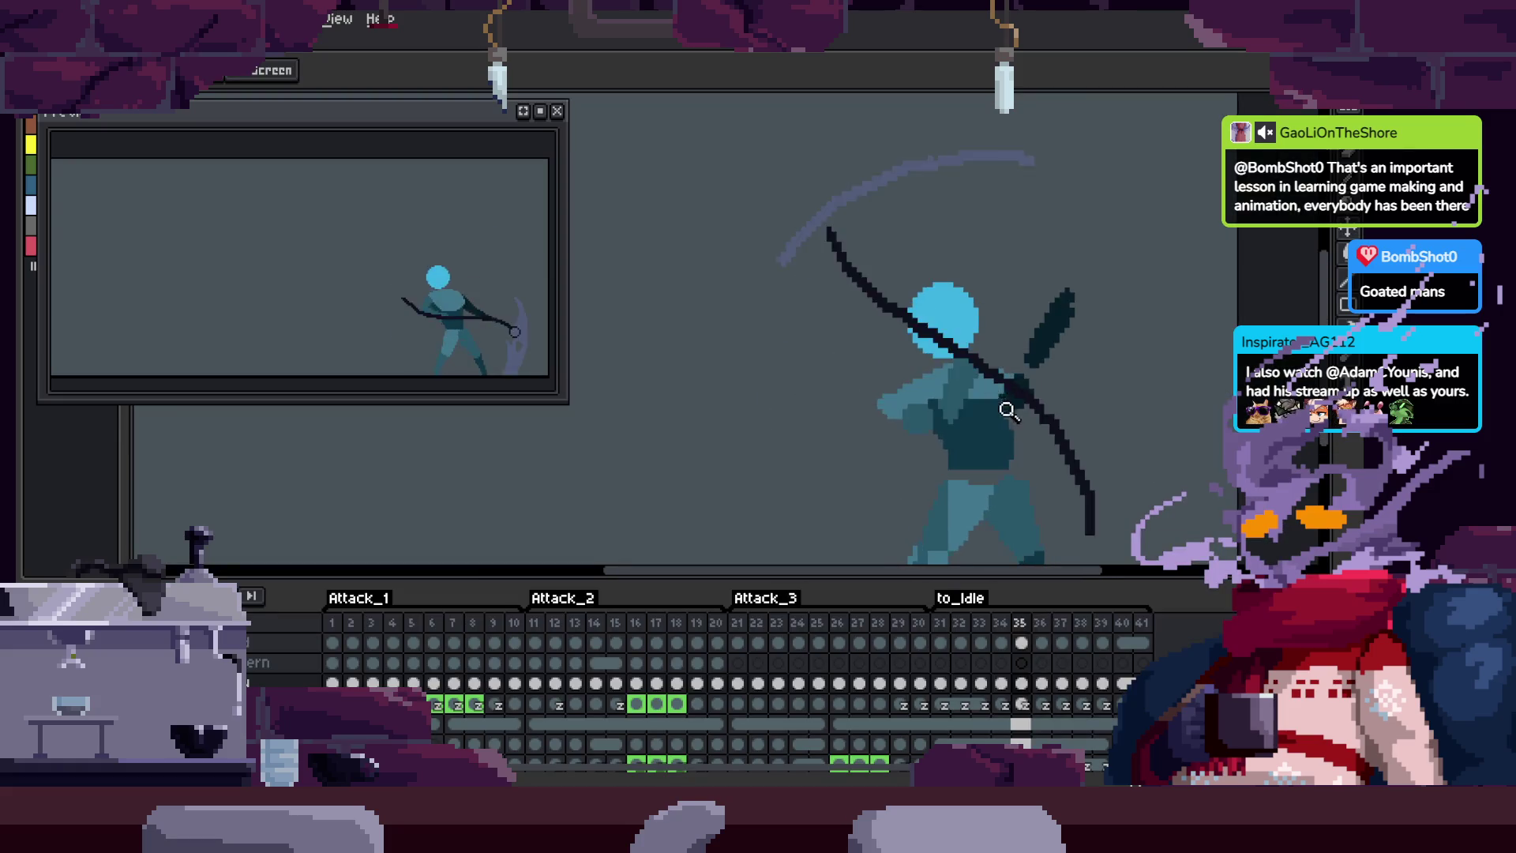
key("Tab")
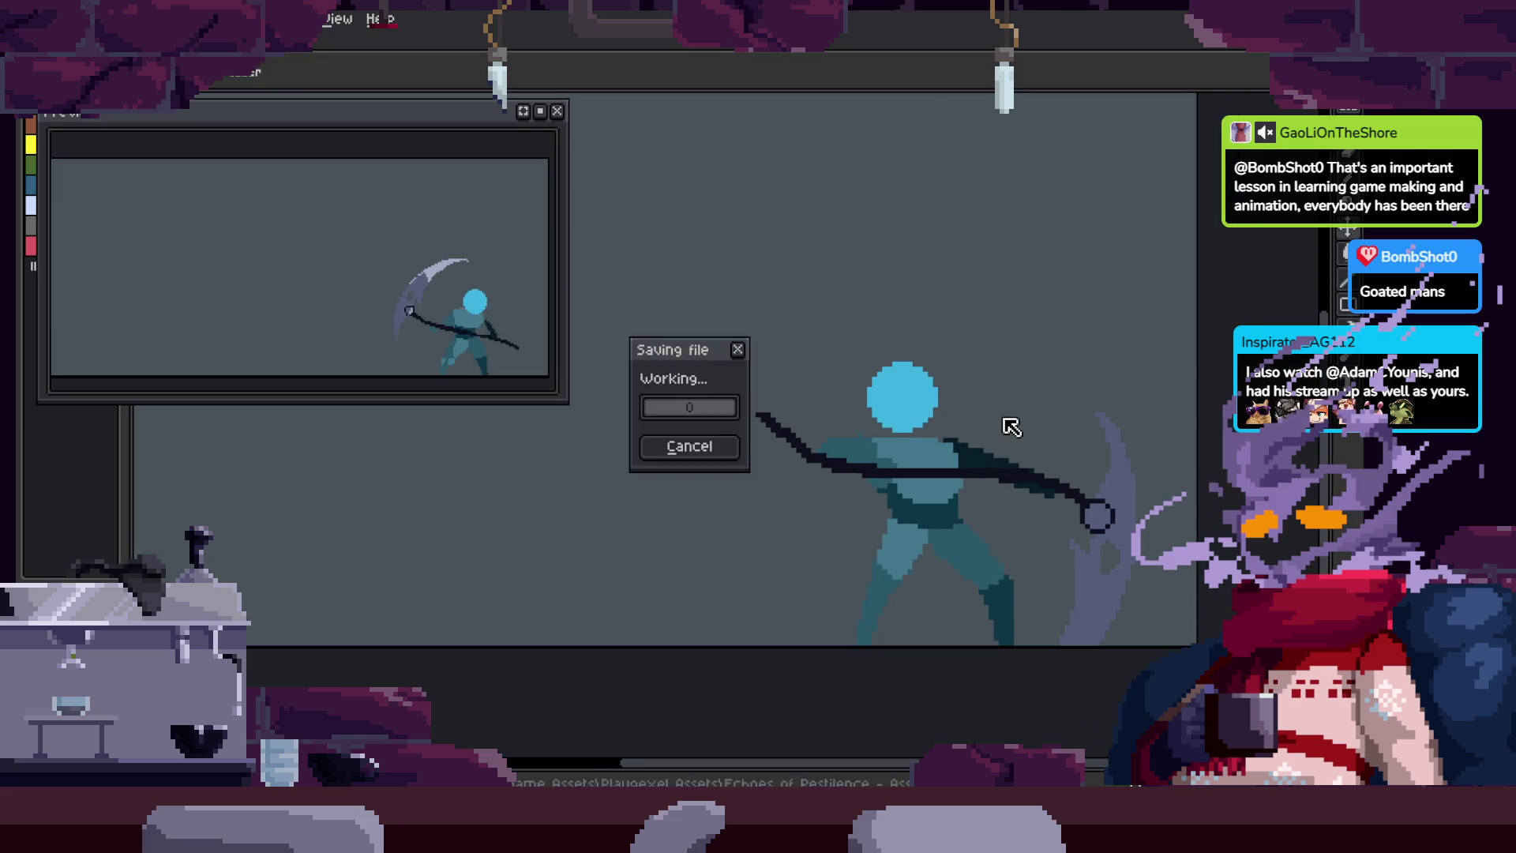
key("Tab")
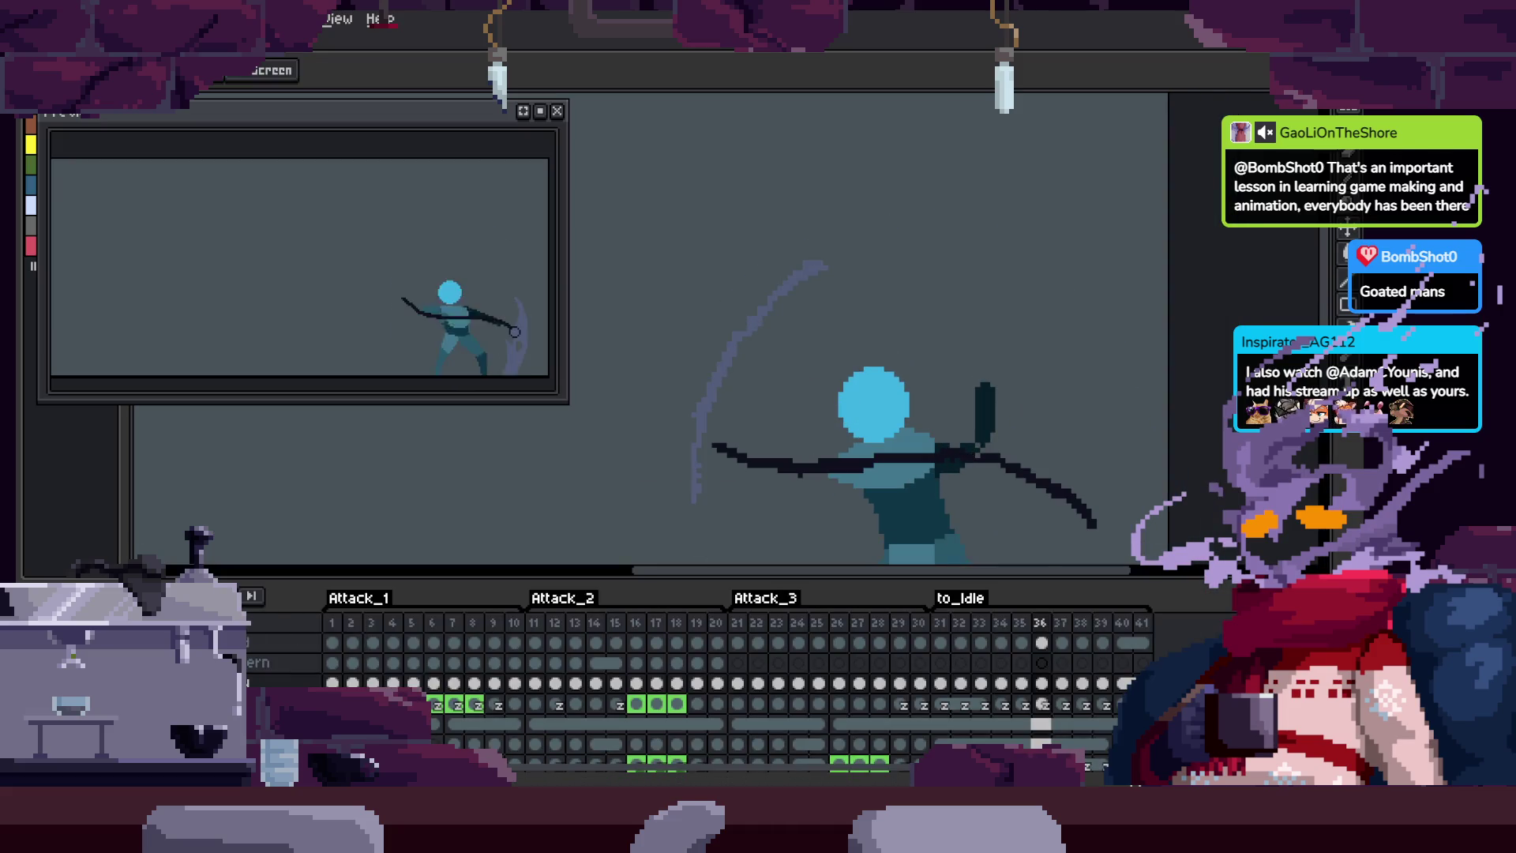
key("Tab")
Step: Zoom in on the scythe-swing figure and inspect it with the timeline hidden
left_click(947, 456)
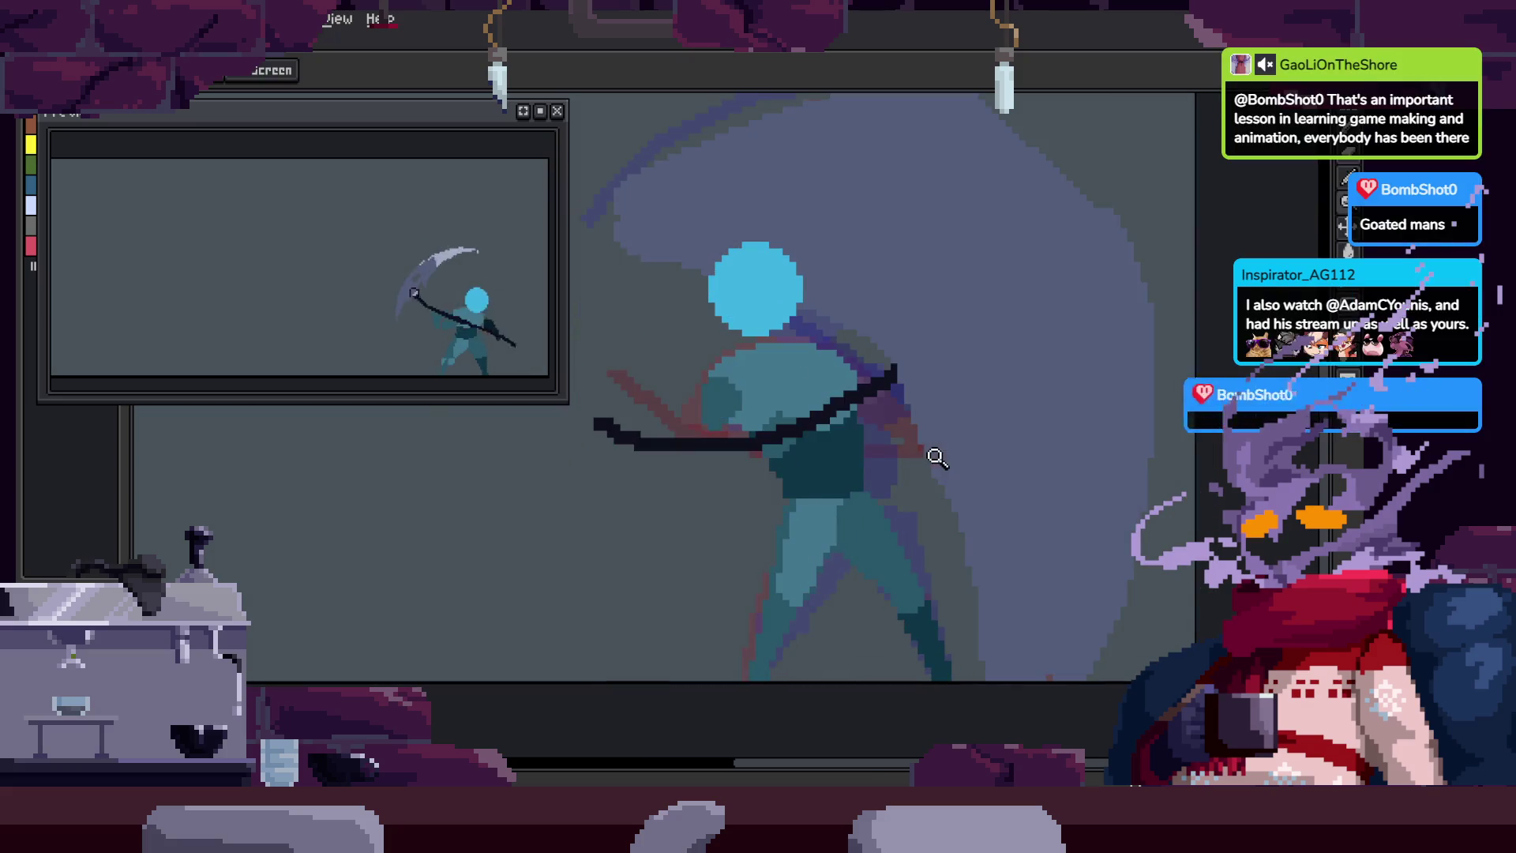
key("ctrl")
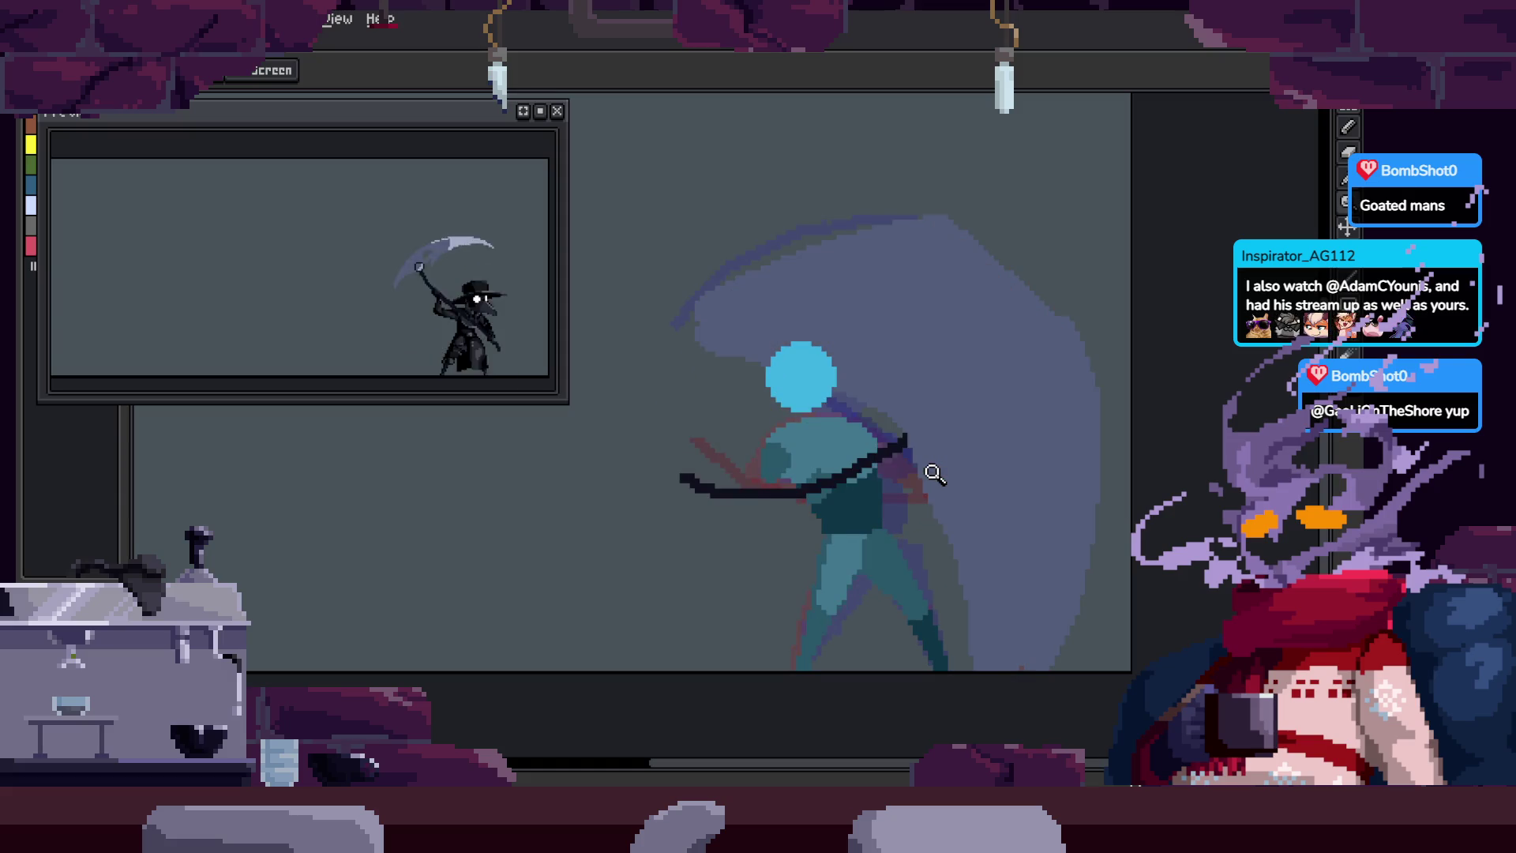
key("Tab")
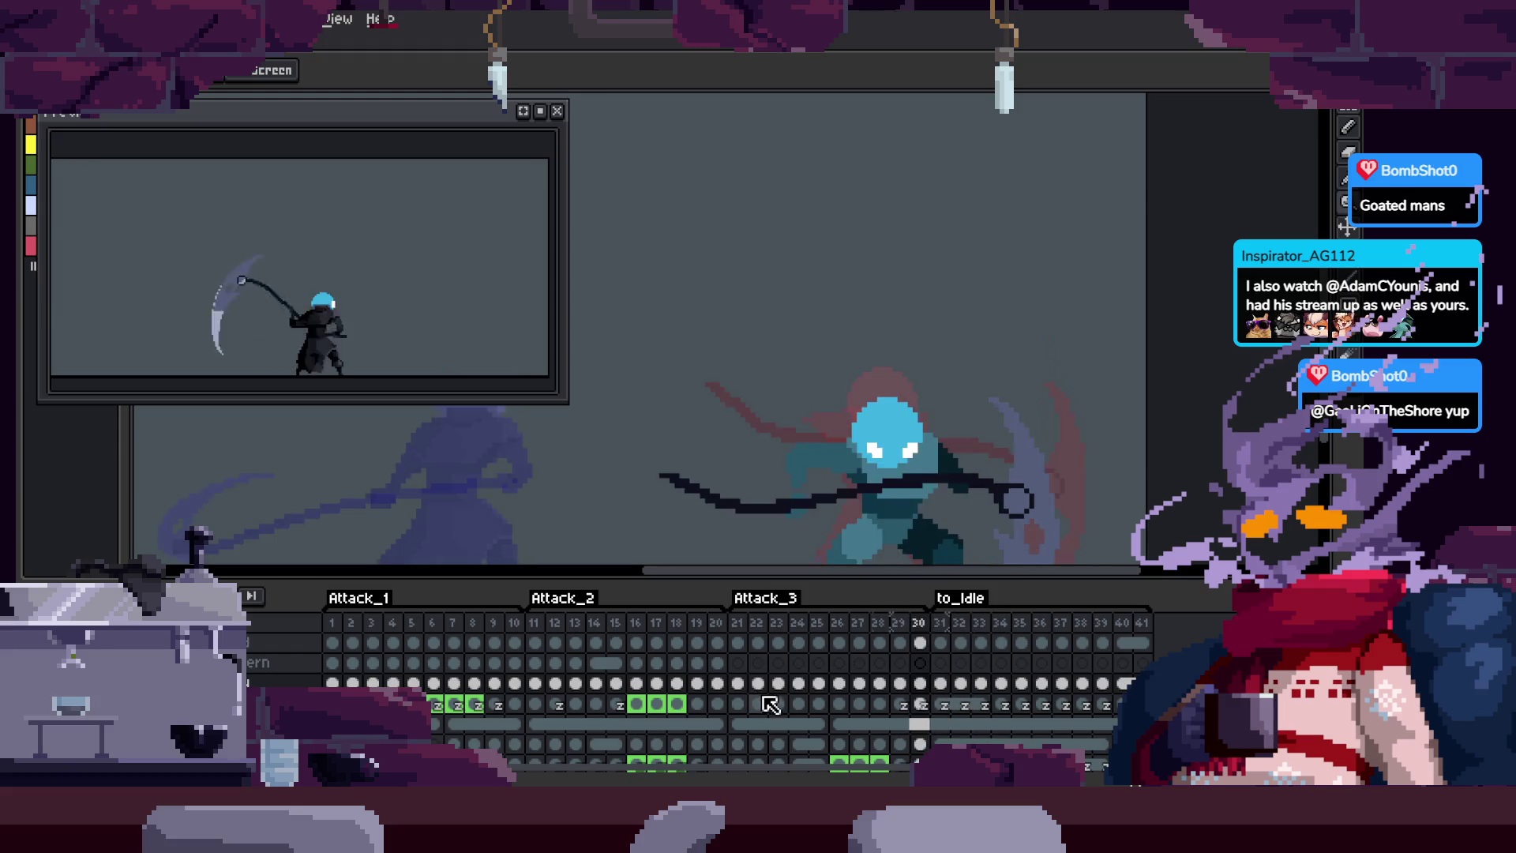
key("Tab")
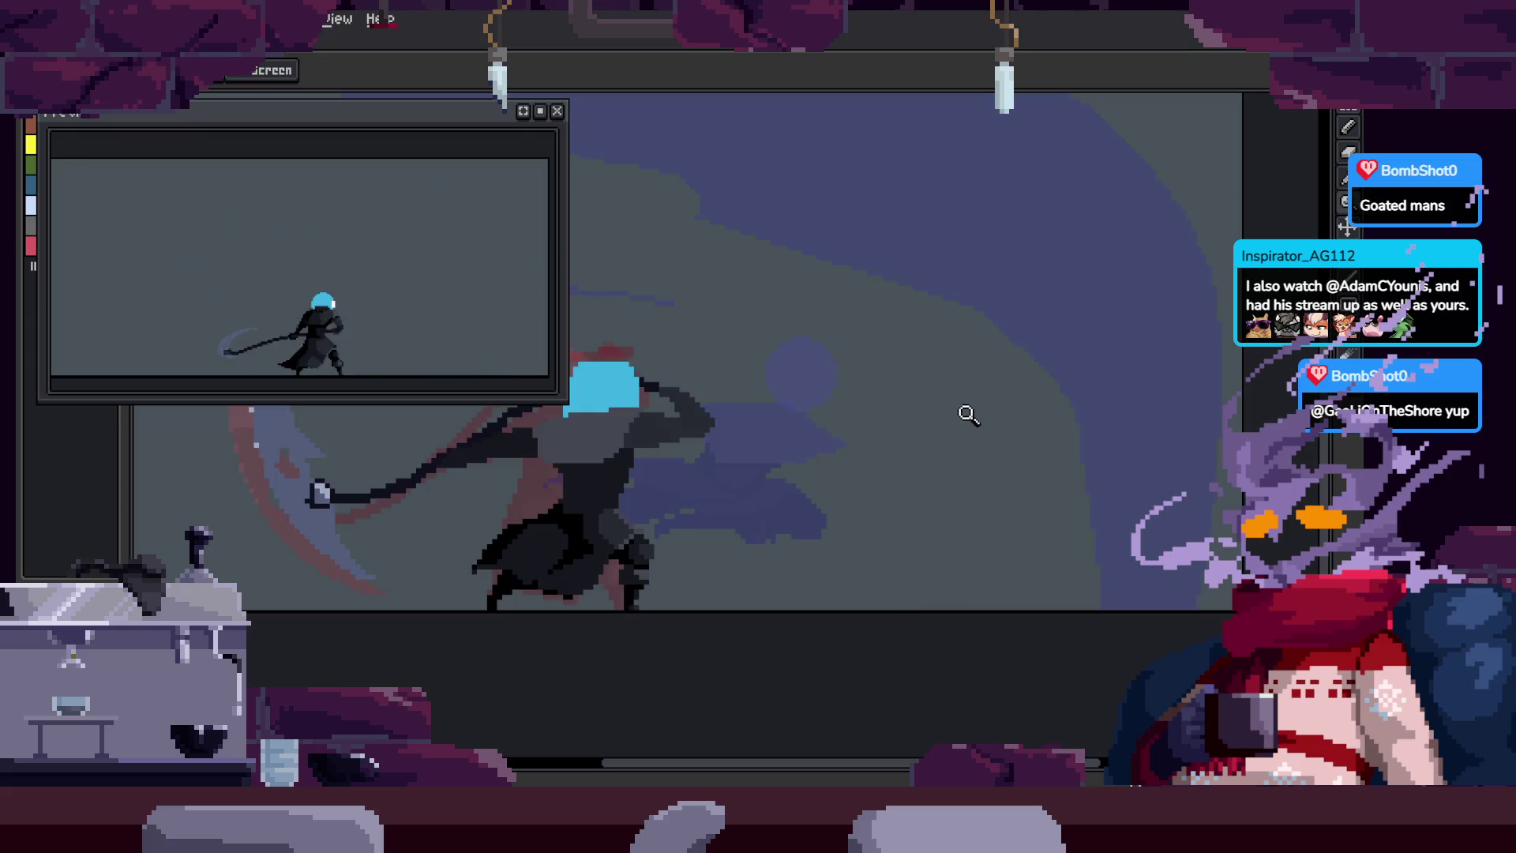
scroll(958, 449, "up", 1)
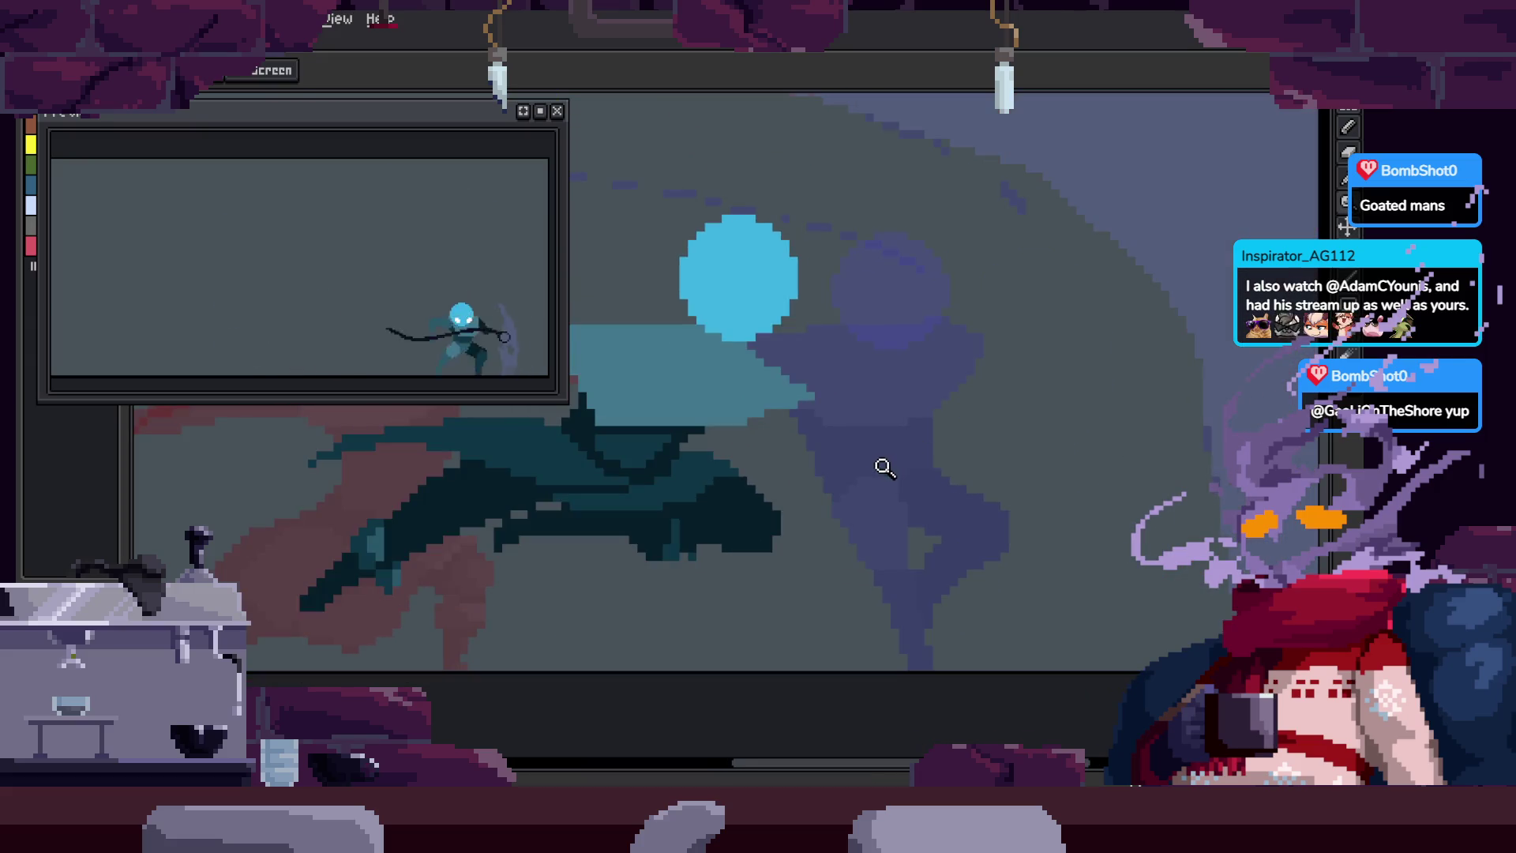
scroll(851, 466, "up", 3)
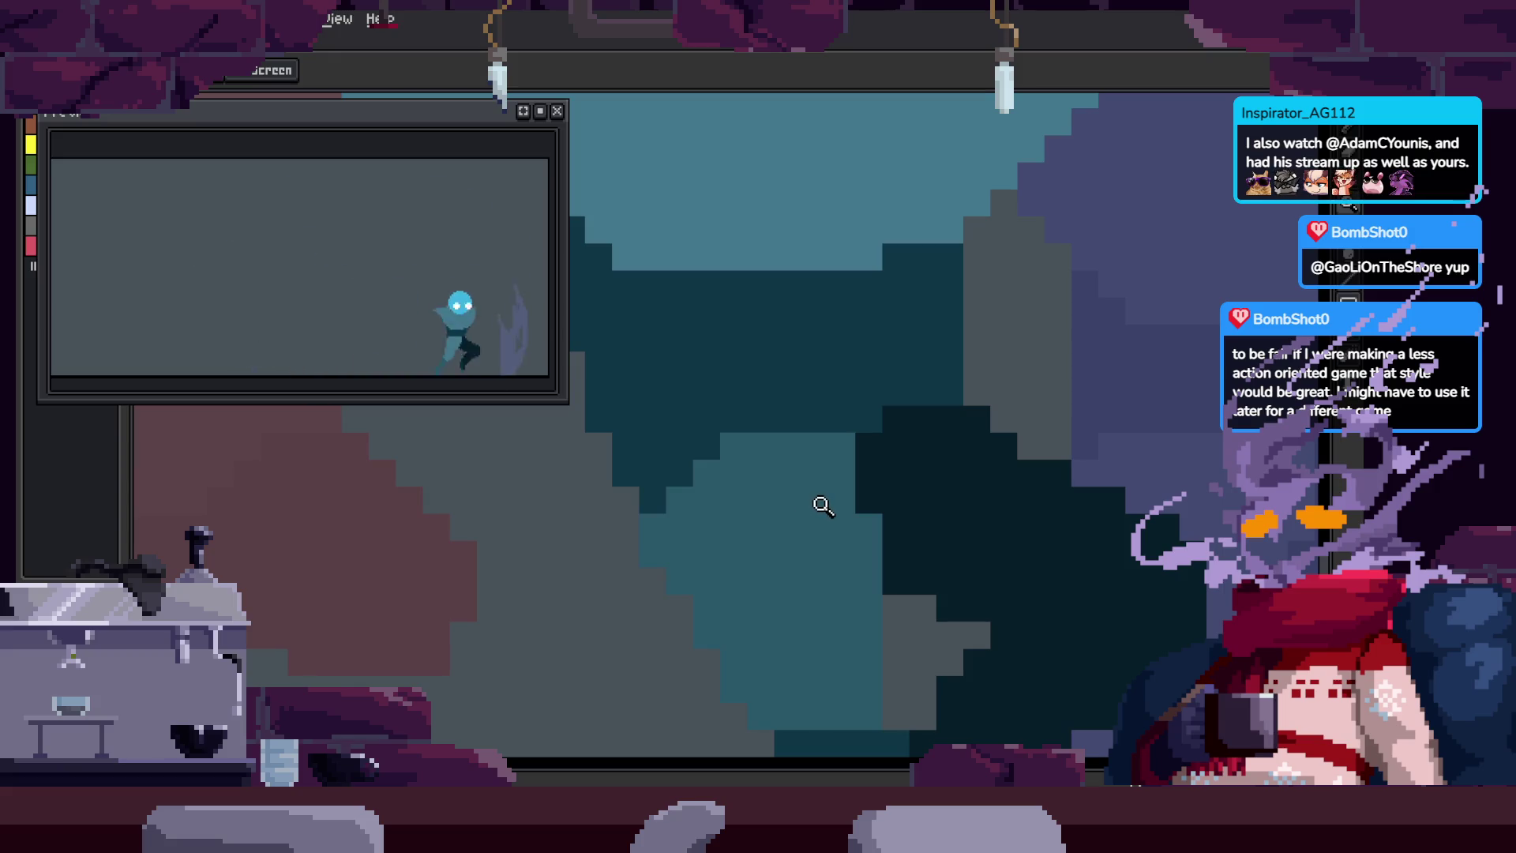
scroll(816, 406, "up", 2)
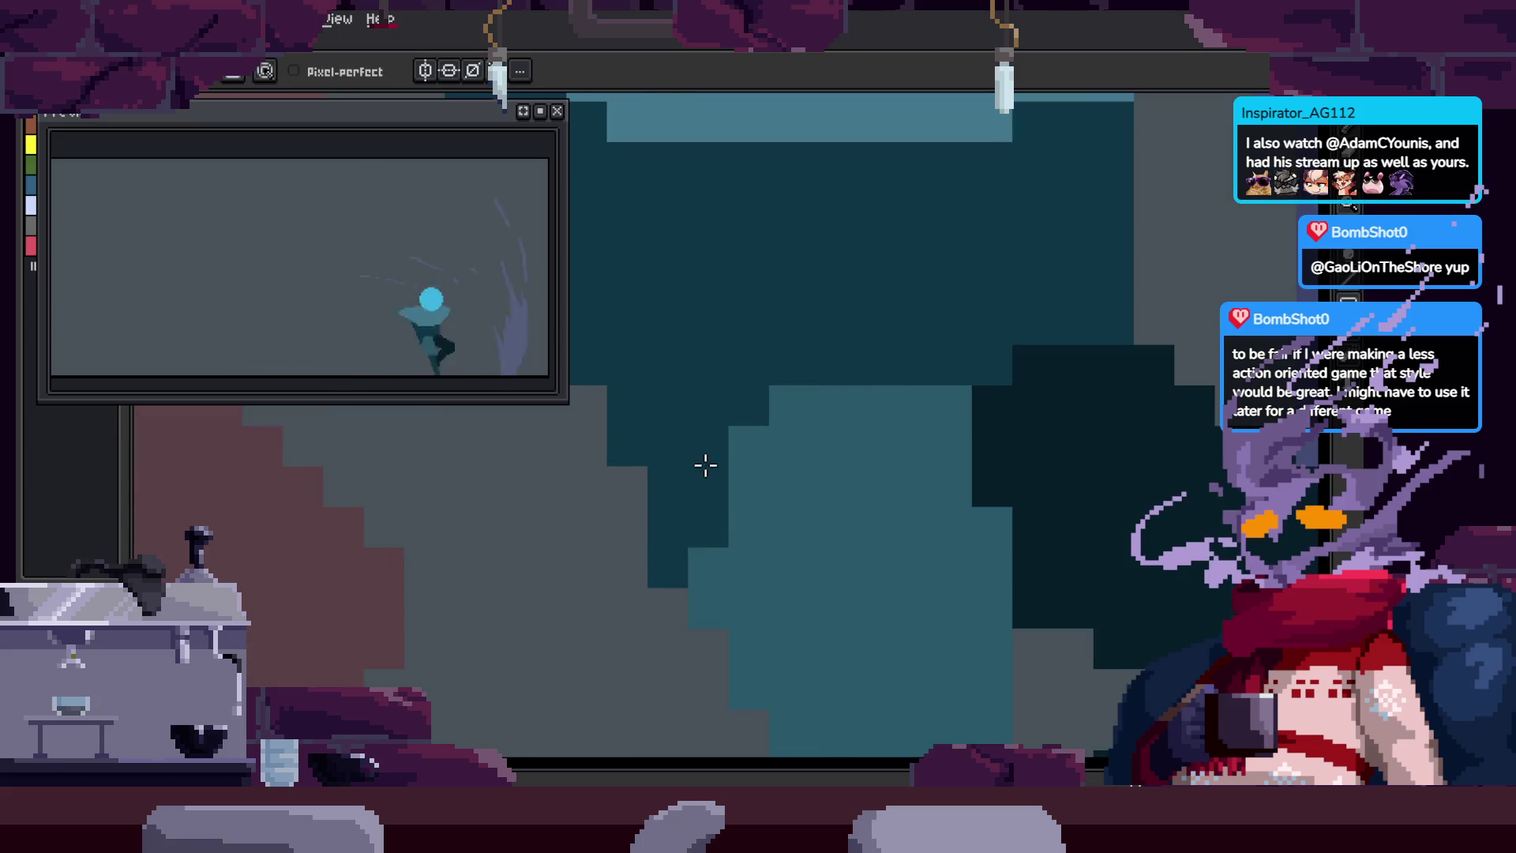
Step: Fit the whole frame in view, pan across it and zoom back in on the figure
key("b")
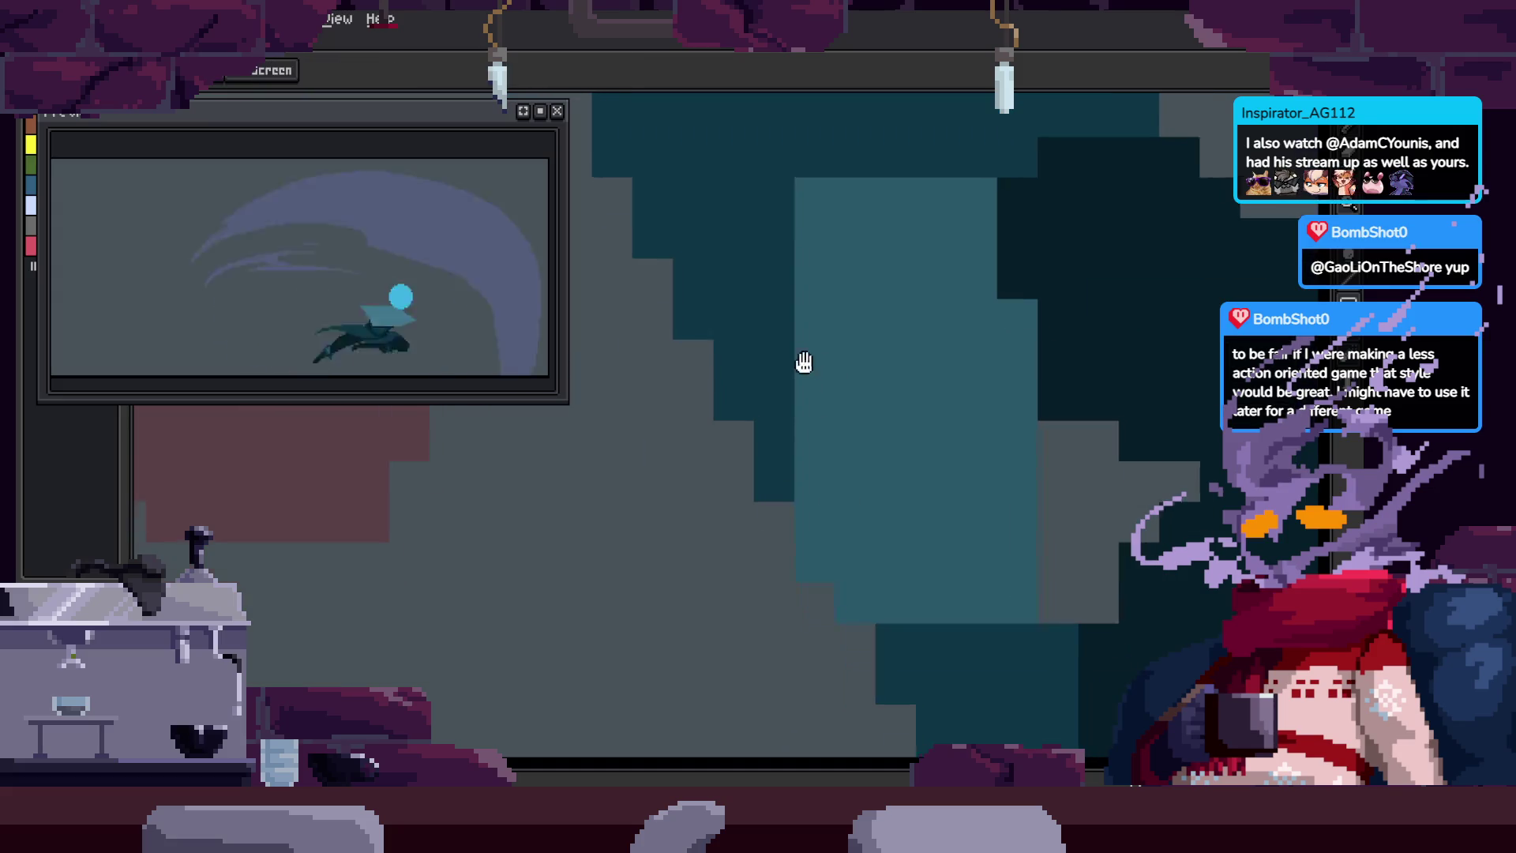
key("z")
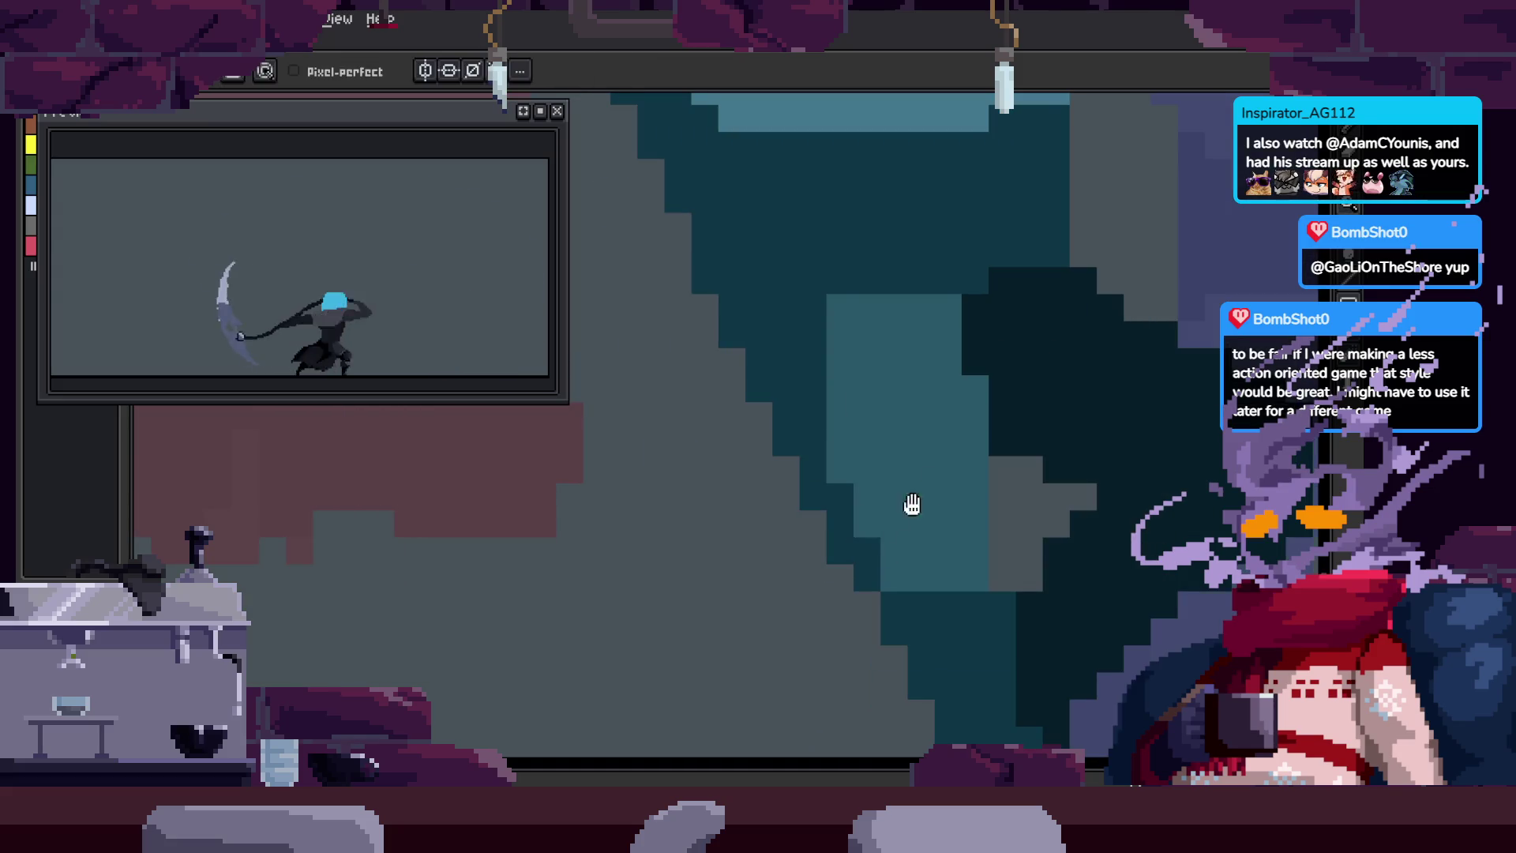
key("z")
scroll(904, 515, "down", 5)
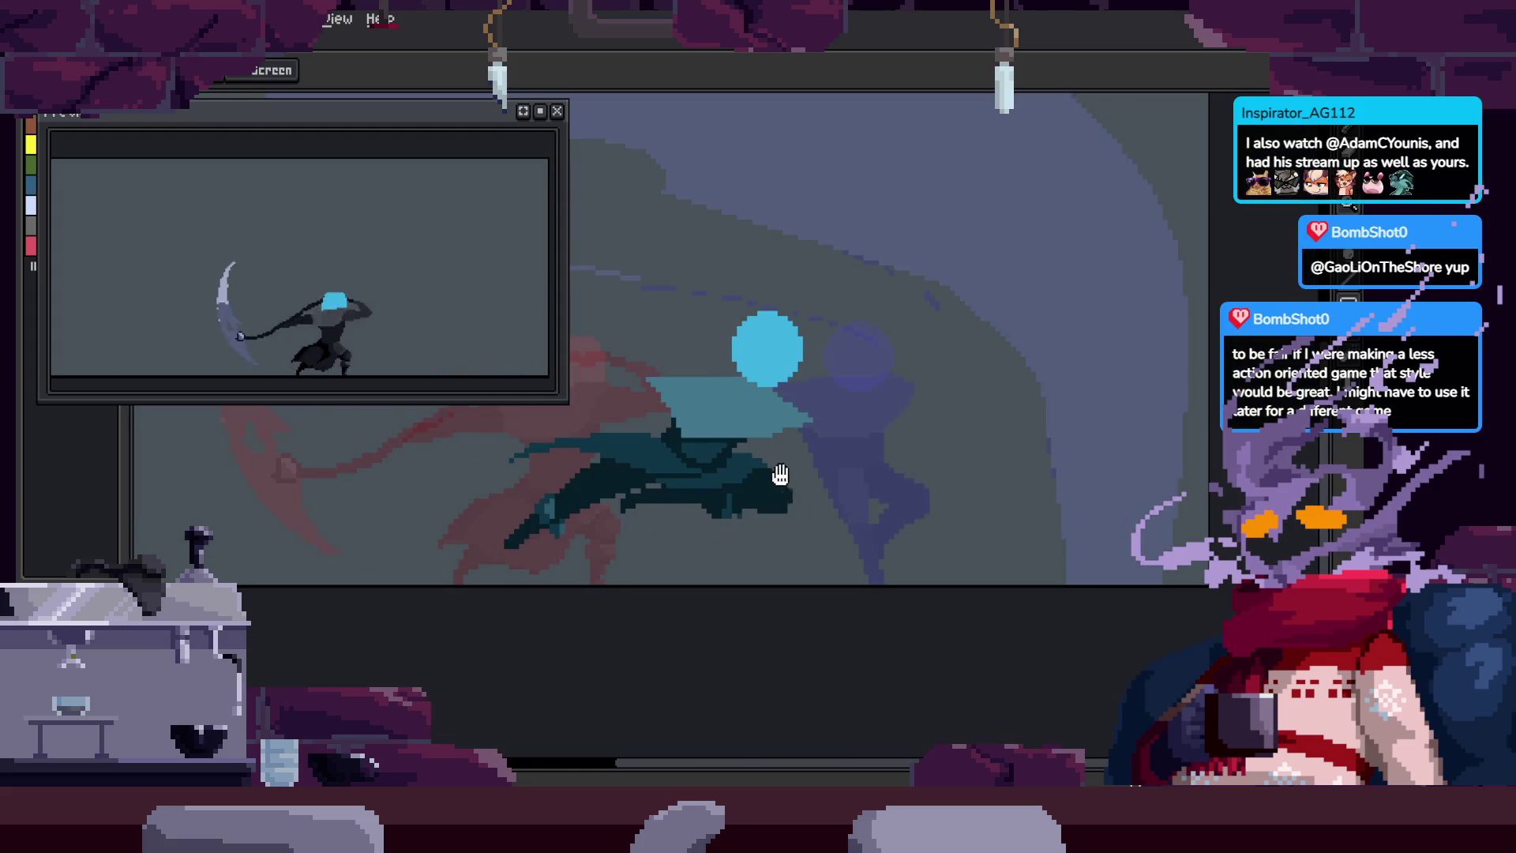
left_click_drag(781, 474, 871, 488)
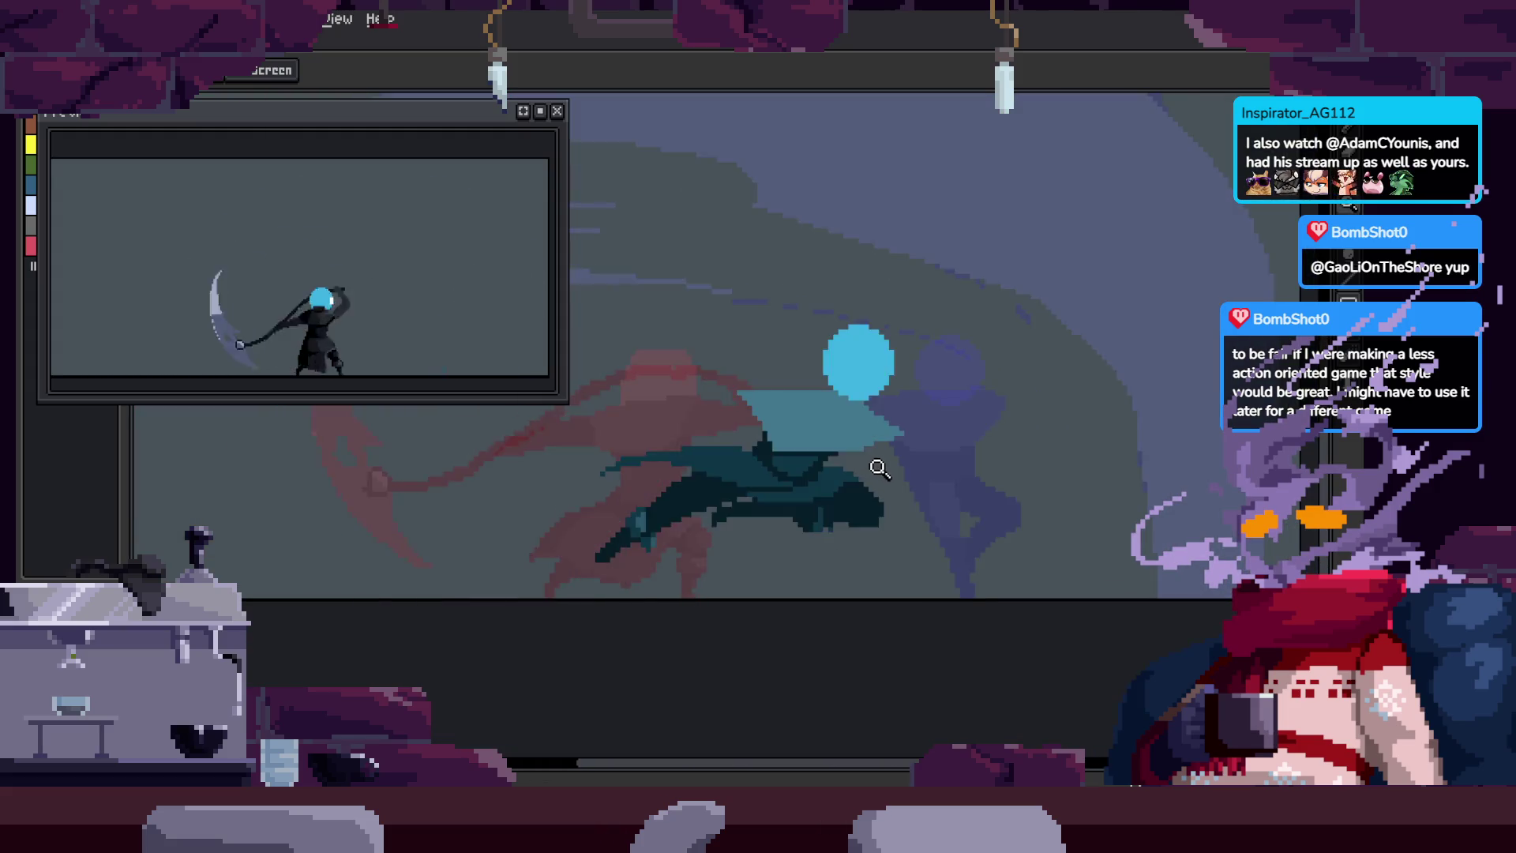
scroll(910, 492, "down", 1)
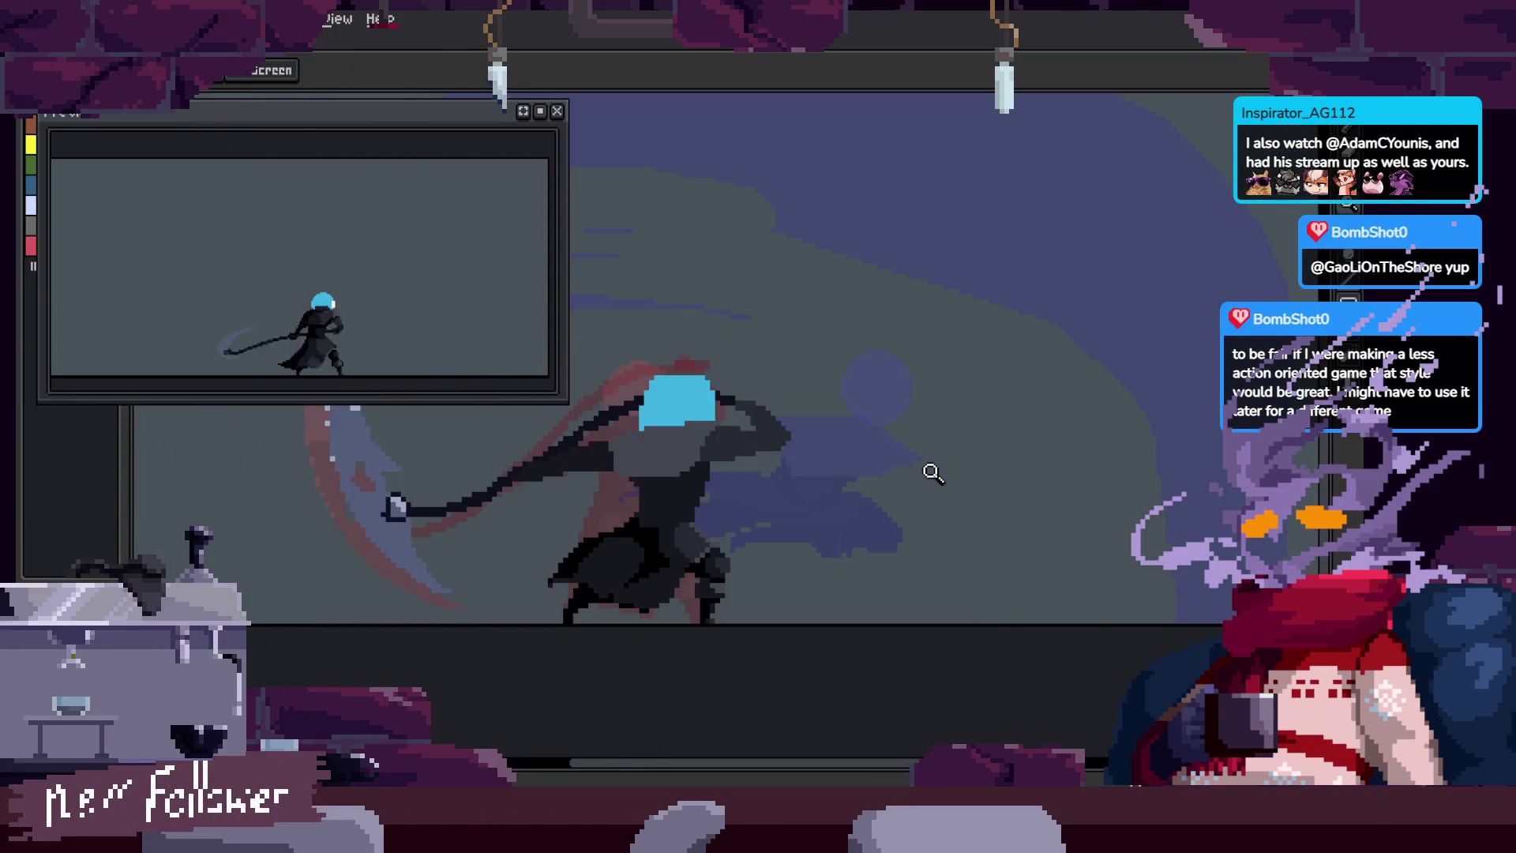
left_click(932, 472)
key("g")
left_click(987, 541)
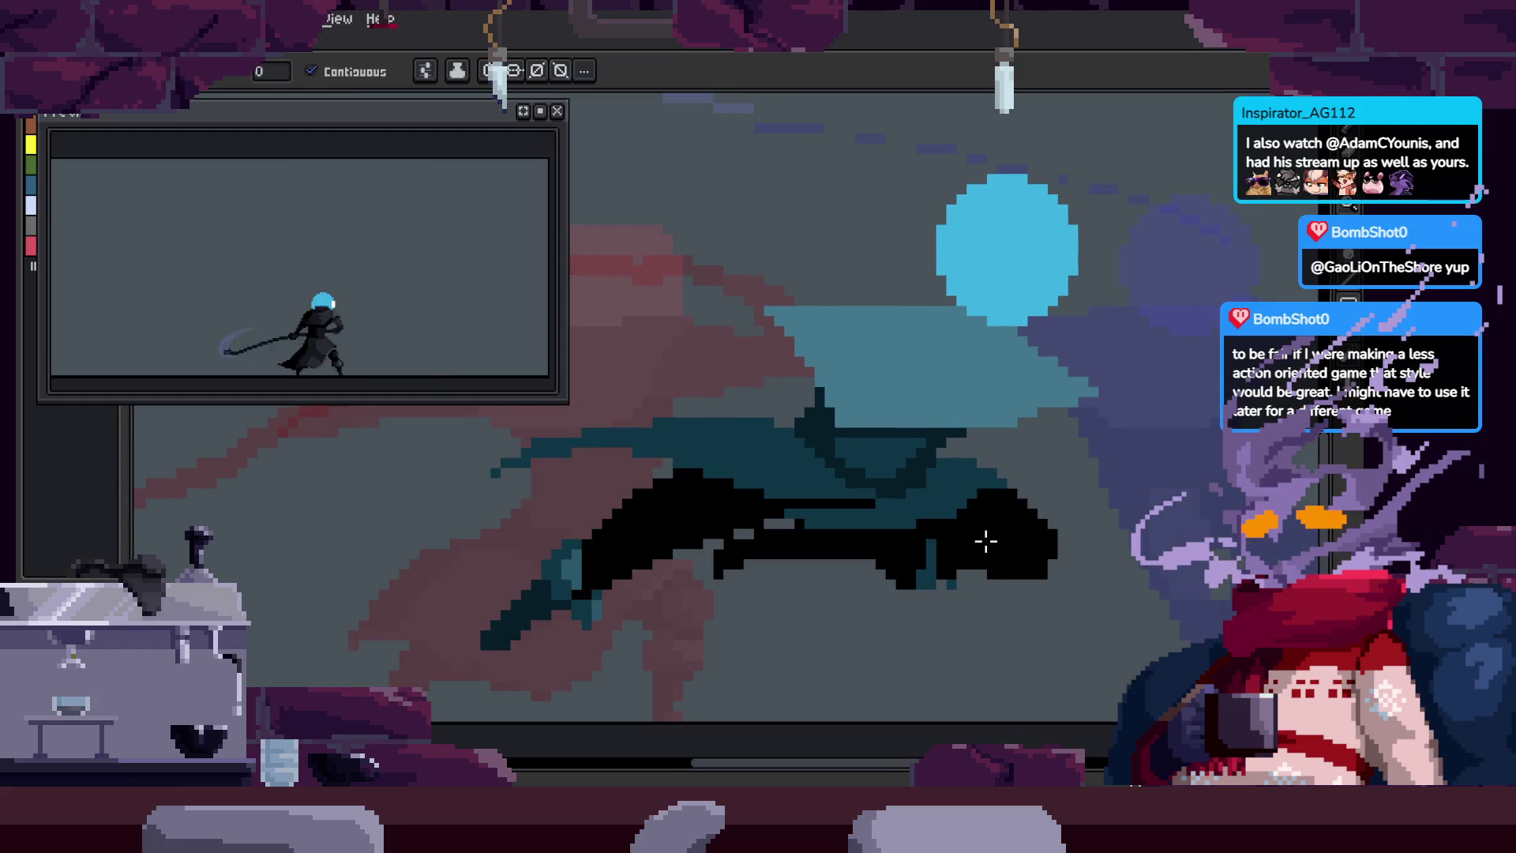
key("z")
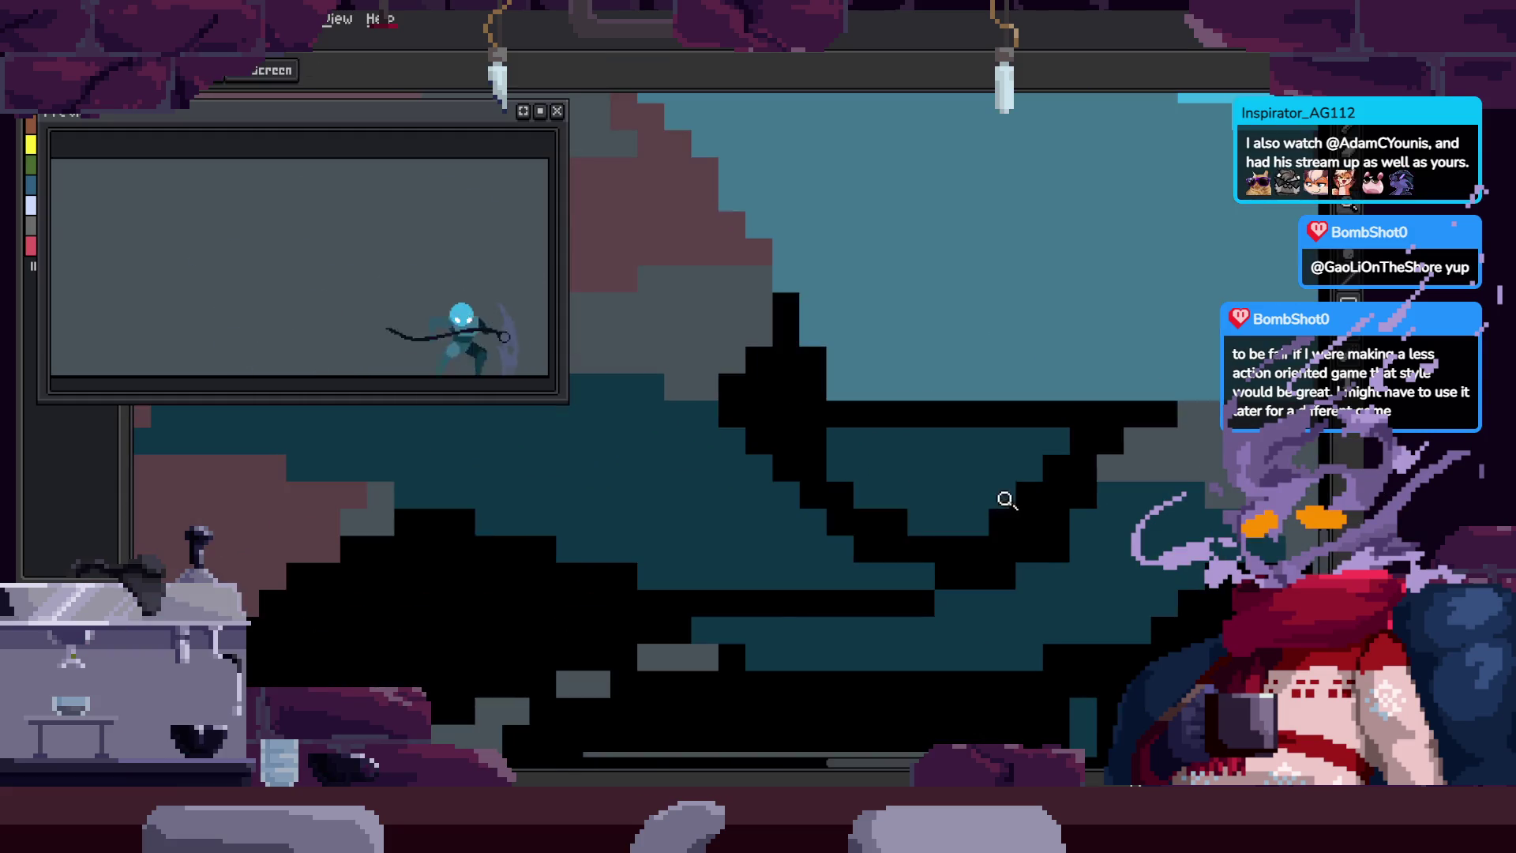
key("g")
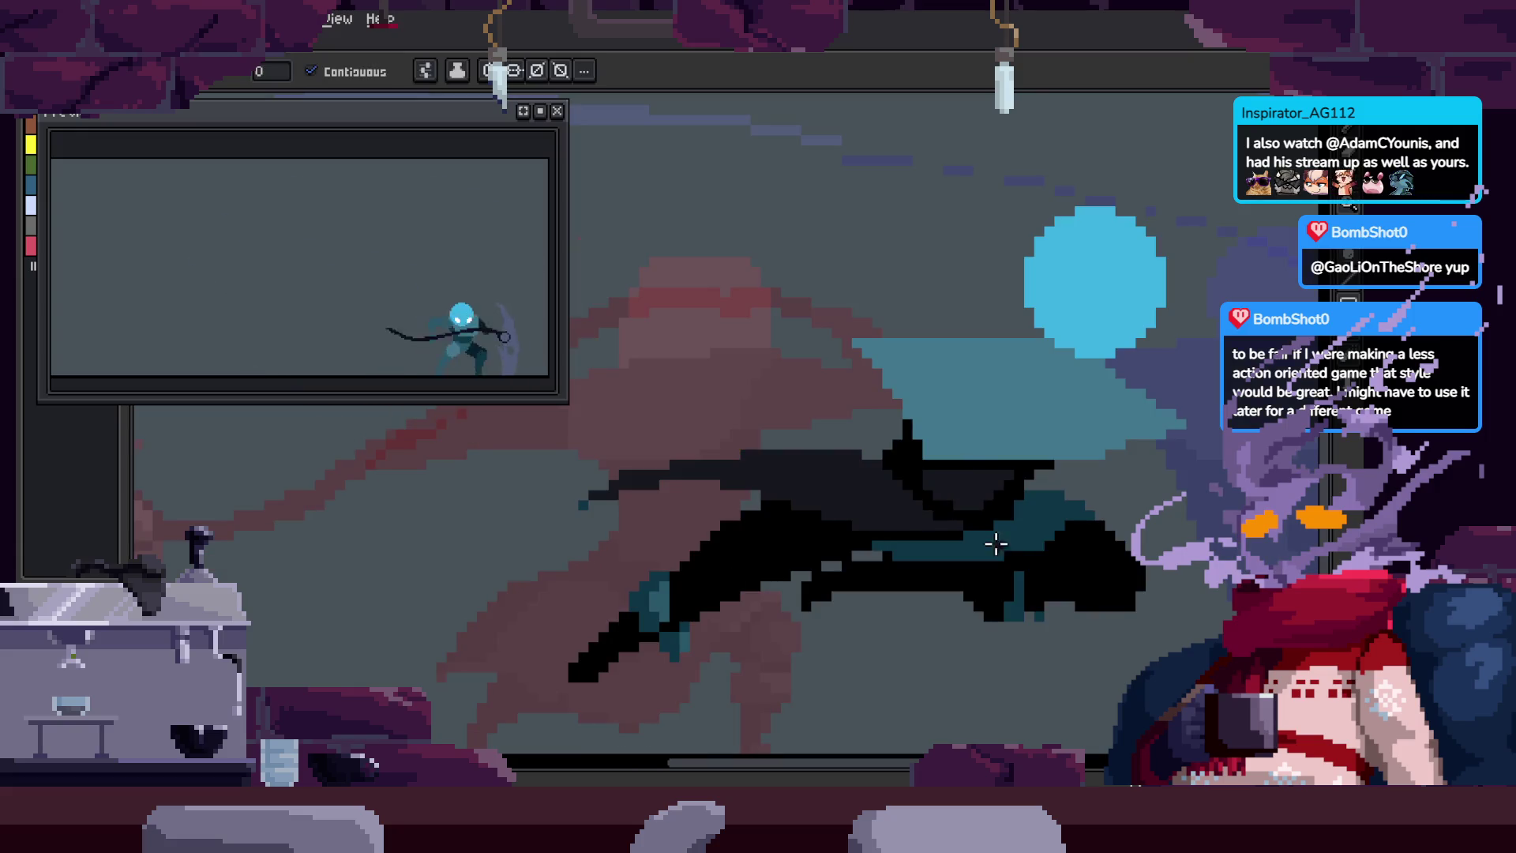
scroll(745, 572, "up", 3)
scroll(869, 638, "right", 3)
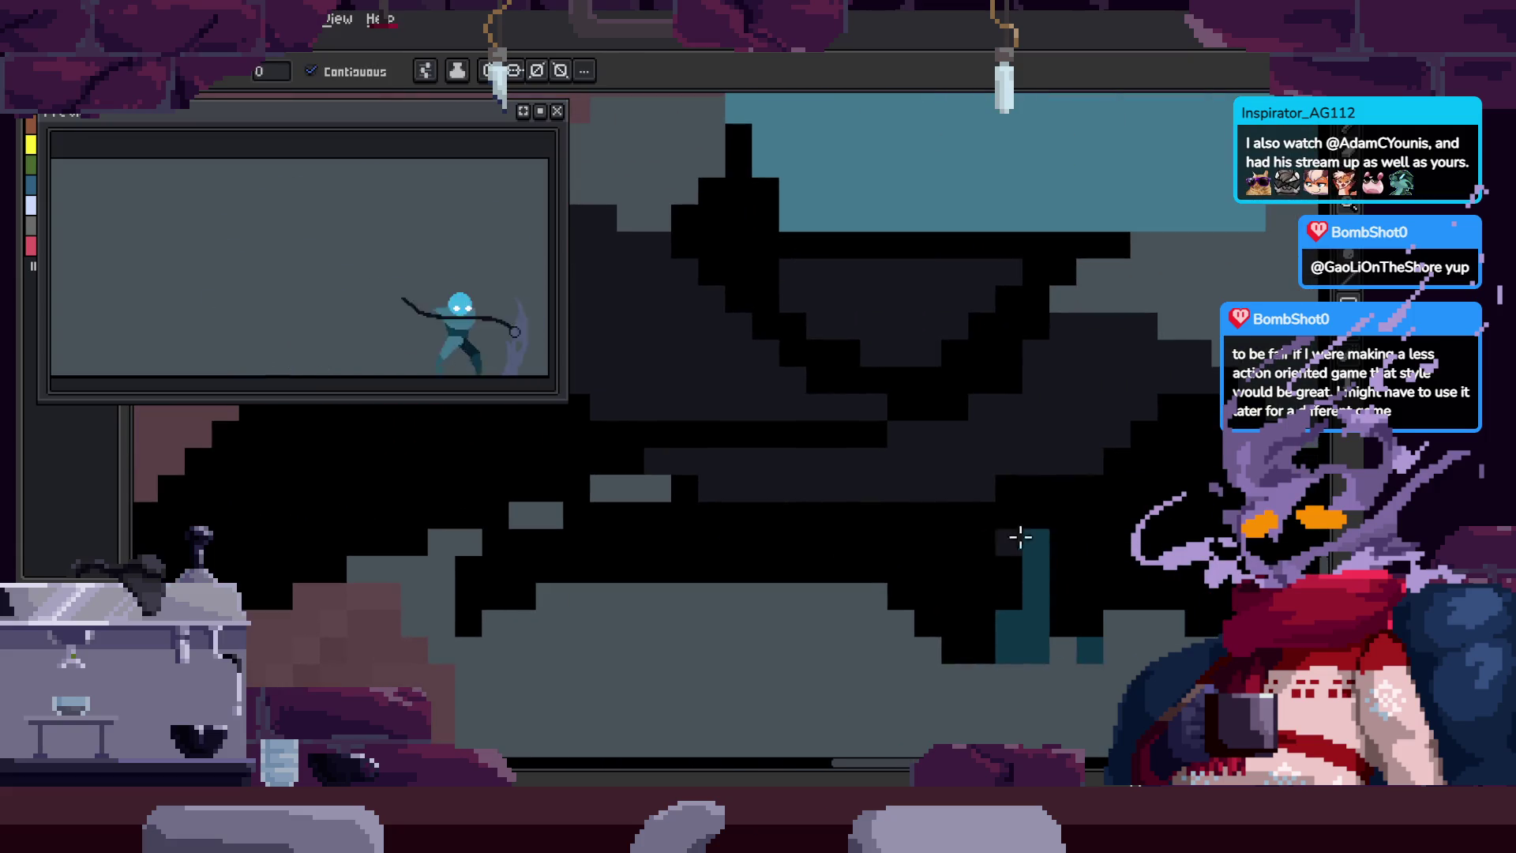
scroll(1071, 662, "down", 2)
key("i")
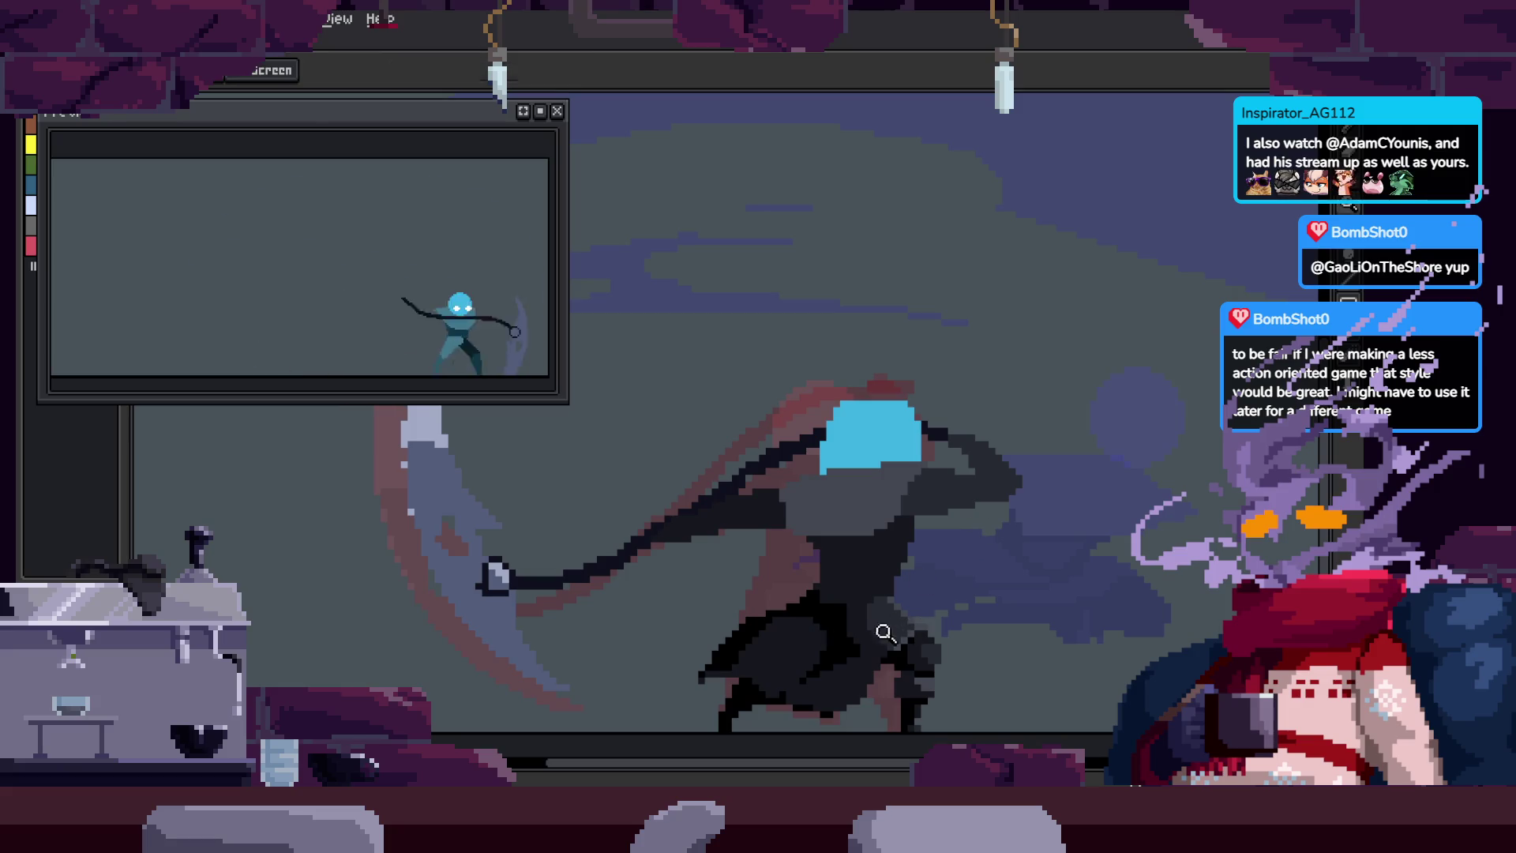
key("z")
scroll(1039, 531, "up", 3)
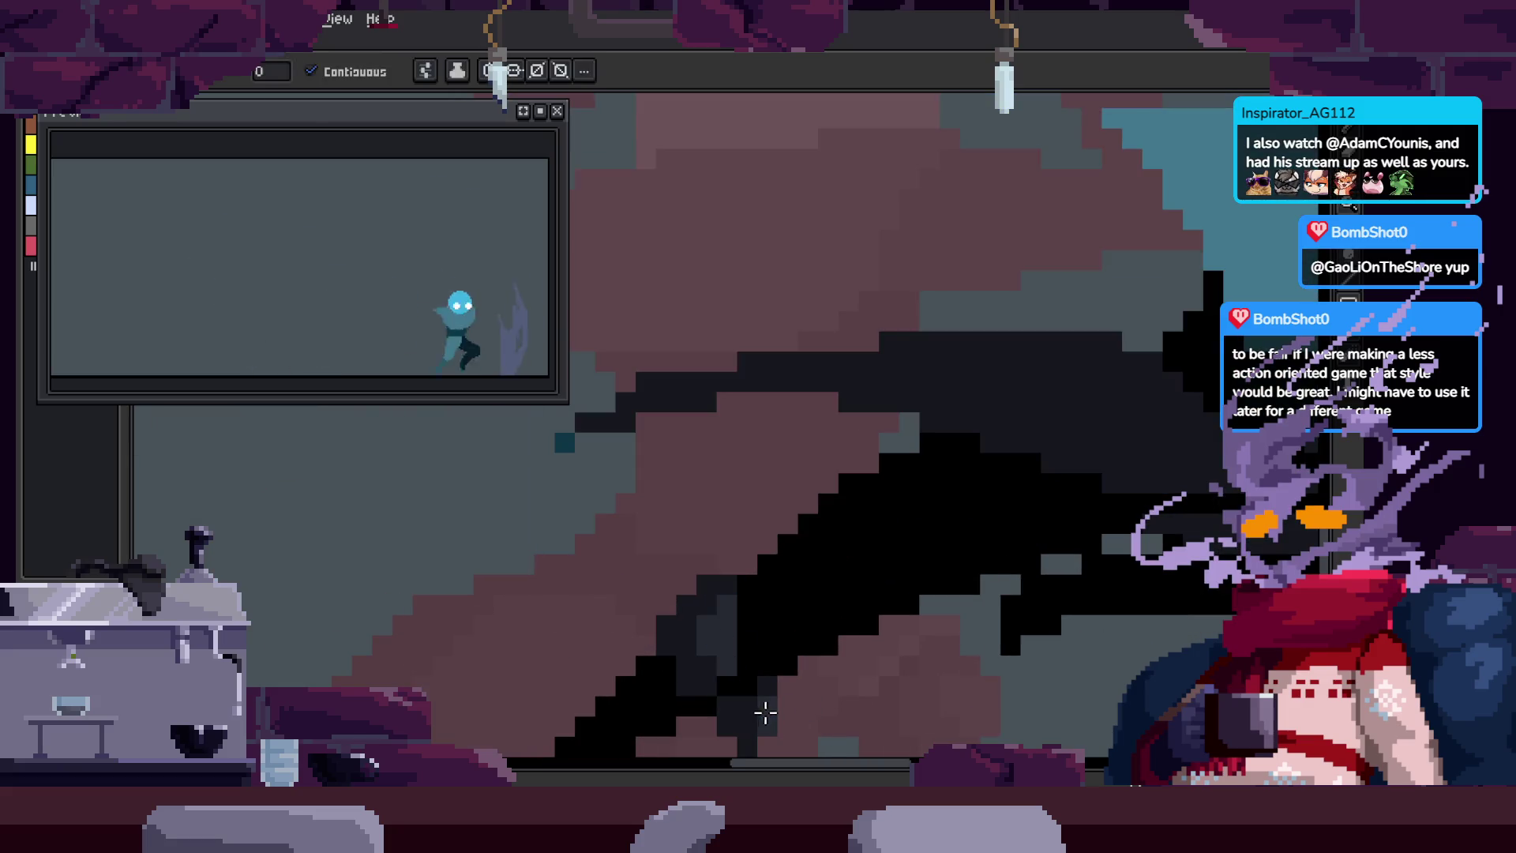
scroll(763, 616, "down", 3)
scroll(775, 495, "up", 4)
key("z")
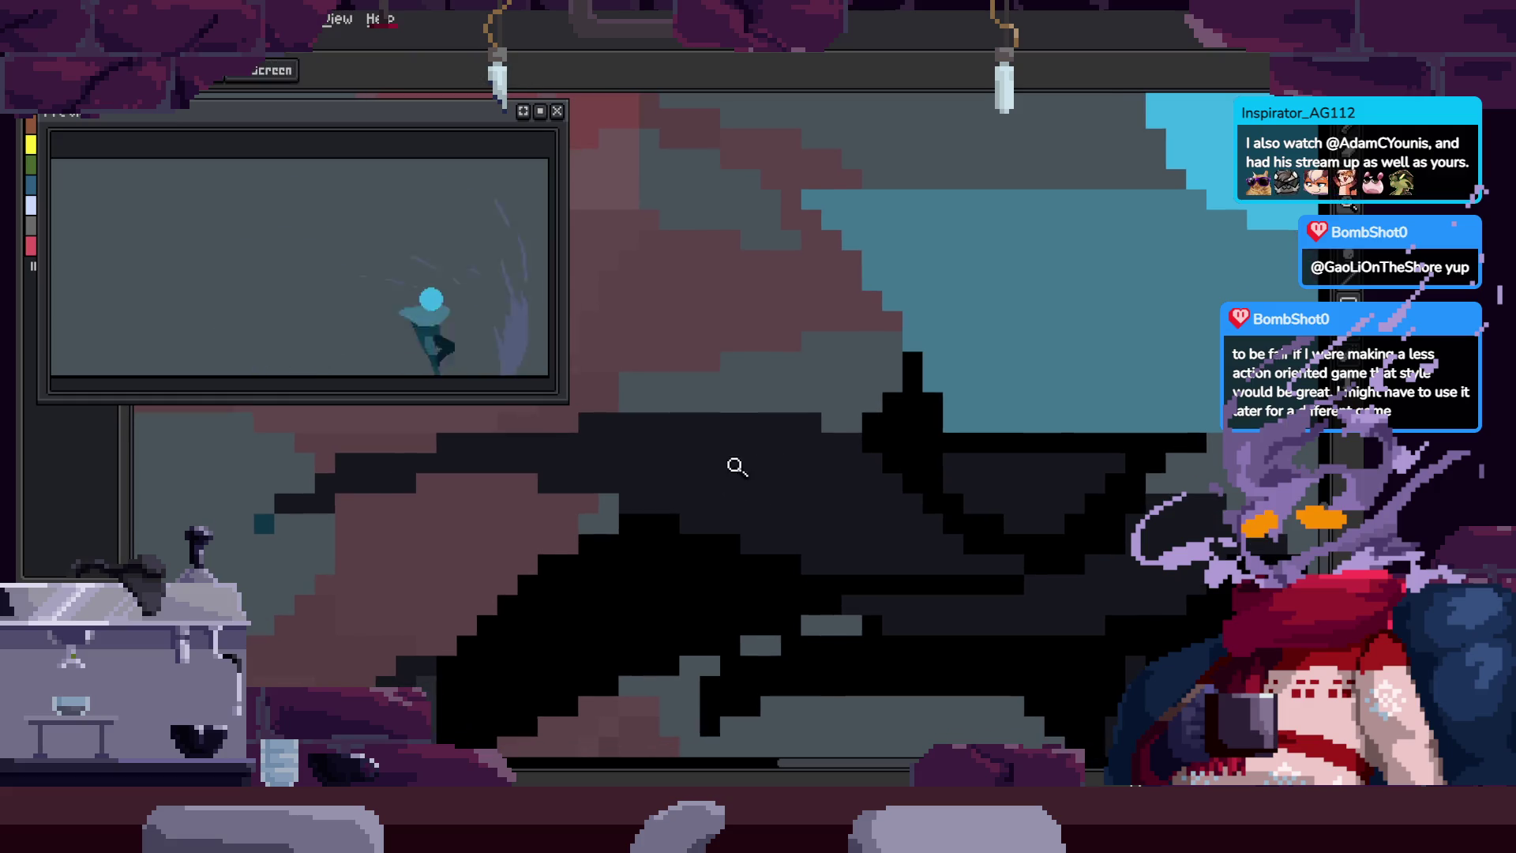
left_click(745, 463)
key("b")
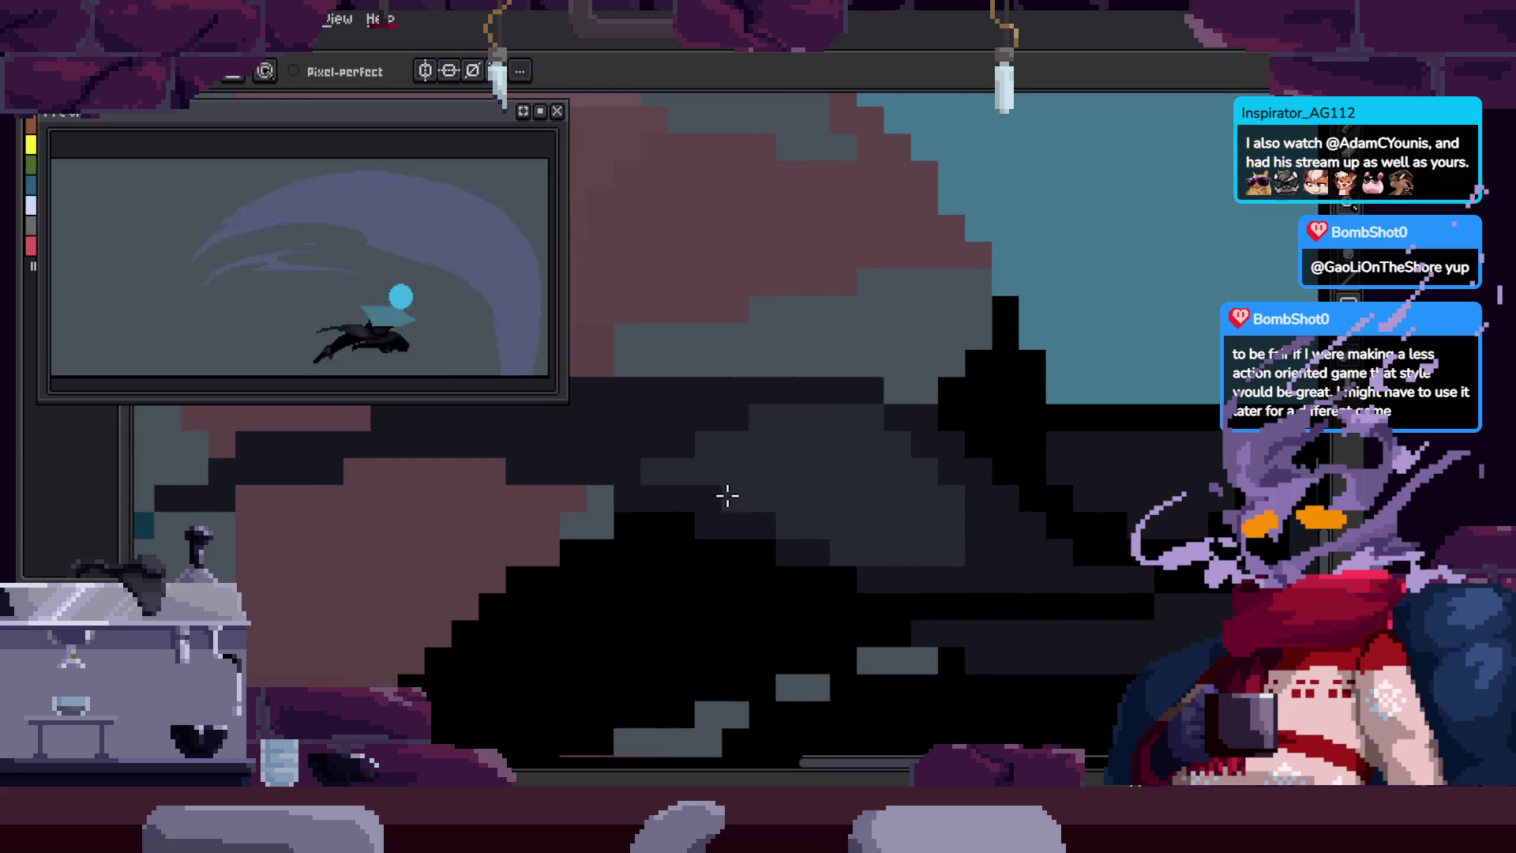
scroll(814, 515, "right", 3)
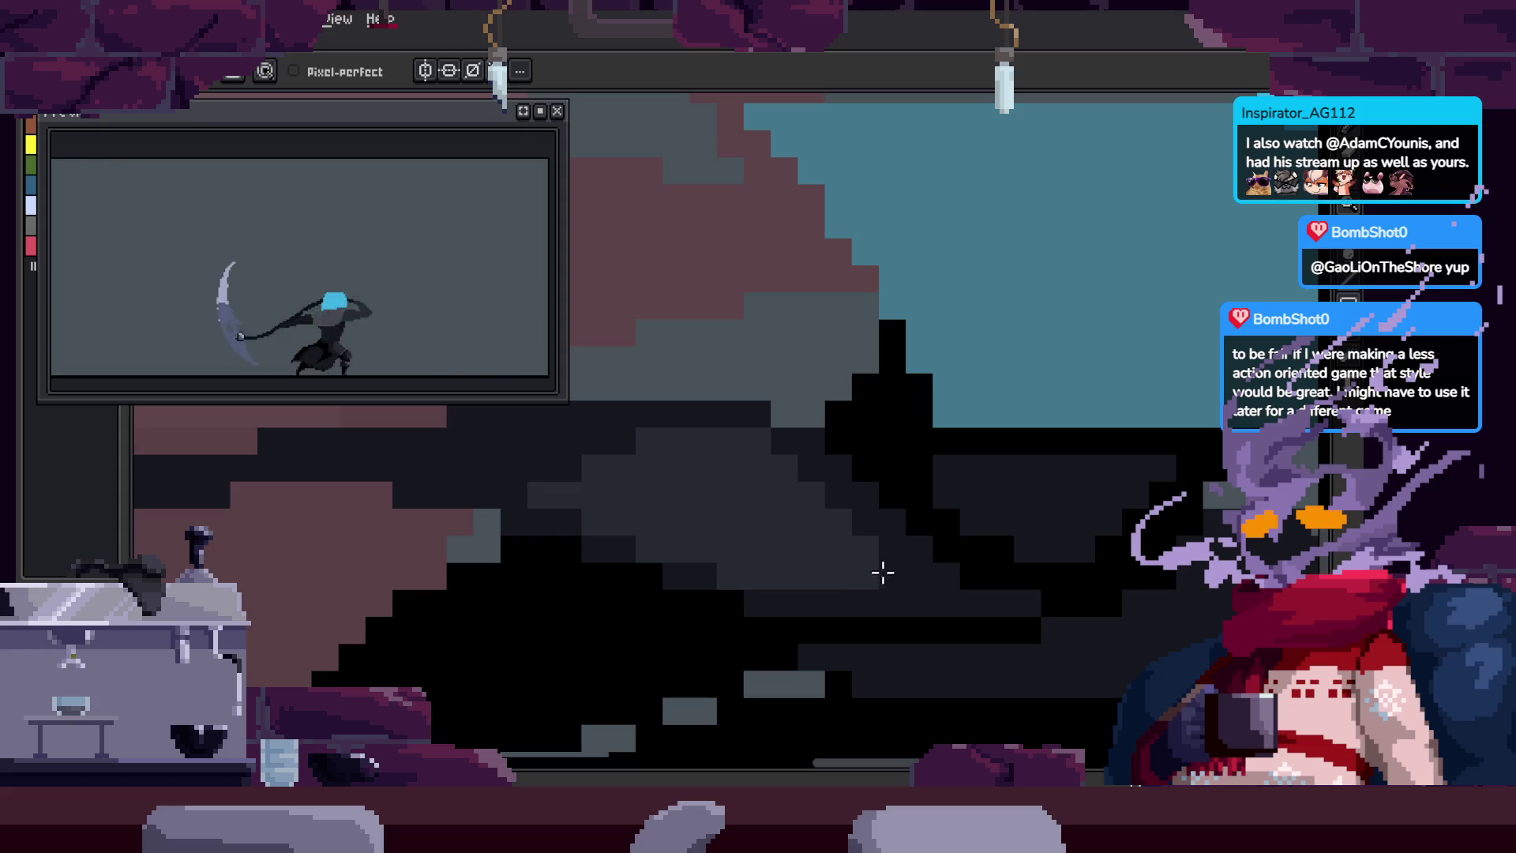
scroll(862, 560, "down", 2)
scroll(1017, 479, "up", 2)
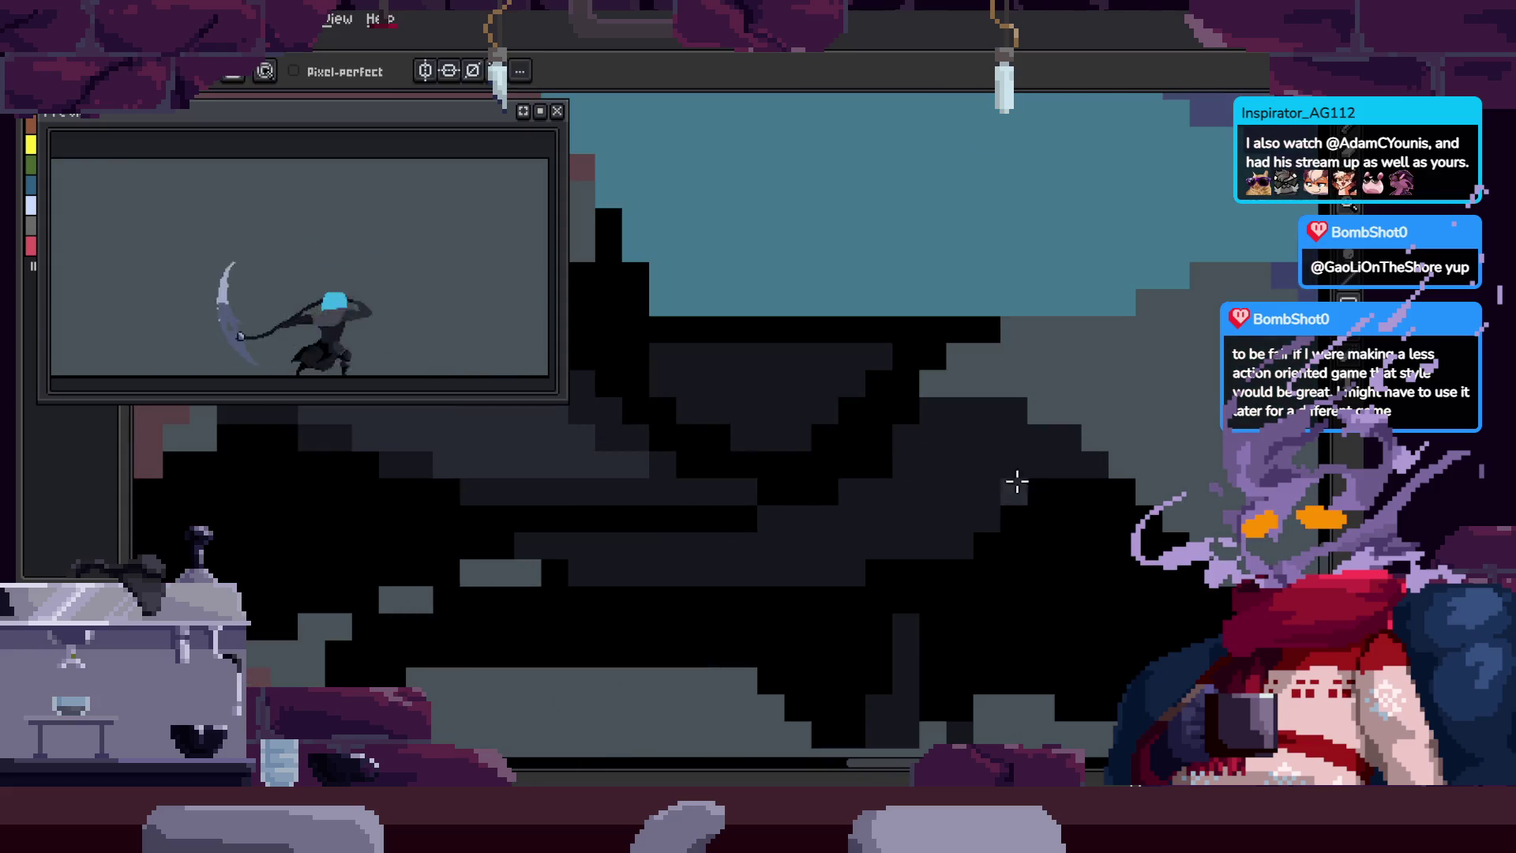
scroll(957, 478, "up", 2)
scroll(908, 490, "right", 2)
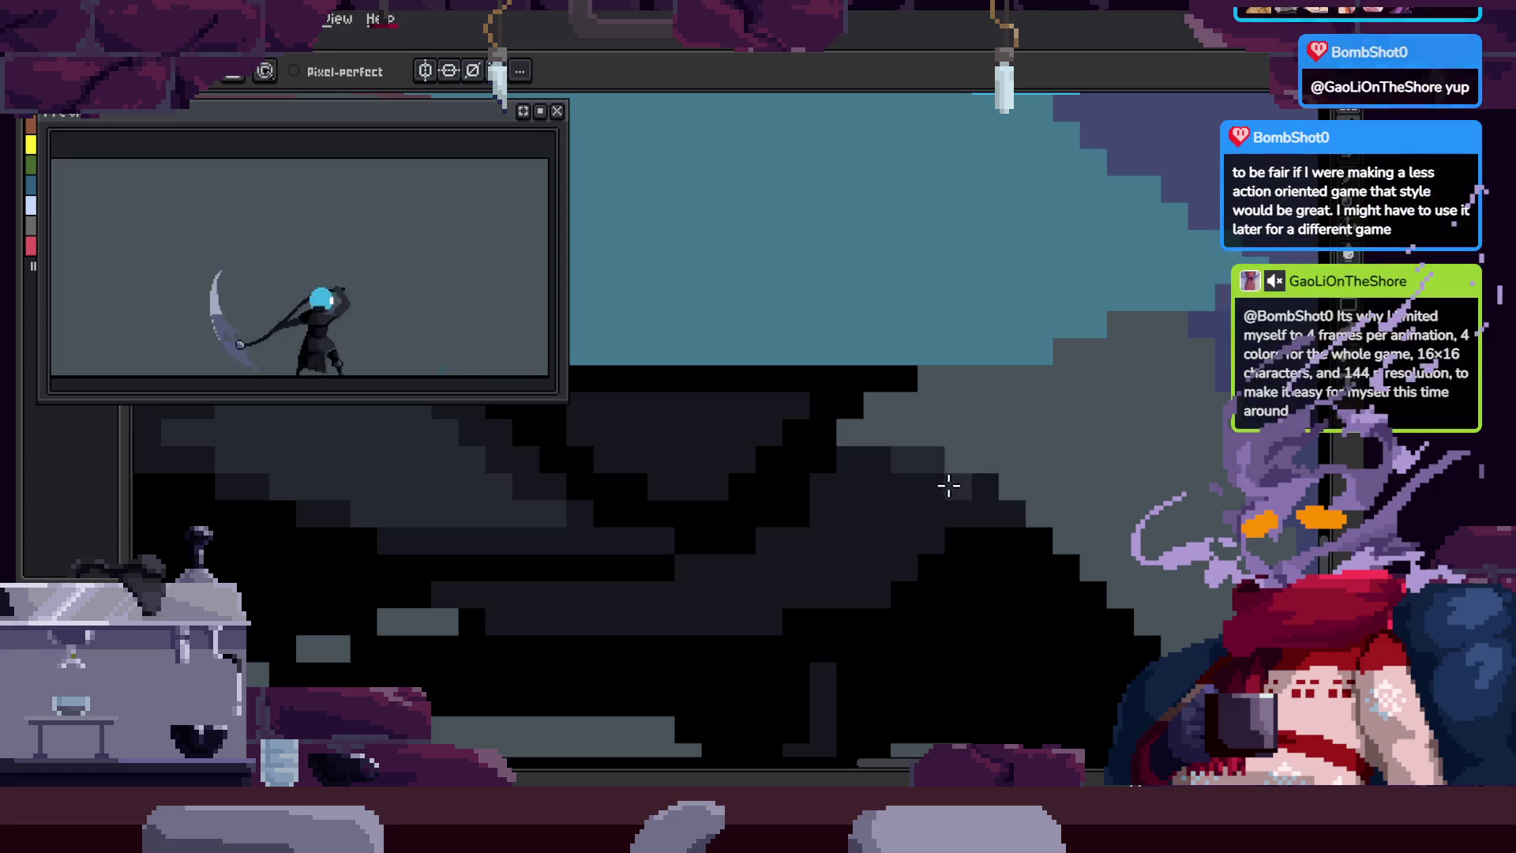
key("z")
scroll(934, 519, "down", 3)
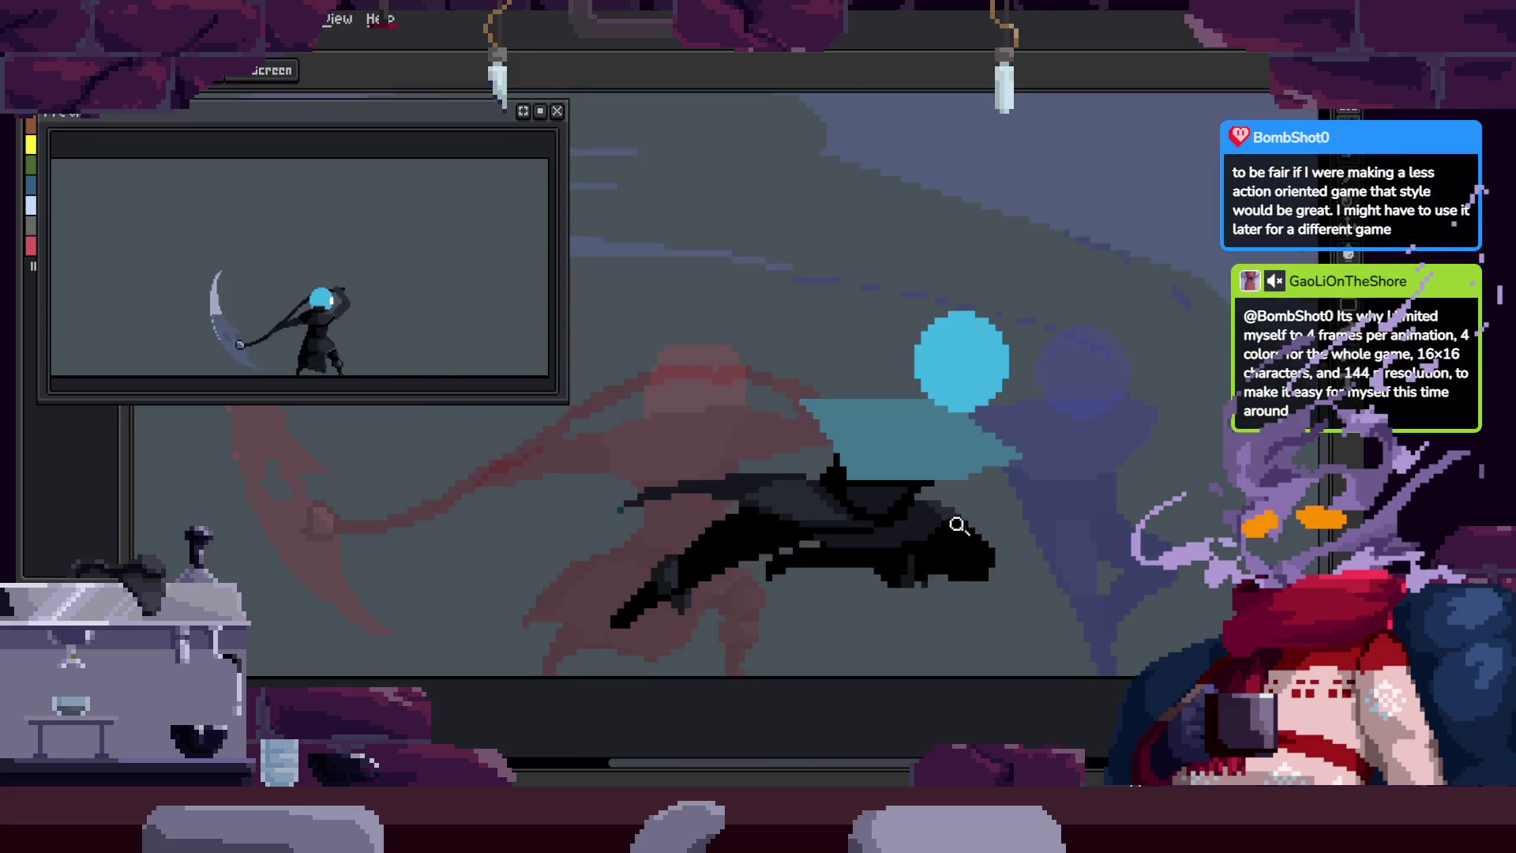
scroll(943, 536, "up", 4)
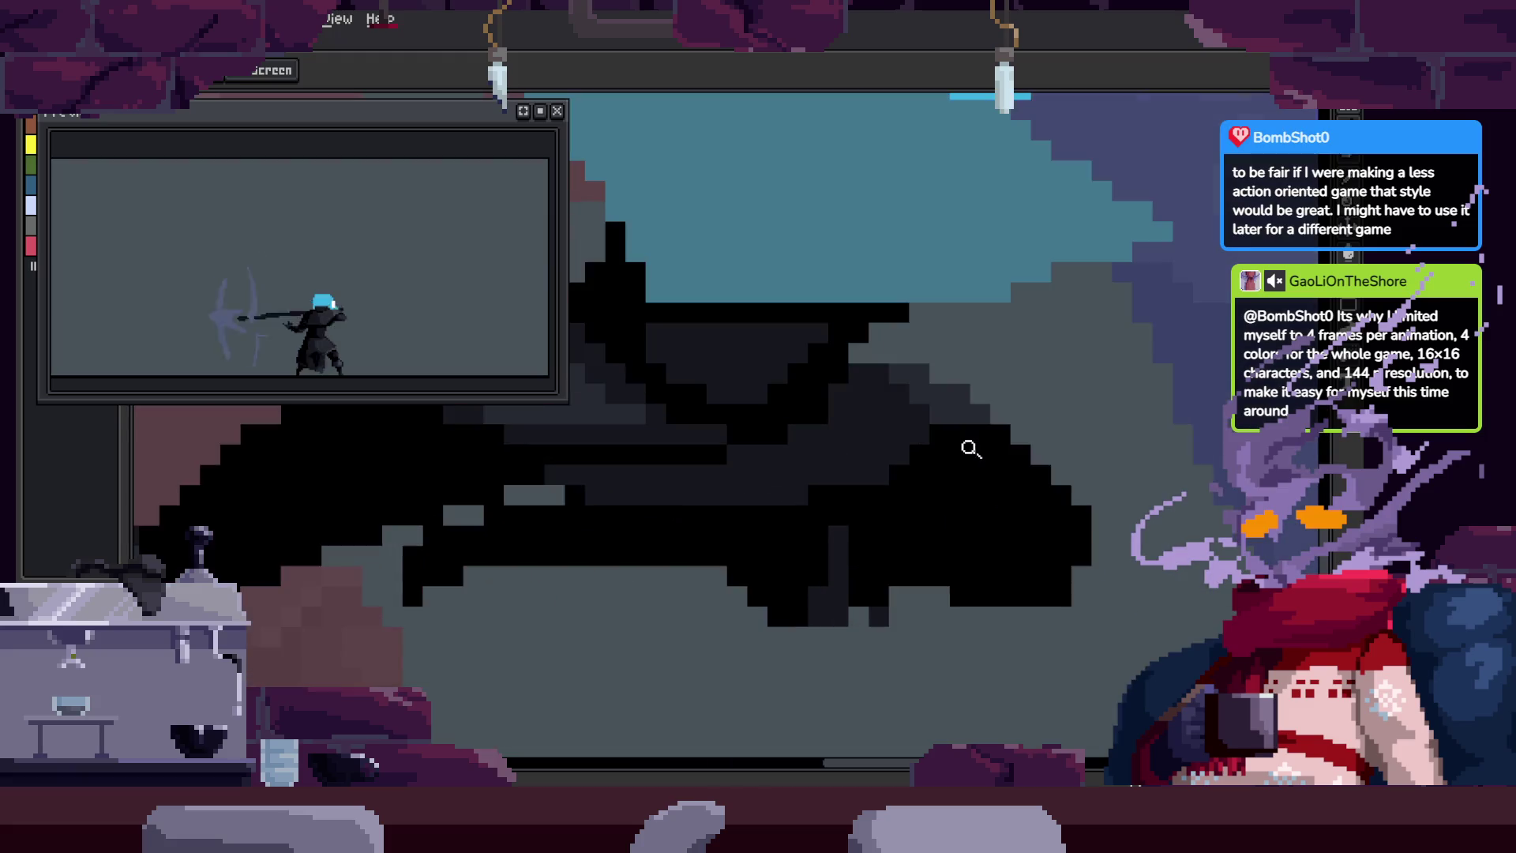
scroll(908, 531, "down", 3)
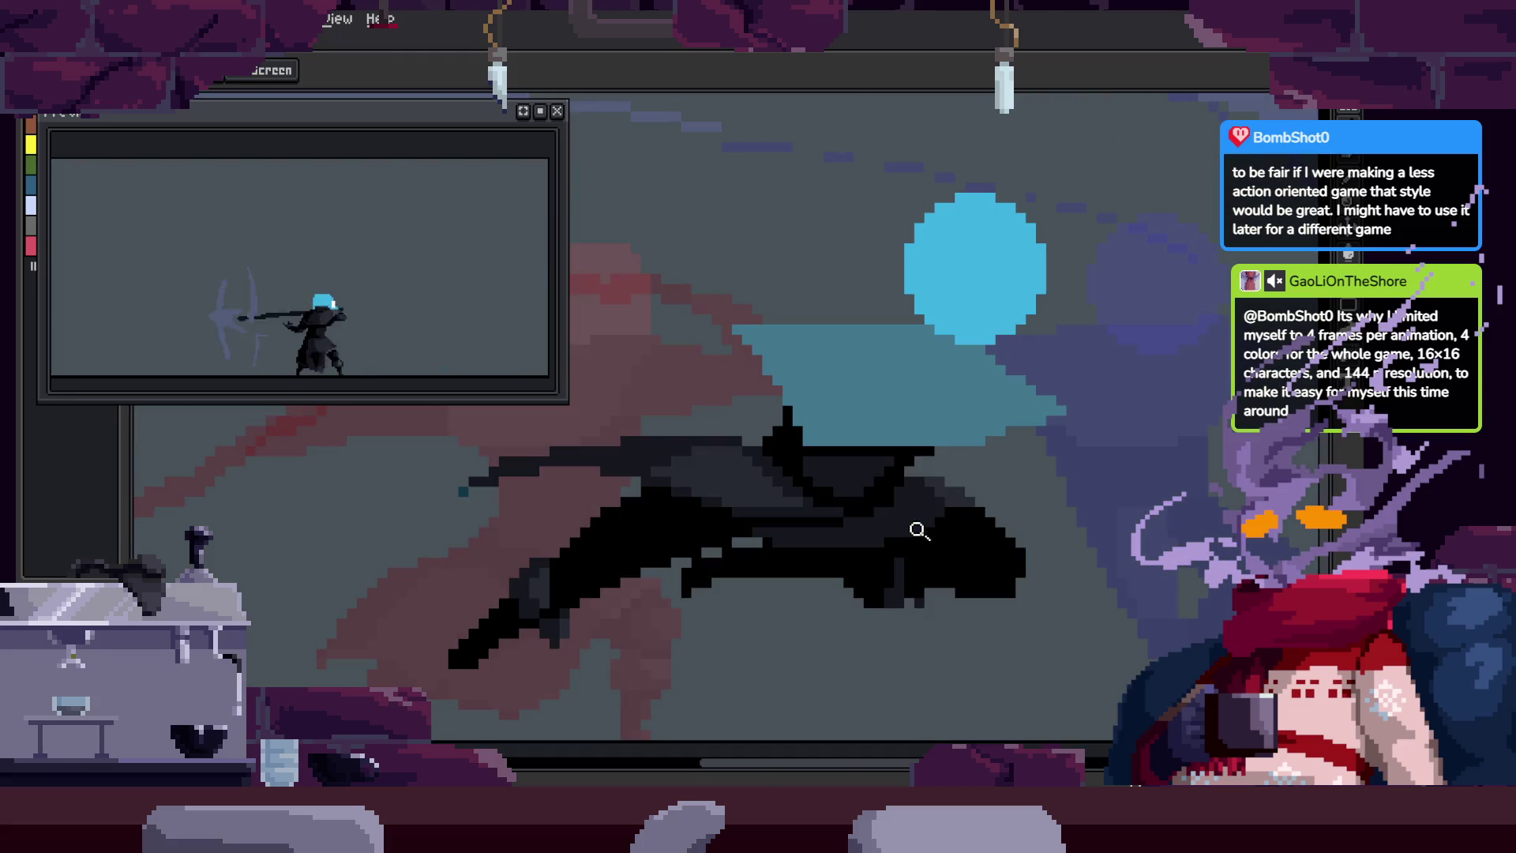
scroll(940, 505, "up", 3)
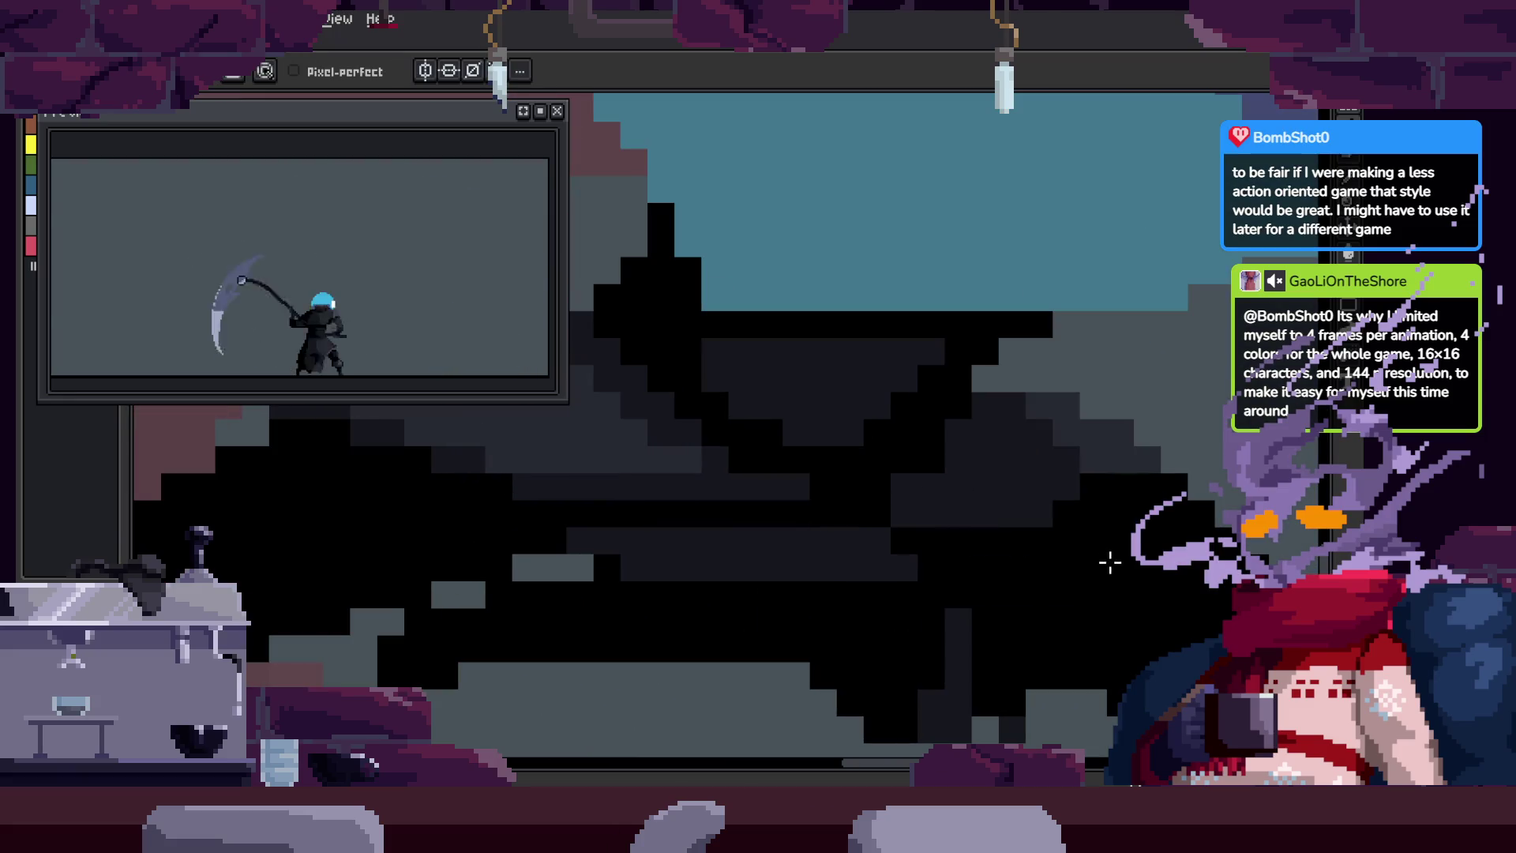
scroll(1026, 558, "down", 1)
scroll(935, 552, "up", 1)
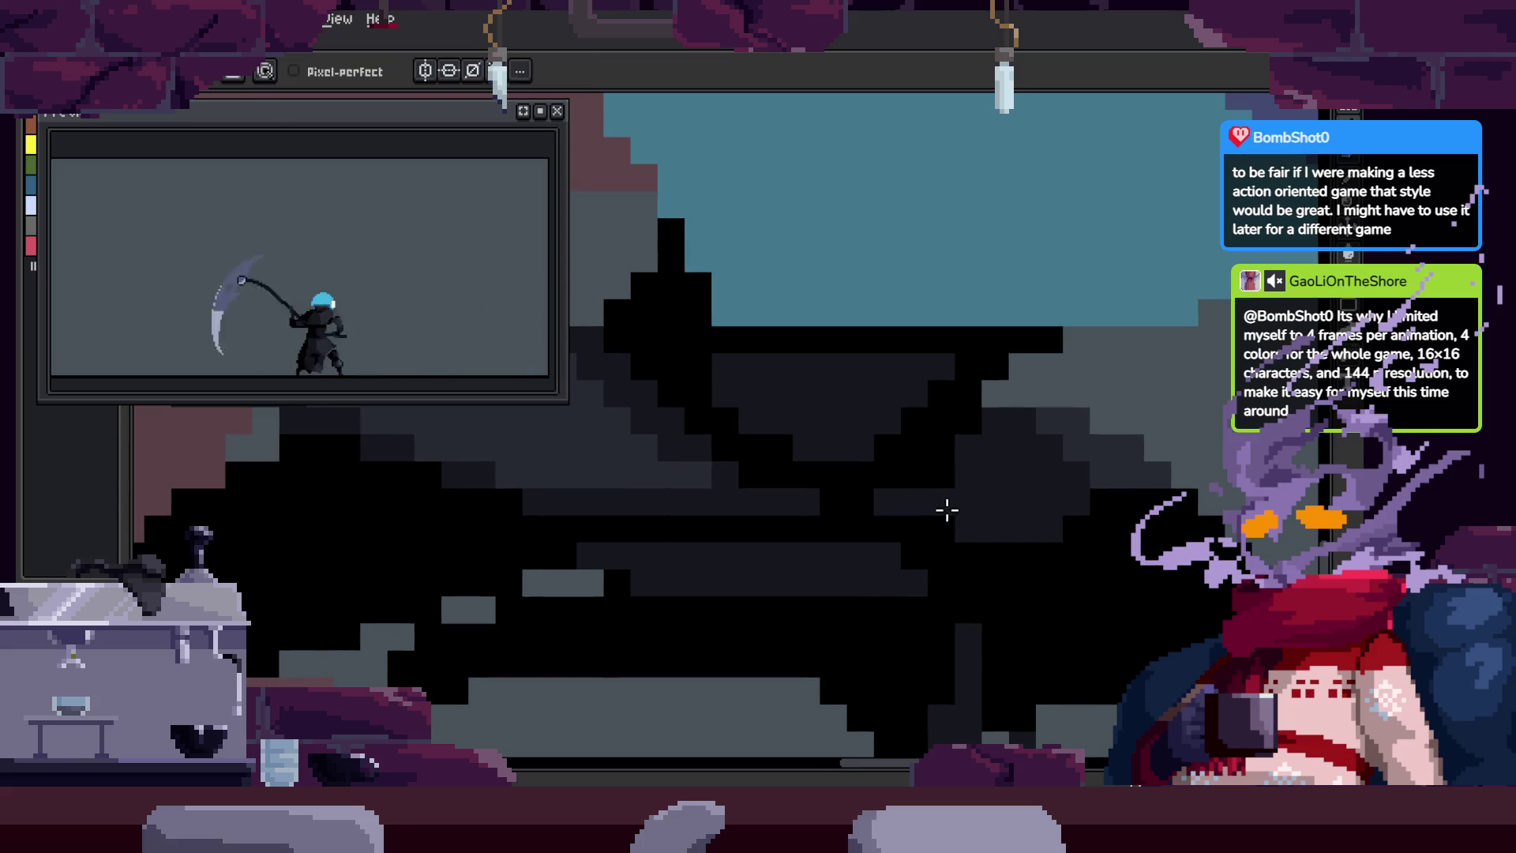
key("z")
scroll(865, 553, "down", 3)
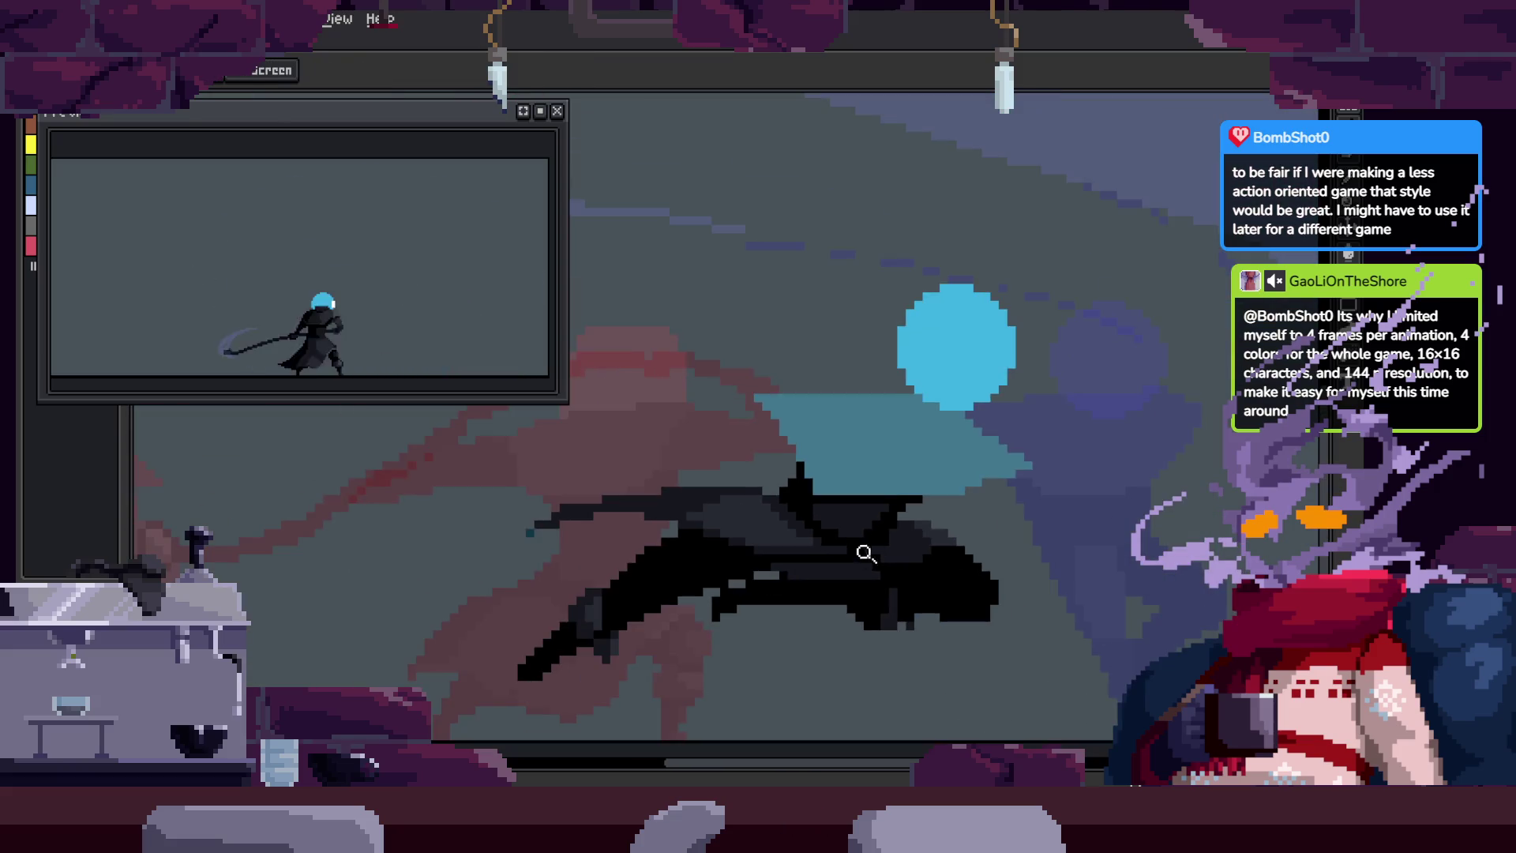
Step: Zoom in on the dark creature with the Pencil active and save the sprite
scroll(868, 561, "up", 5)
key("b")
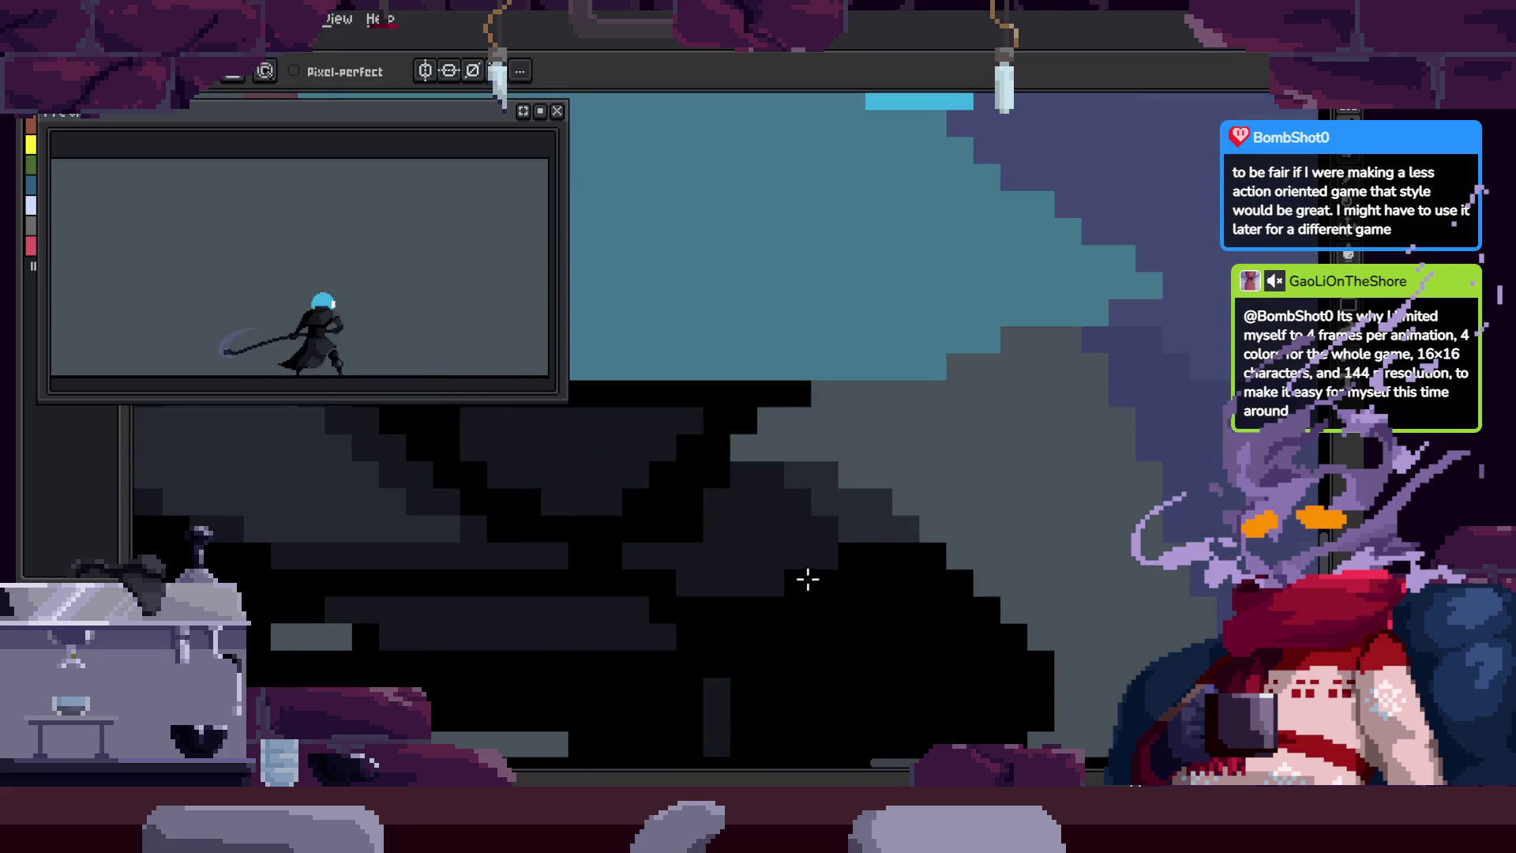
scroll(805, 579, "down", 2)
scroll(848, 479, "up", 2)
key("b")
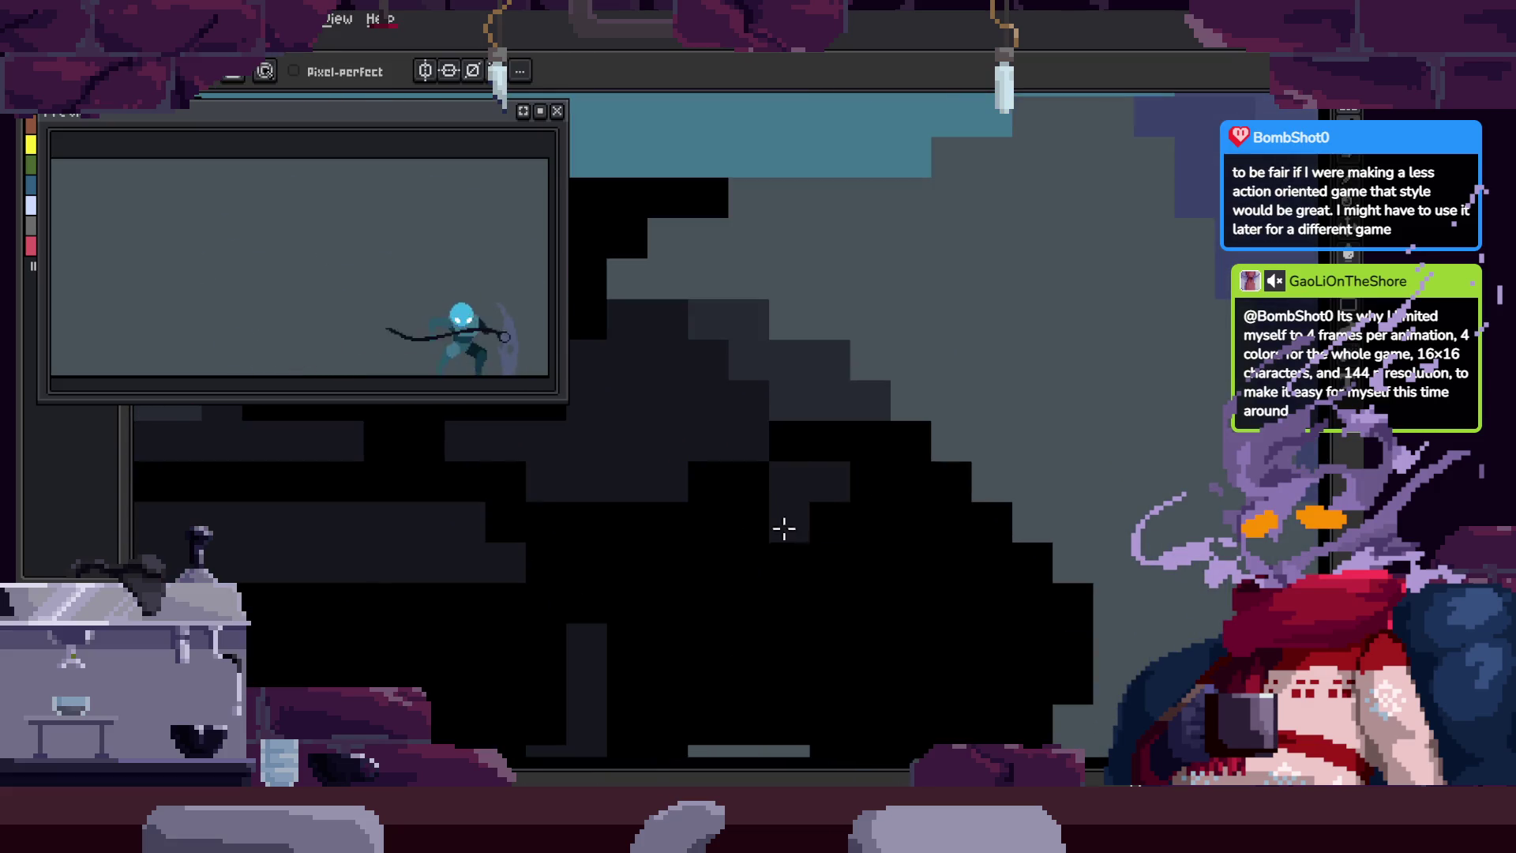
scroll(816, 334, "up", 1)
scroll(821, 446, "up", 2)
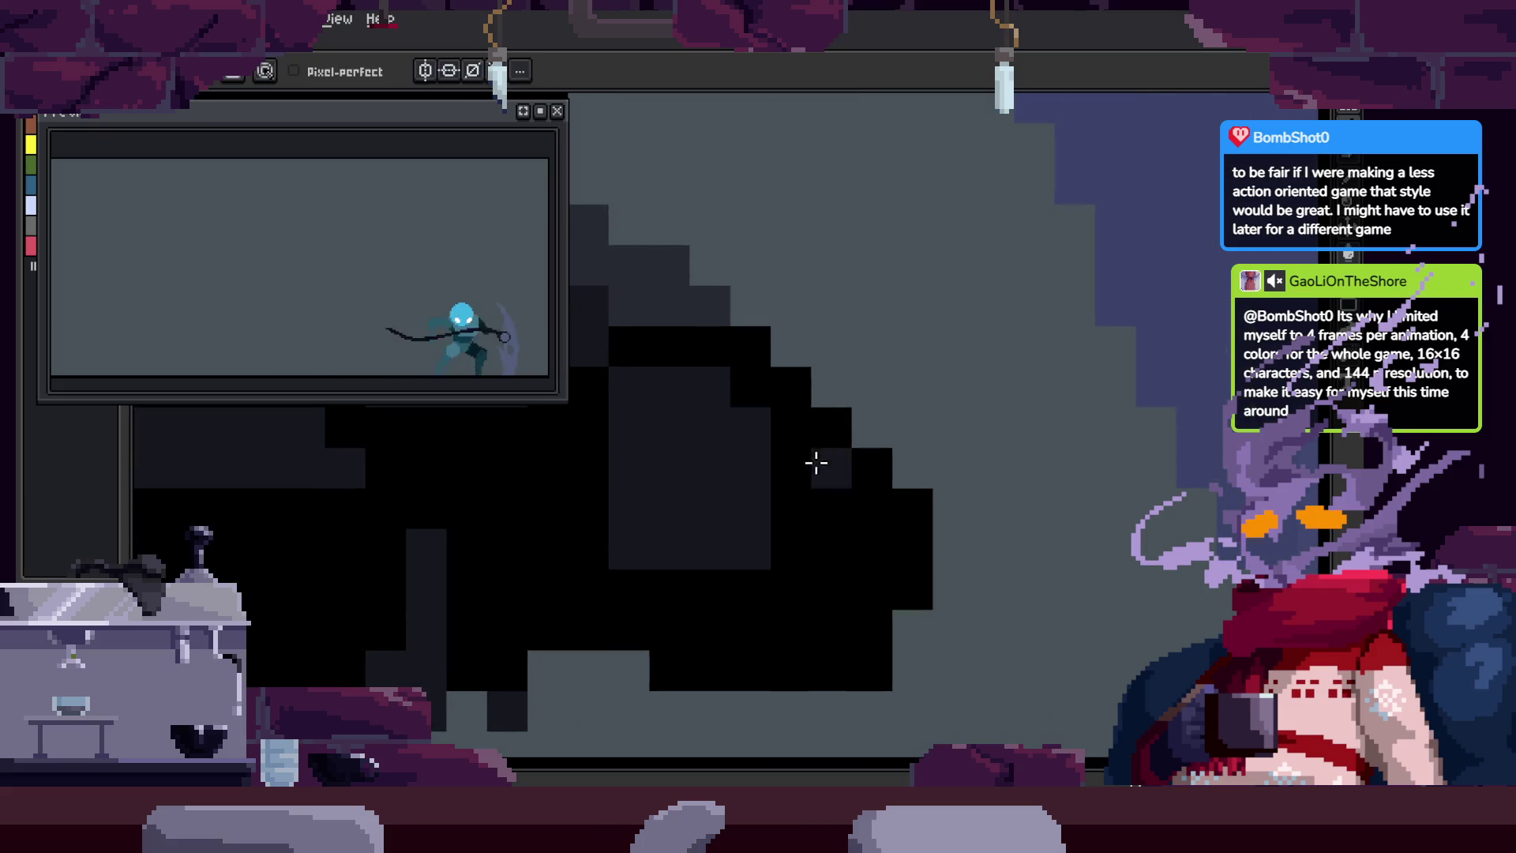
scroll(802, 560, "left", 2)
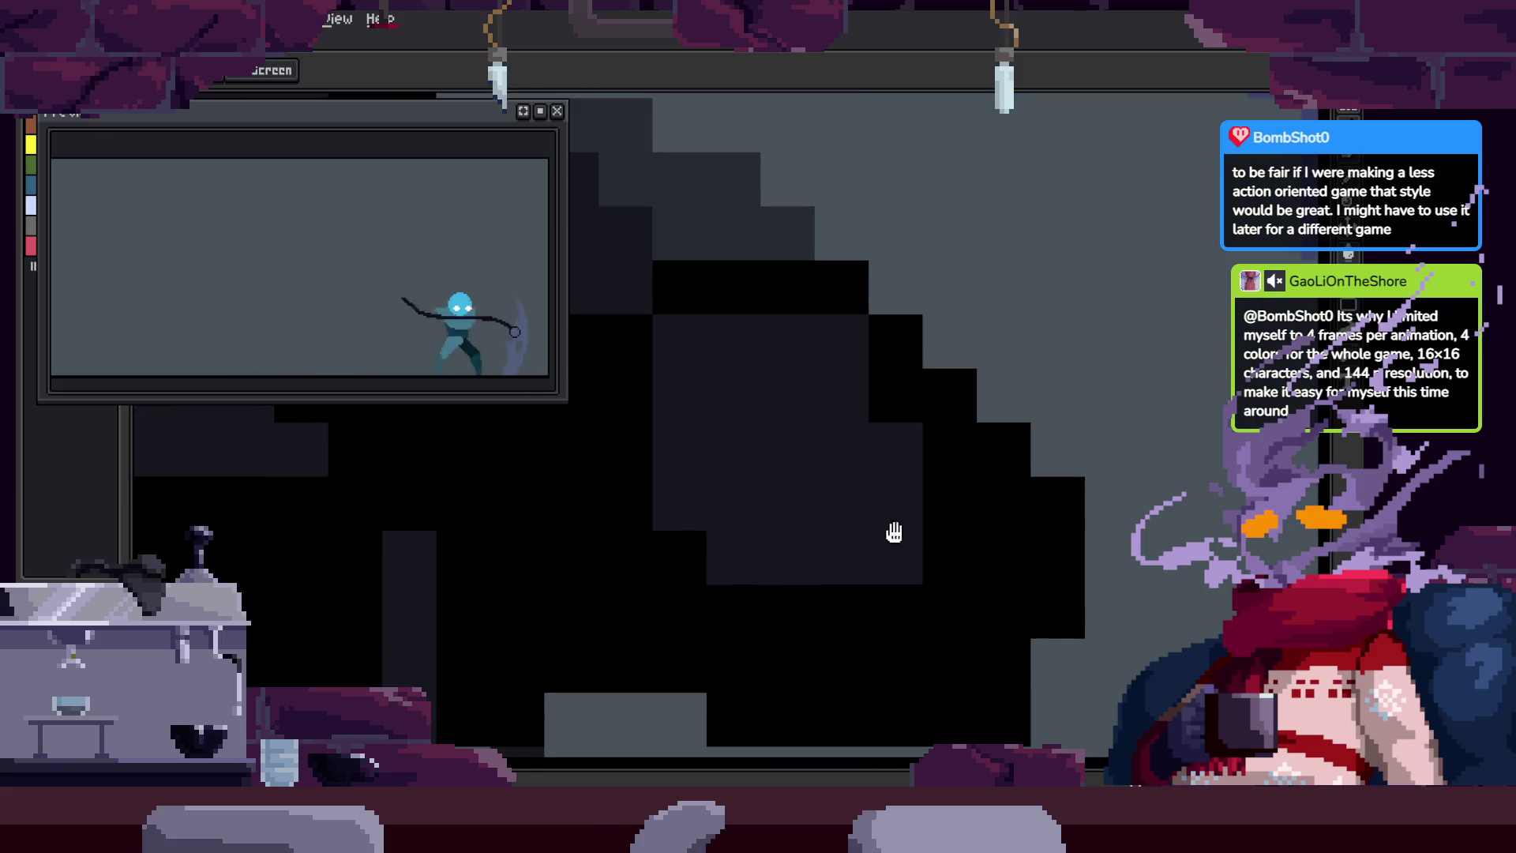
scroll(890, 534, "down", 3)
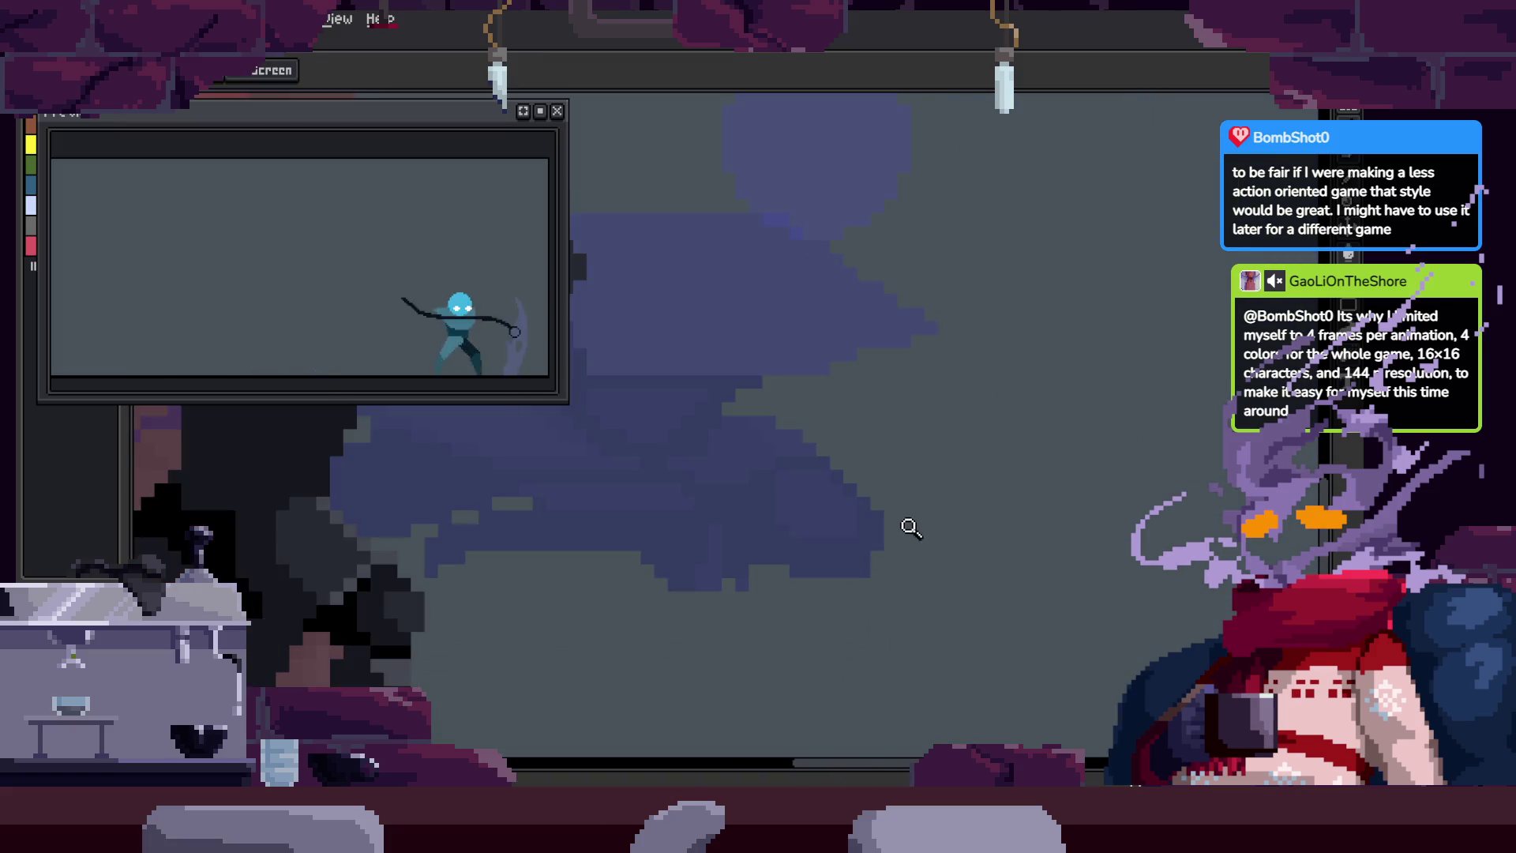
scroll(785, 474, "up", 3)
key("b")
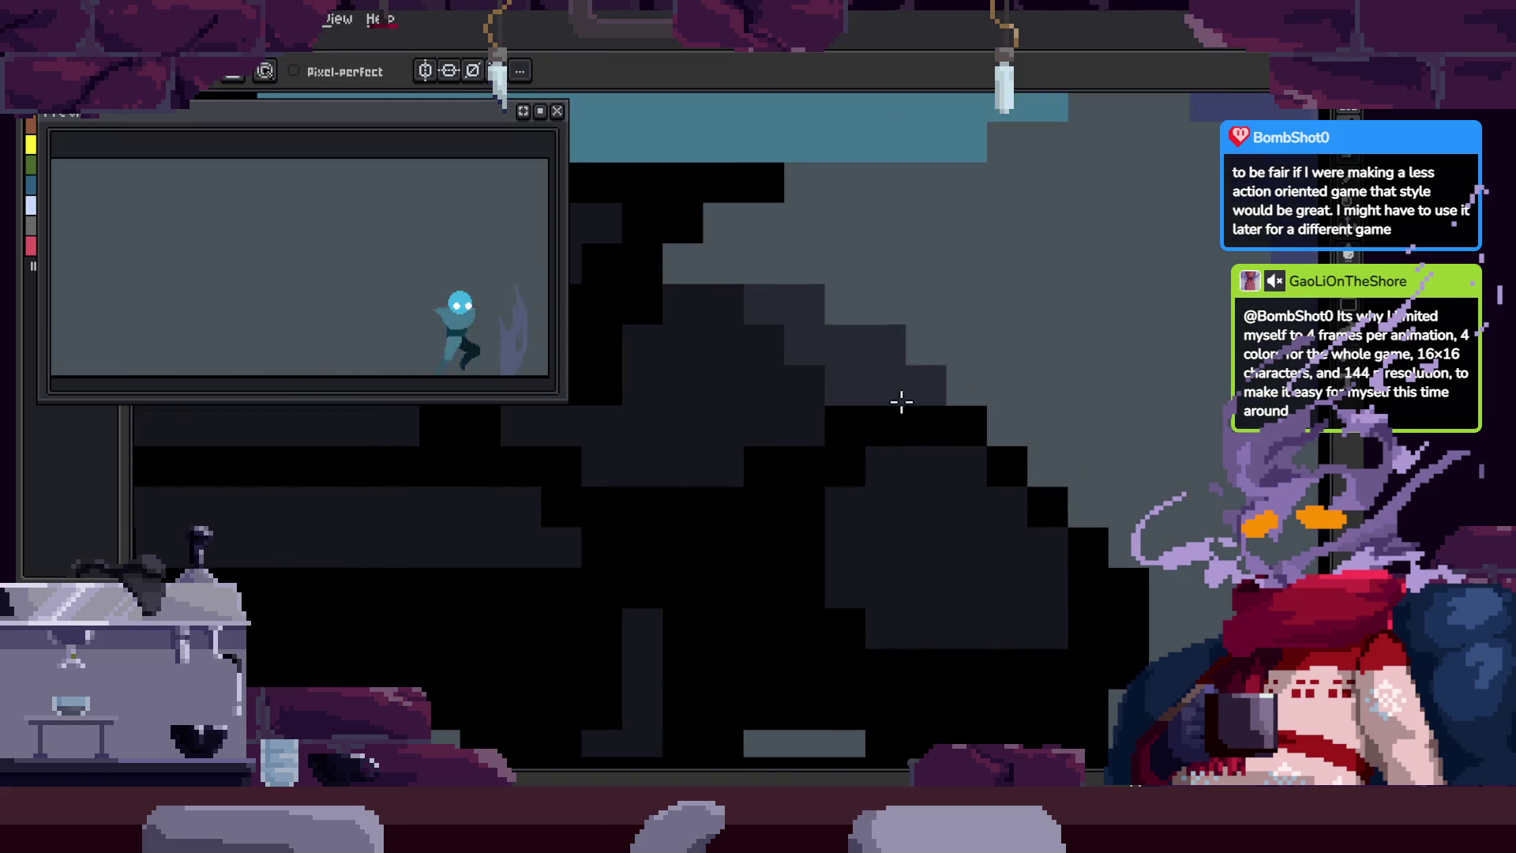
scroll(953, 521, "down", 2)
scroll(836, 447, "up", 2)
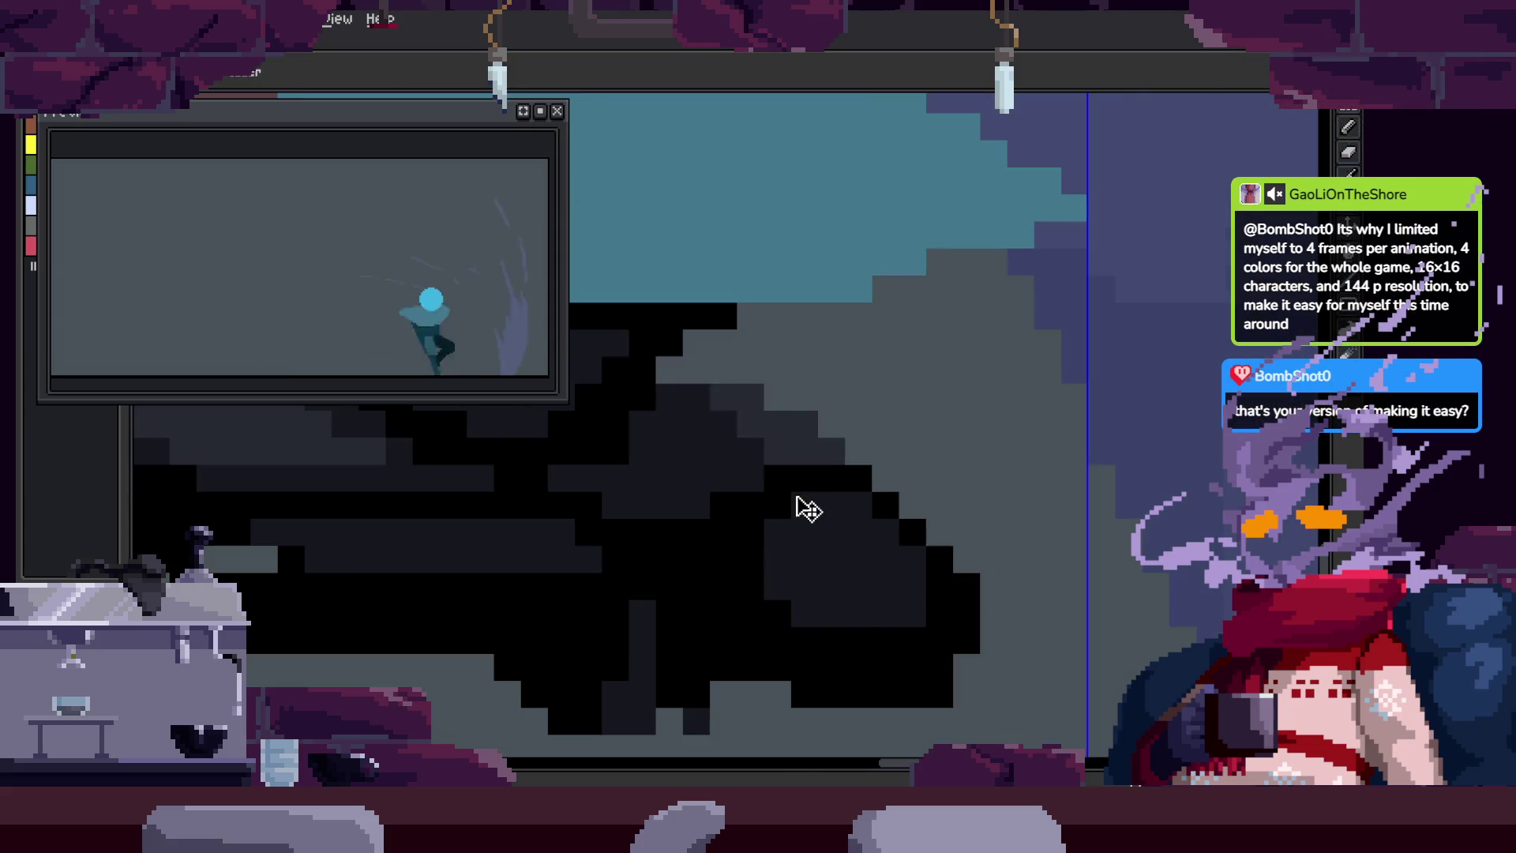
scroll(833, 459, "up", 1)
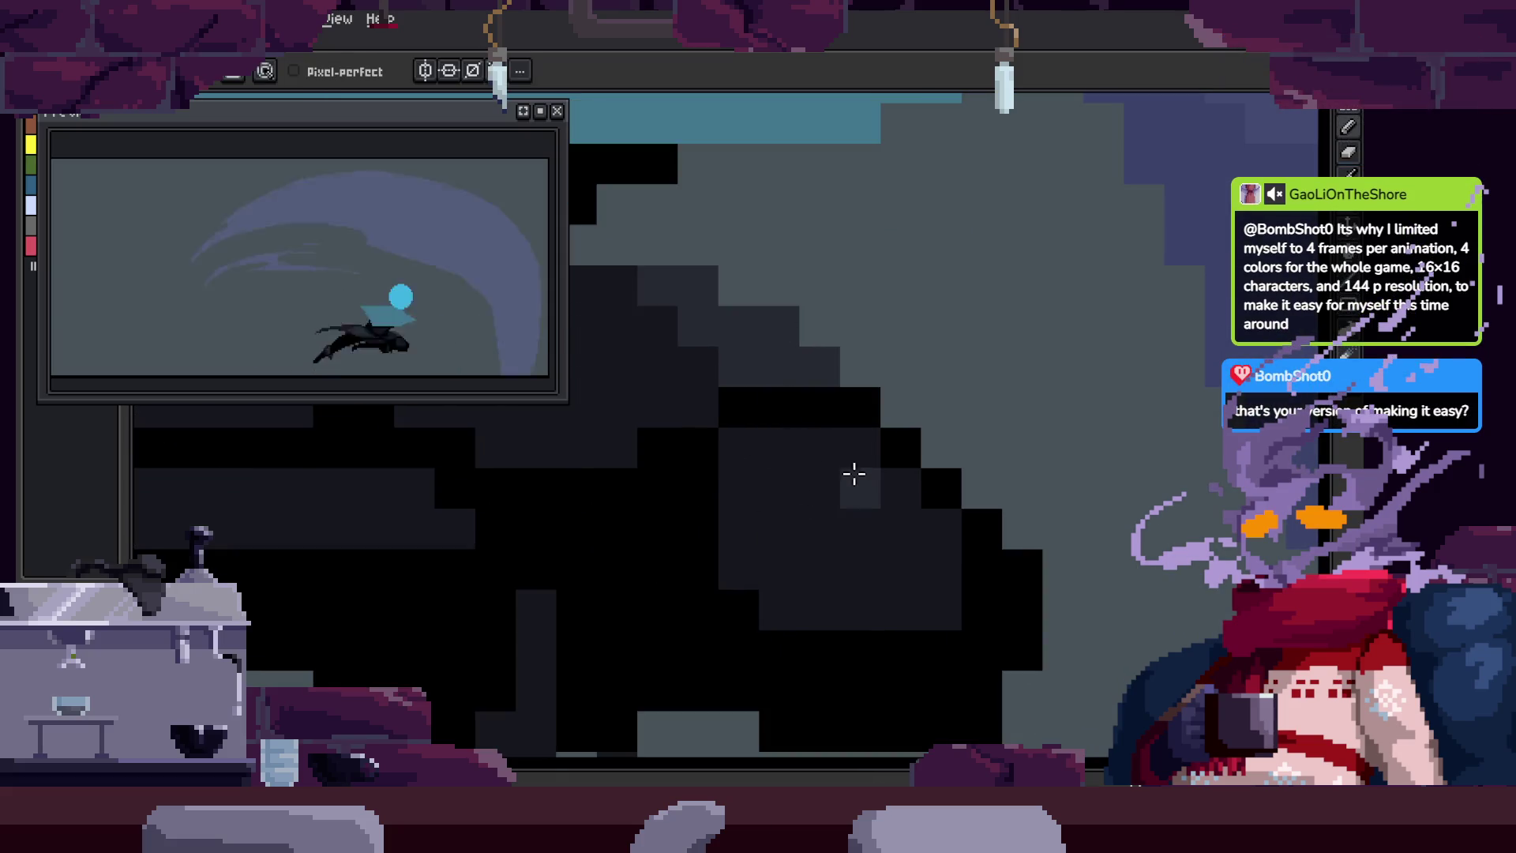
scroll(853, 473, "up", 2)
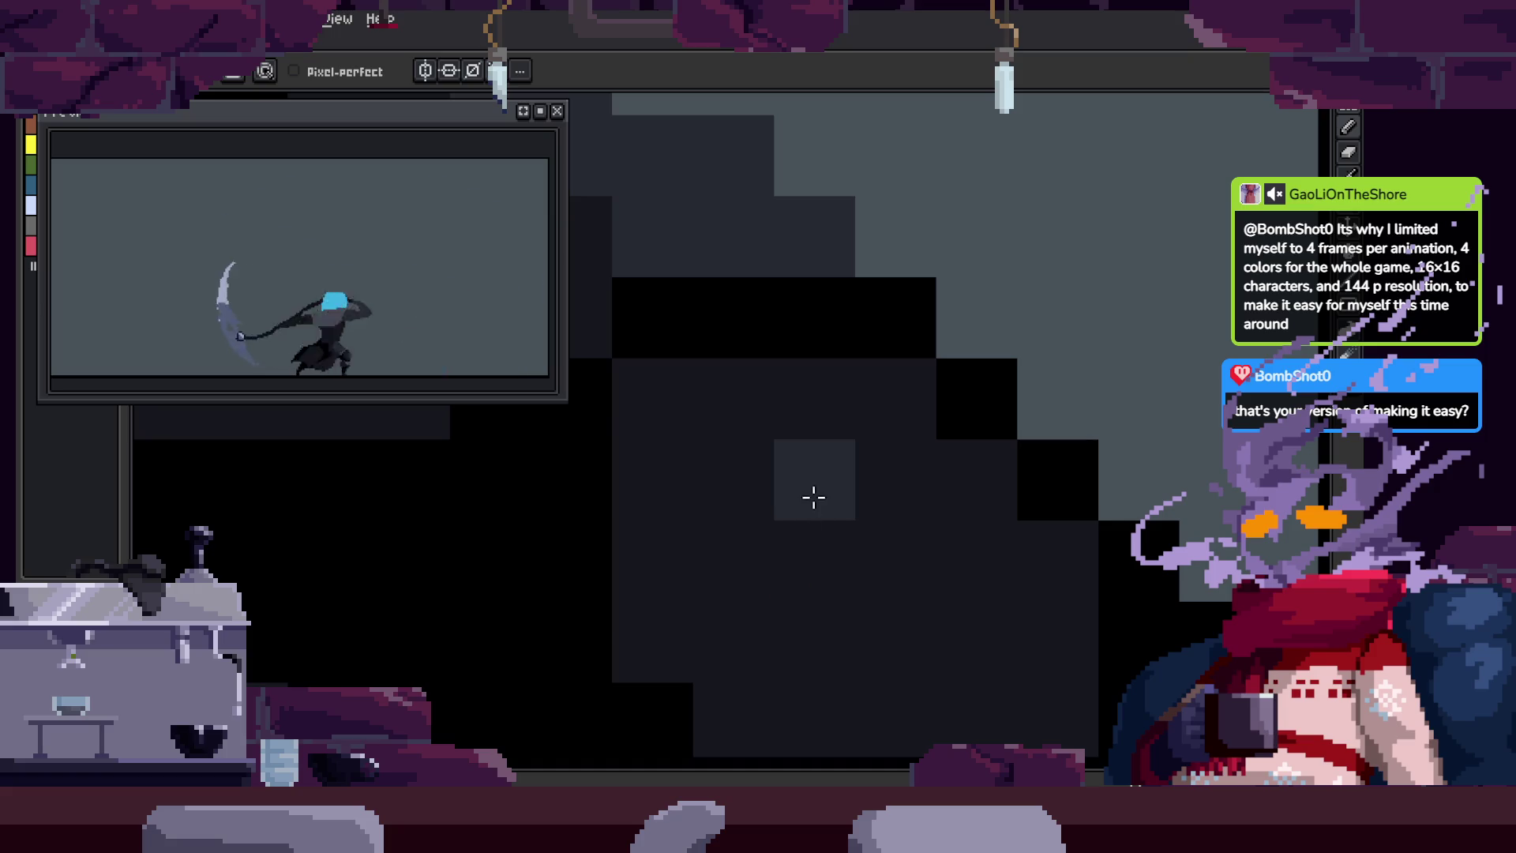
scroll(811, 464, "down", 3)
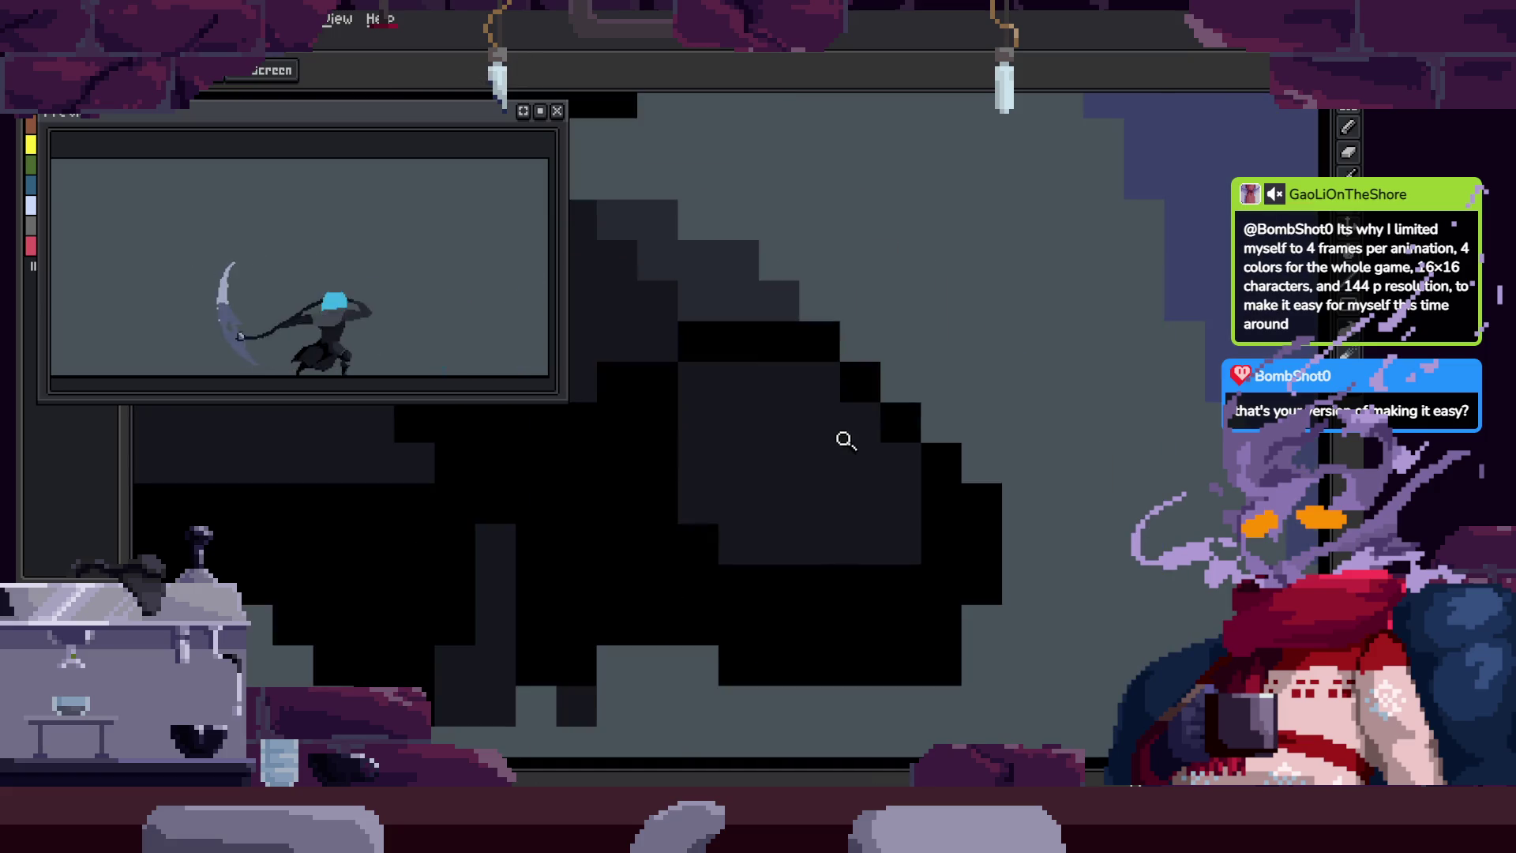
scroll(845, 435, "up", 1)
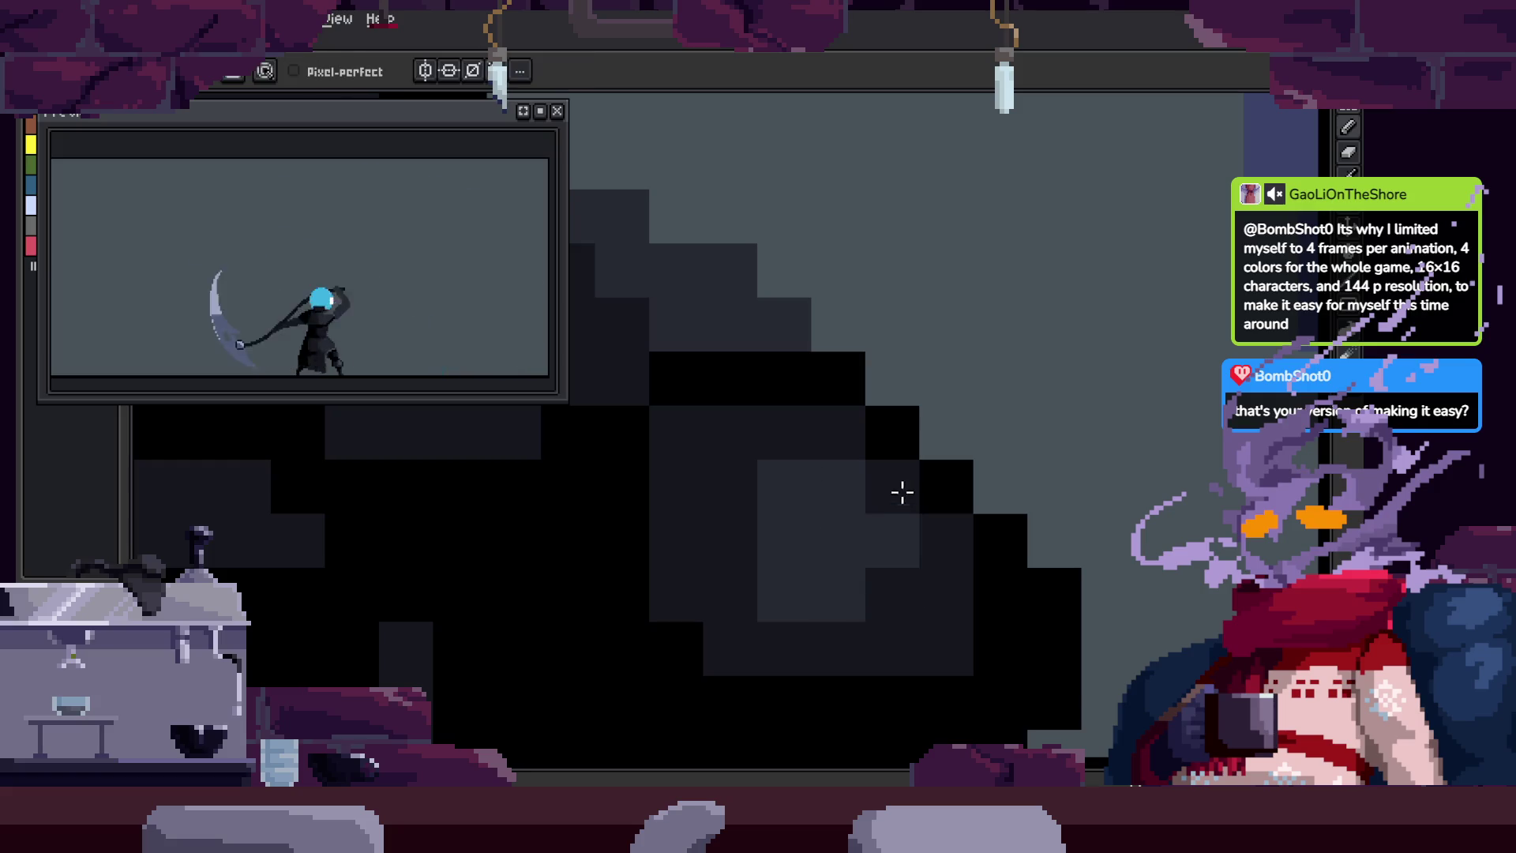
key("ctrl+s")
Step: Lighten one pixel on the dark creature in a lighter grey and save the file again
scroll(877, 525, "down", 2)
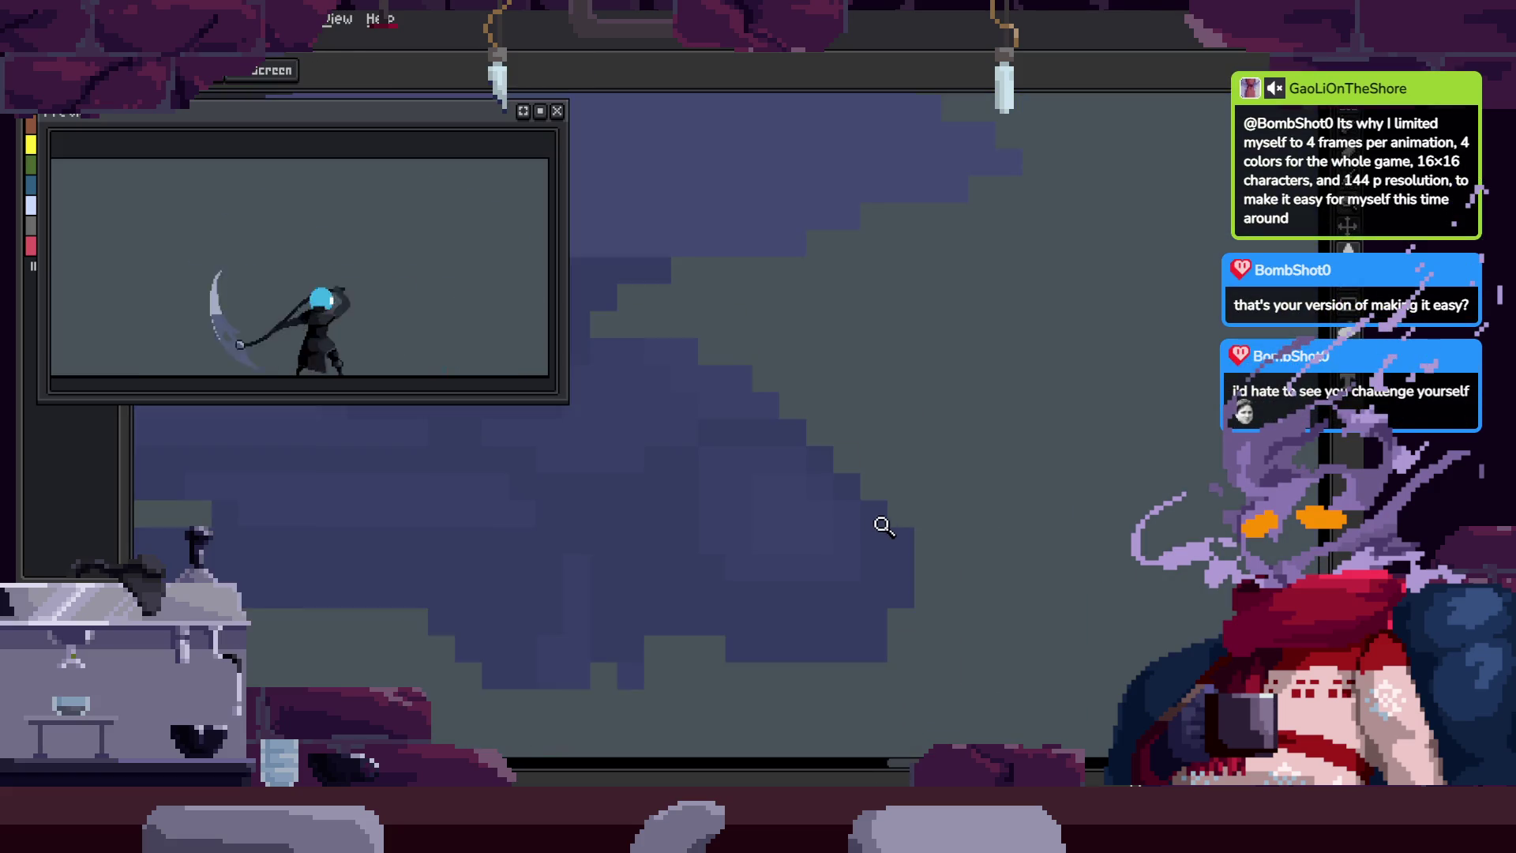
scroll(872, 460, "up", 2)
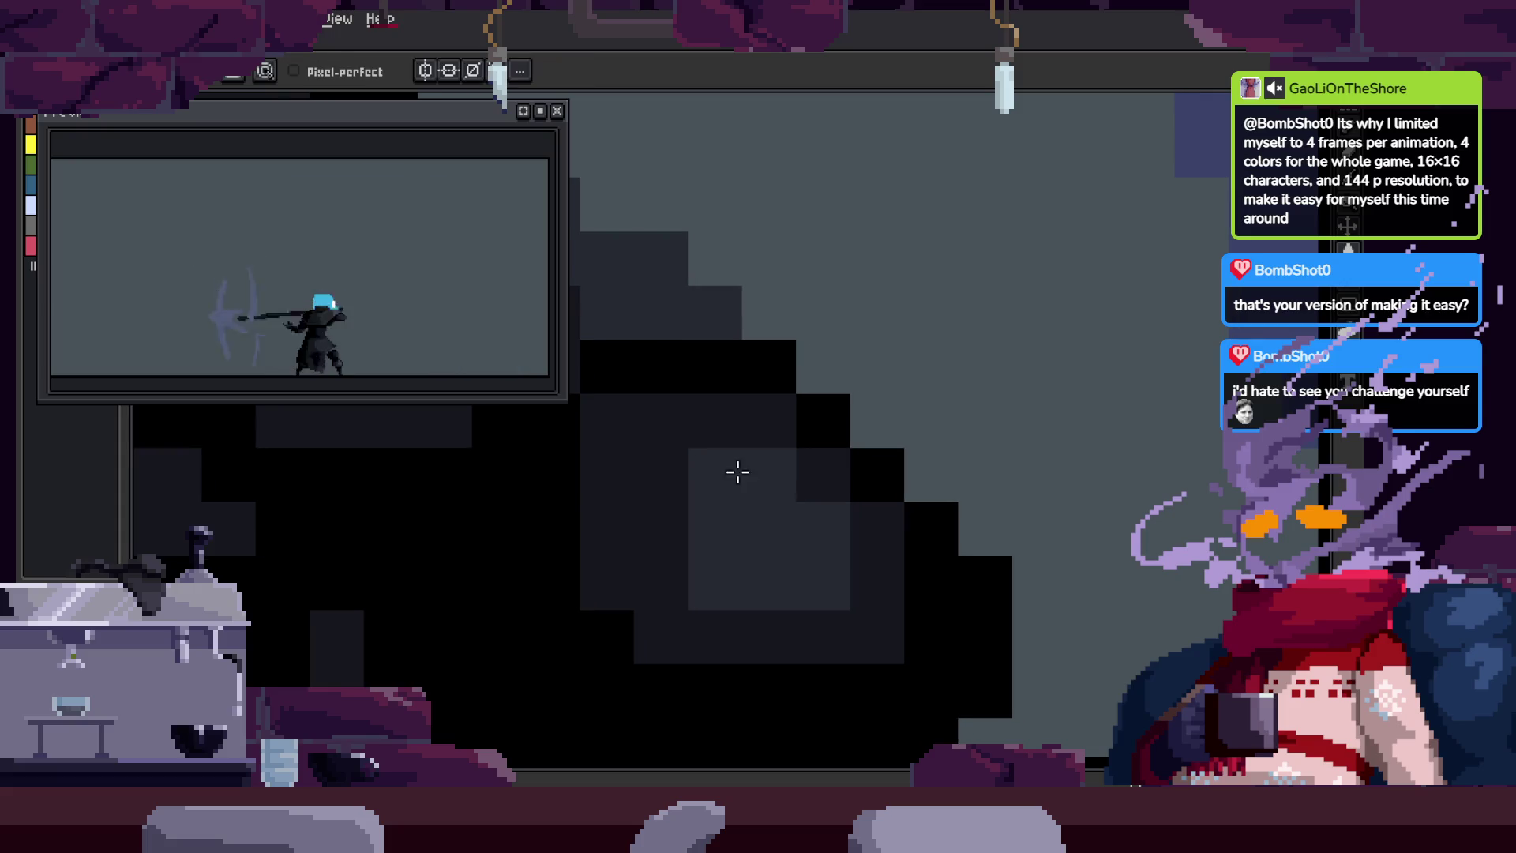
scroll(744, 436, "down", 1)
scroll(727, 506, "up", 1)
scroll(741, 484, "down", 1)
scroll(768, 472, "up", 1)
scroll(695, 383, "down", 1)
scroll(723, 448, "up", 1)
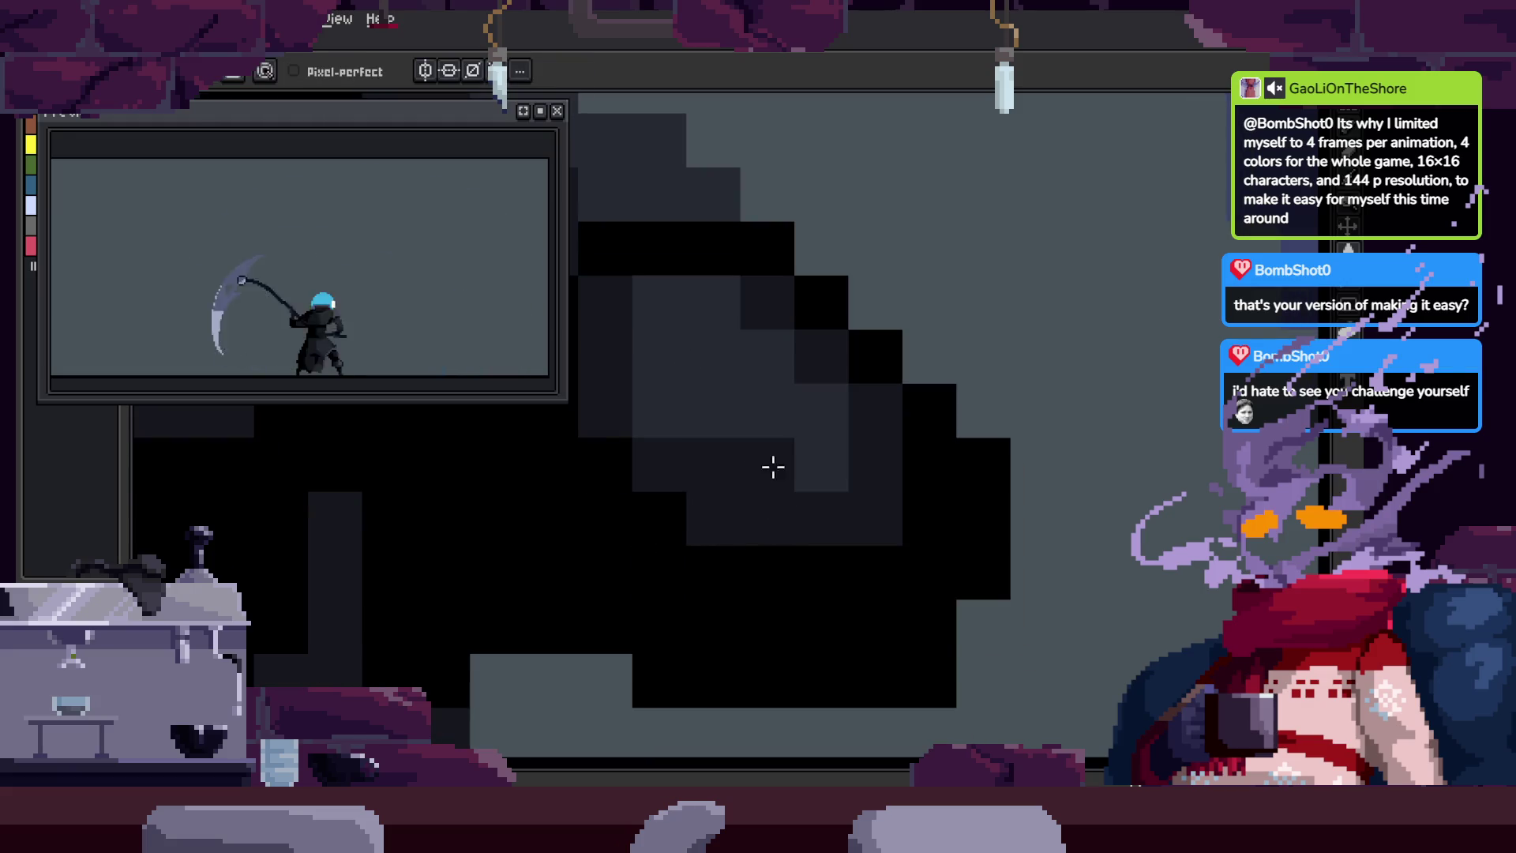
left_click(866, 475)
left_click_drag(865, 416, 877, 504)
key("i")
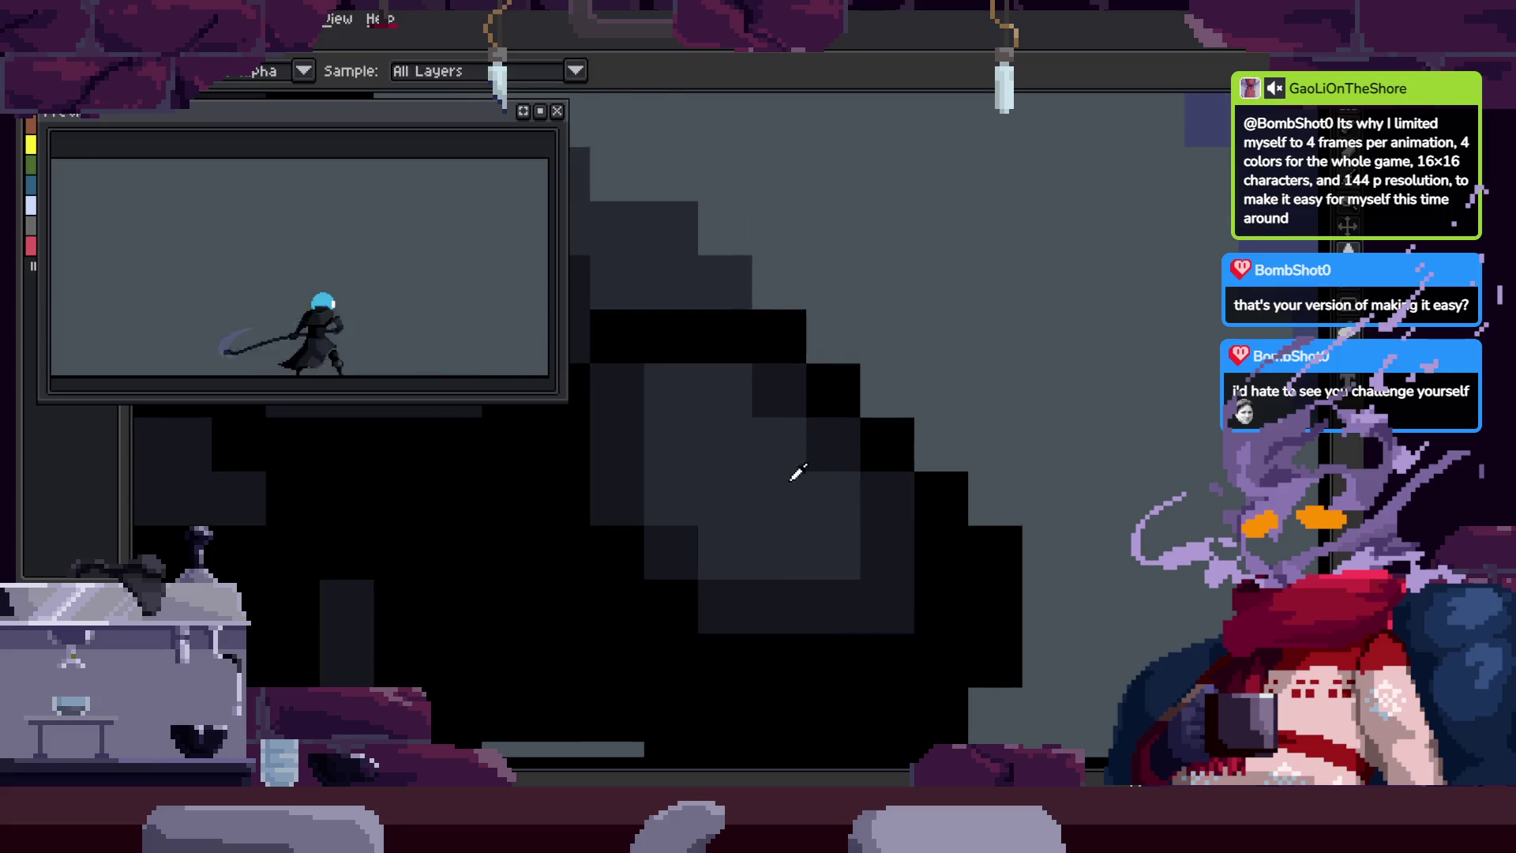
scroll(754, 437, "down", 1)
key("ctrl+s")
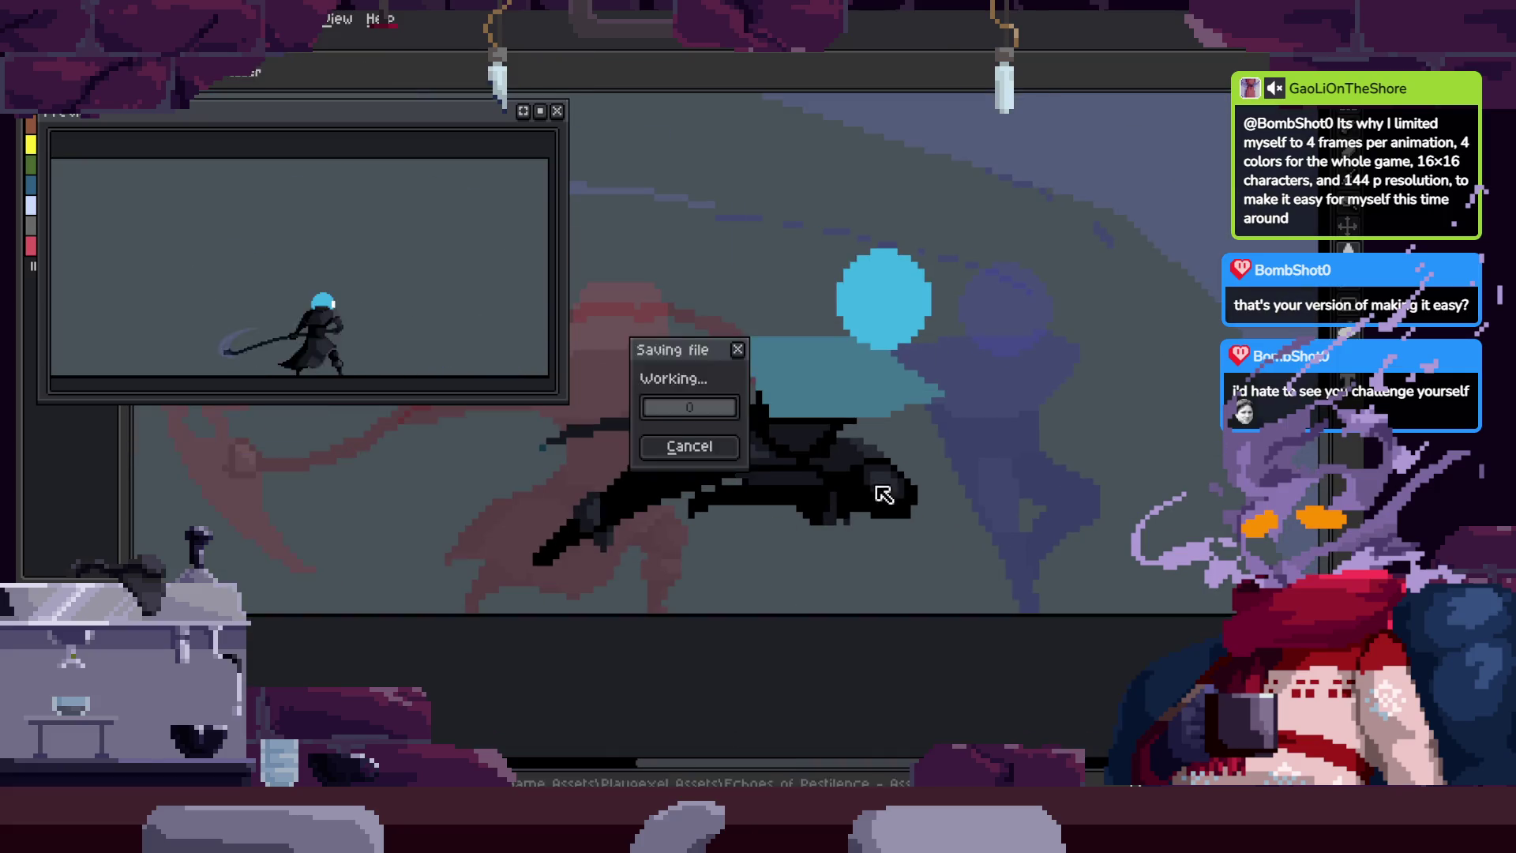
Step: Zoom in on the hooded character and save the sprite
key("z")
key("Tab")
left_click(898, 492)
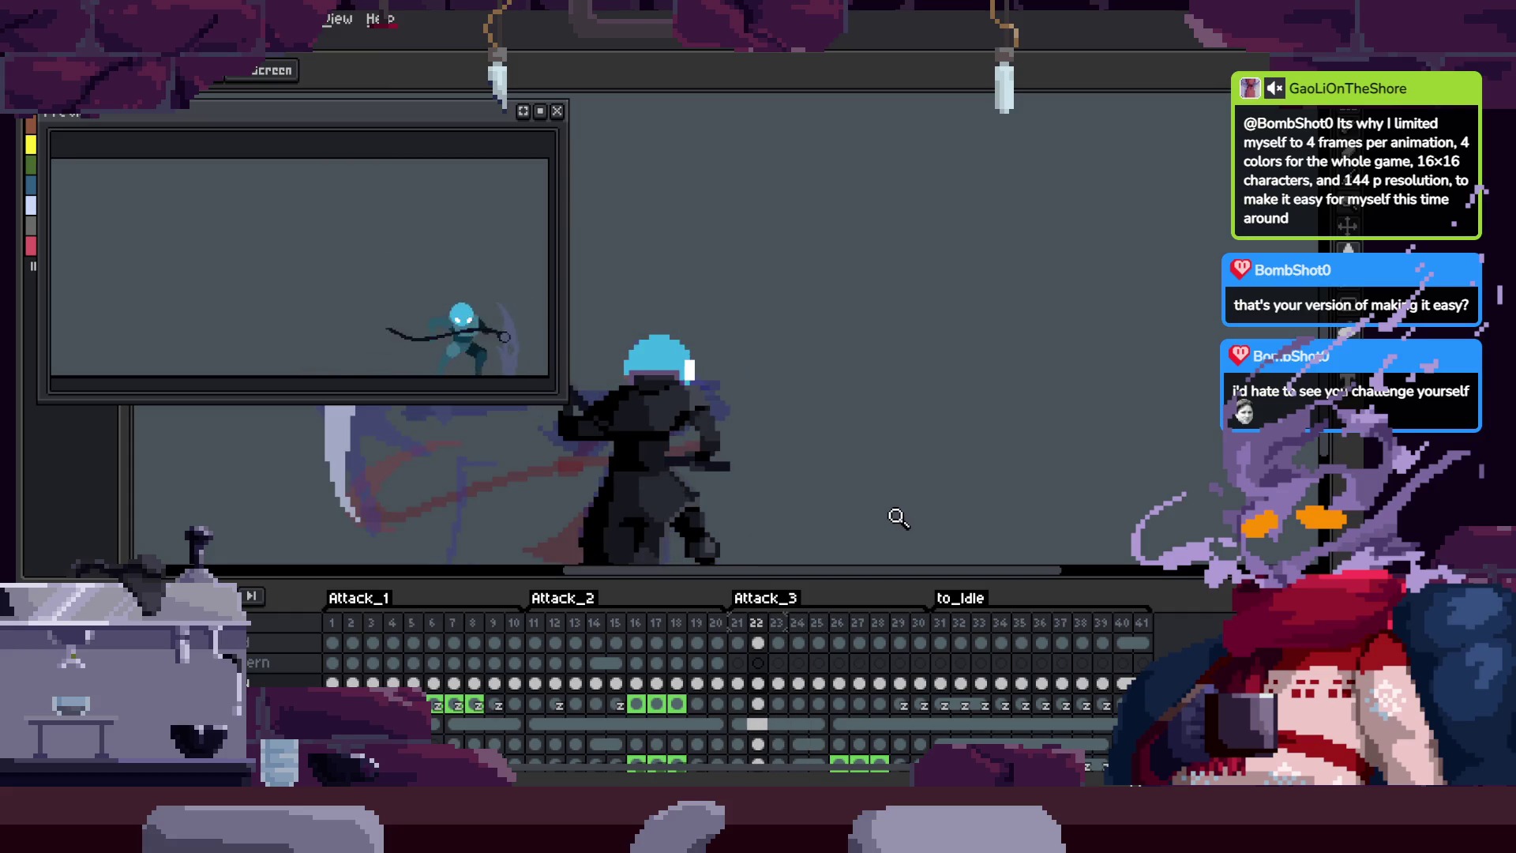
key("Tab")
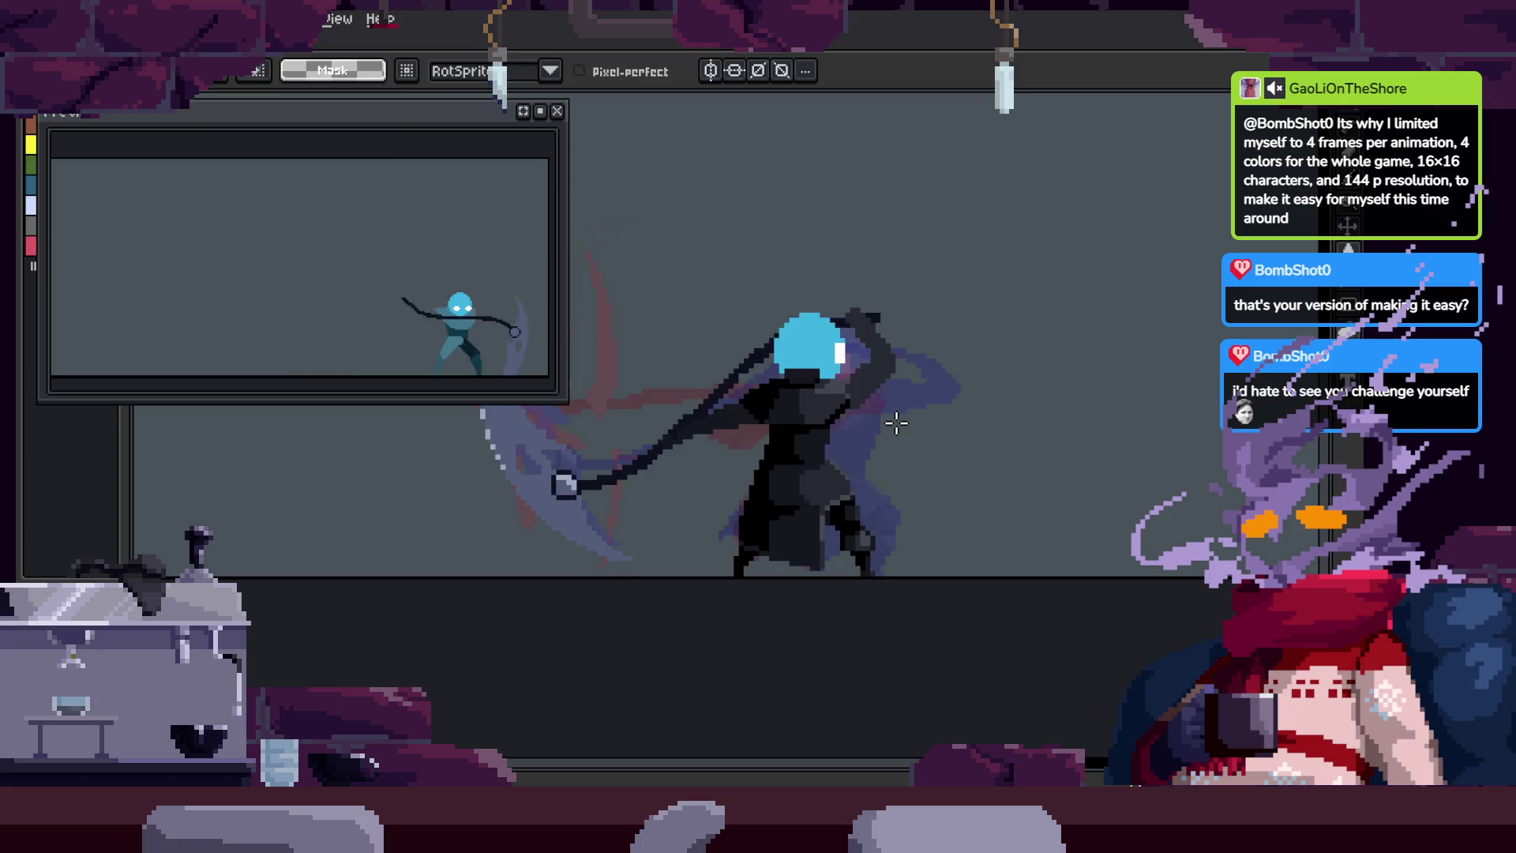
key("ctrl+s")
Step: Zoom in closer on the cloak and paint two black pixels on the creature
key("z")
left_click(918, 449)
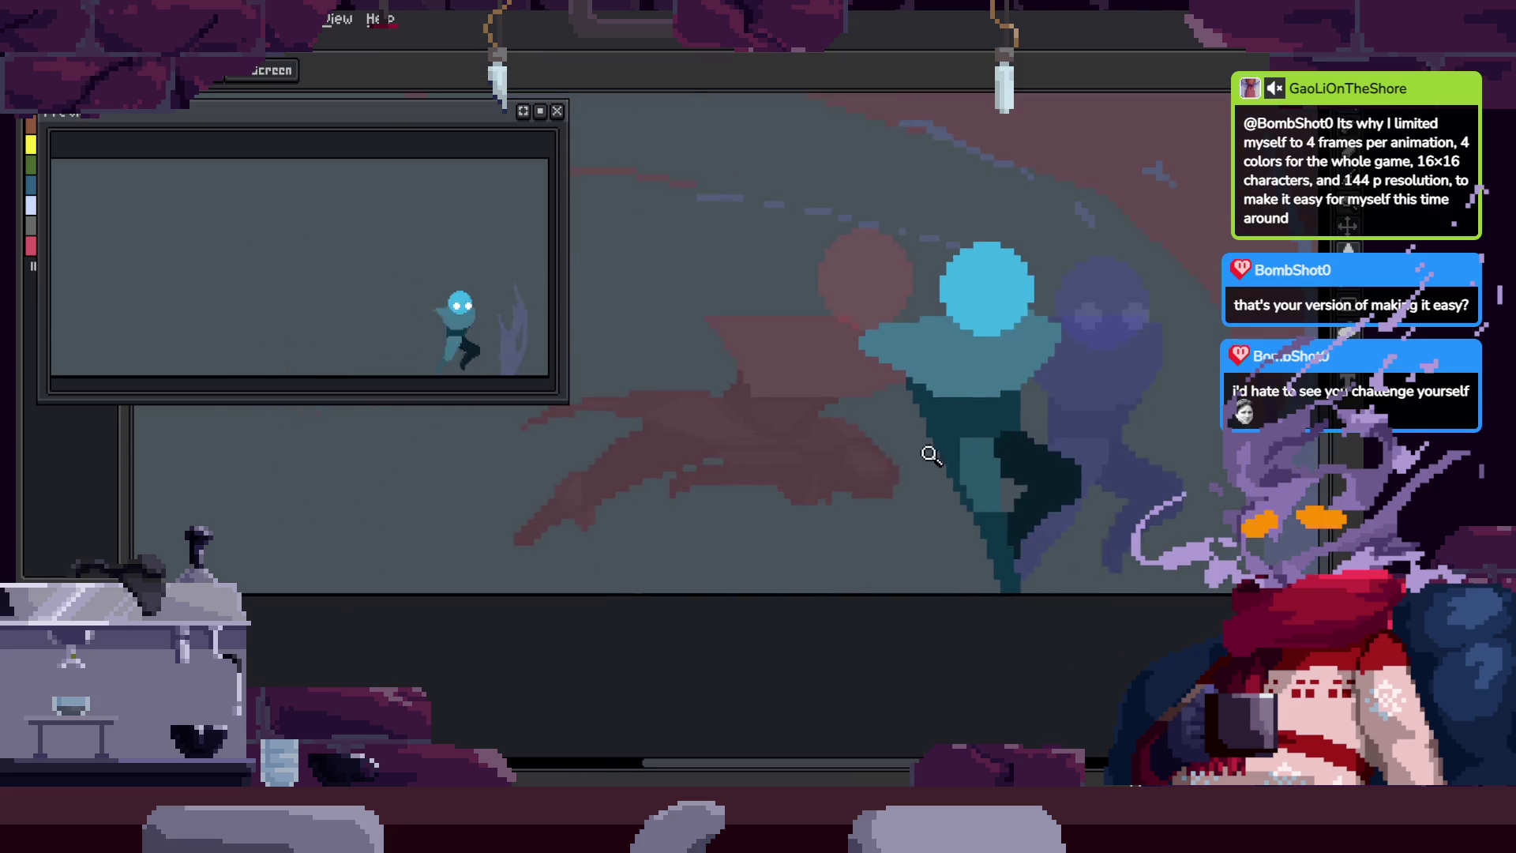
left_click(950, 395)
key("i")
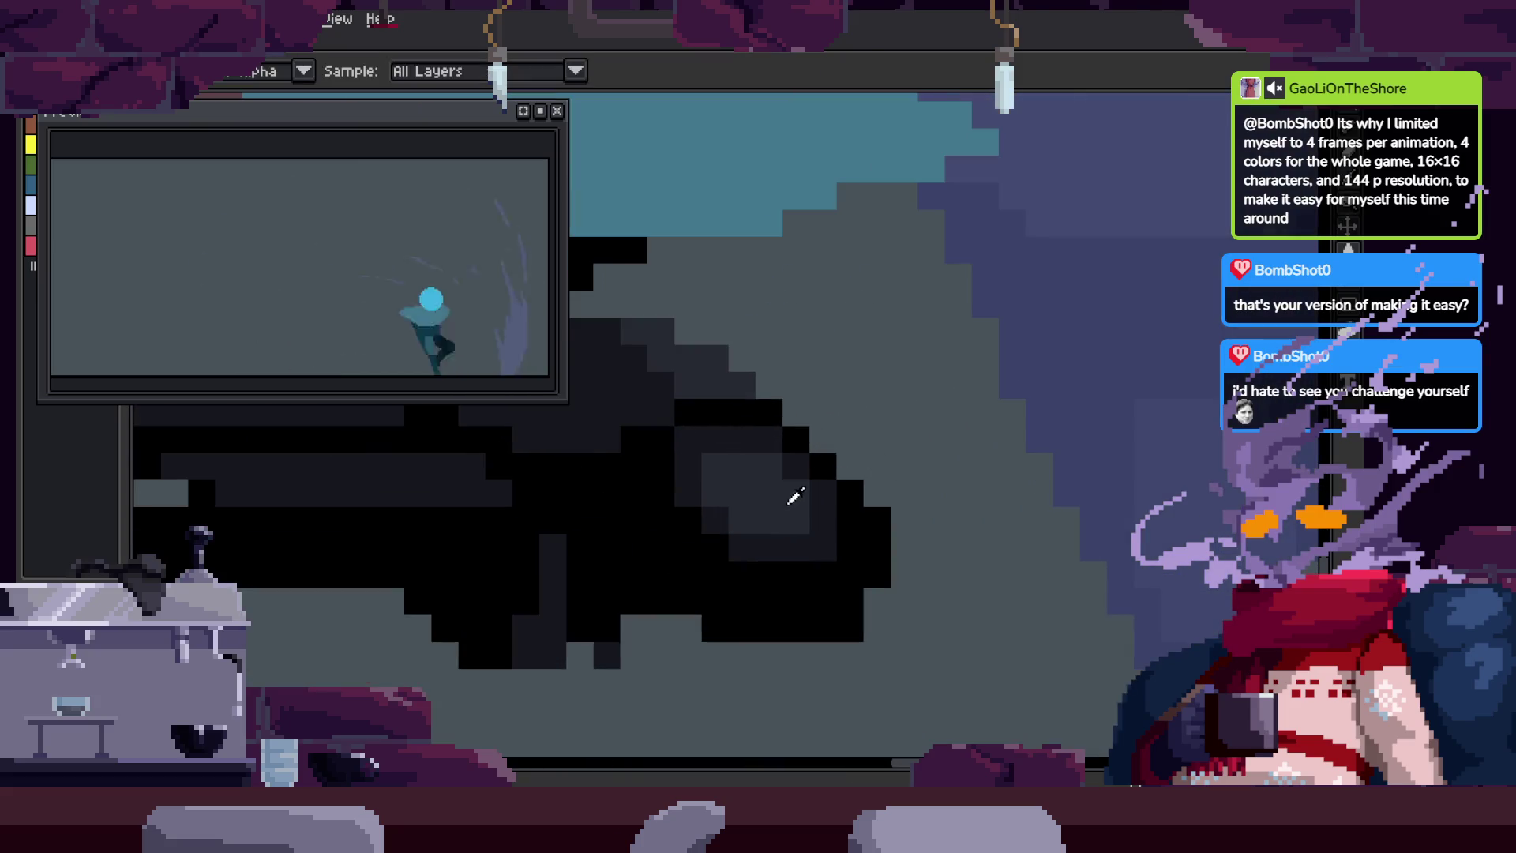
key("z")
scroll(766, 511, "down", 5)
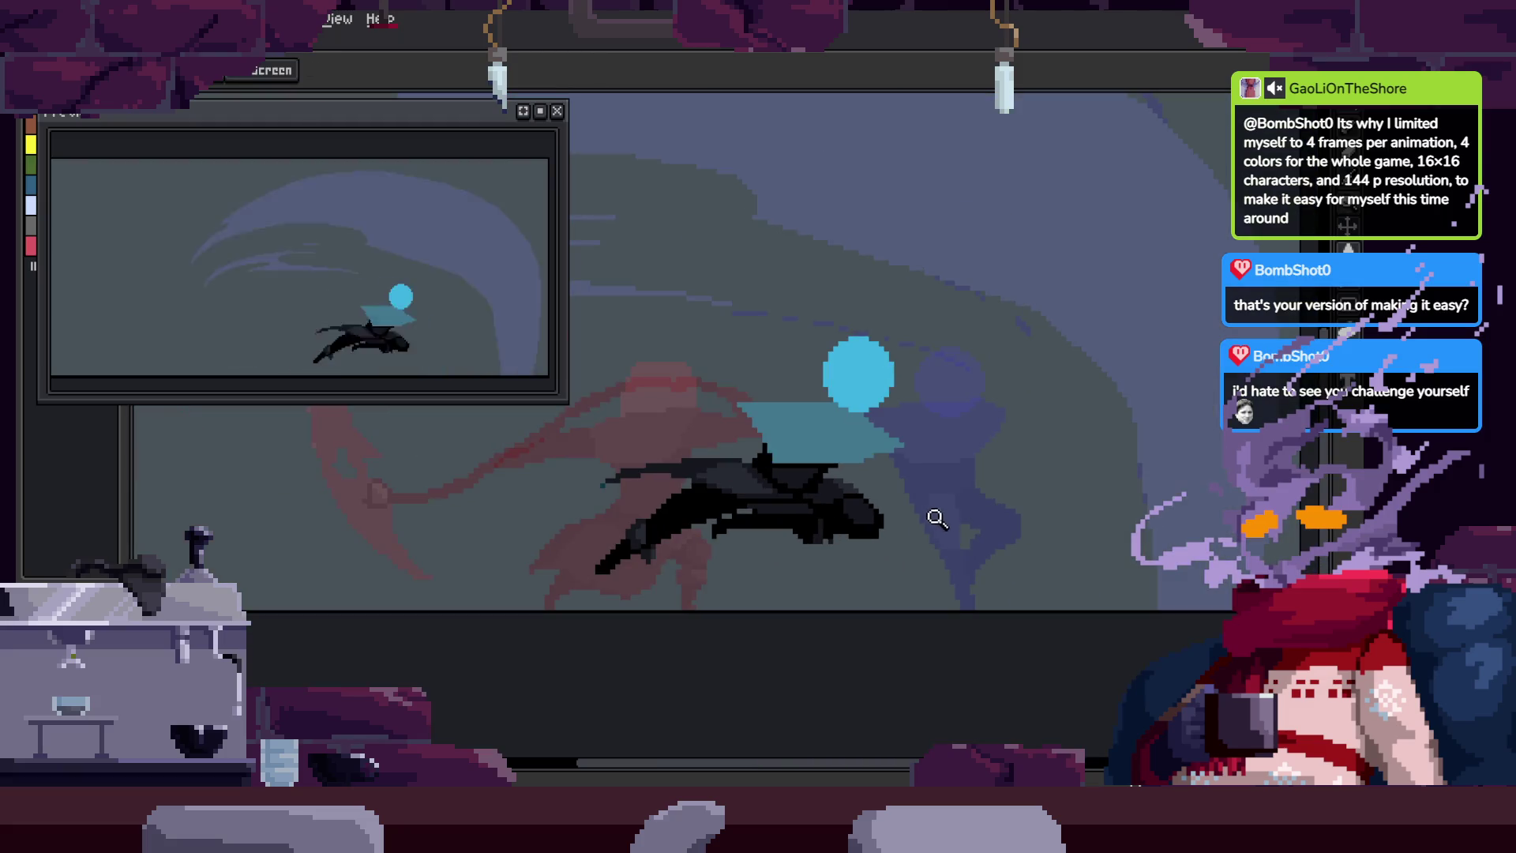
scroll(929, 508, "up", 6)
key("b")
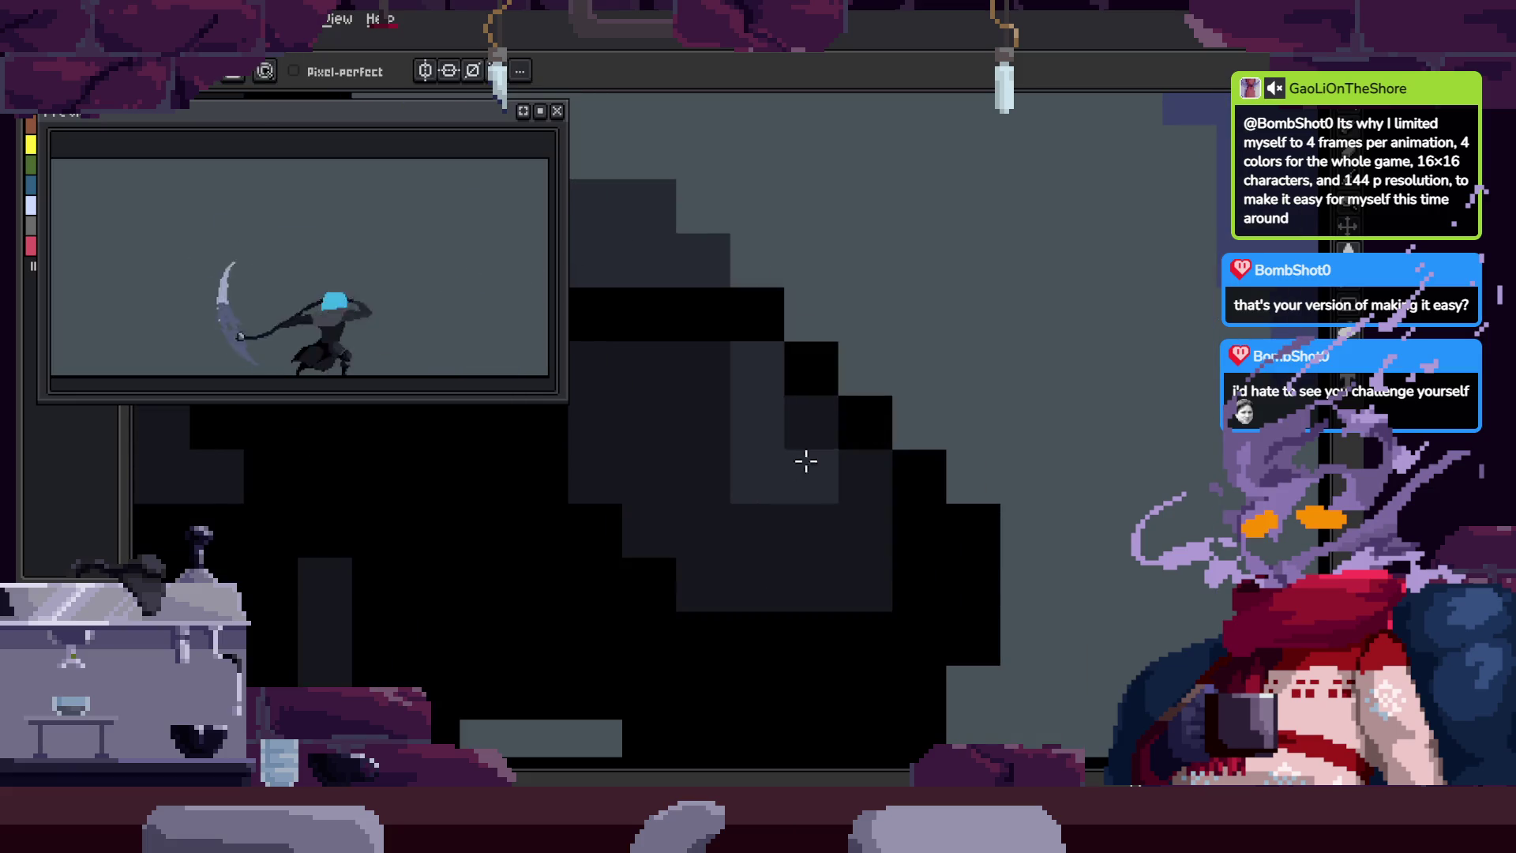
key("b")
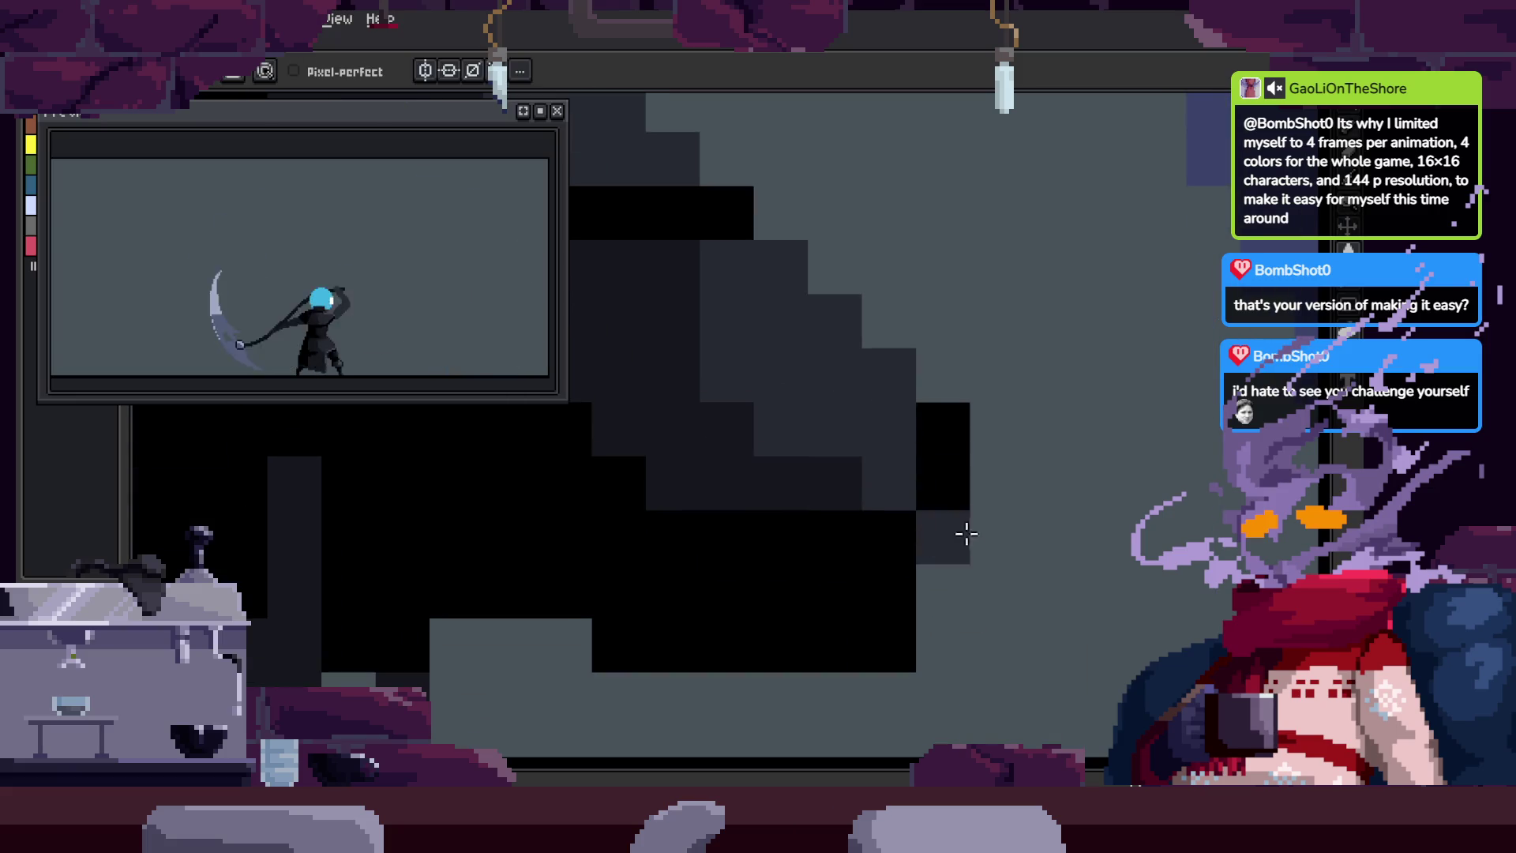
left_click_drag(882, 616, 938, 530)
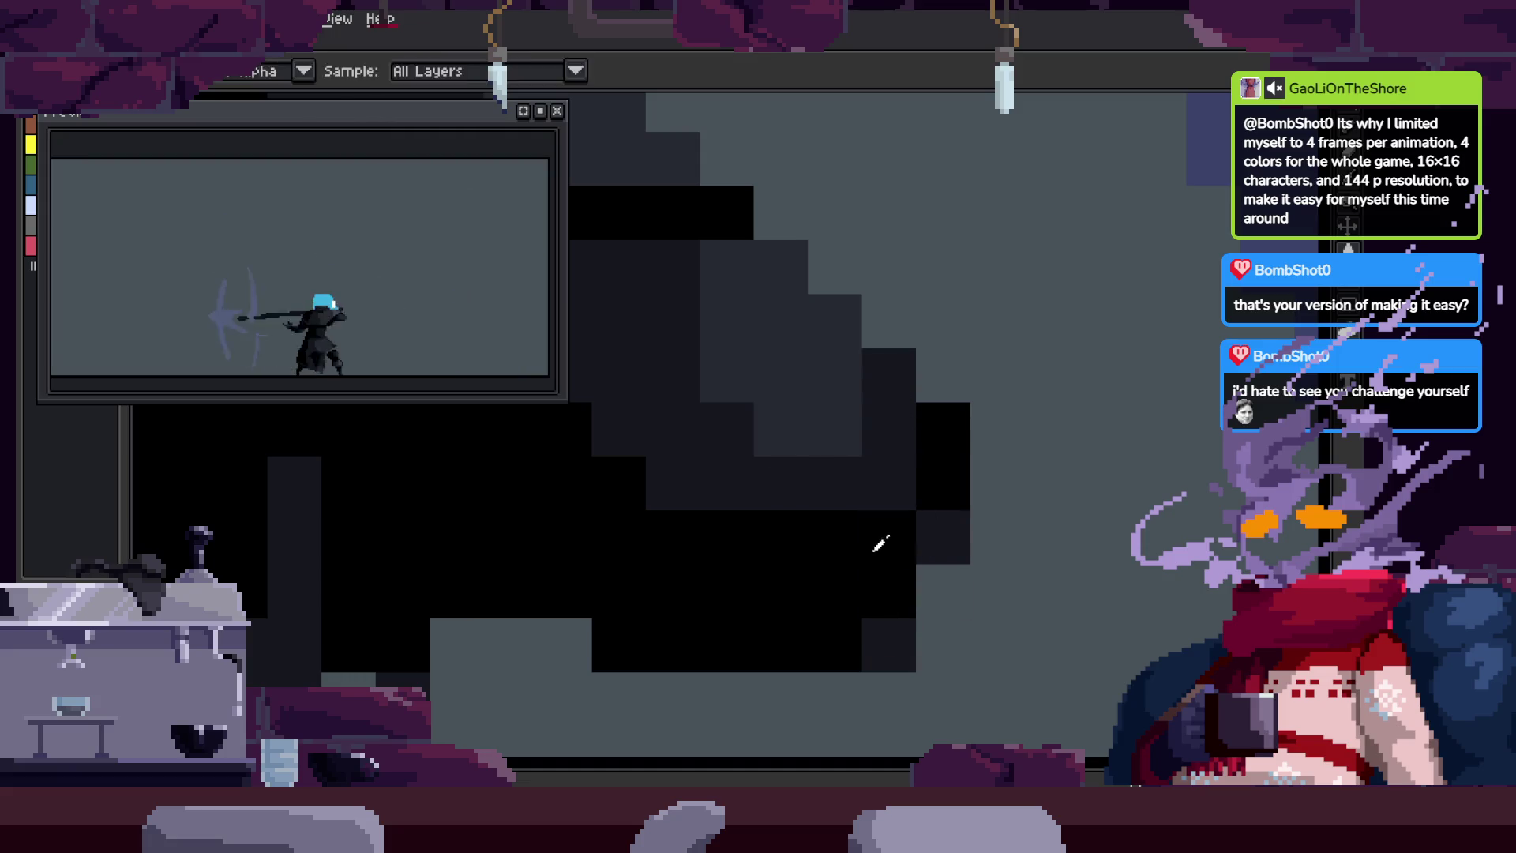
Step: Zoom out to the whole scene and step forward two frames to compare the cloak pixels
key("z")
scroll(905, 506, "down", 4)
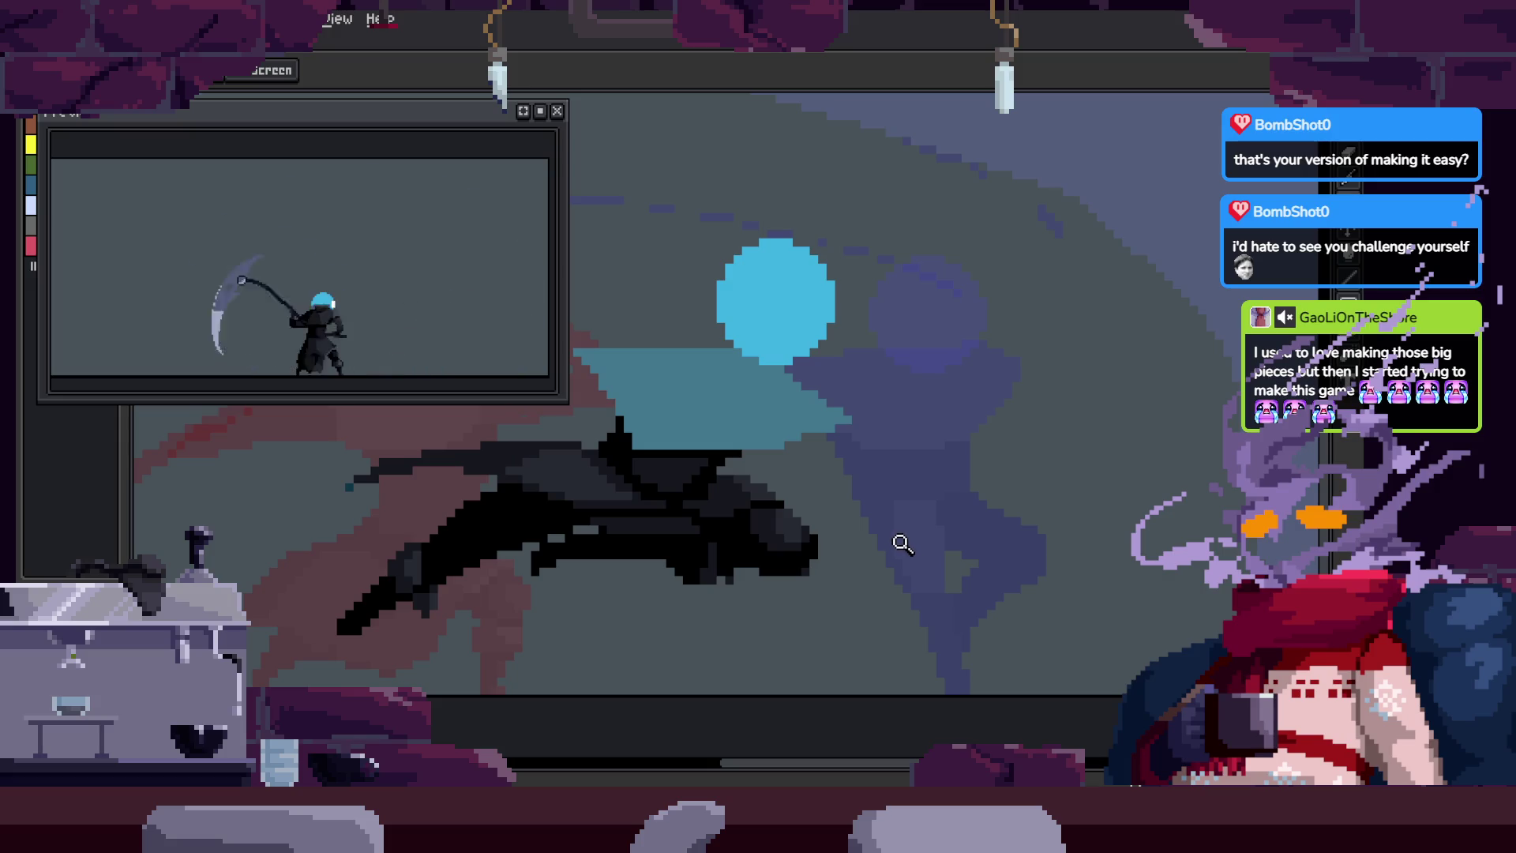
scroll(790, 558, "up", 5)
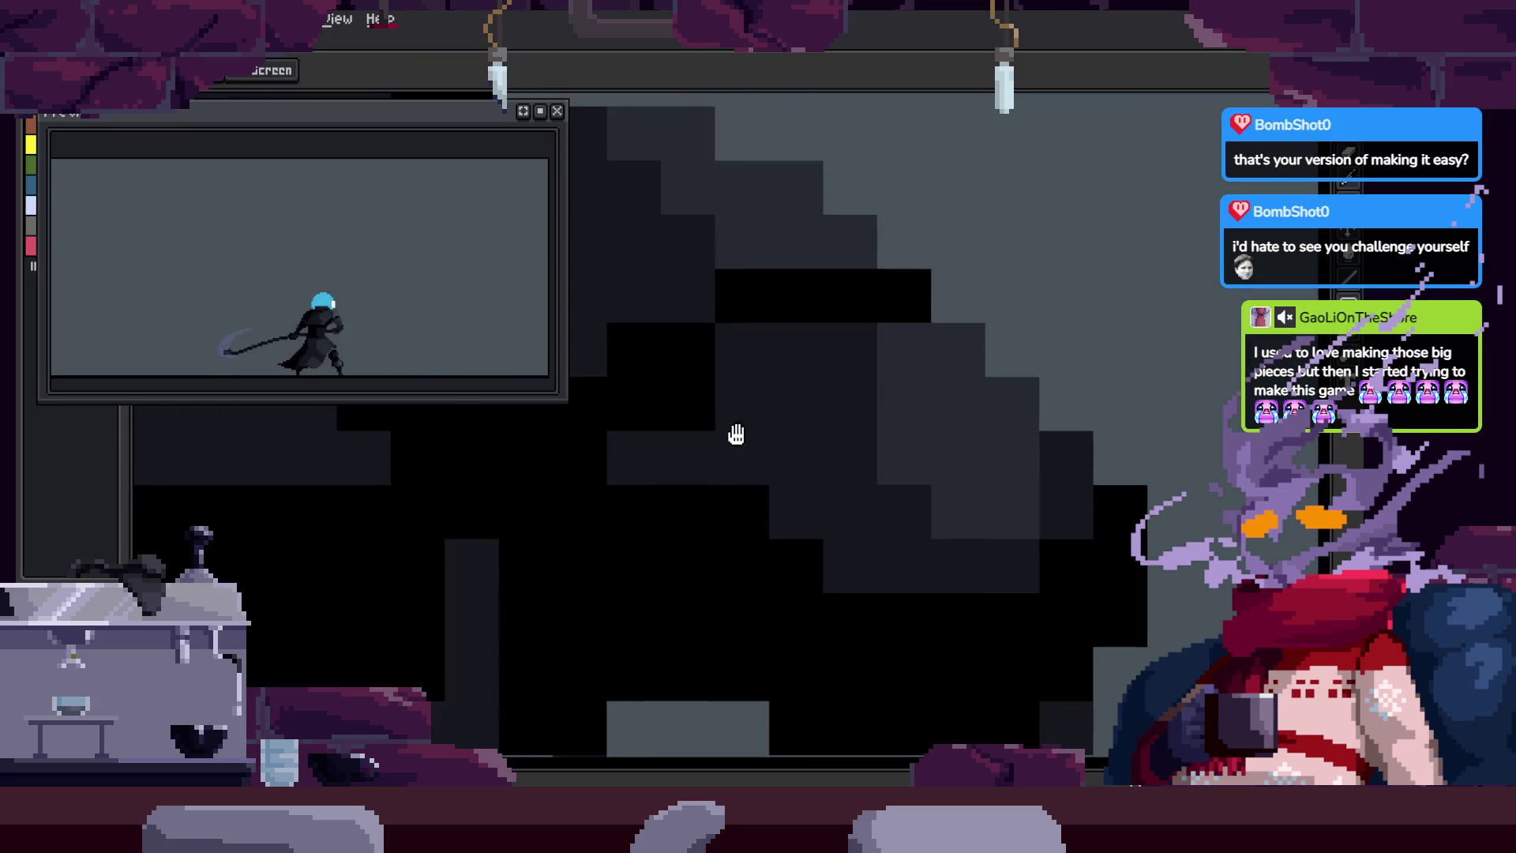
key("b")
scroll(737, 452, "up", 2)
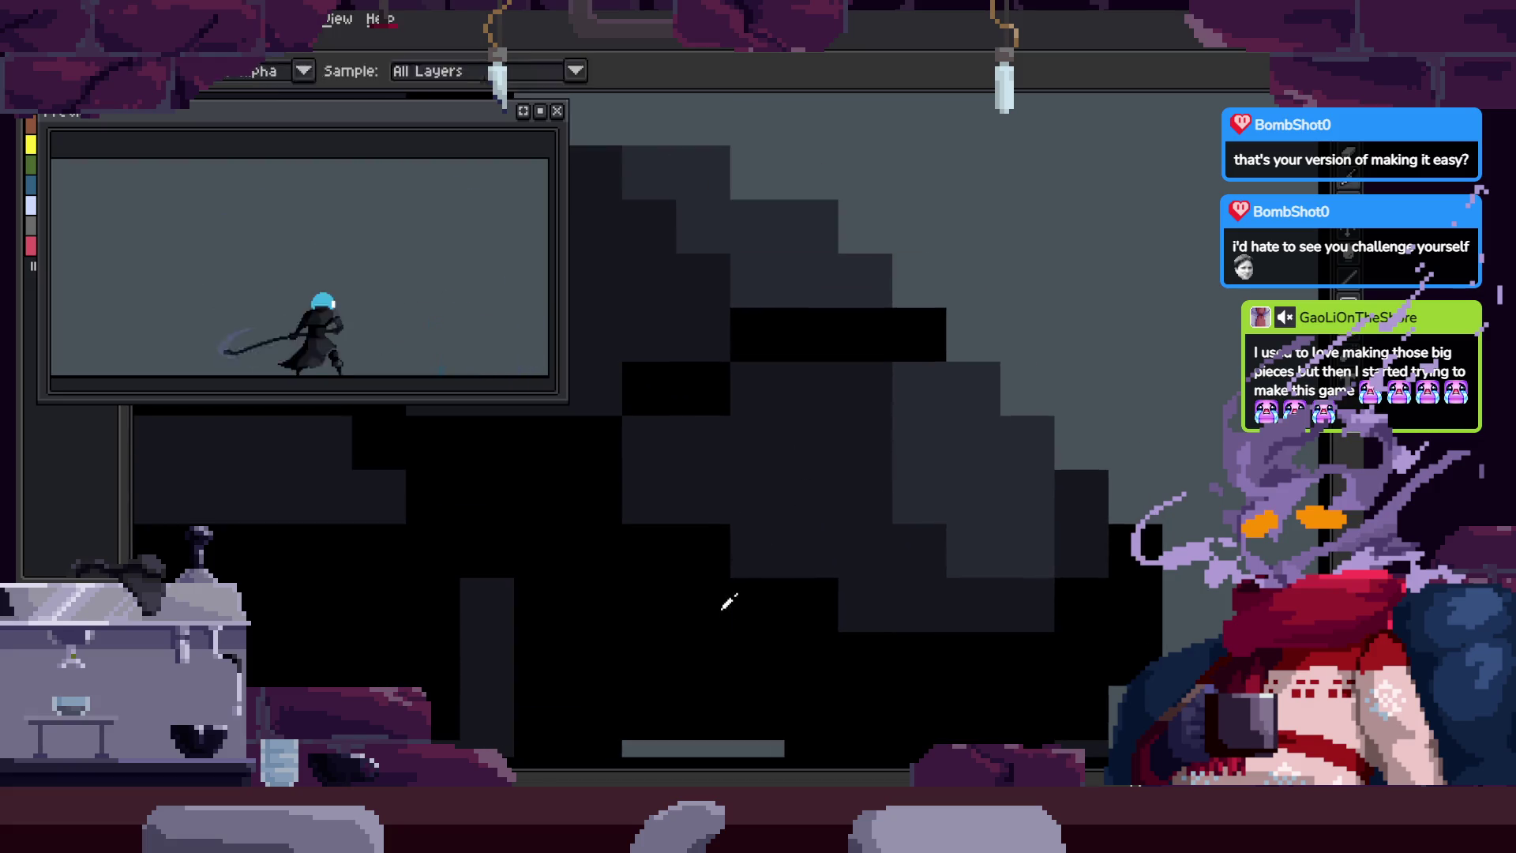
key("Right")
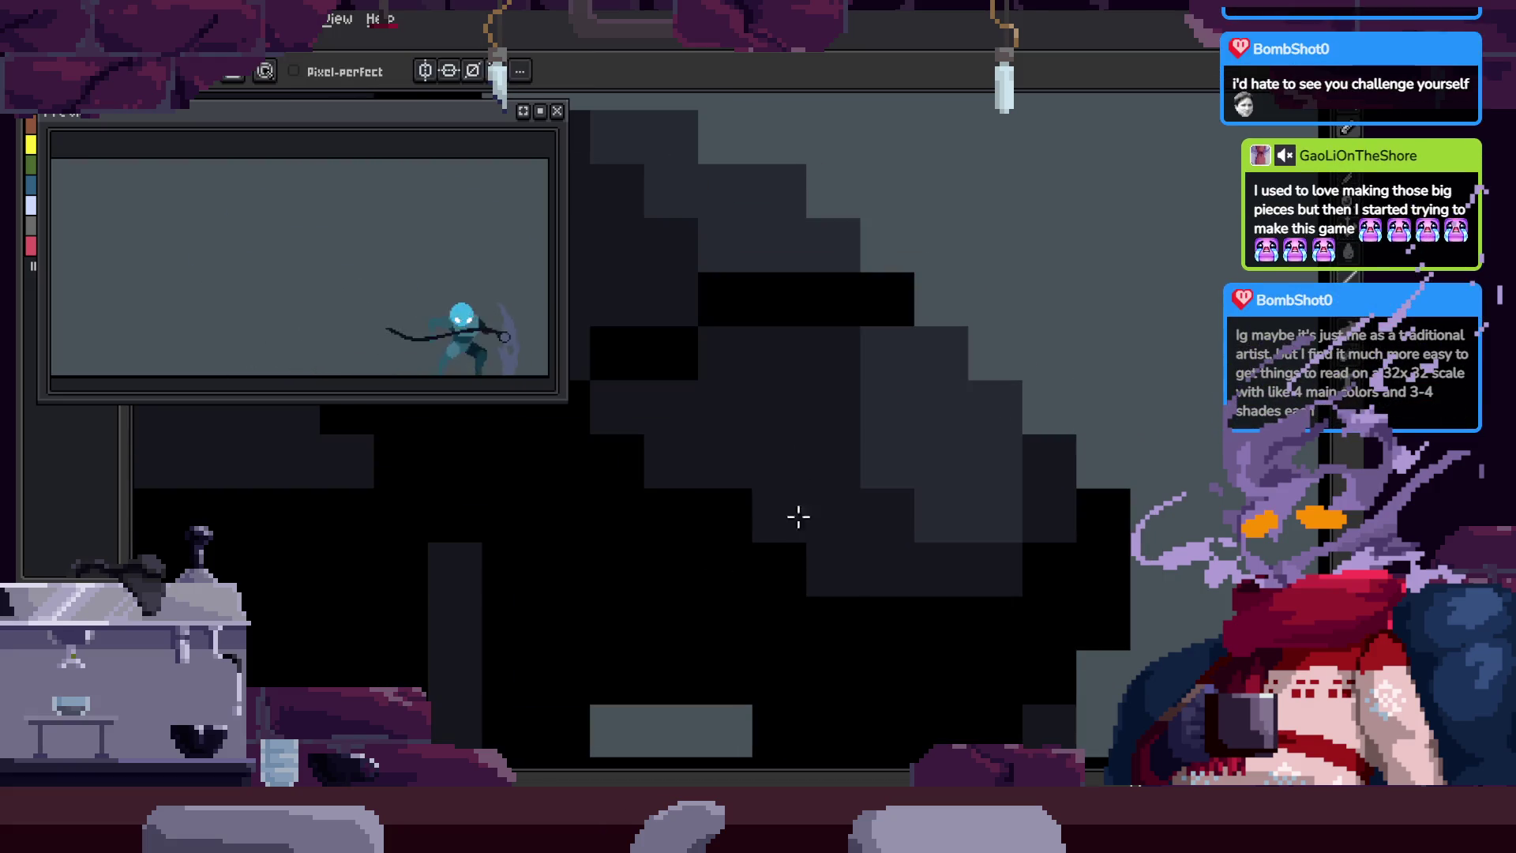
key("Right")
scroll(696, 498, "down", 3)
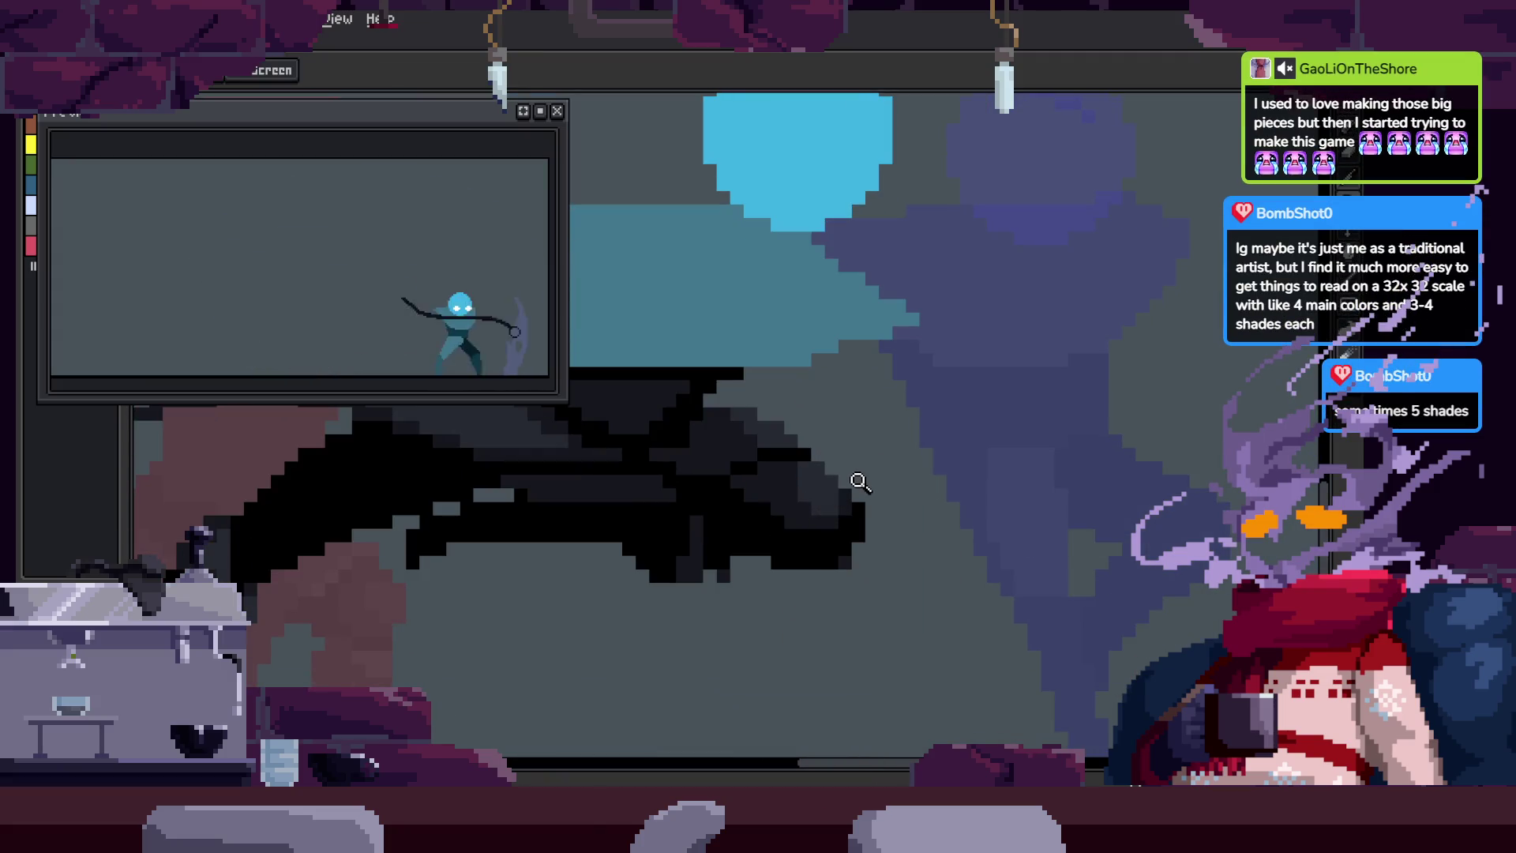
scroll(854, 499, "up", 5)
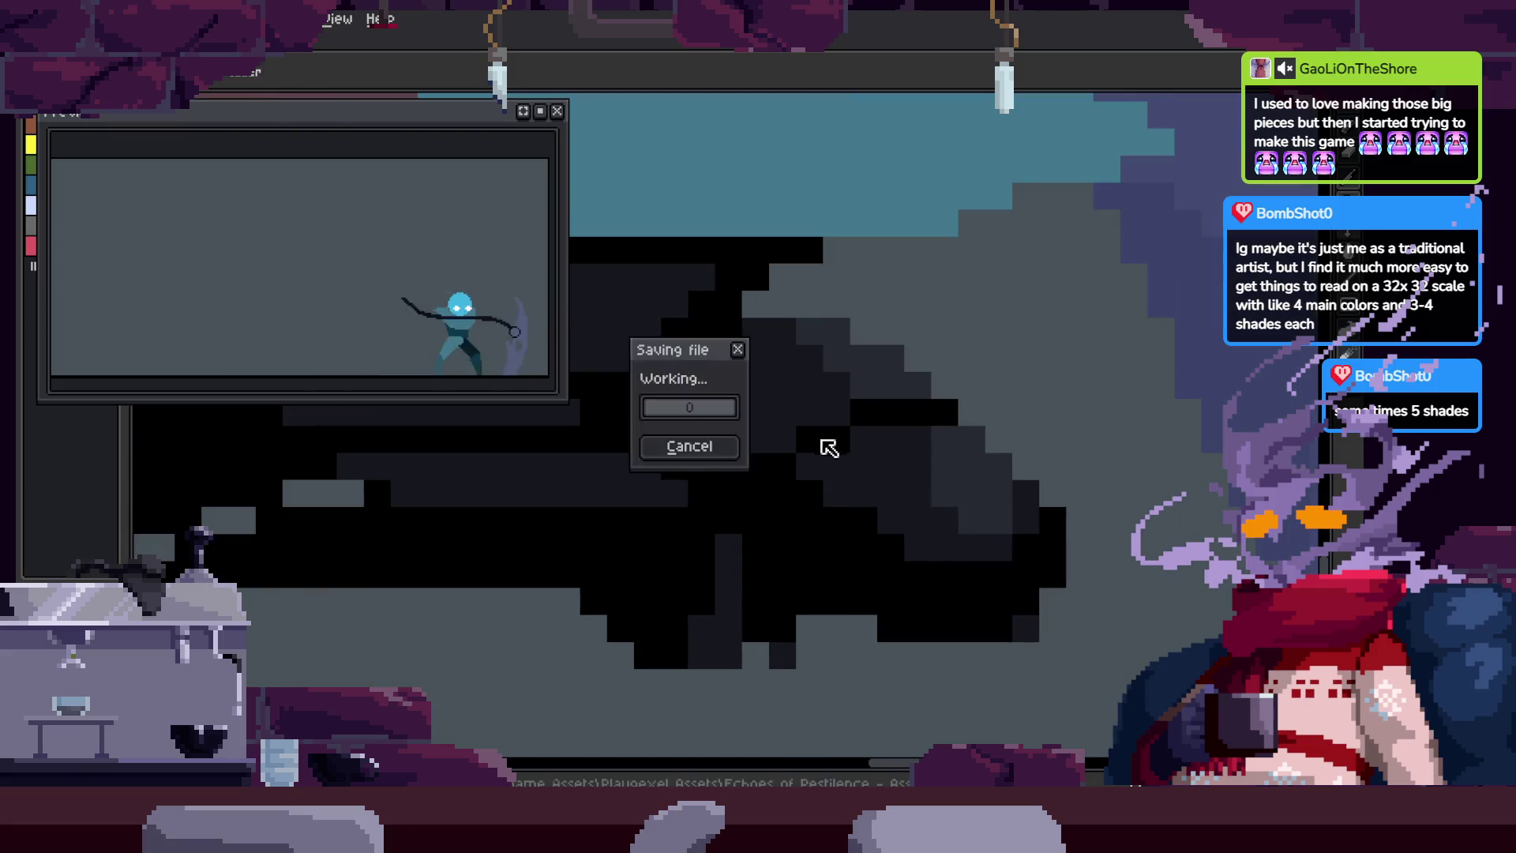
scroll(851, 507, "down", 3)
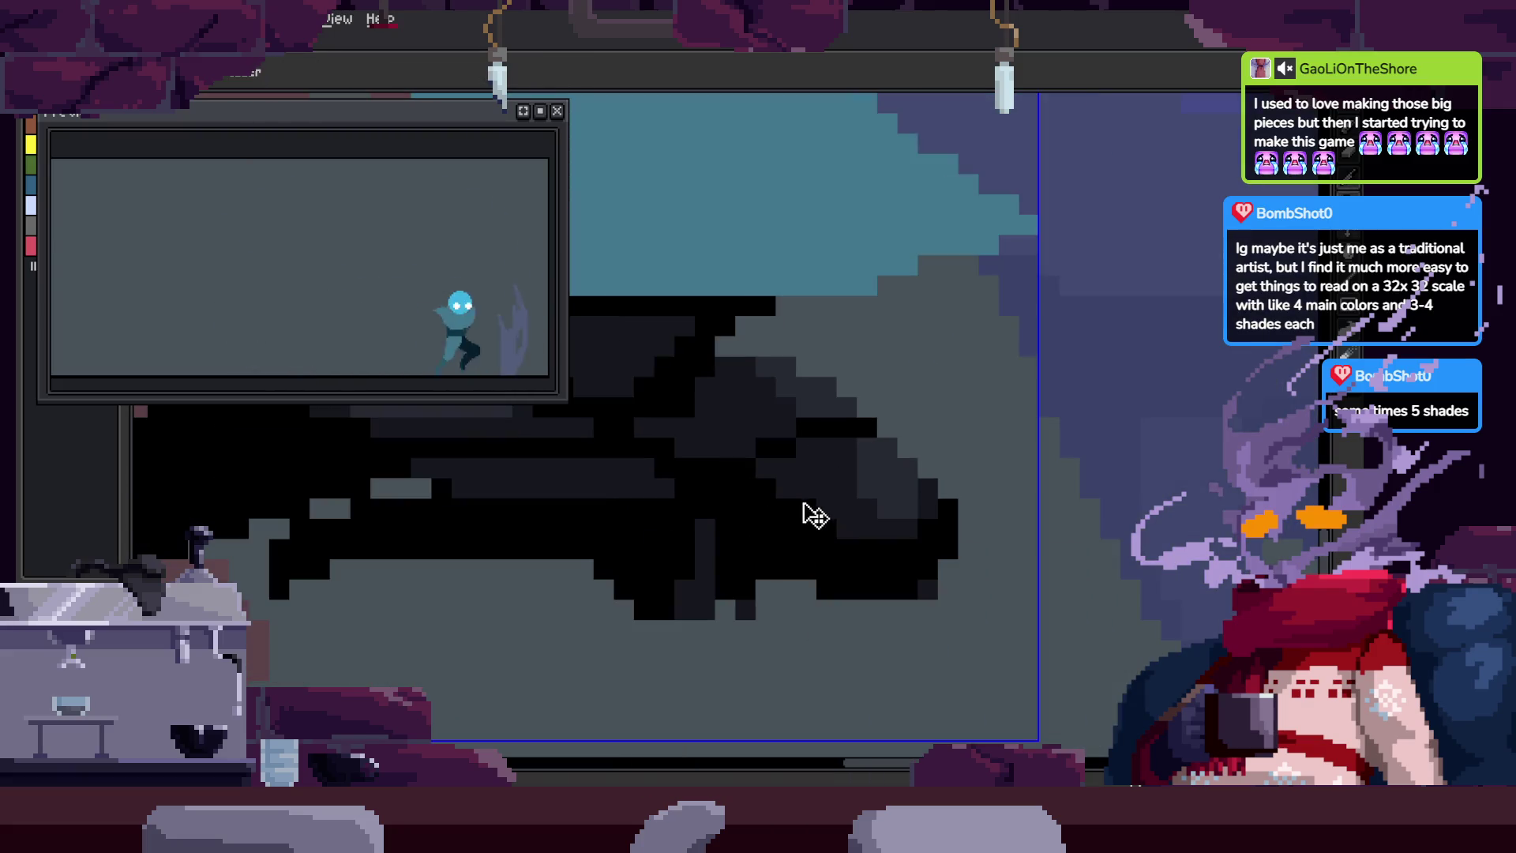
scroll(790, 482, "down", 3)
scroll(833, 413, "up", 2)
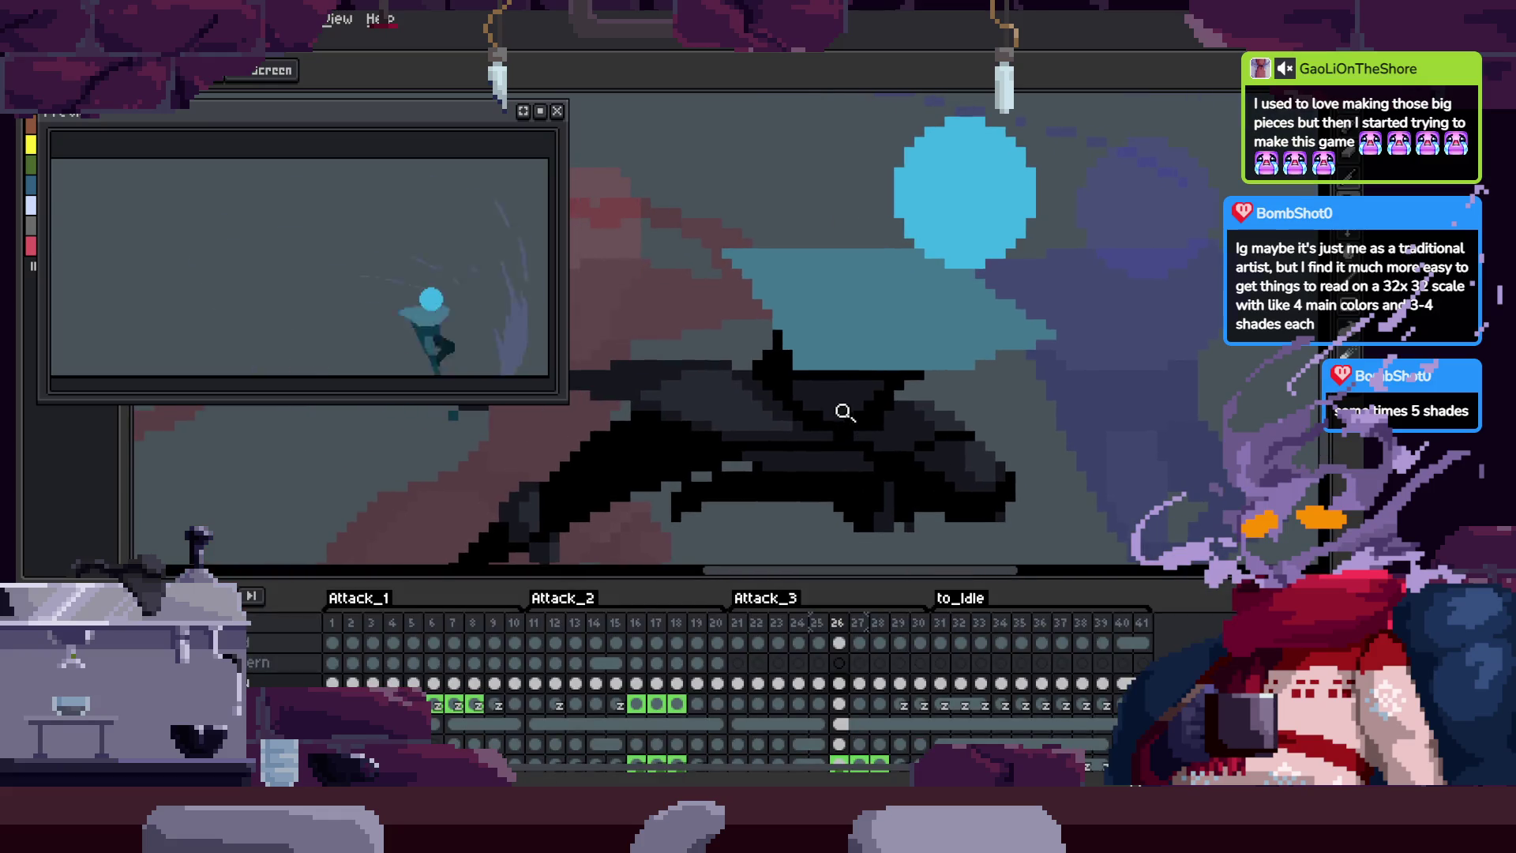
scroll(900, 452, "down", 2)
scroll(703, 452, "up", 4)
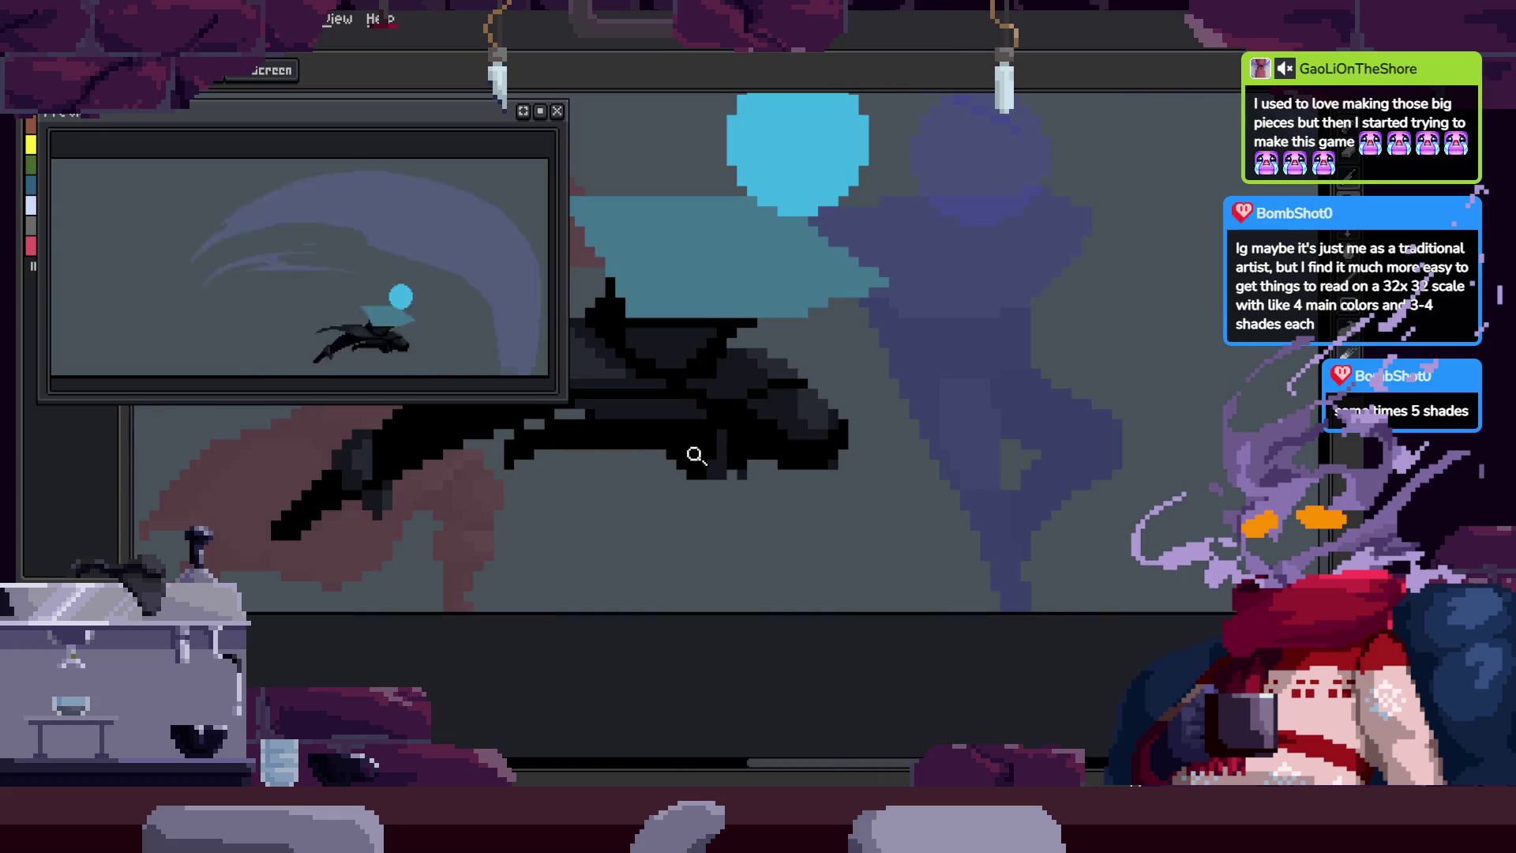
key("z")
scroll(727, 501, "down", 3)
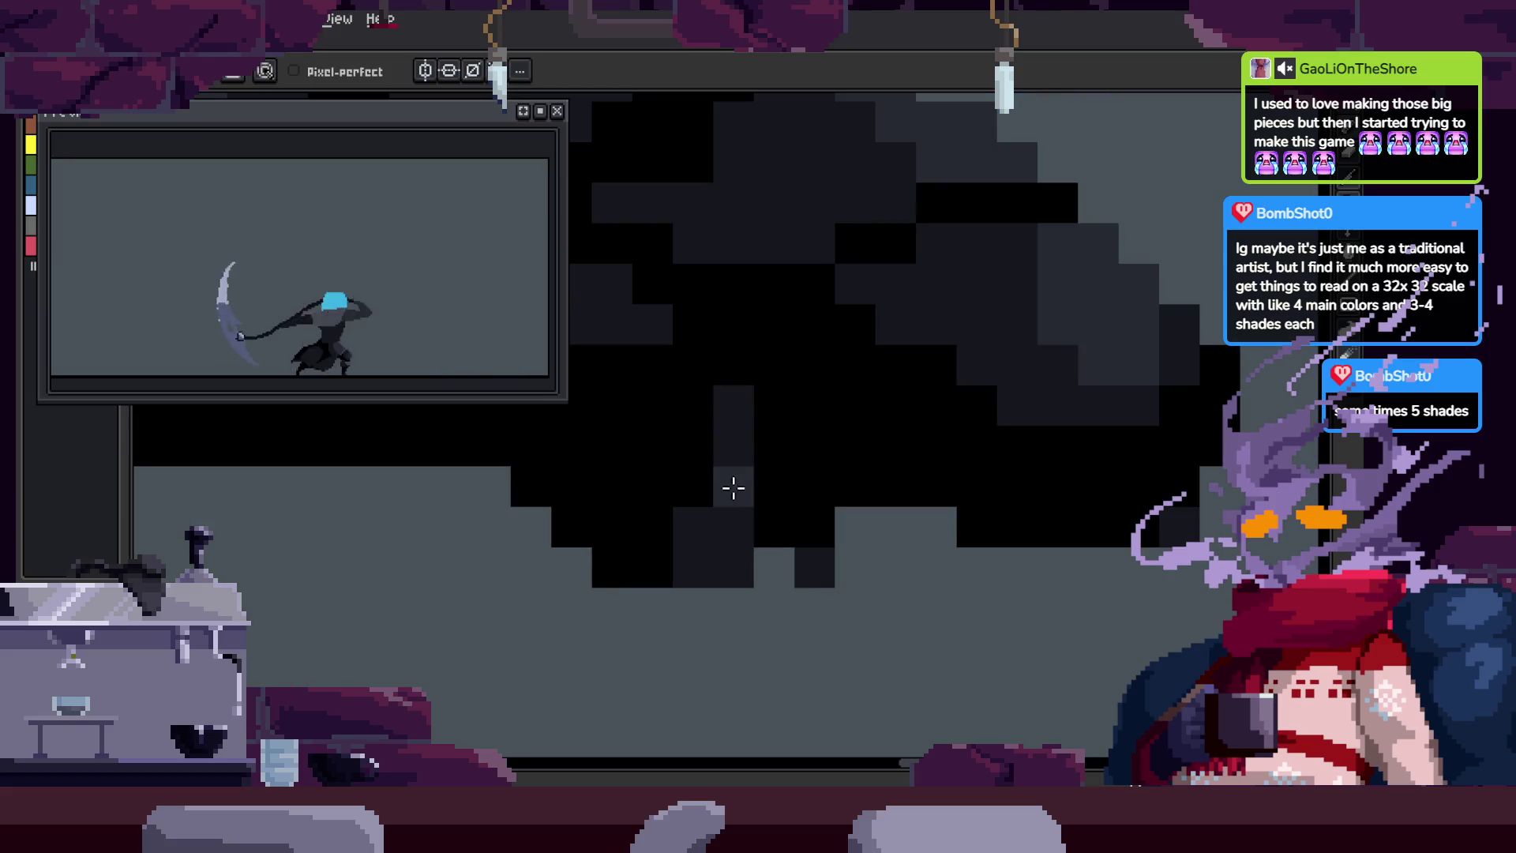
scroll(796, 537, "up", 4)
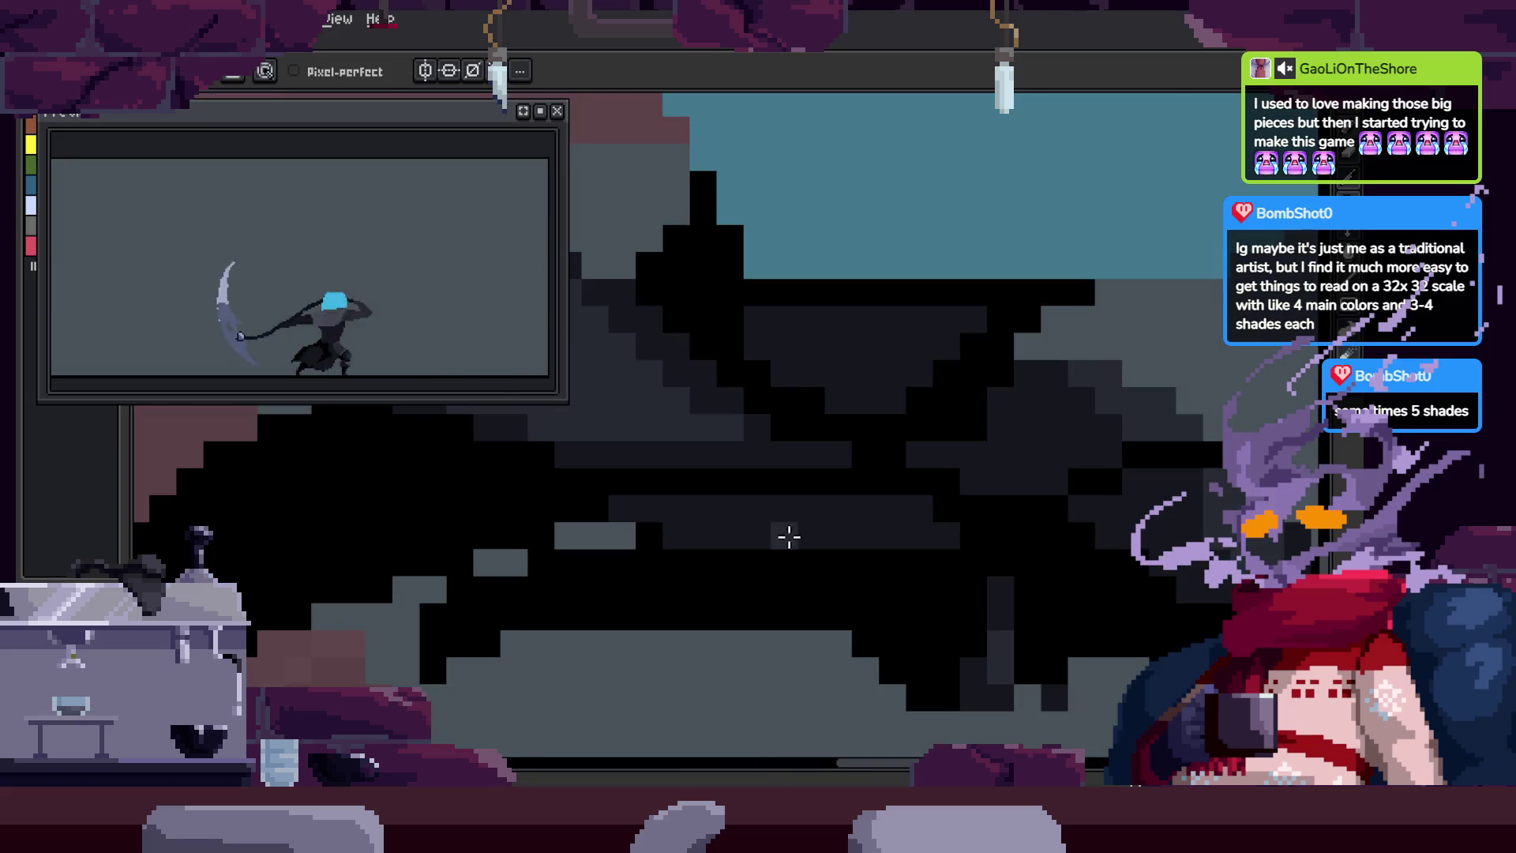
key("z")
scroll(819, 537, "down", 4)
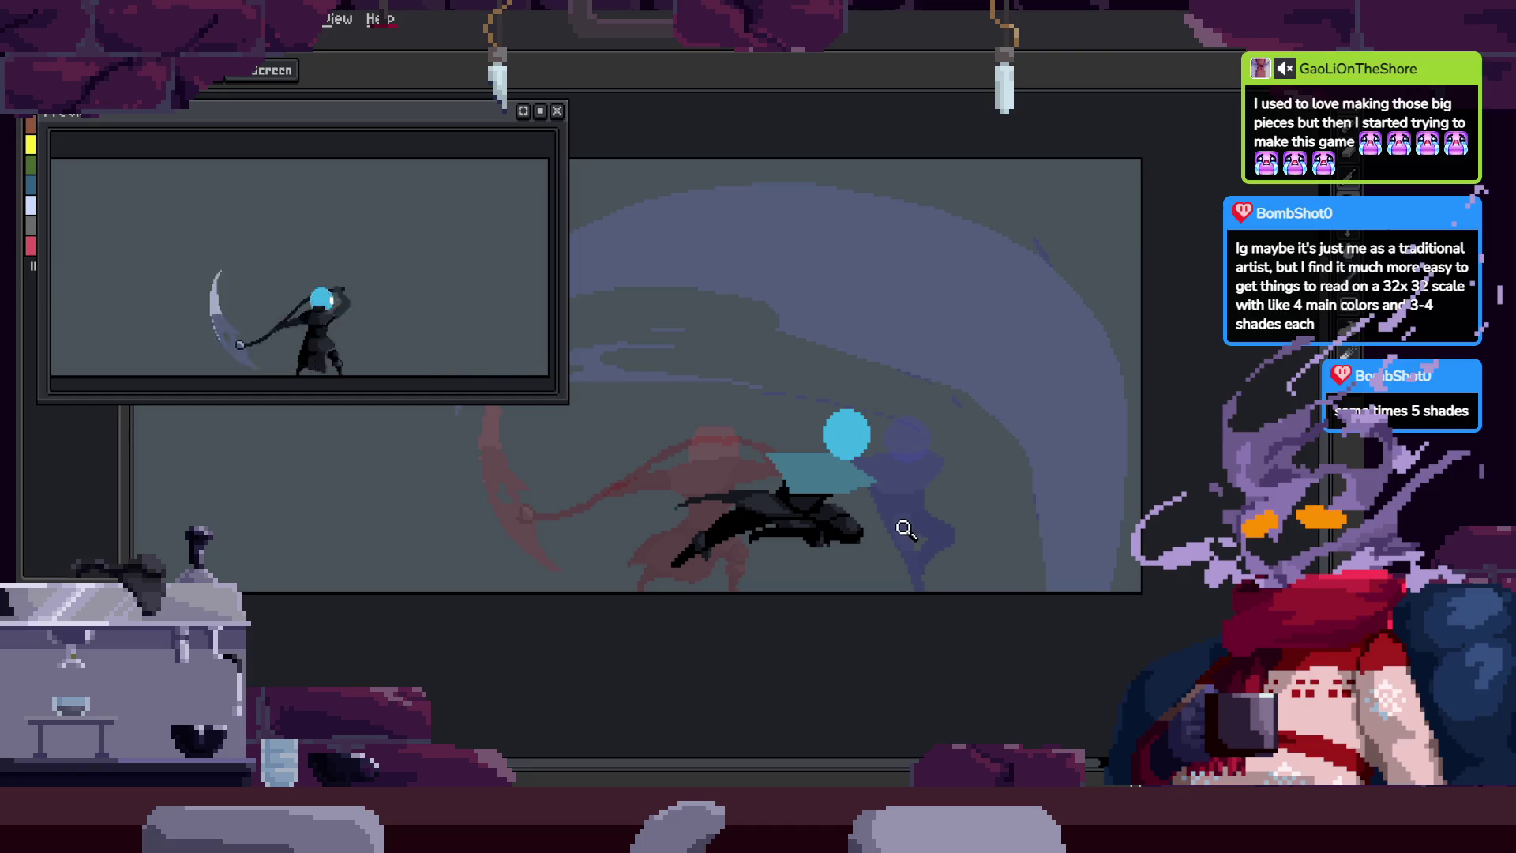
scroll(829, 484, "up", 2)
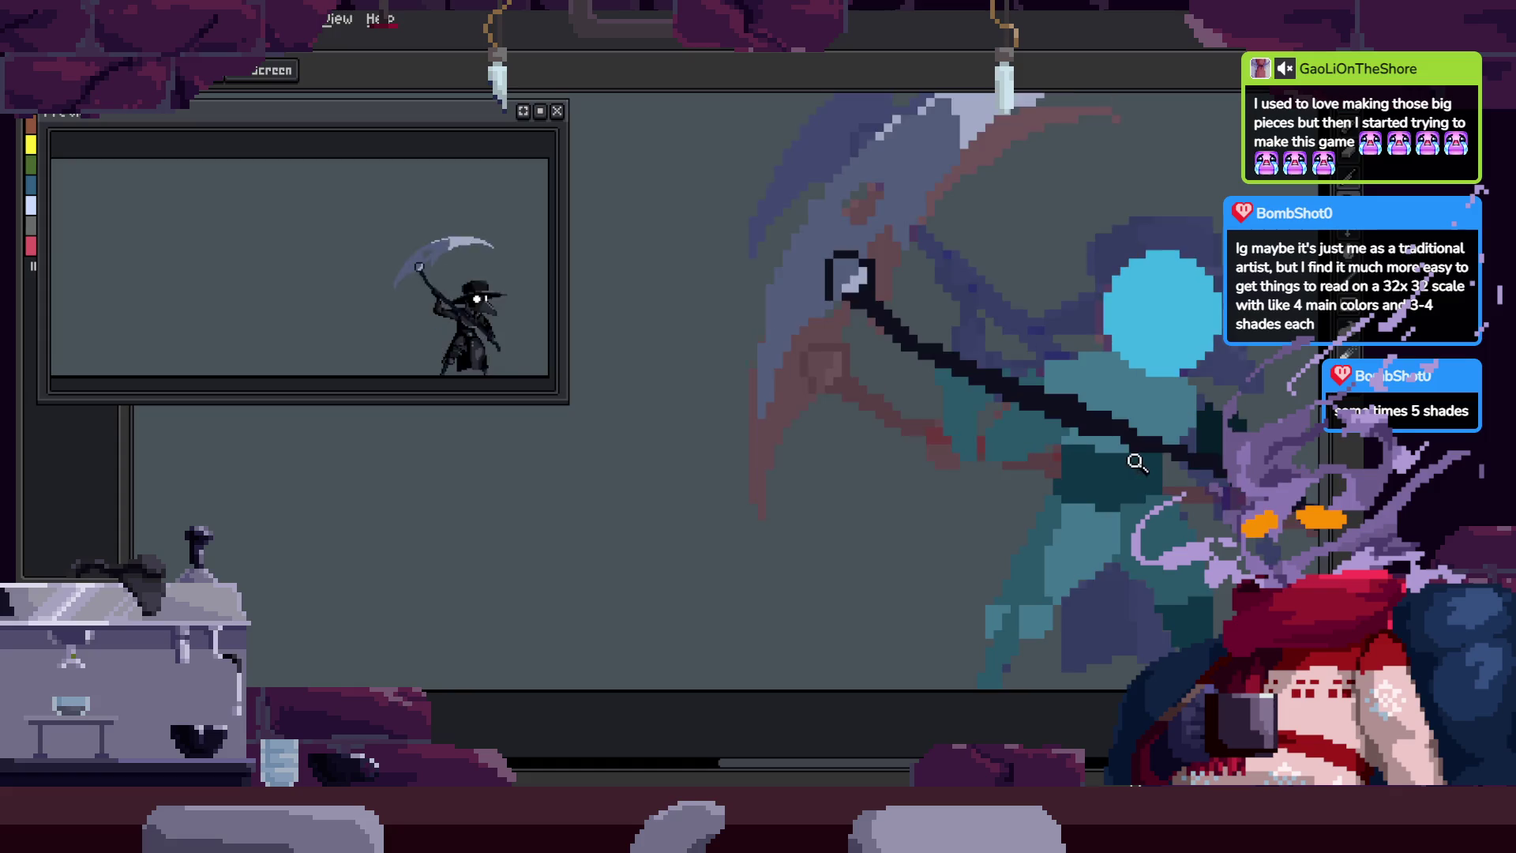
key("z")
scroll(1090, 505, "down", 3)
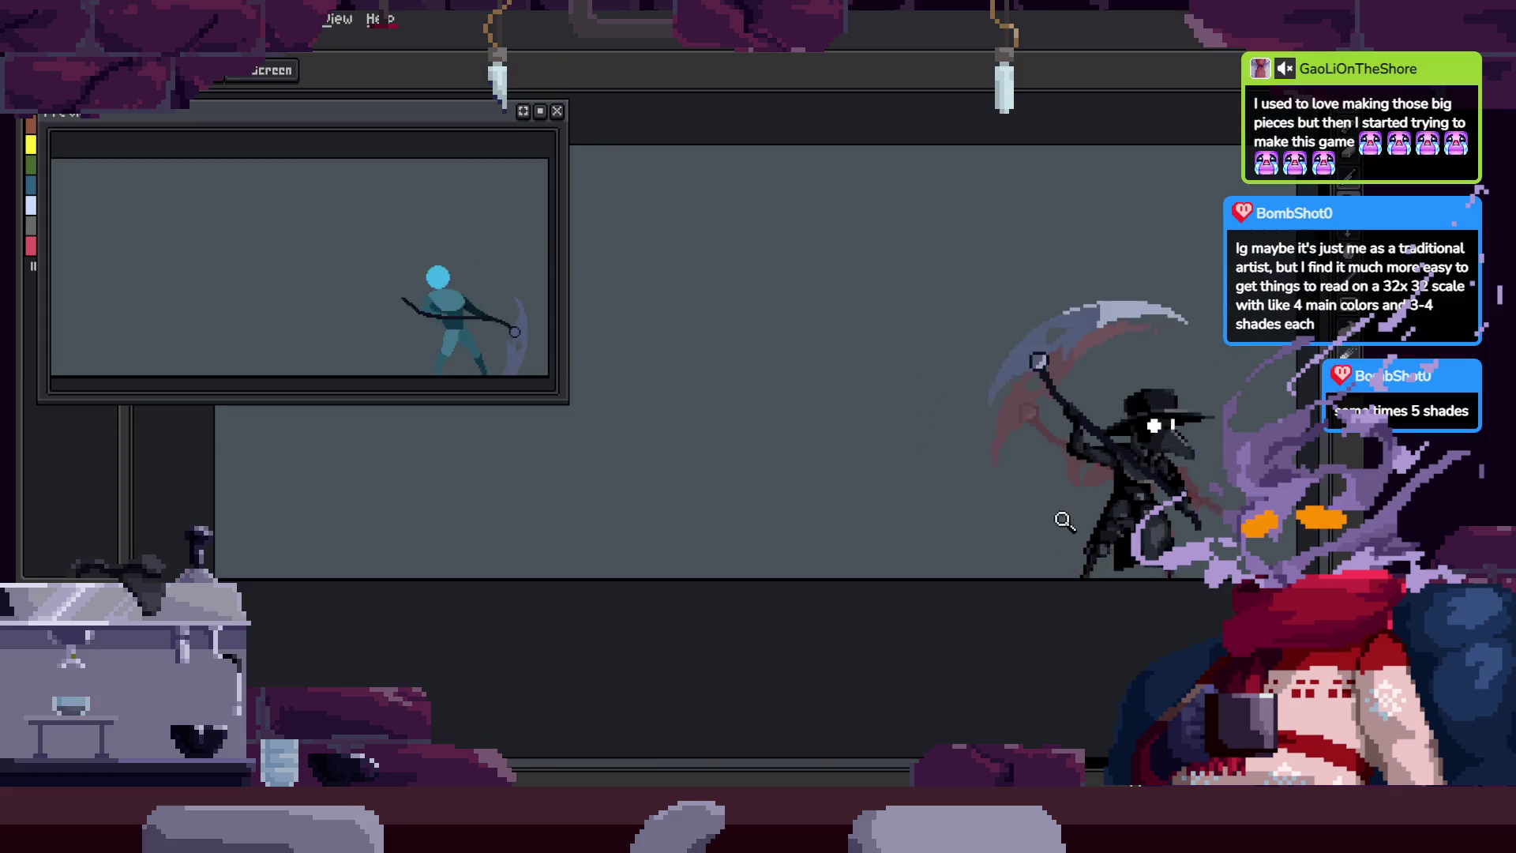
key("Tab")
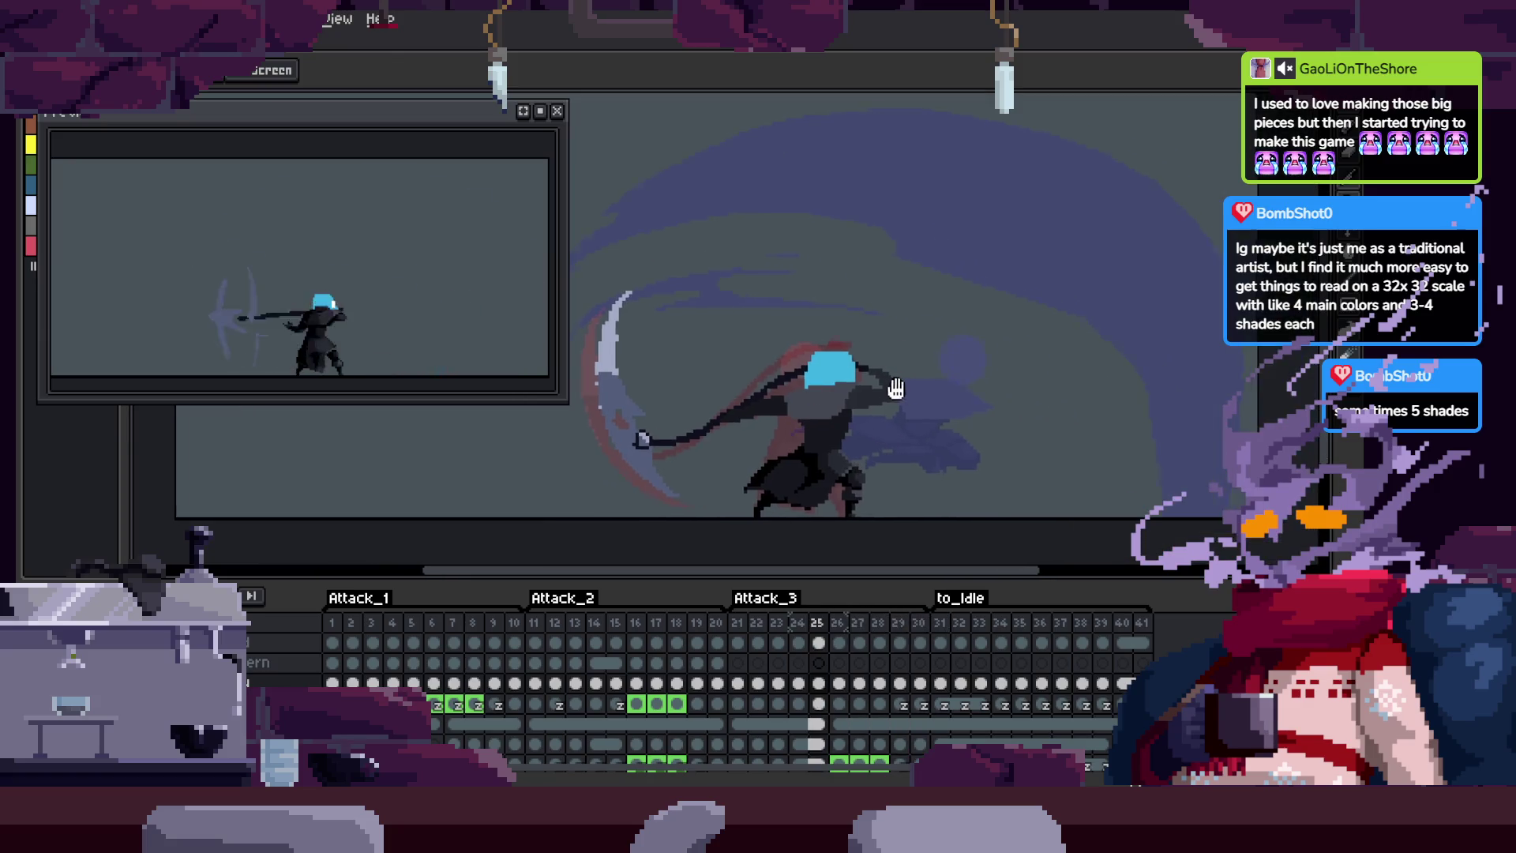
scroll(921, 398, "up", 1)
key("Tab")
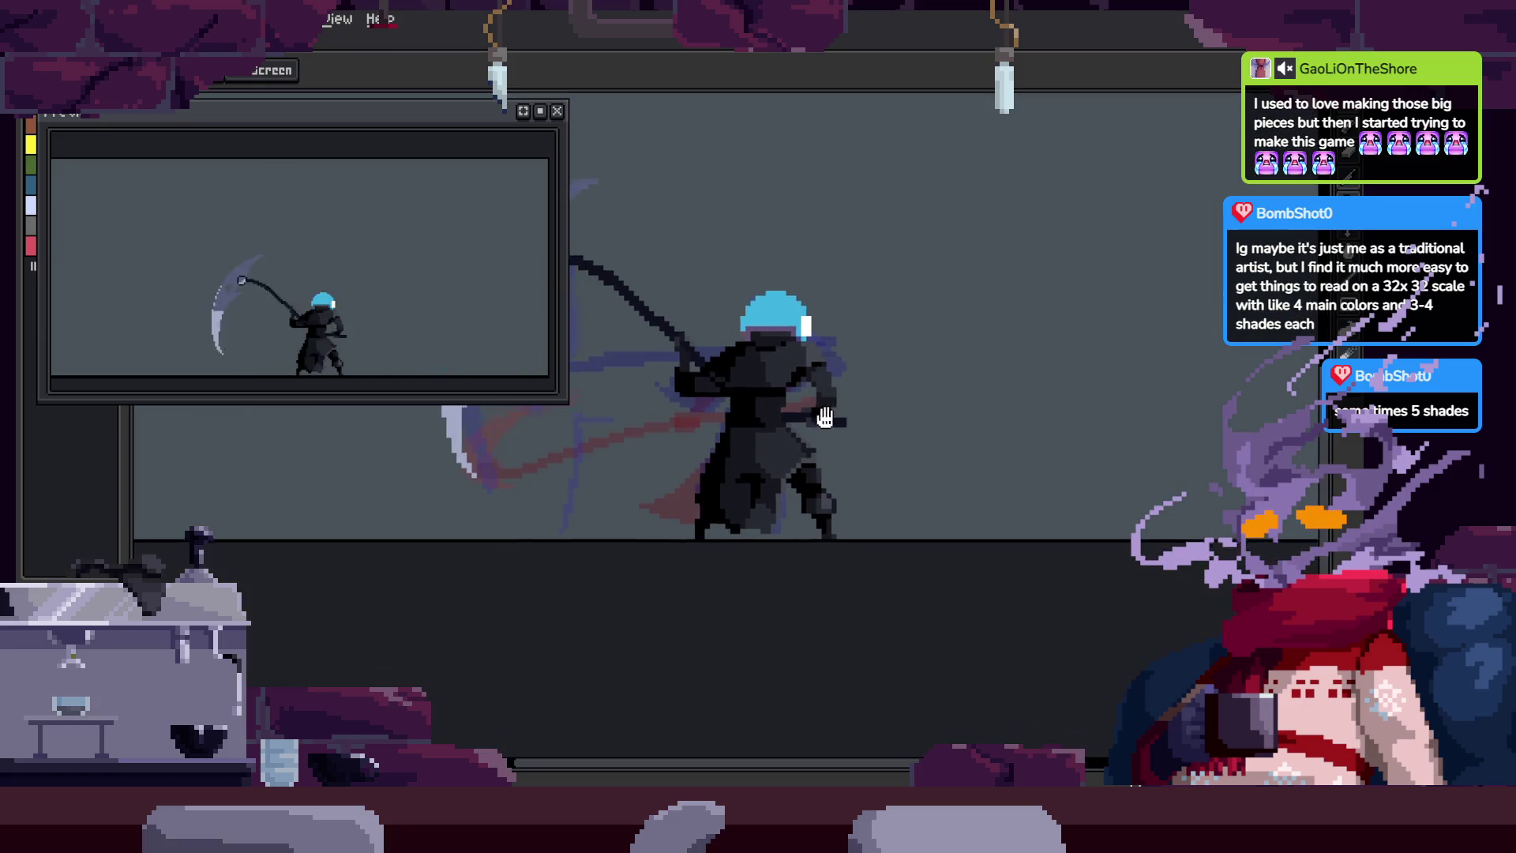
scroll(877, 419, "up", 3)
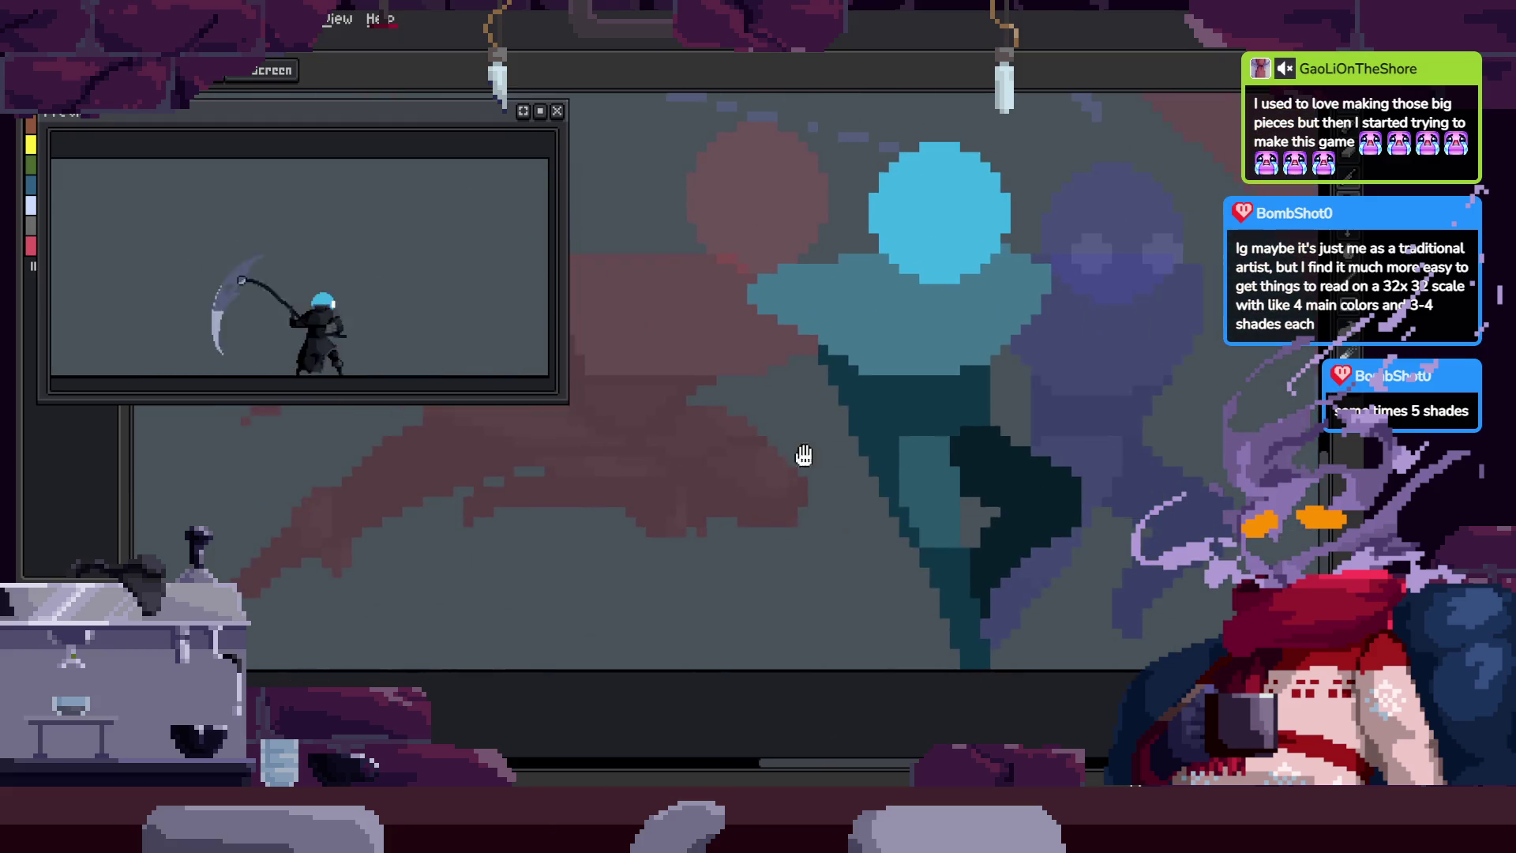
scroll(845, 455, "up", 2)
key("b")
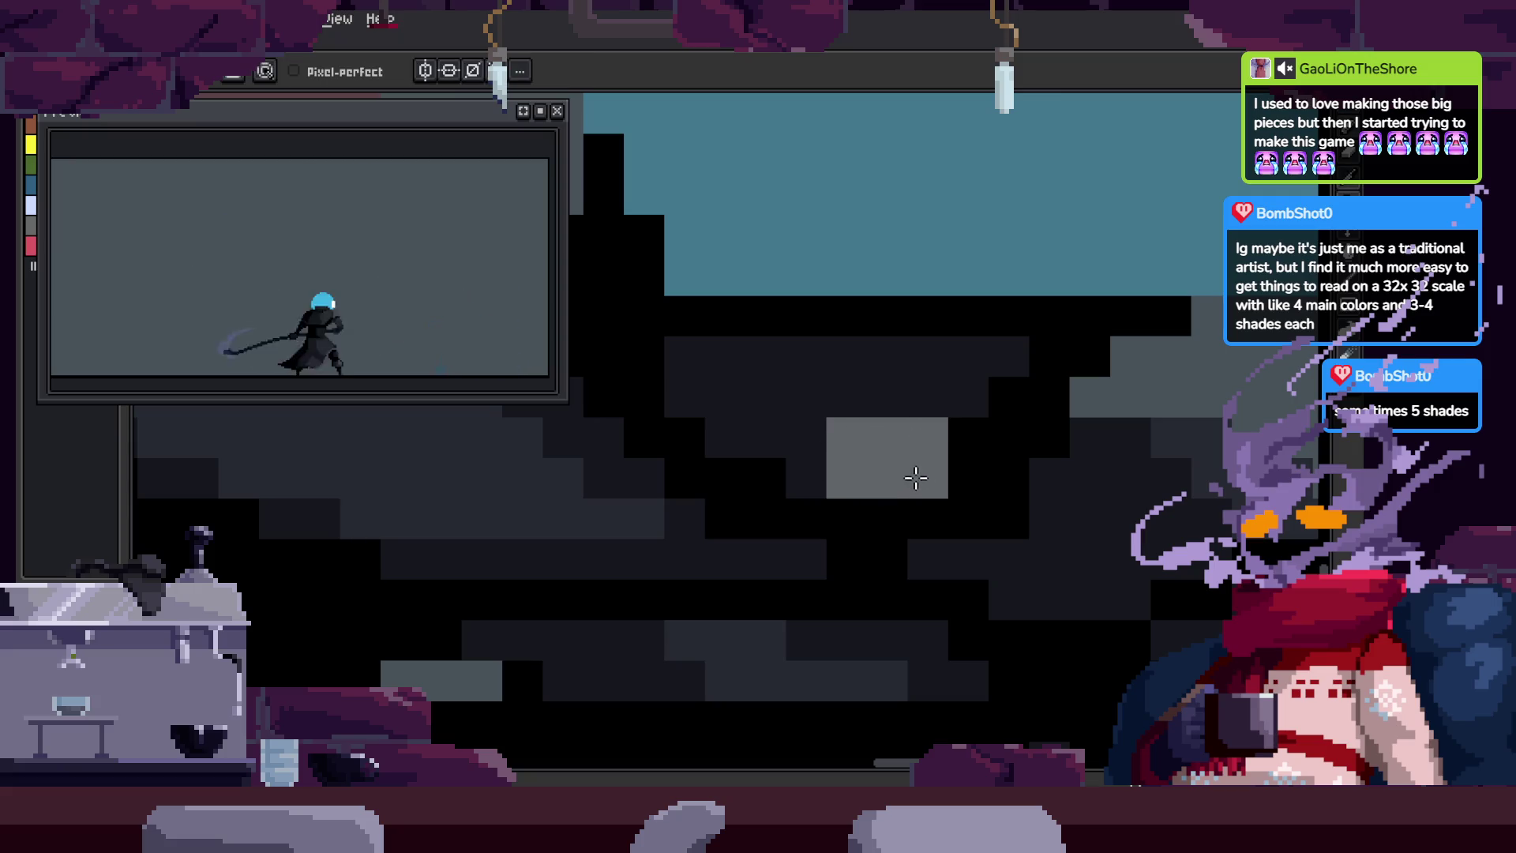
scroll(907, 445, "down", 4)
key("z")
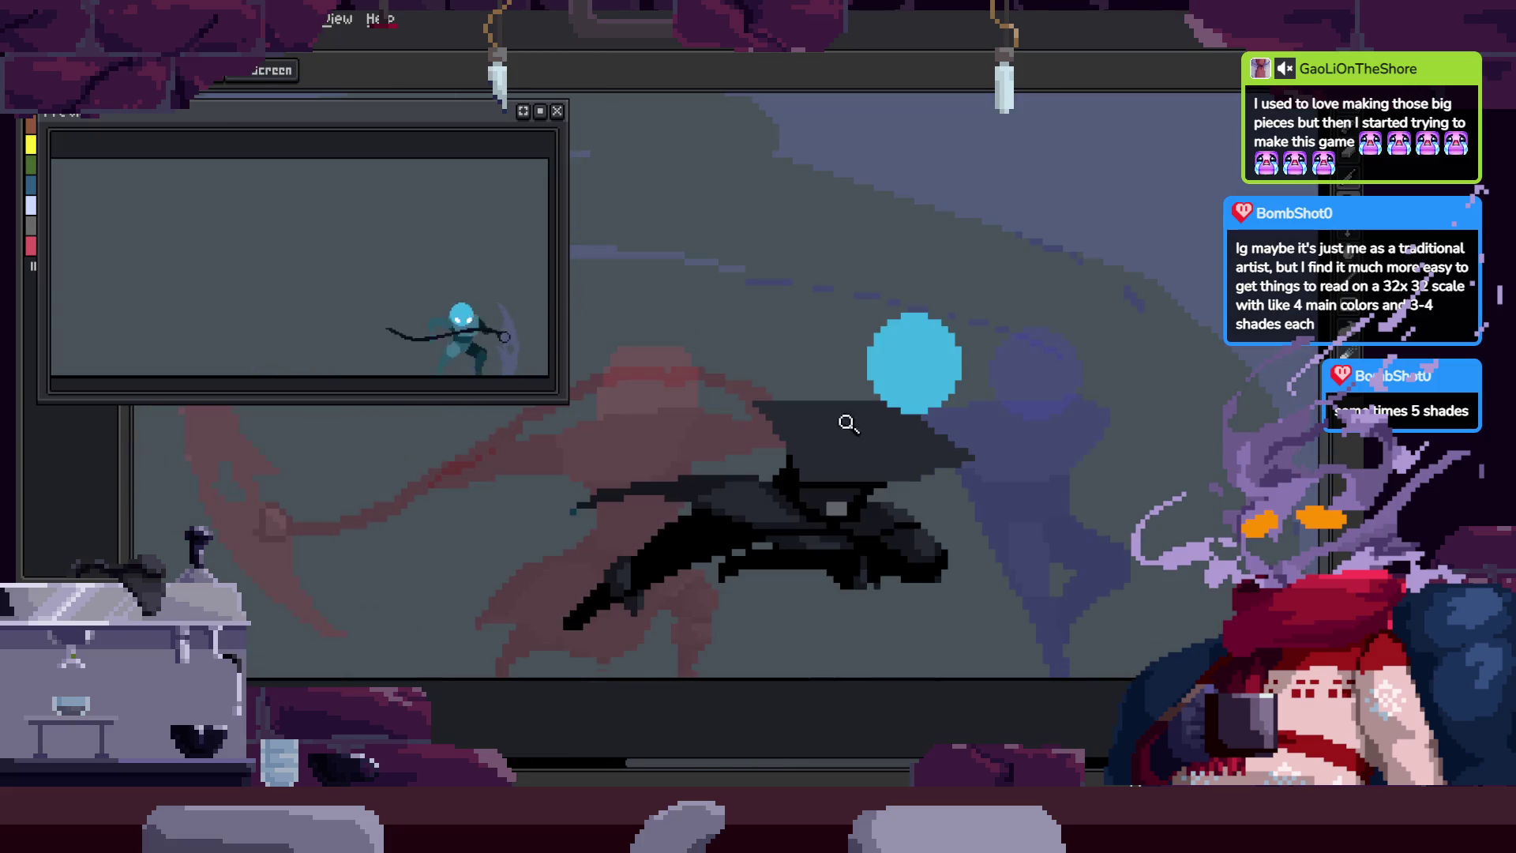
scroll(892, 474, "down", 2)
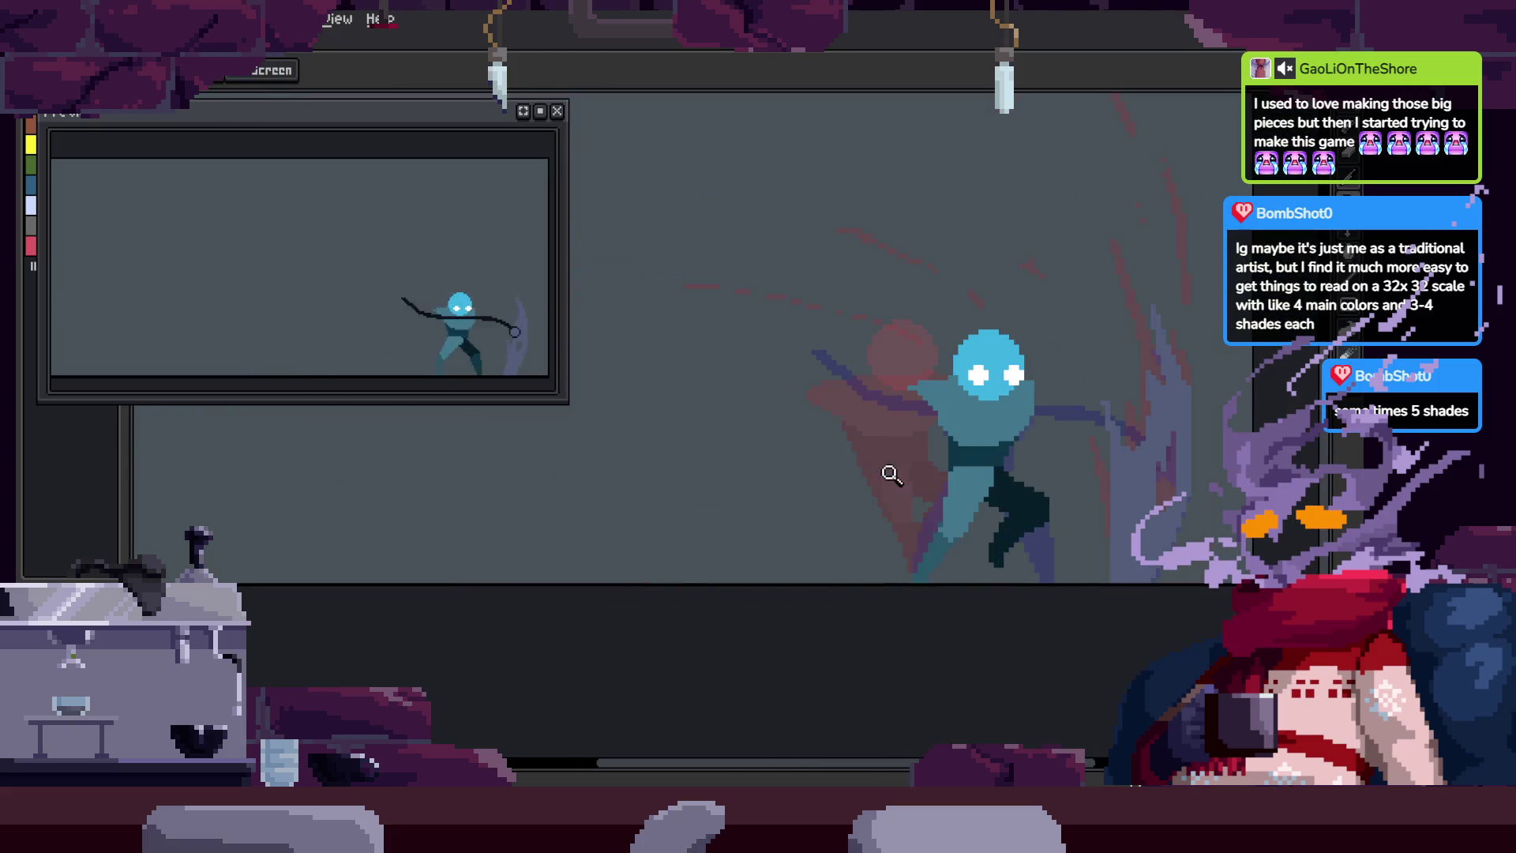
key("b")
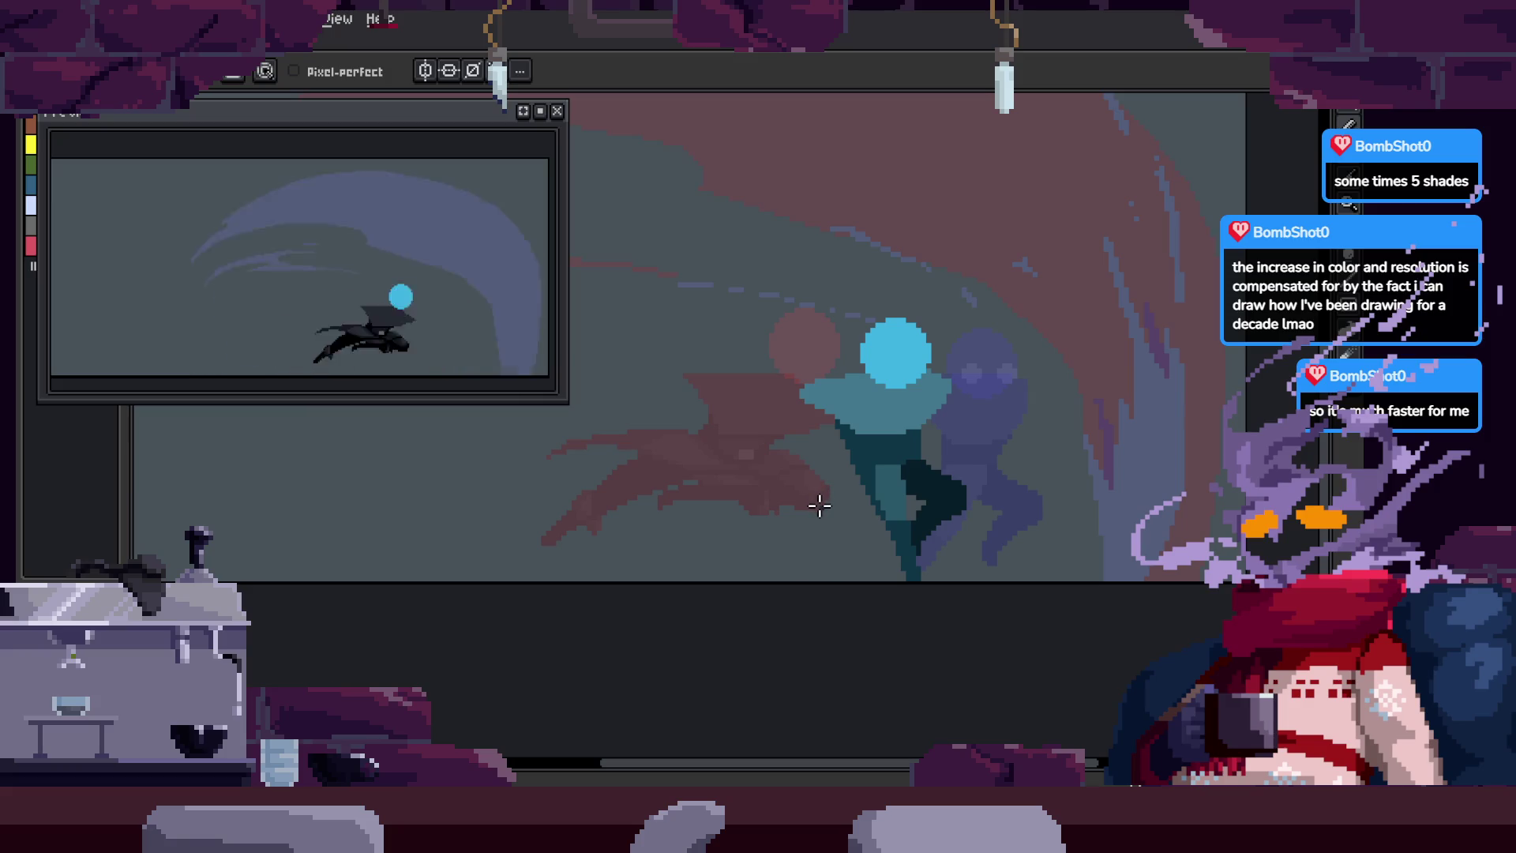
Step: Zoom in close on the hooded figure's cloak and pan across its pixels
key("z")
left_click(921, 403)
left_click(619, 487)
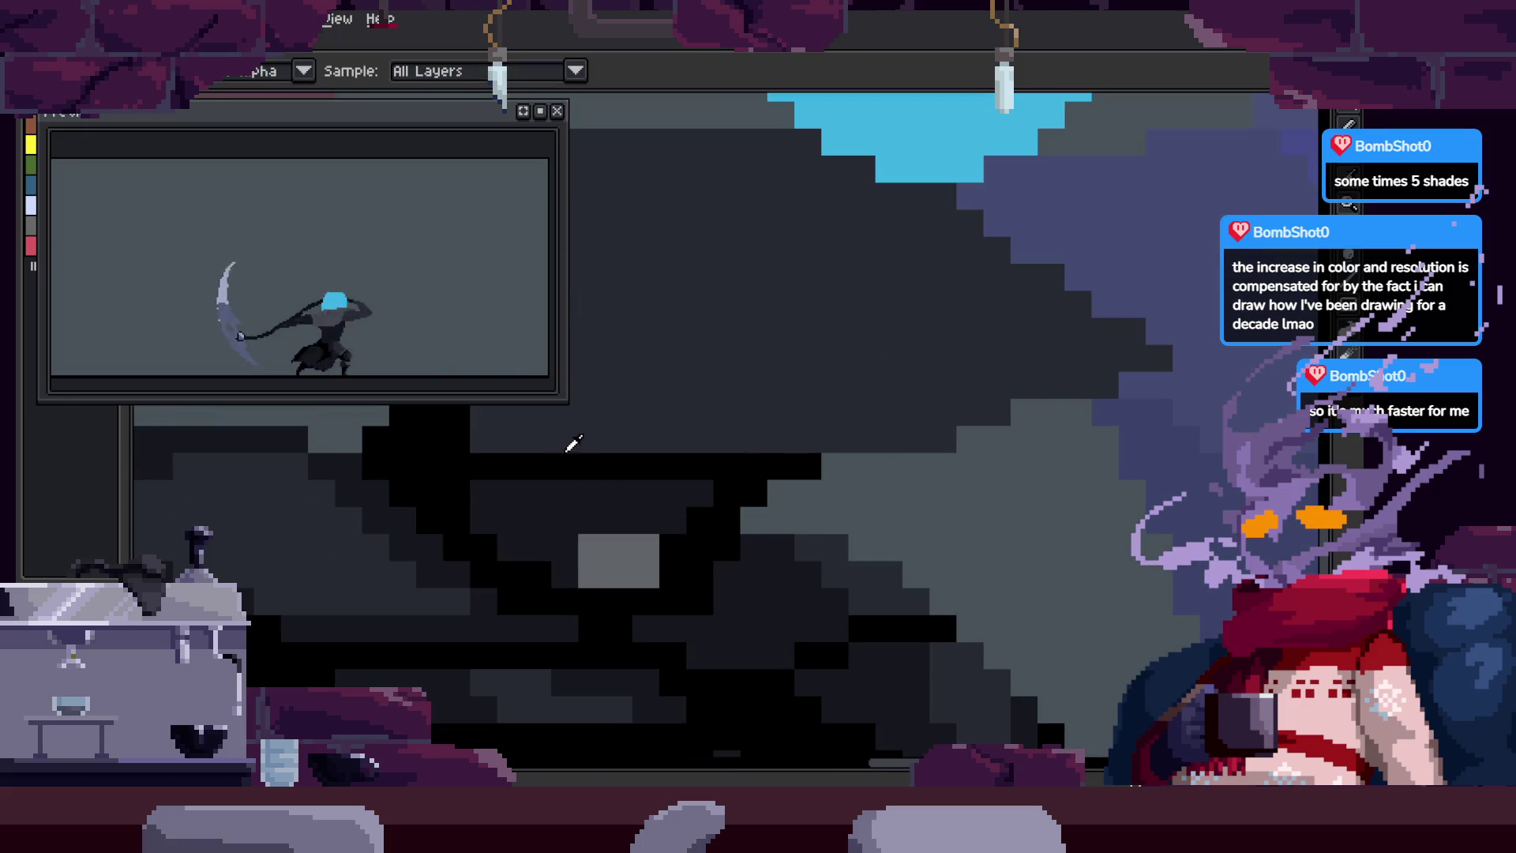
left_click_drag(747, 405, 660, 535)
key("b")
left_click_drag(687, 439, 700, 542)
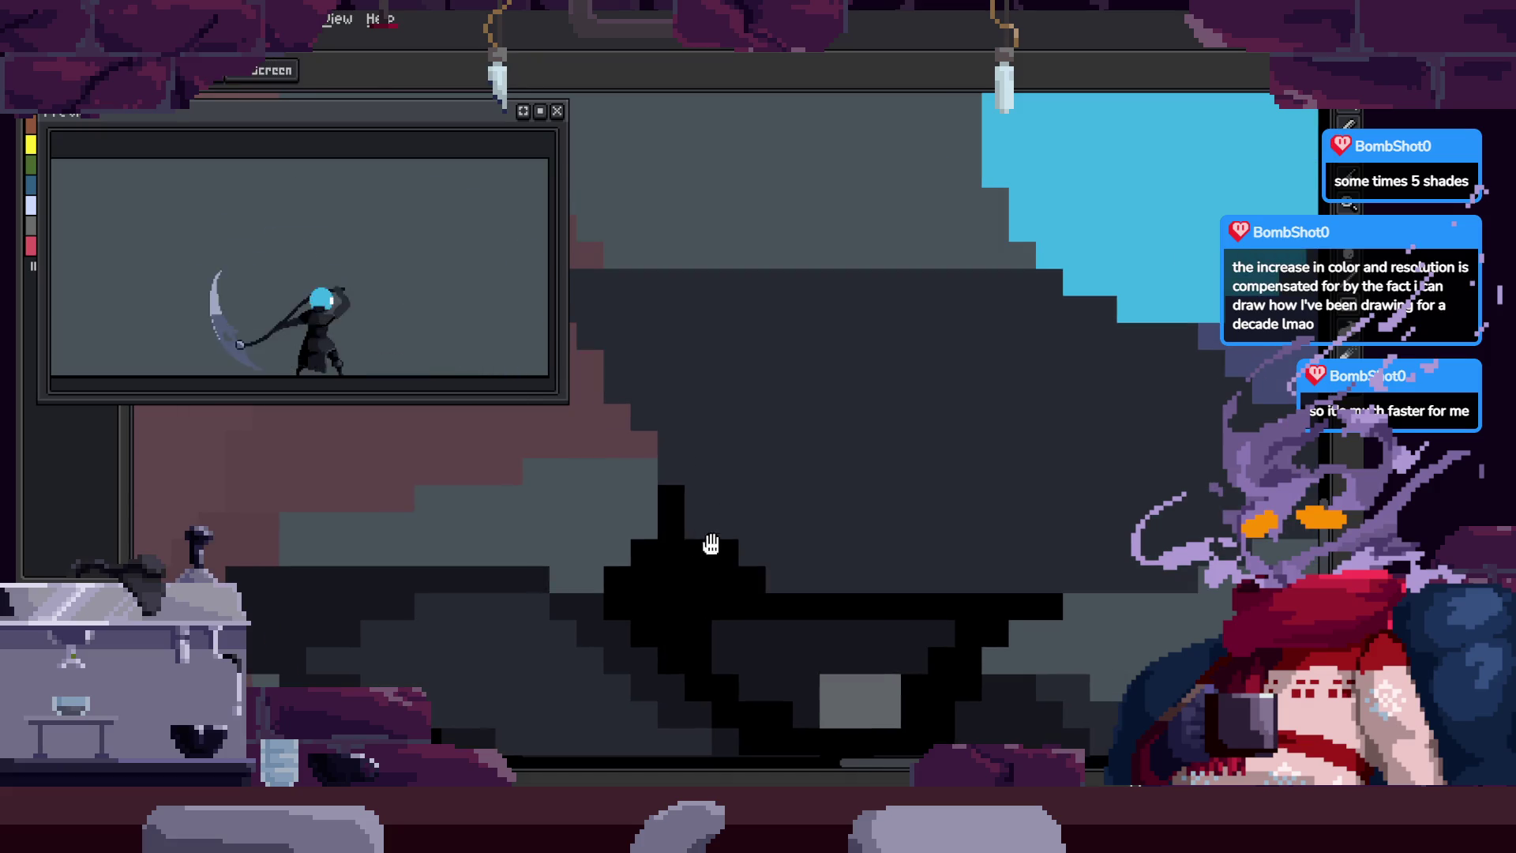
Step: Zoom in further on the cloak, then zoom back out two levels
key("z")
left_click(763, 402)
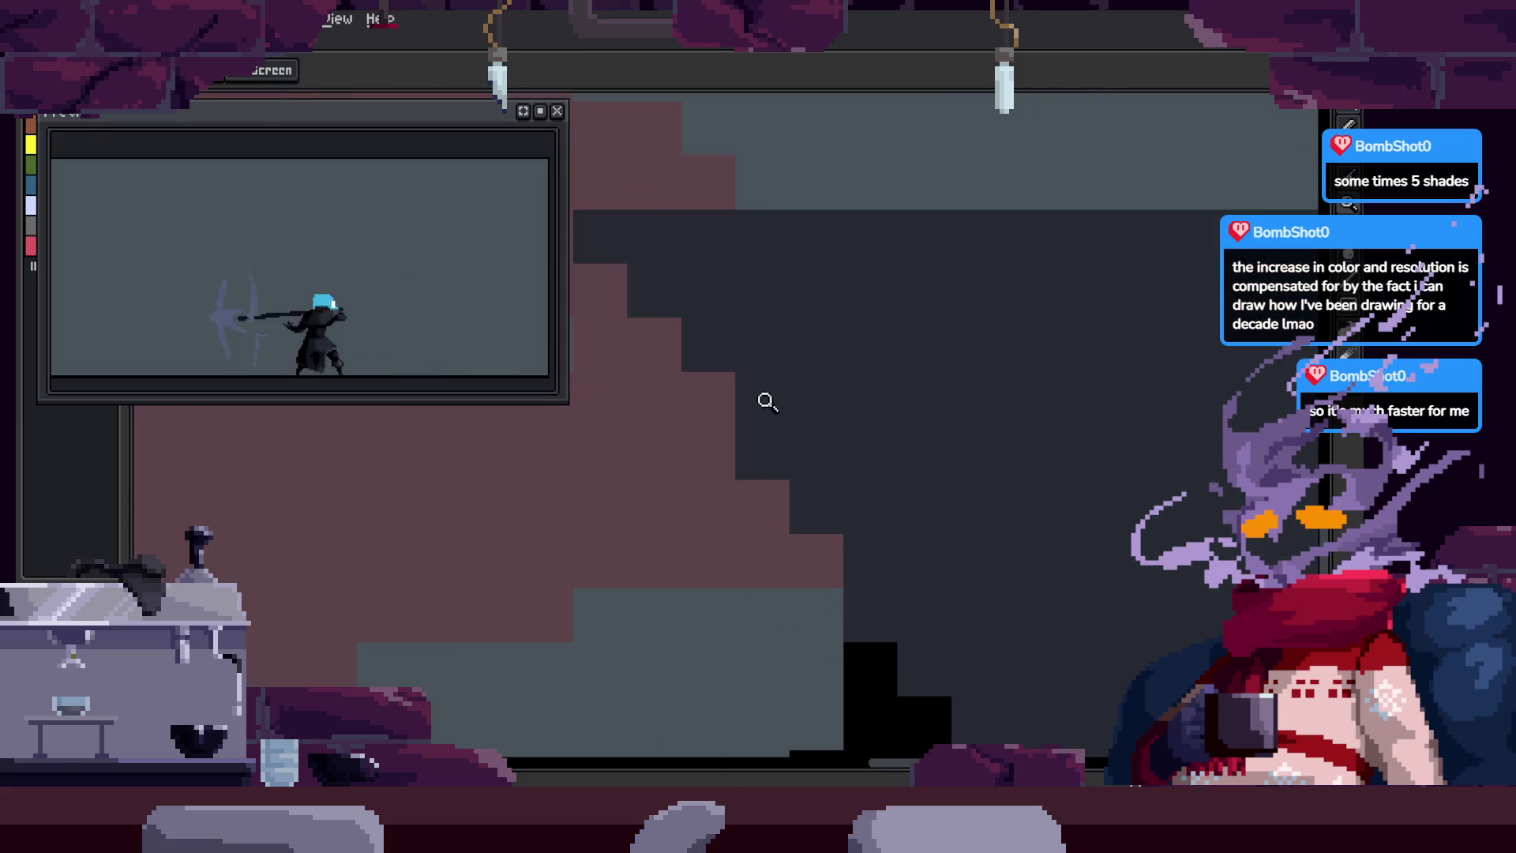
key("z")
right_click(847, 480)
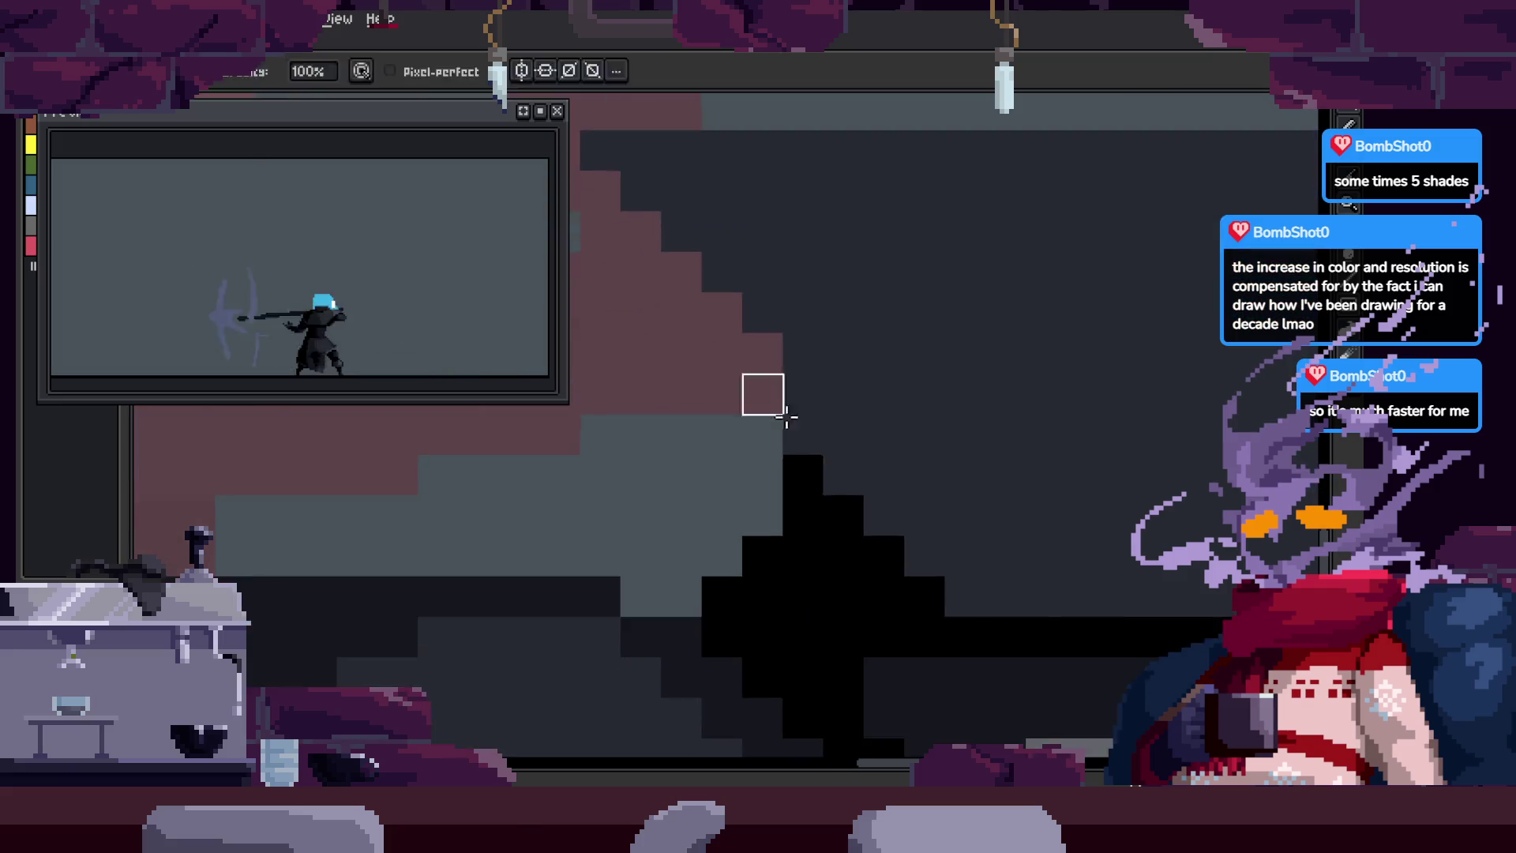
key("z")
right_click(859, 490)
key("b")
scroll(802, 484, "up", 2)
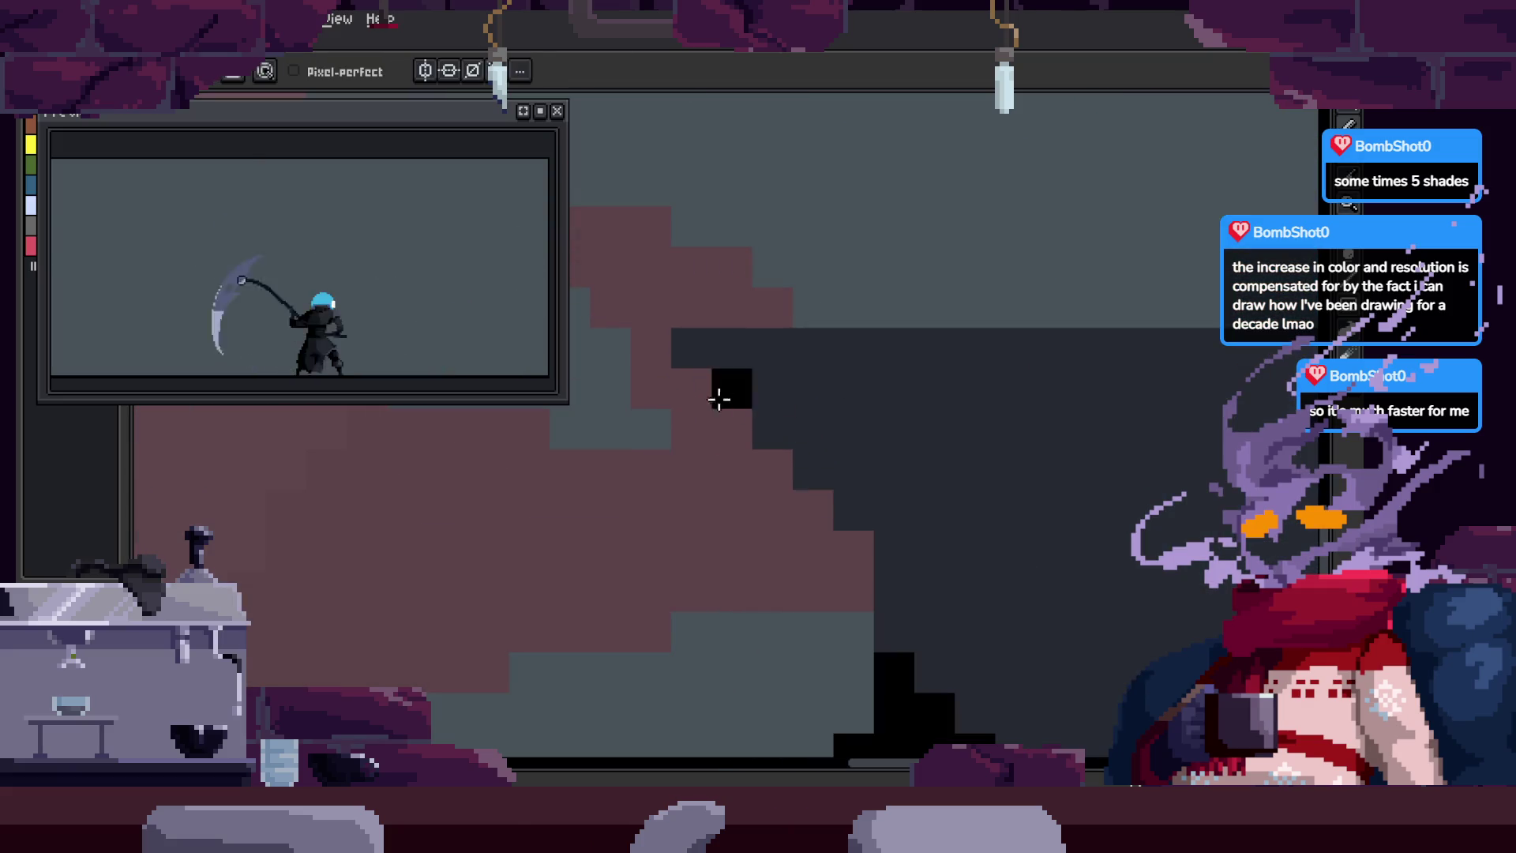
key("z")
scroll(732, 389, "down", 2)
scroll(777, 533, "down", 1)
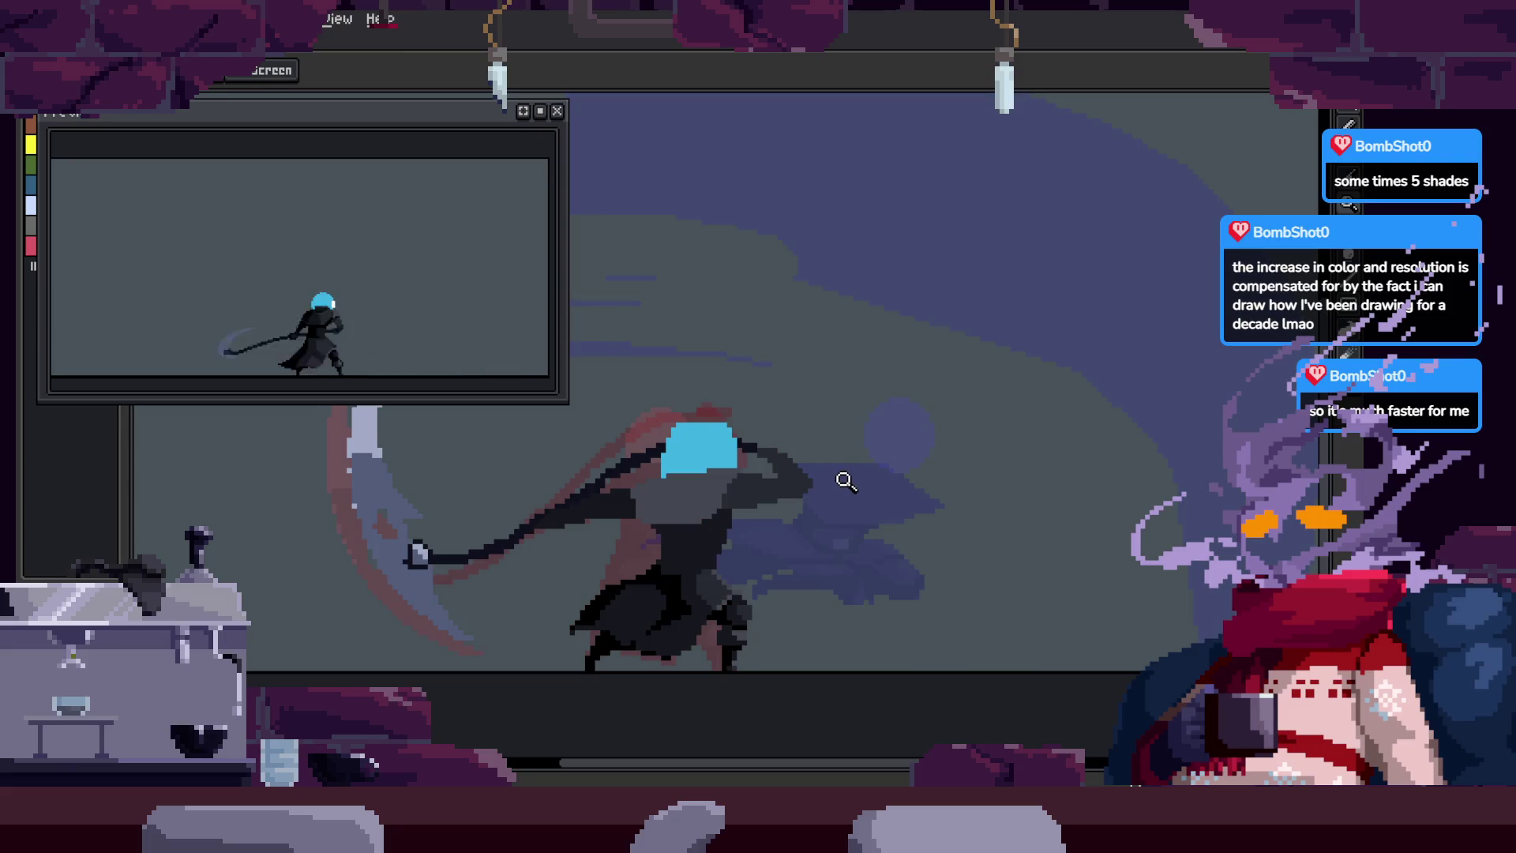
Step: Step through the animation frames to the low forward lunge, with the Pencil selected
key("Right")
key("Left")
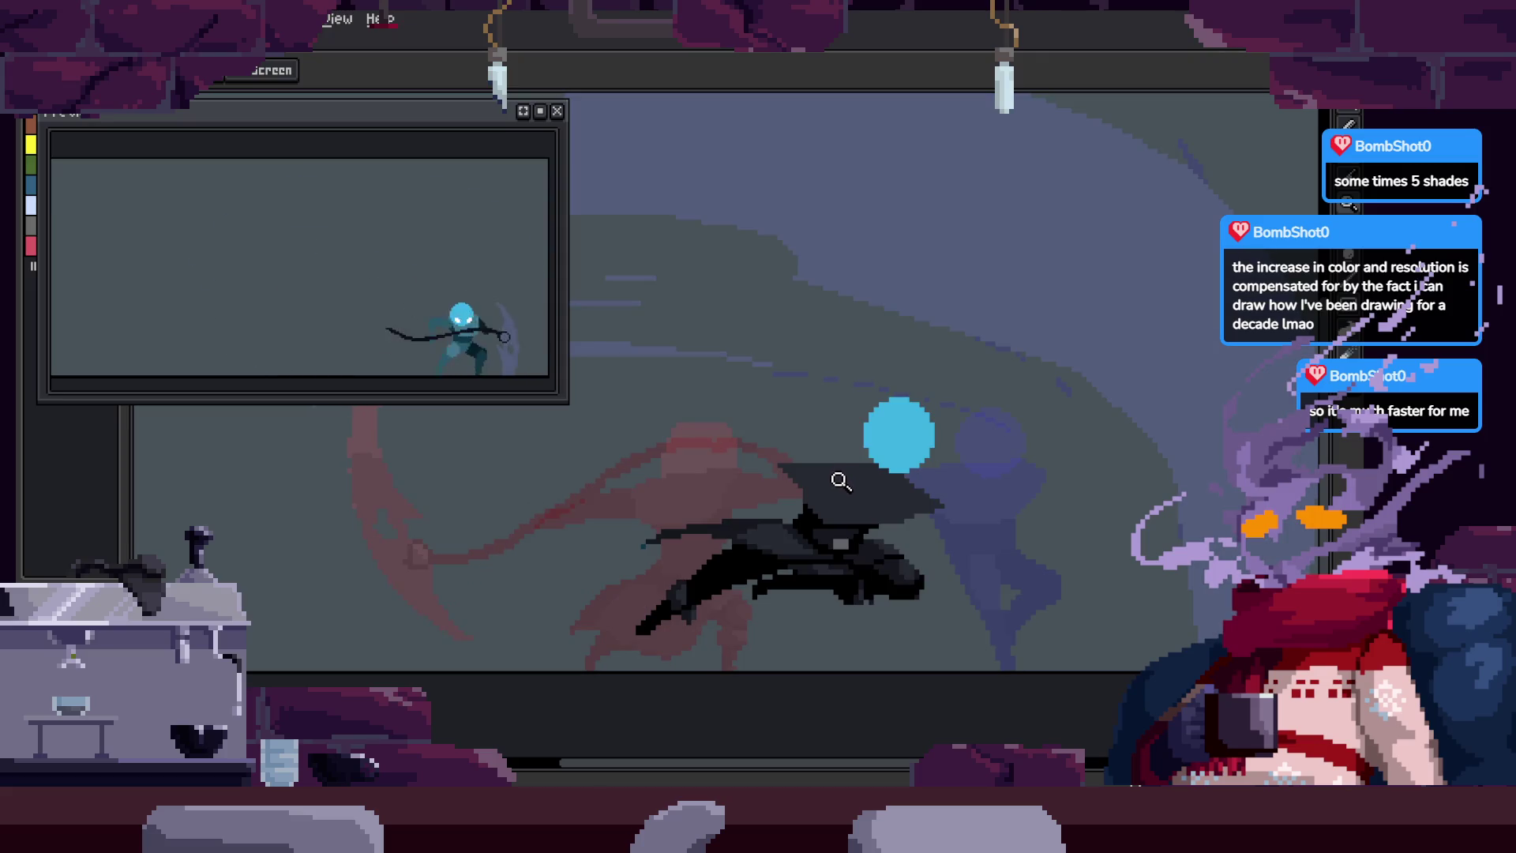
key("Right")
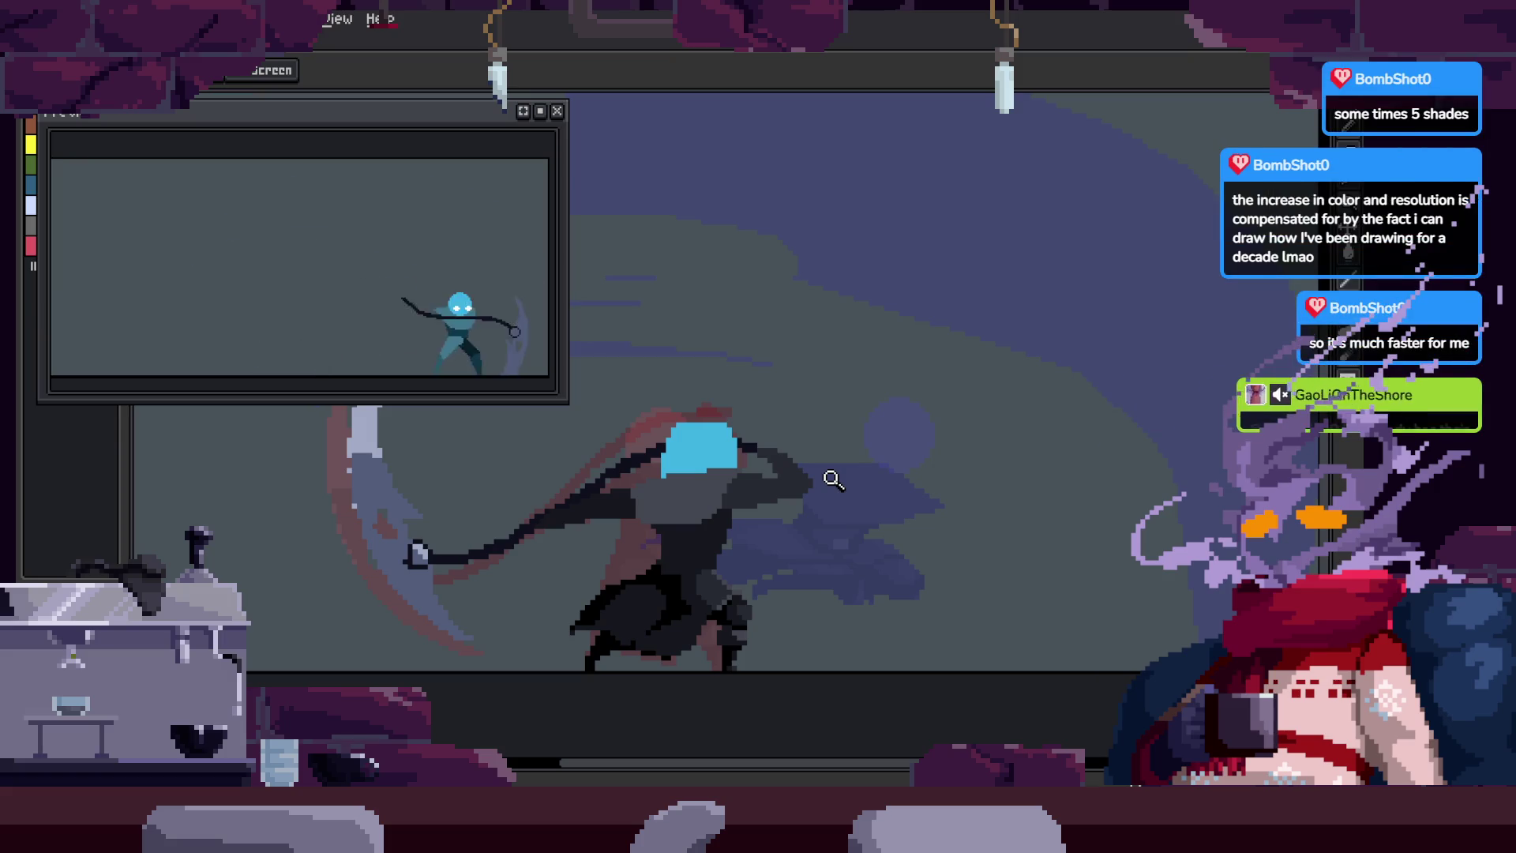
key("Right")
left_click(829, 474)
key("Right")
key("b")
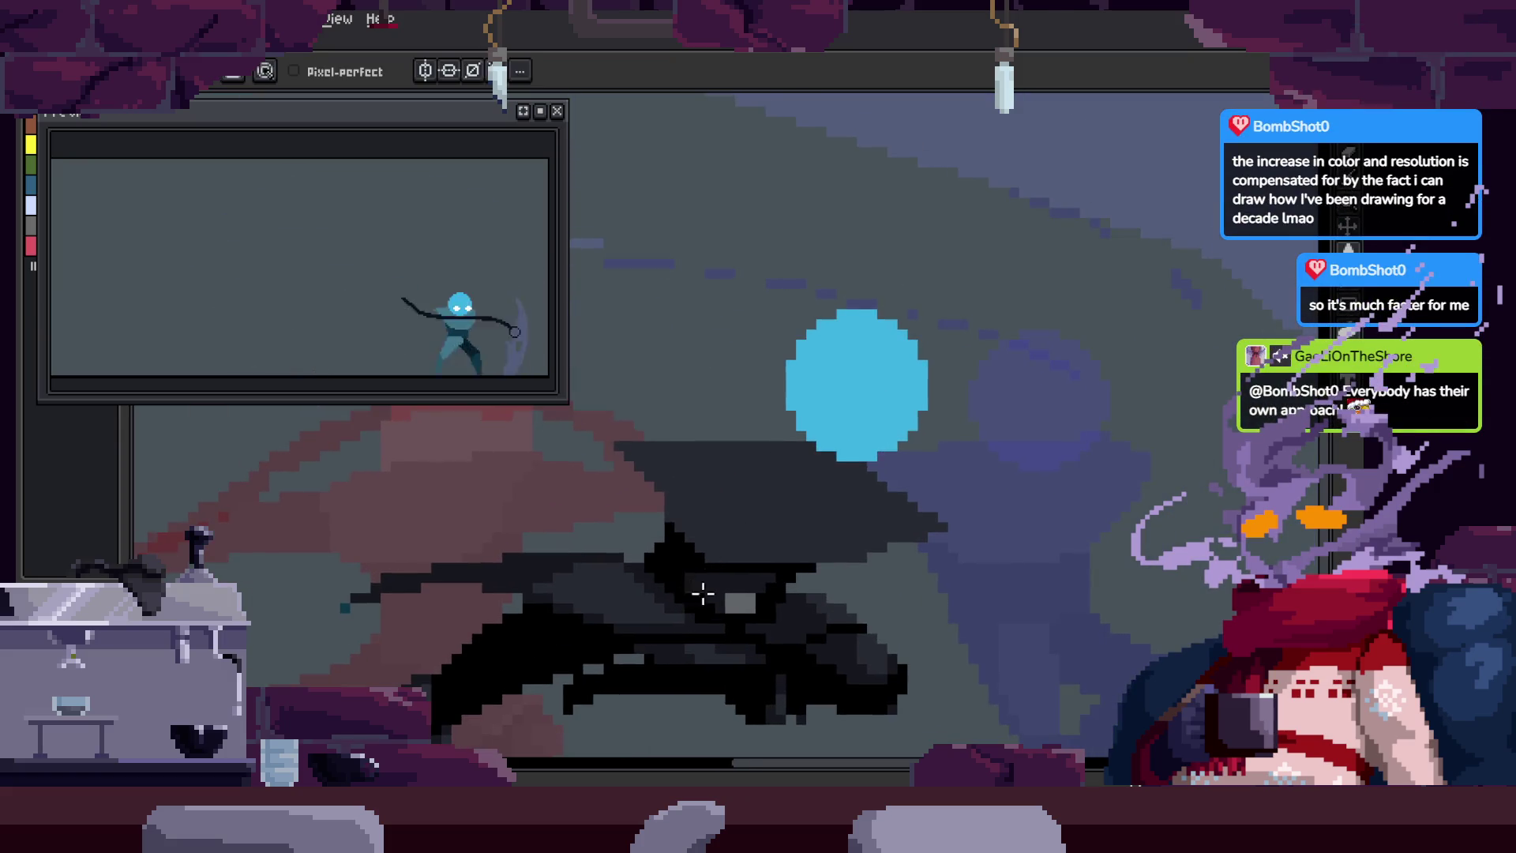
key("Right")
key("b")
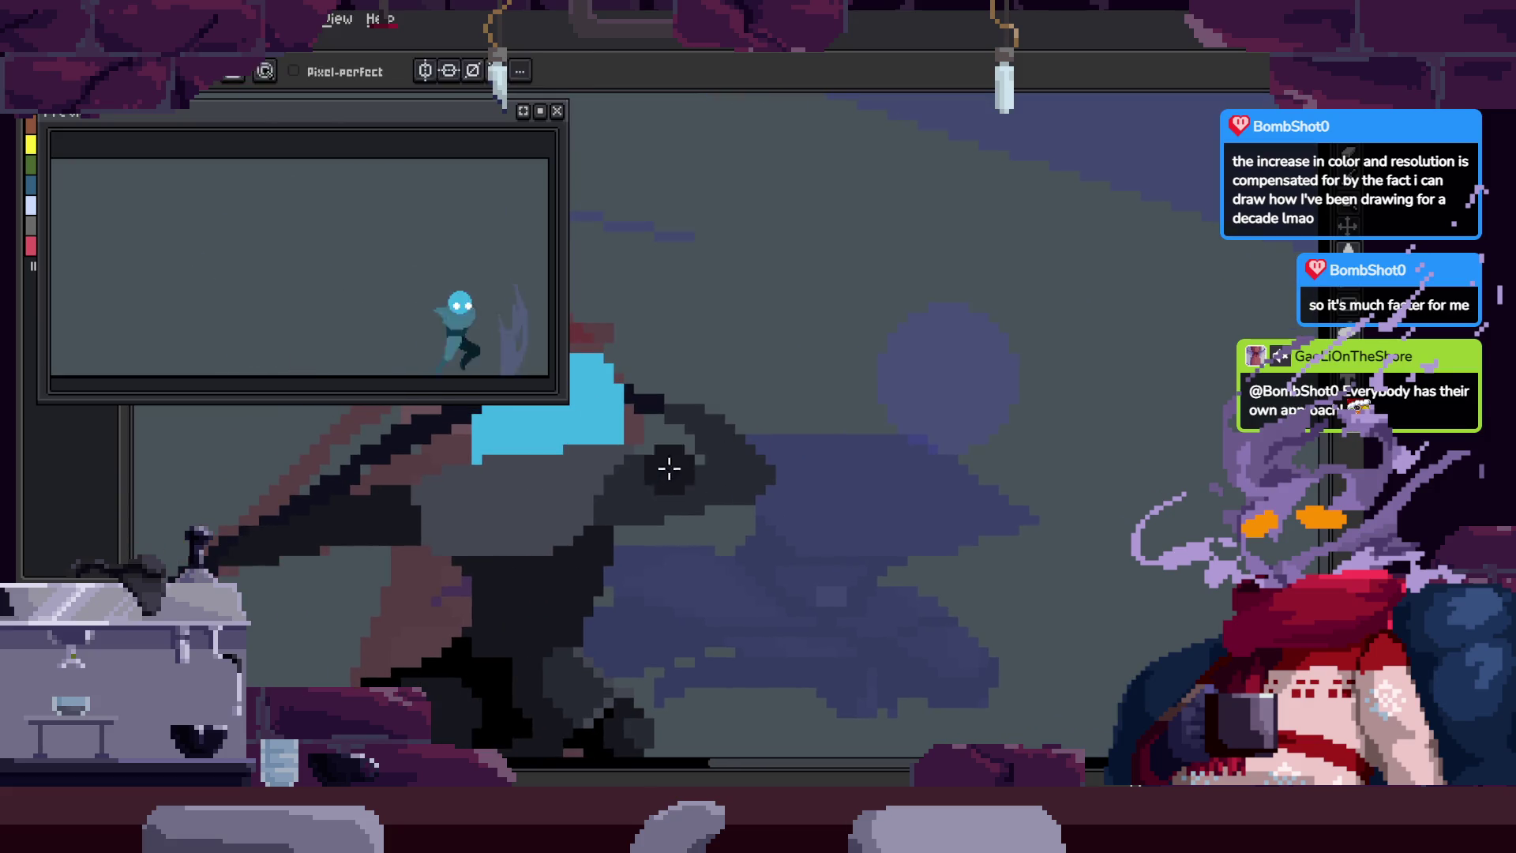
key("Right")
key("Right")
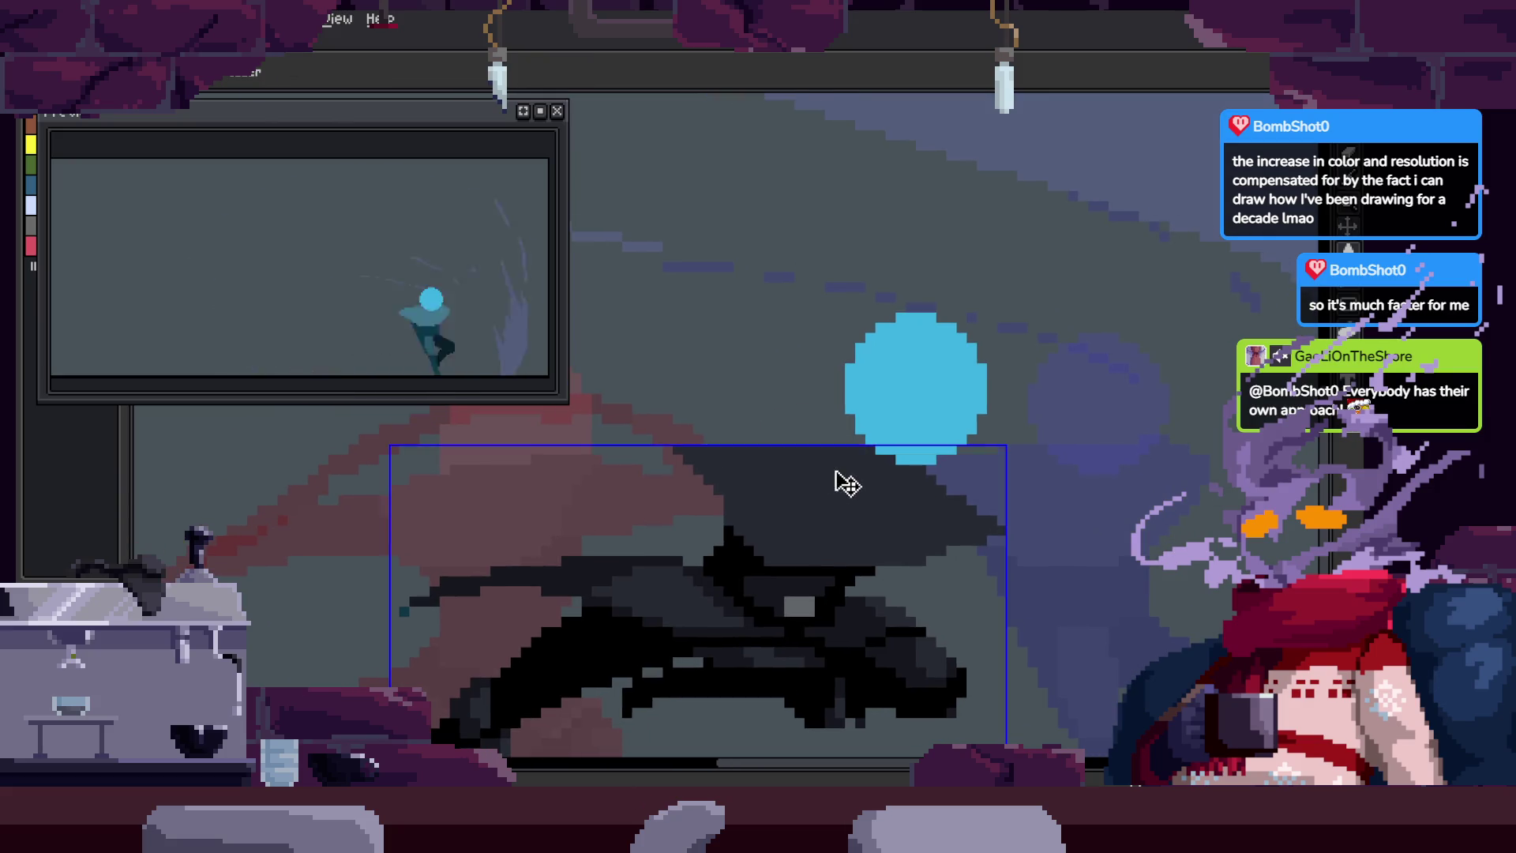
Step: Paint a lighter-grey patch onto the dark hood on the lunge frame
key("Right")
left_click_drag(786, 487, 841, 513)
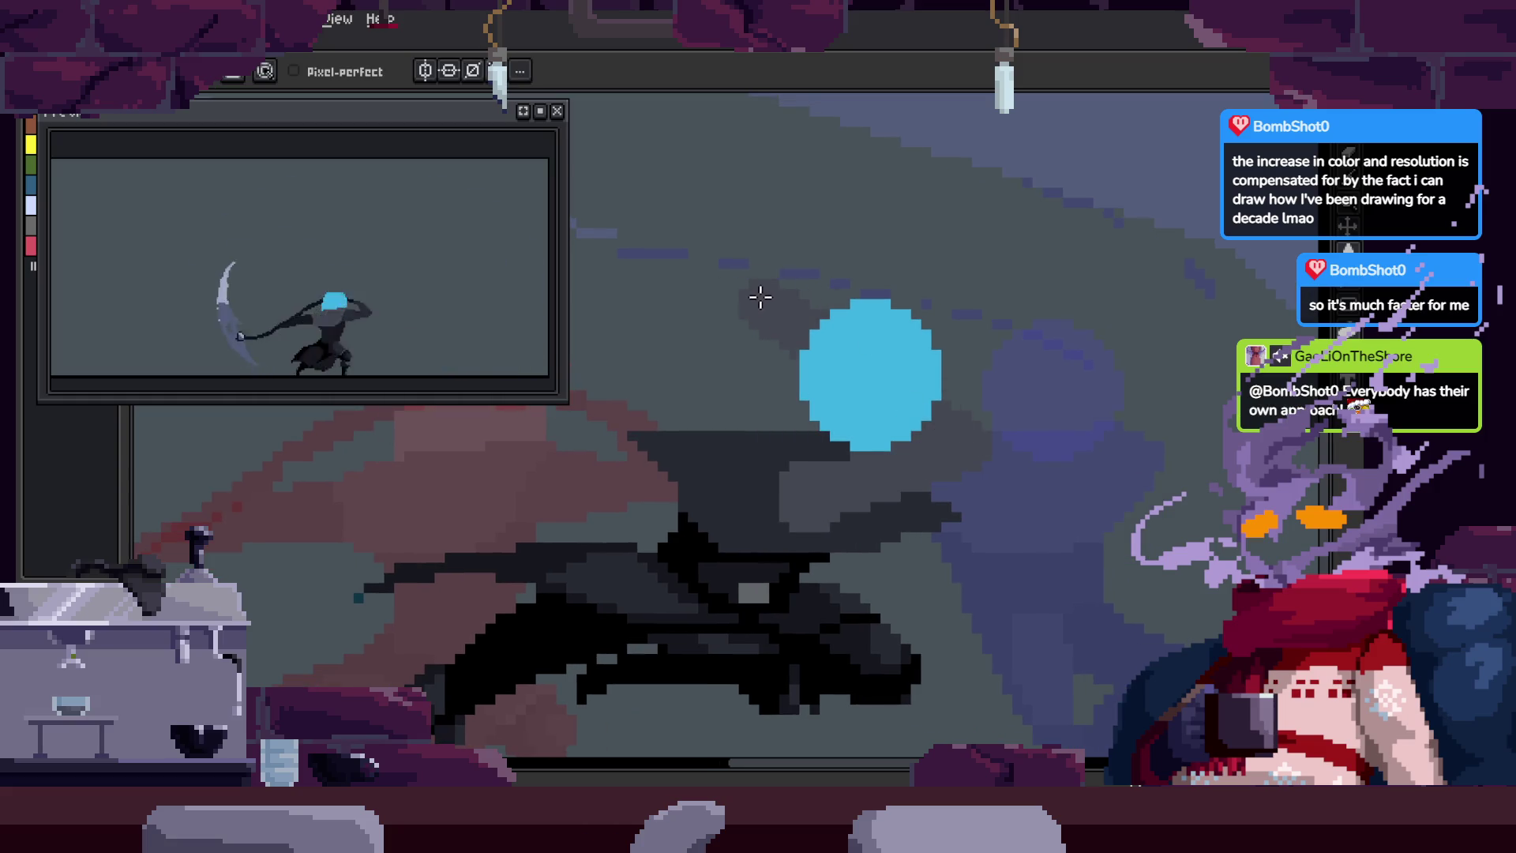
key("z")
scroll(846, 427, "down", 2)
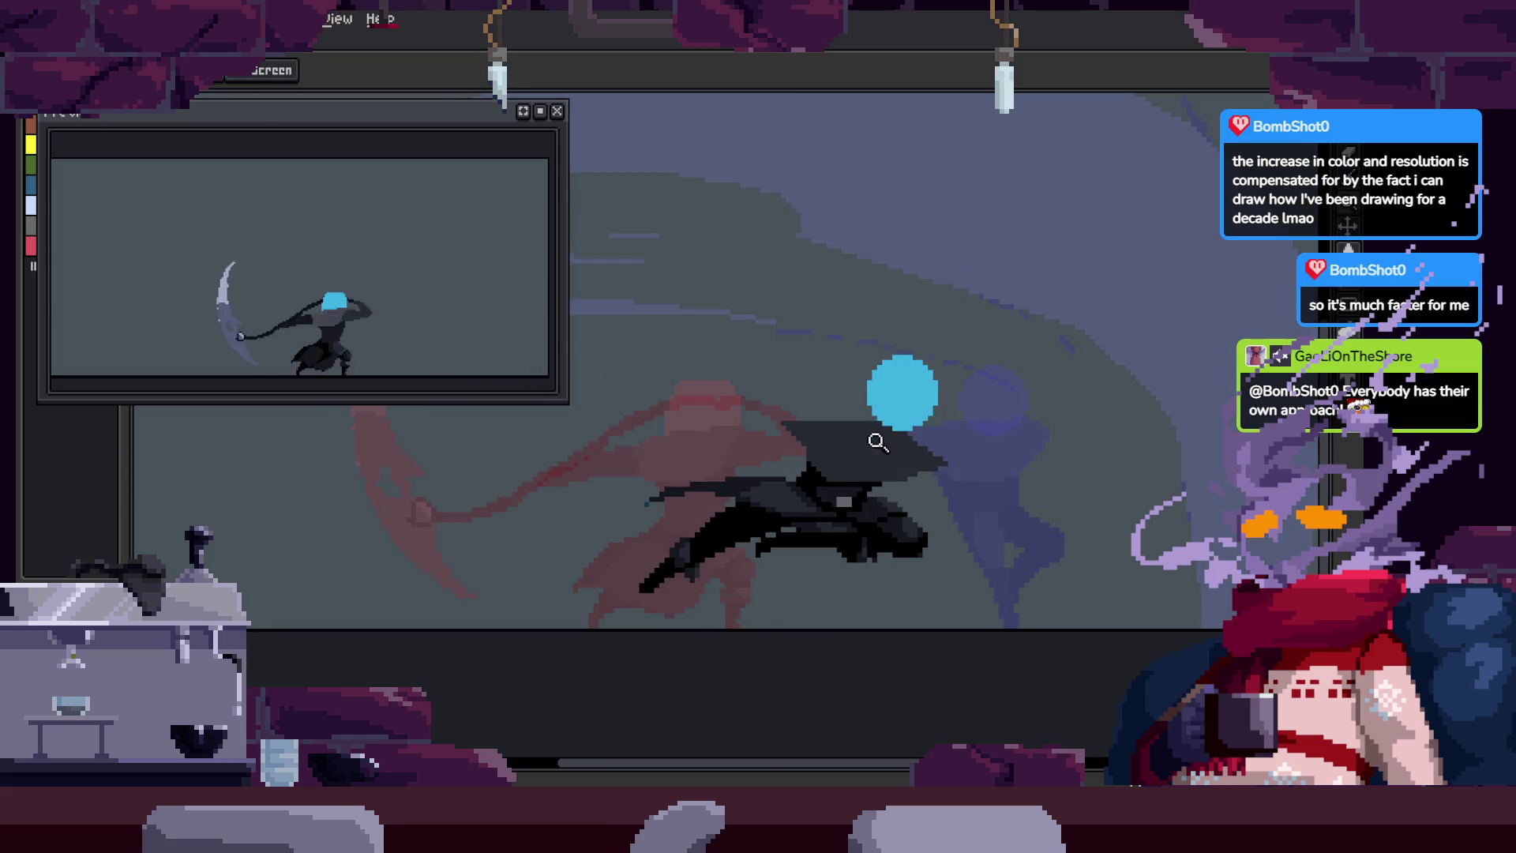
key("b")
scroll(773, 482, "up", 3)
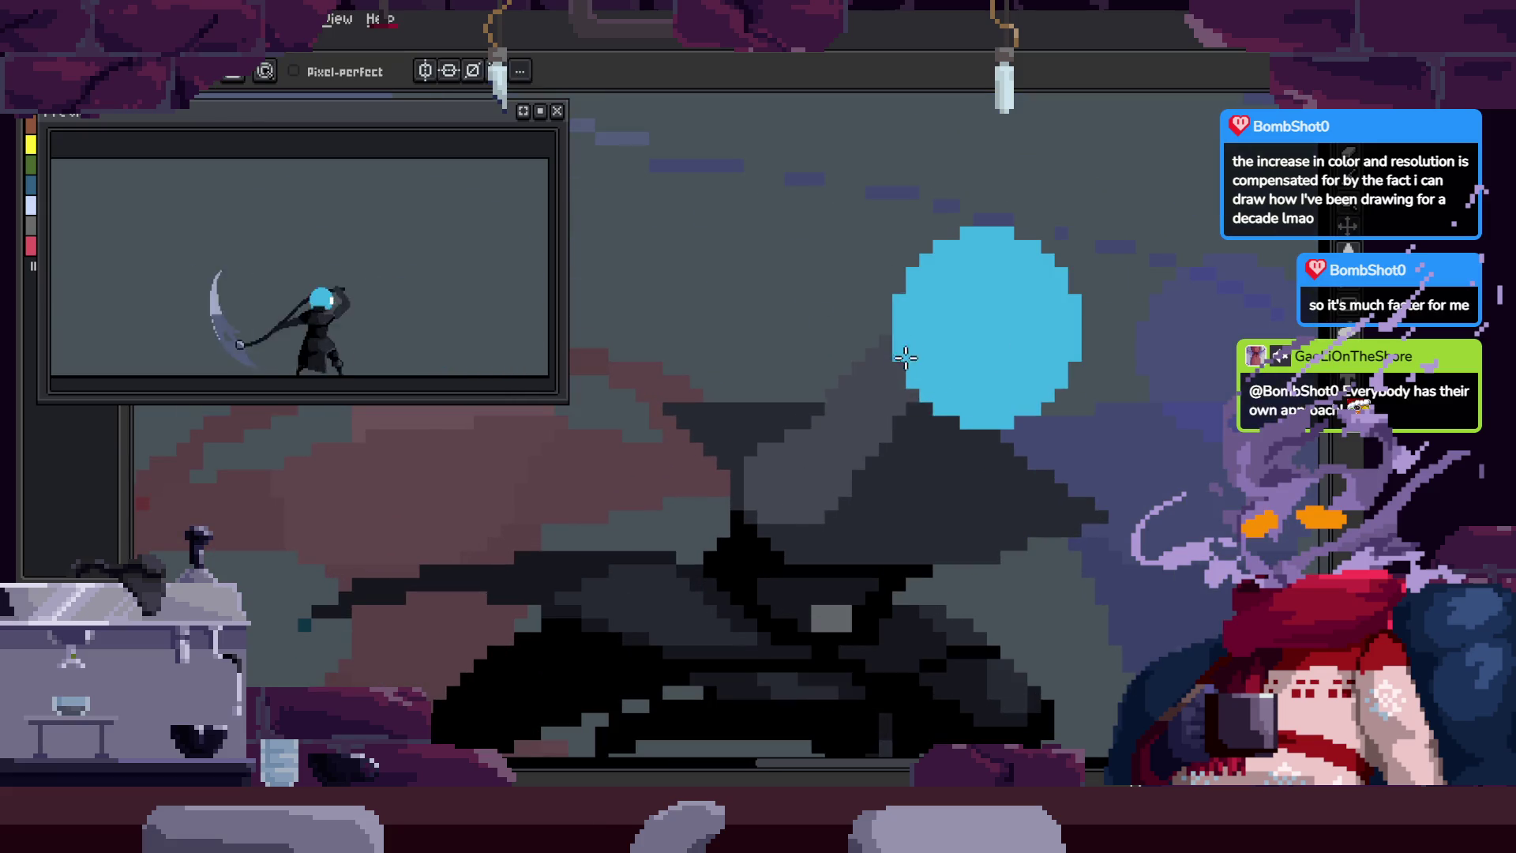
Step: Zoom in and out and pan toward the hood to check the new grey shading
key("z")
scroll(991, 440, "down", 2)
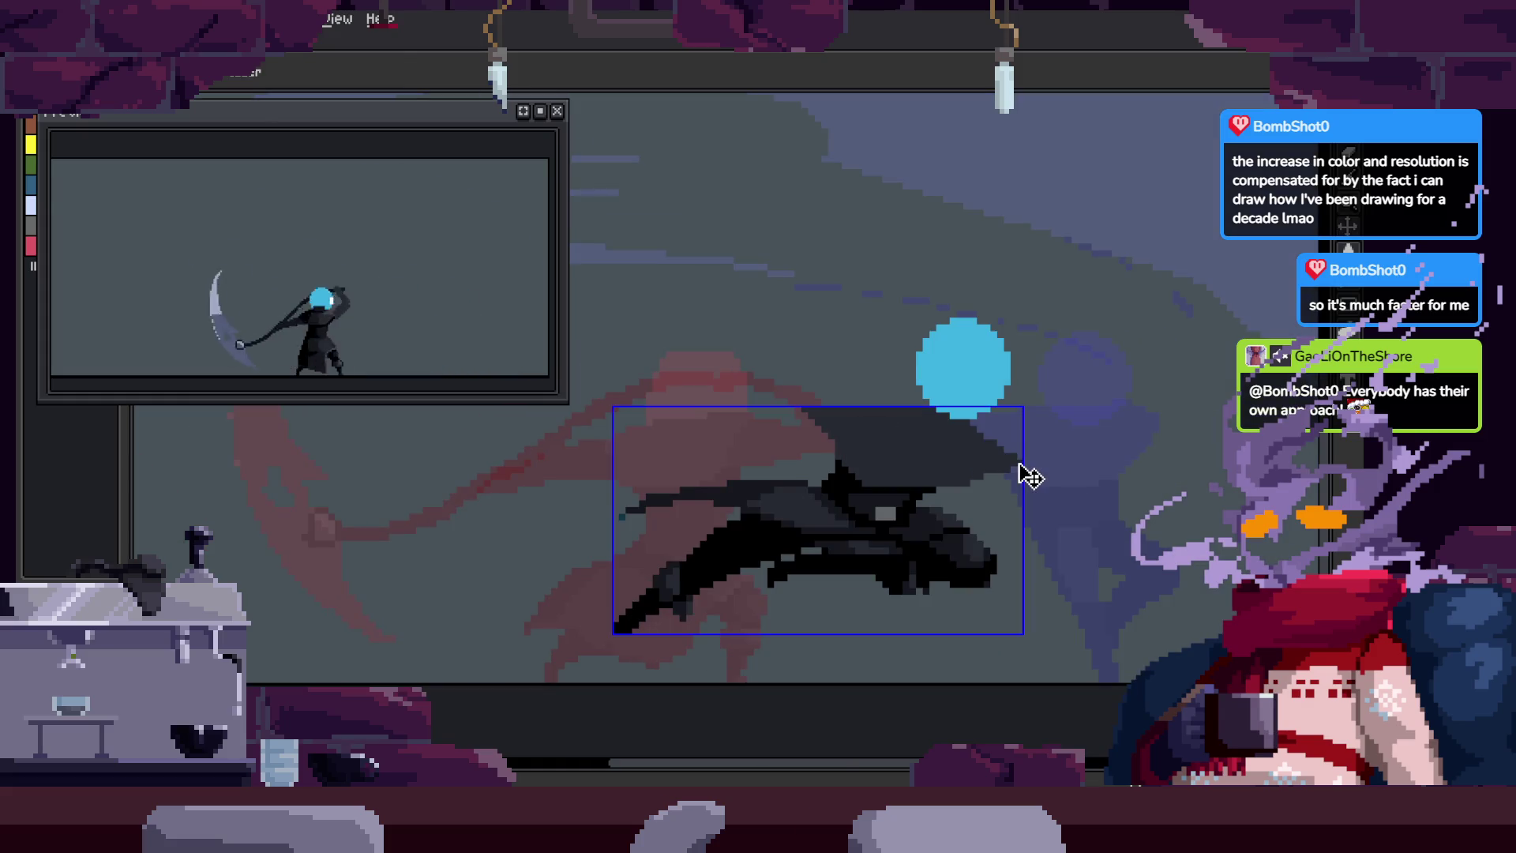
key("z")
scroll(964, 433, "up", 1)
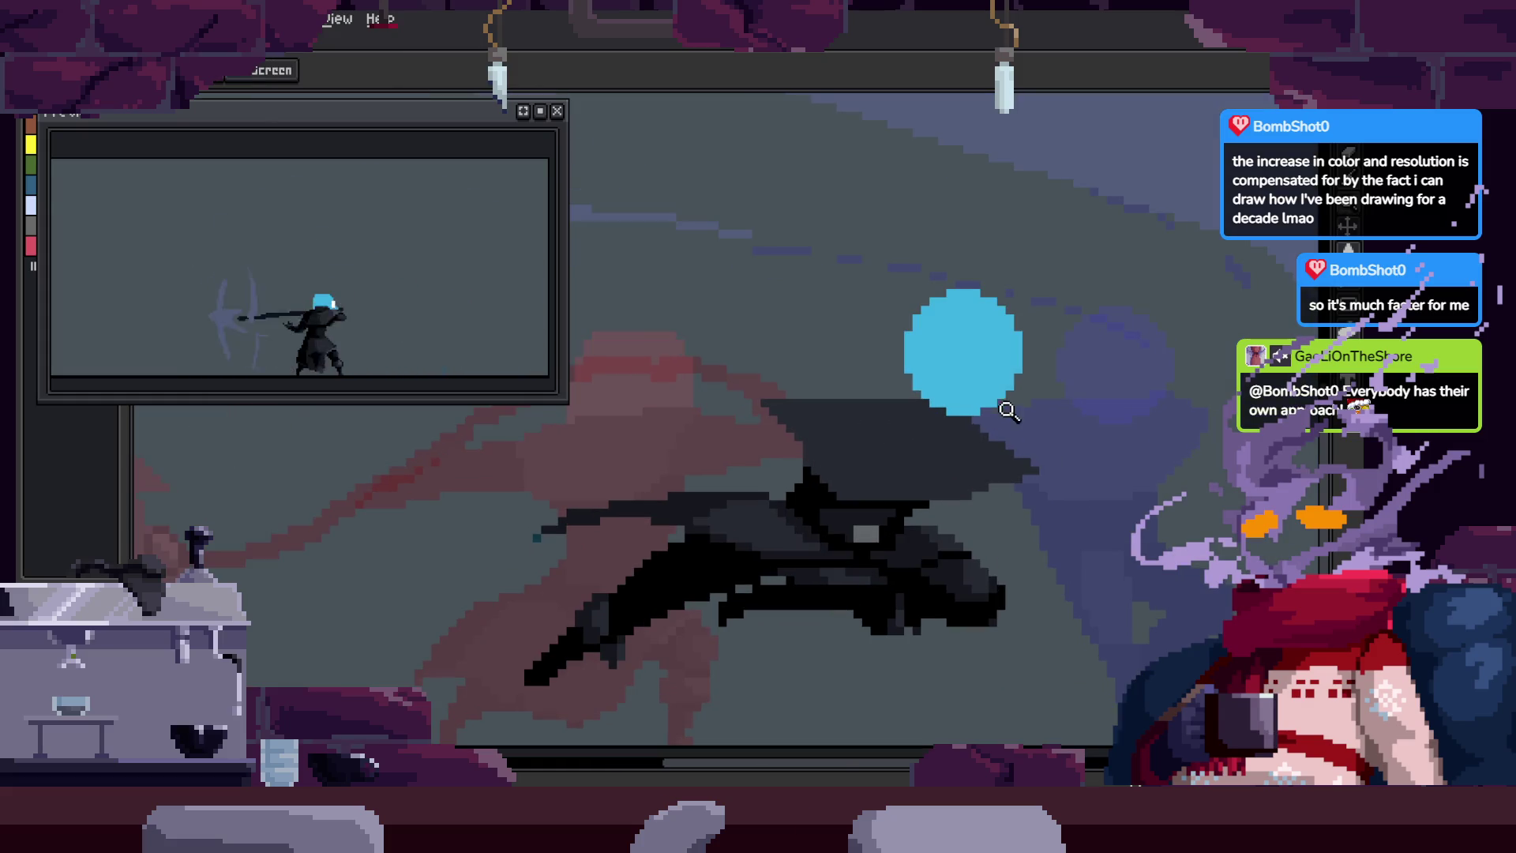
left_click_drag(971, 382, 863, 264)
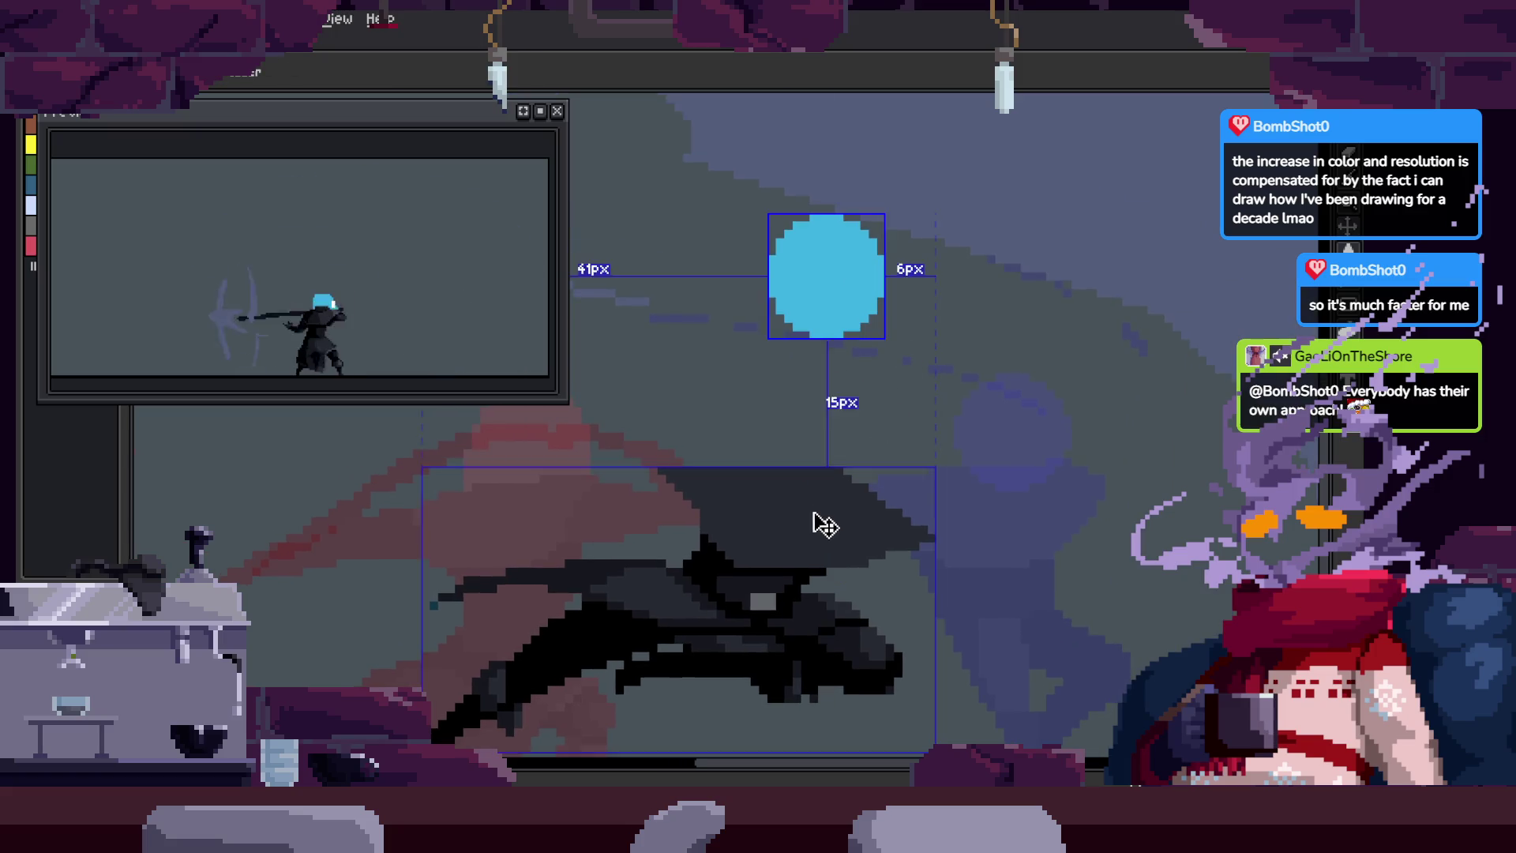
key("z")
scroll(791, 463, "up", 1)
scroll(822, 477, "down", 2)
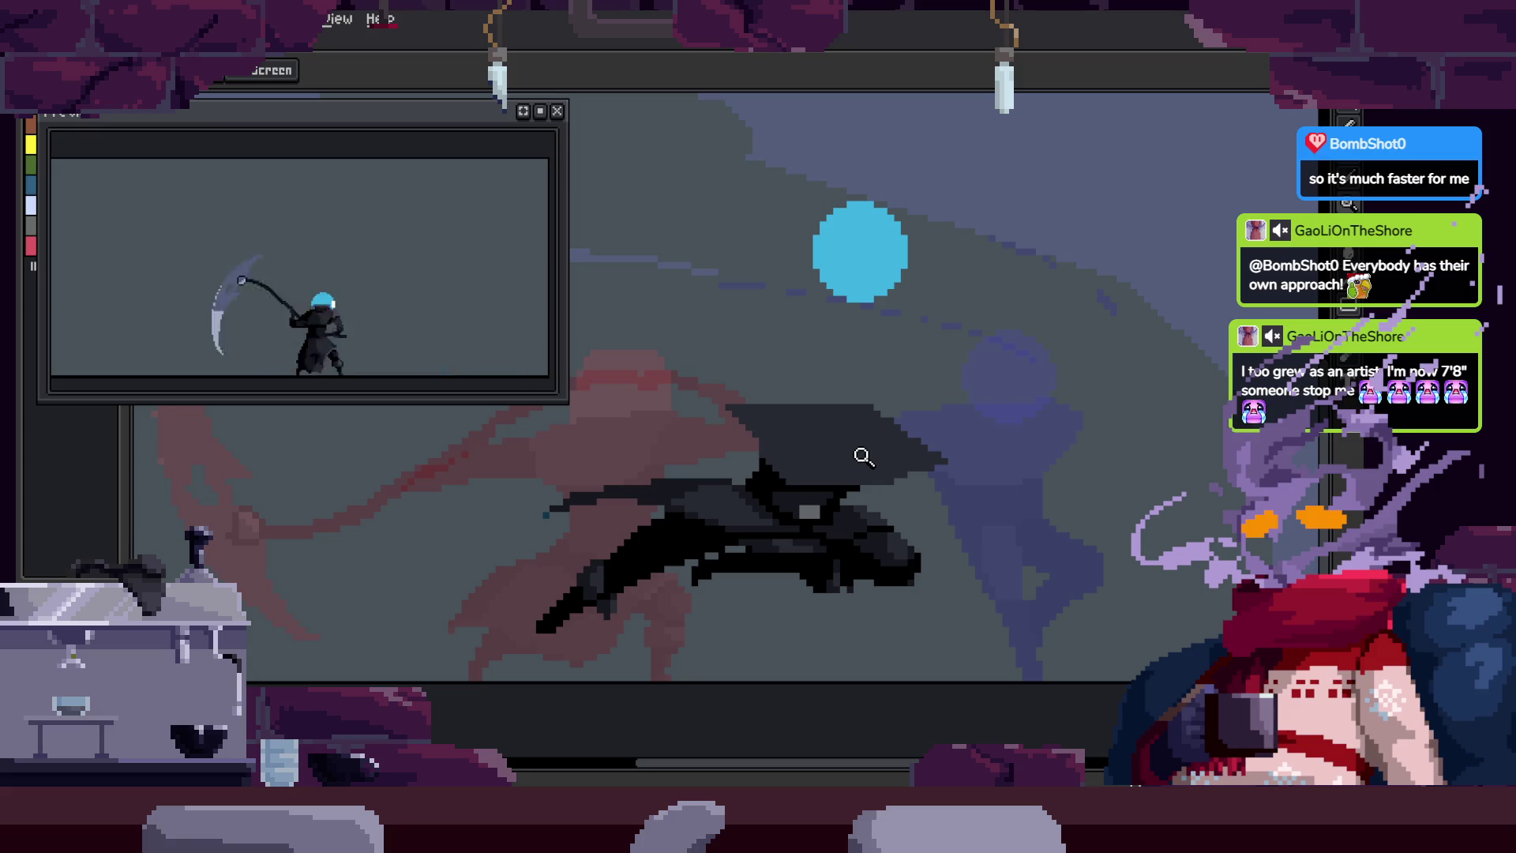
scroll(890, 416, "up", 2)
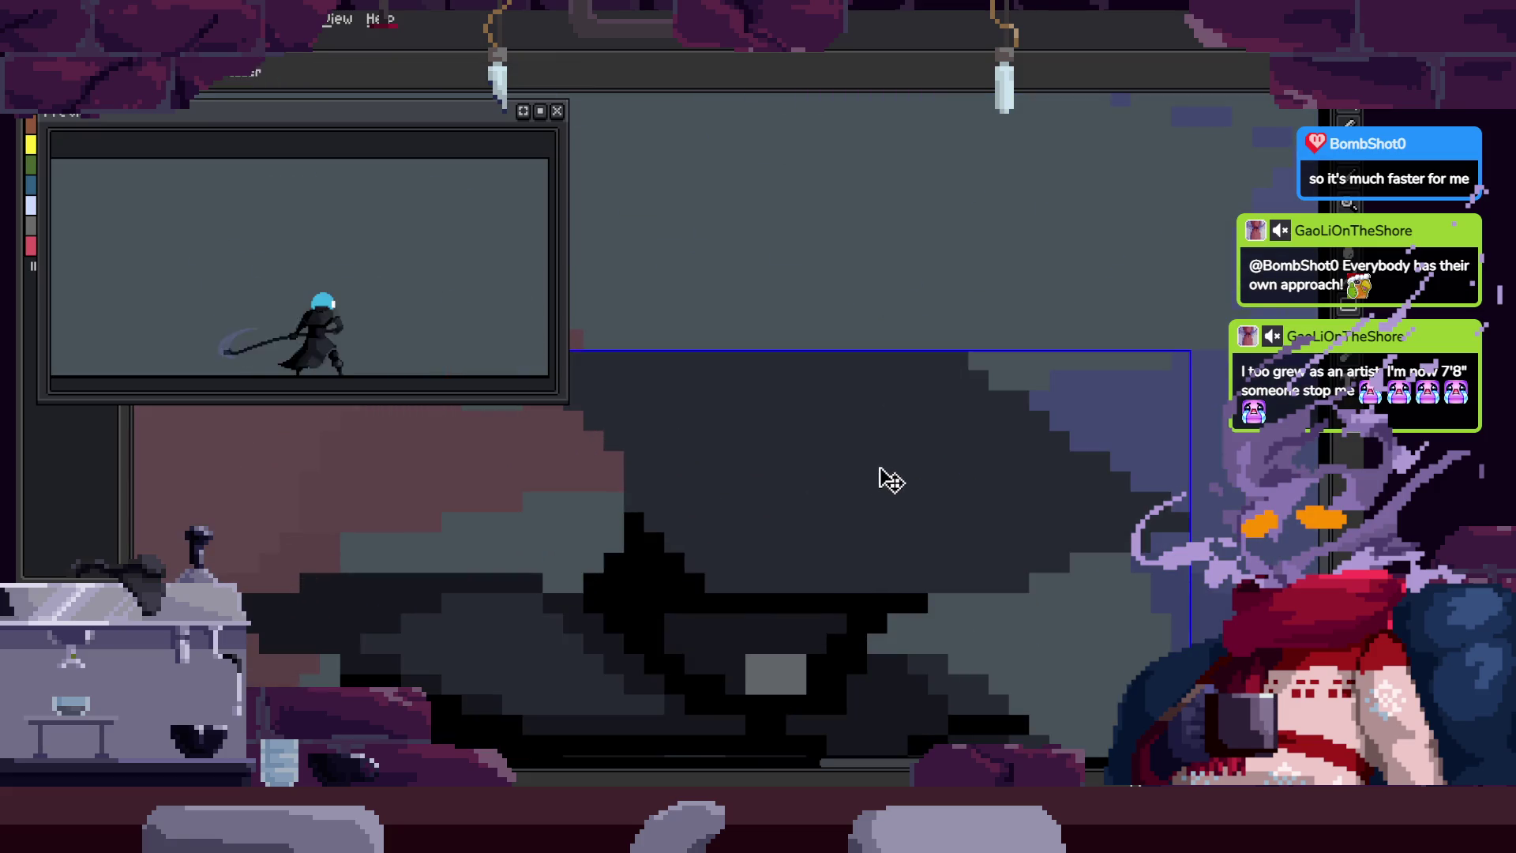
Step: Scroll across the hood, then move on to another animation frame with the Move tool ready
key("b")
scroll(814, 514, "right", 2)
key("ctrl")
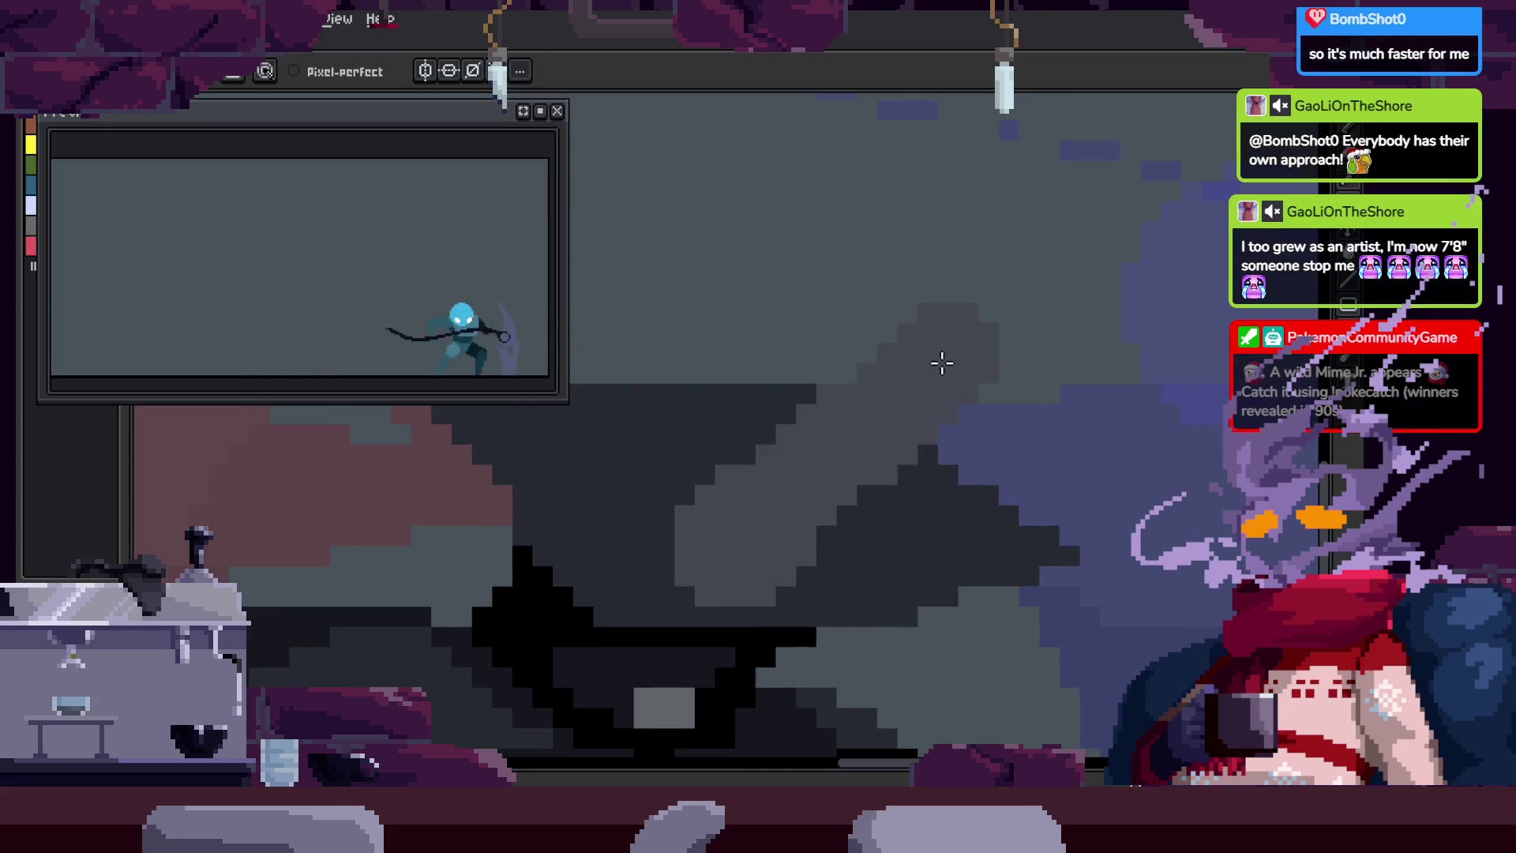
scroll(790, 324, "up", 3)
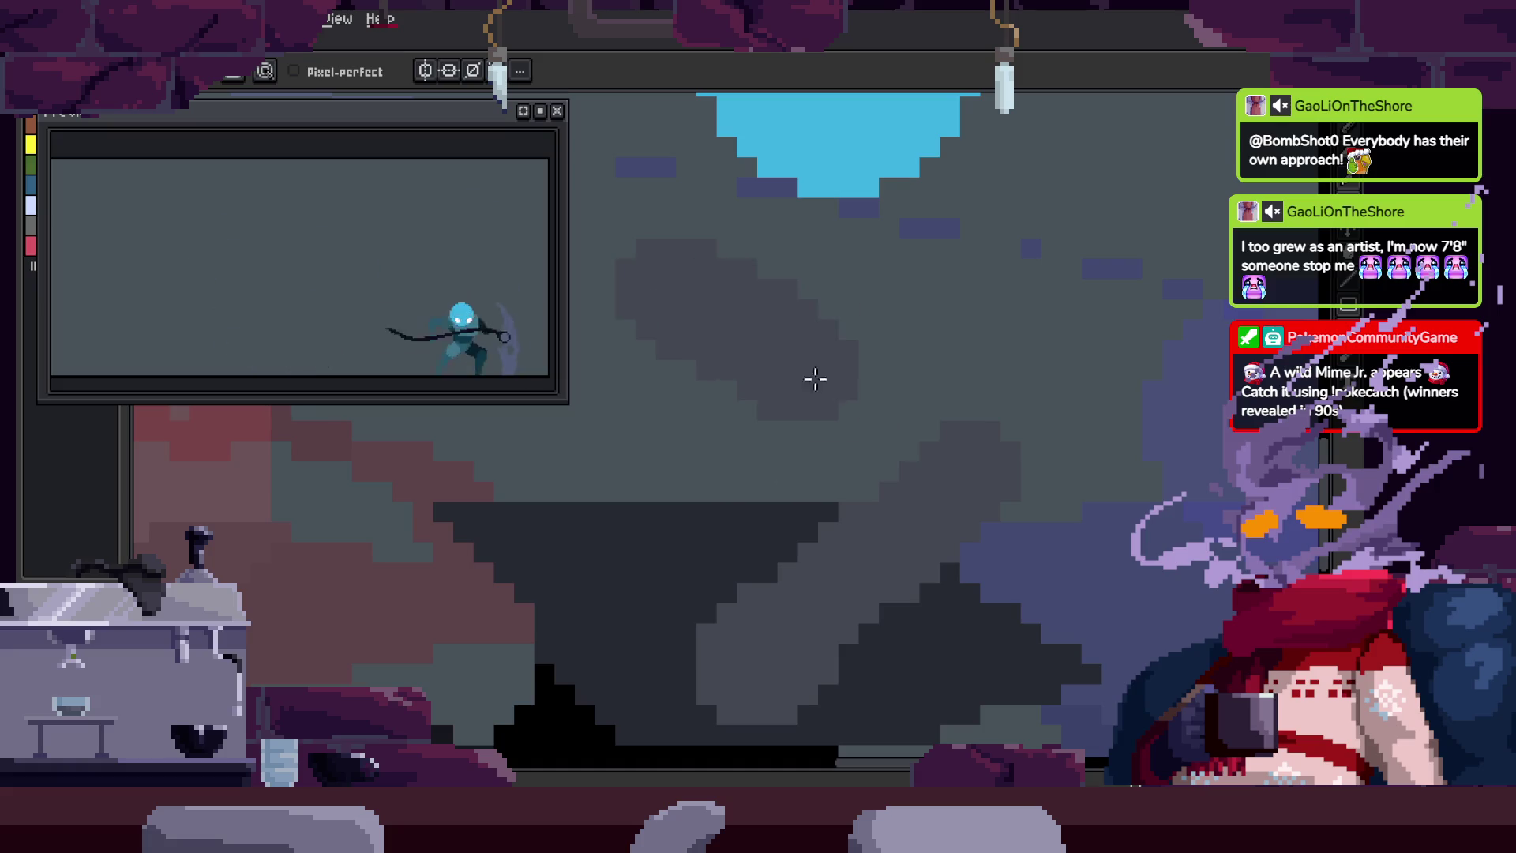
key("e")
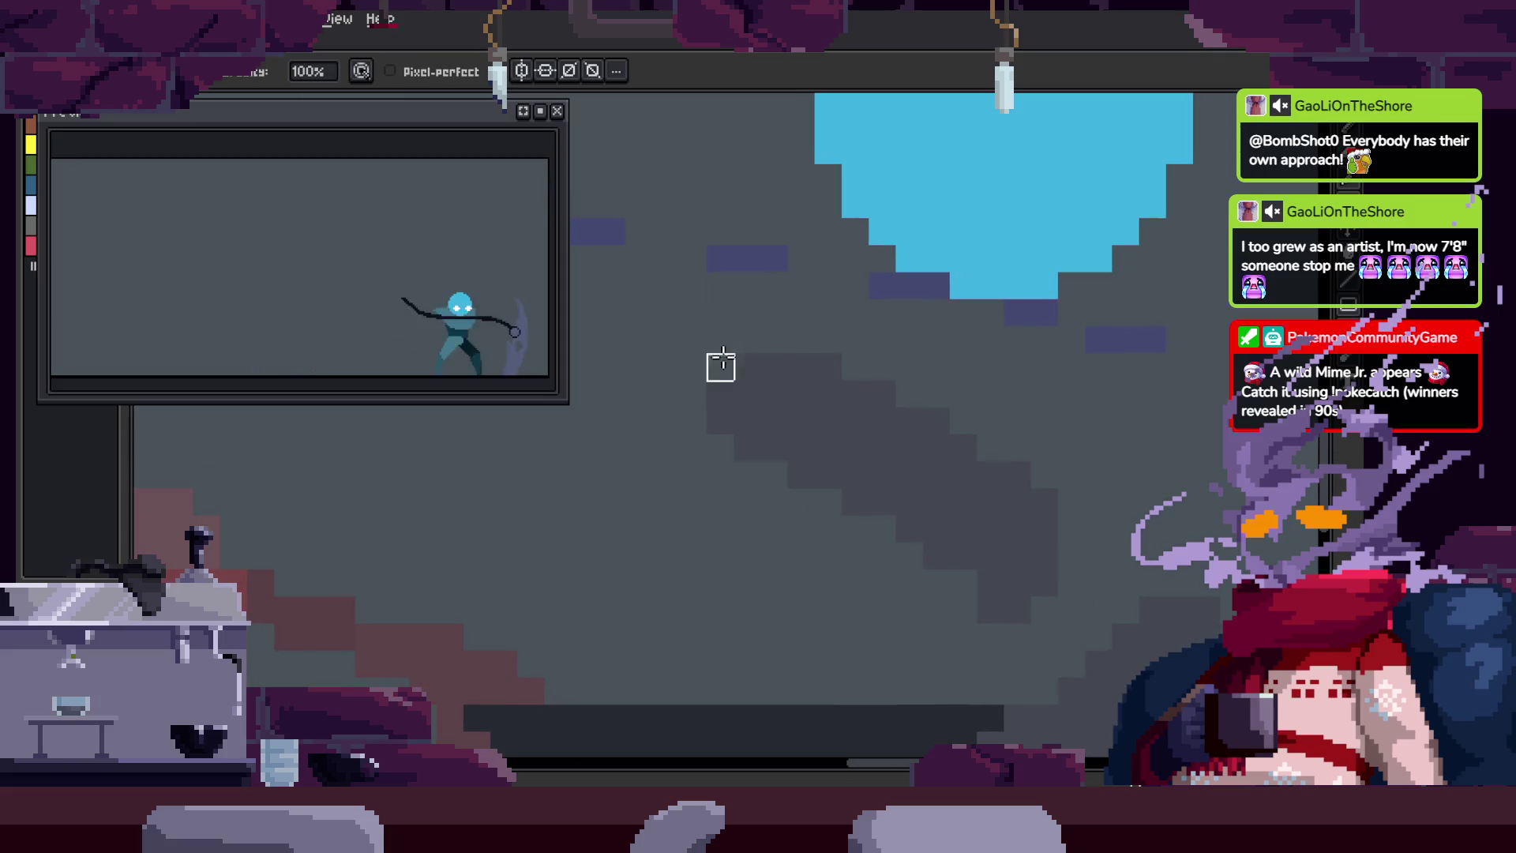
key("v")
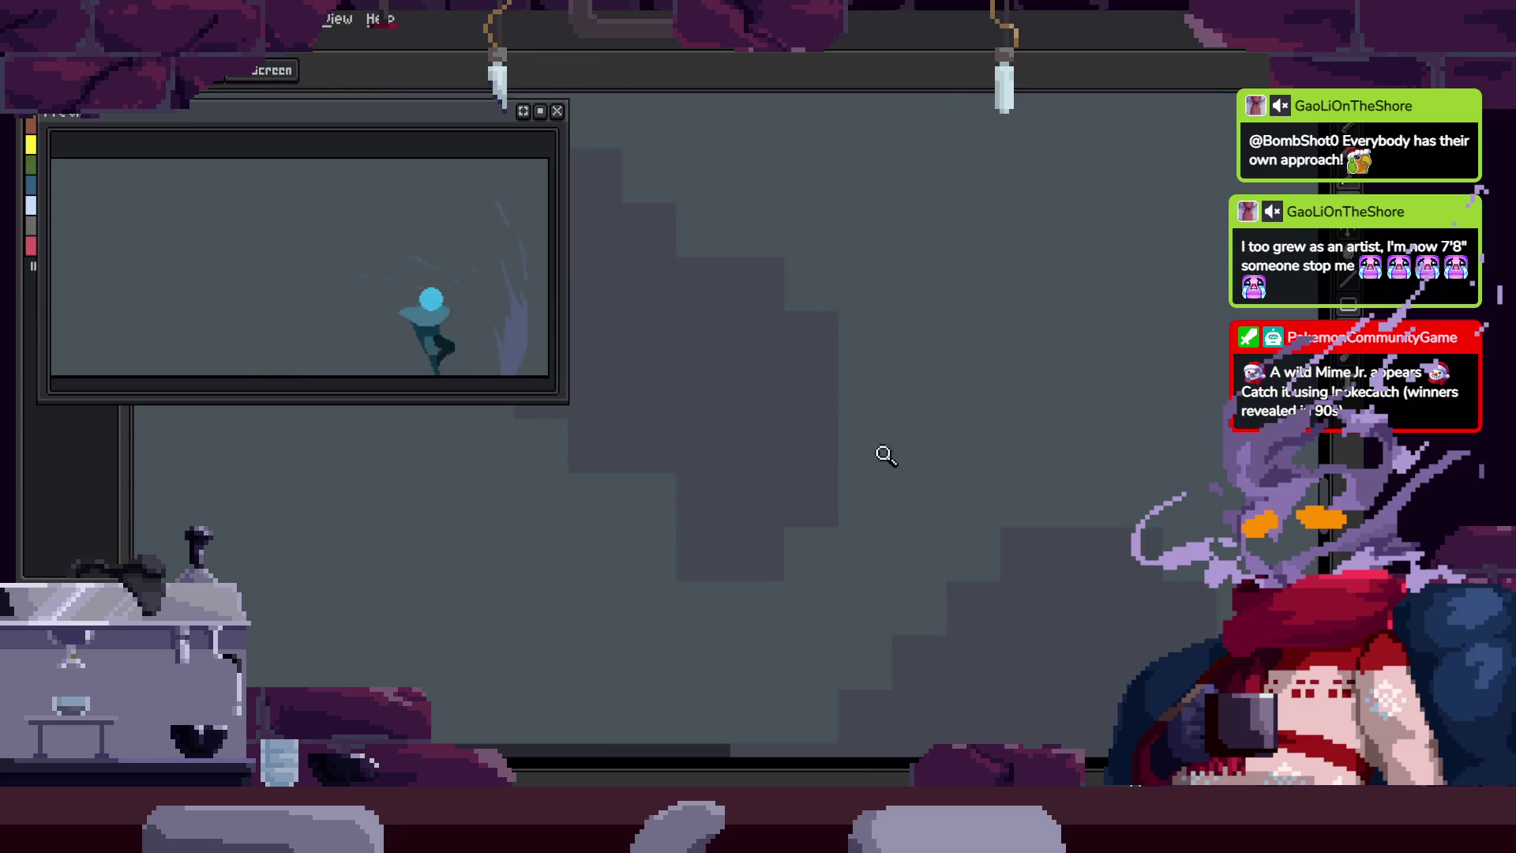
Step: Save the sprite and zoom in on the hooded figure
key("ctrl+s")
key("z")
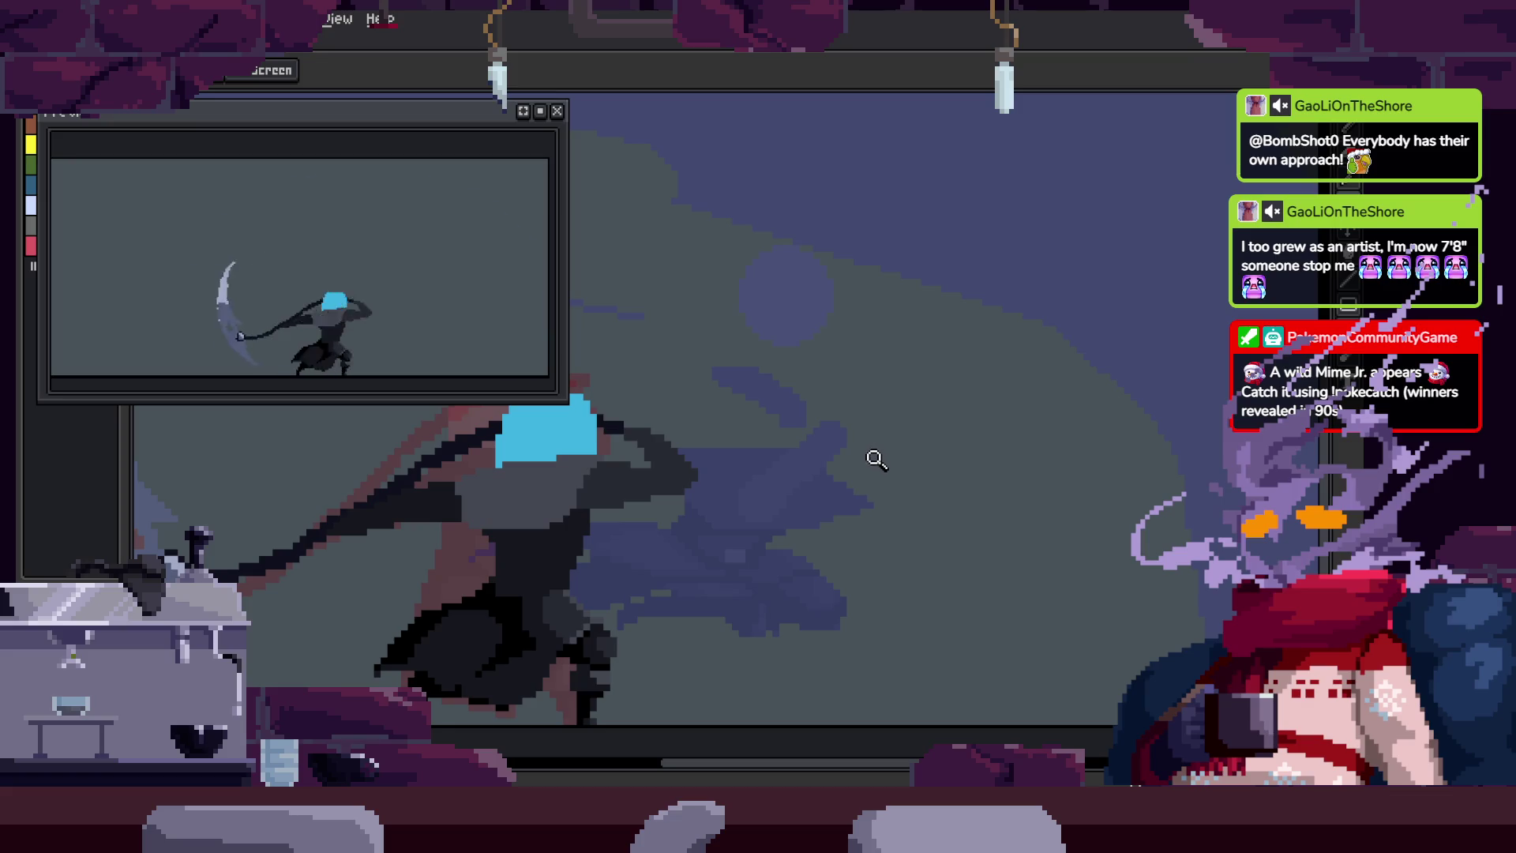
left_click(848, 432)
scroll(837, 576, "down", 2)
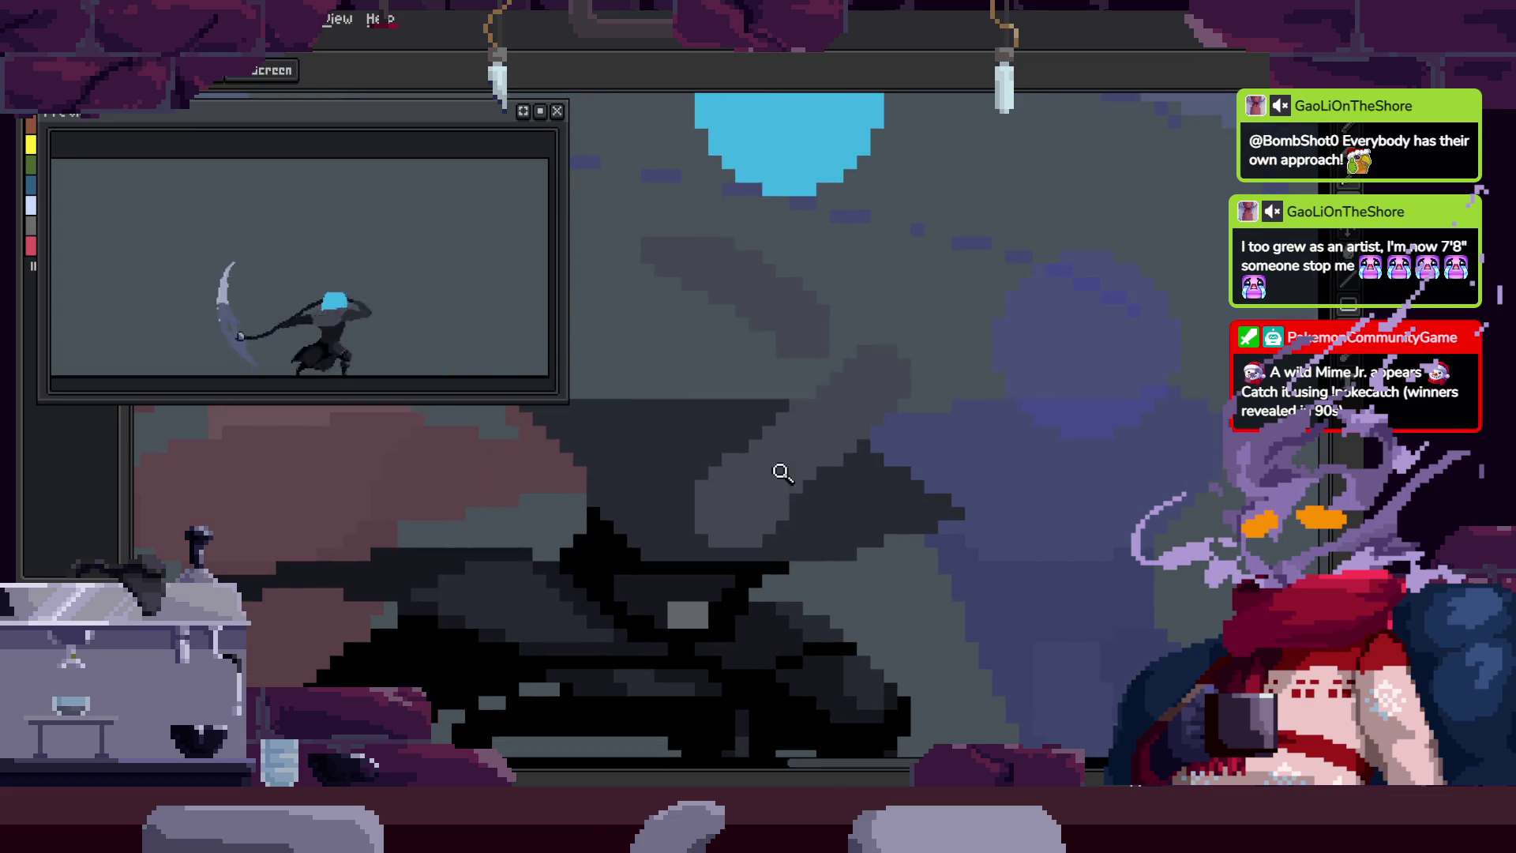
left_click(711, 458)
key("b")
scroll(819, 379, "up", 1)
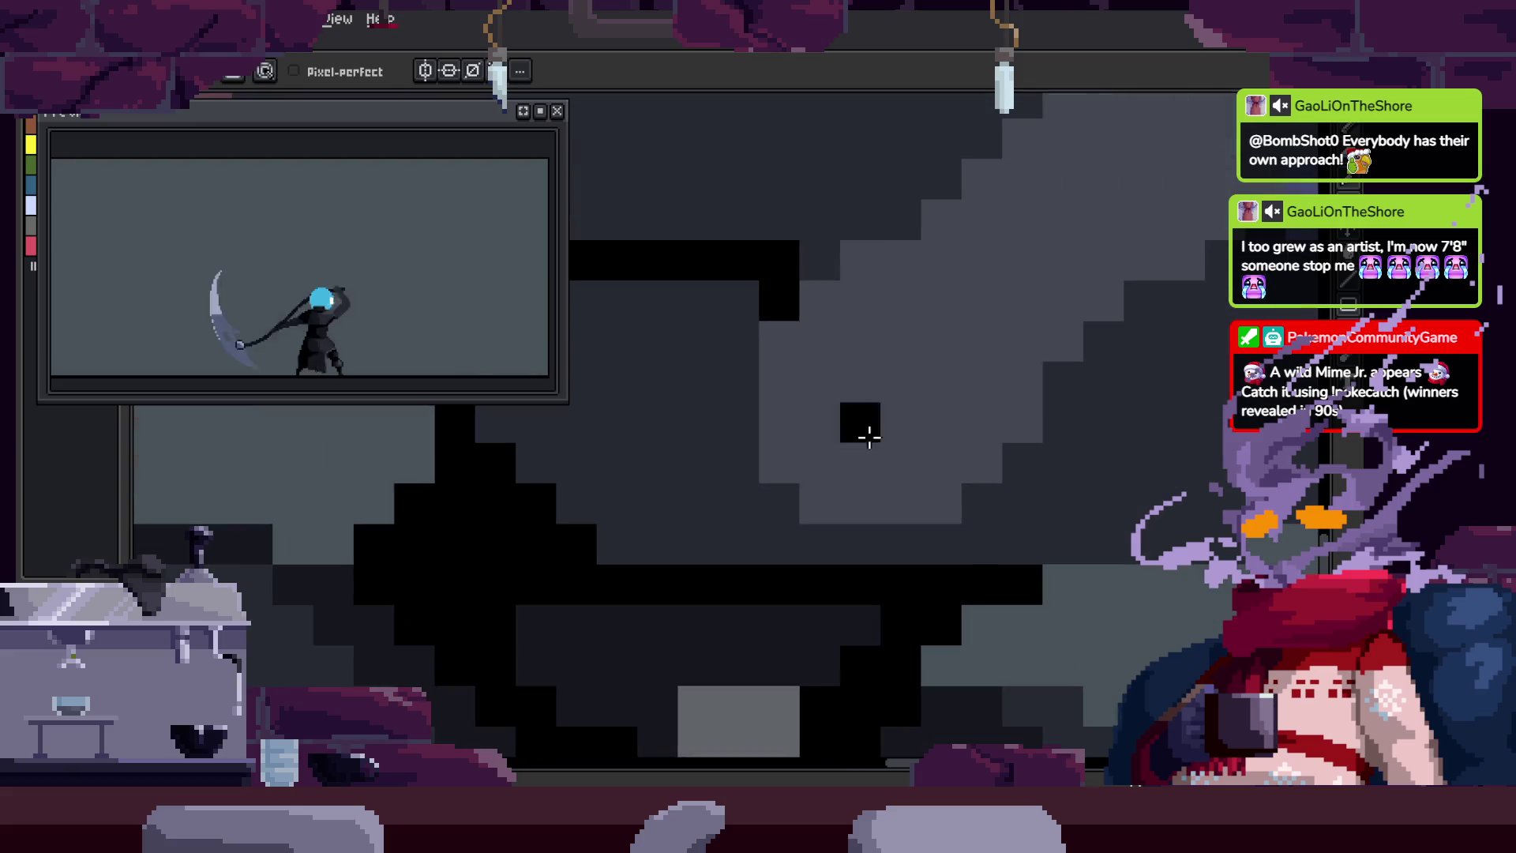
key("h")
scroll(738, 458, "down", 3)
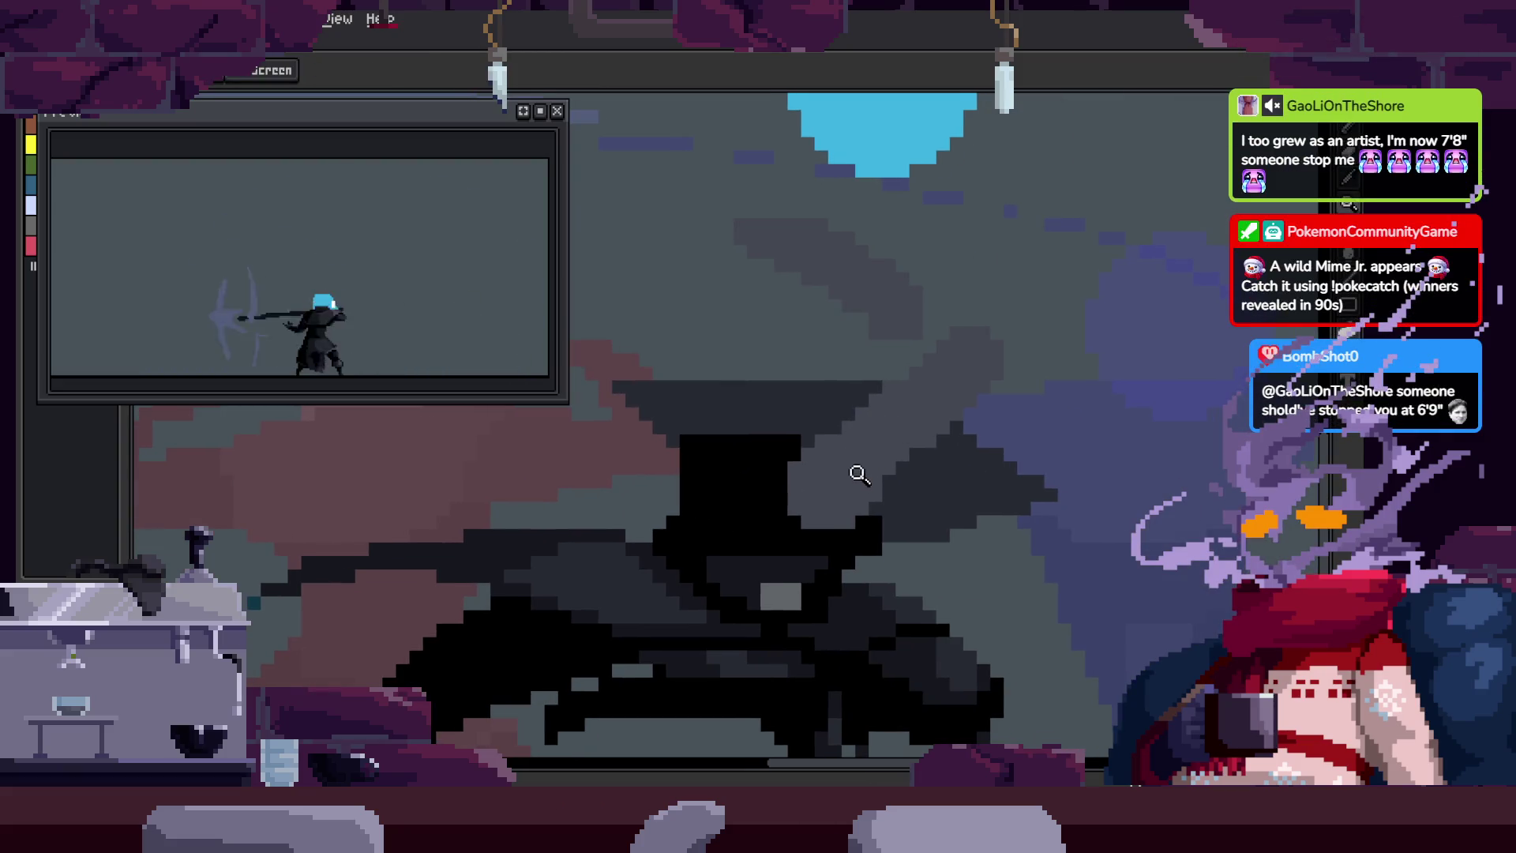
left_click(881, 412)
key("b")
scroll(760, 450, "up", 1)
Step: Zoom in closer on the hood and save again
key("z")
scroll(711, 456, "down", 1)
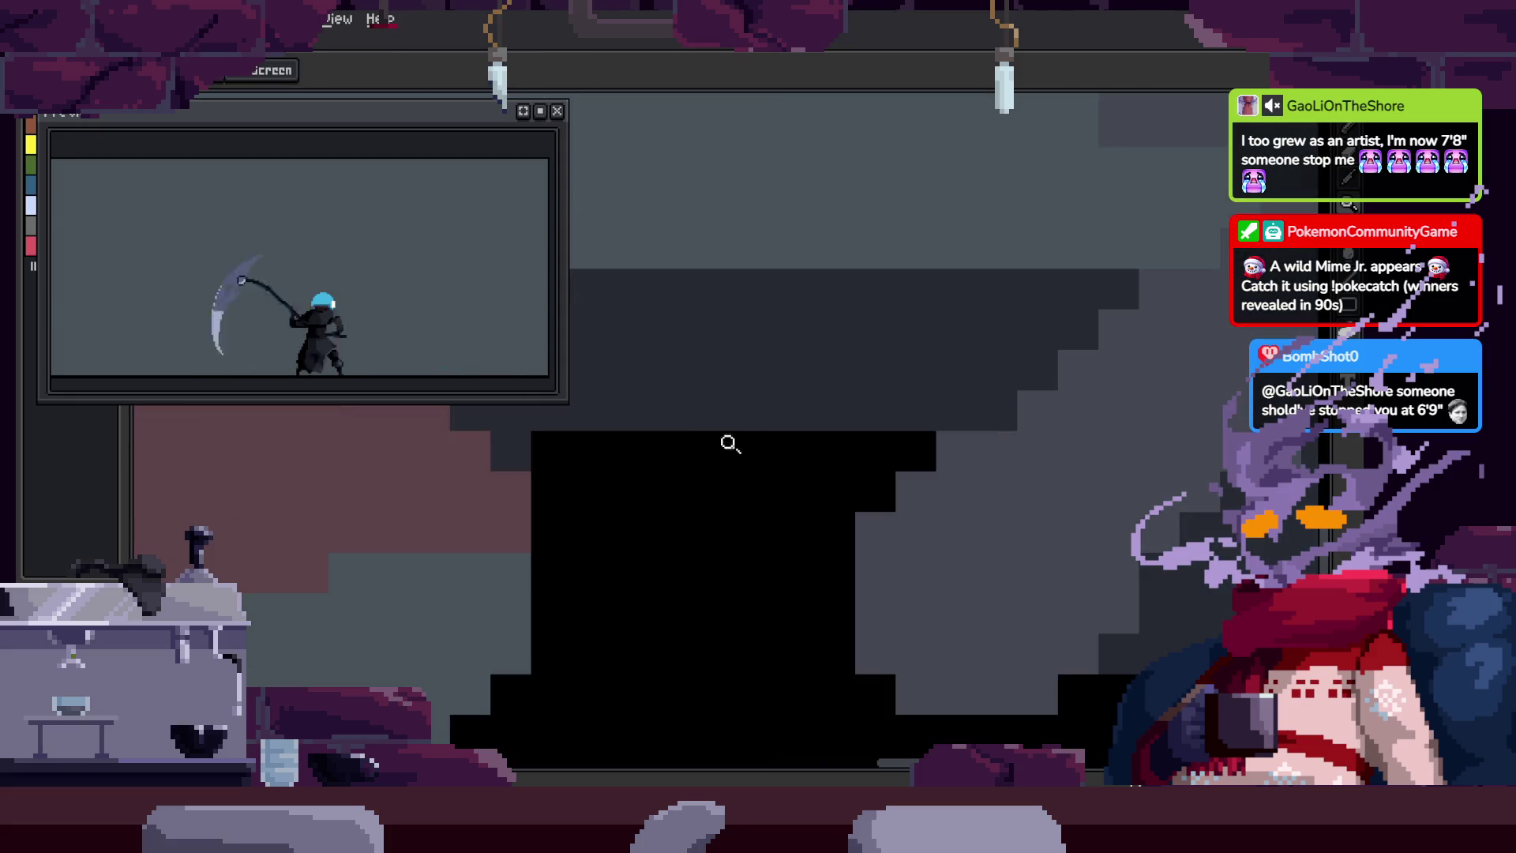
left_click(788, 395)
left_click(853, 470)
key("ctrl+s")
left_click(779, 400)
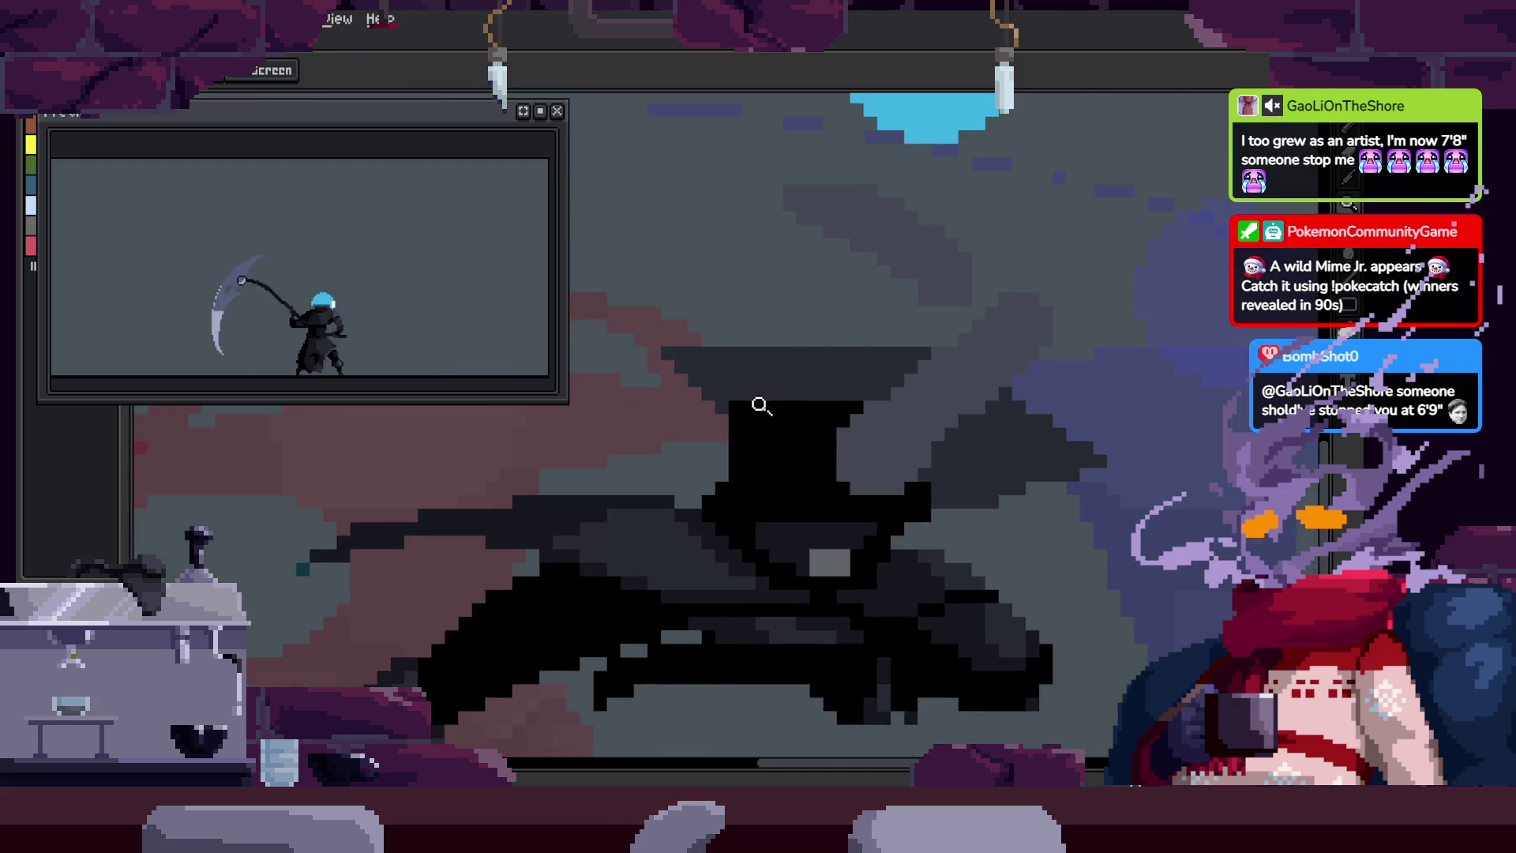
left_click(822, 434)
key("b")
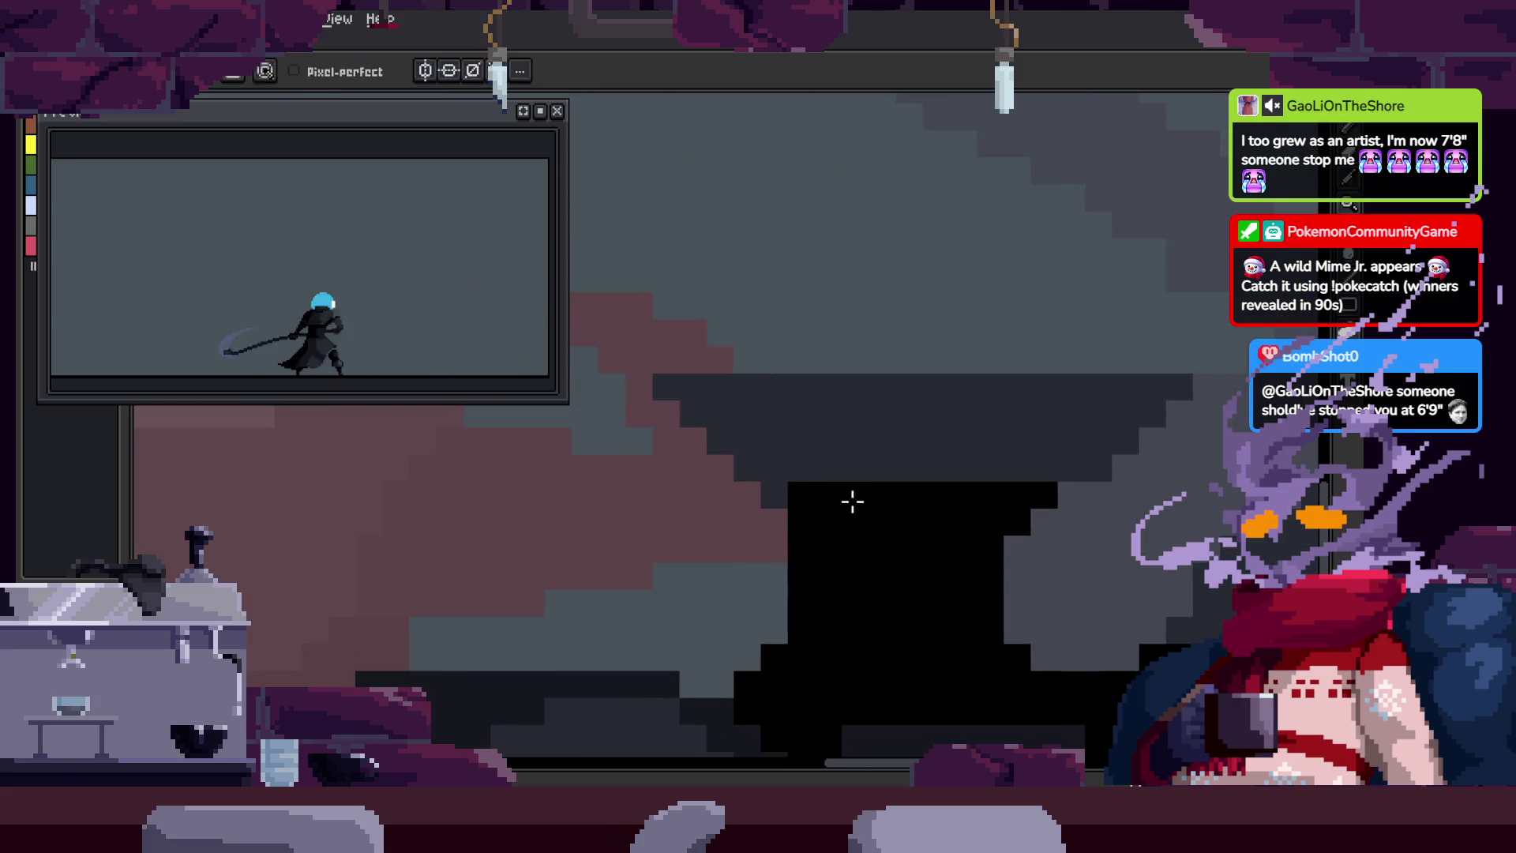
key("z")
scroll(751, 505, "down", 1)
left_click(964, 474)
scroll(898, 477, "down", 1)
left_click(894, 511)
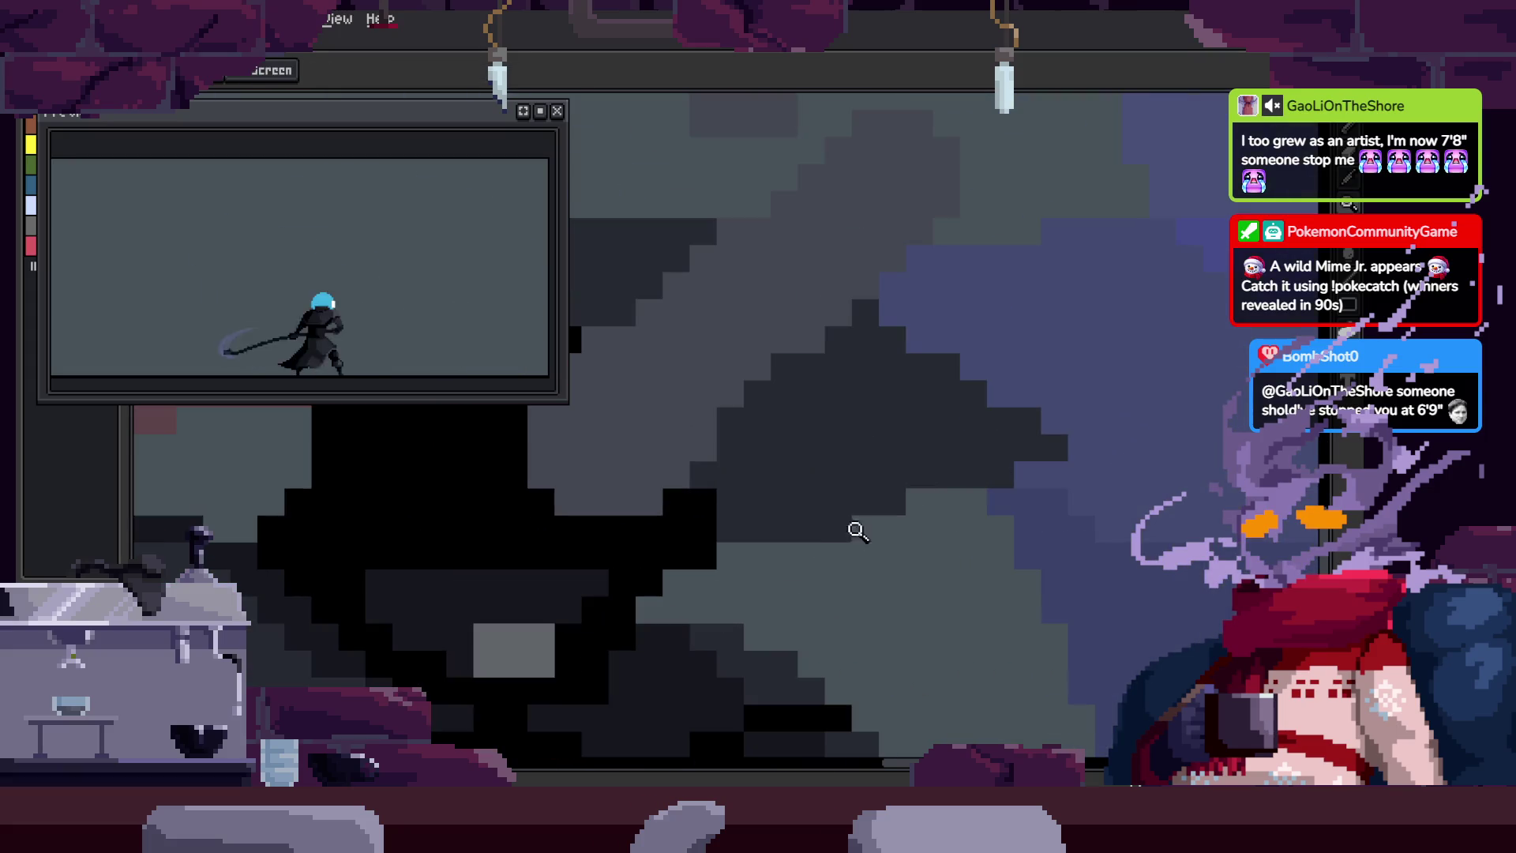
key("b")
Step: Darken the light-grey area of the hood with the pencil and save
left_click_drag(963, 514, 871, 537)
scroll(705, 505, "down", 1)
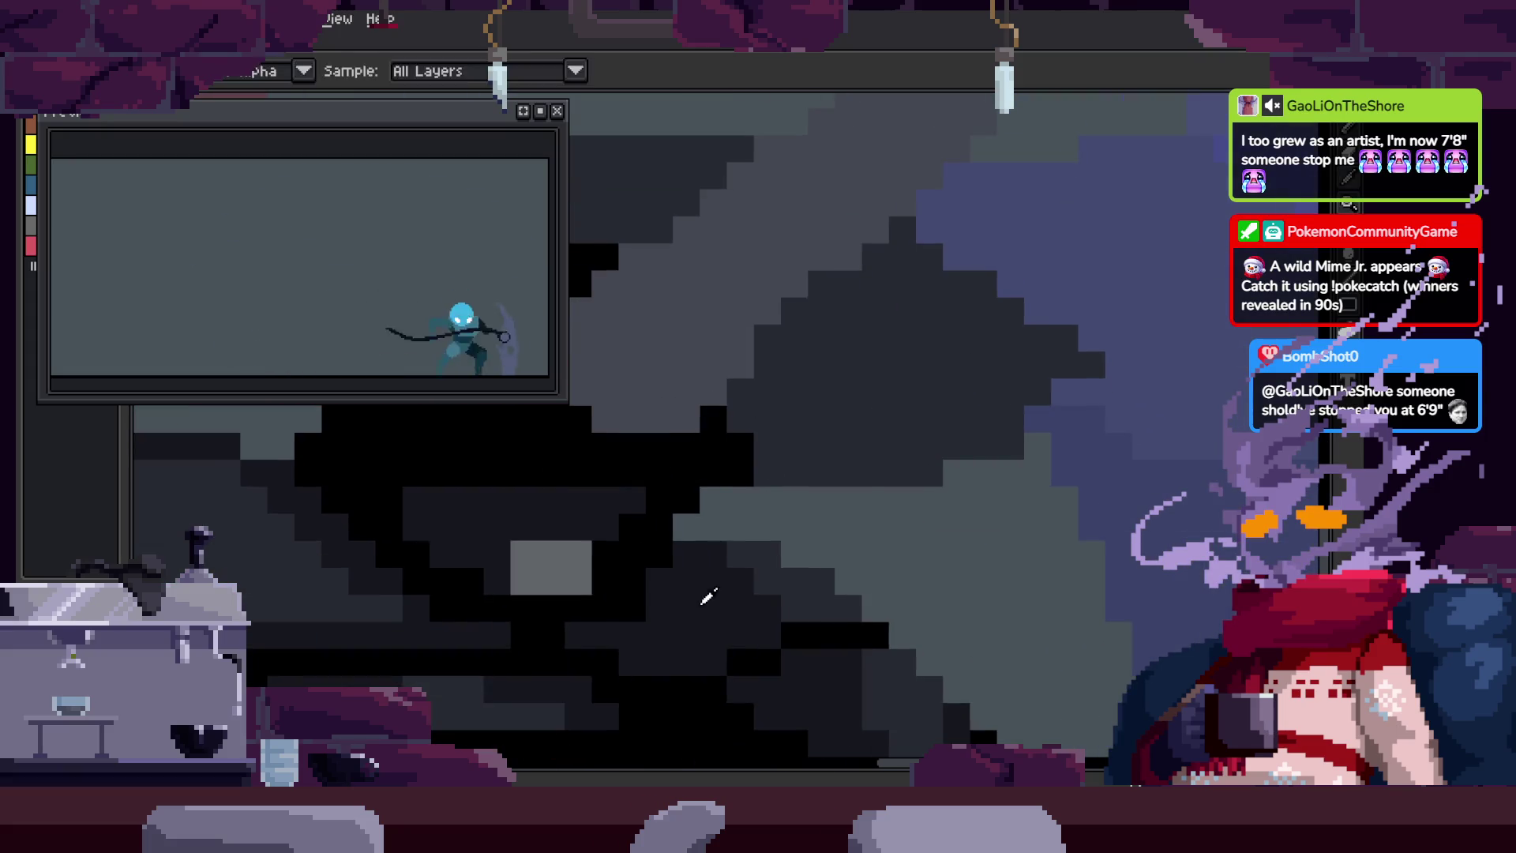
scroll(945, 440, "up", 1)
scroll(873, 396, "down", 1)
key("ctrl+s")
scroll(739, 424, "up", 1)
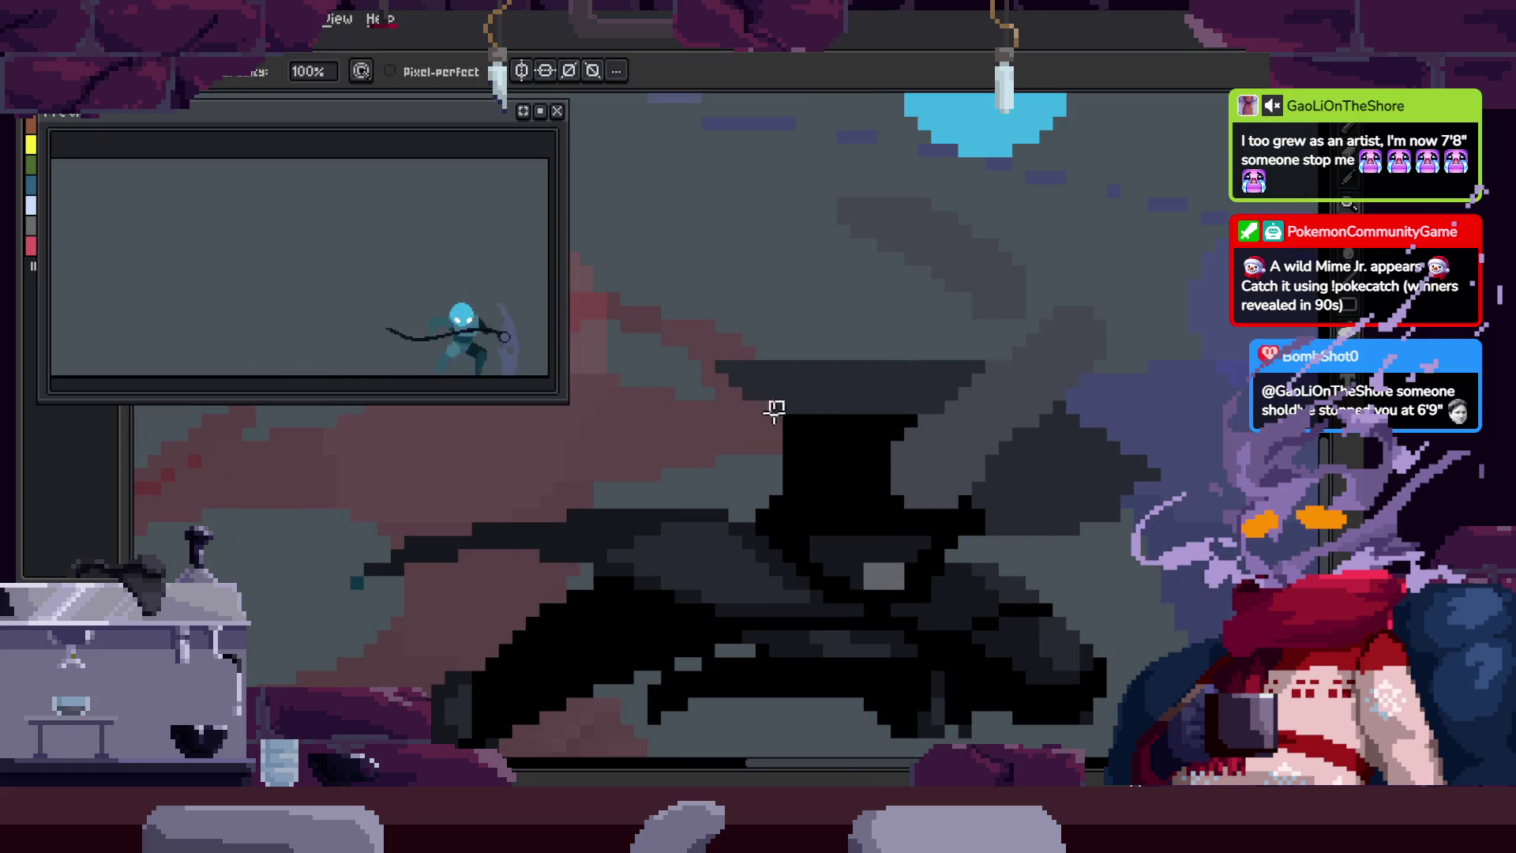
scroll(770, 418, "up", 1)
scroll(833, 463, "down", 3)
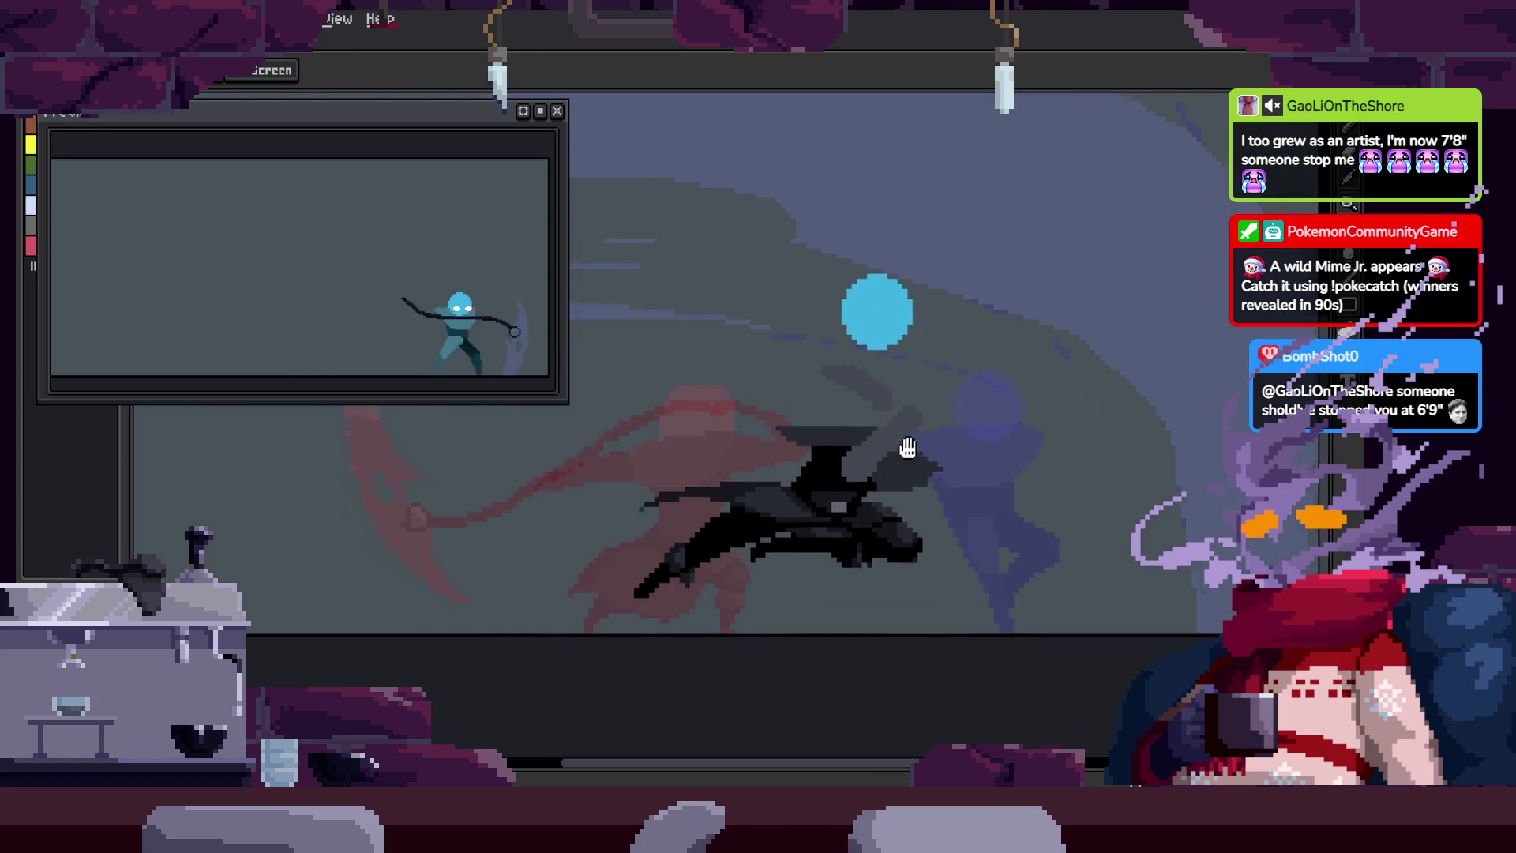
Step: Step back and forth between adjacent animation frames to compare the pose
key("Left")
key("Right")
scroll(790, 442, "up", 1)
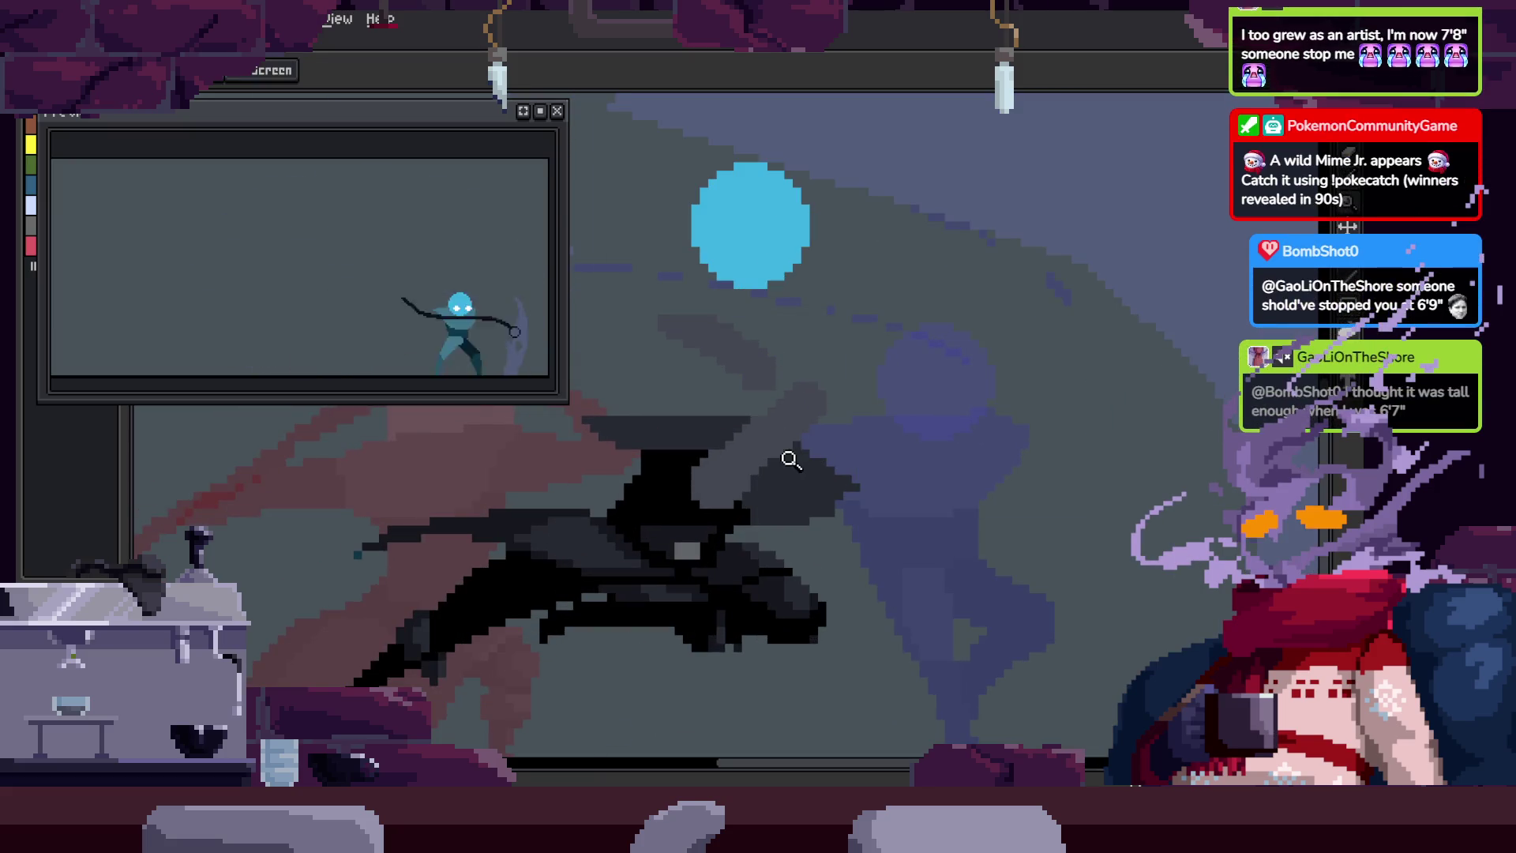
scroll(786, 438, "down", 1)
key("Left")
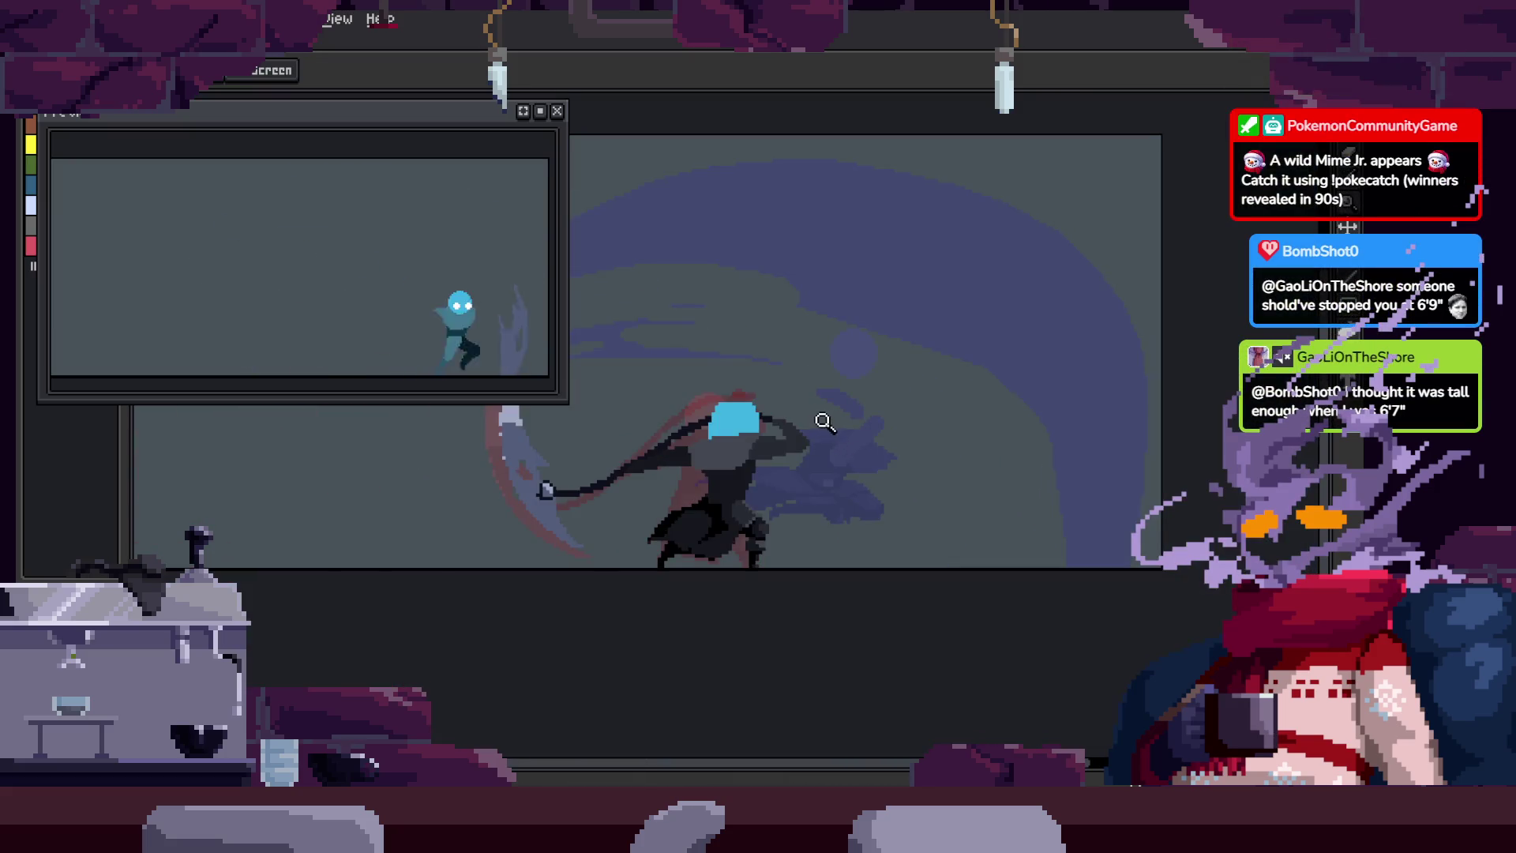
key("Right")
scroll(821, 418, "up", 2)
key("b")
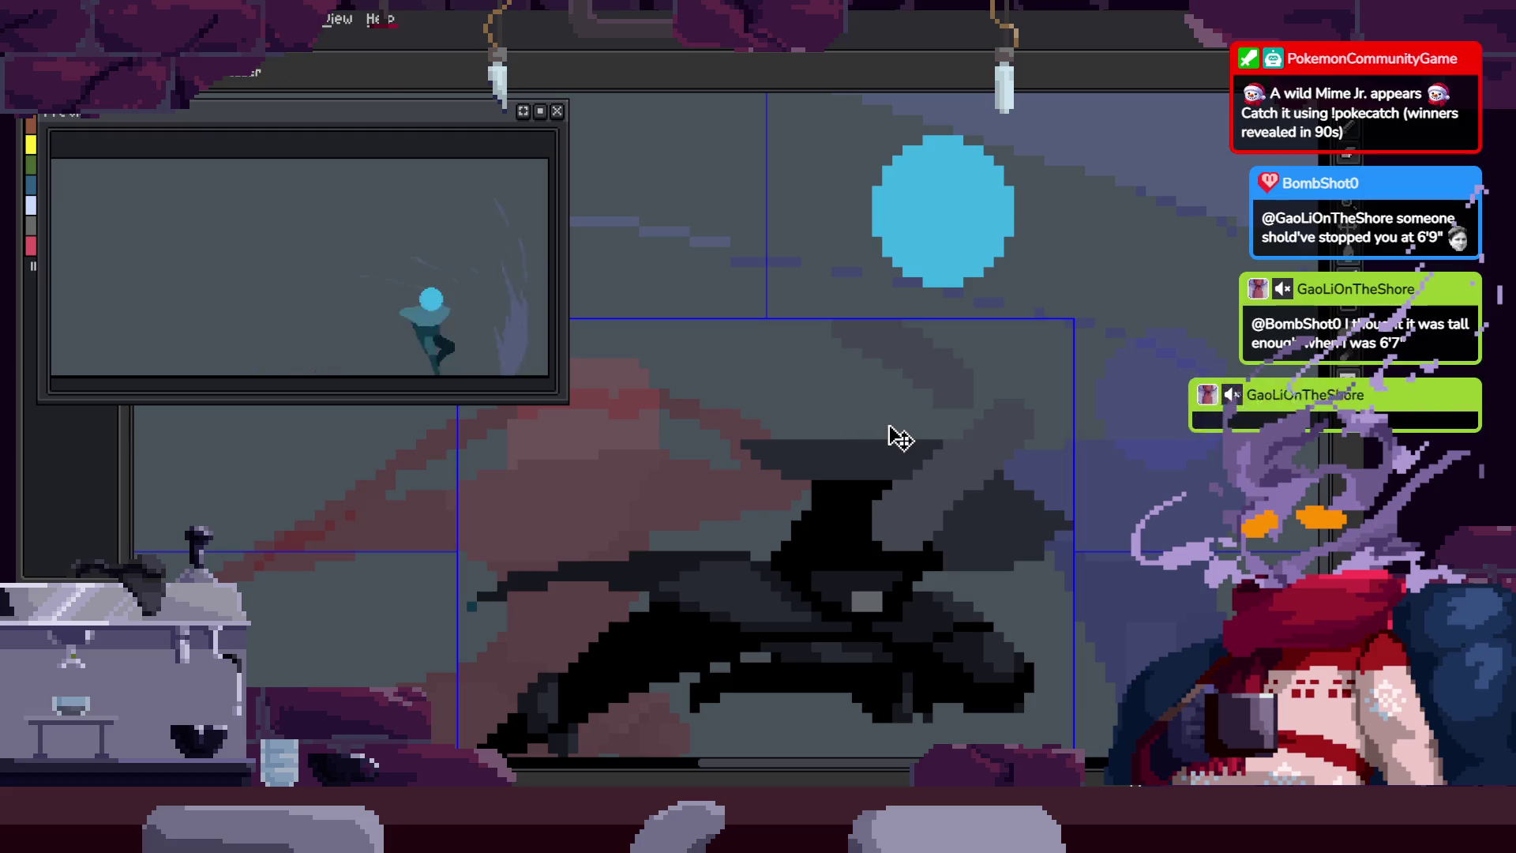
Step: Move around the canvas and zoom in on the frame for pixel work
key("Right")
scroll(873, 439, "down", 1)
scroll(868, 444, "down", 1)
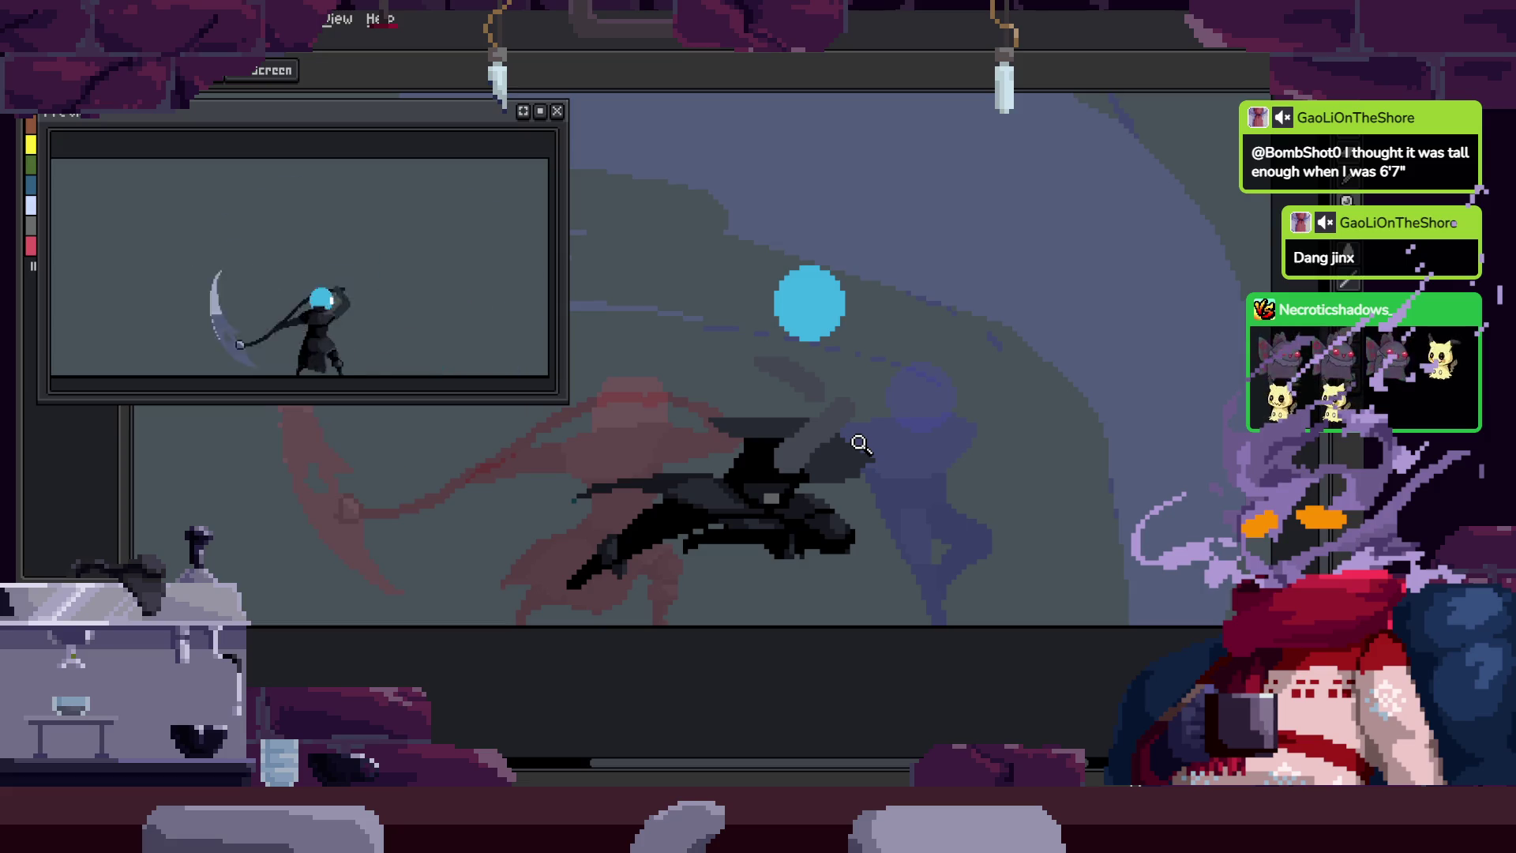
scroll(860, 431, "down", 2)
scroll(858, 415, "up", 4)
scroll(858, 412, "up", 2)
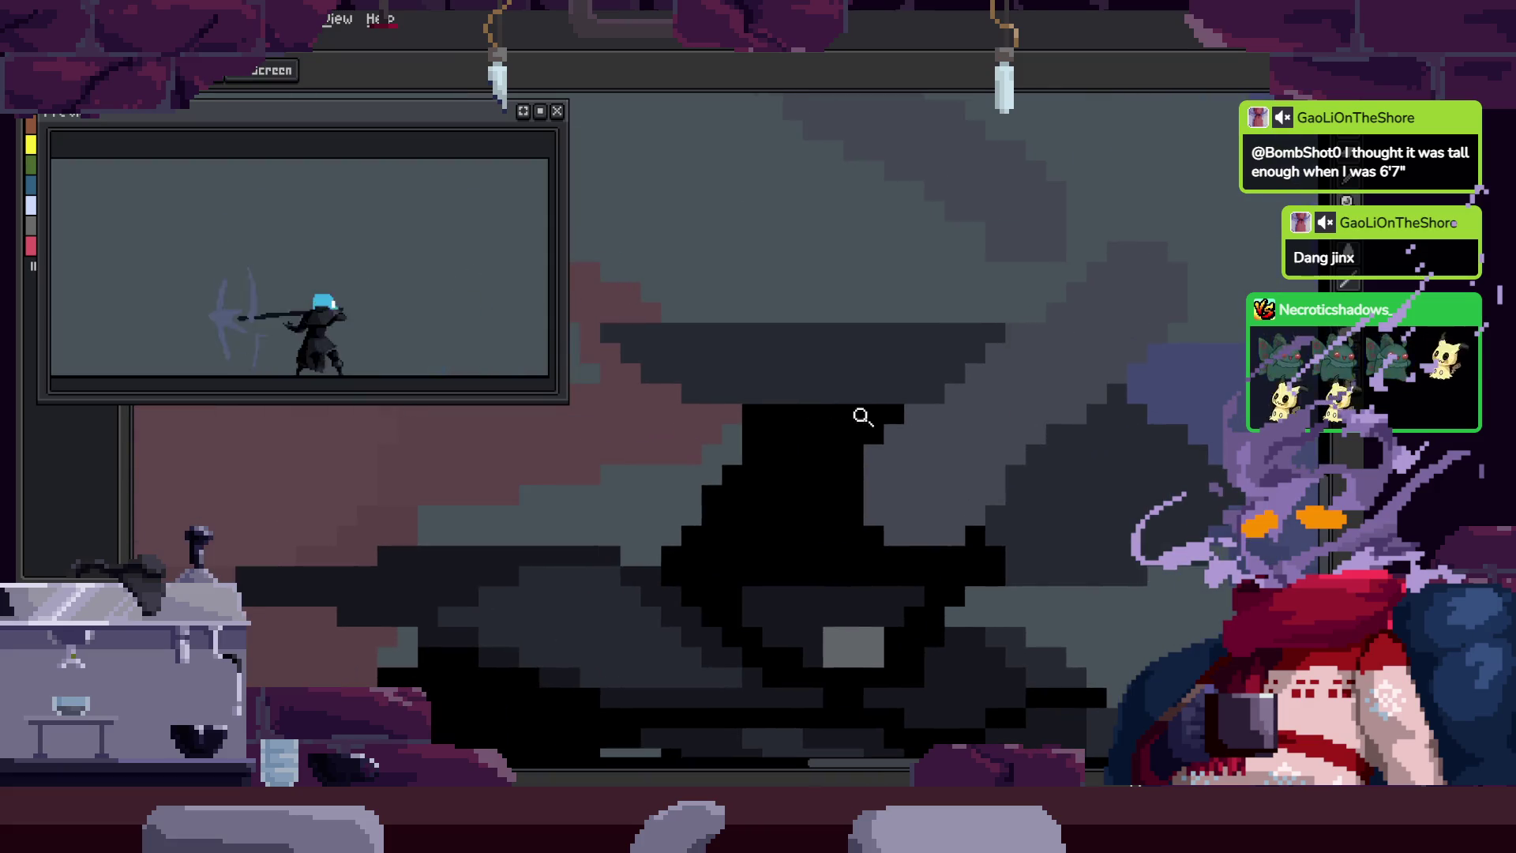
scroll(790, 454, "down", 1)
scroll(803, 465, "up", 1)
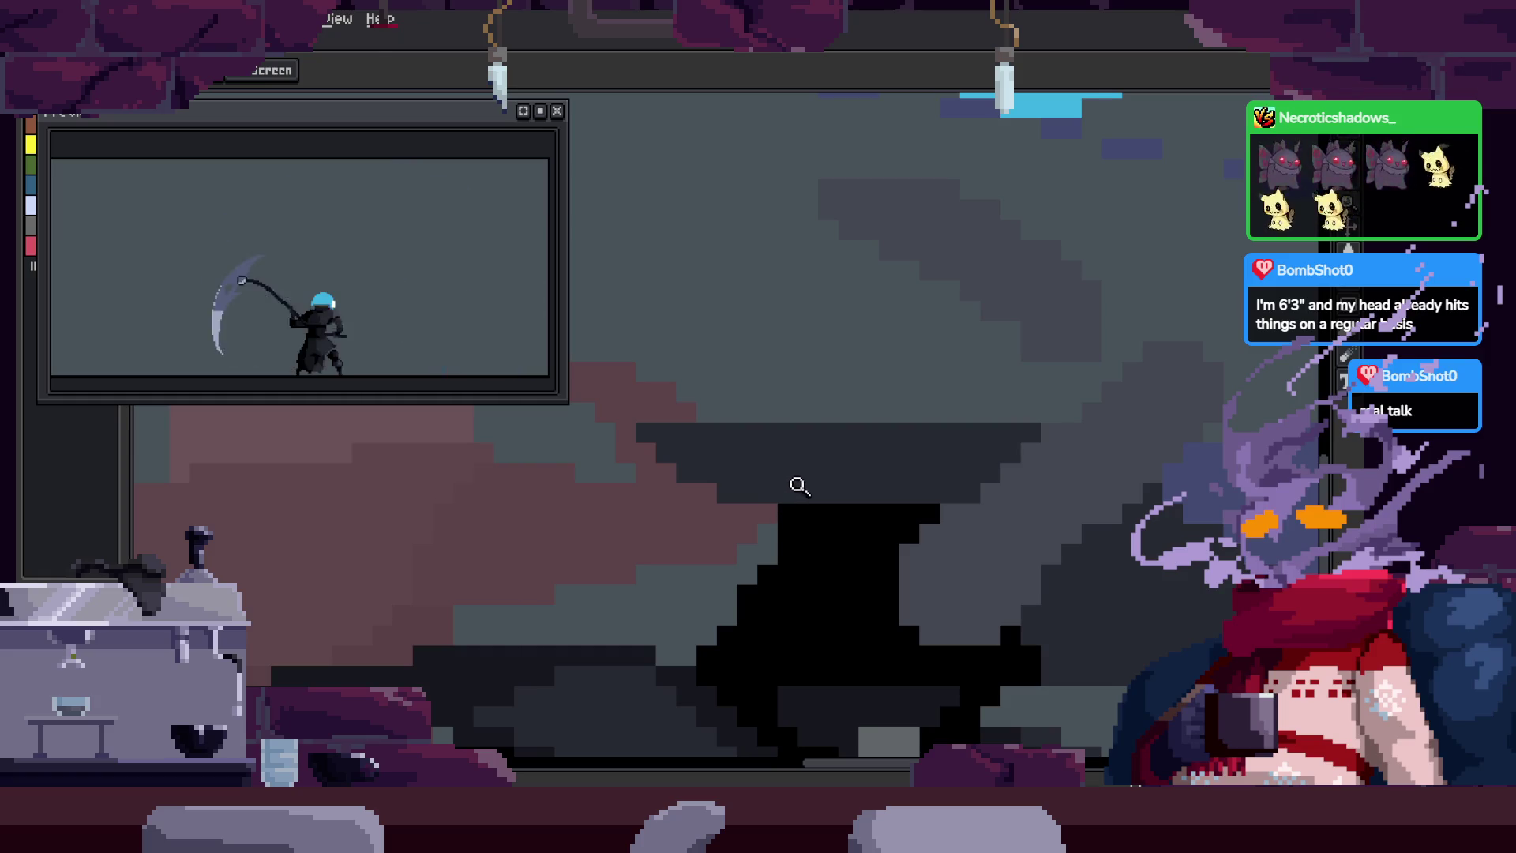
left_click(742, 441)
key("b")
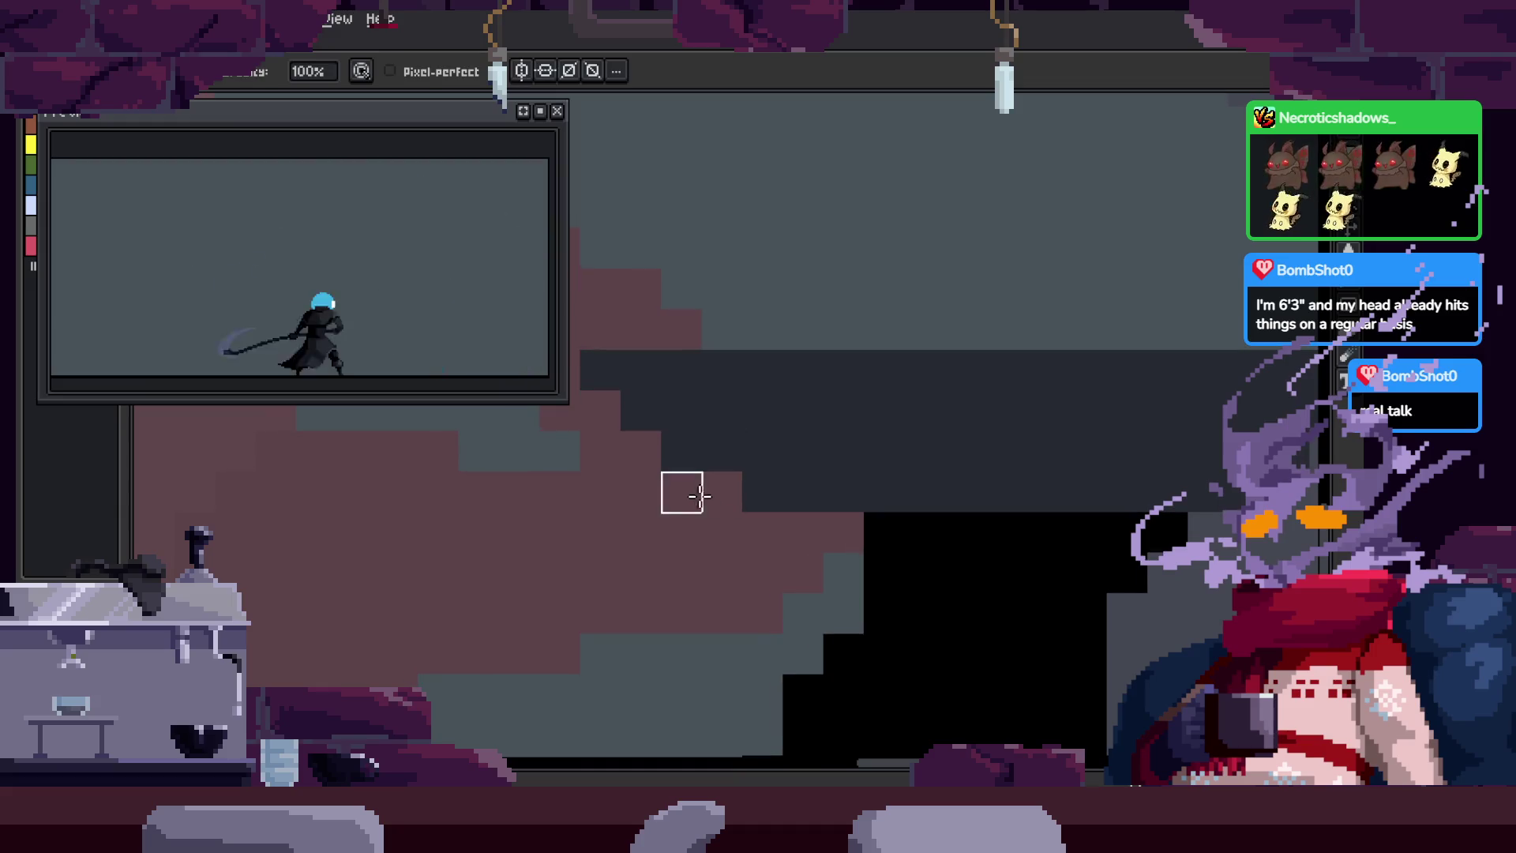
scroll(797, 466, "down", 1)
scroll(741, 485, "up", 1)
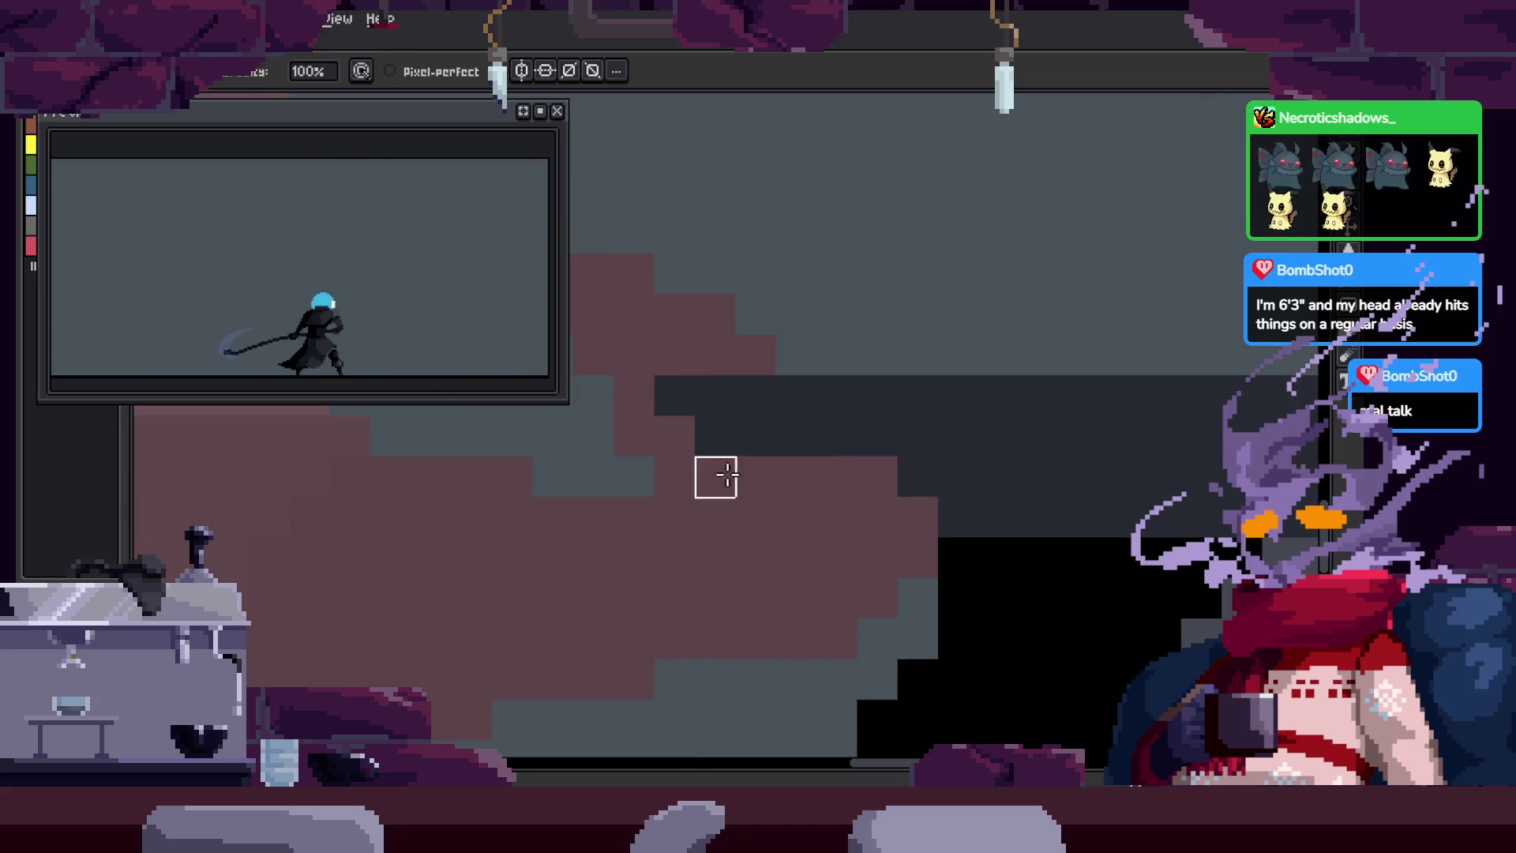
scroll(827, 468, "down", 2)
Step: Play the scythe-swing animation, save, then drag the blue head circle down above the body
key("Return")
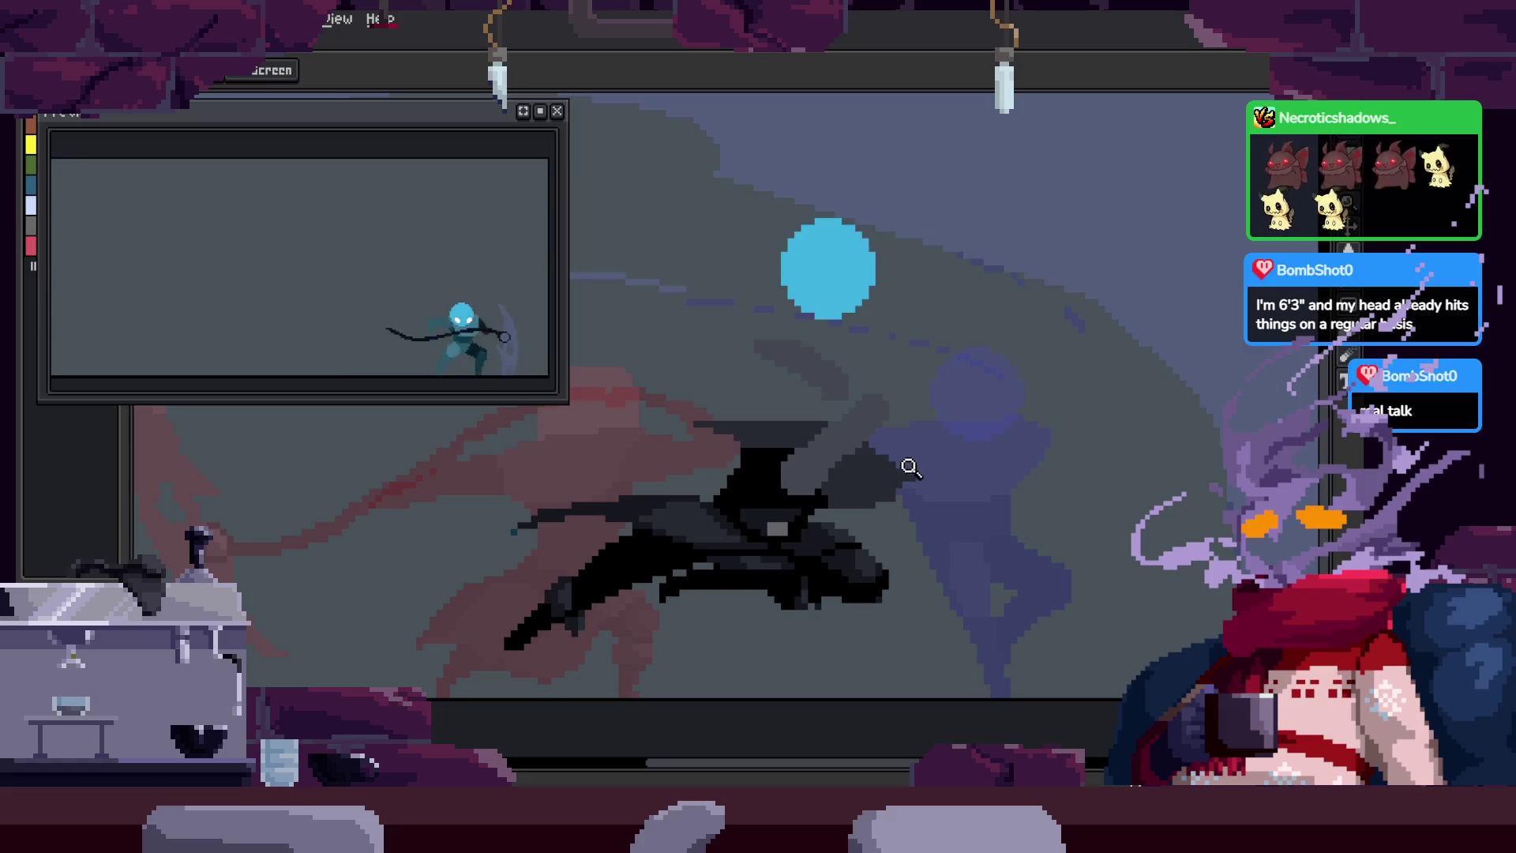
scroll(963, 411, "up", 3)
key("b")
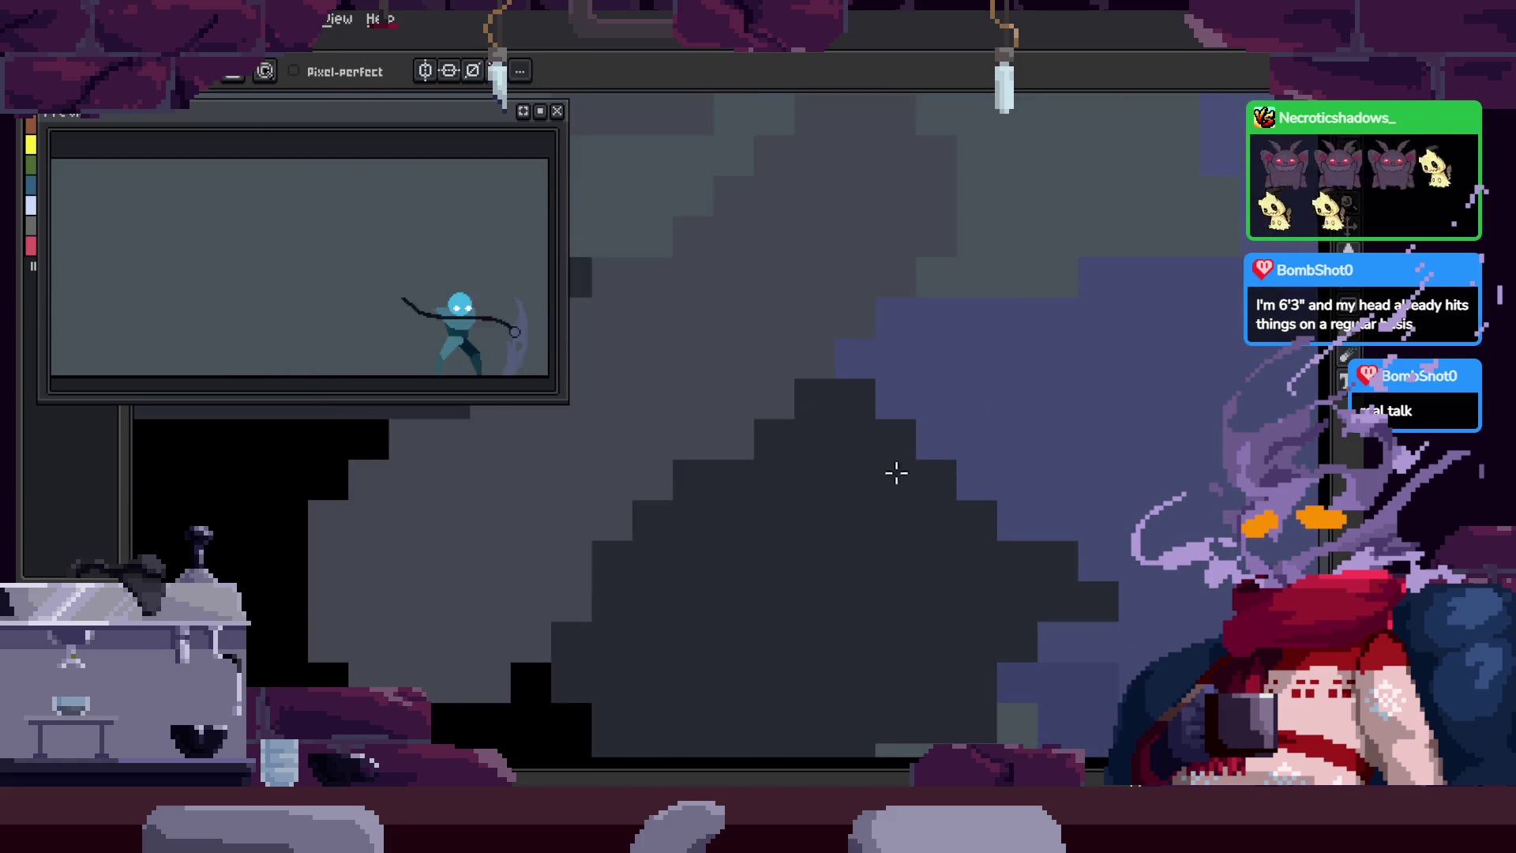
key("z")
scroll(887, 467, "down", 3)
key("ctrl+s")
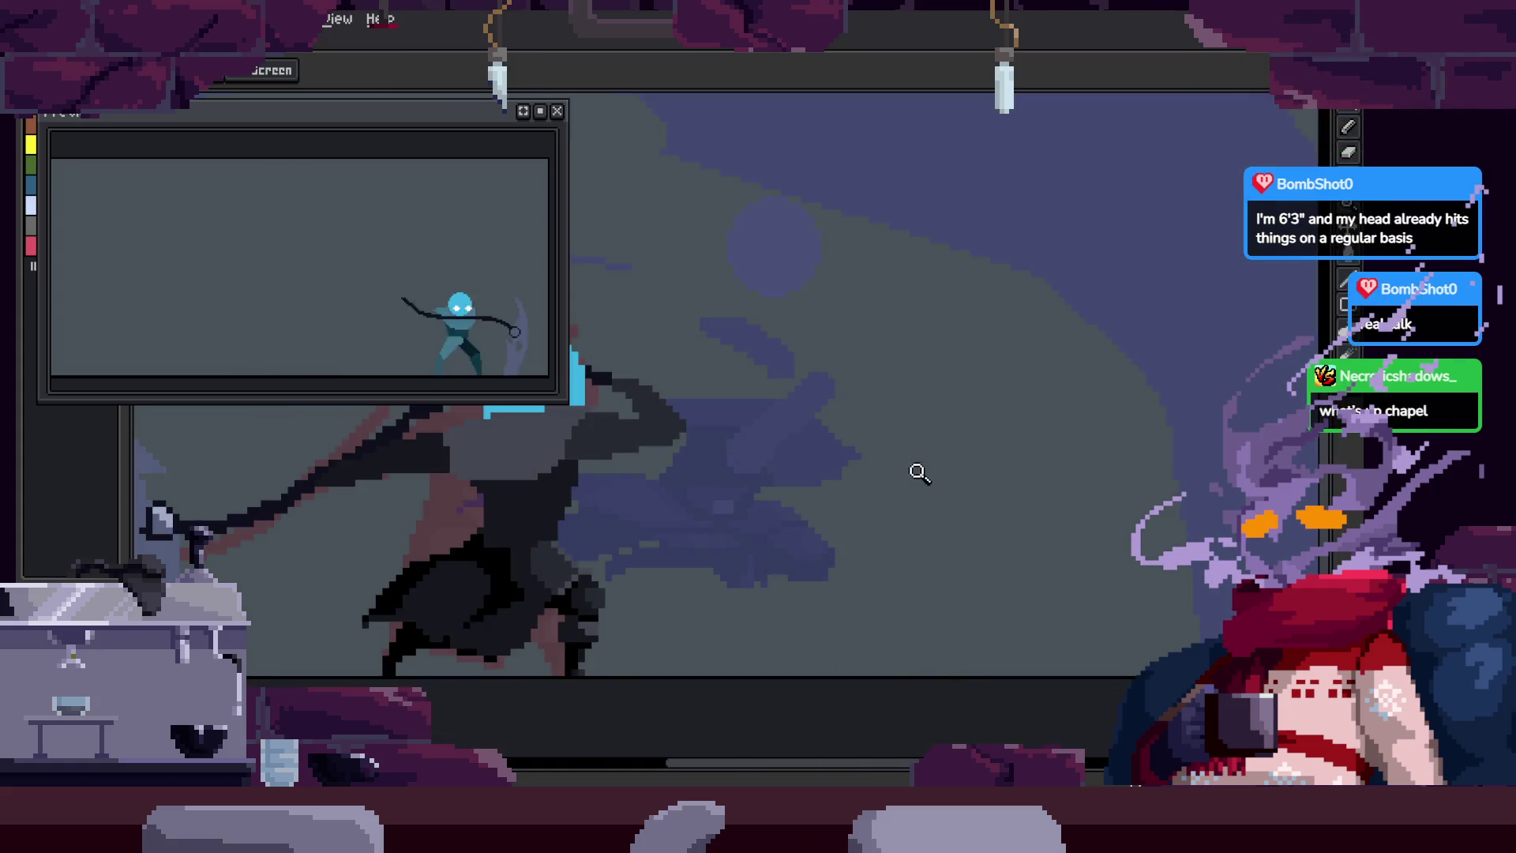
scroll(1005, 447, "up", 3)
key("b")
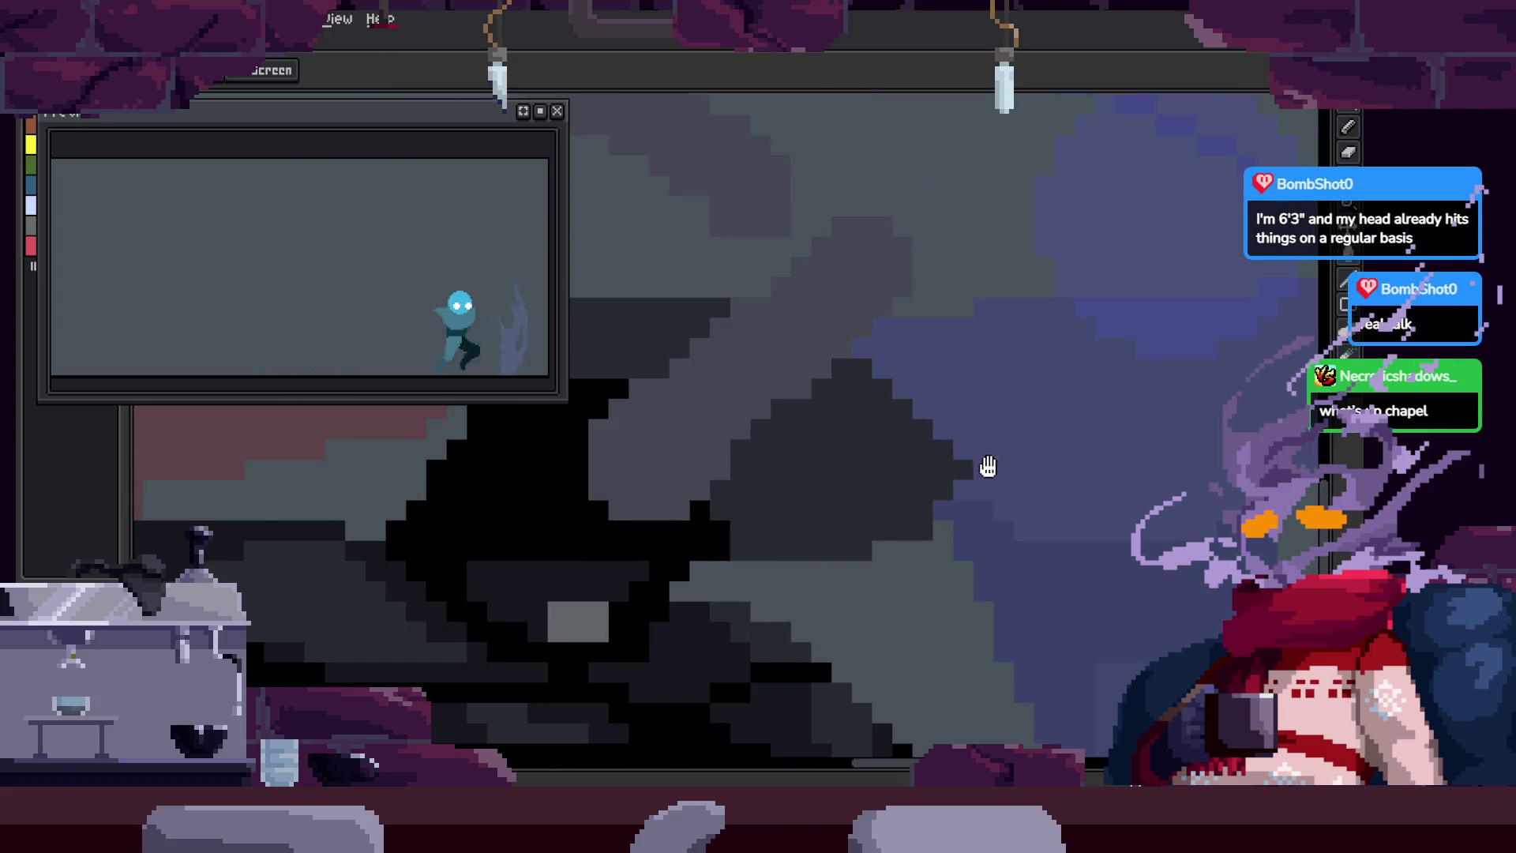
scroll(982, 466, "down", 3)
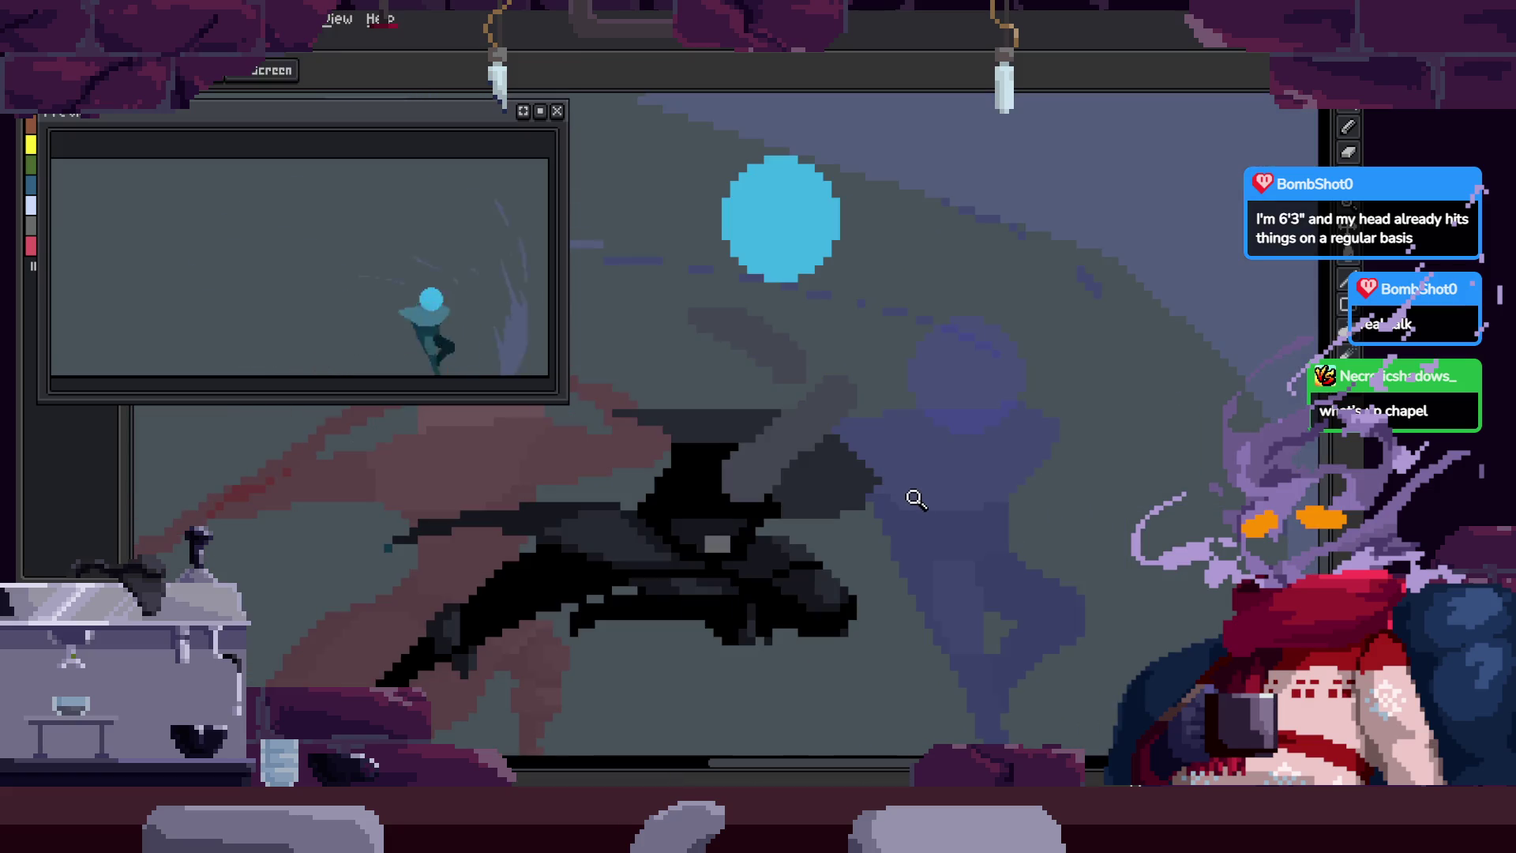
key("v")
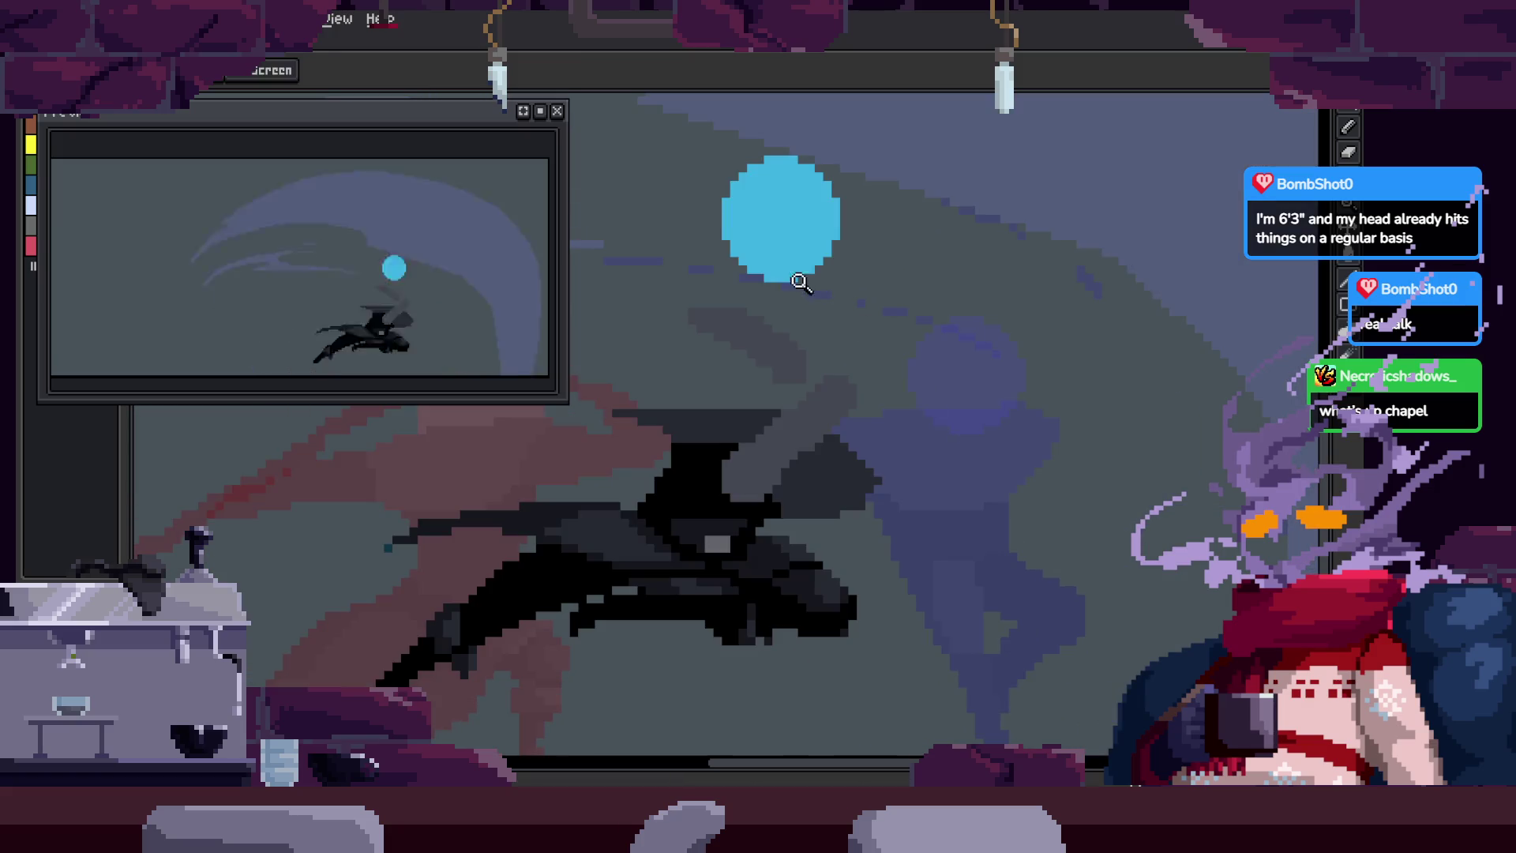
mouse_move(812, 237)
left_mouse_down()
mouse_move(900, 447)
mouse_move(930, 478)
mouse_move(822, 410)
mouse_move(842, 403)
left_mouse_up()
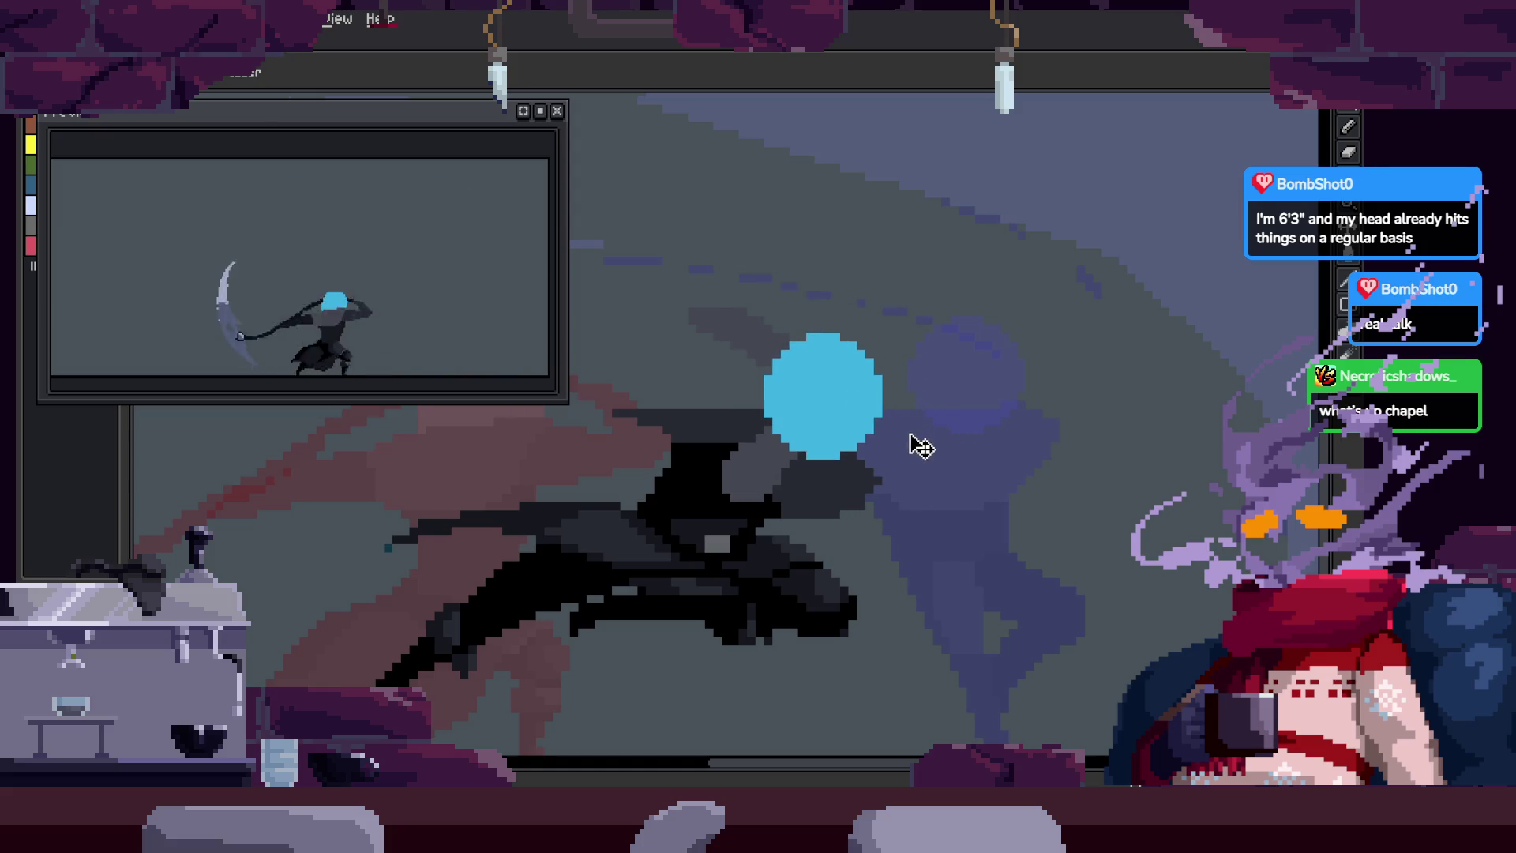
Step: Reposition the blue circle and erase its bottom arc to leave an open arch
key("b")
scroll(822, 442, "up", 2)
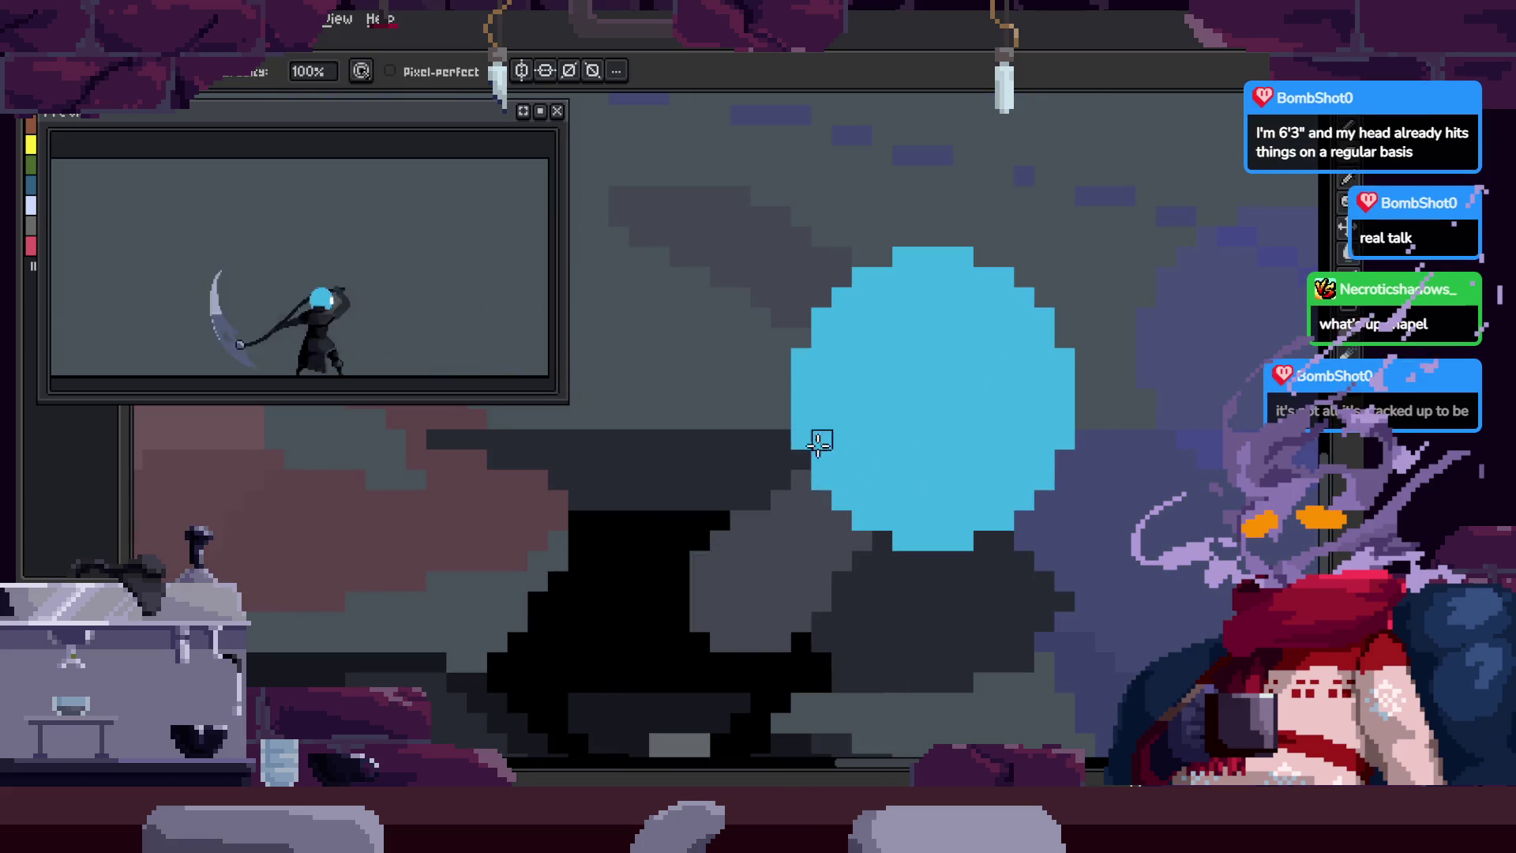
key("ctrl+z")
mouse_move(844, 293)
left_mouse_down()
mouse_move(721, 315)
mouse_move(803, 494)
mouse_move(853, 376)
left_mouse_up()
key("e")
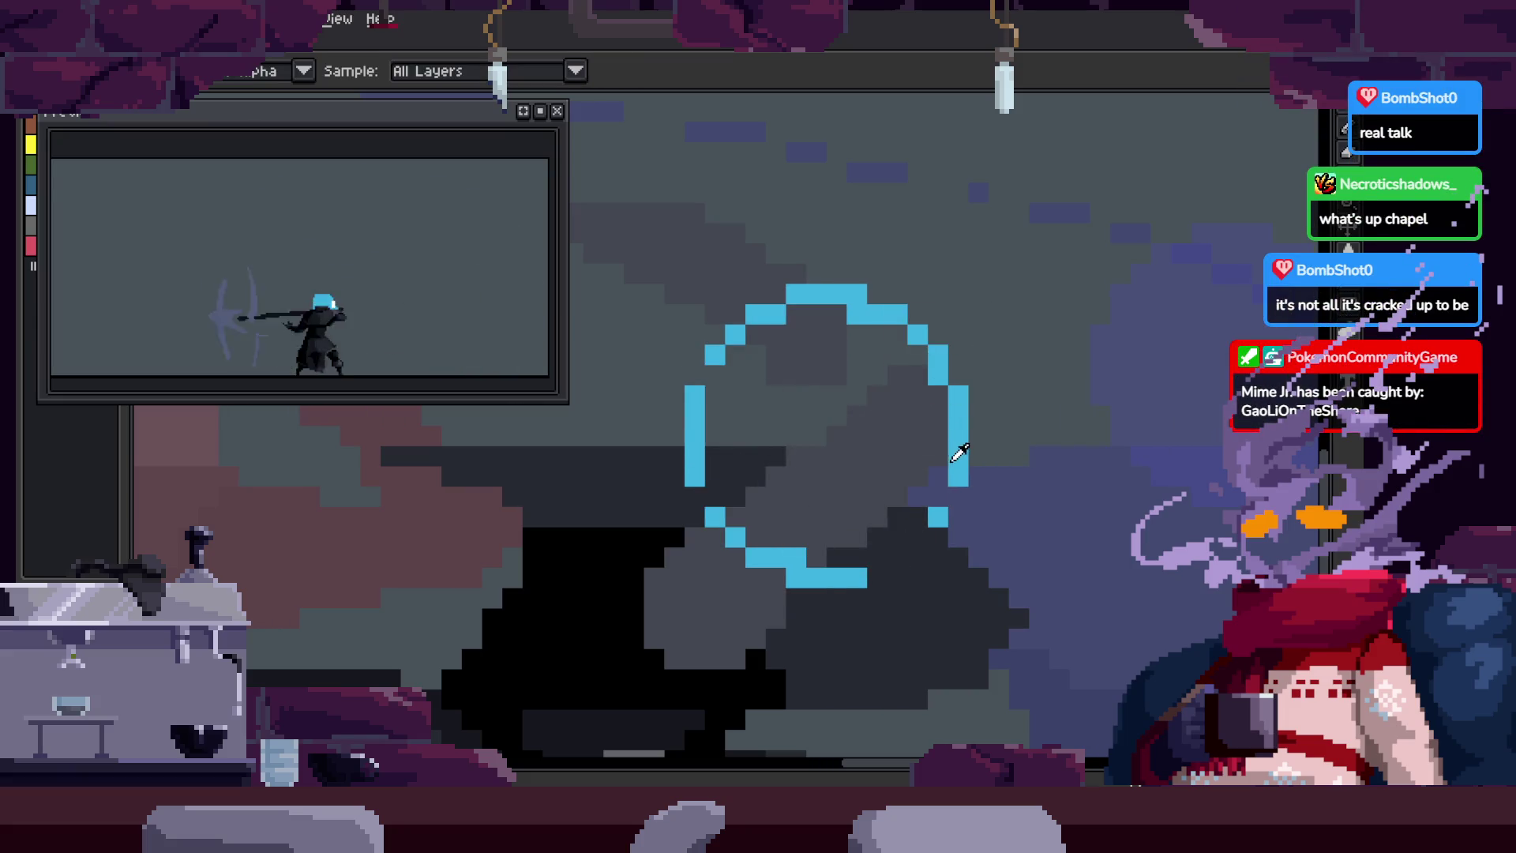
scroll(920, 371, "right", 2)
key("b")
scroll(893, 439, "down", 1)
mouse_move(892, 438)
left_mouse_down()
mouse_move(721, 500)
mouse_move(859, 443)
mouse_move(872, 403)
mouse_move(1102, 581)
left_mouse_up()
key("ctrl+z")
Step: Draw a blue line curving down-right from the arch
scroll(797, 474, "right", 1)
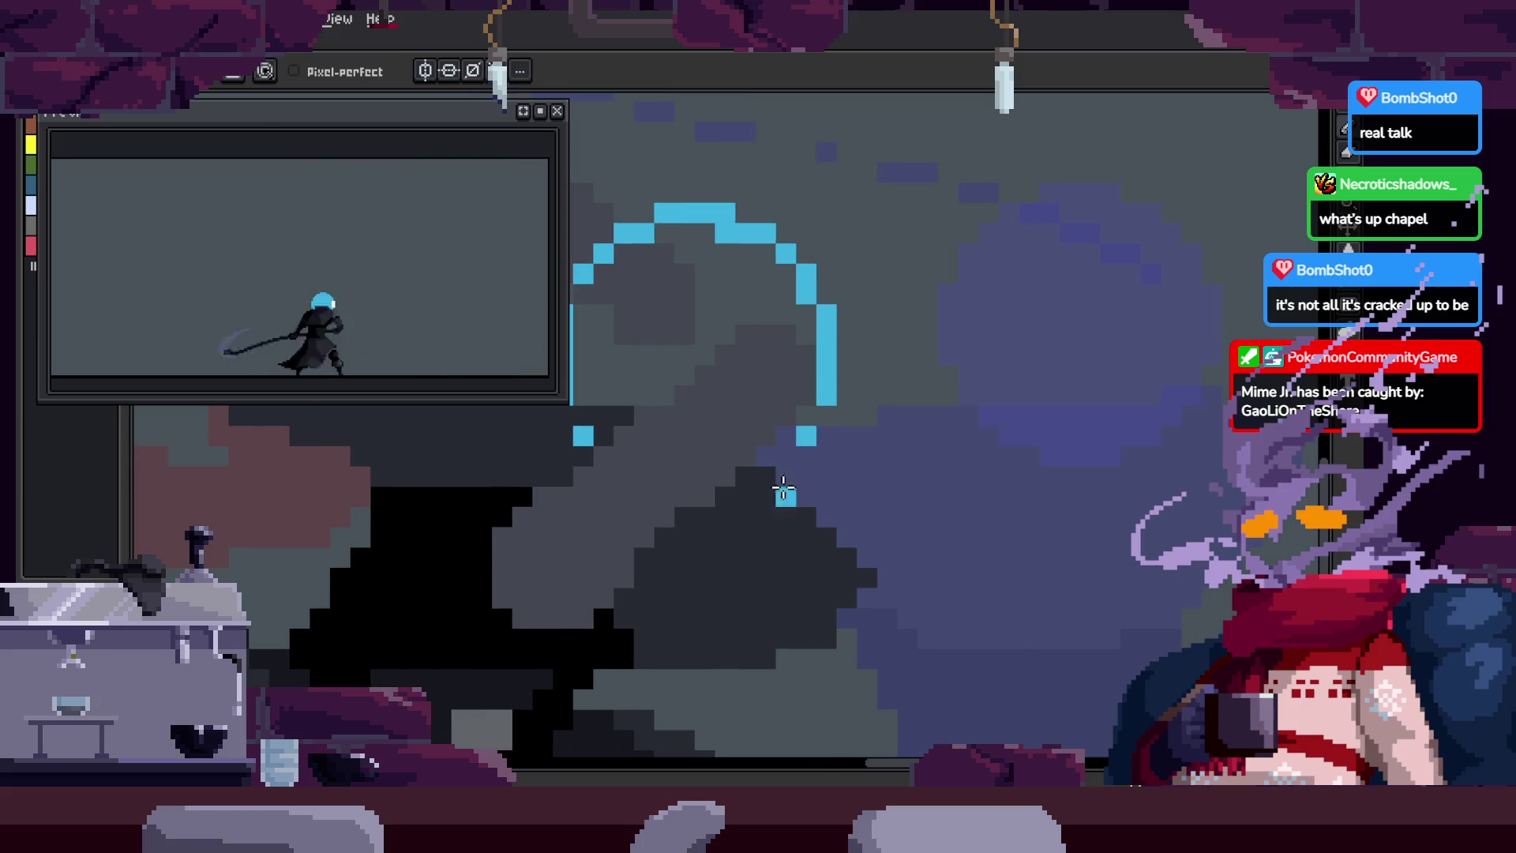
scroll(983, 545, "up", 2)
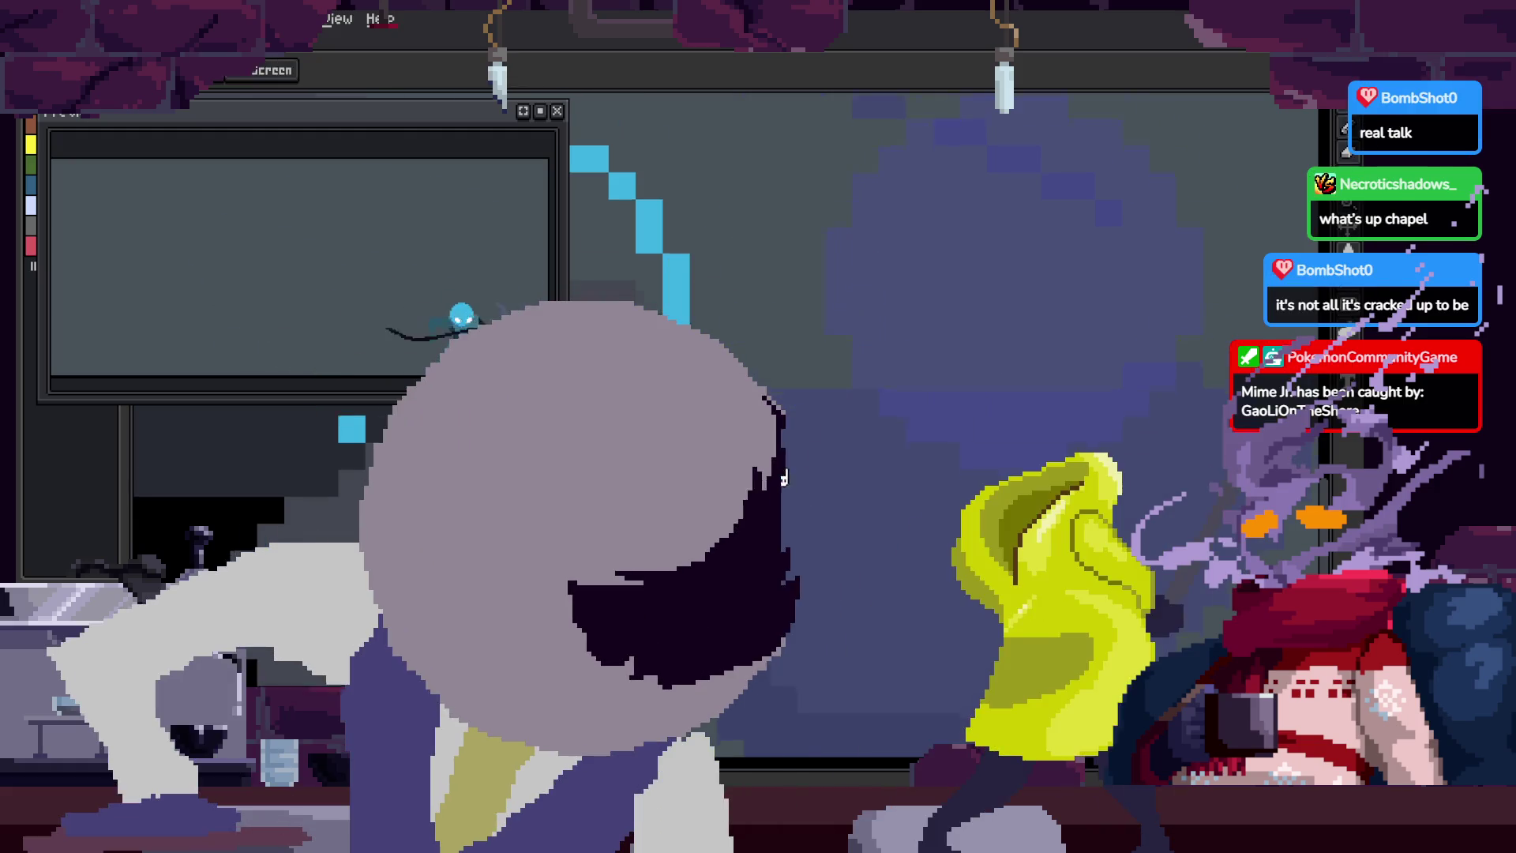
scroll(818, 391, "down", 1)
left_click_drag(821, 391, 929, 451)
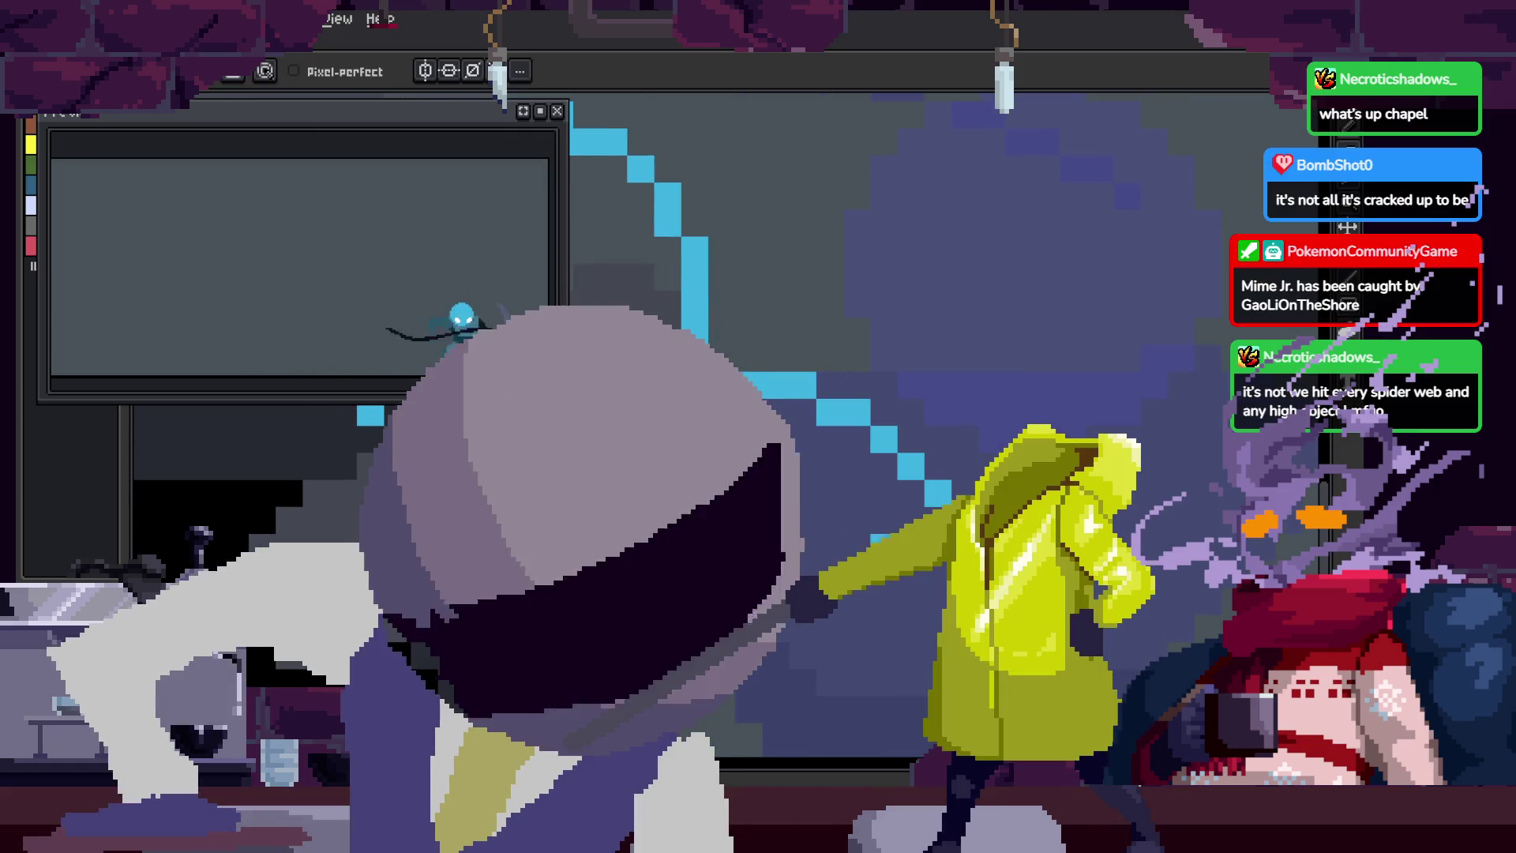
Step: Redraw the blue line as a straighter diagonal brim, undoing stray pixels
left_click_drag(806, 411, 981, 568)
left_click(884, 466)
key("space")
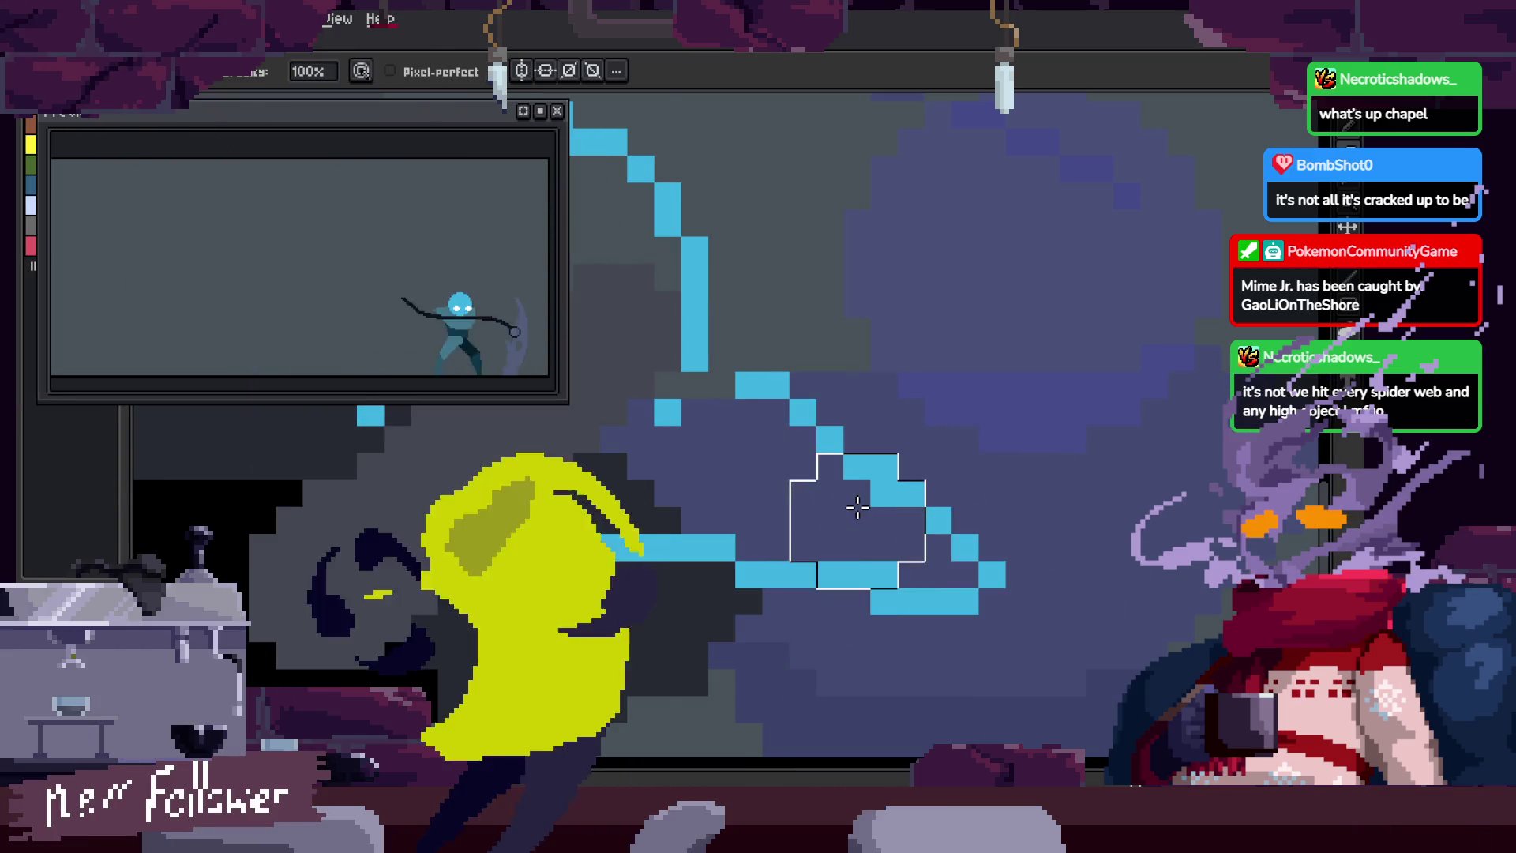
scroll(861, 442, "up", 1)
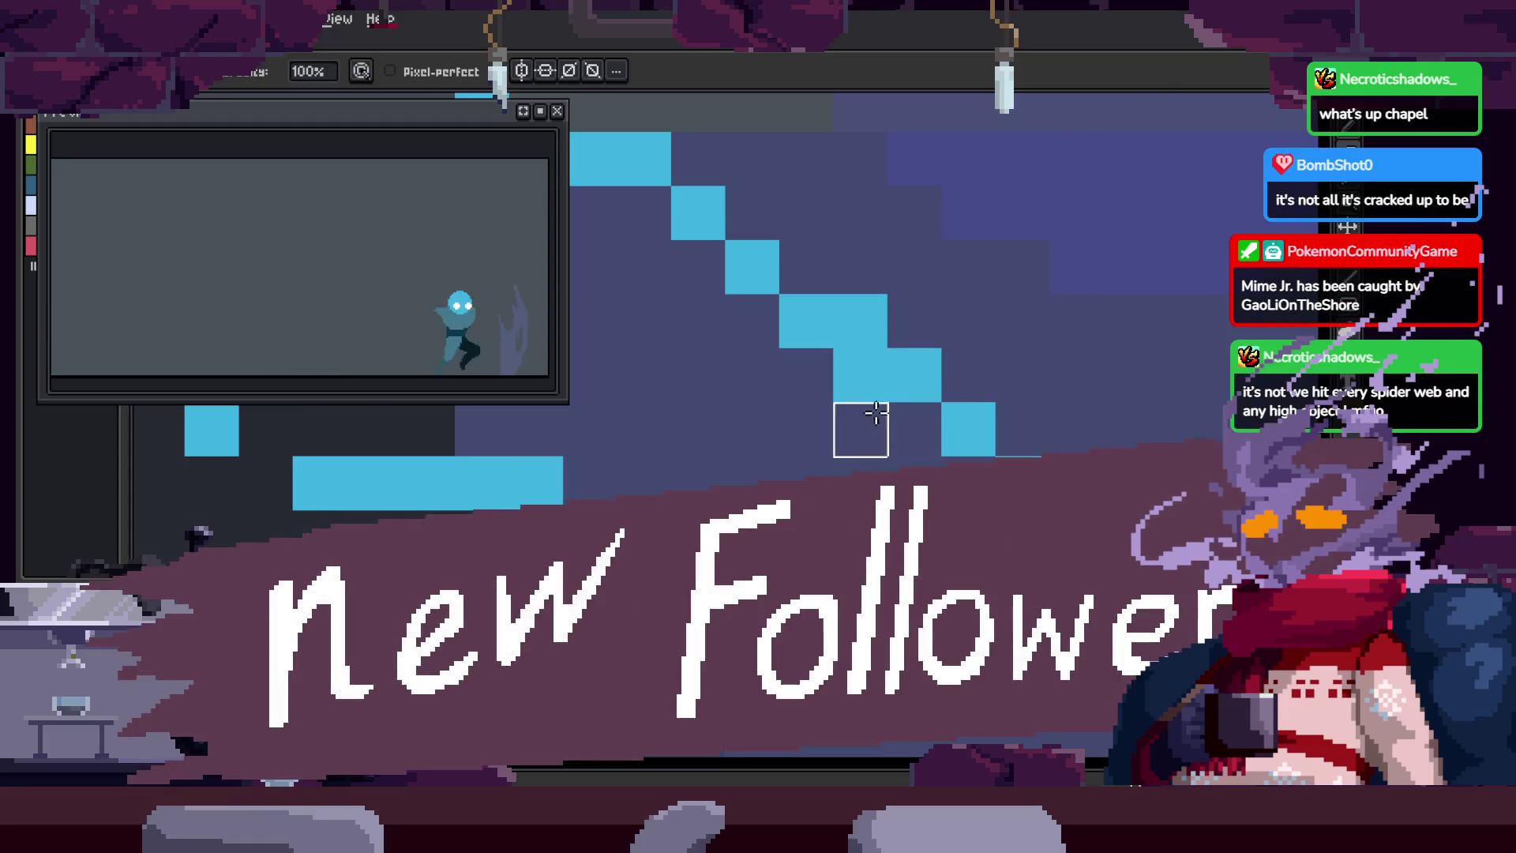
scroll(868, 458, "up", 1)
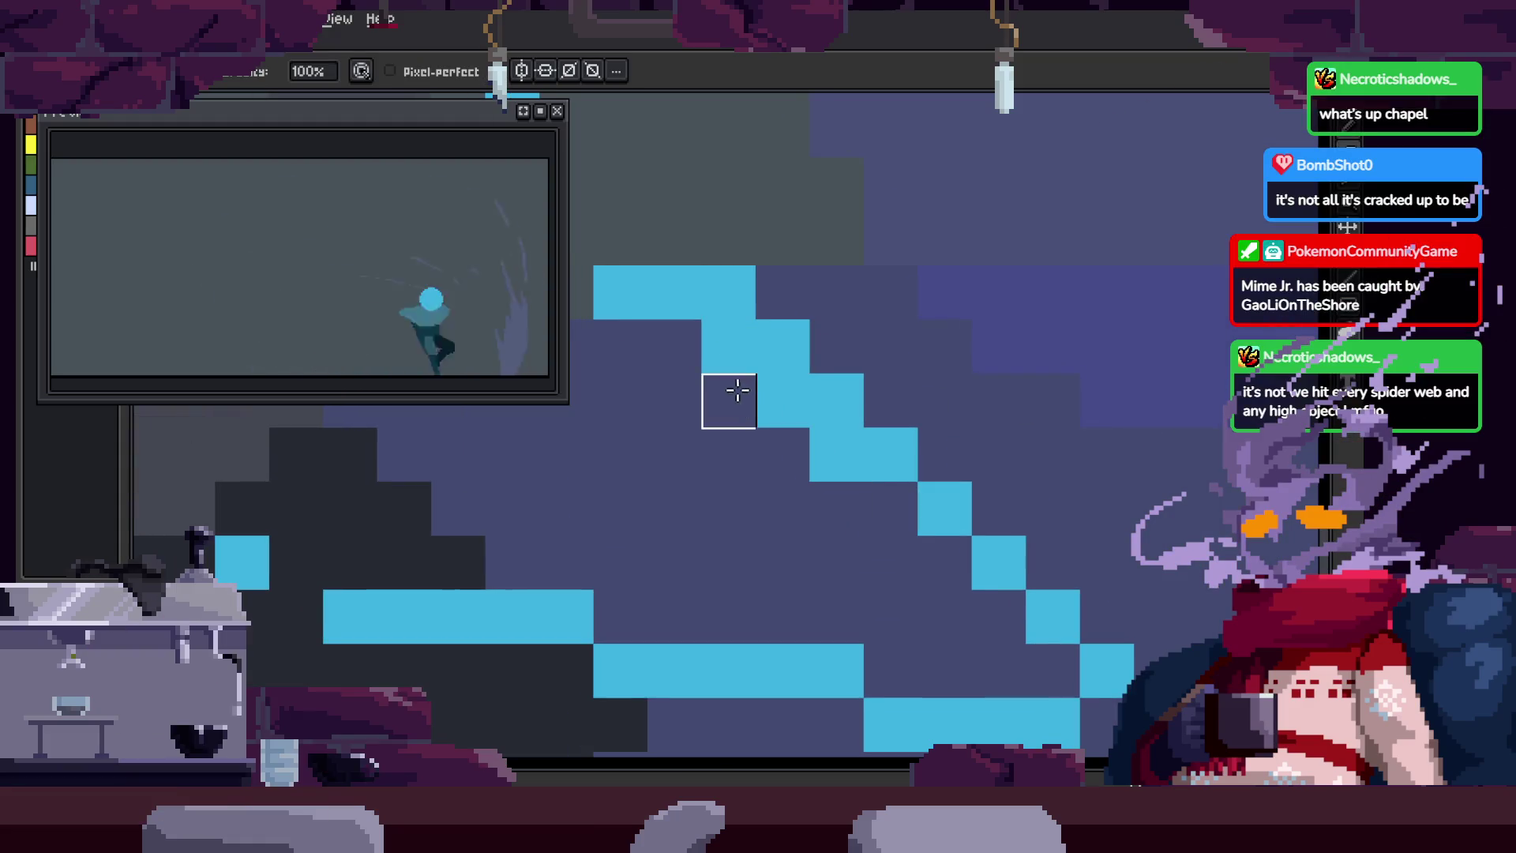
key("ctrl+z")
key("ctrl+z")
Step: Compare the new head outline against the neighbouring animation frame
key("z")
scroll(849, 507, "down", 3)
scroll(876, 474, "down", 2)
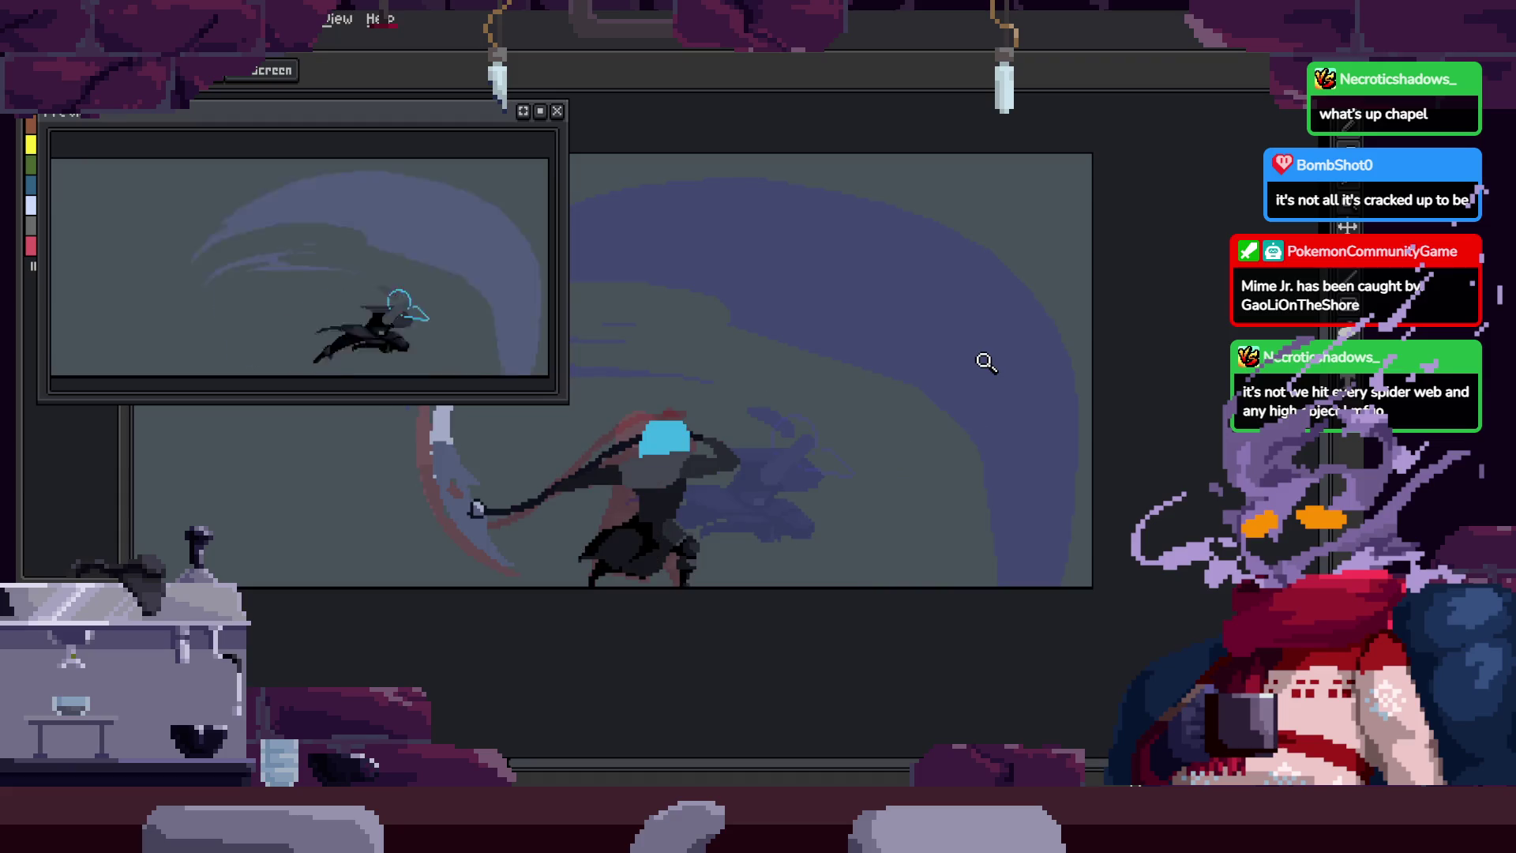
scroll(875, 460, "down", 1)
scroll(869, 464, "up", 2)
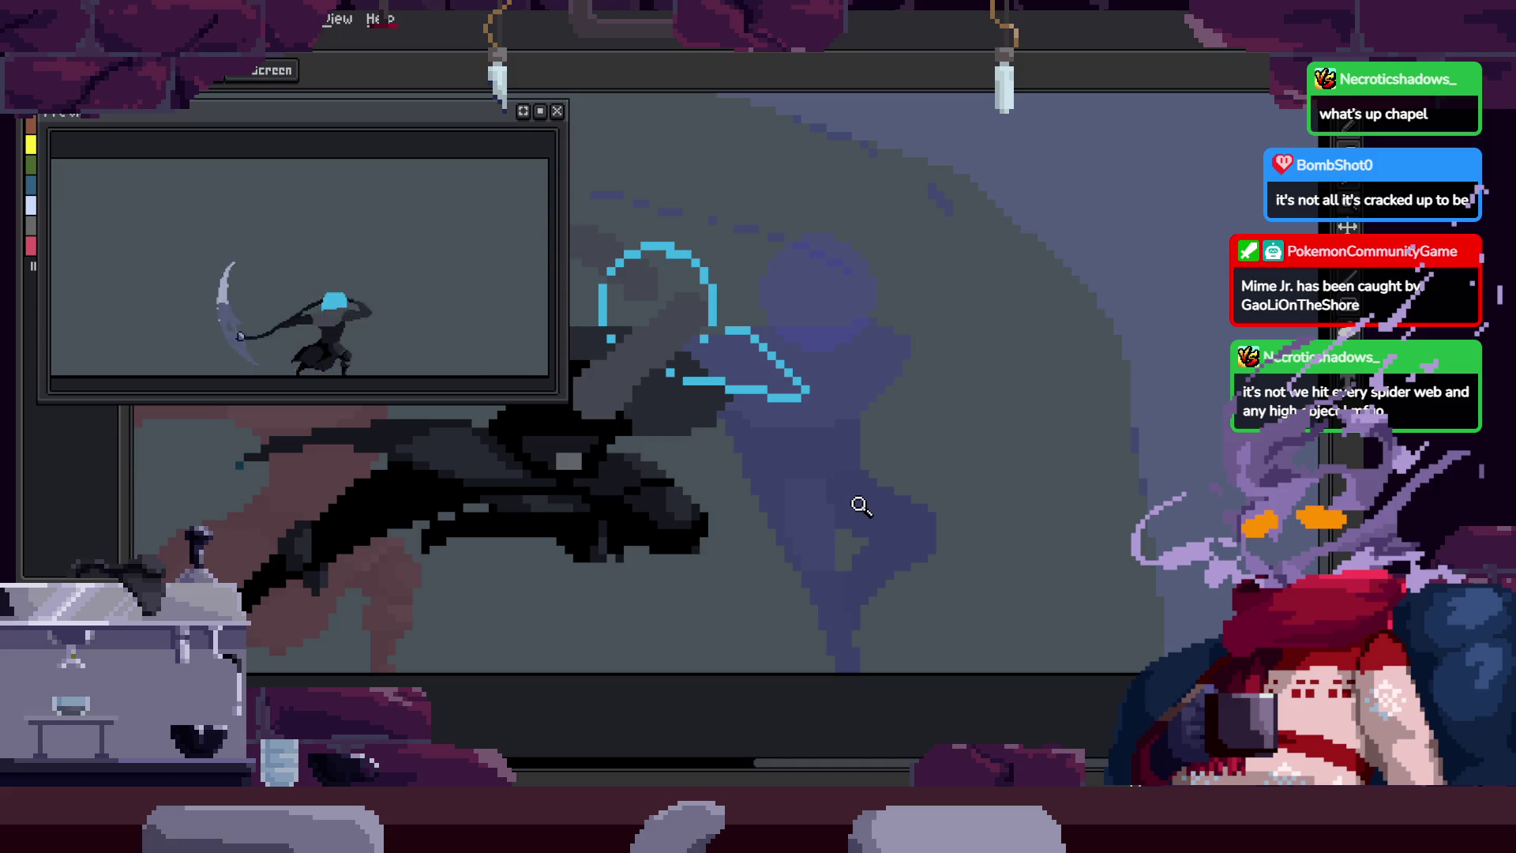
key("Right")
key("Left")
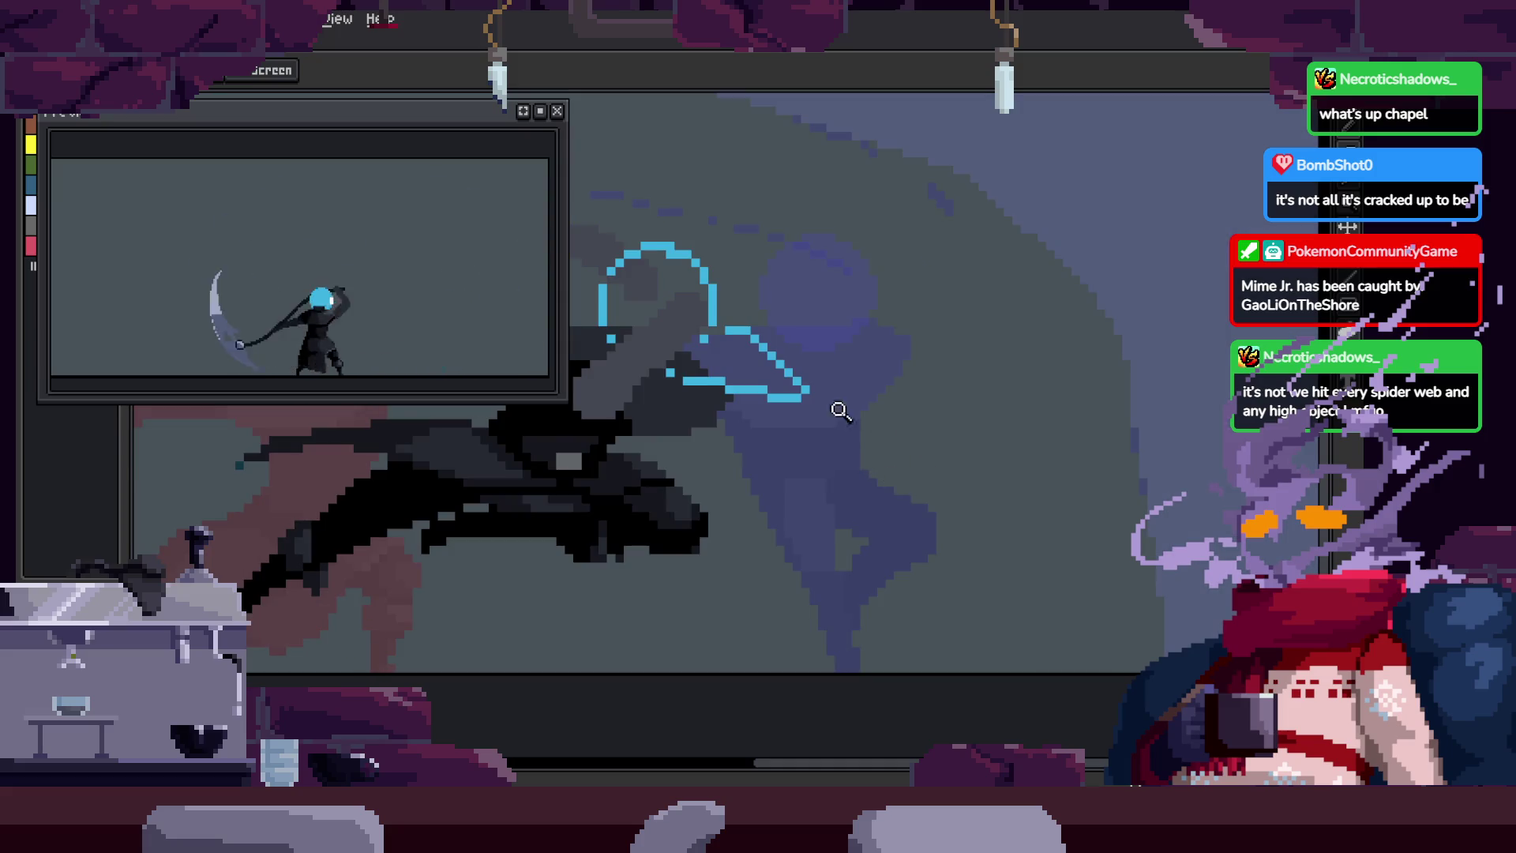
scroll(849, 419, "up", 3)
scroll(803, 345, "up", 1)
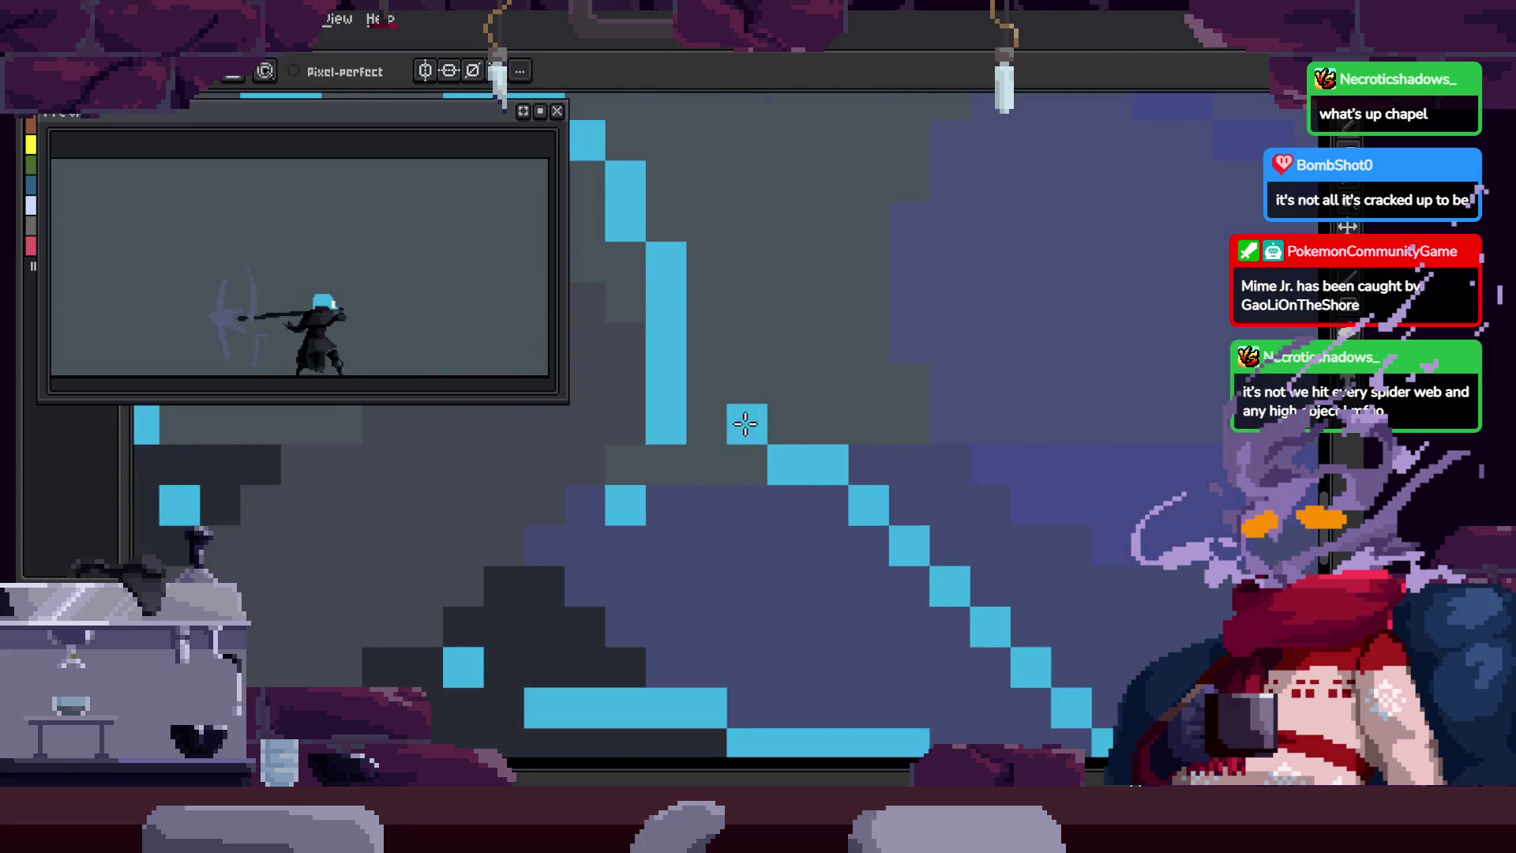
scroll(730, 418, "down", 1)
scroll(730, 418, "right", 1)
Step: Select the region around the diagonal hood line, then clear the selection
key("q")
mouse_move(825, 376)
left_mouse_down()
mouse_move(846, 575)
mouse_move(962, 528)
left_mouse_up()
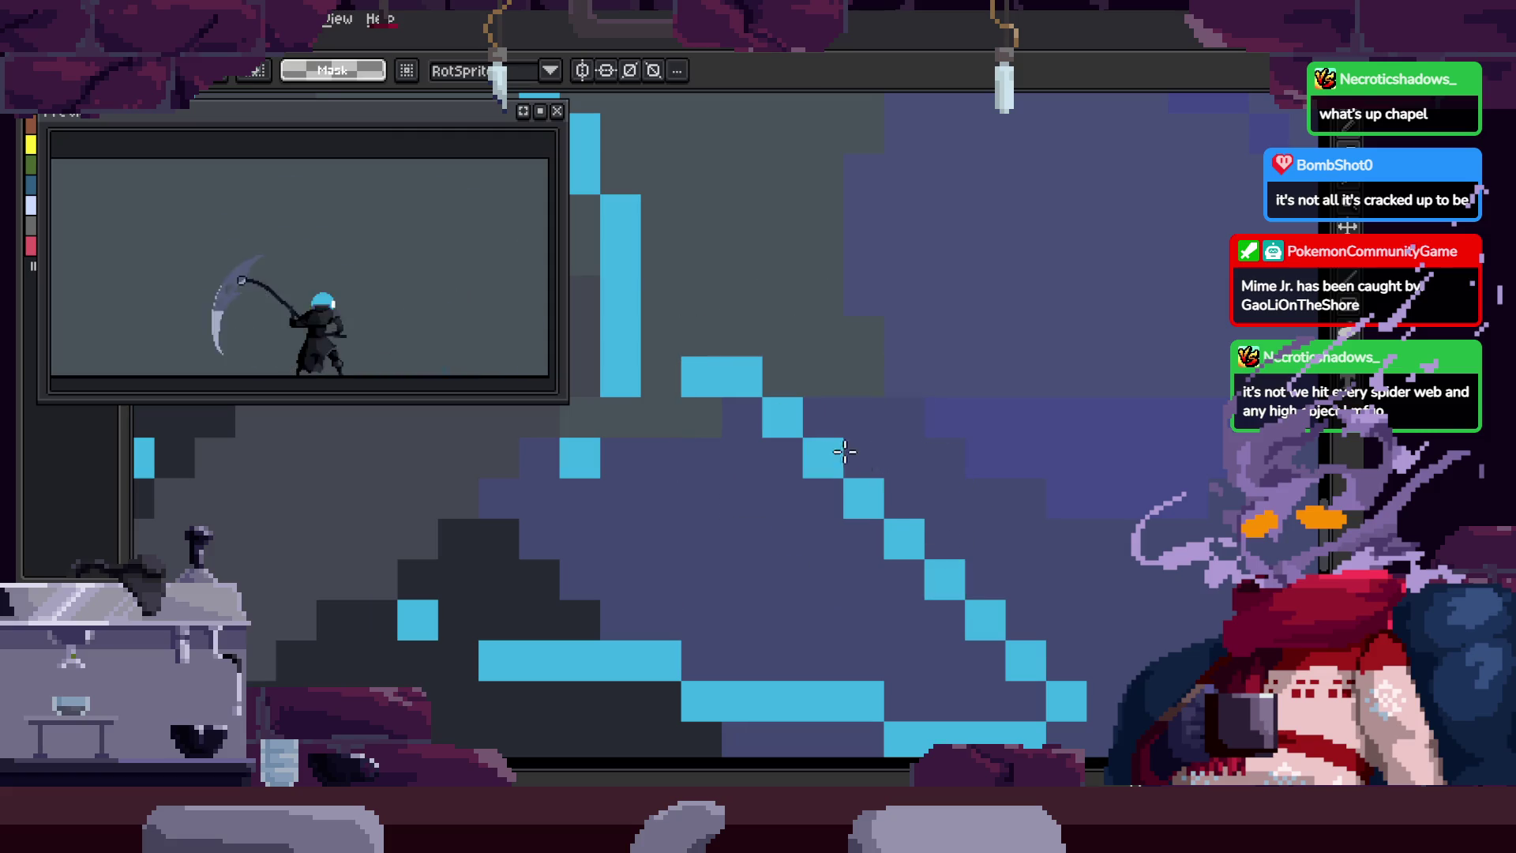
left_click_drag(689, 348, 940, 575)
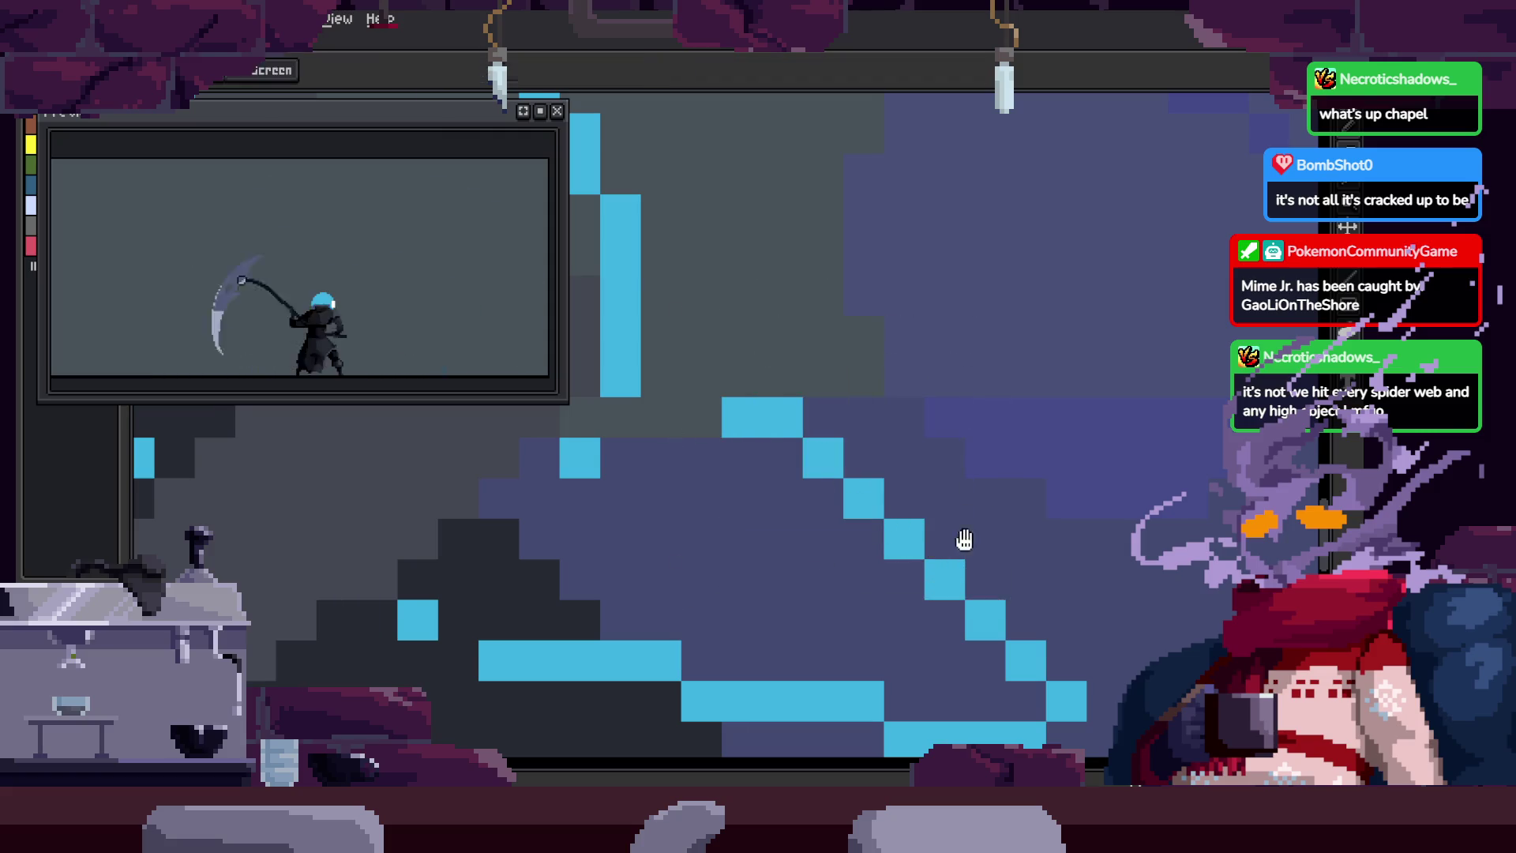
scroll(857, 522, "down", 4)
key("Return")
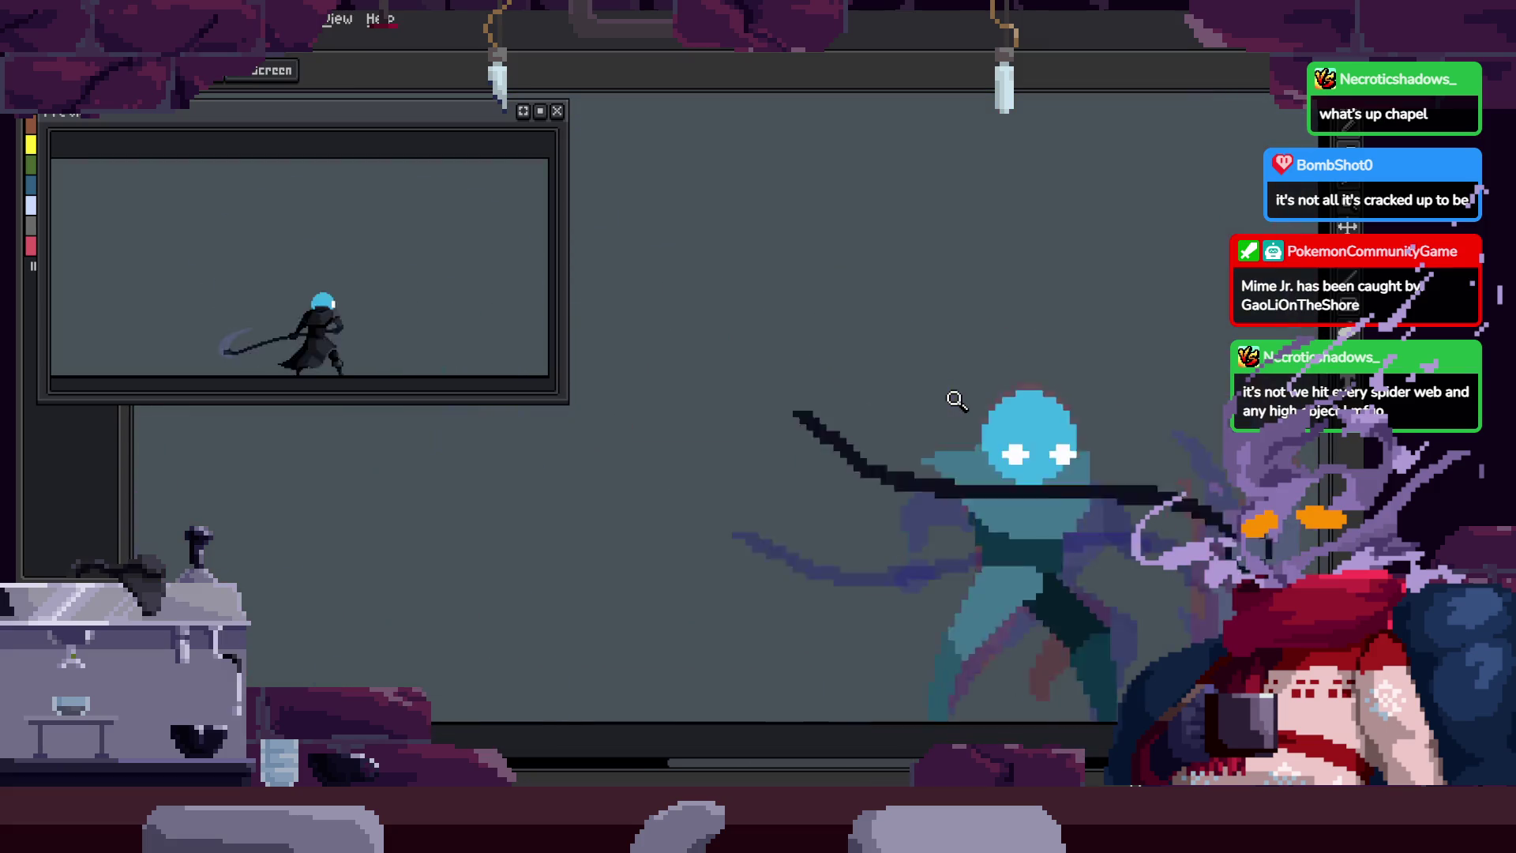
Step: Zoom in on the blue head outline, save the sprite, and recentre on the figure
key("z")
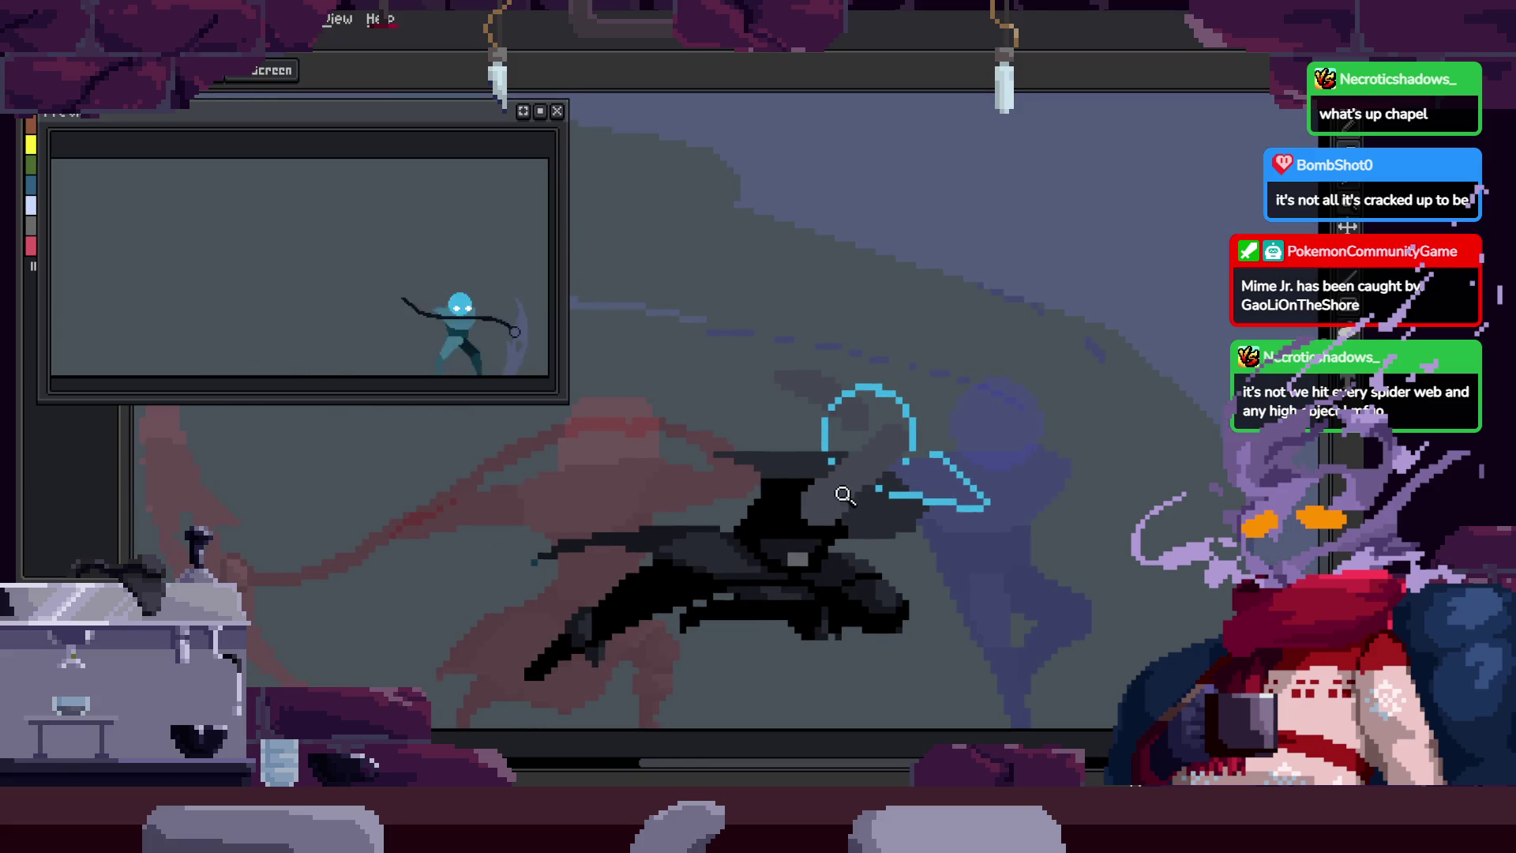
left_click(886, 411)
key("b")
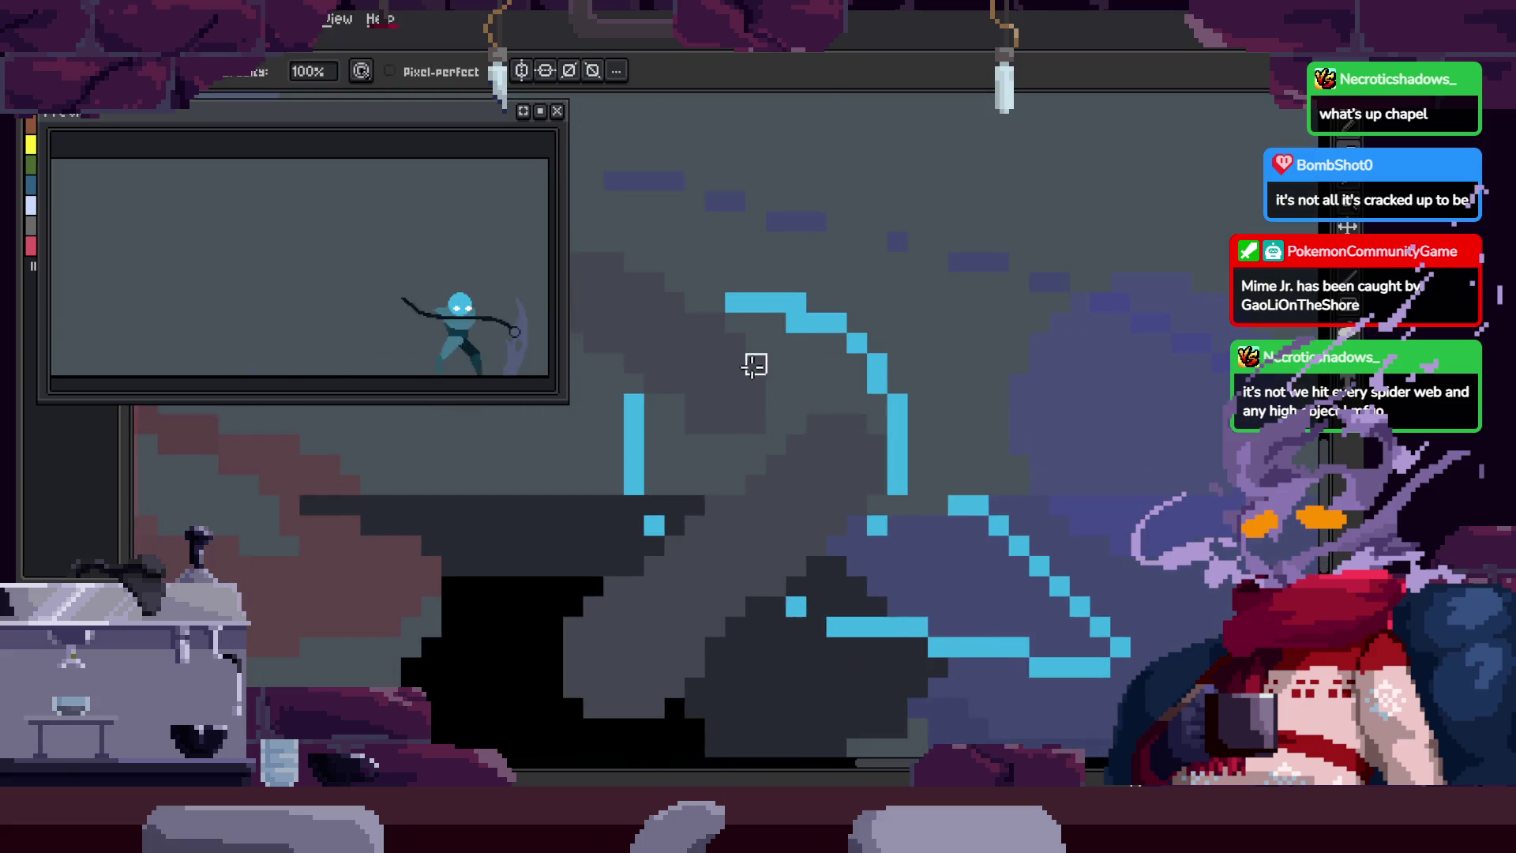
key("ctrl+s")
left_click_drag(865, 429, 814, 451)
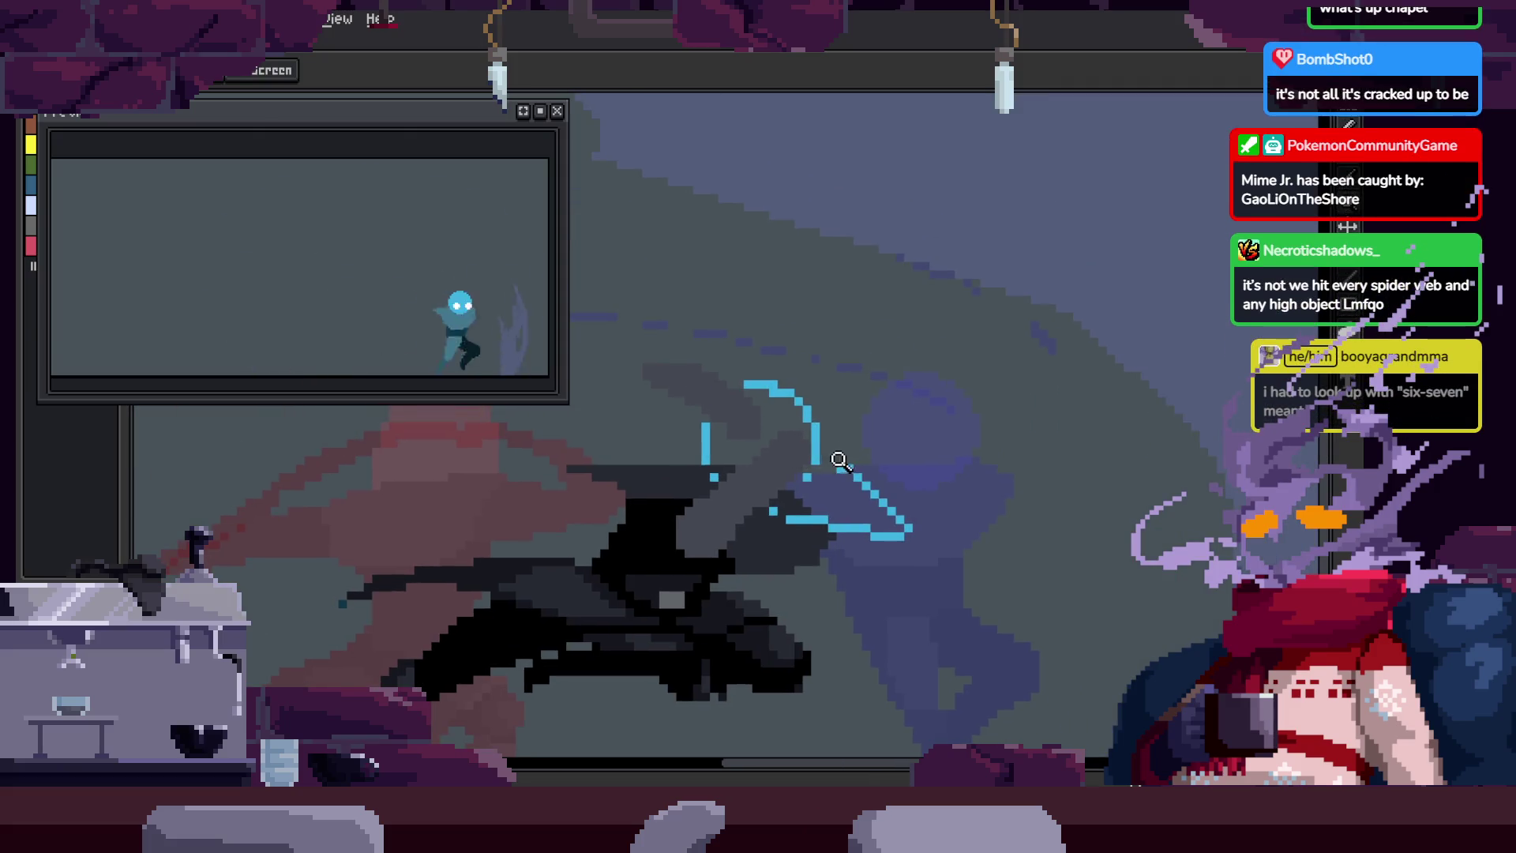
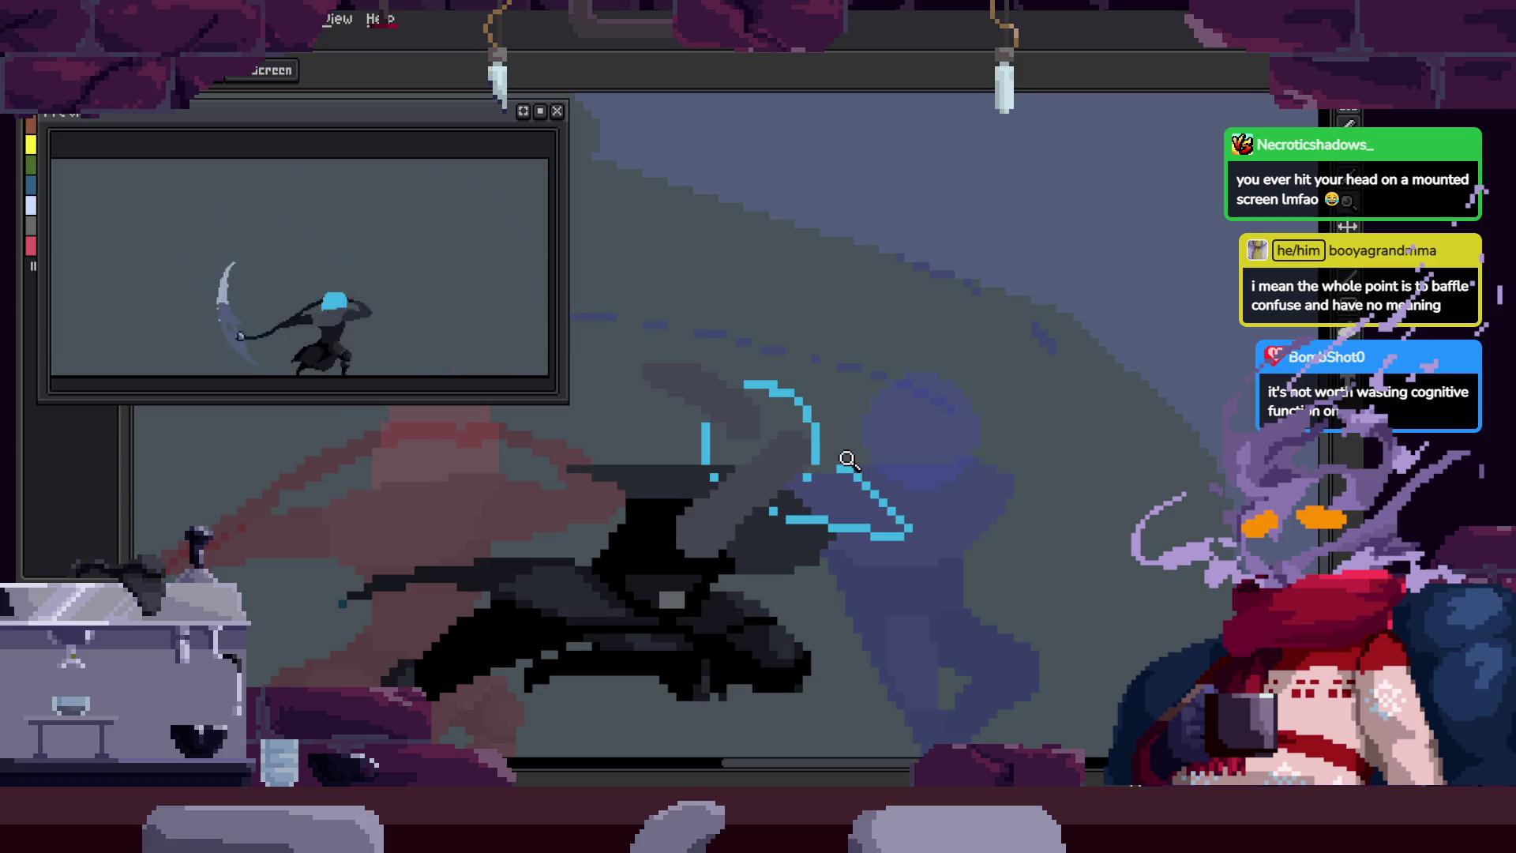
Step: Step forward two frames to the reaper's flying pose
key("Right")
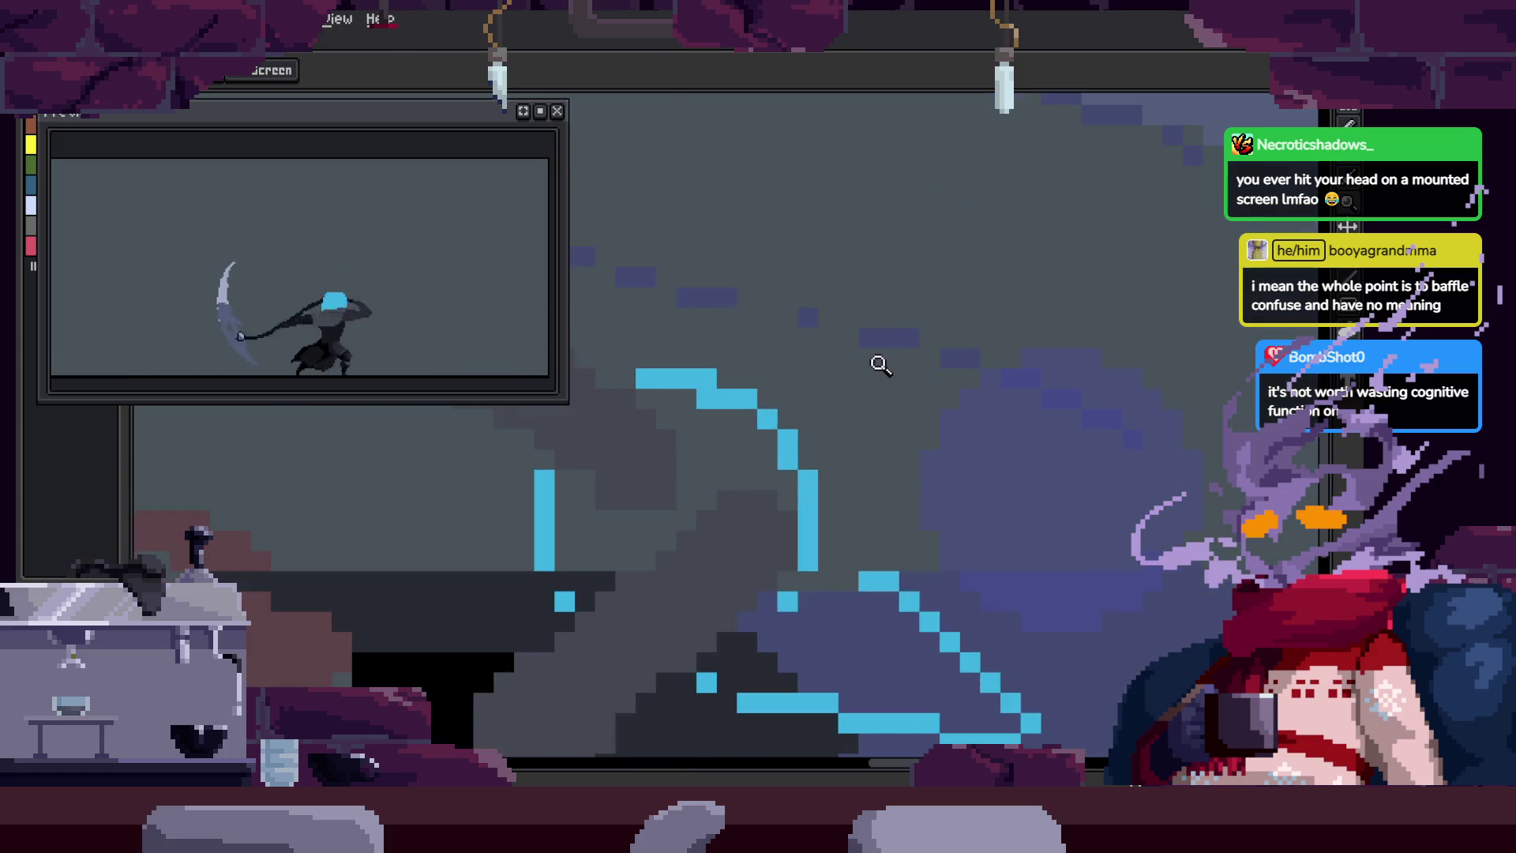
key("Right")
key("Right")
scroll(778, 450, "up", 2)
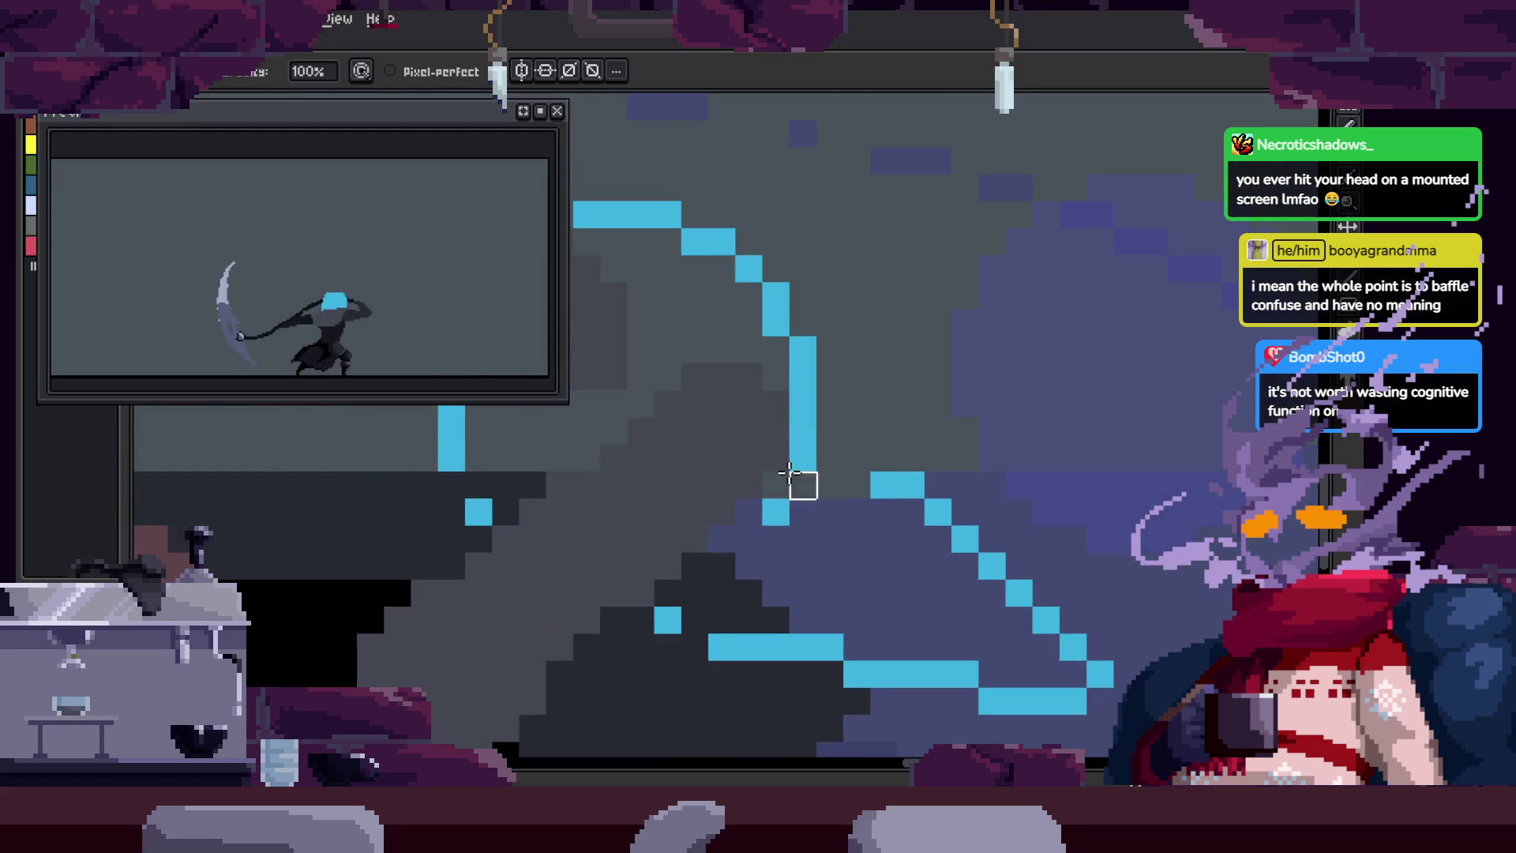
scroll(765, 406, "down", 2)
key("ctrl+v")
scroll(846, 427, "up", 5)
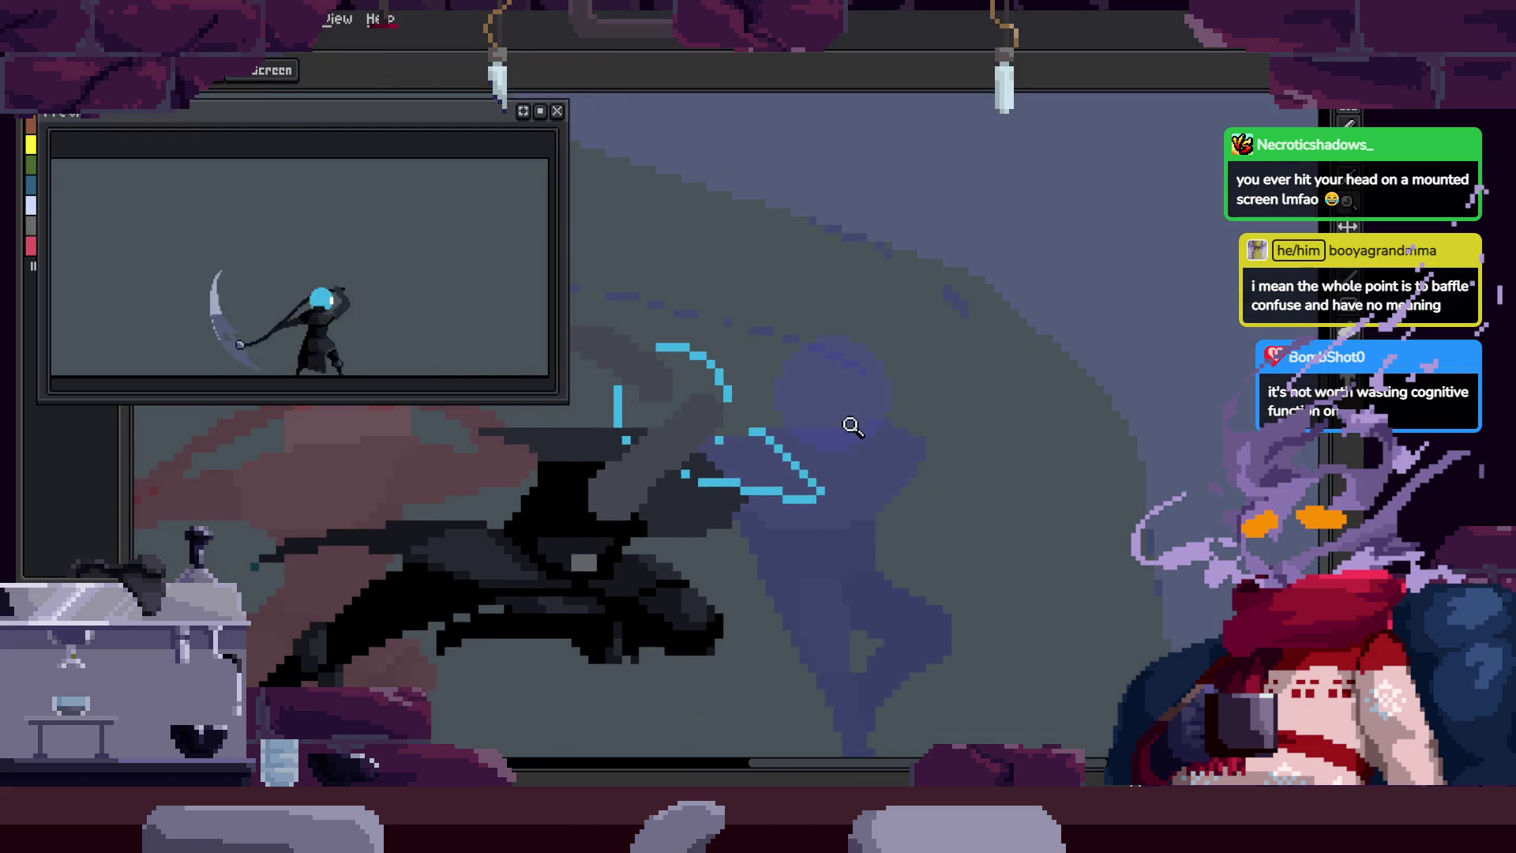
Step: Advance to the later flying-pose frame and zoom in on the creature
key("b")
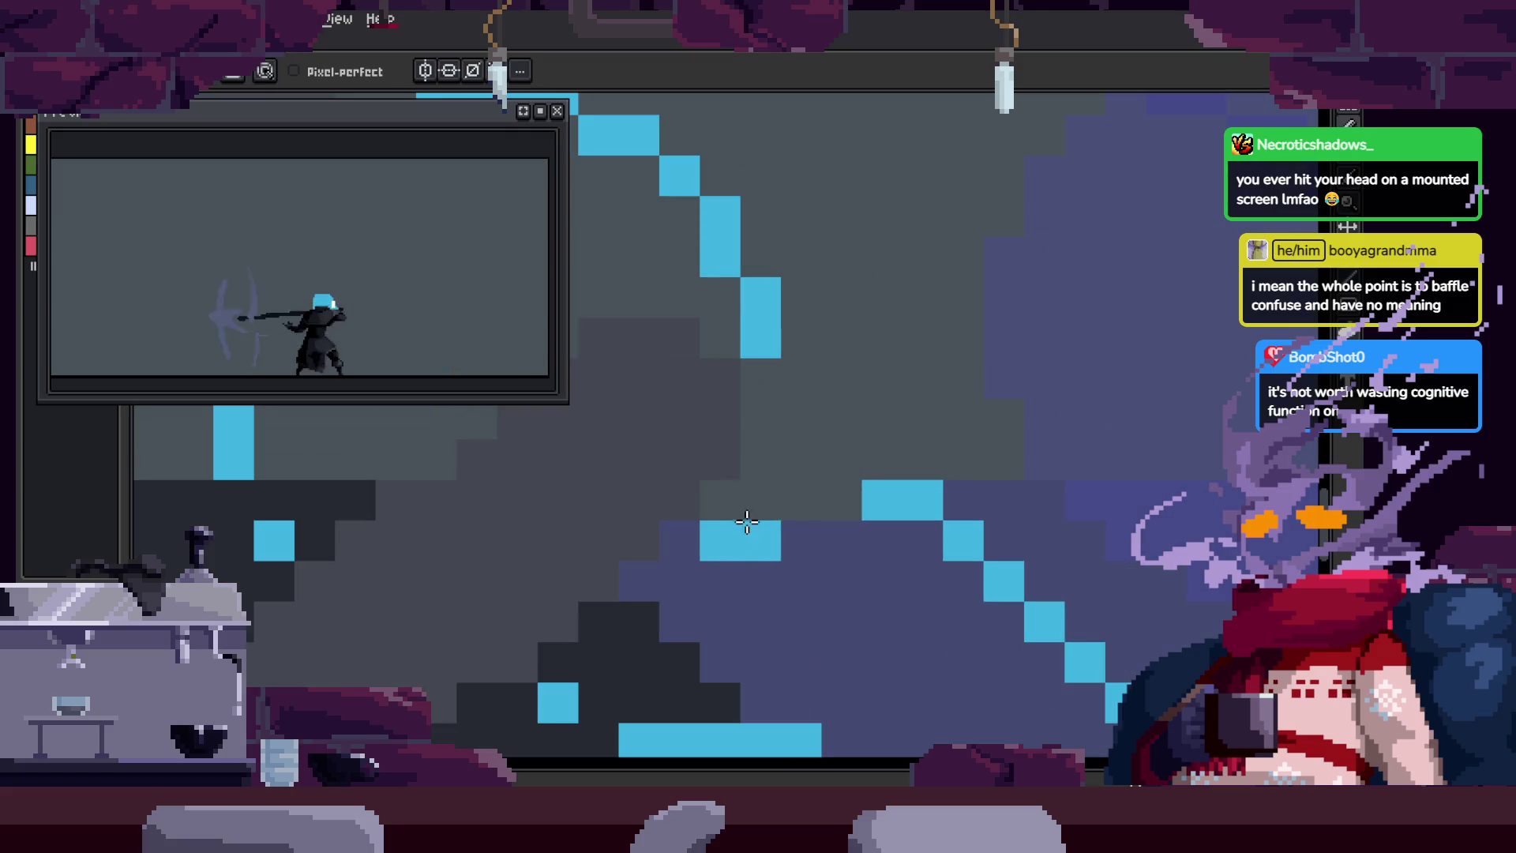
scroll(813, 474, "down", 5)
mouse_move(849, 408)
left_mouse_down()
mouse_move(863, 393)
mouse_move(919, 400)
left_mouse_up()
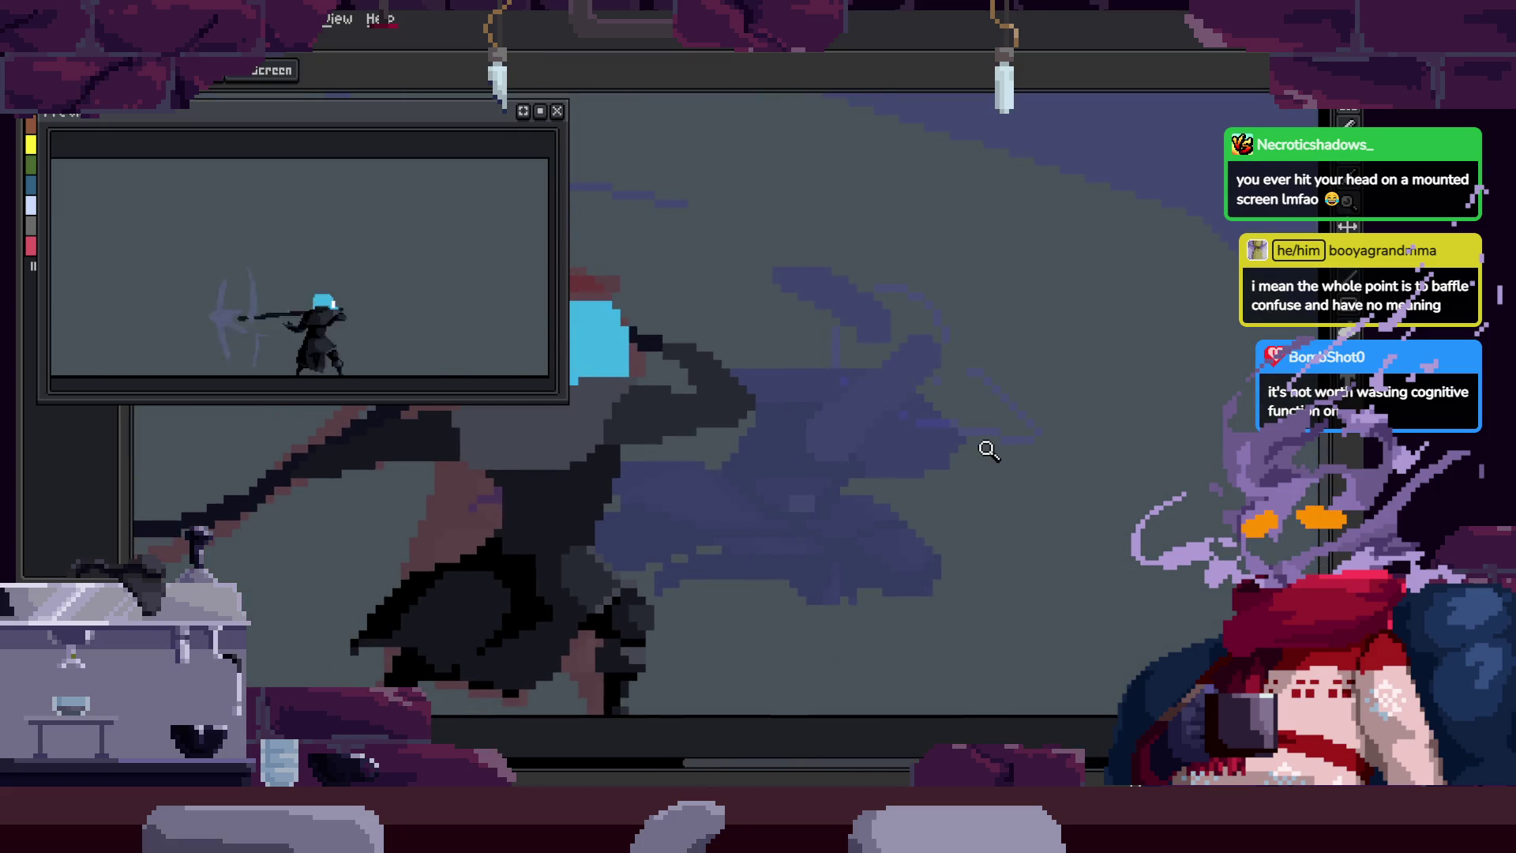
scroll(948, 450, "down", 2)
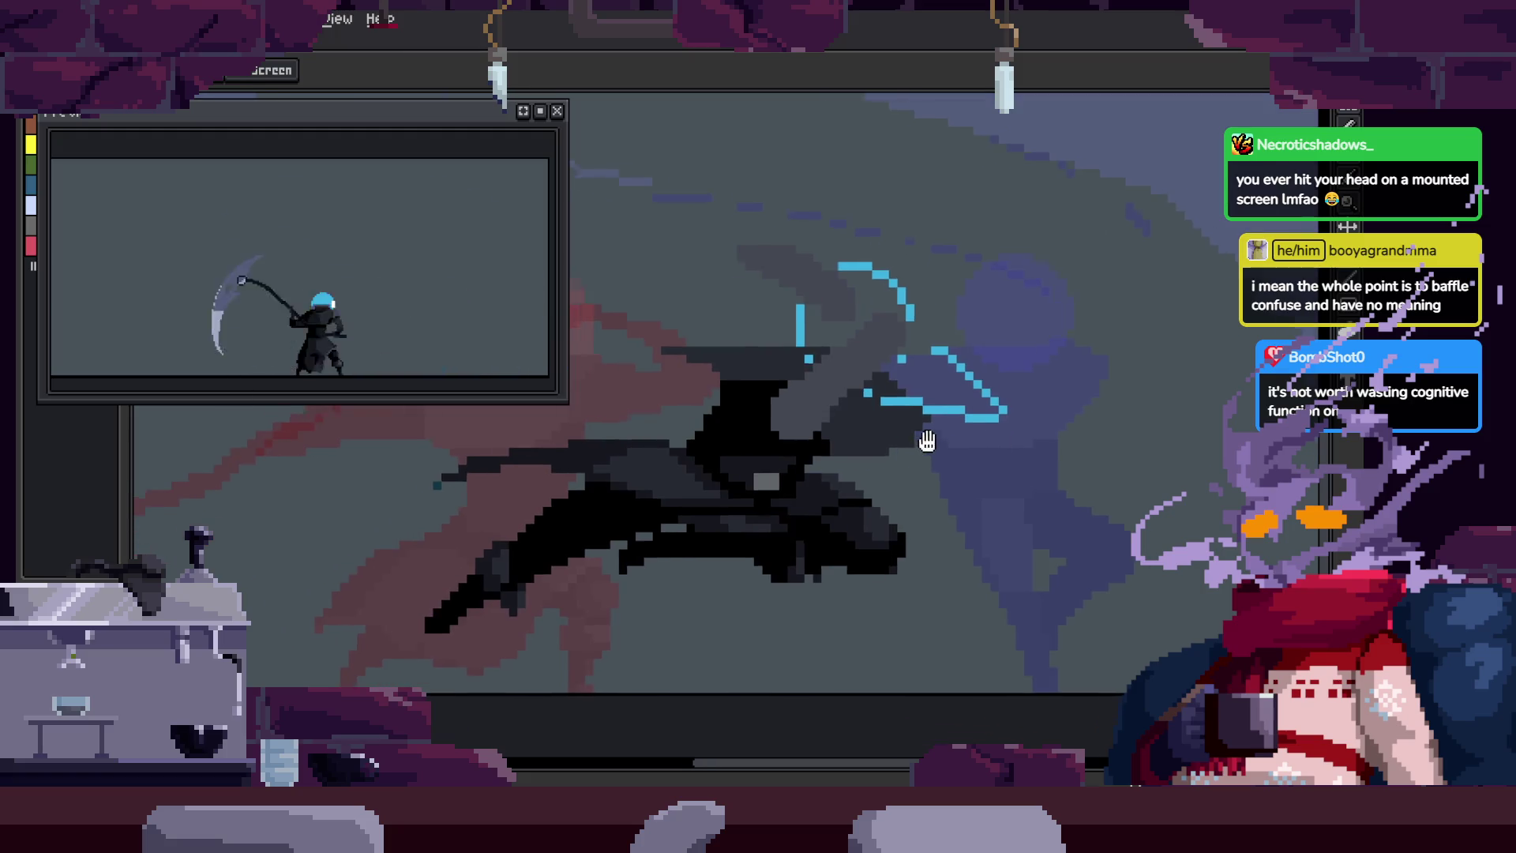
key("b")
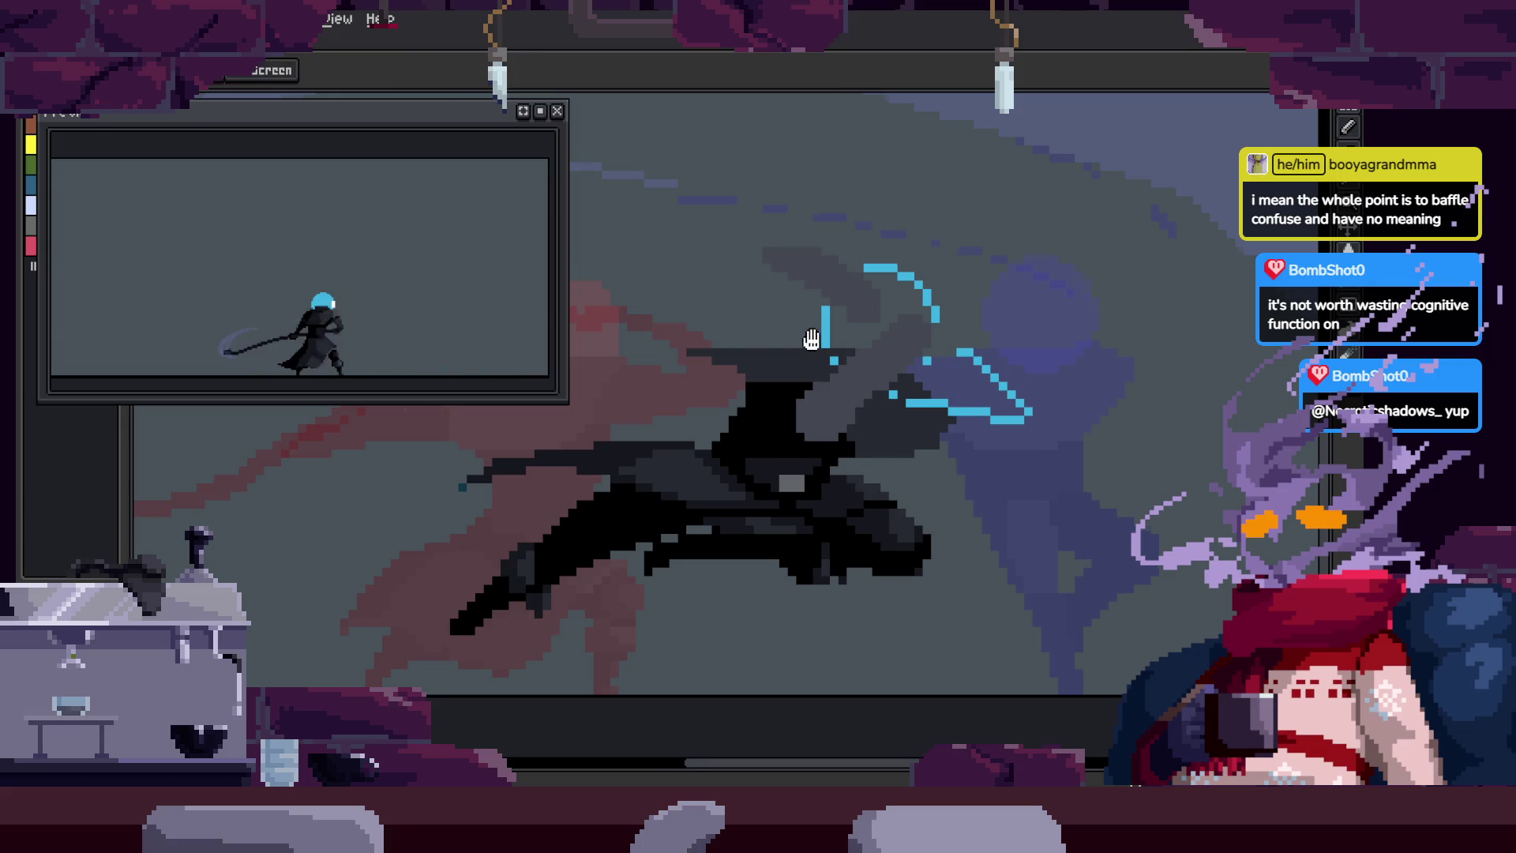
left_click_drag(850, 396, 887, 475)
key("Right")
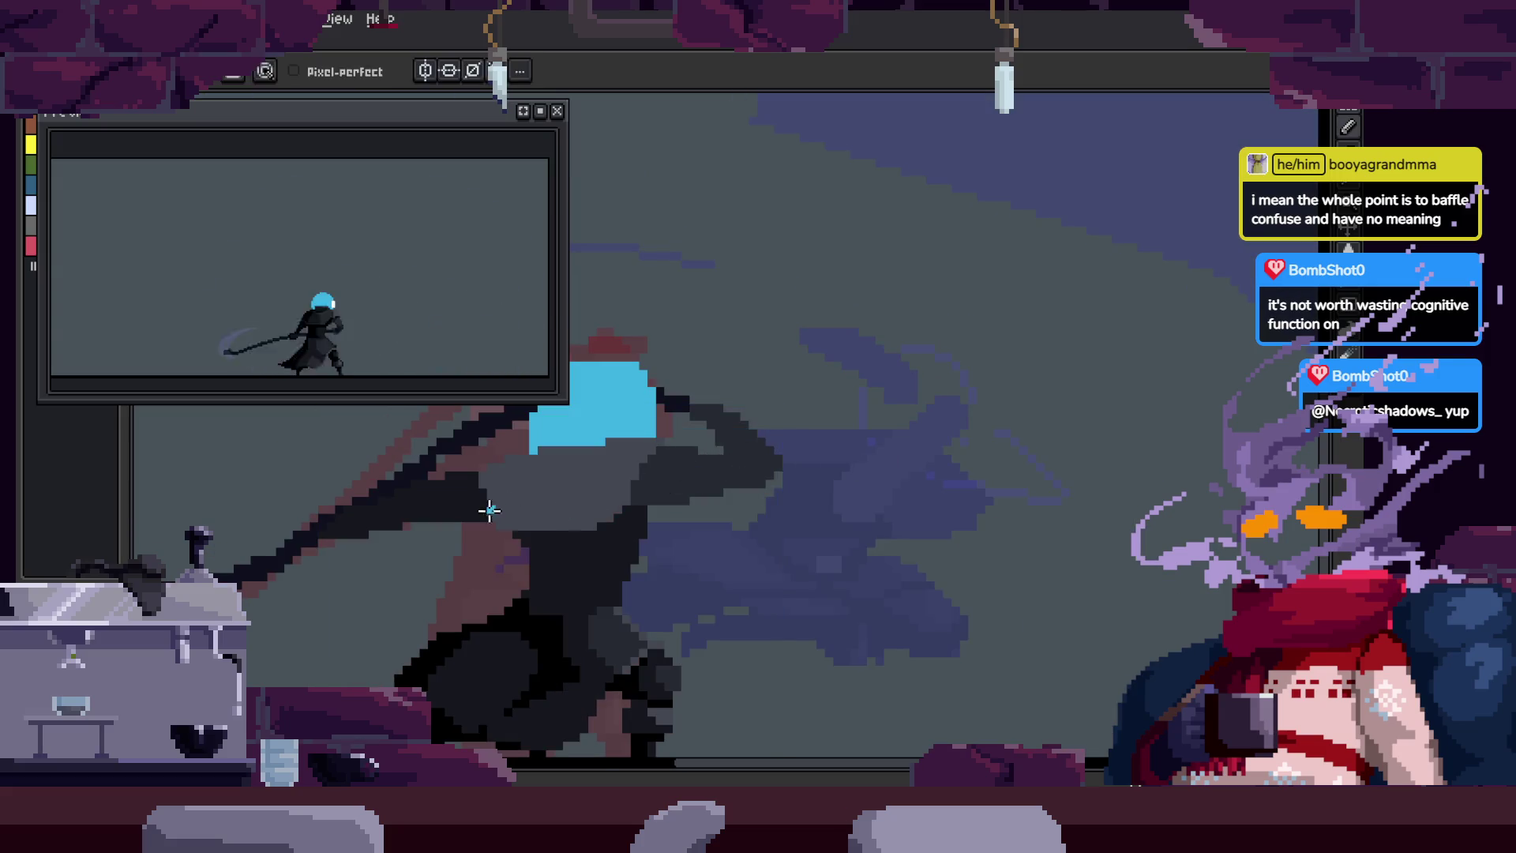
key("z")
key("Right")
key("Right")
left_click(825, 394)
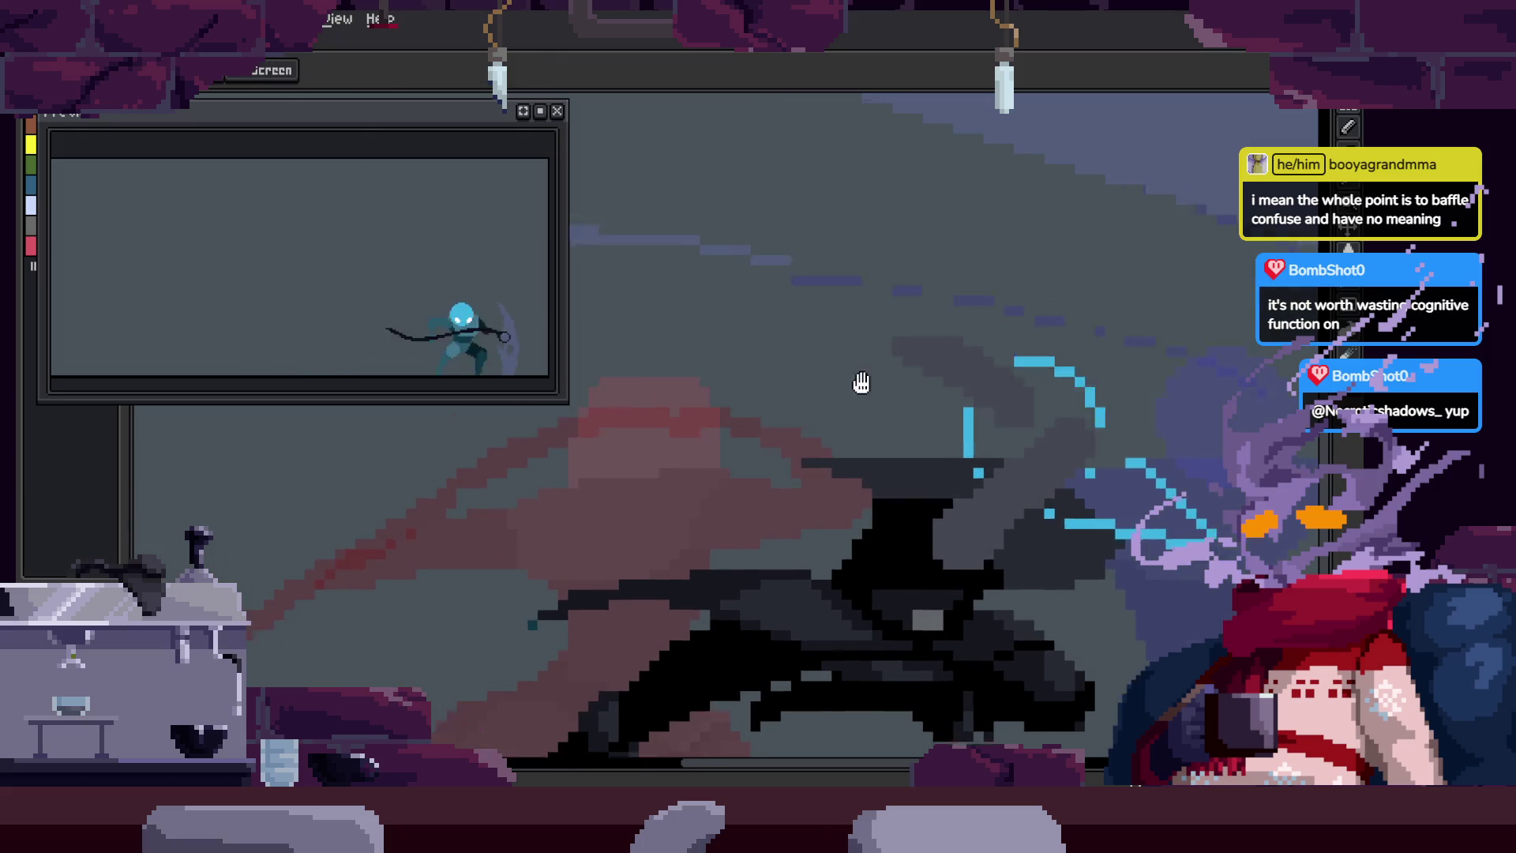
Step: Draw a thick straight dark scythe-blade line with the Pencil
key("b")
left_click(921, 477)
left_click(715, 359, "shift")
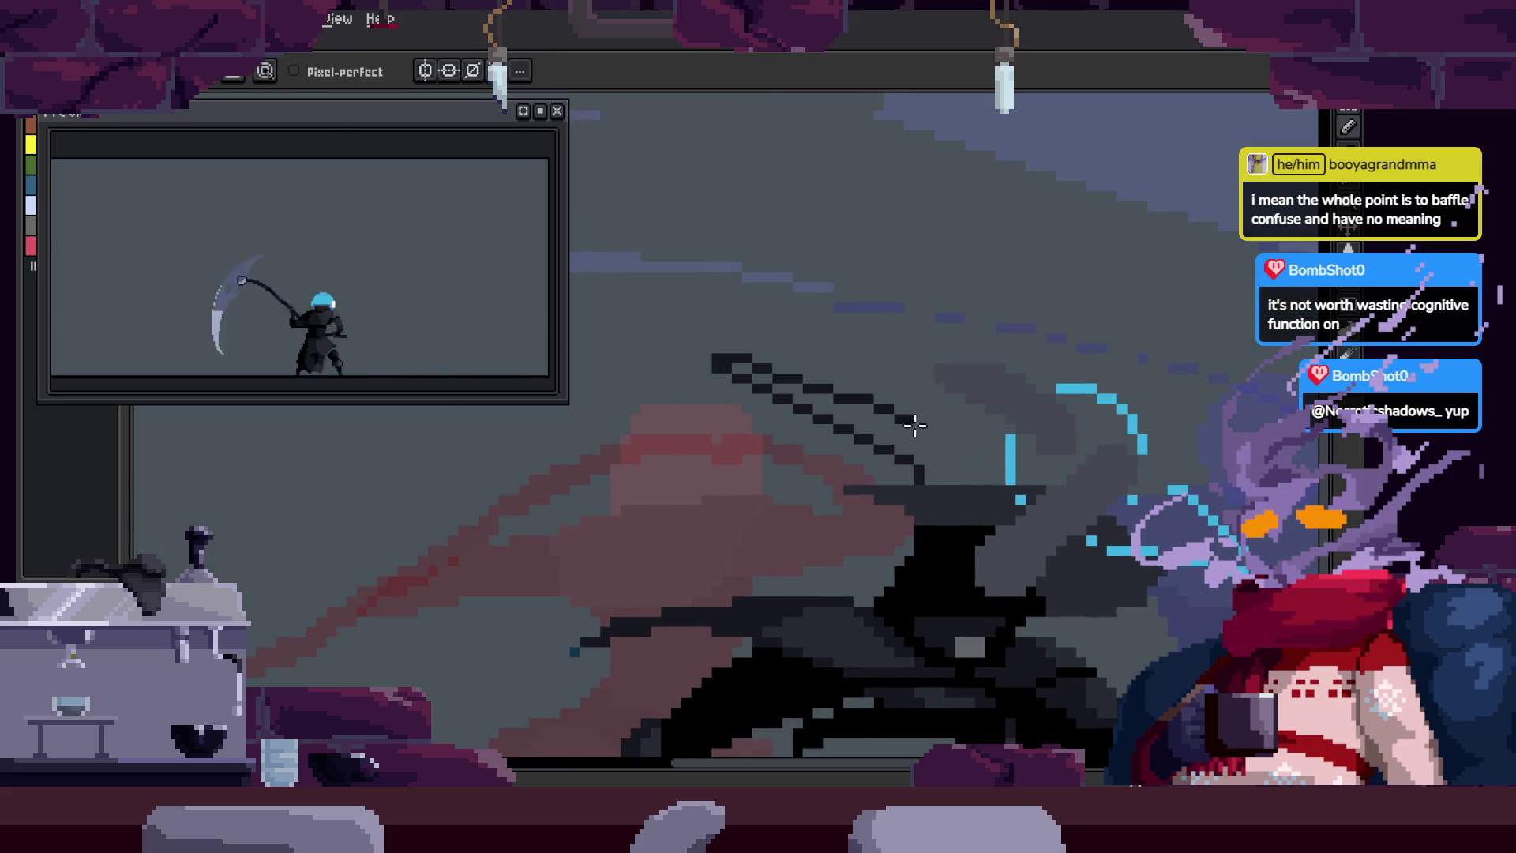
left_click(974, 476, "shift")
scroll(864, 427, "up", 1)
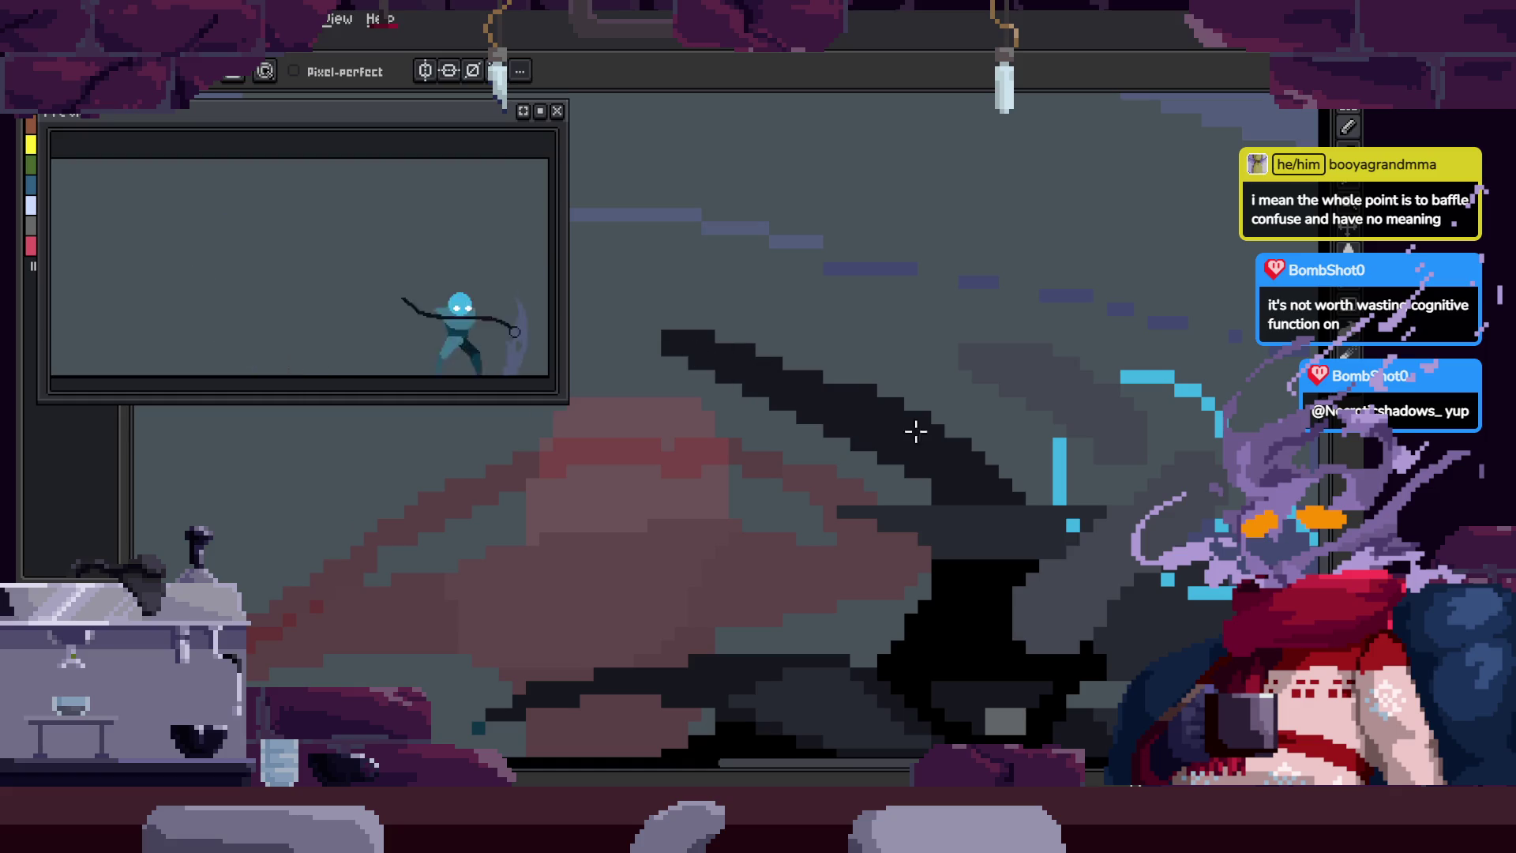
Step: Magic Wand-select the dark blade, delete it, and reselect the blade shape
key("w")
left_click(911, 462)
key("Delete")
key("z")
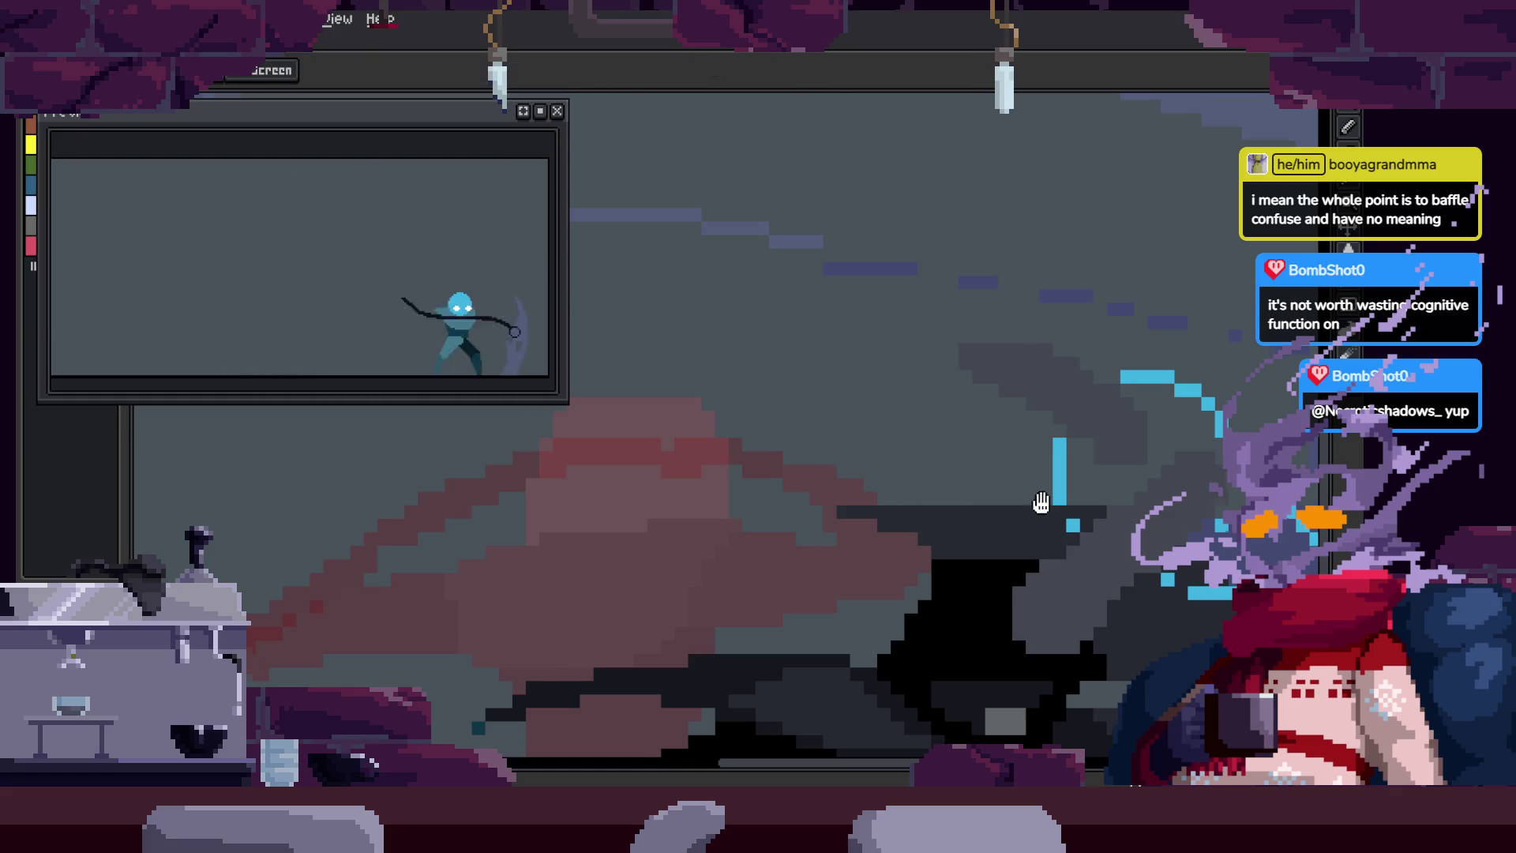
scroll(864, 422, "down", 2)
scroll(864, 422, "up", 2)
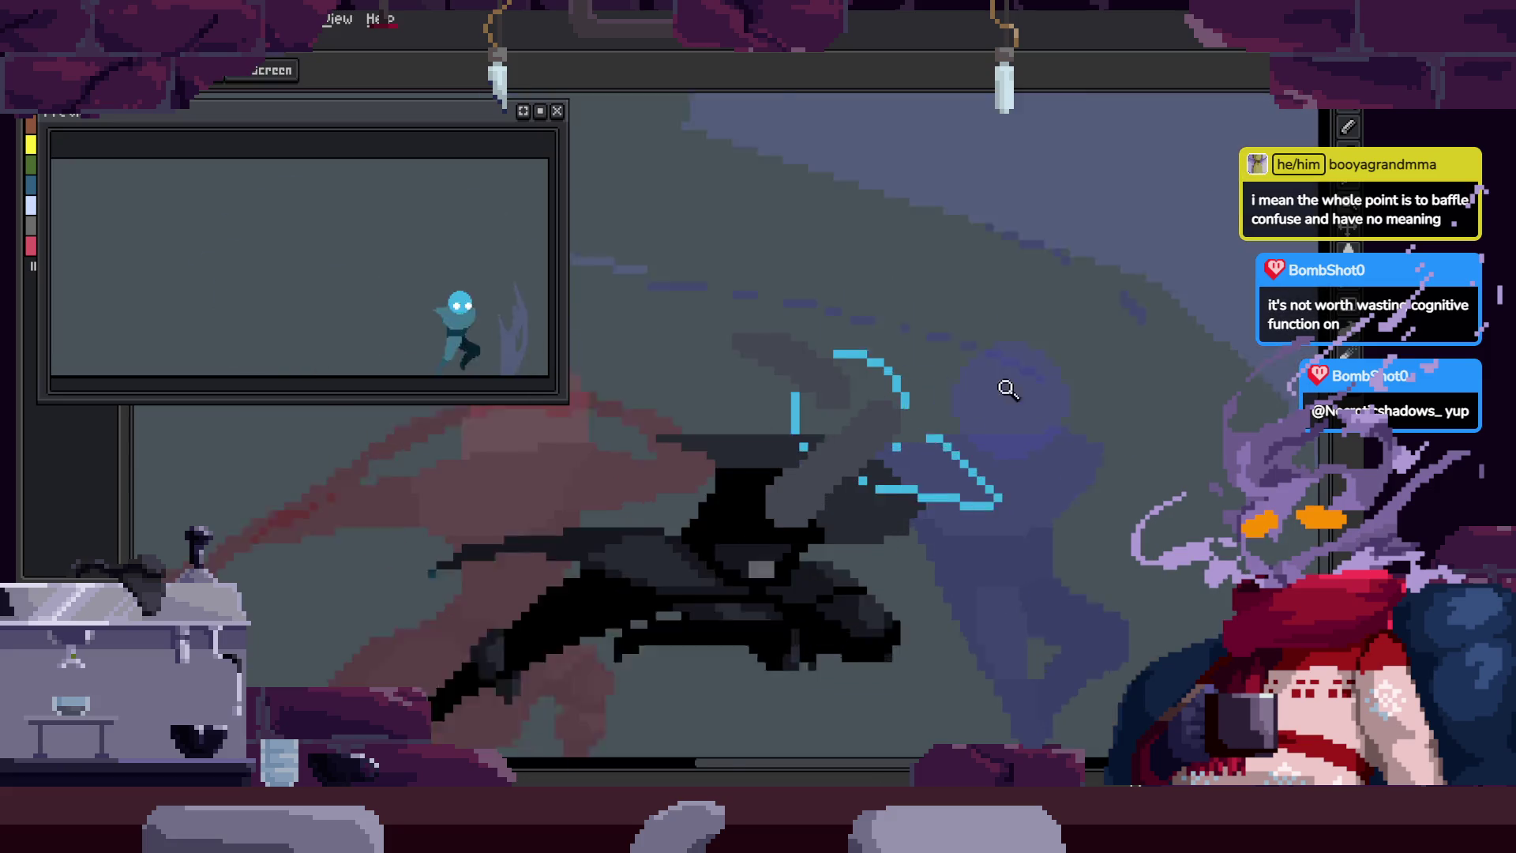
key("w")
left_click(887, 447)
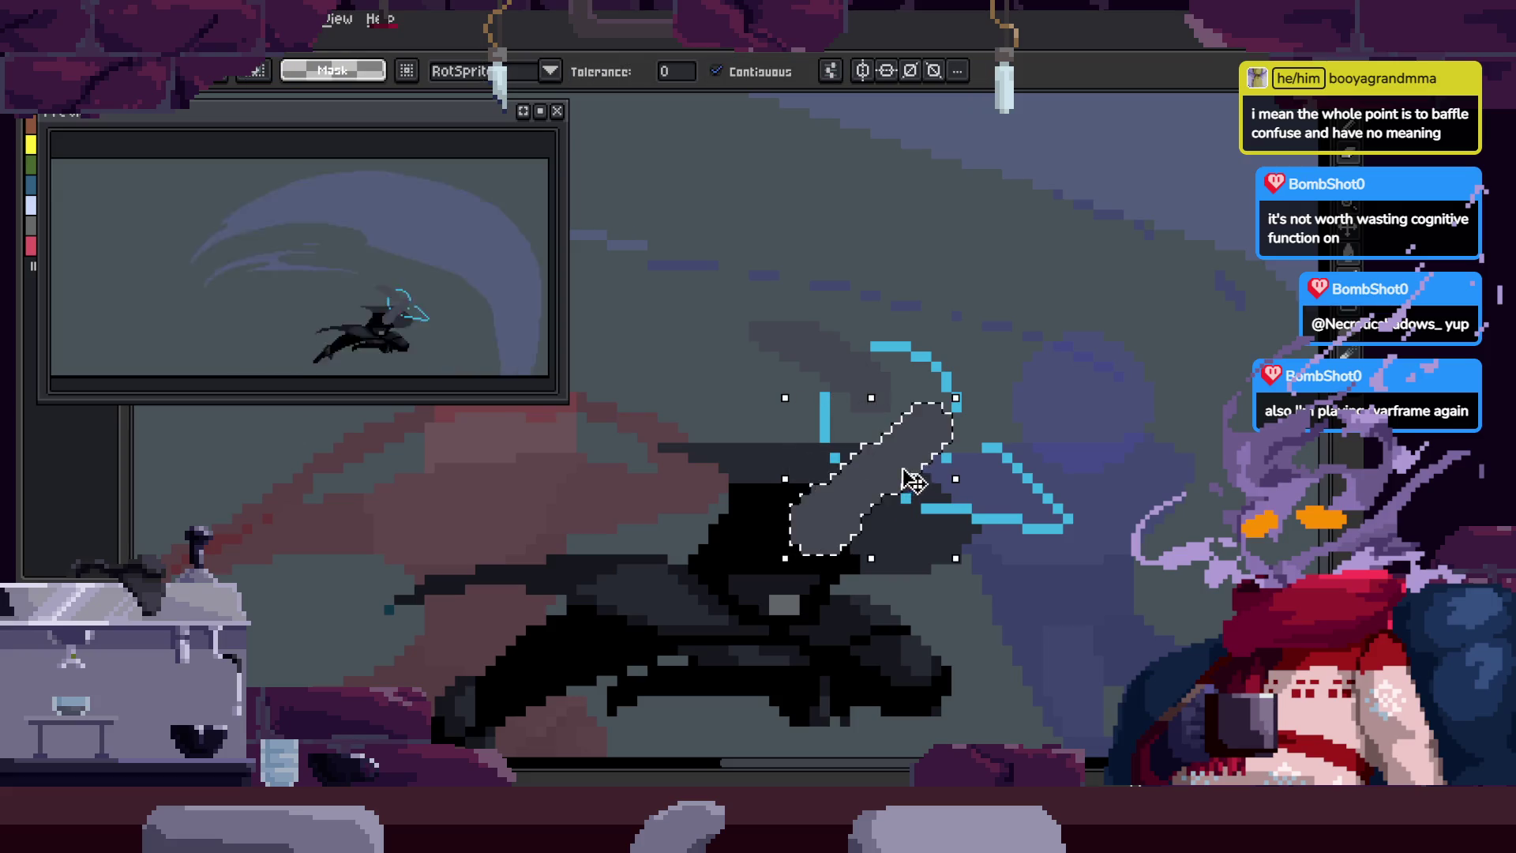
Step: Deselect, sample grey, and paint grey strokes over the dark blade block
key("ctrl+d")
key("i")
key("b")
scroll(873, 461, "up", 2)
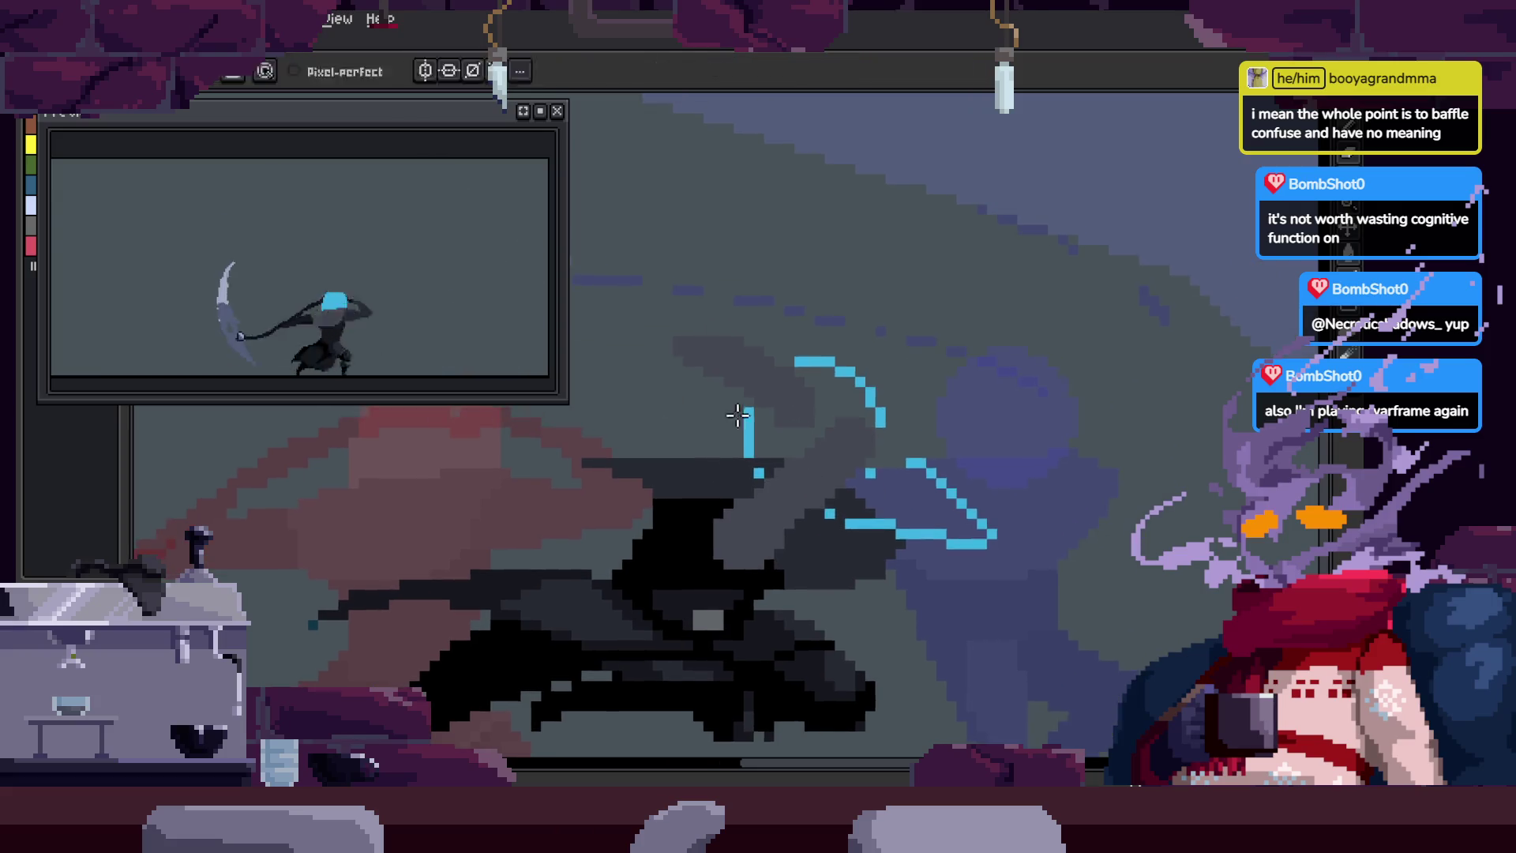
left_click_drag(695, 618, 668, 418)
mouse_move(736, 456)
left_mouse_down()
mouse_move(687, 439)
mouse_move(691, 545)
left_mouse_up()
left_click_drag(892, 442, 968, 367)
Step: Enlarge the brush and bucket-fill part of the grey area dark
key("plus")
left_click_drag(1027, 428, 1005, 392)
key("g")
left_click(721, 484)
left_click_drag(815, 316, 916, 376)
Step: Select the grey area, then lasso-select the grey patch above the hood
key("w")
left_click(805, 372)
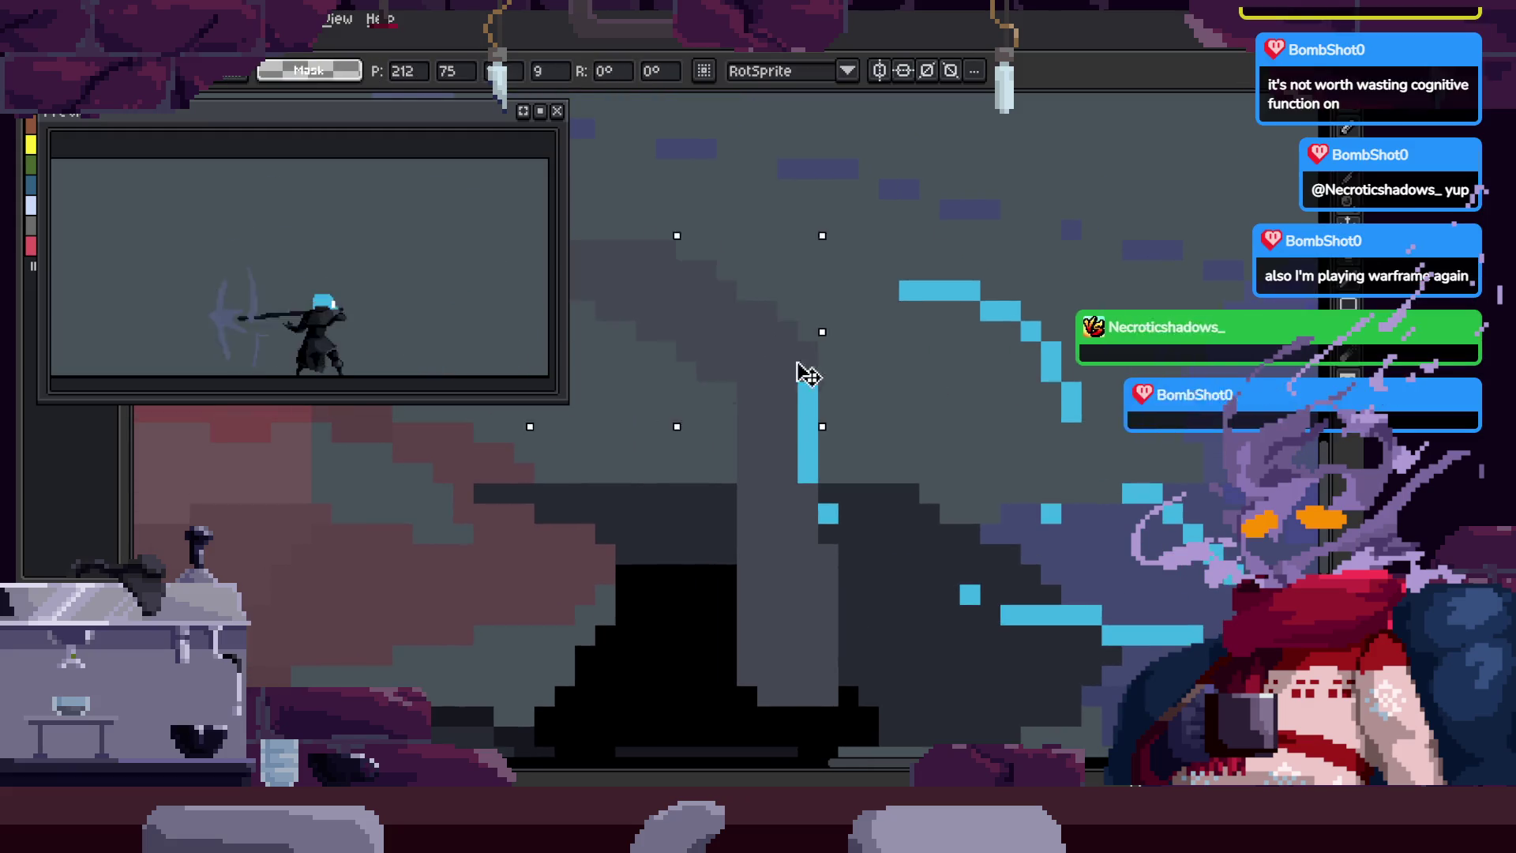
scroll(932, 400, "down", 3)
scroll(979, 332, "up", 3)
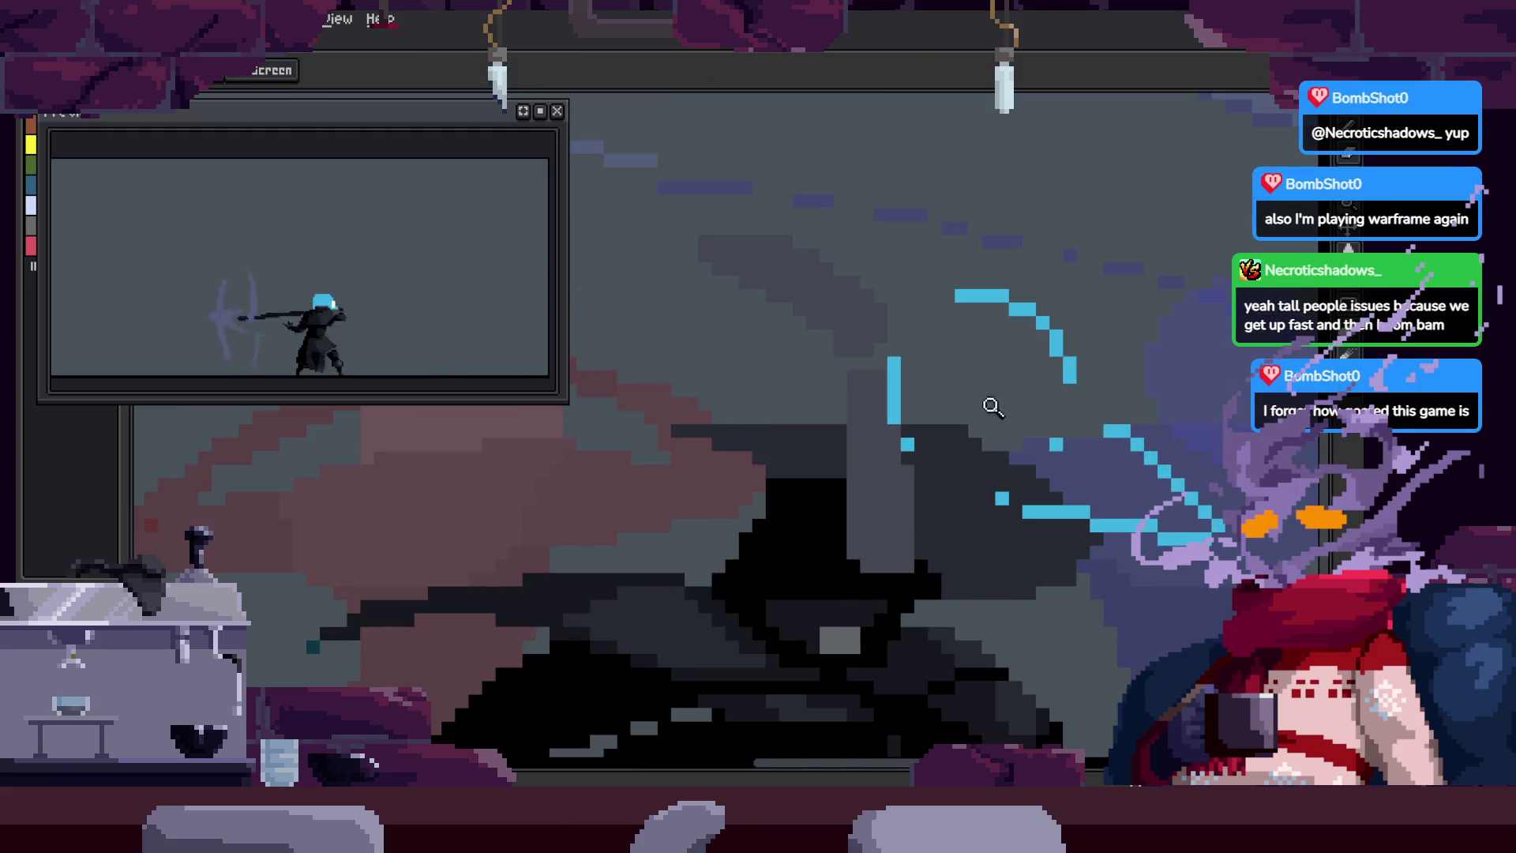
scroll(896, 441, "down", 2)
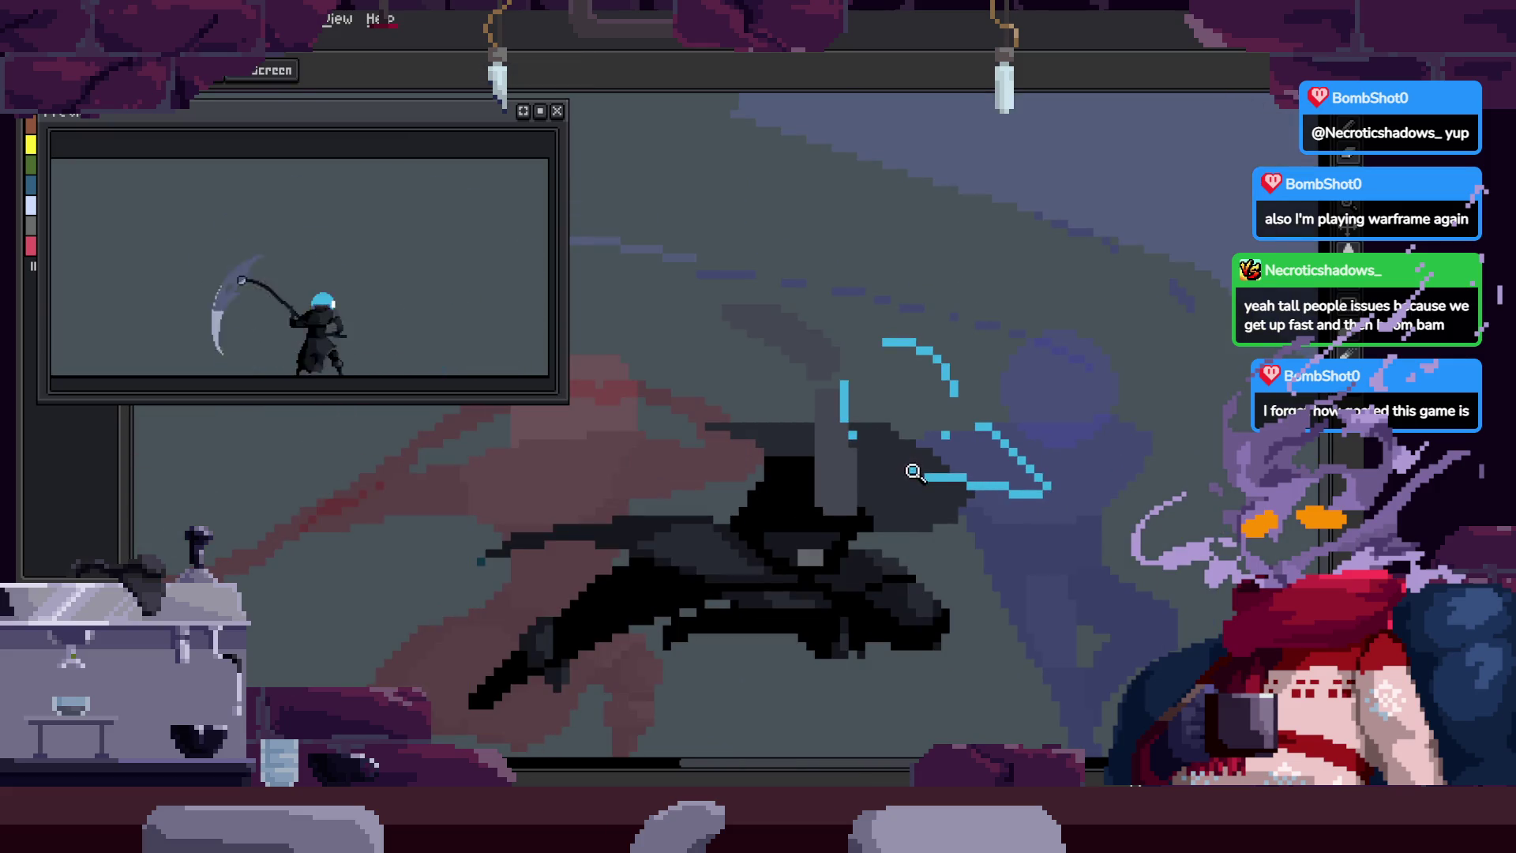
key("b")
scroll(837, 442, "up", 3)
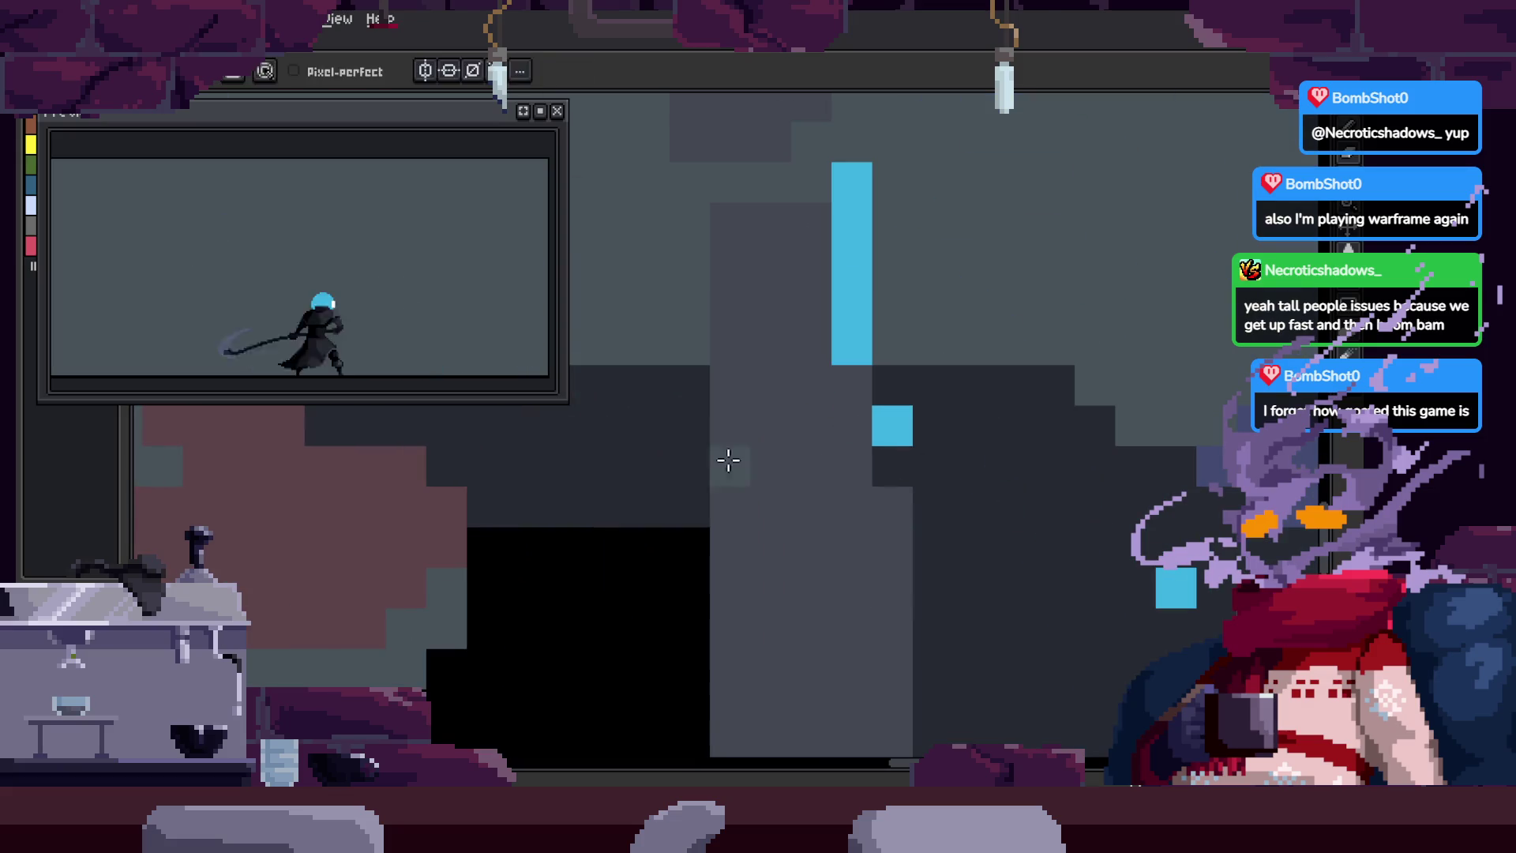
key("z")
scroll(846, 463, "down", 4)
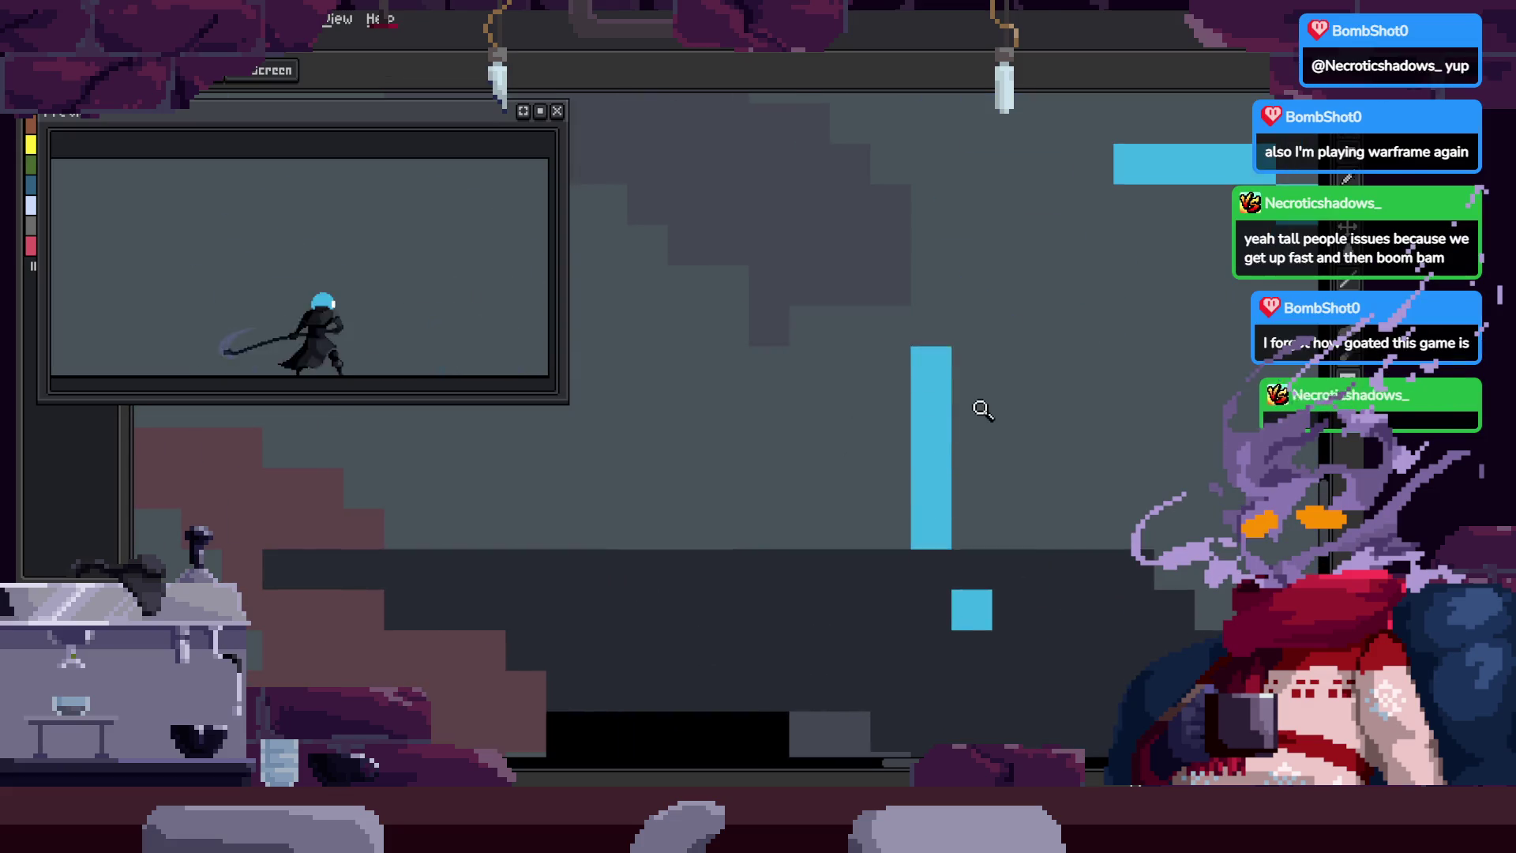
key("q")
left_click_drag(932, 312, 908, 284)
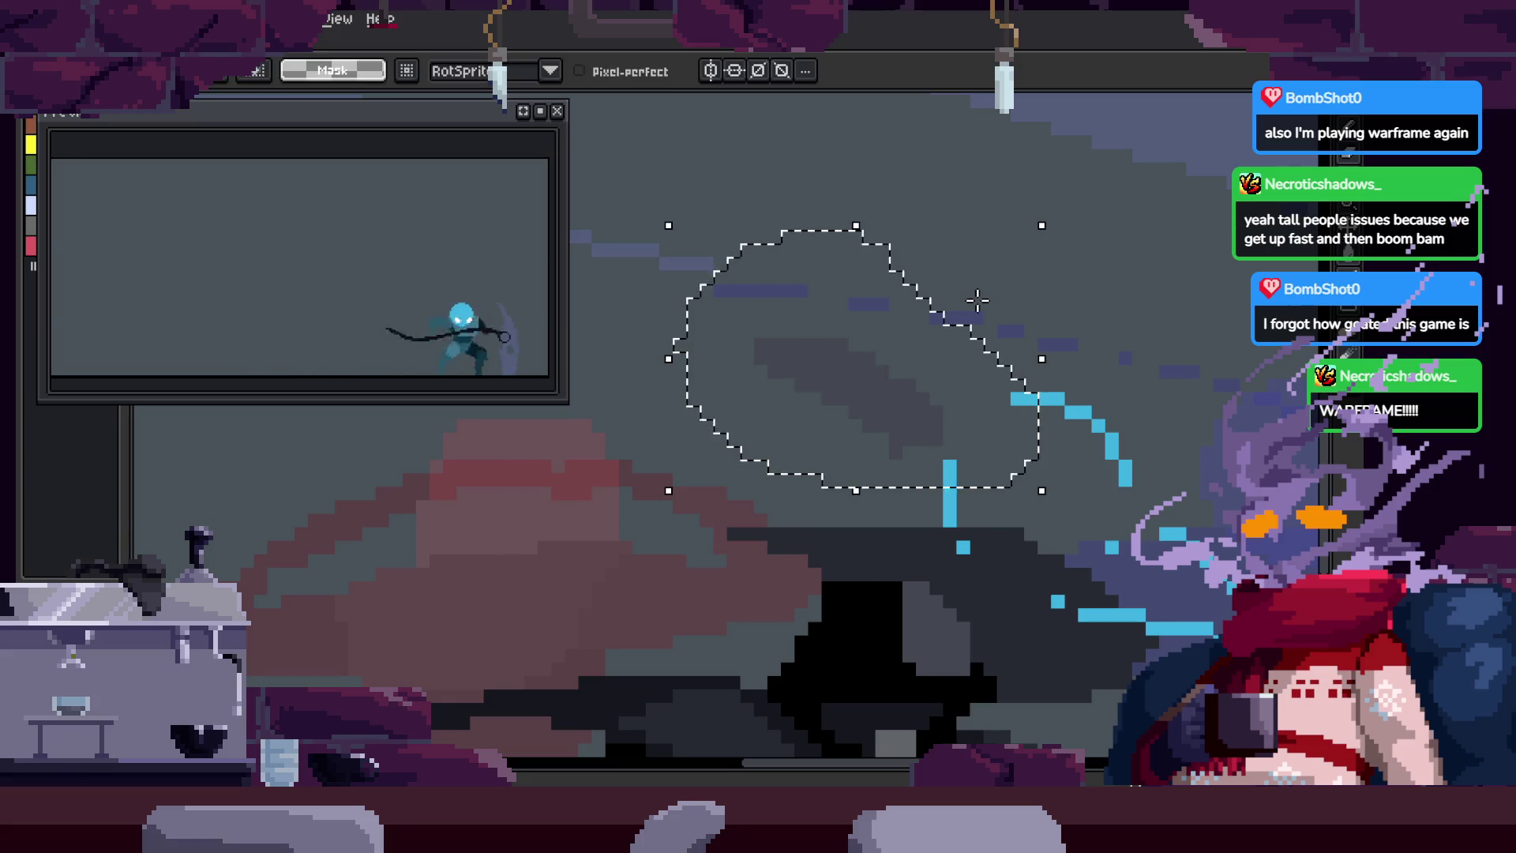
Step: Clear the selection and zoom in close on the reaper's hood
key("ctrl+d")
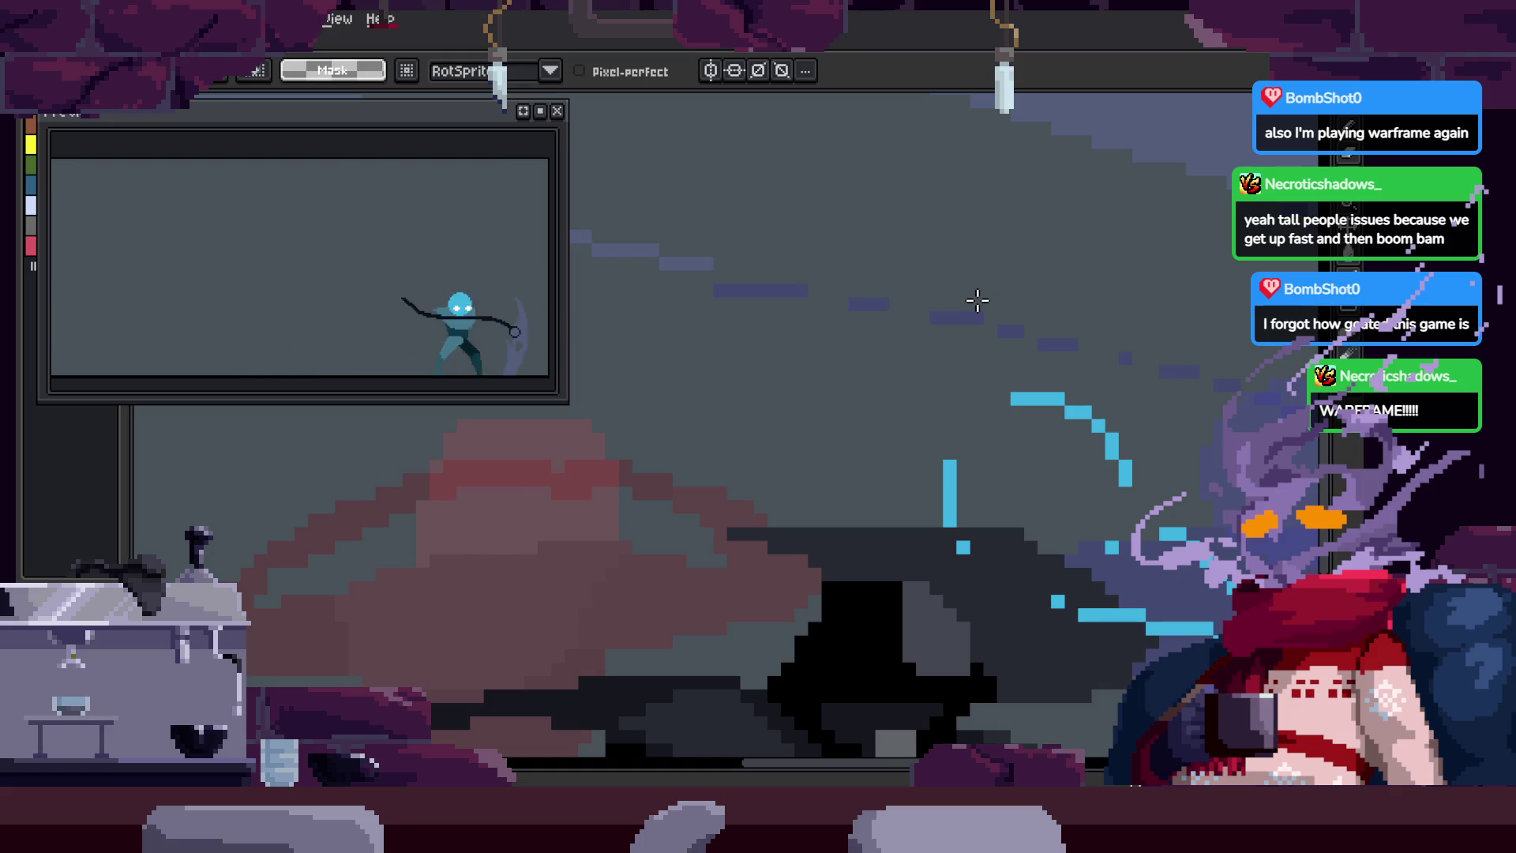
key("z")
left_click(846, 413)
left_click(879, 339)
left_click(724, 335)
key("b")
Step: Paint a diagonal run of black pixels along the hood with grey touch-ups
mouse_move(705, 356)
left_mouse_down()
mouse_move(842, 416)
mouse_move(886, 509)
left_mouse_up()
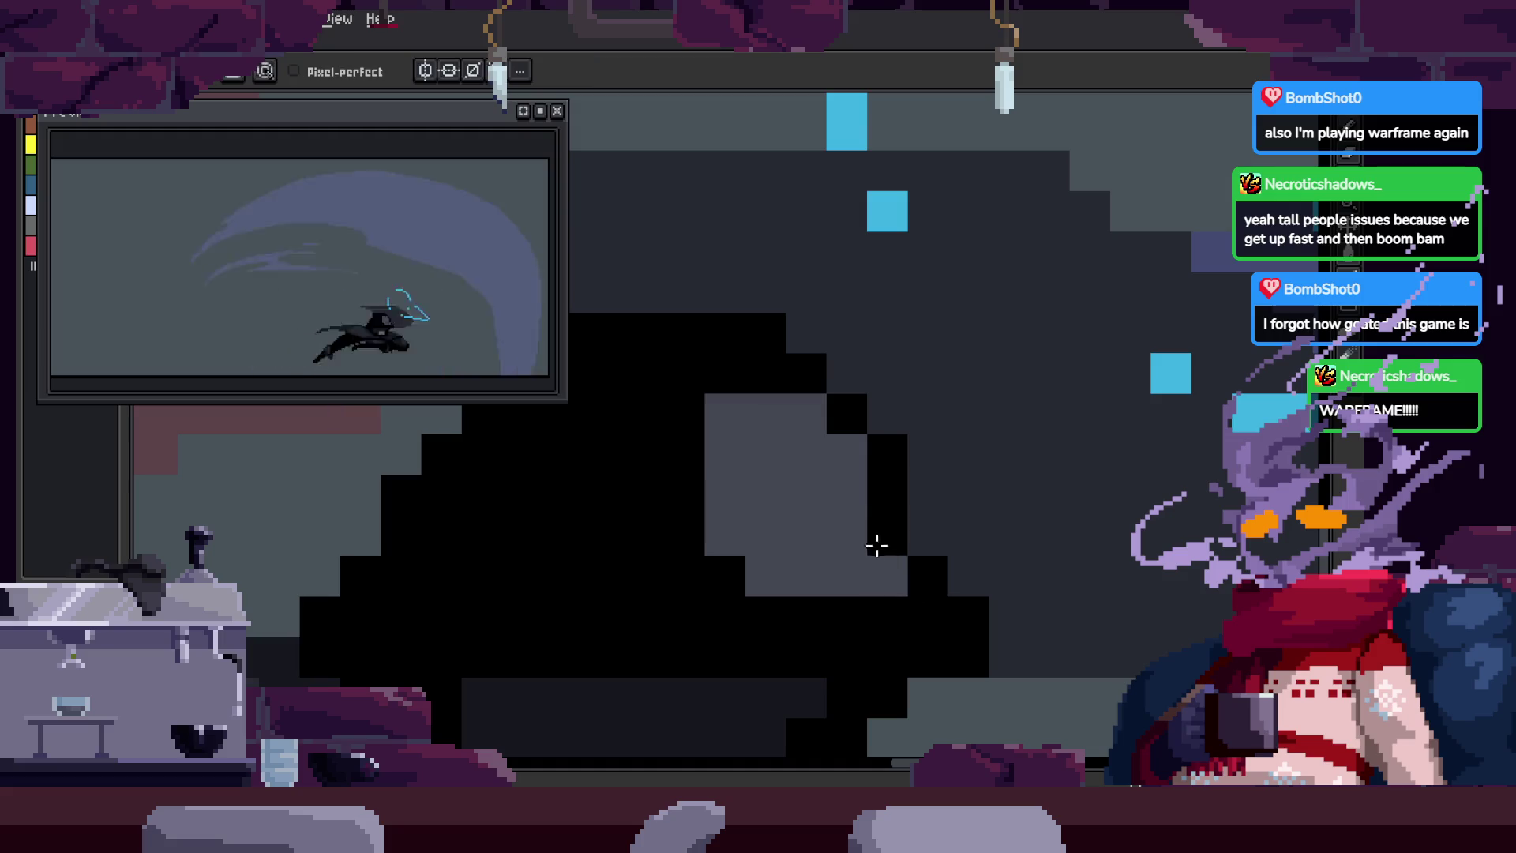
right_click(885, 496)
mouse_move(718, 481)
left_mouse_down()
mouse_move(700, 511)
mouse_move(815, 500)
left_mouse_up()
left_click_drag(916, 553, 836, 556)
key("z")
scroll(872, 507, "down", 4)
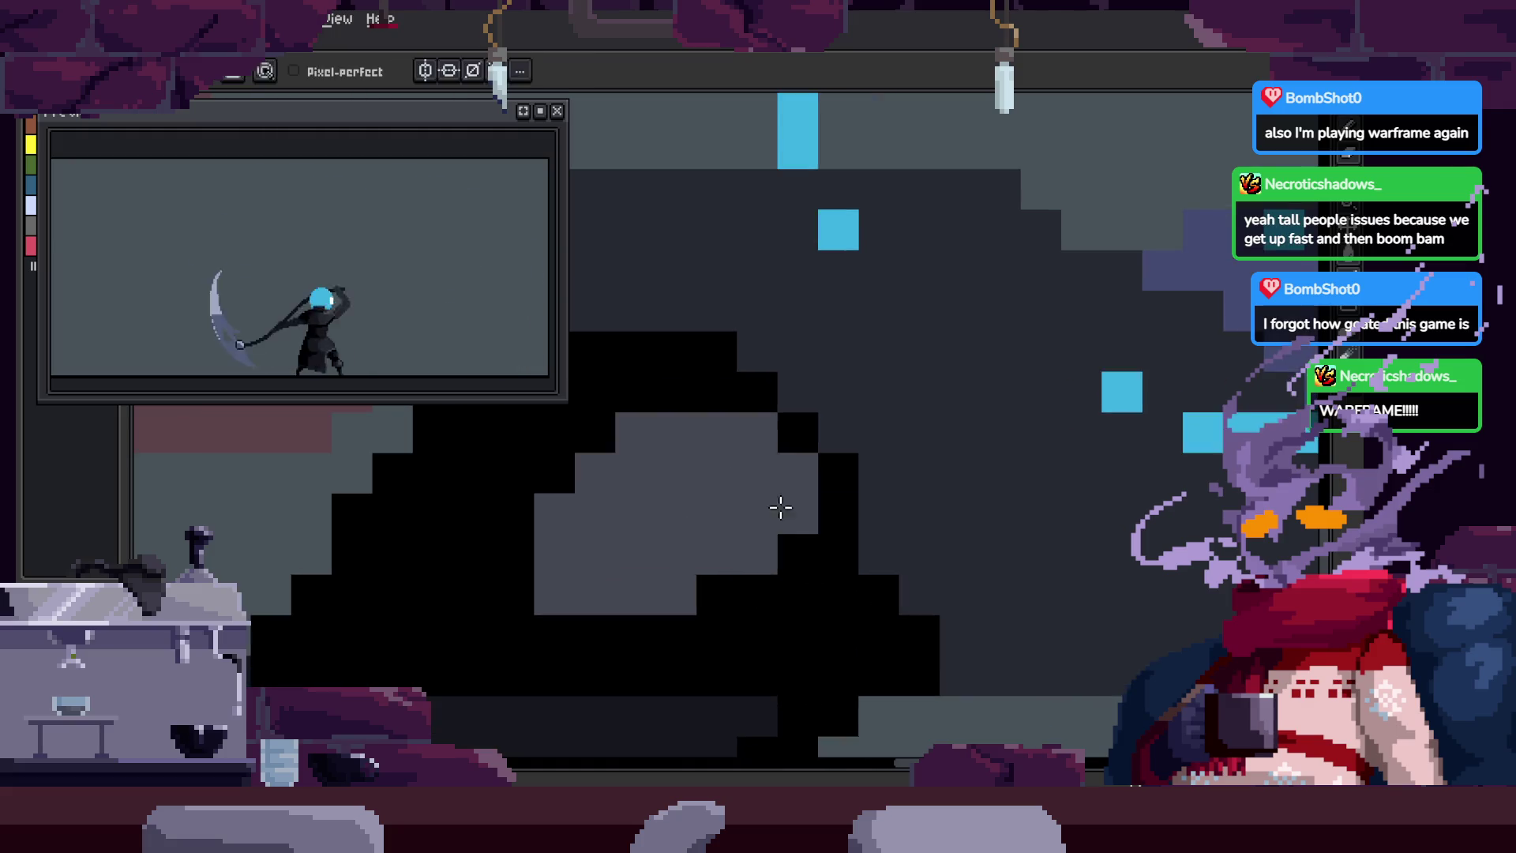
scroll(900, 537, "up", 4)
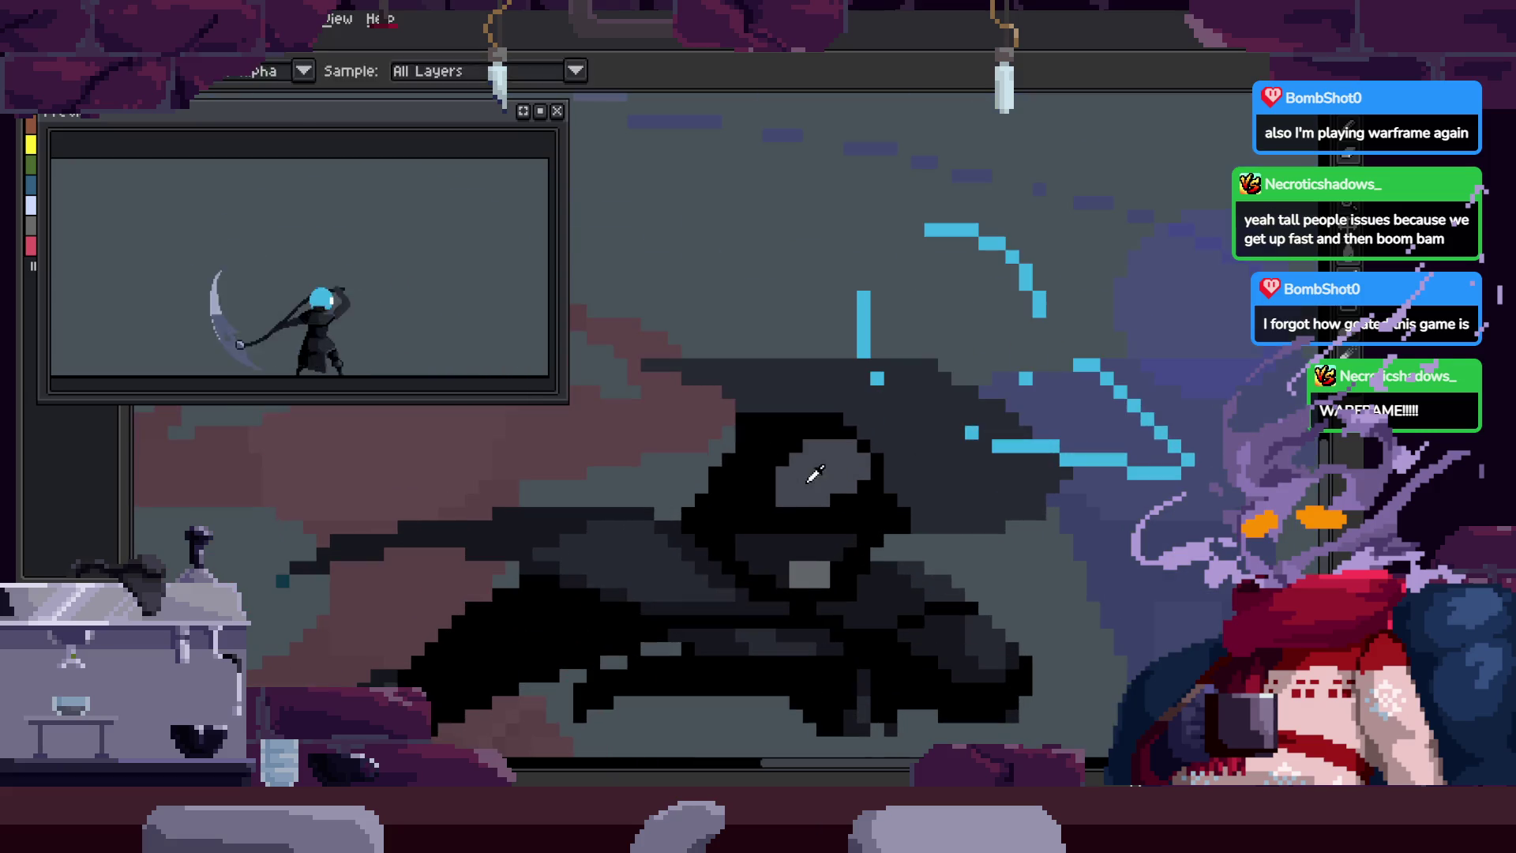
mouse_move(762, 473)
left_mouse_down()
mouse_move(695, 549)
mouse_move(698, 501)
mouse_move(727, 558)
mouse_move(863, 464)
mouse_move(880, 521)
mouse_move(782, 511)
left_mouse_up()
key("b")
Step: Undo the last grey block and repaint grey cells inside the black hood
key("ctrl+z")
left_click_drag(921, 535, 848, 541)
mouse_move(785, 503)
left_mouse_down()
mouse_move(815, 532)
mouse_move(819, 511)
mouse_move(772, 518)
mouse_move(718, 490)
left_mouse_up()
key("z")
scroll(737, 533, "down", 3)
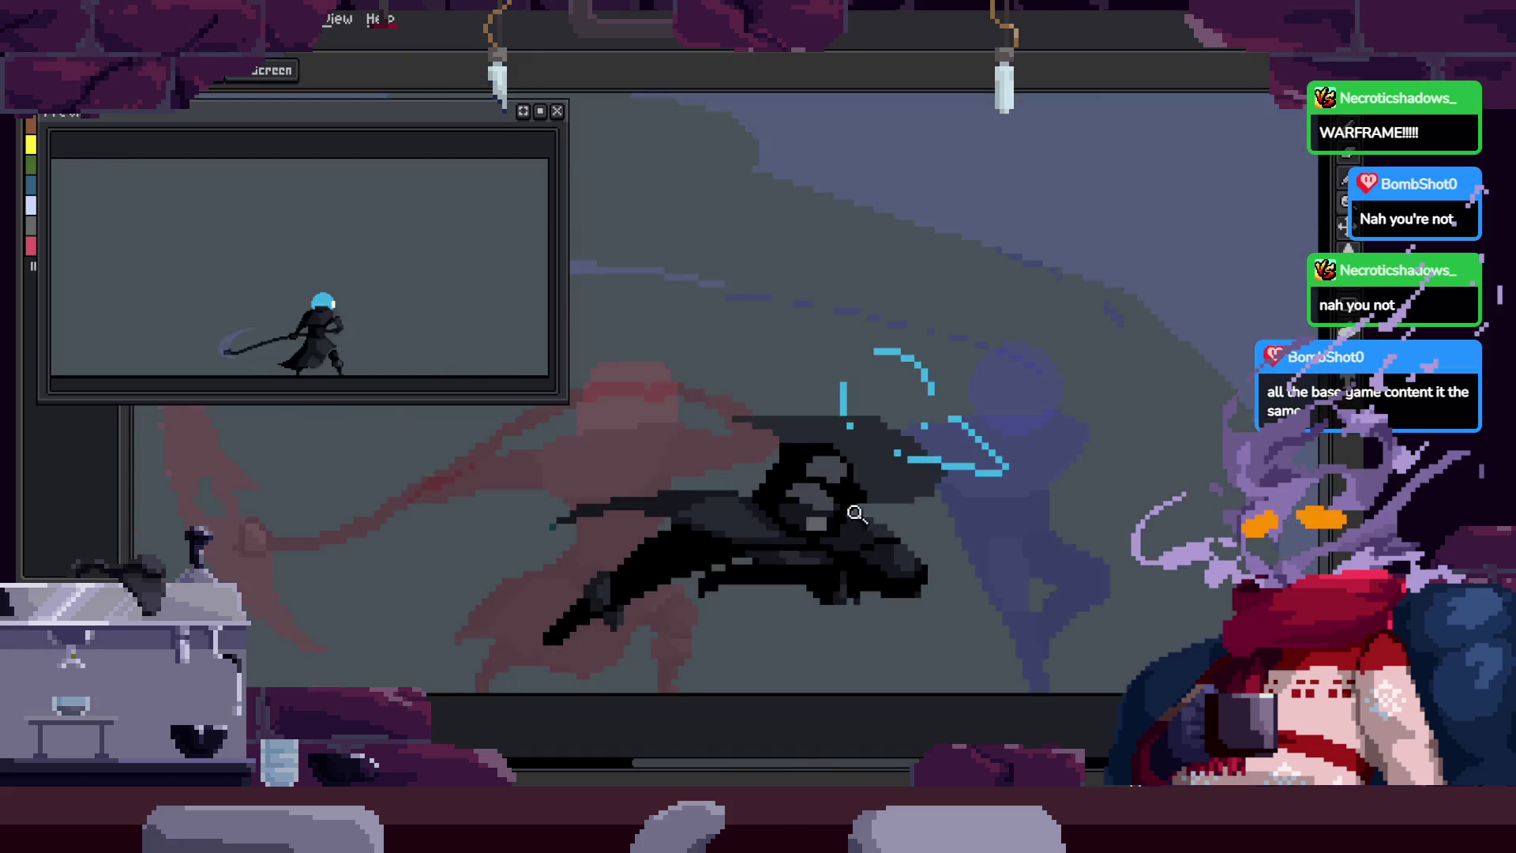
scroll(765, 582, "up", 3)
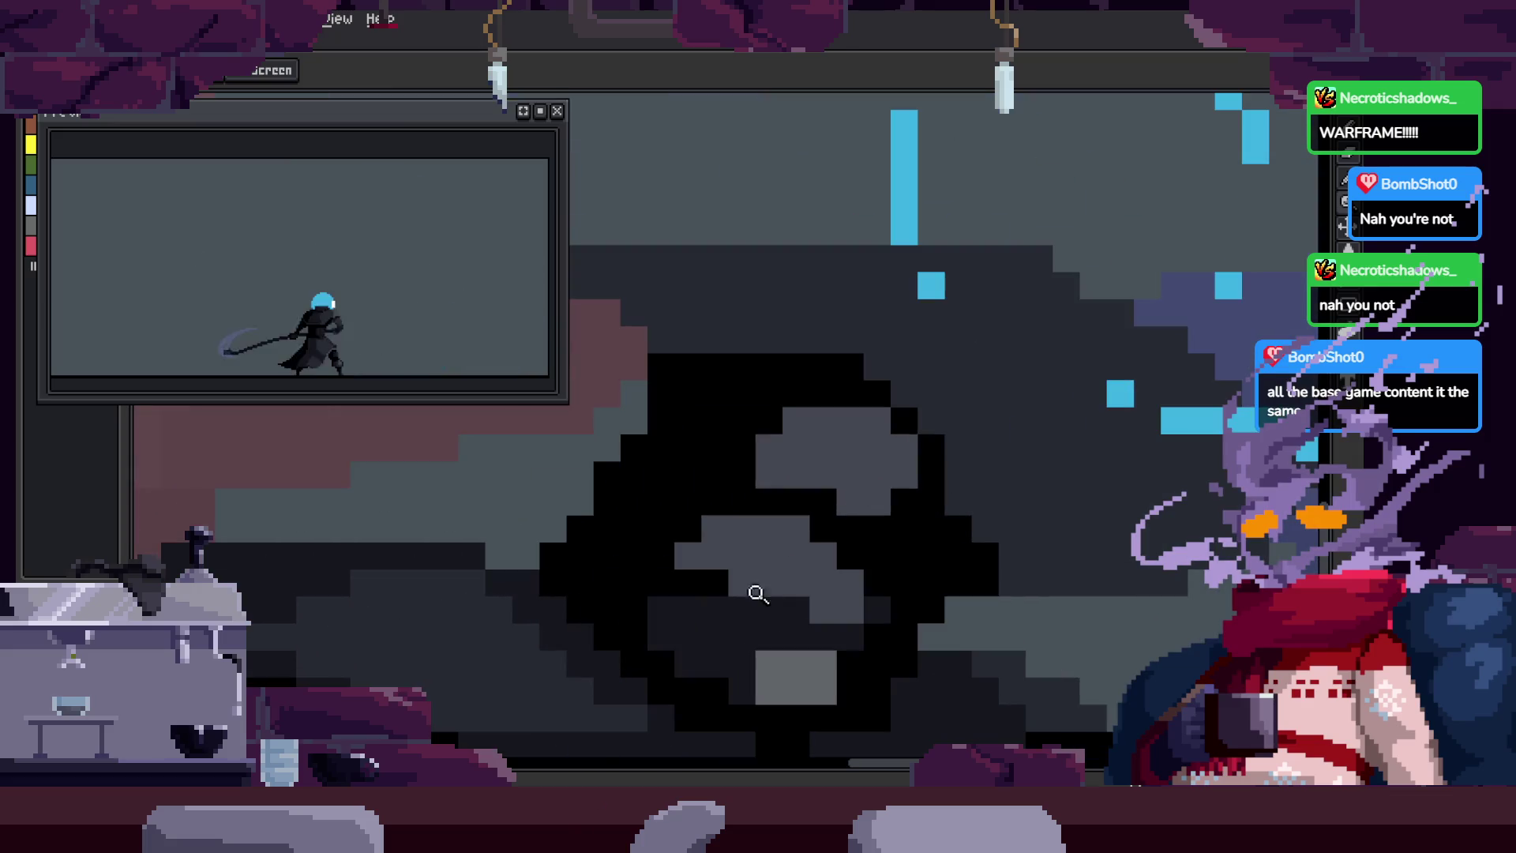
Step: Blacken the hood's middle grey cells and add grey shading pixels across it
key("b")
mouse_move(819, 613)
left_mouse_down()
mouse_move(846, 609)
mouse_move(772, 582)
mouse_move(829, 525)
mouse_move(652, 582)
mouse_move(687, 545)
mouse_move(664, 612)
mouse_move(746, 562)
mouse_move(786, 592)
left_mouse_up()
scroll(792, 569, "up", 2)
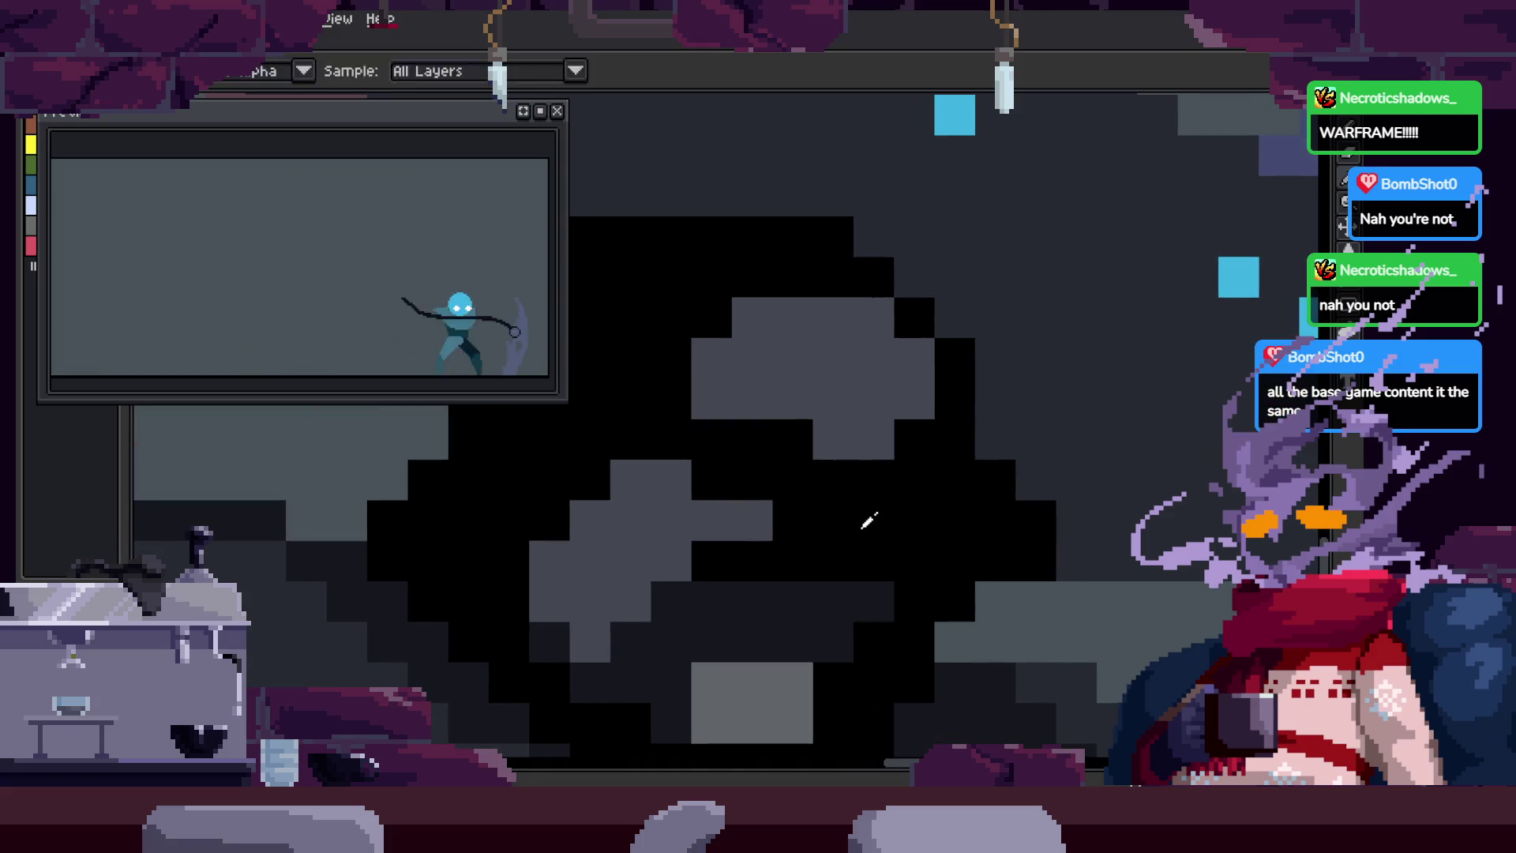
left_click(754, 519)
mouse_move(654, 636)
left_mouse_down()
mouse_move(700, 596)
mouse_move(619, 571)
mouse_move(803, 526)
left_mouse_up()
key("z")
scroll(804, 526, "down", 5)
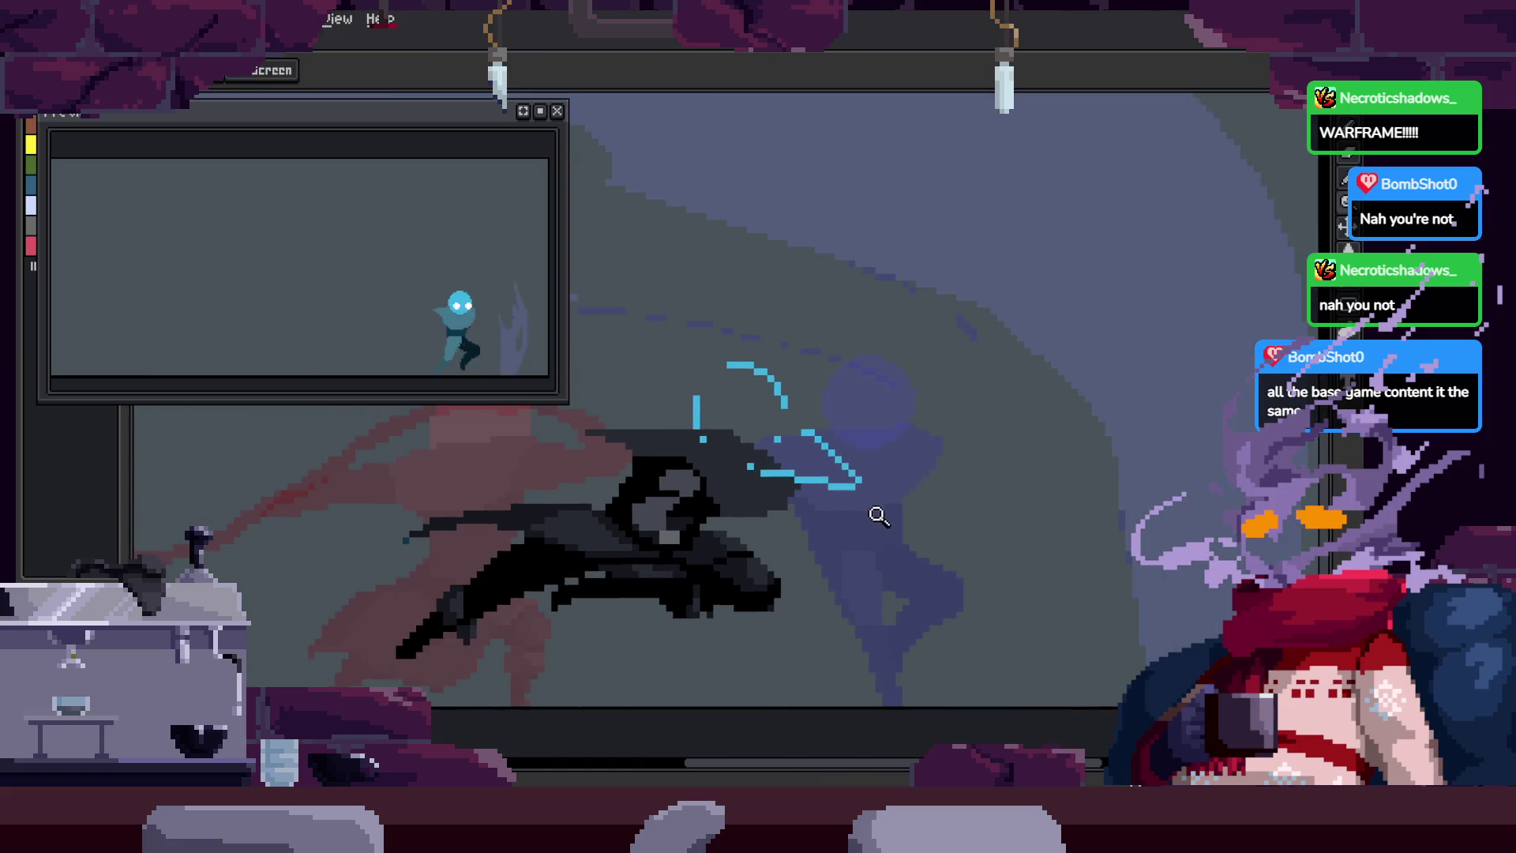
scroll(893, 490, "up", 3)
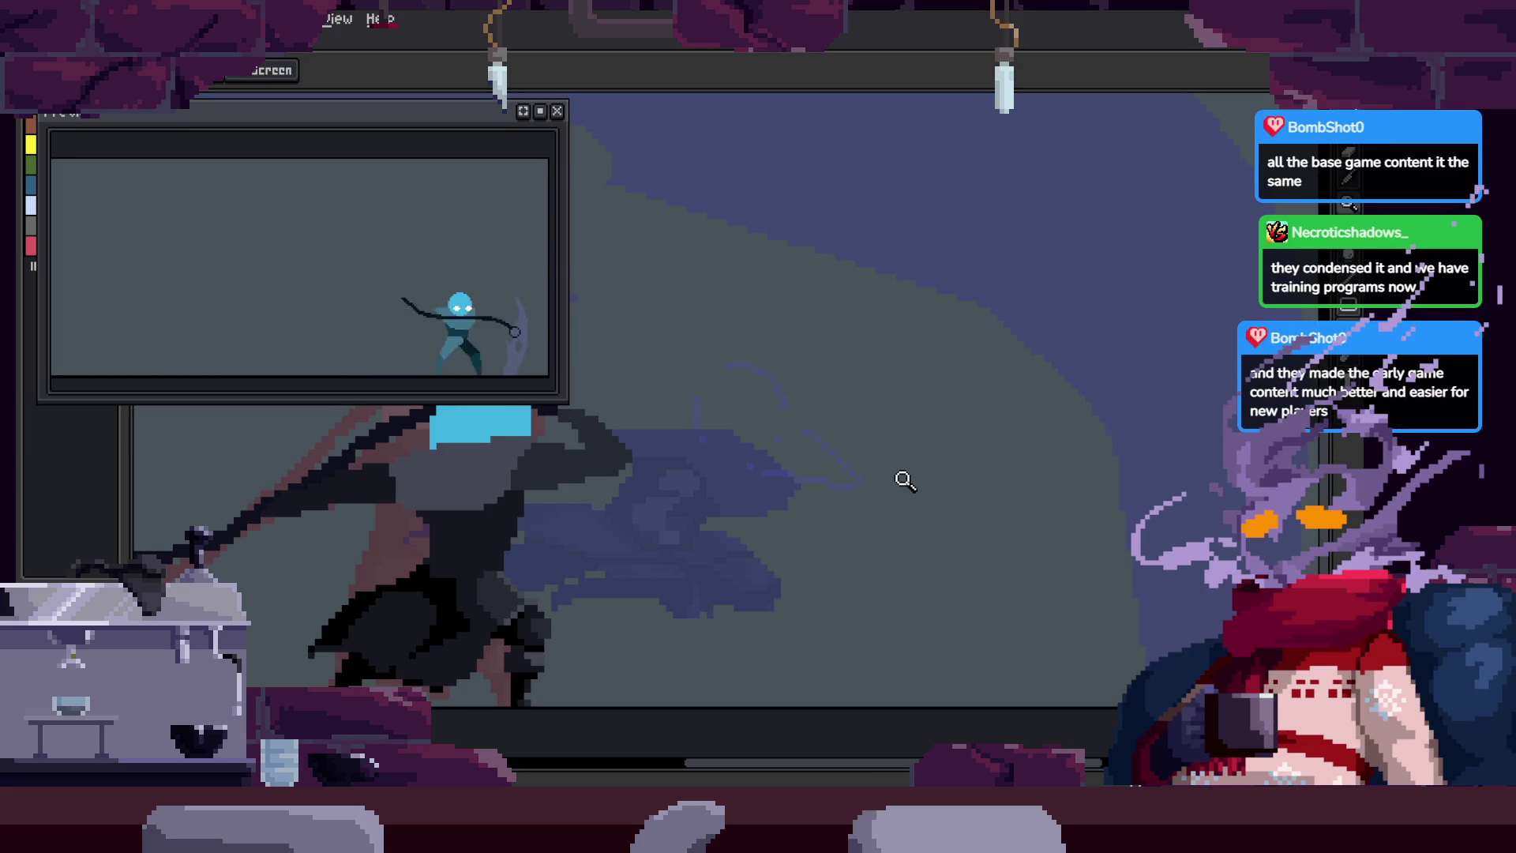
Step: Step back and forth between the dash and raised-scythe frames to compare poses
key("Right")
key("Right")
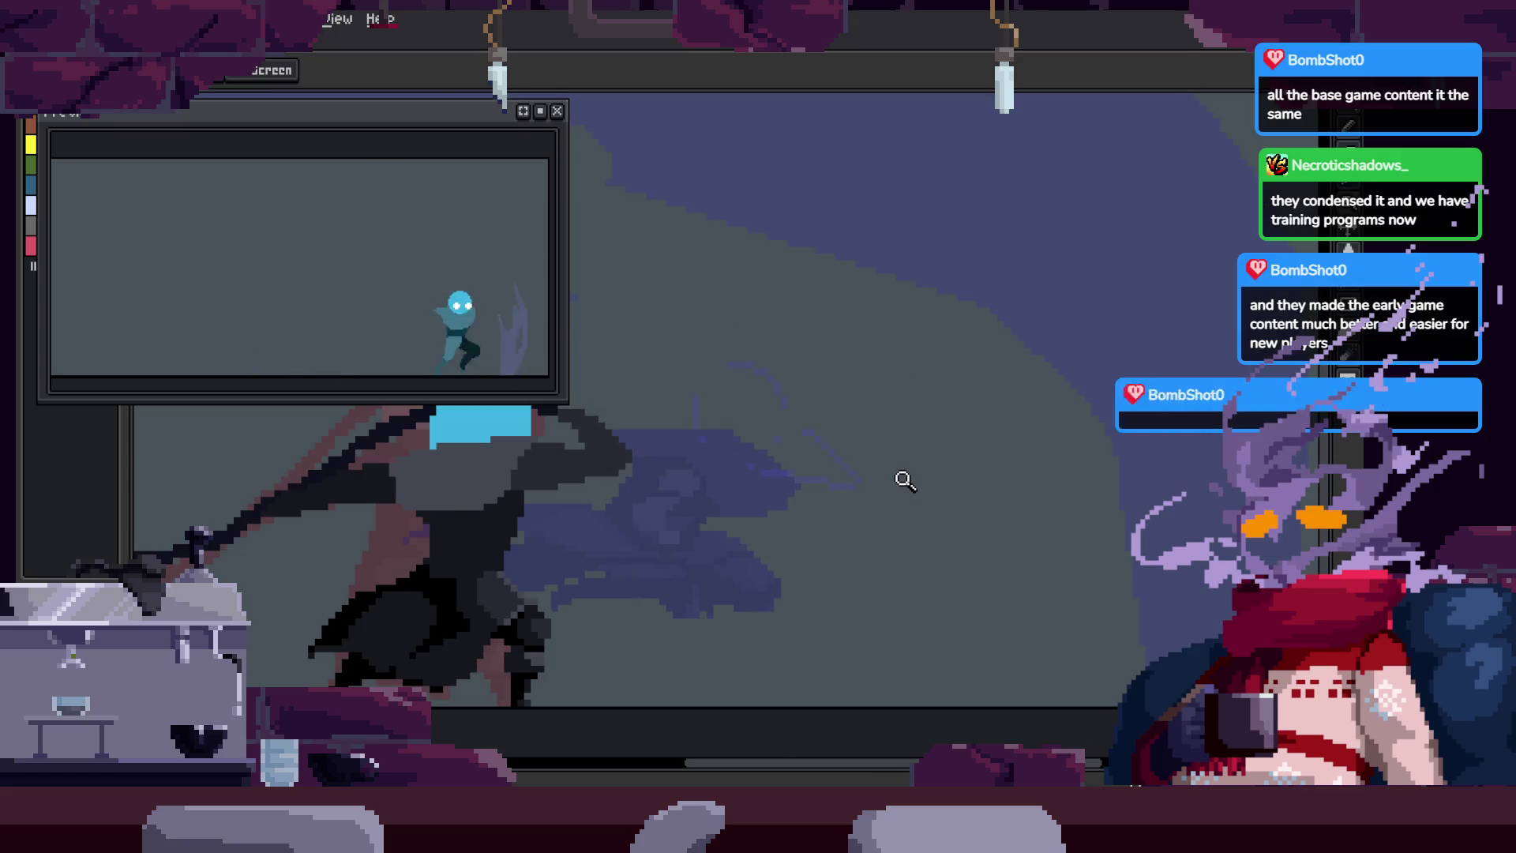
key("Right")
key("Left")
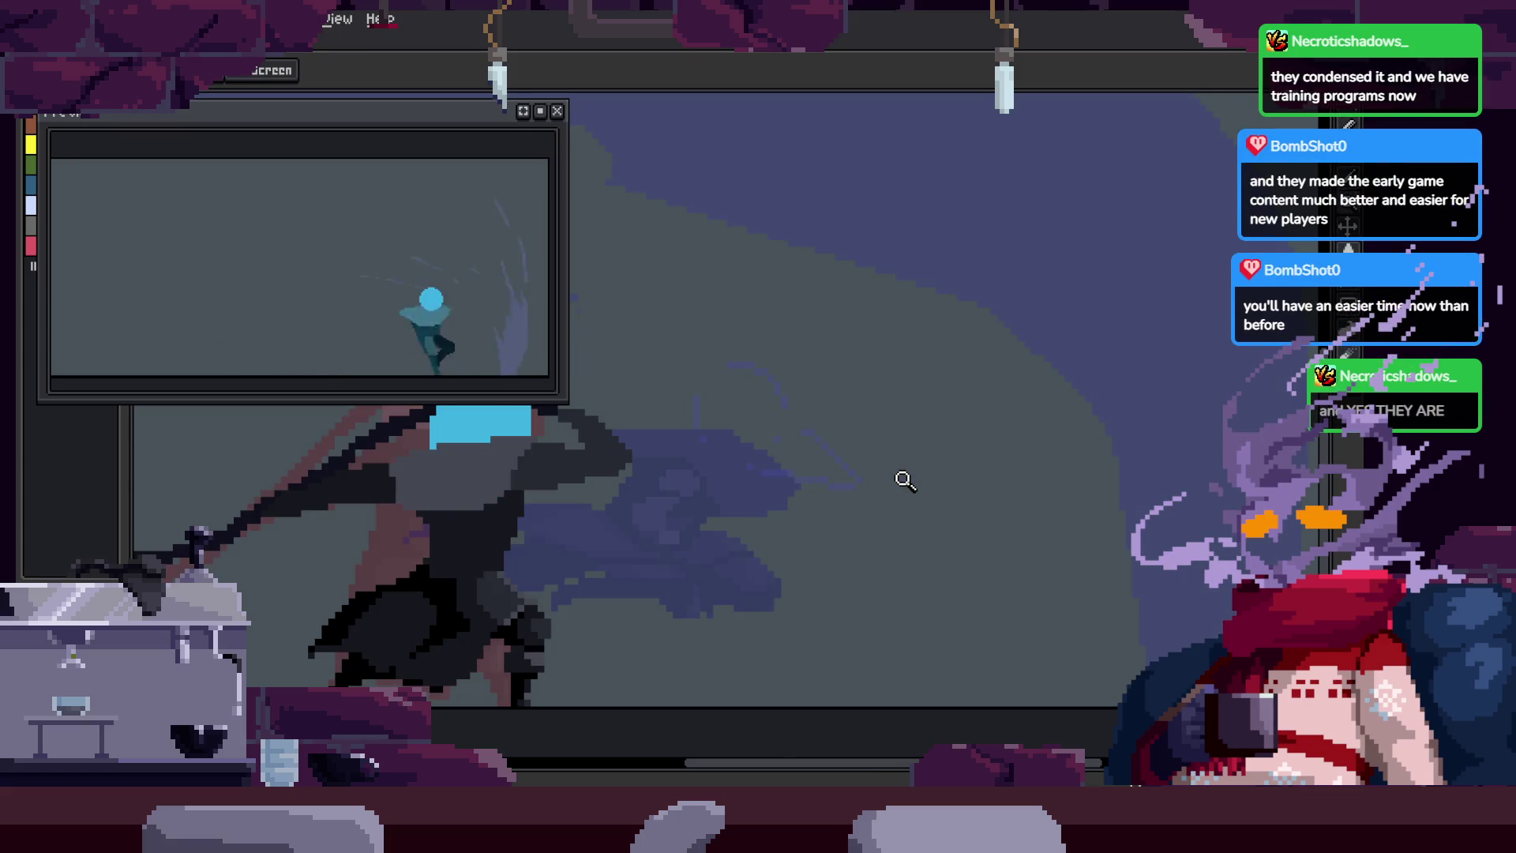
key("Right")
key("Right")
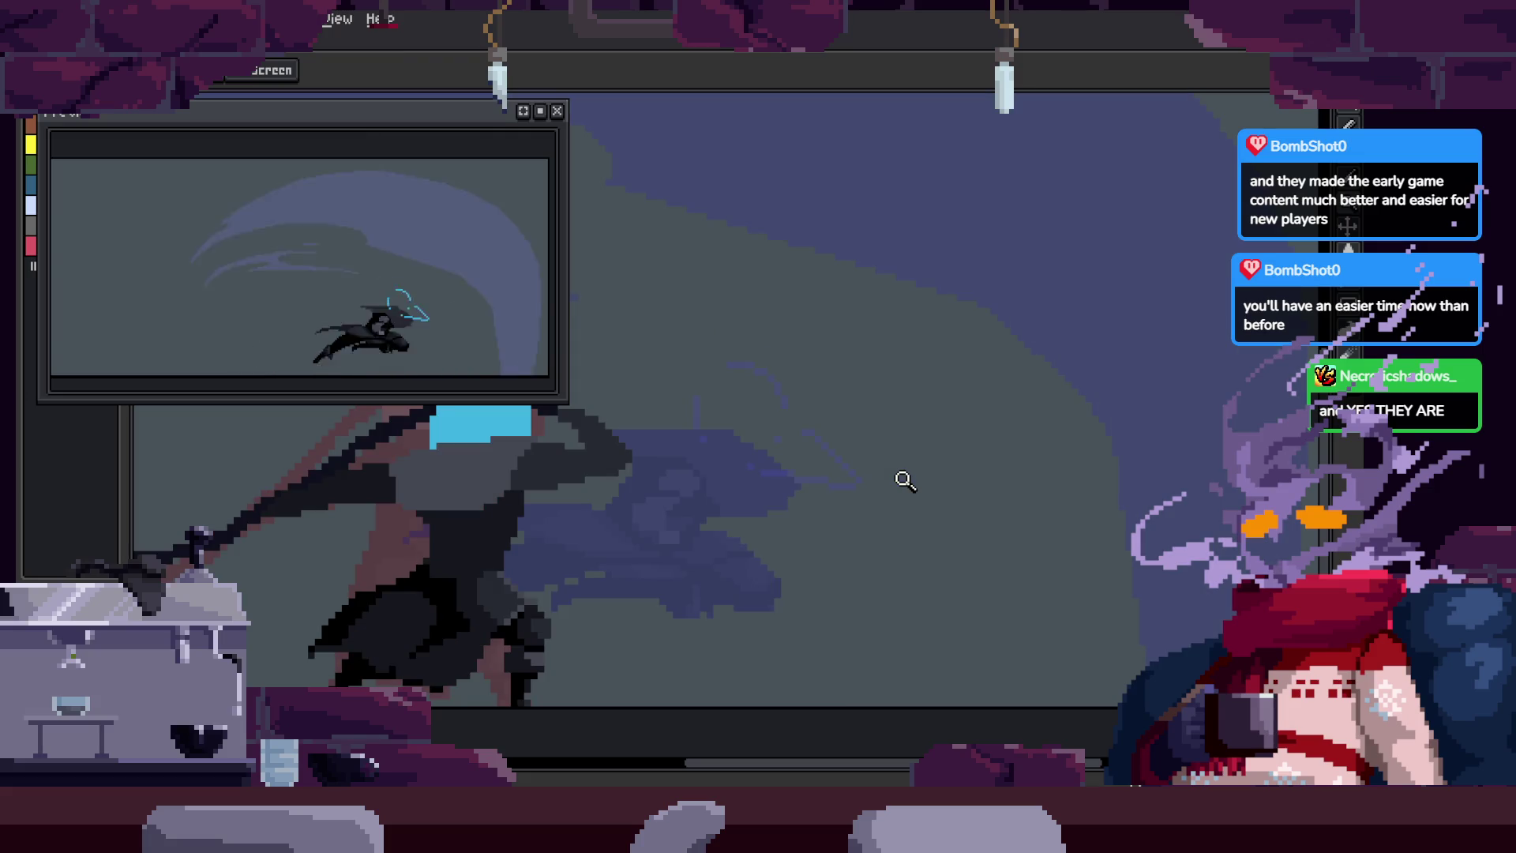
key("Left")
key("Right")
key("Right")
key("Left")
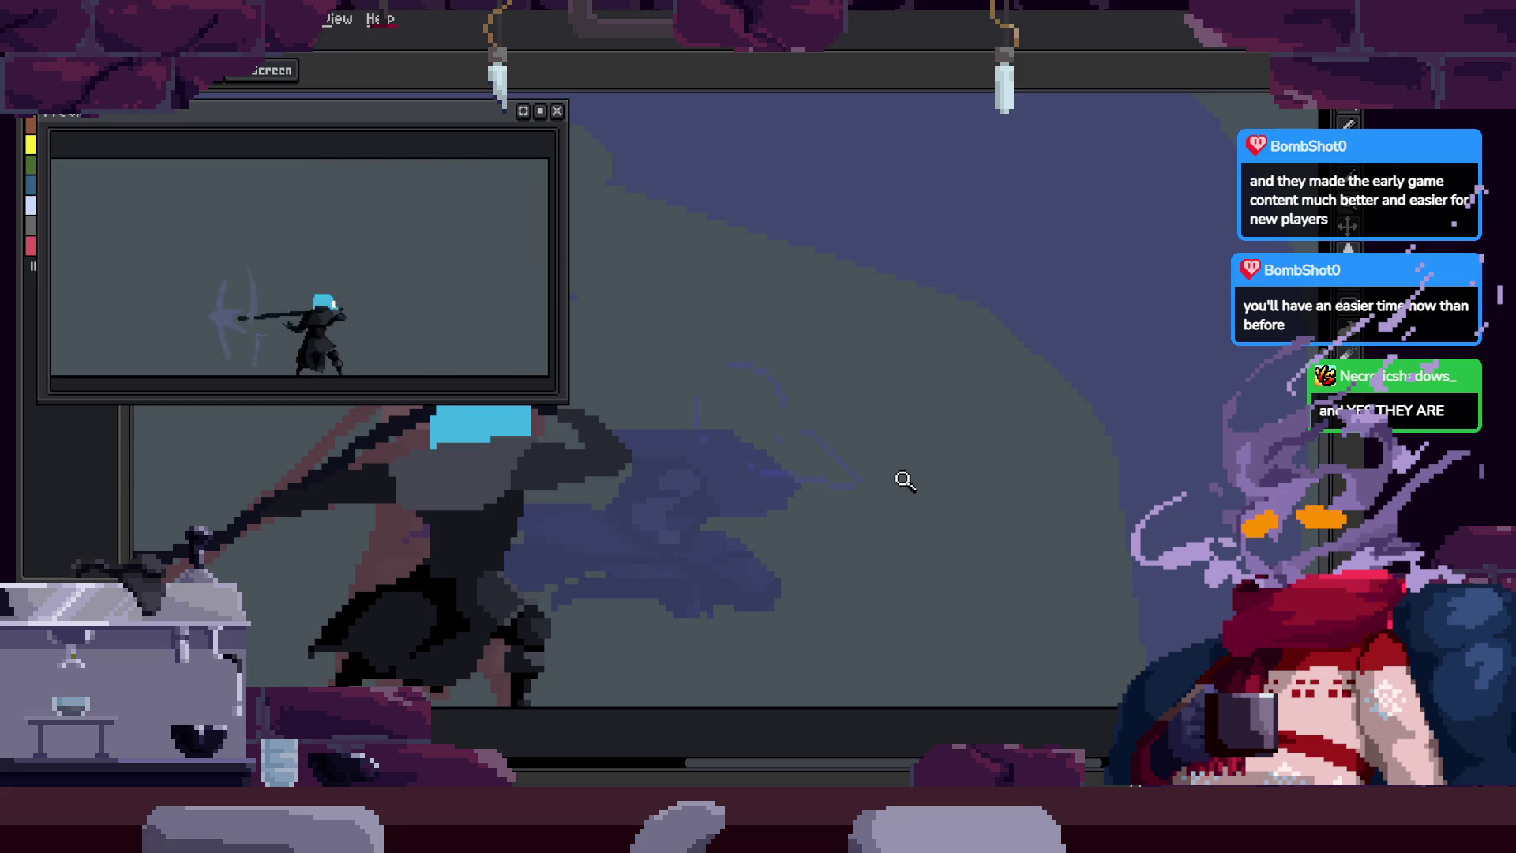
key("Right")
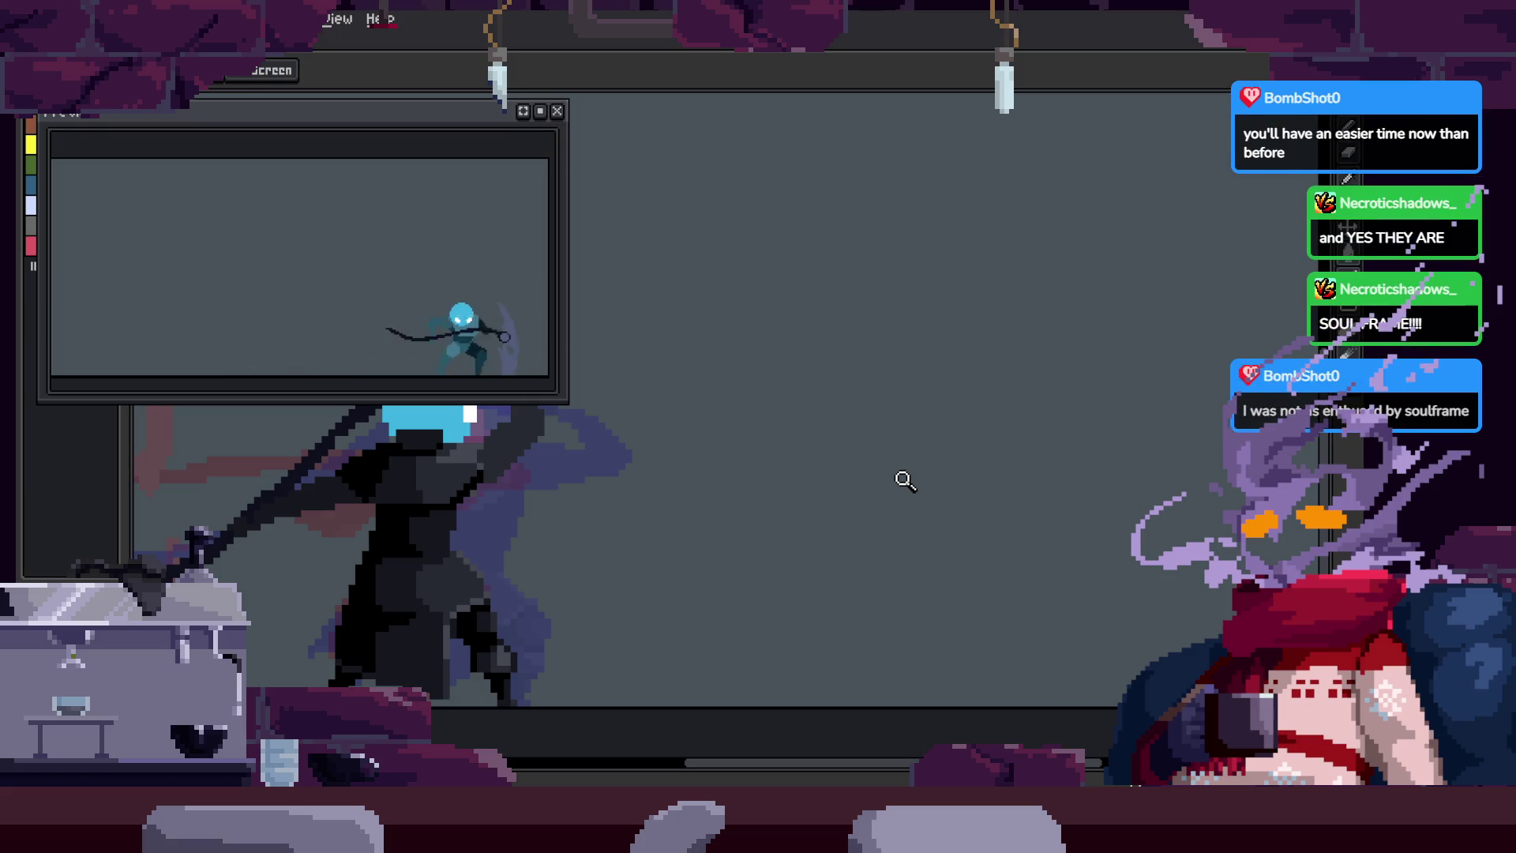
scroll(839, 479, "down", 3)
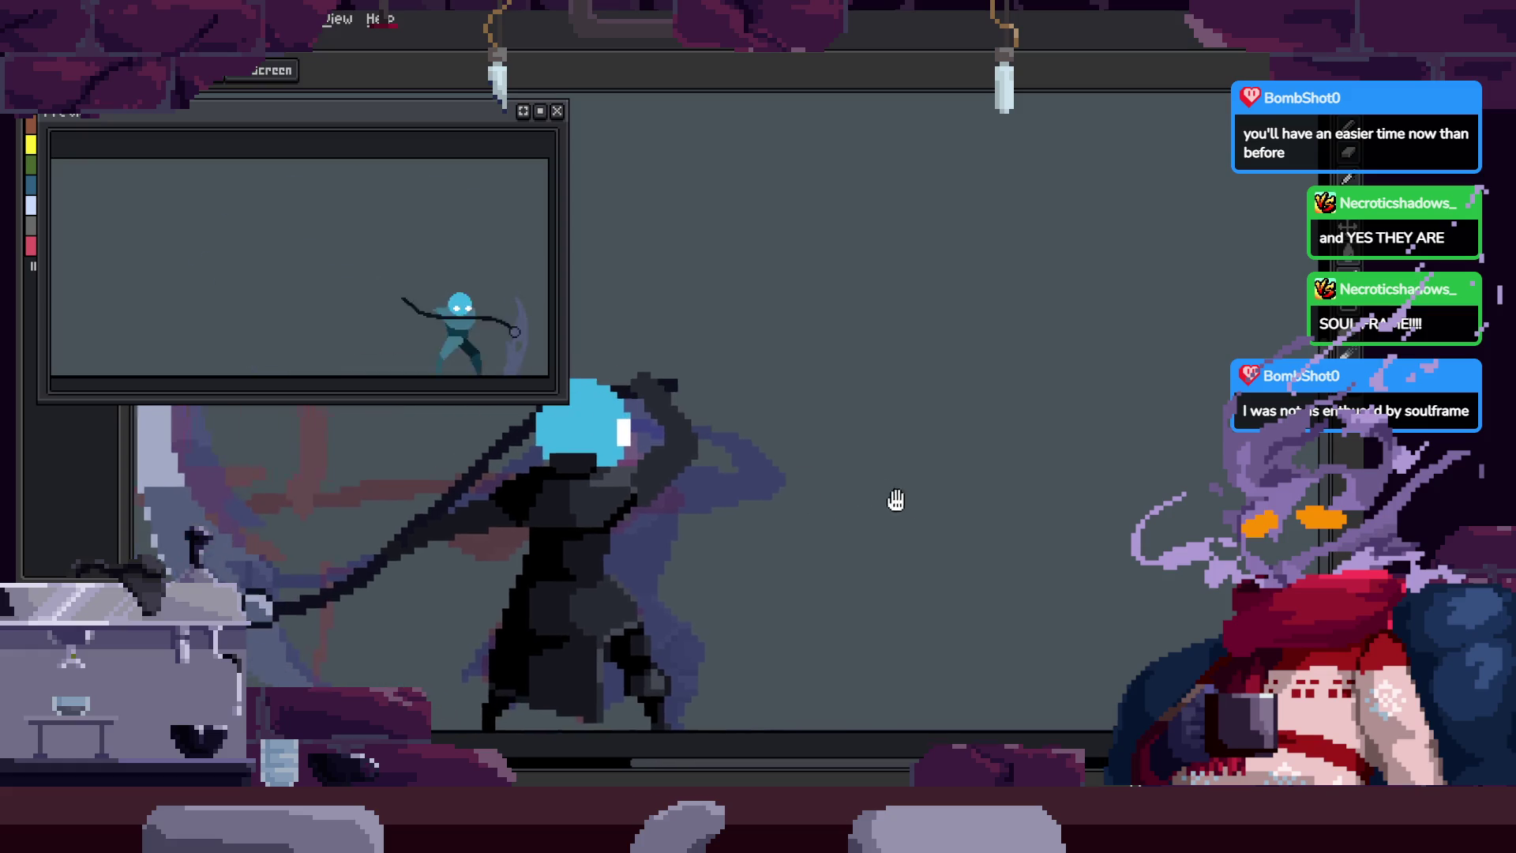
scroll(877, 426, "up", 3)
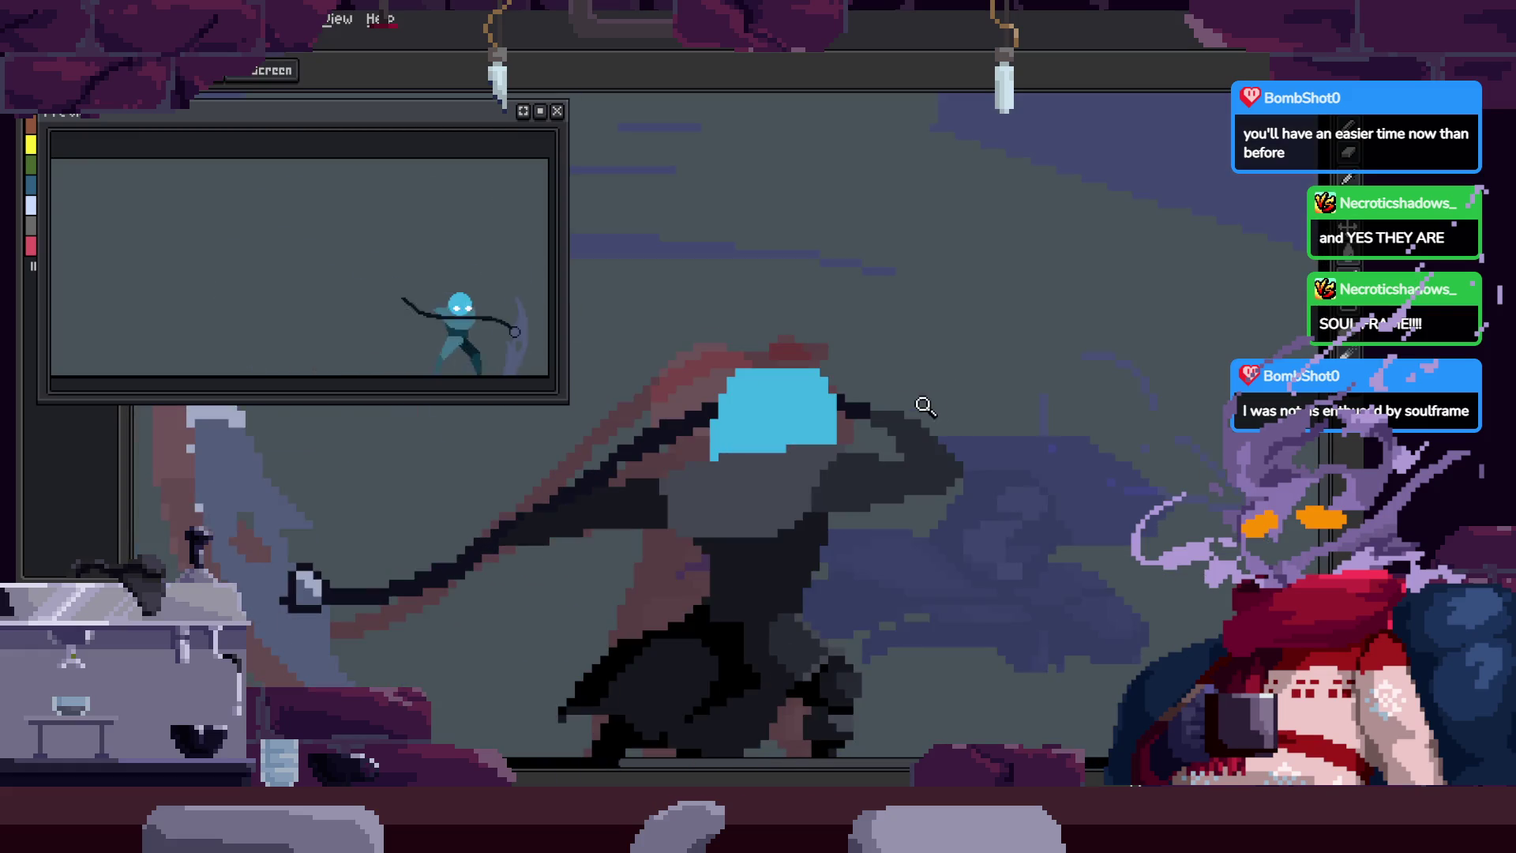
Step: Save the sprite with Ctrl+S and zoom in on the character's head
key("ctrl+s")
scroll(921, 420, "down", 1)
scroll(921, 419, "up", 2)
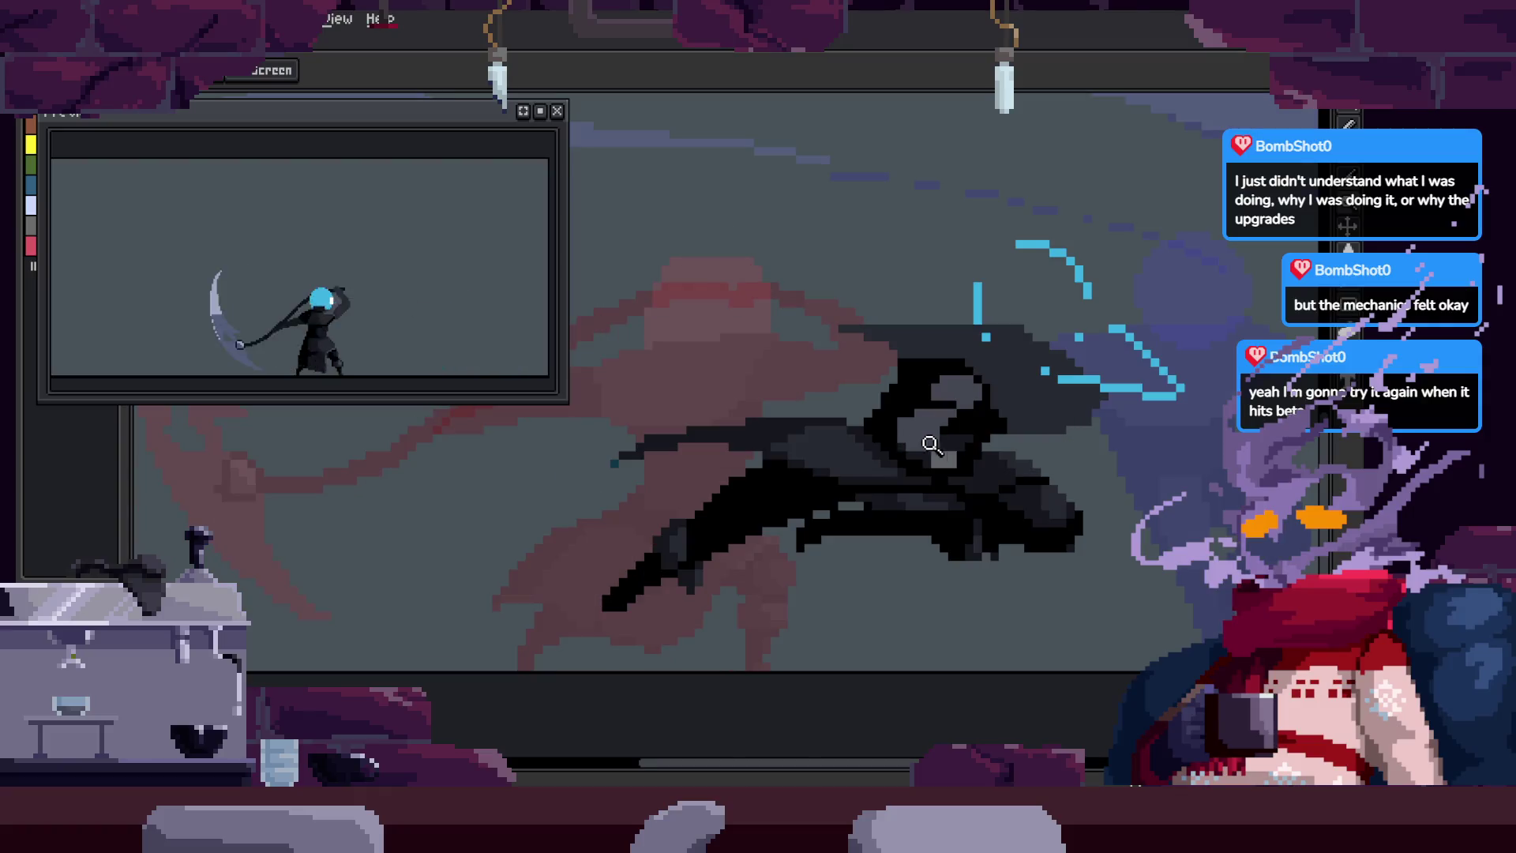
left_click(980, 351)
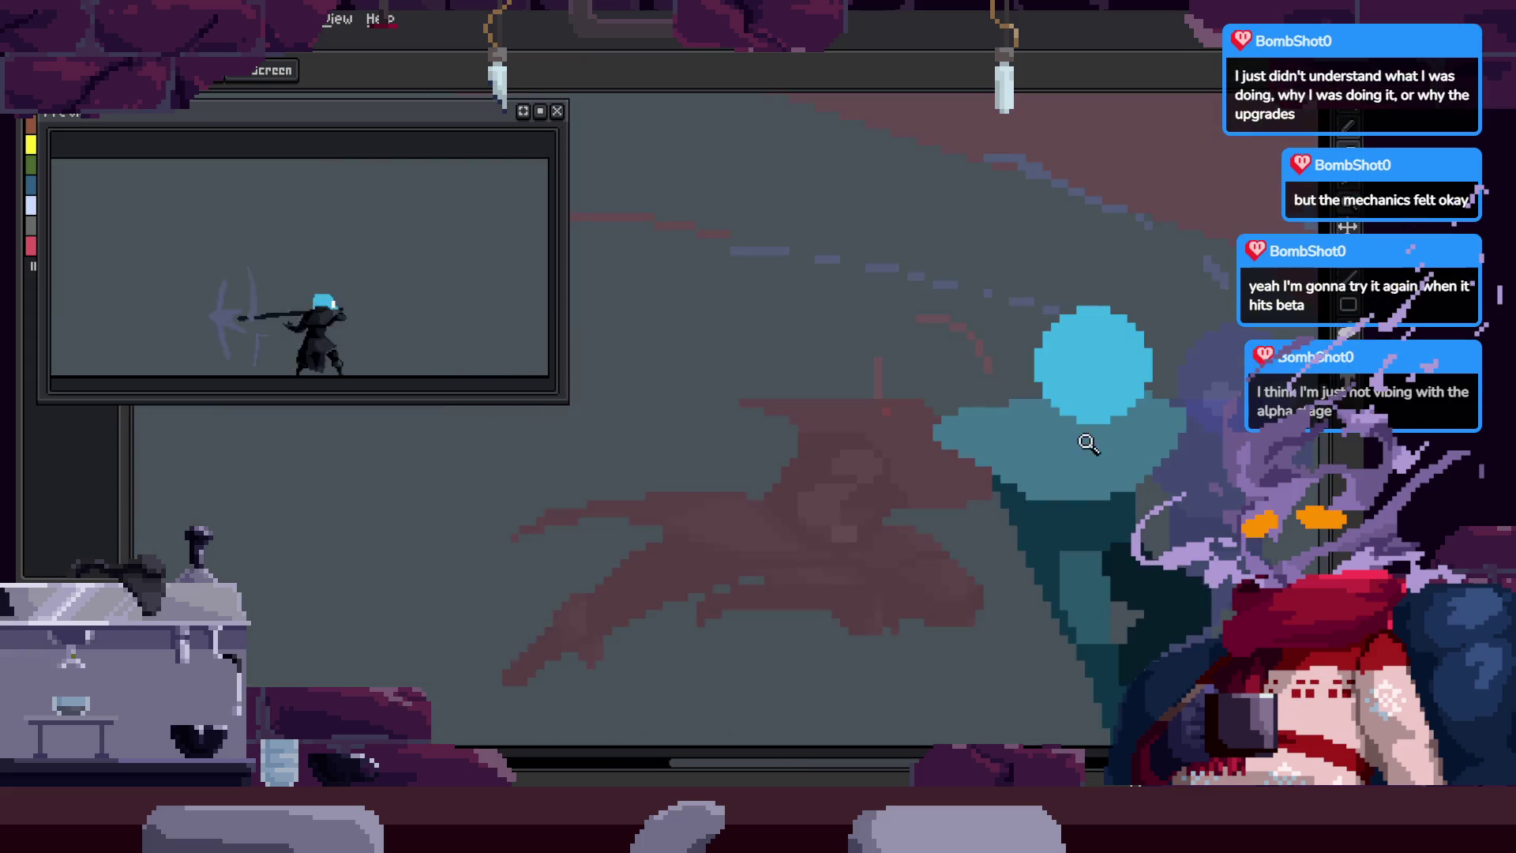
Step: On the previous frame, paint two white eye pixels on the blue head
key("b")
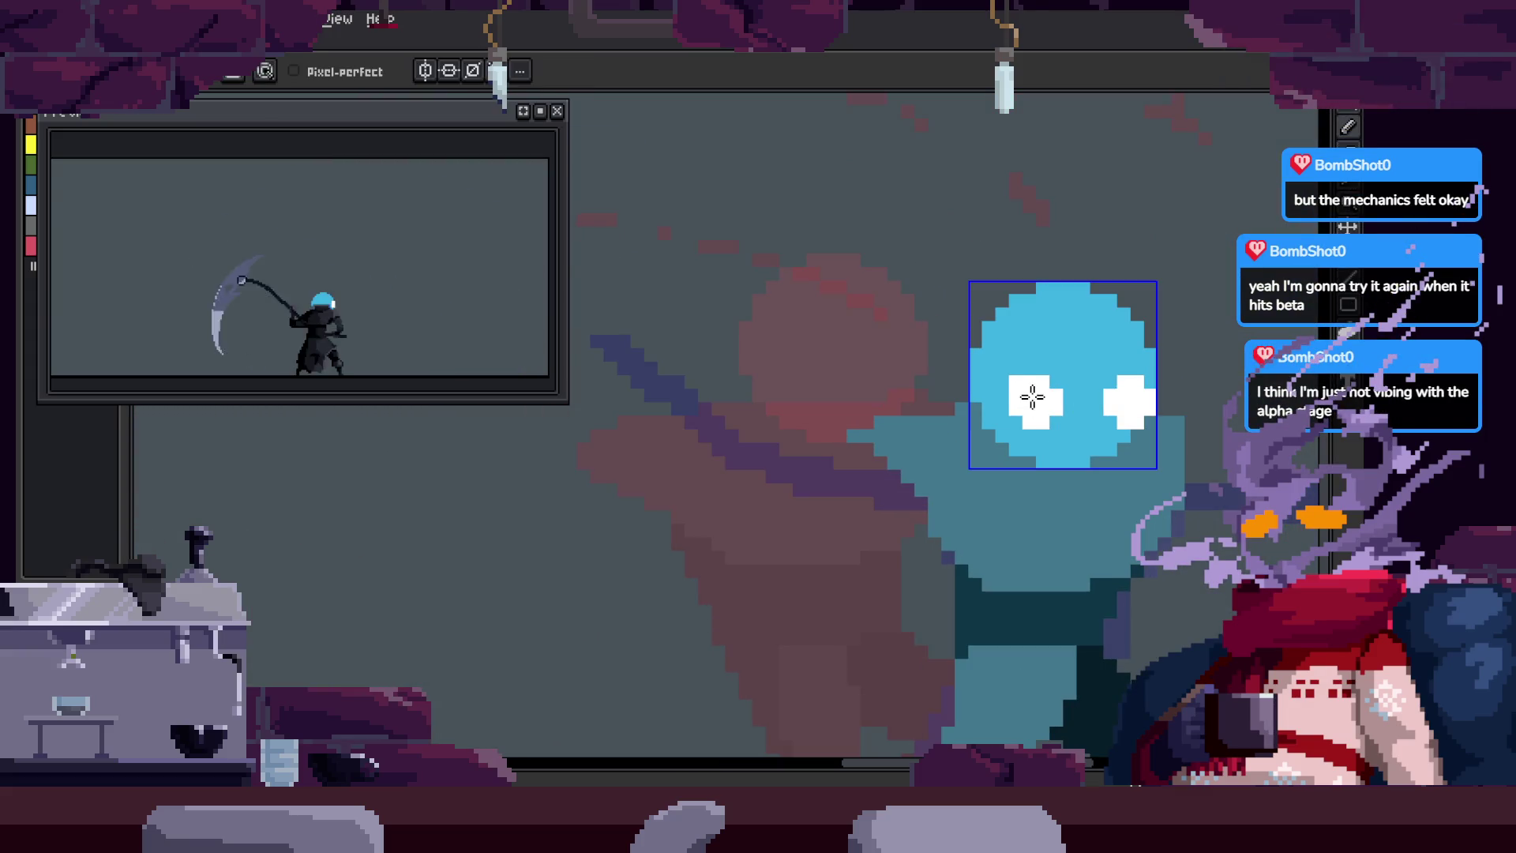
key("Left")
left_click(819, 375)
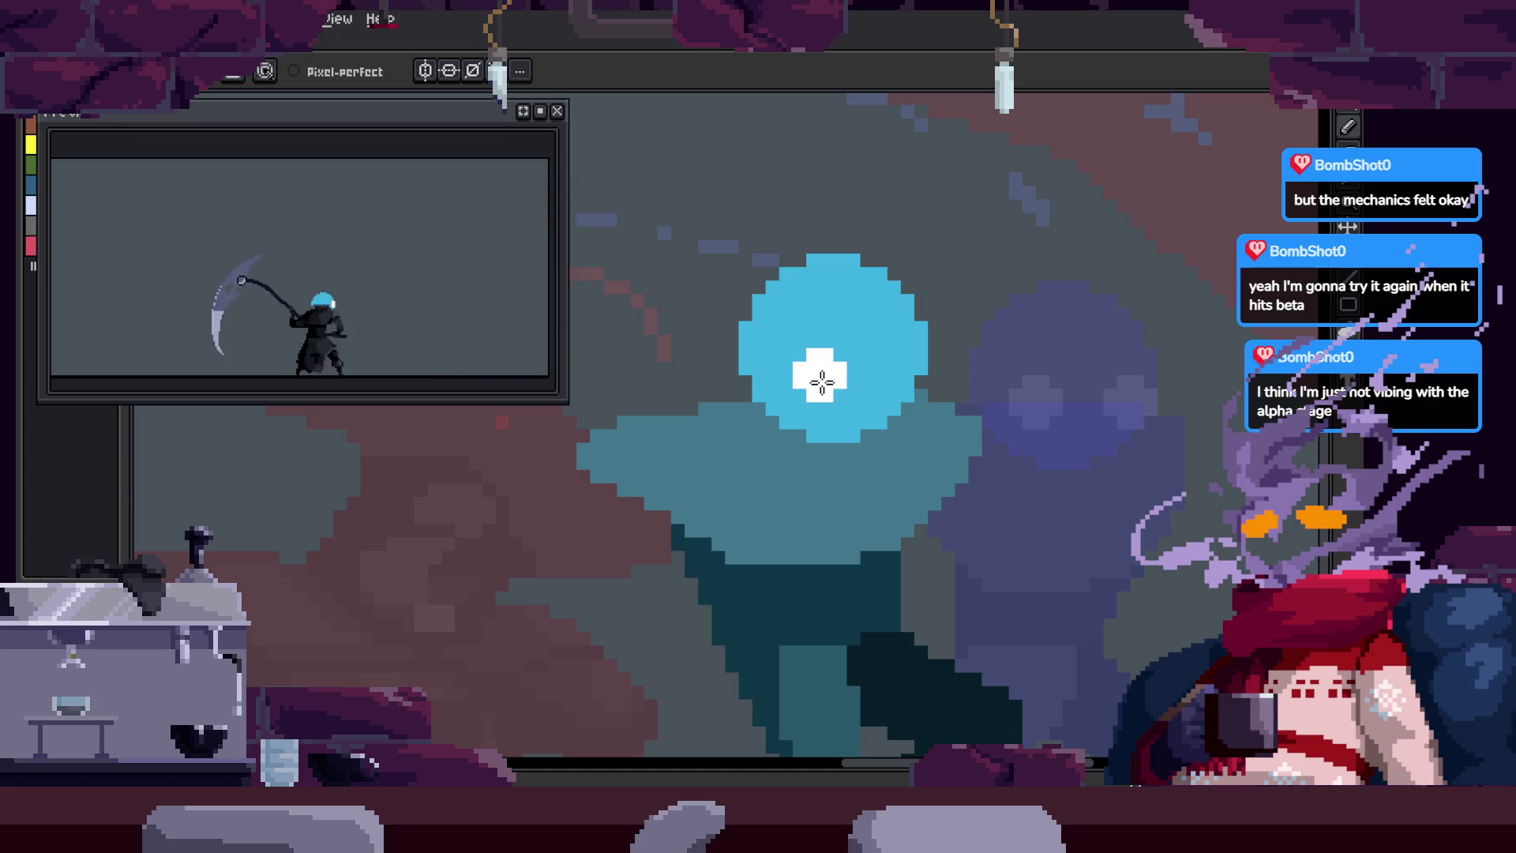
left_click(914, 381)
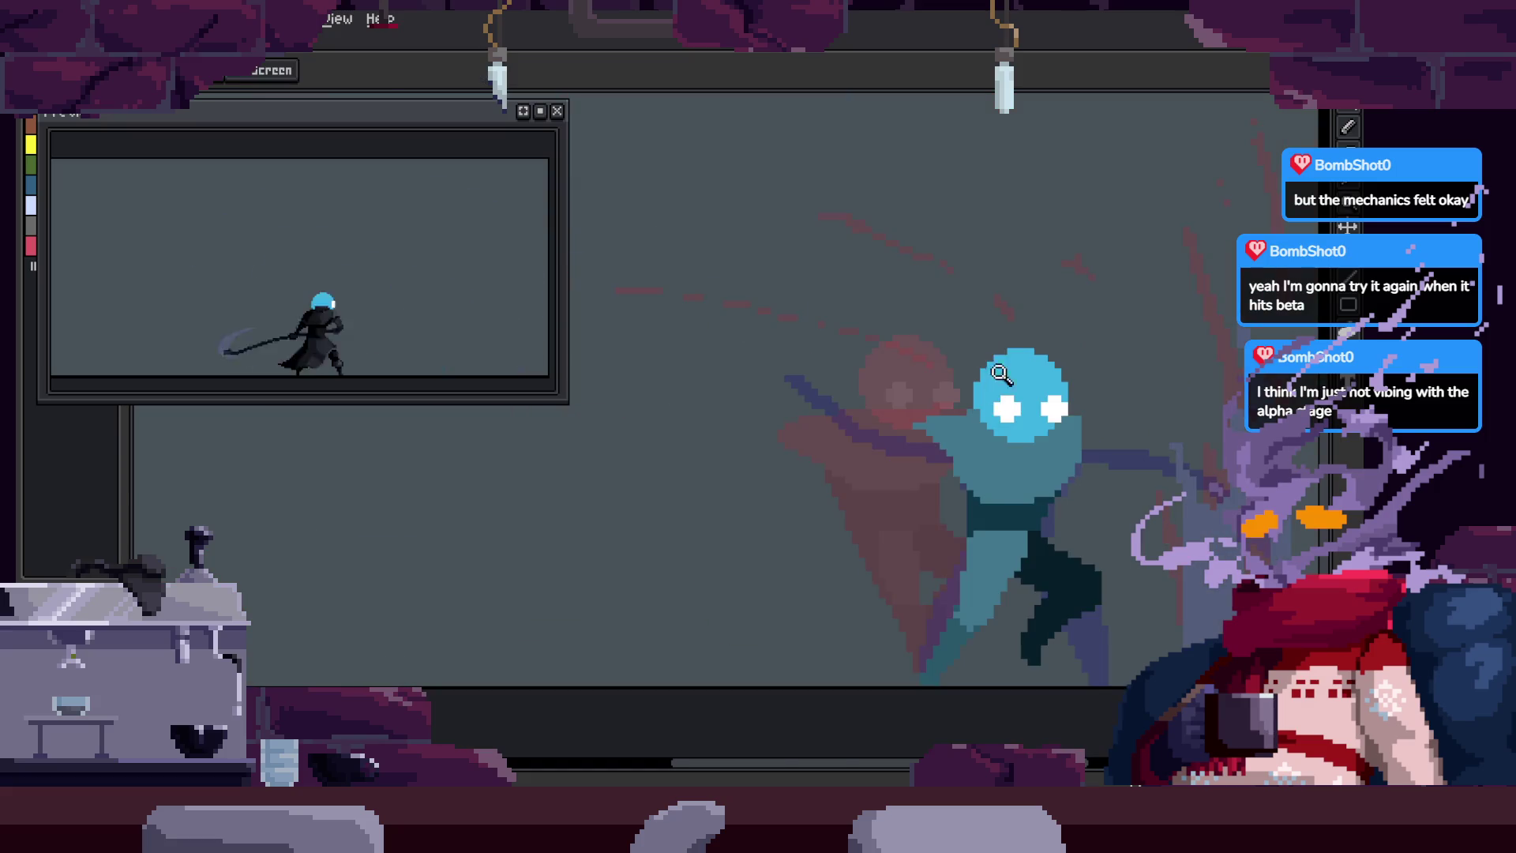
Step: Draw a longer white eye stroke on the reaper's head
scroll(965, 396, "down", 2)
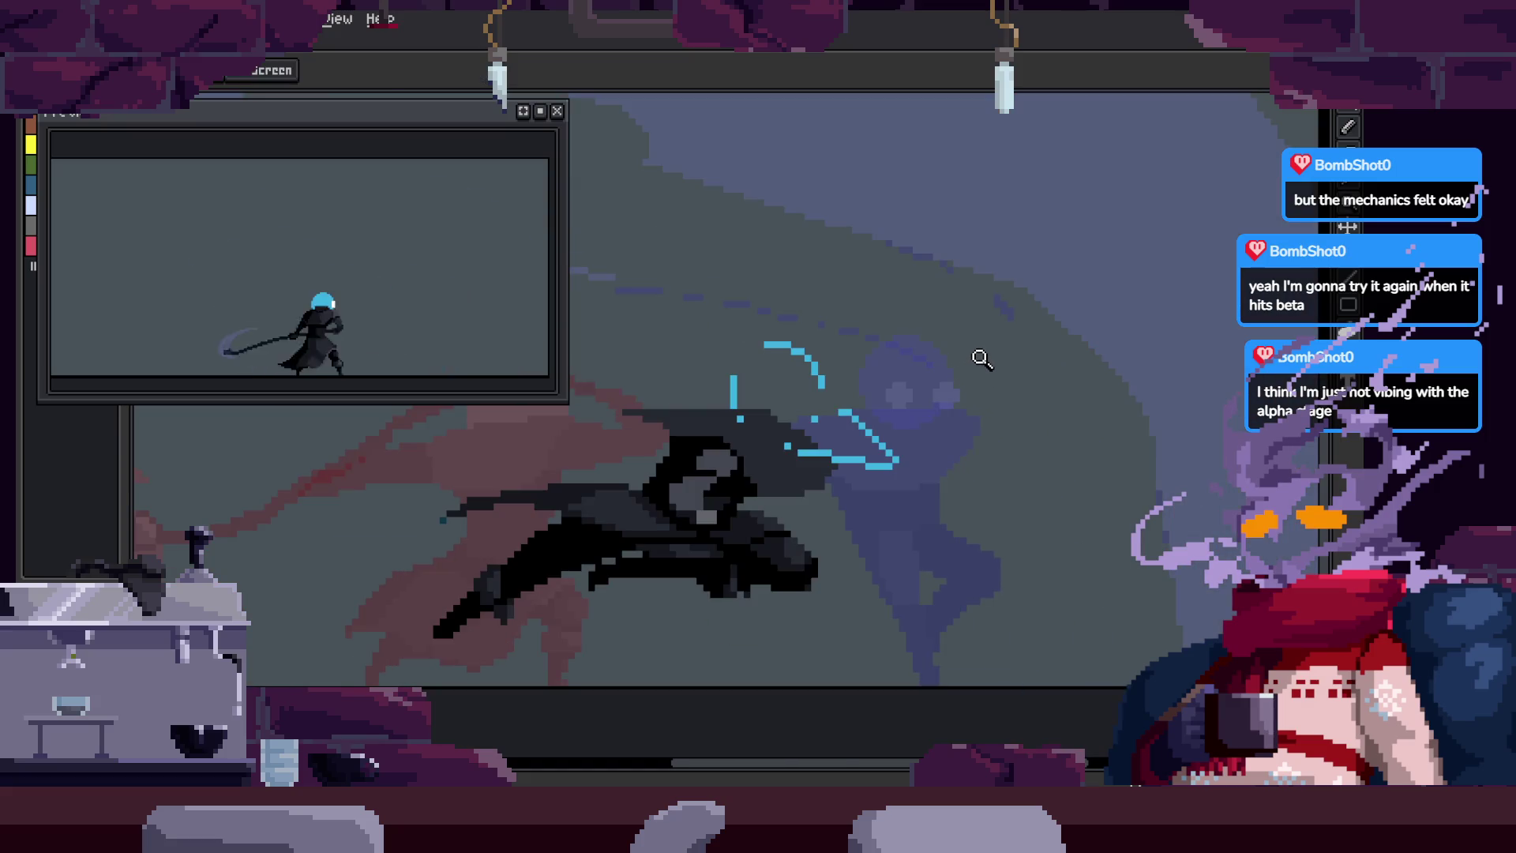
key("b")
scroll(770, 429, "up", 3)
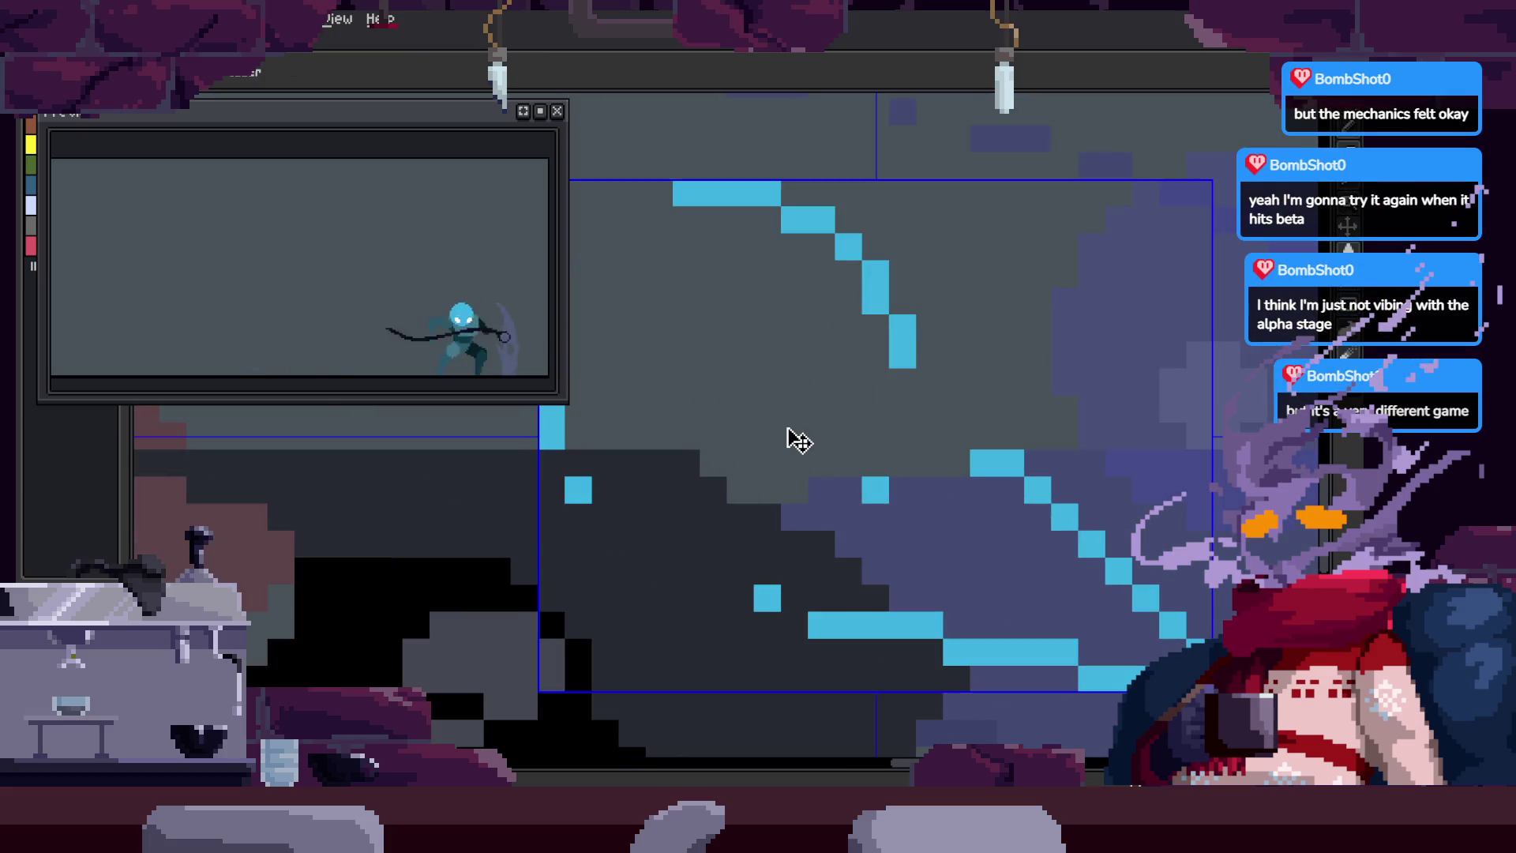
scroll(785, 427, "up", 1)
mouse_move(750, 431)
left_mouse_down()
mouse_move(737, 498)
mouse_move(796, 384)
left_mouse_up()
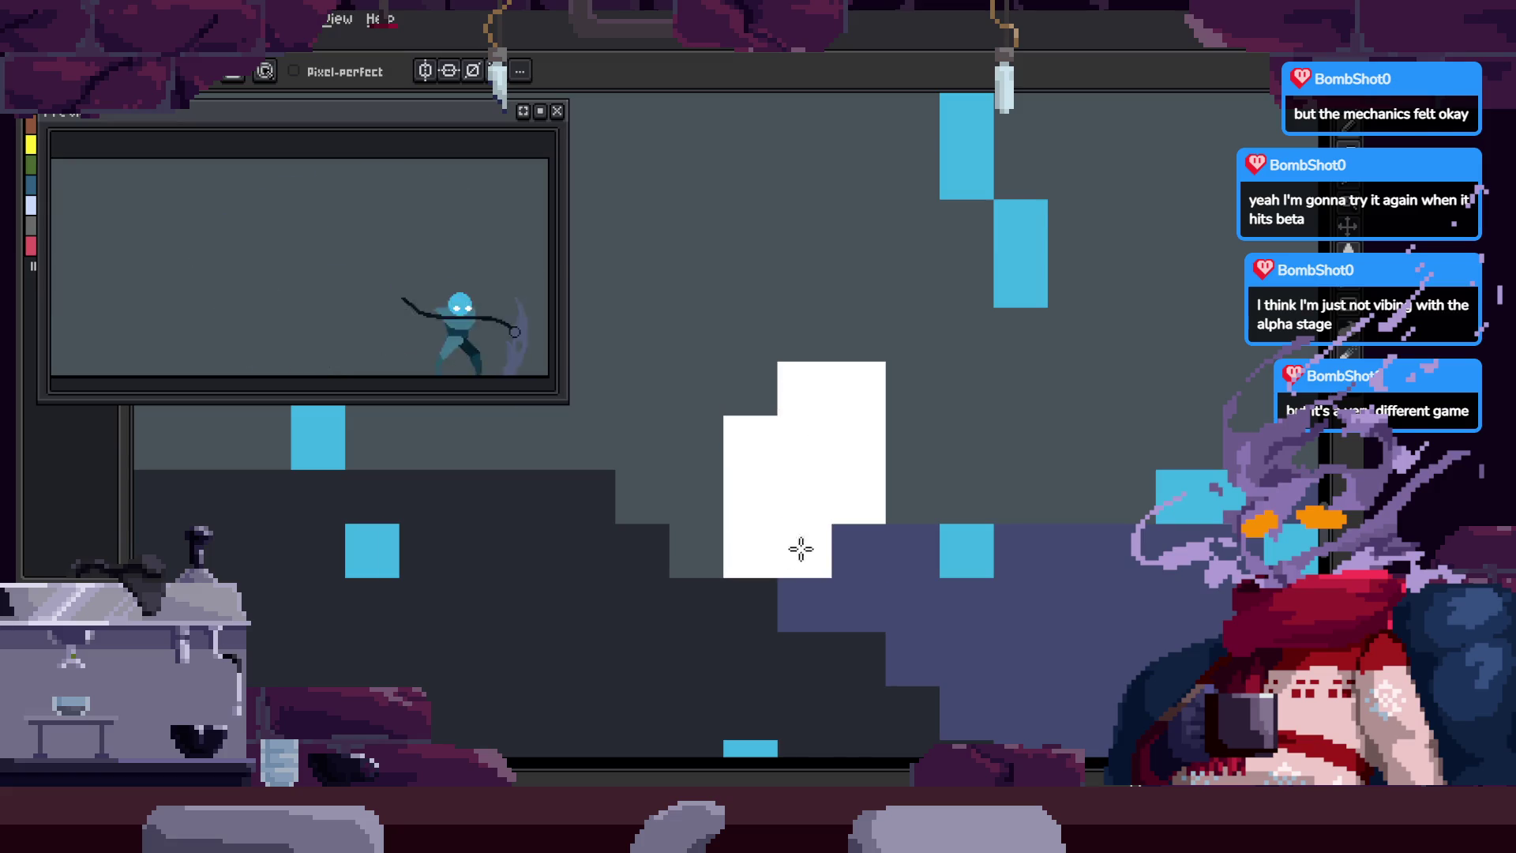
scroll(815, 548, "down", 3)
scroll(821, 445, "up", 3)
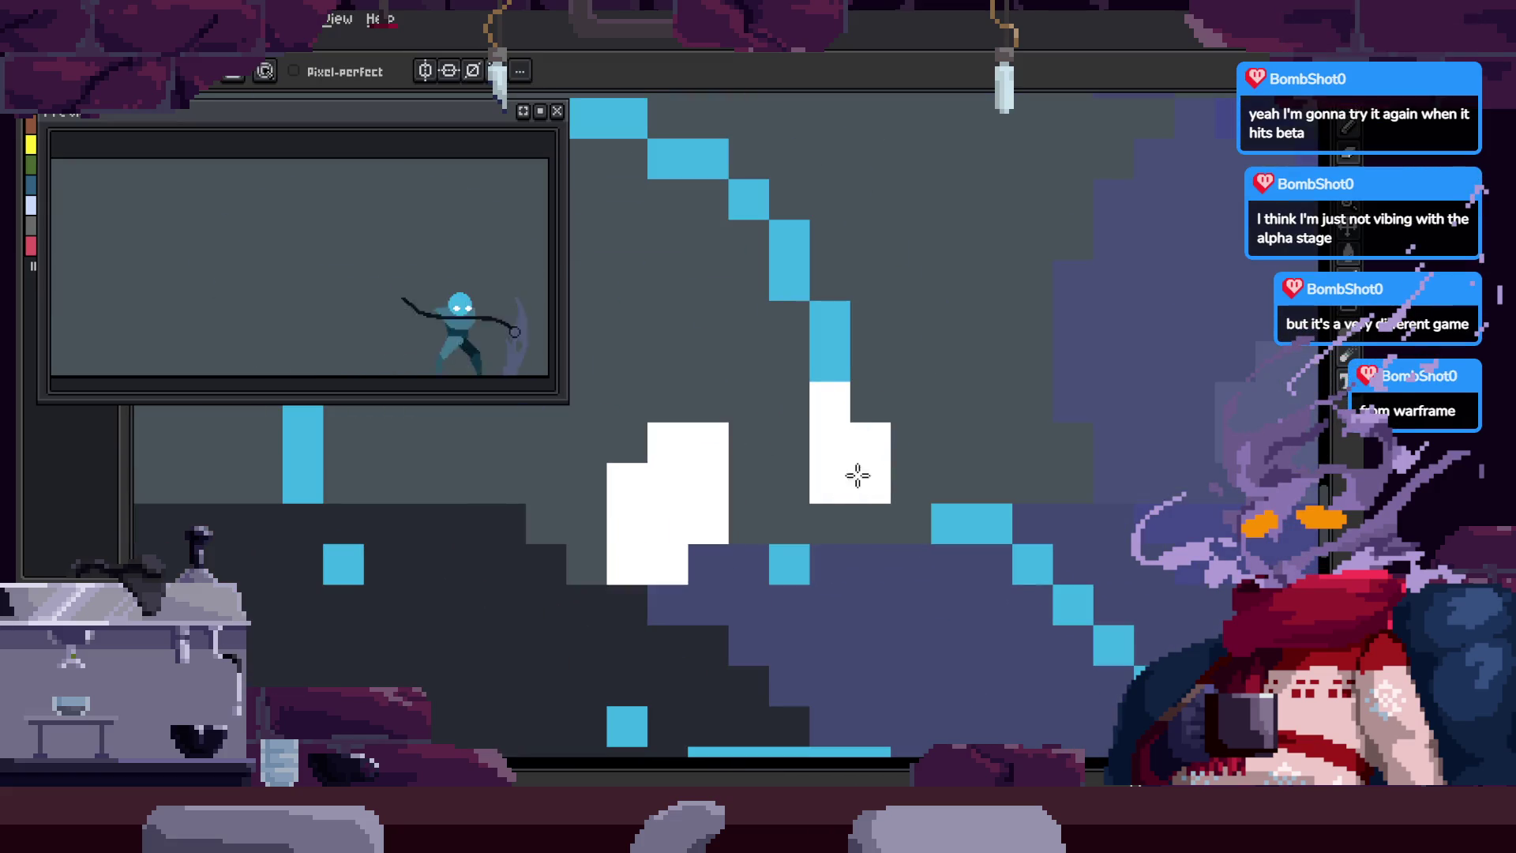
scroll(863, 400, "down", 3)
scroll(947, 332, "up", 3)
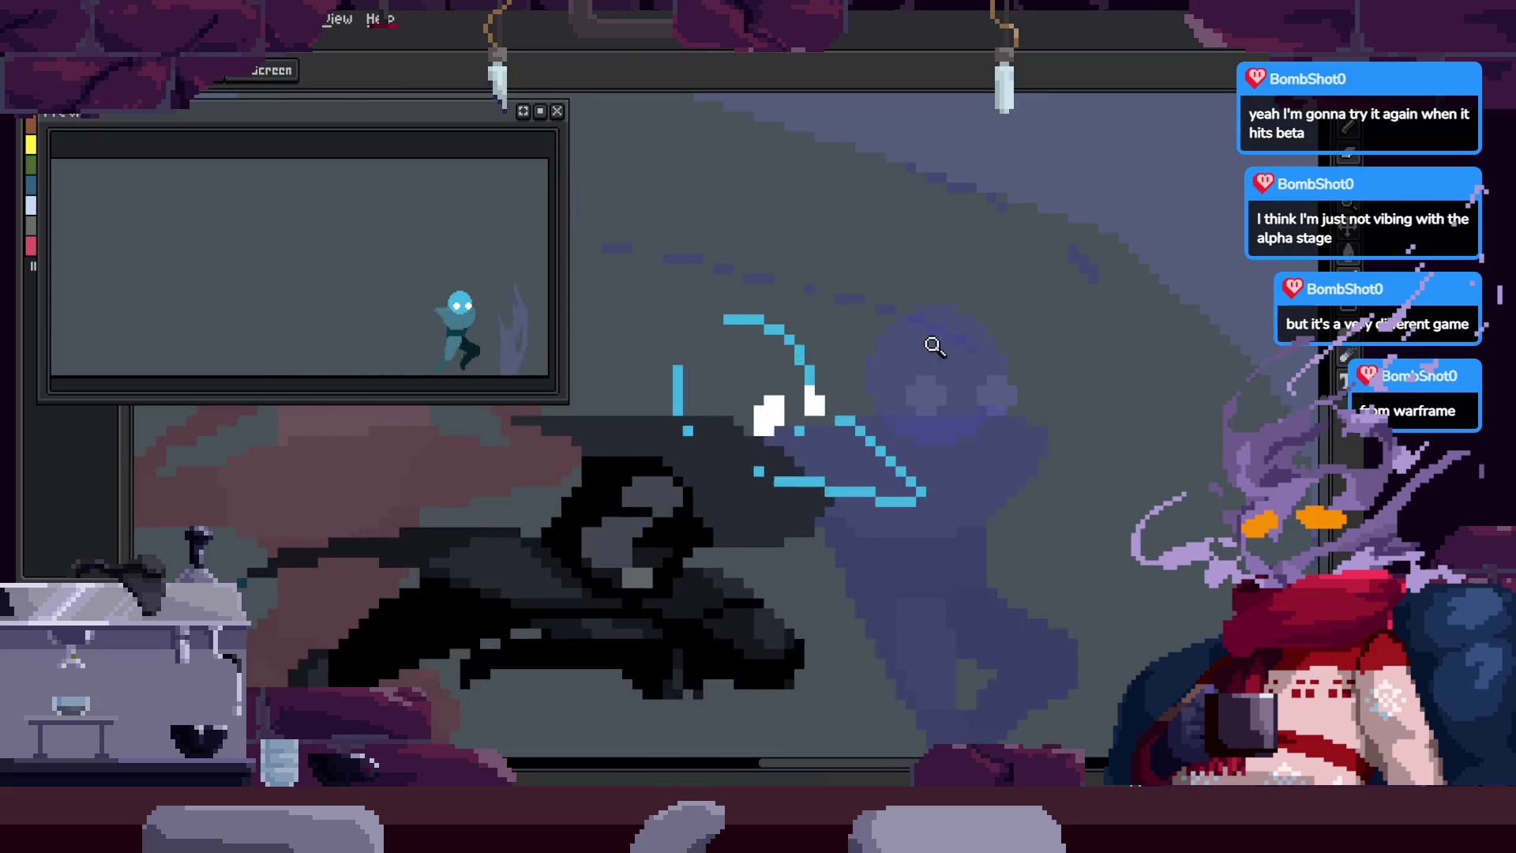
Step: Bucket-fill the dark patch just below the head with teal
key("i")
key("h")
scroll(806, 458, "down", 3)
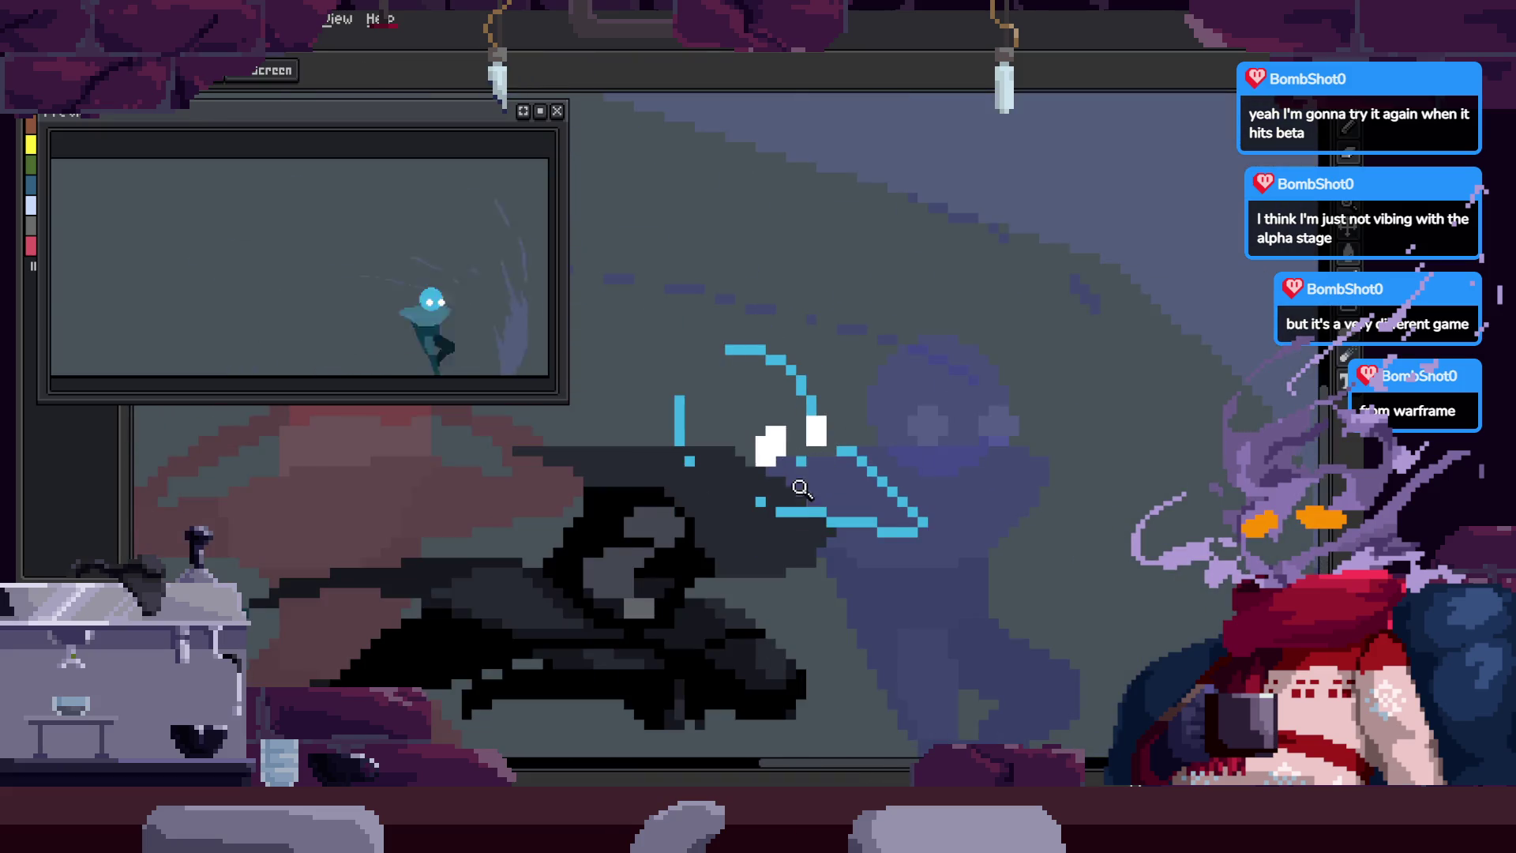
scroll(823, 470, "up", 3)
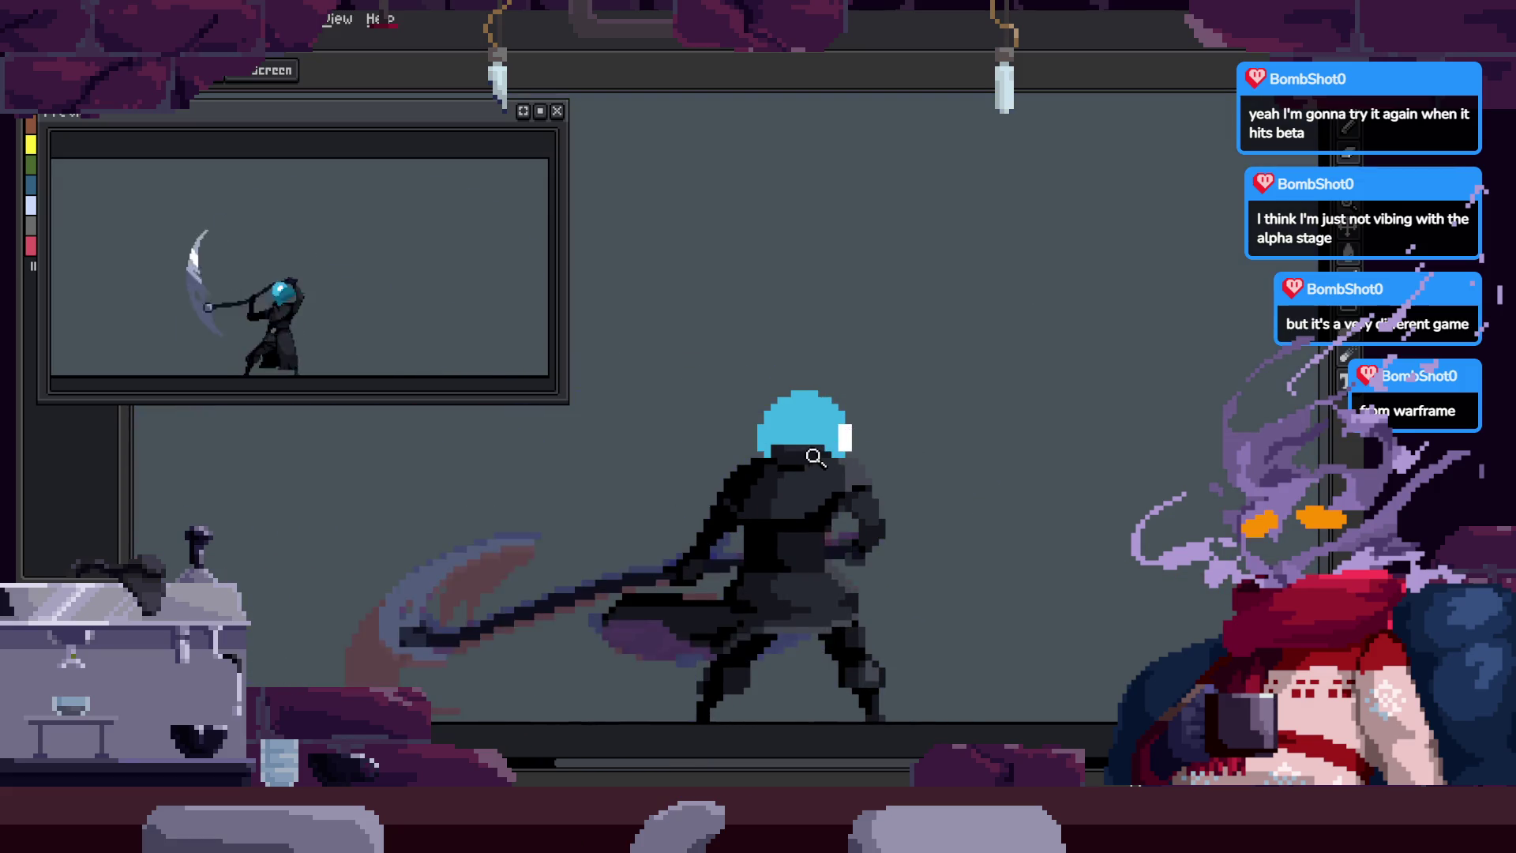
key("z")
scroll(740, 440, "down", 3)
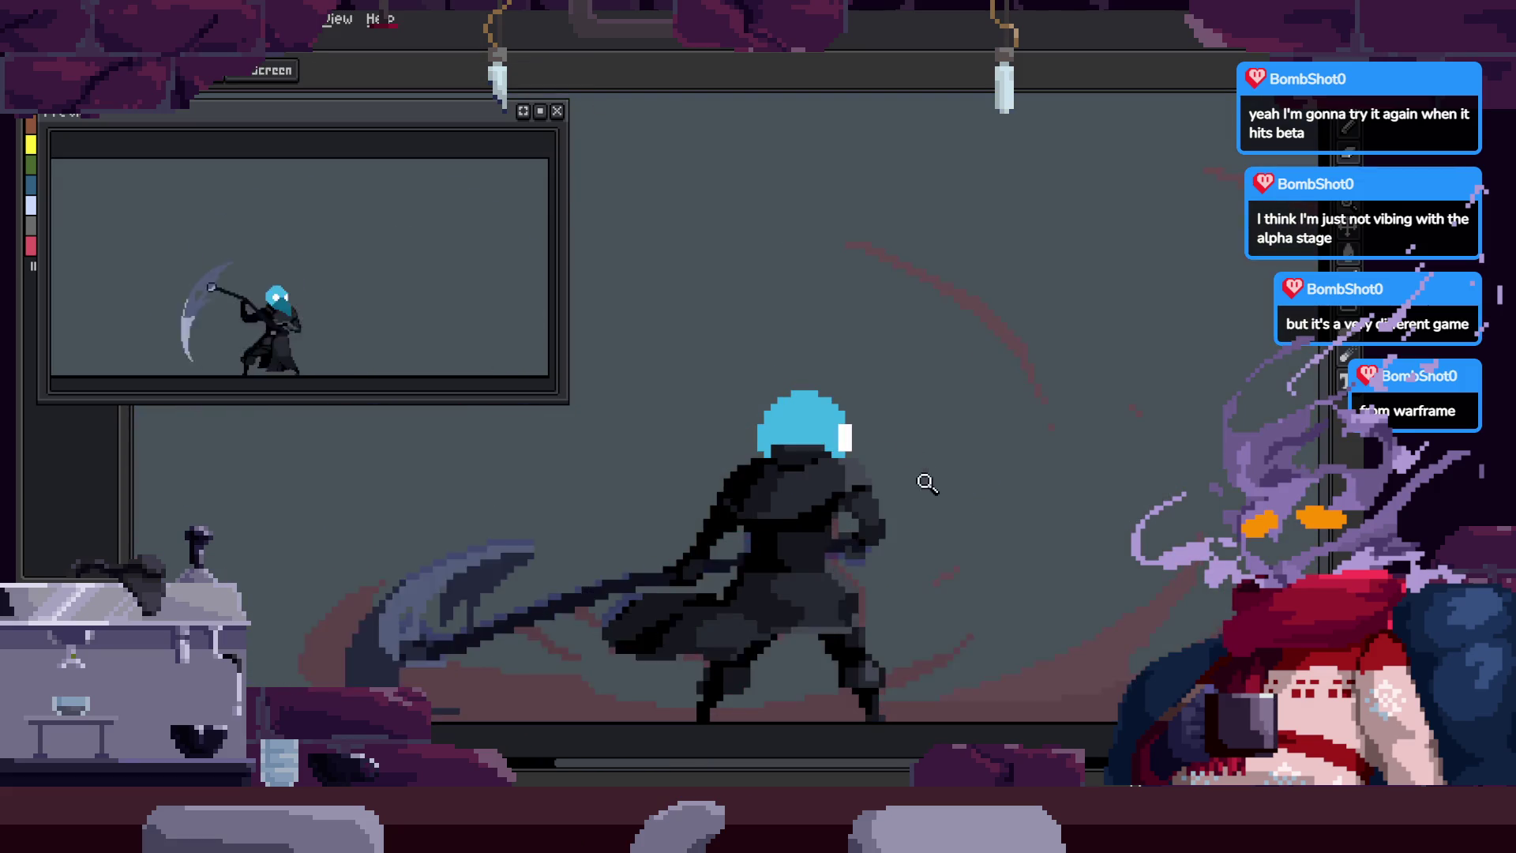
scroll(1058, 466, "up", 3)
scroll(1088, 466, "up", 5)
key("g")
left_click(827, 519)
Step: Tidy up with the Move and Eraser tools and pick the light blue outline colour
key("b")
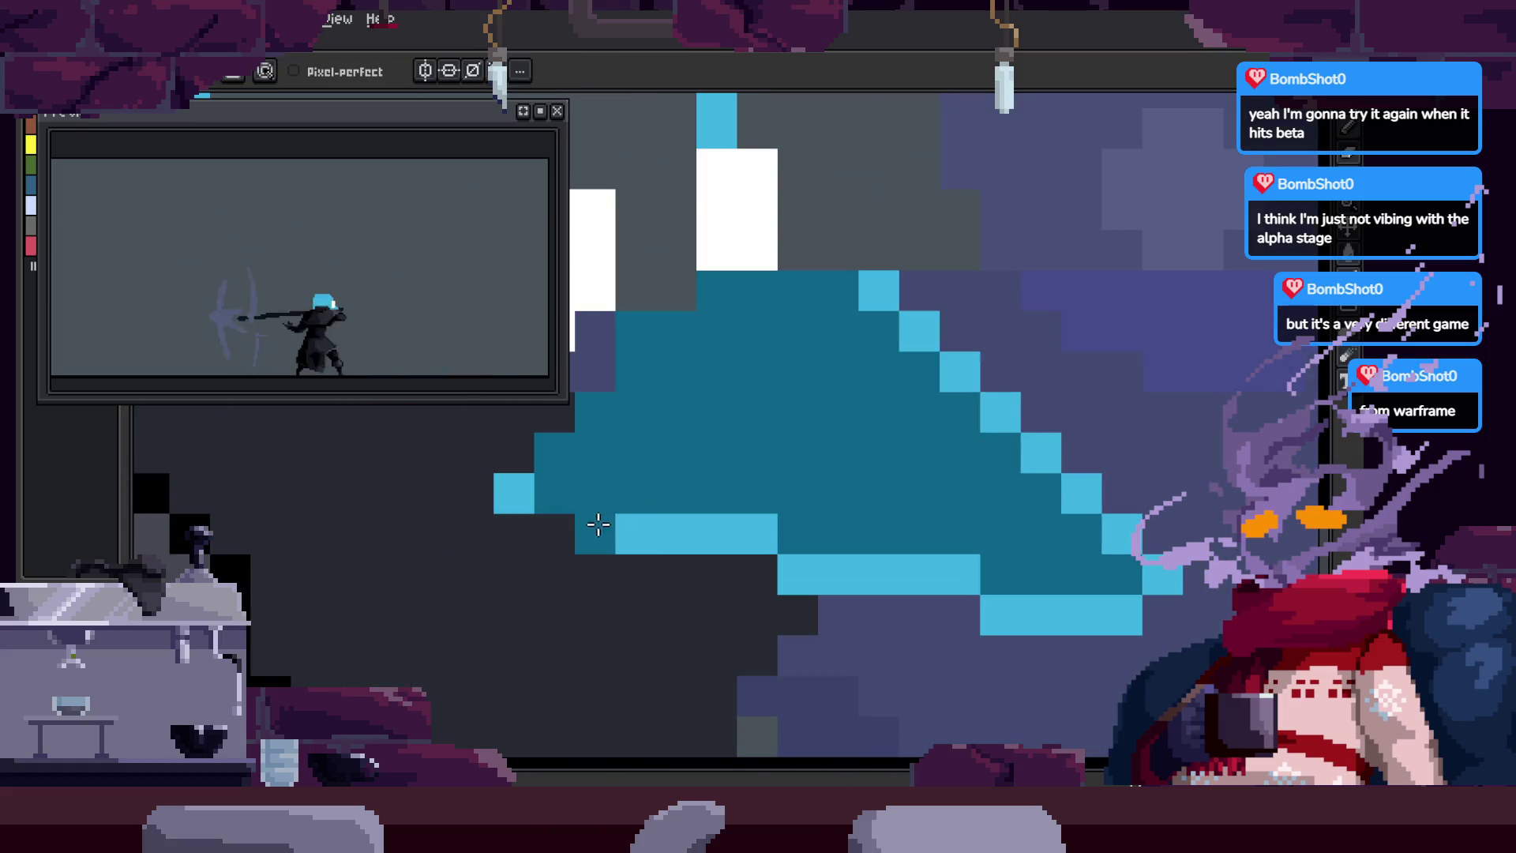
key("g")
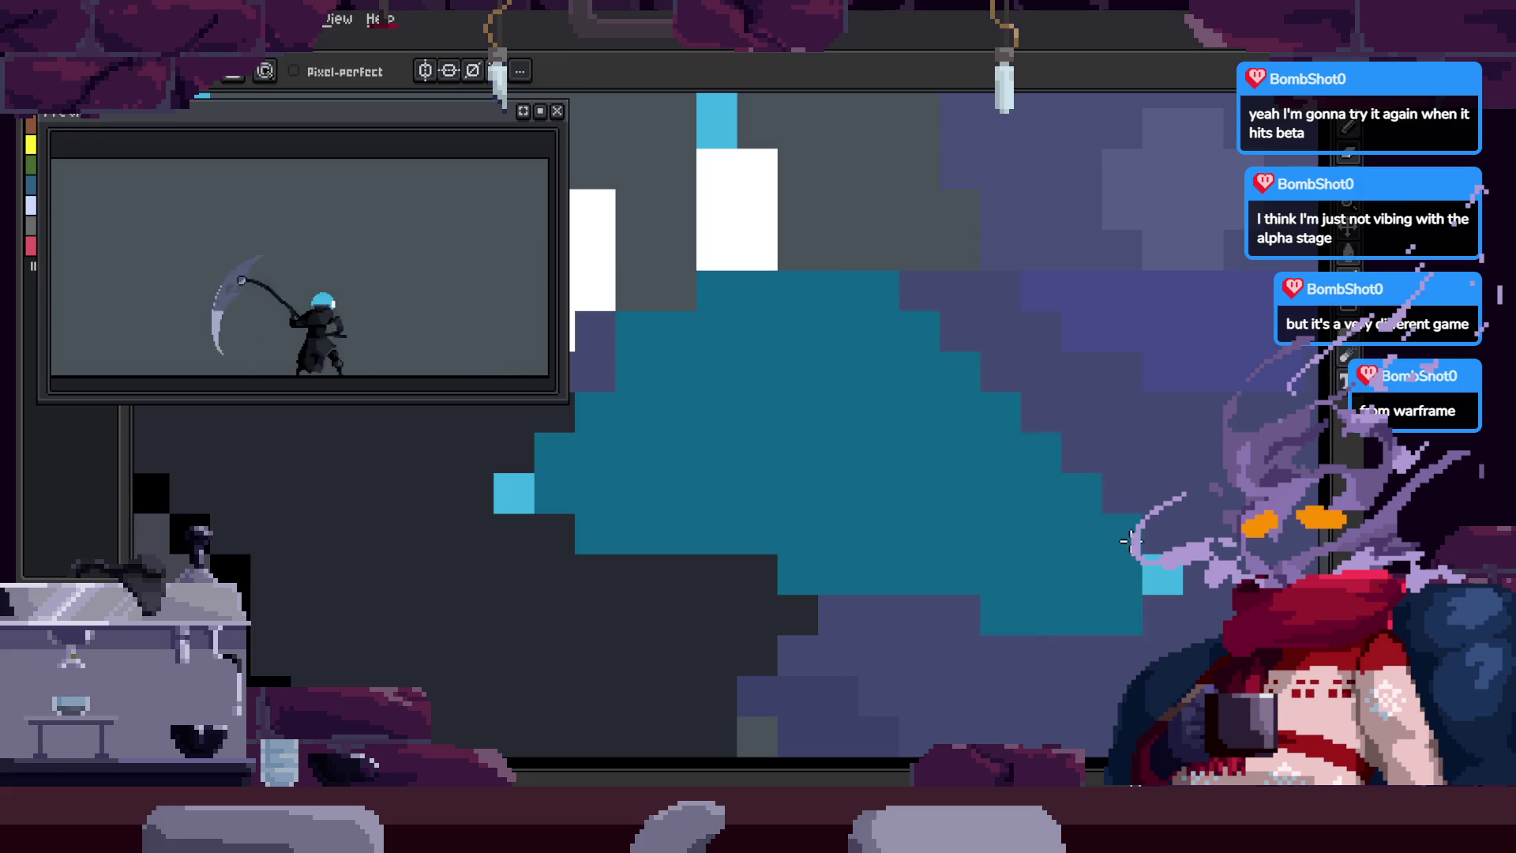
key("v")
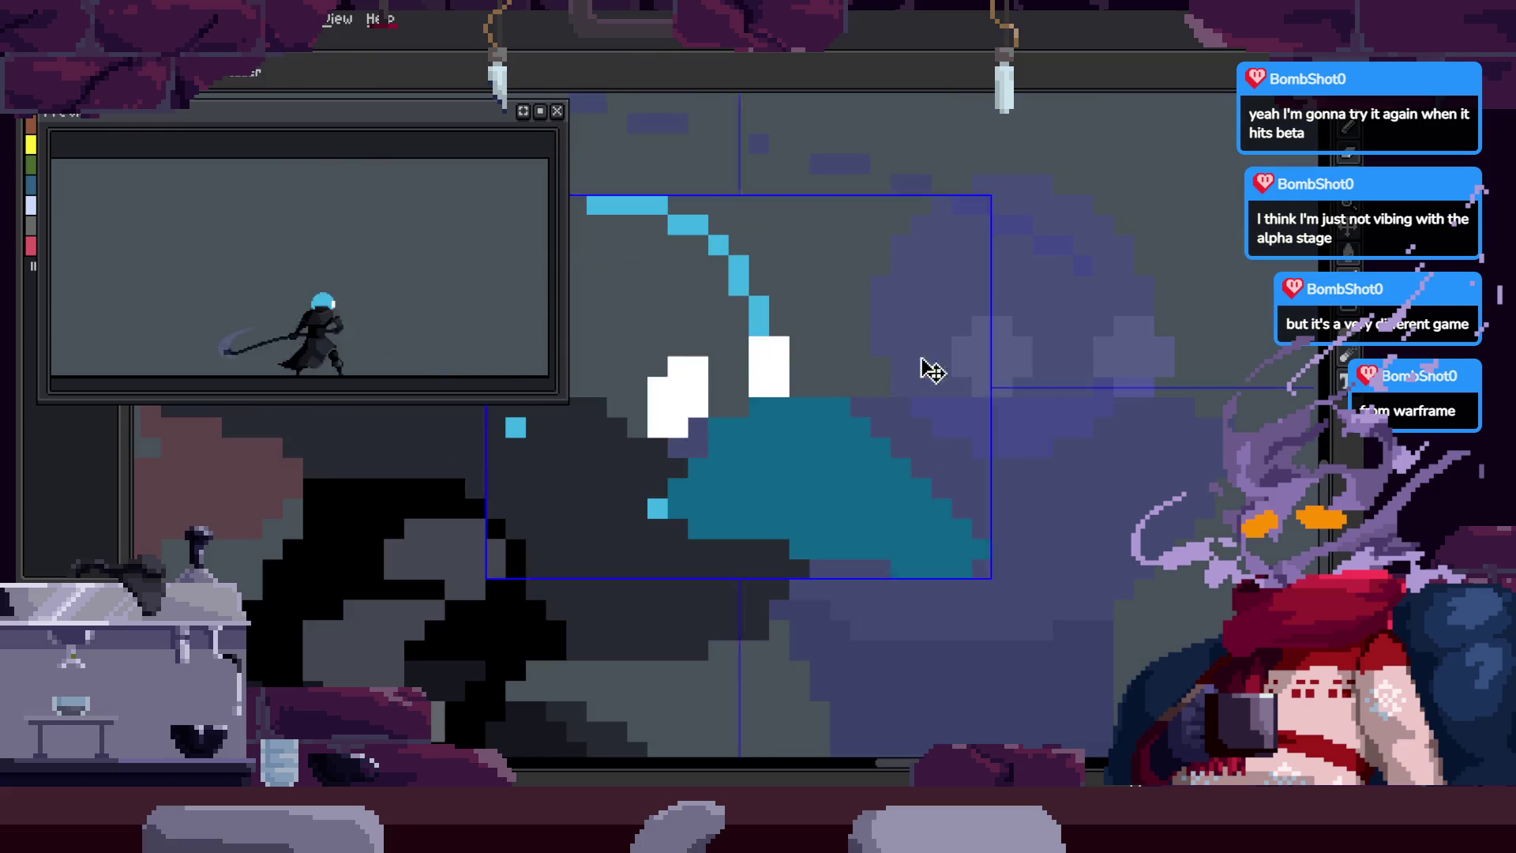
key("b")
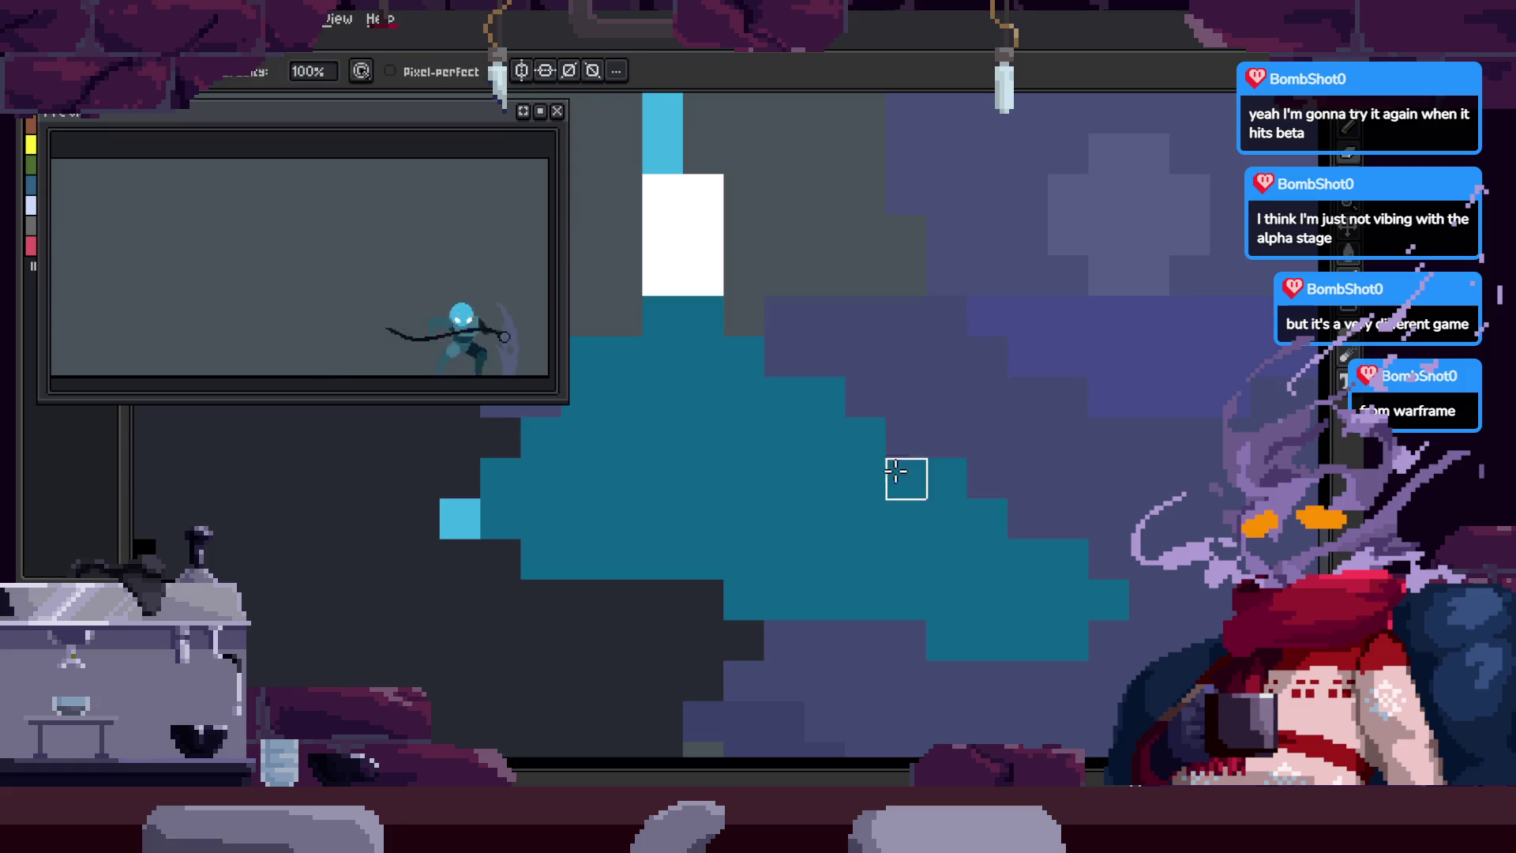
key("e")
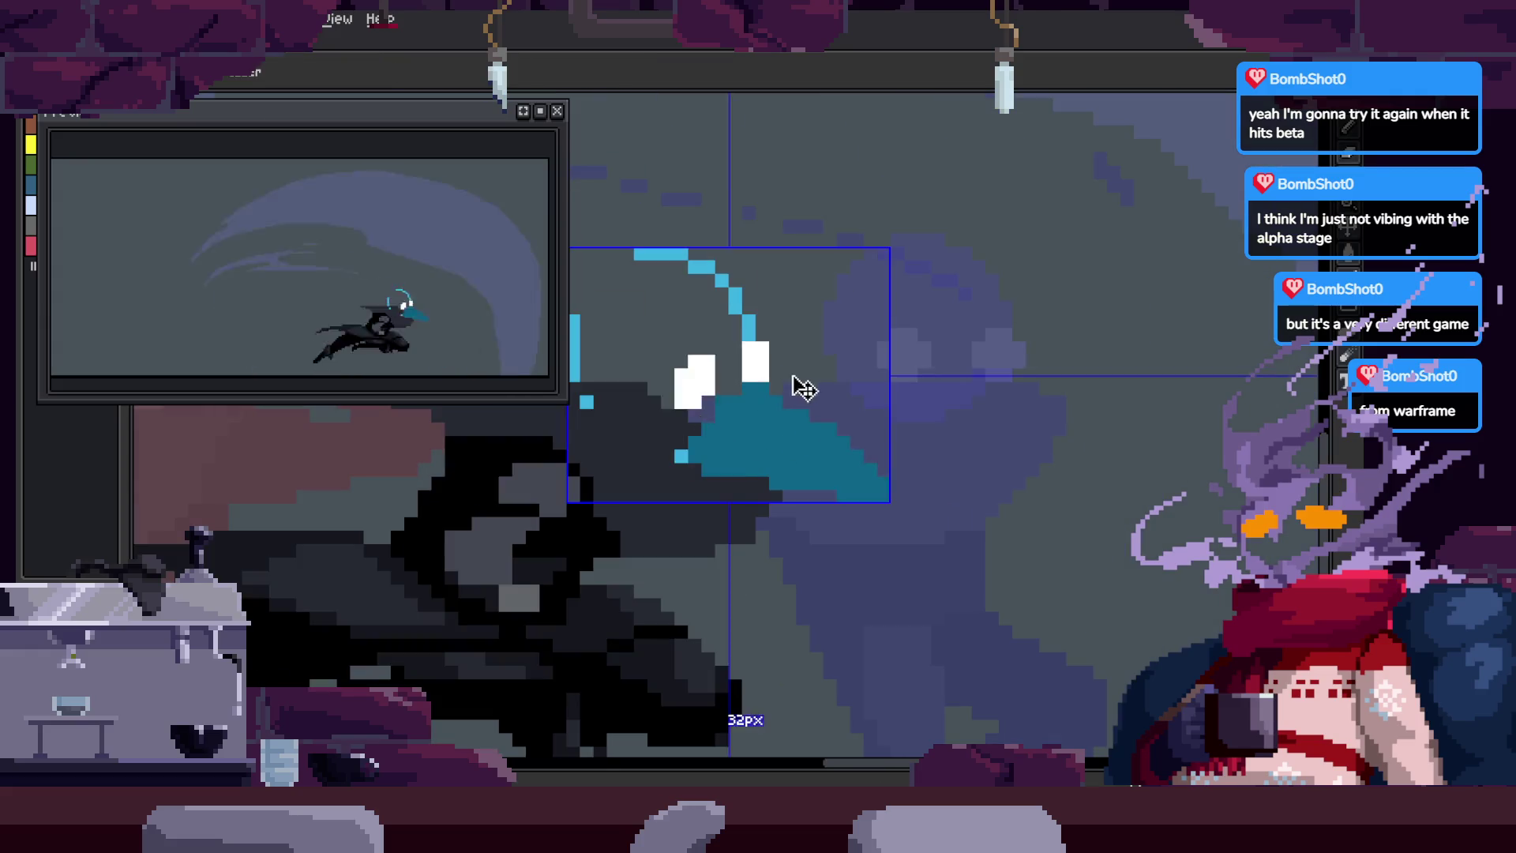
key("i")
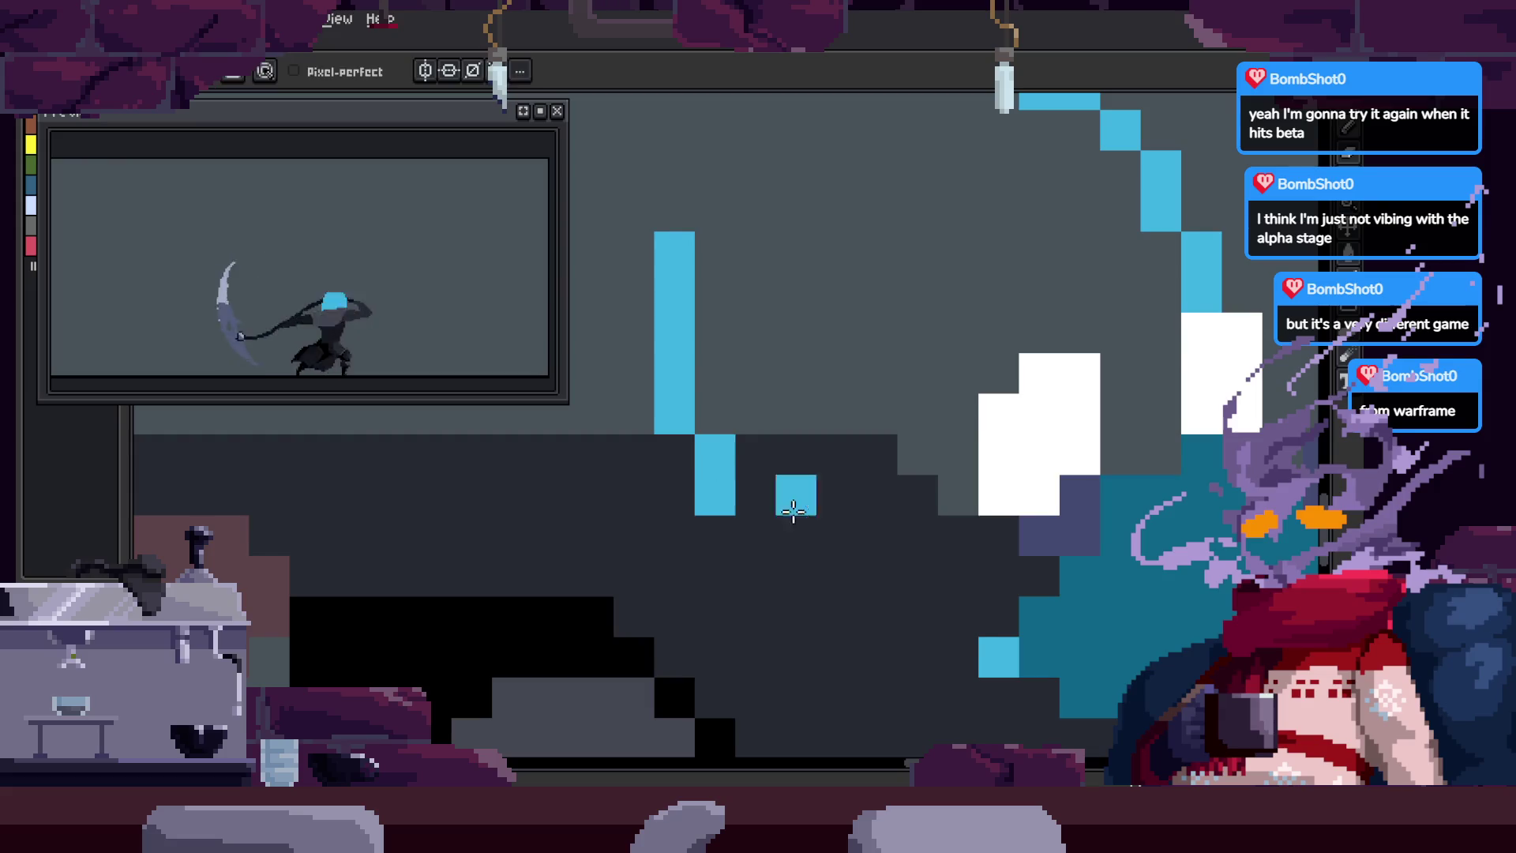
key("b")
left_click(630, 366)
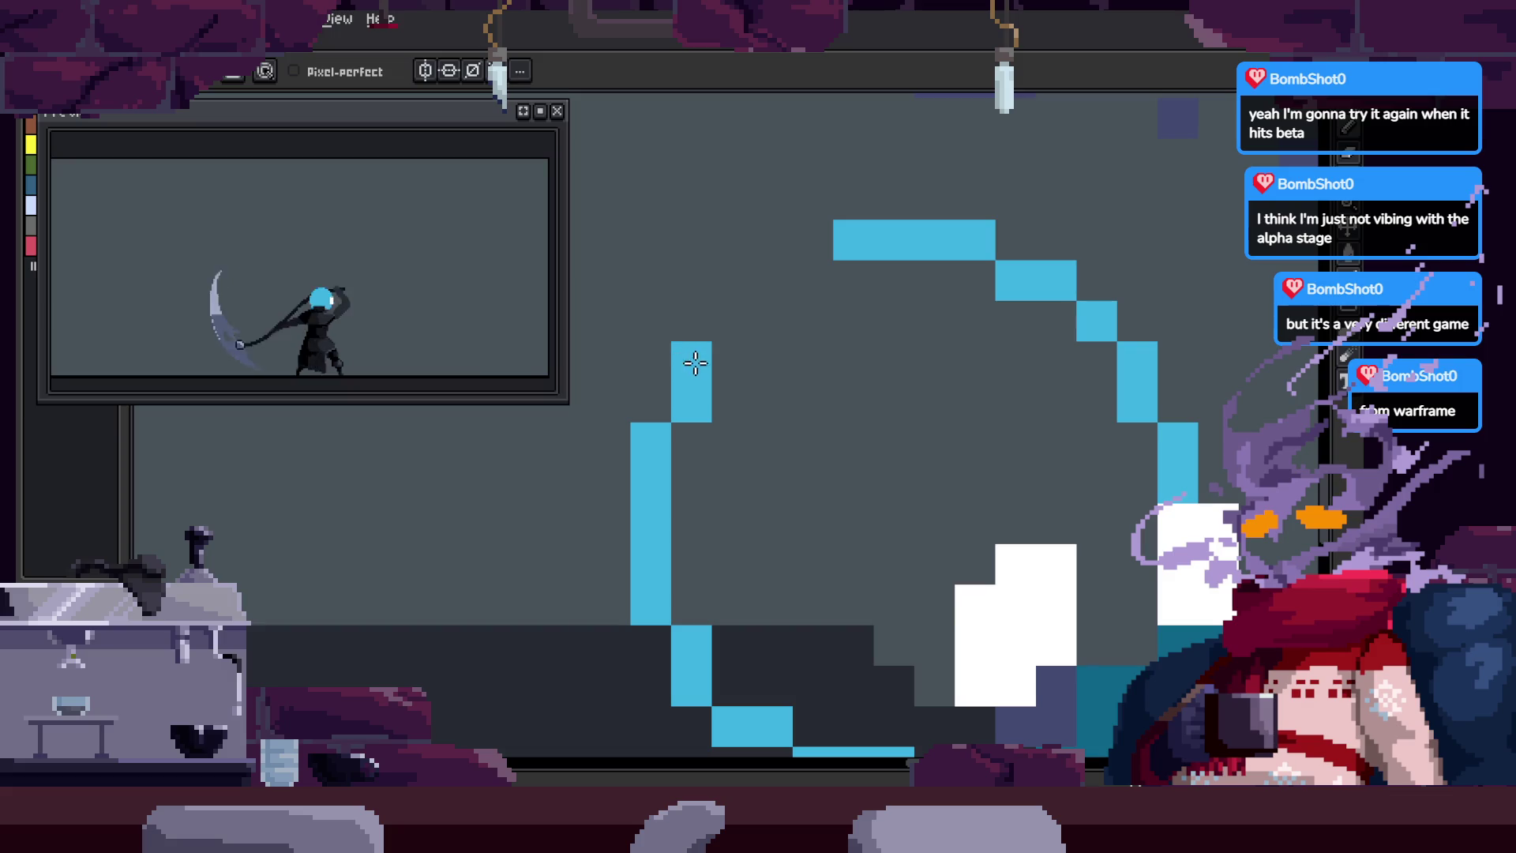
Step: Fill the reaper's head outline with light blue and save the sprite
key("g")
left_click(884, 426)
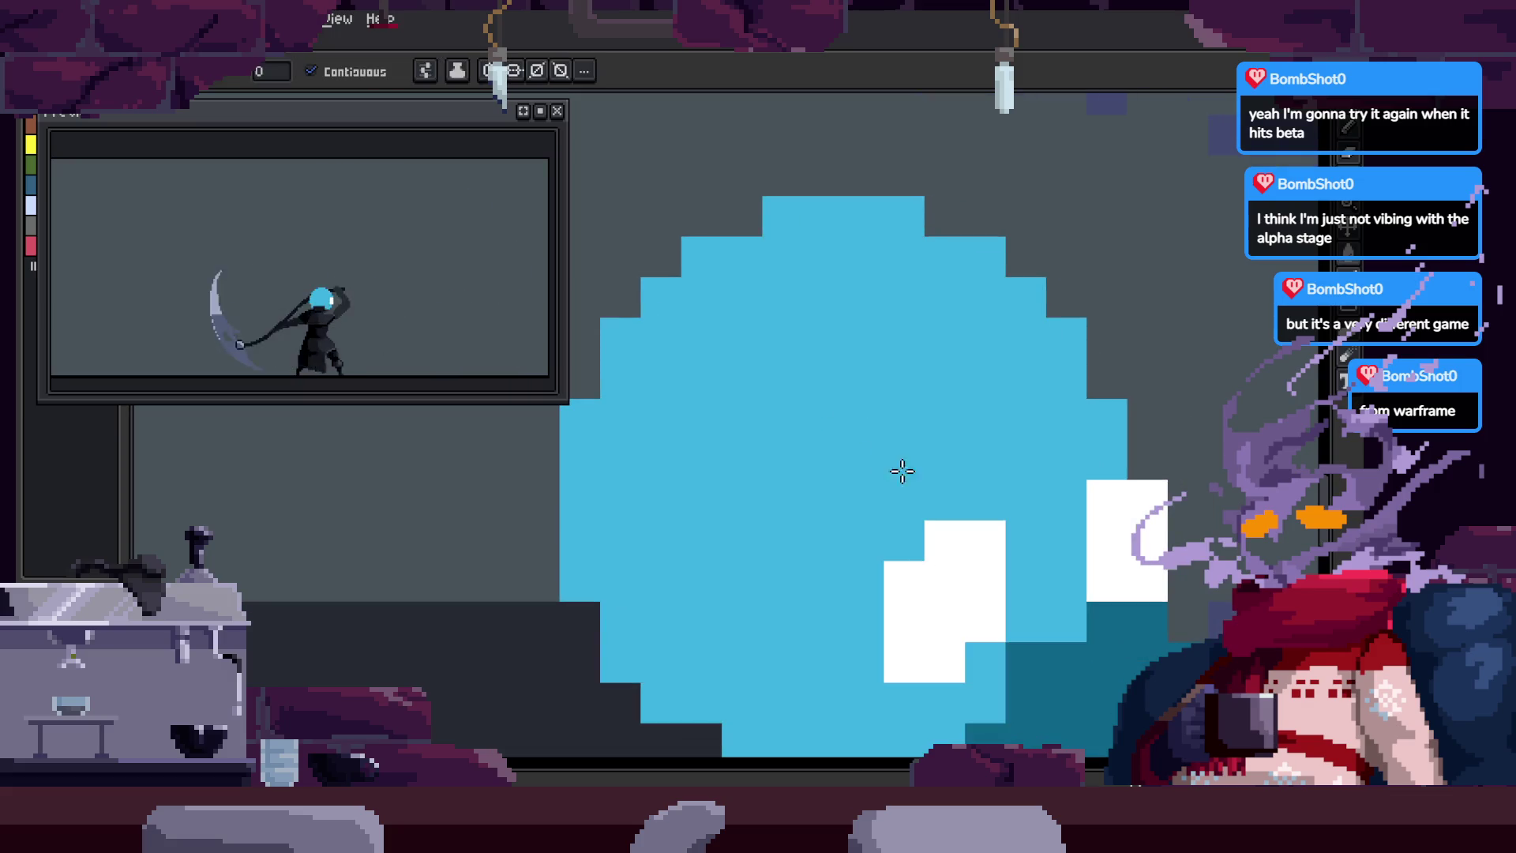
key("ctrl+s")
scroll(877, 458, "down", 5)
Step: Zoom in on the blue head and shade parts of it dark teal
key("z")
left_click(857, 447)
left_click(845, 444)
left_click(842, 445)
key("b")
mouse_move(842, 445)
left_mouse_down()
mouse_move(903, 501)
mouse_move(870, 443)
left_mouse_up()
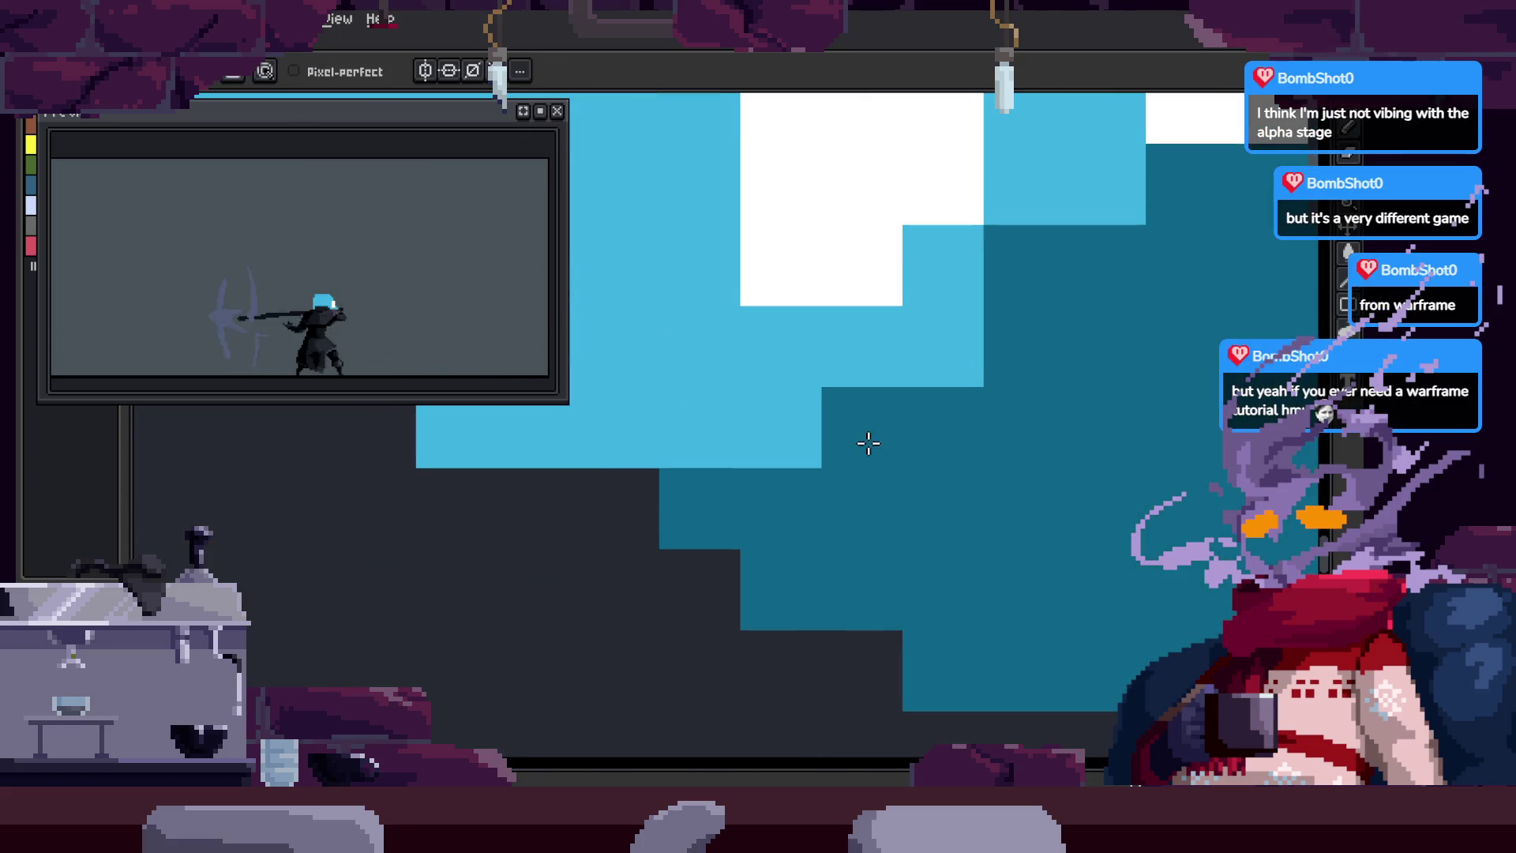
left_click_drag(785, 643, 729, 546)
scroll(854, 491, "down", 2)
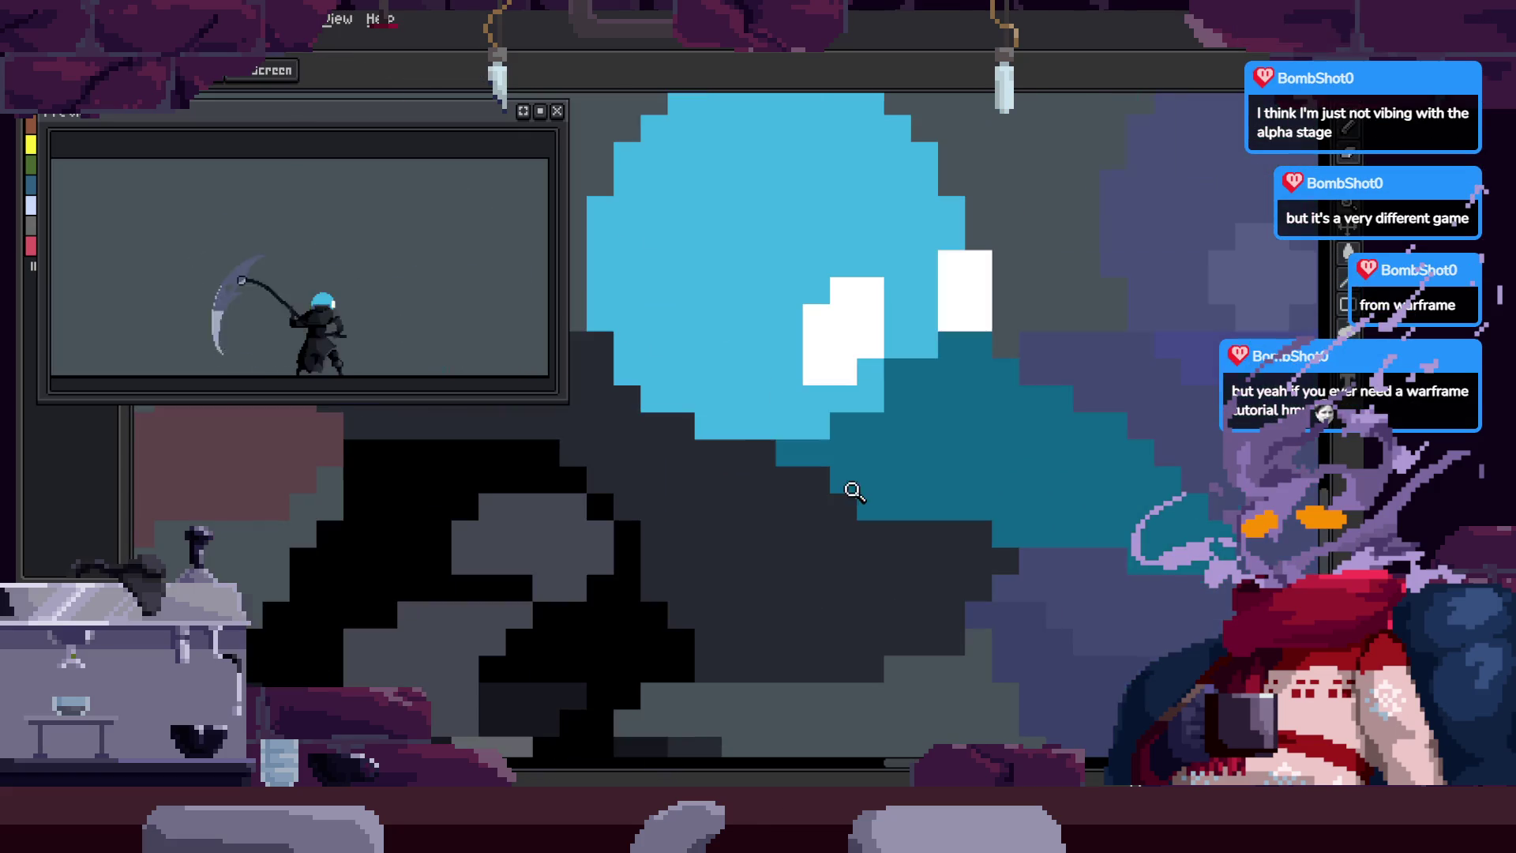
scroll(842, 518, "up", 1)
Step: Reposition the view on the head and paint two stray pixels light blue
key("i")
scroll(869, 529, "up", 1)
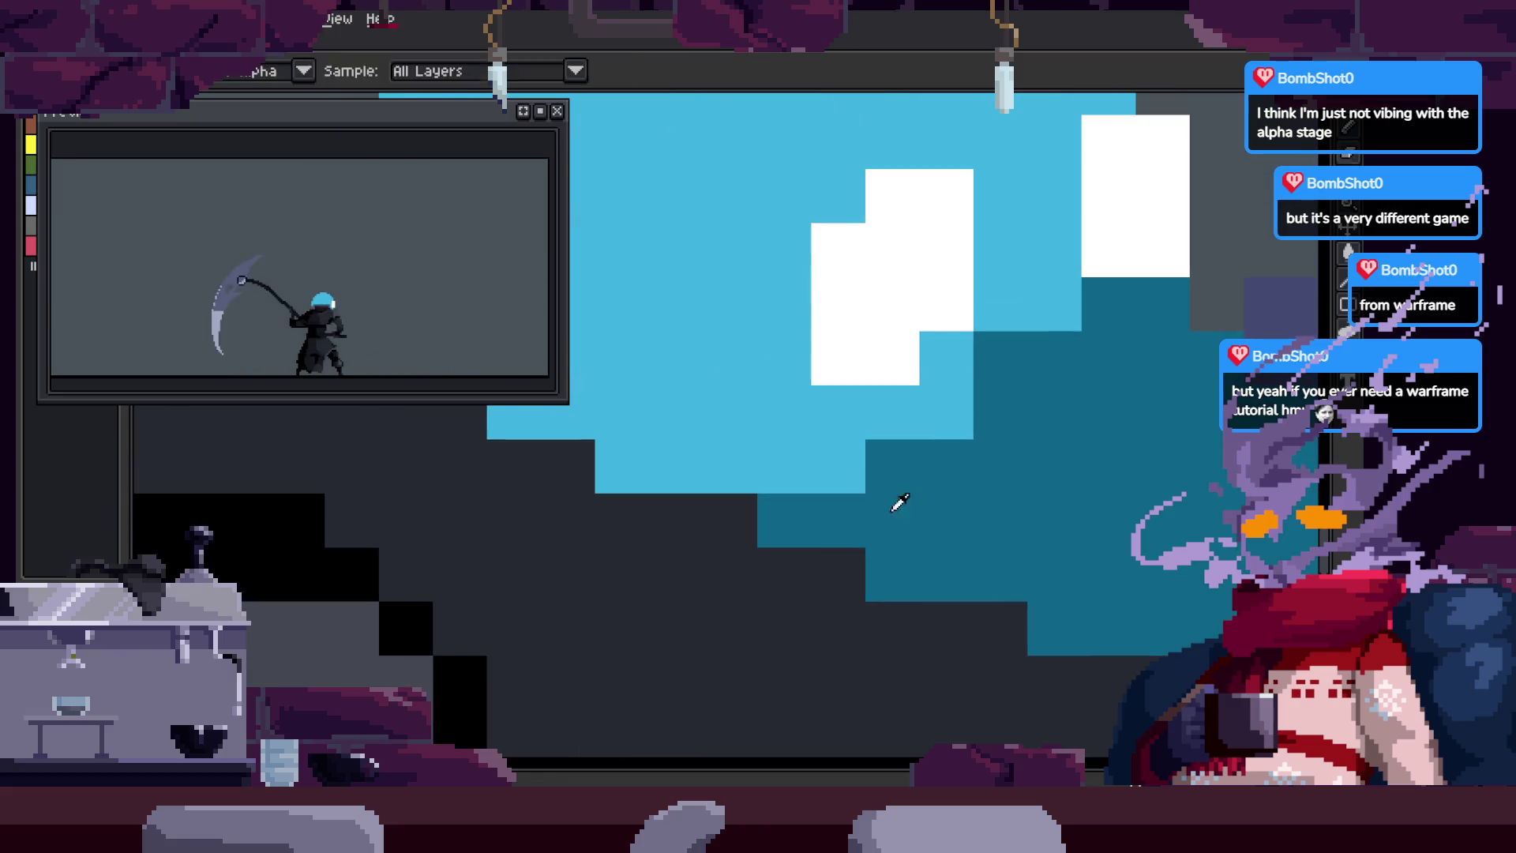
scroll(812, 505, "up", 2)
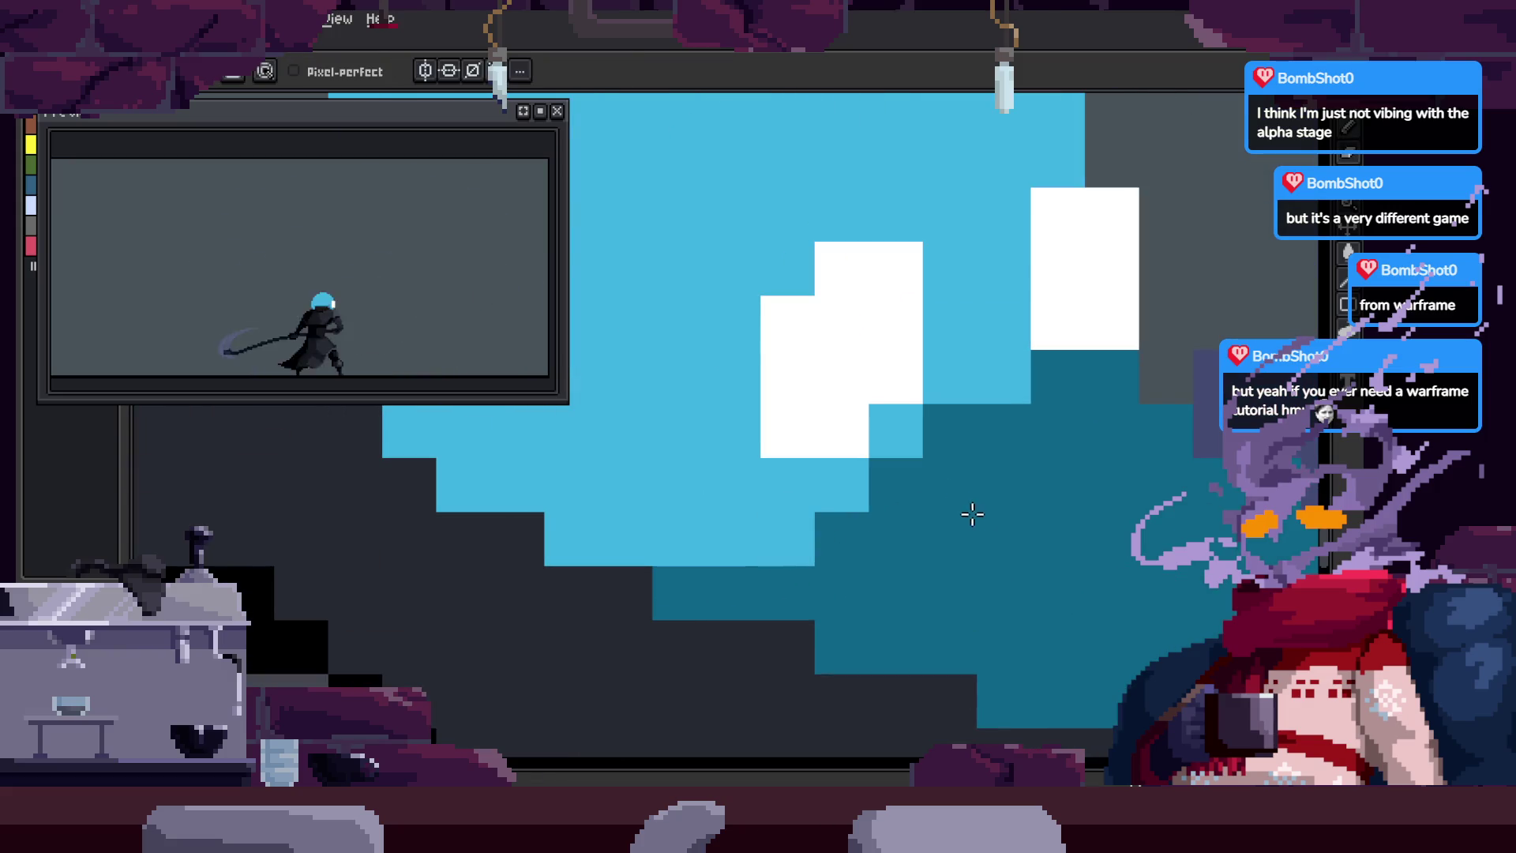
scroll(846, 463, "down", 3)
key("z")
scroll(894, 307, "up", 3)
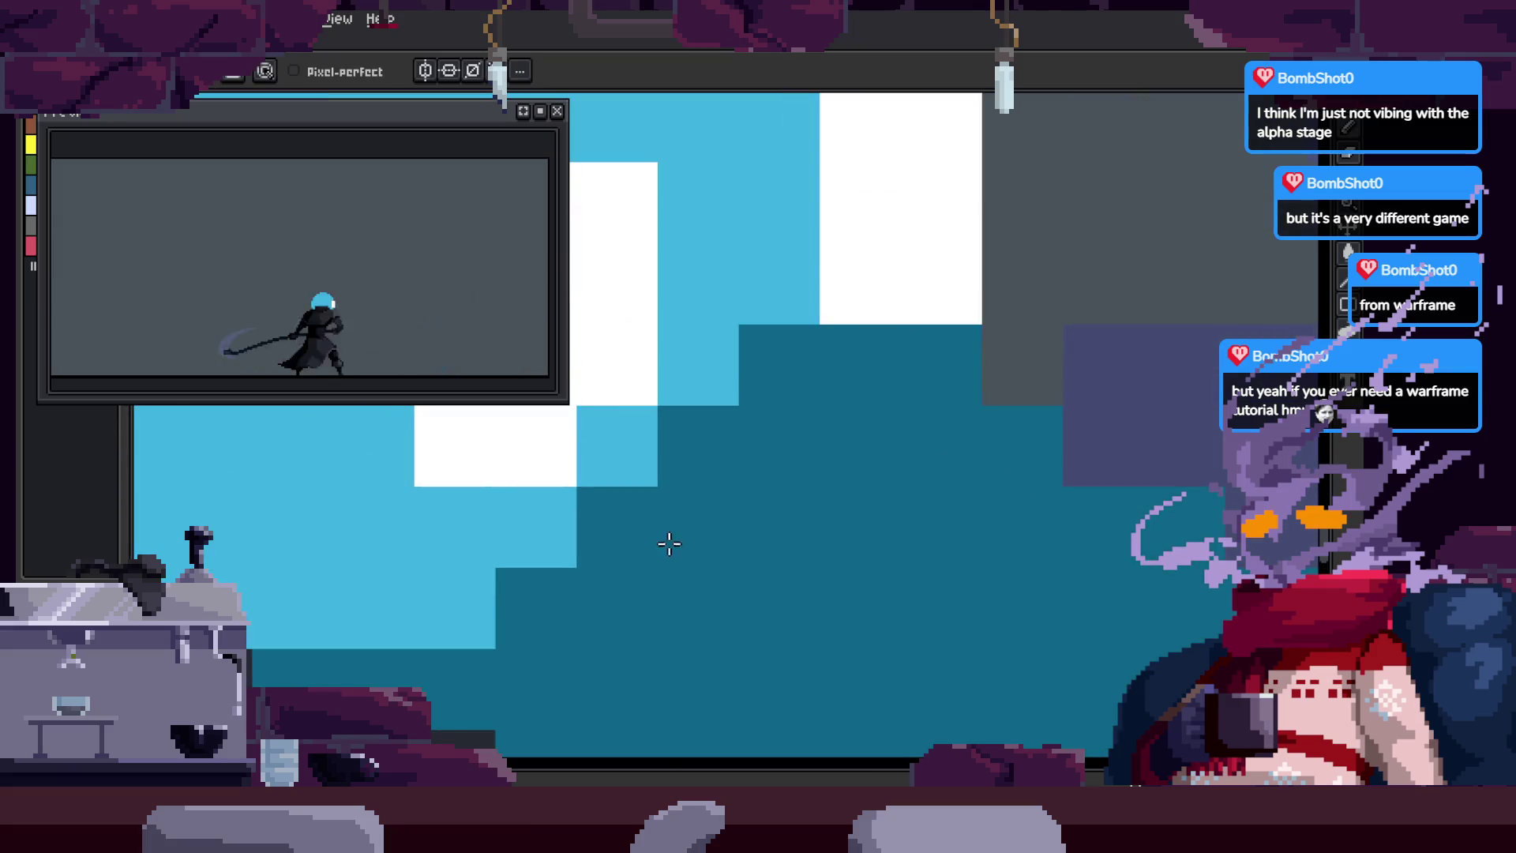
scroll(668, 538, "down", 1)
key("space")
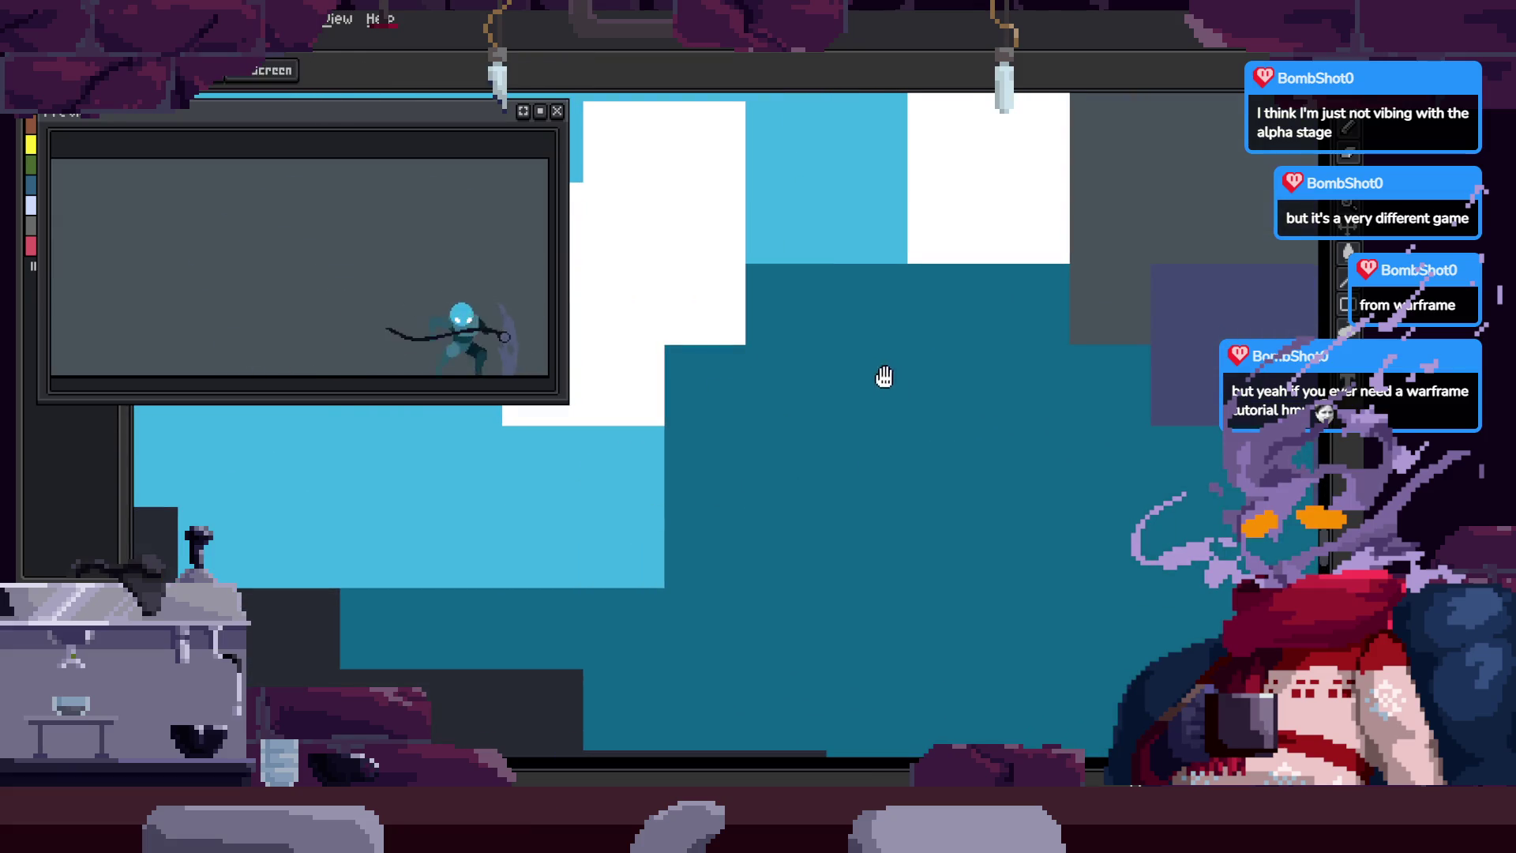
scroll(837, 443, "down", 3)
scroll(690, 427, "down", 1)
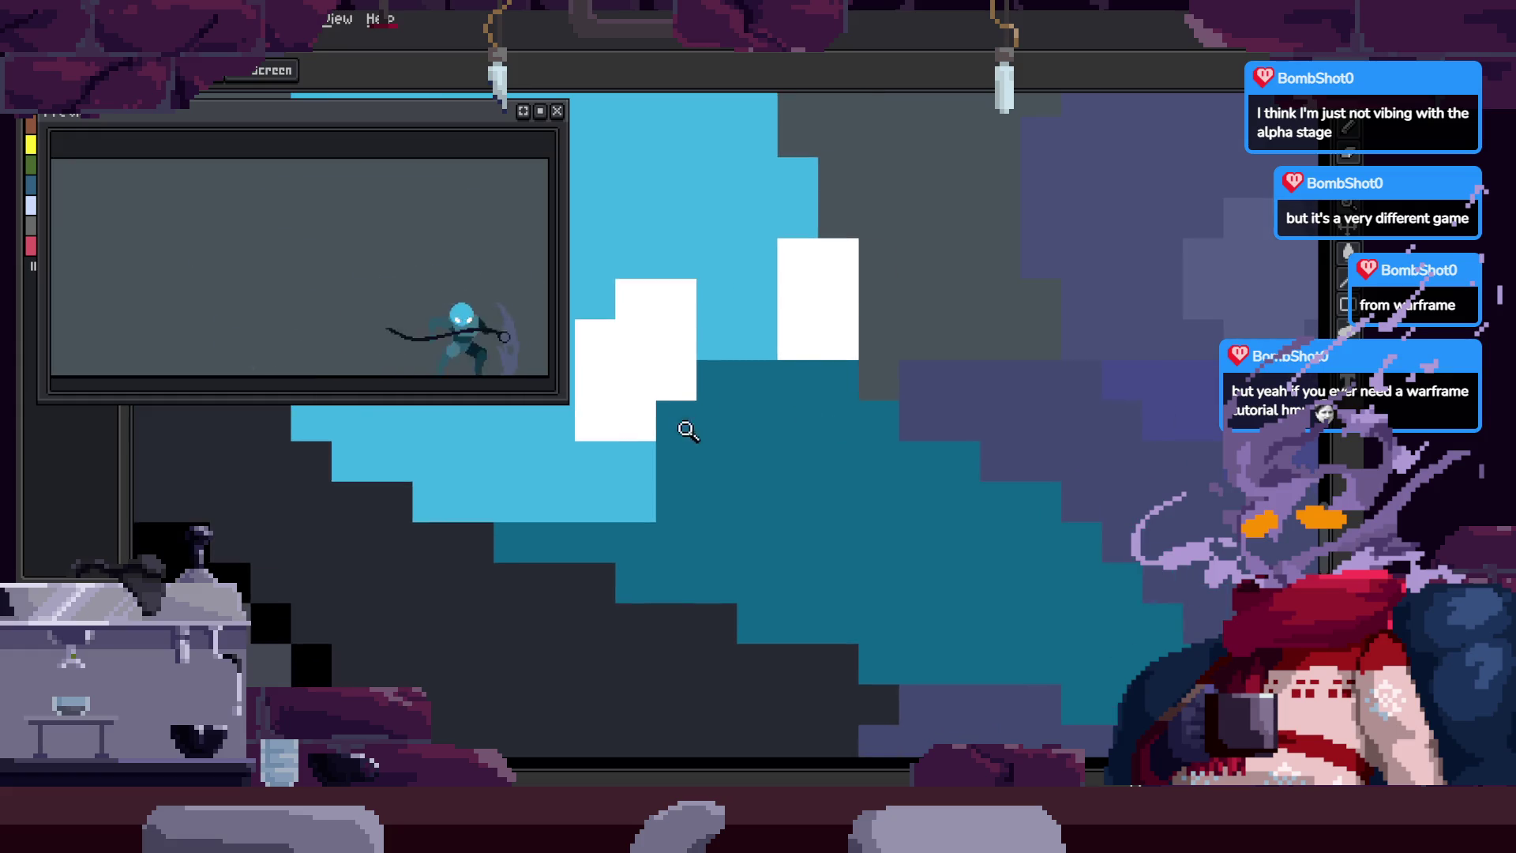
scroll(612, 481, "up", 3)
key("b")
mouse_move(697, 393)
left_mouse_down()
mouse_move(780, 298)
mouse_move(790, 379)
left_mouse_up()
Step: Zoom and scroll around the head, then sample a colour from the artwork
key("z")
scroll(840, 430, "down", 2)
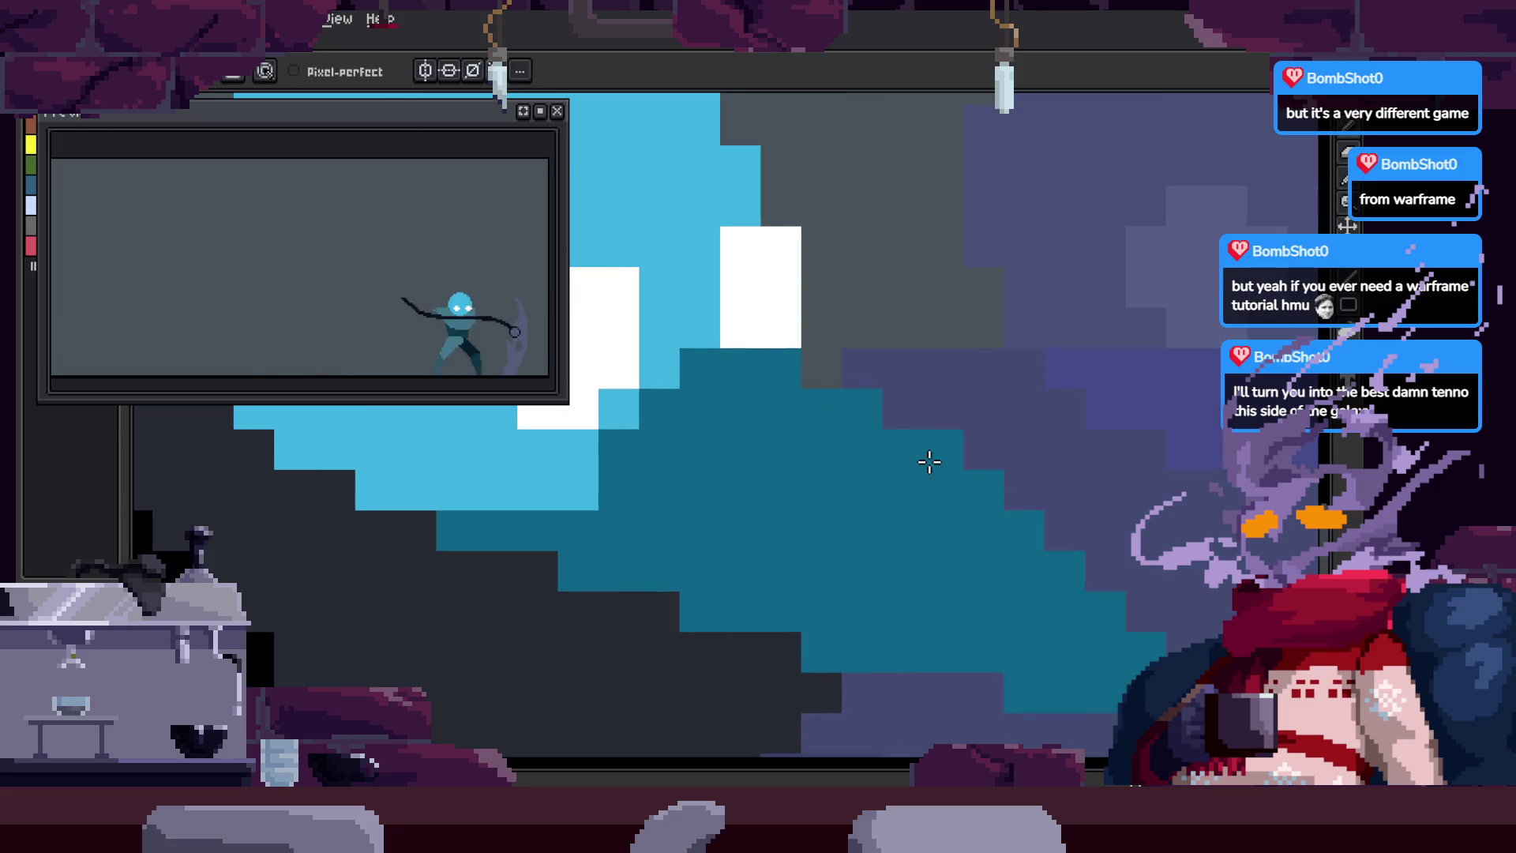
key("z")
scroll(912, 458, "down", 3)
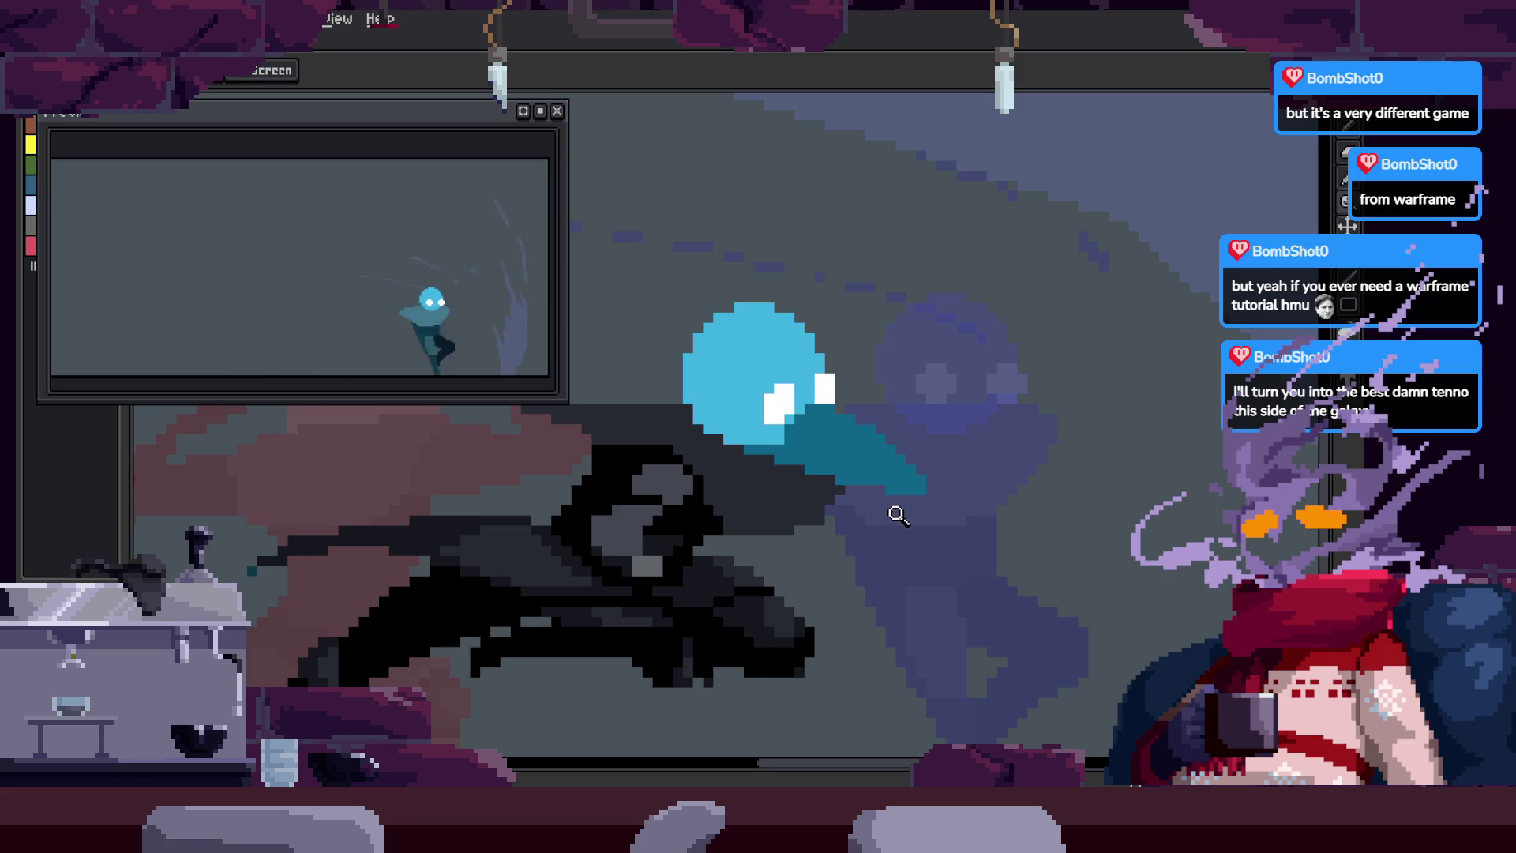
scroll(860, 433, "up", 3)
scroll(949, 491, "down", 2)
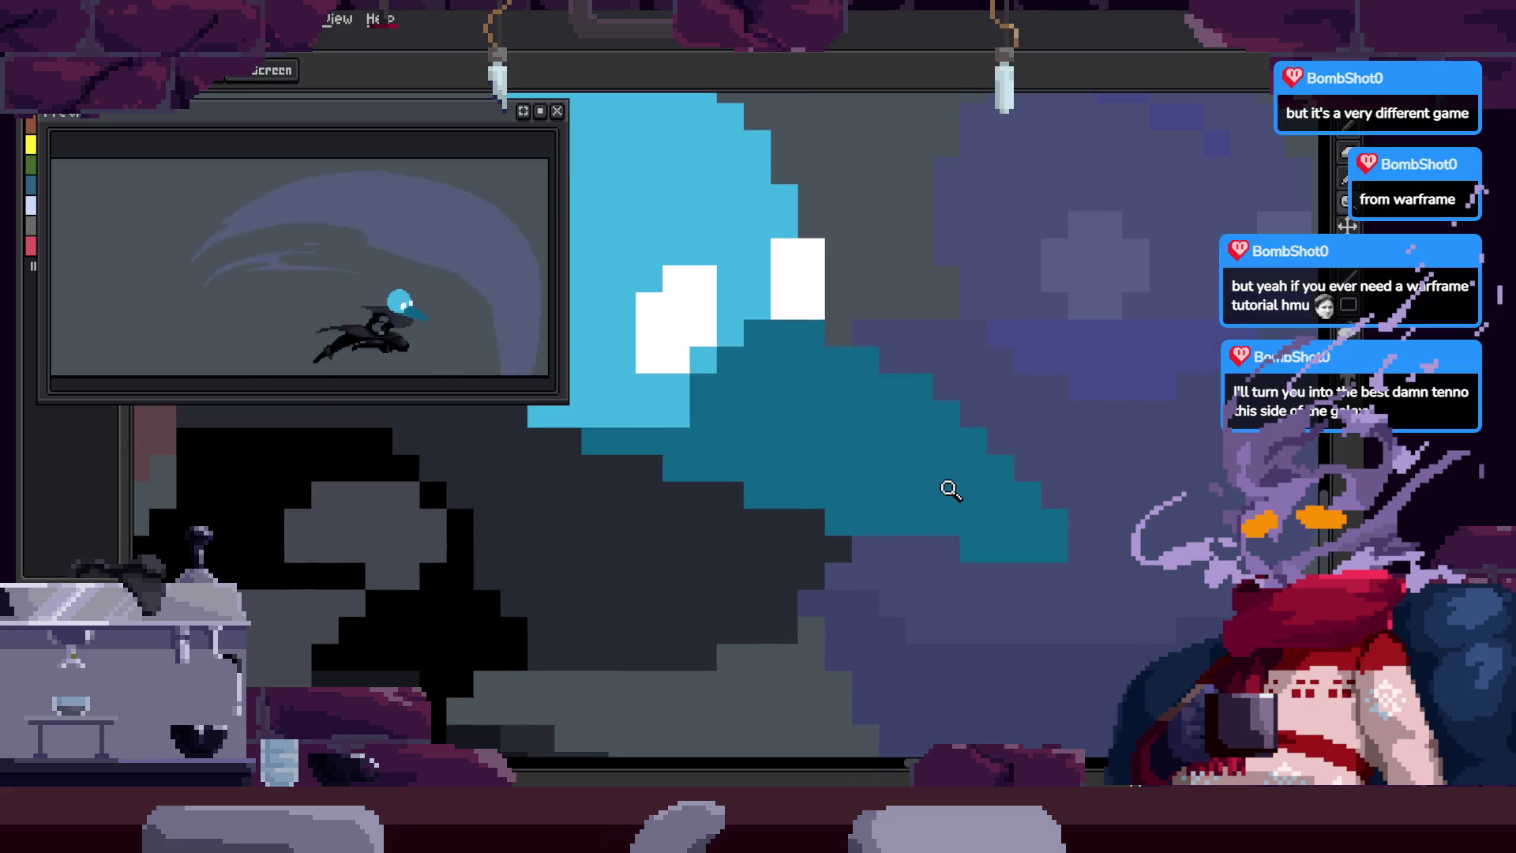
scroll(939, 479, "up", 3)
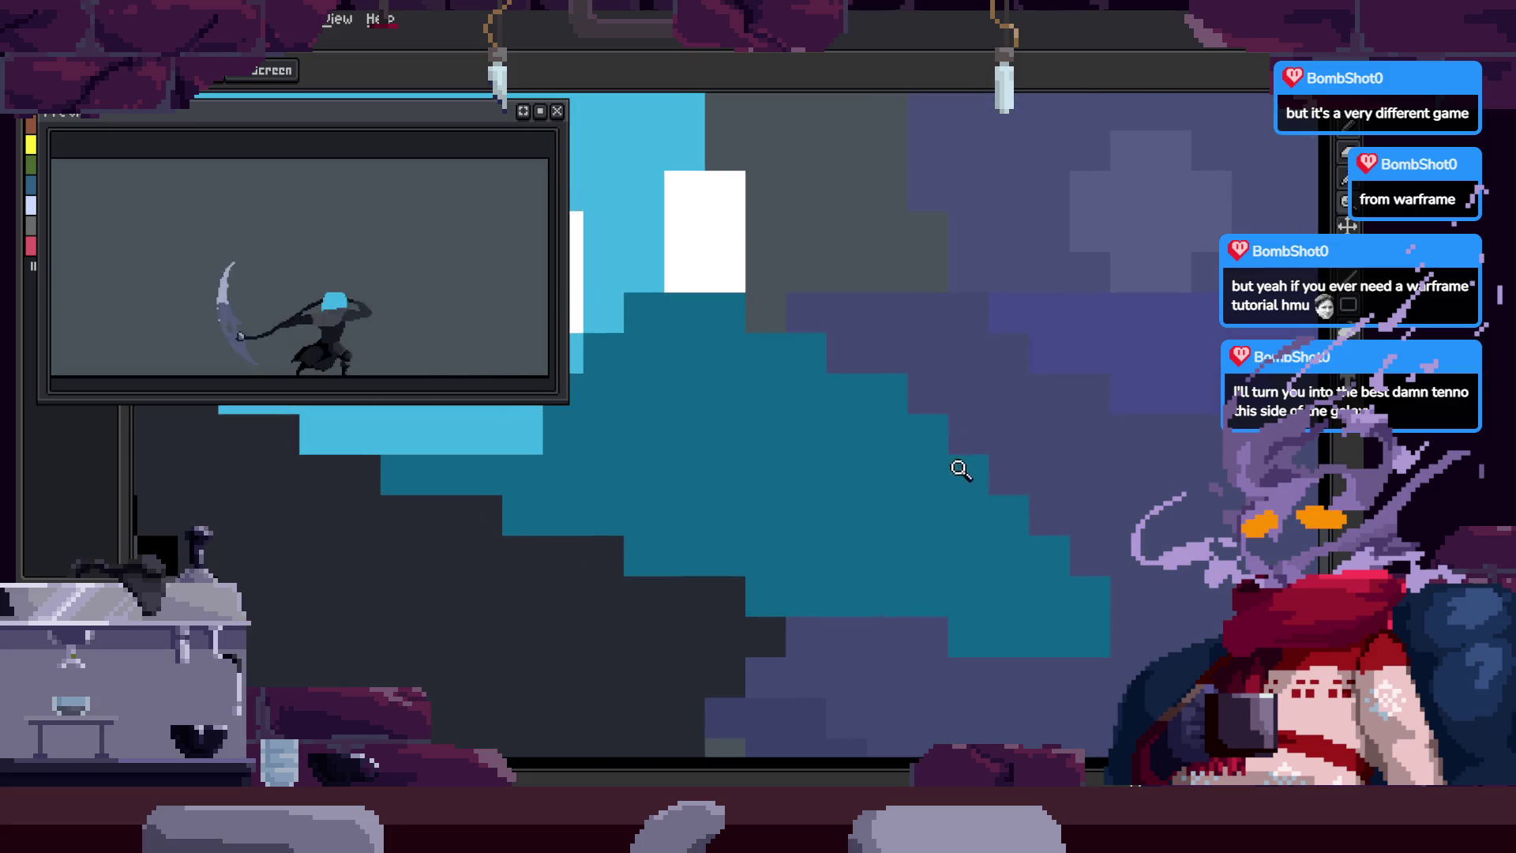
scroll(958, 474, "down", 2)
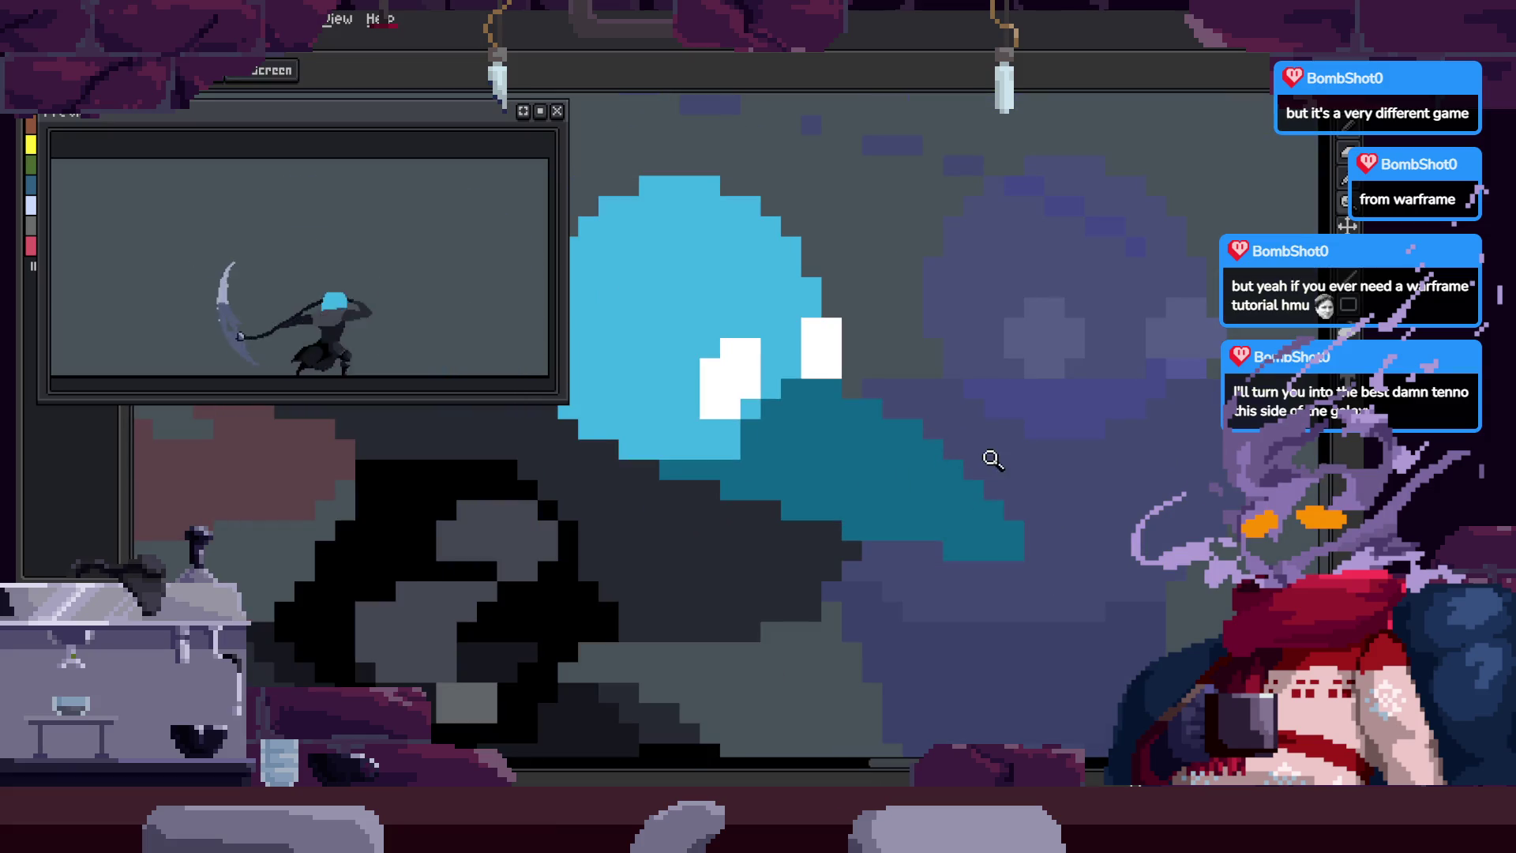
scroll(983, 442, "up", 1)
key("b")
scroll(829, 355, "up", 2)
key("i")
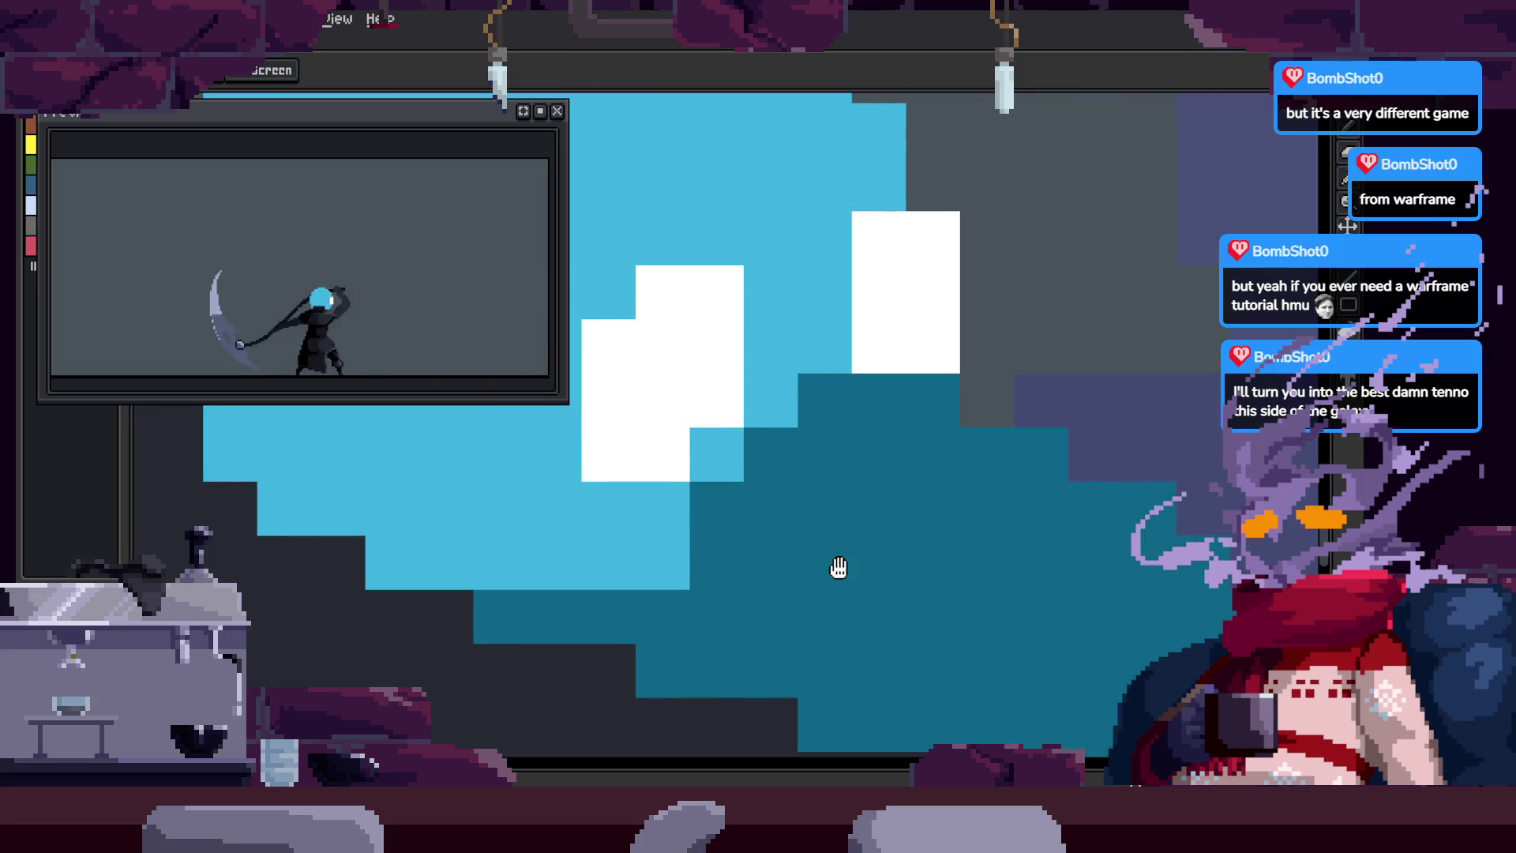
Step: Zoom in on the reaper's head and scroll around to inspect the recoloured pixels
scroll(813, 568, "right", 3)
scroll(841, 515, "down", 2)
scroll(841, 515, "down", 2)
key("z")
scroll(822, 447, "right", 2)
scroll(822, 447, "down", 1)
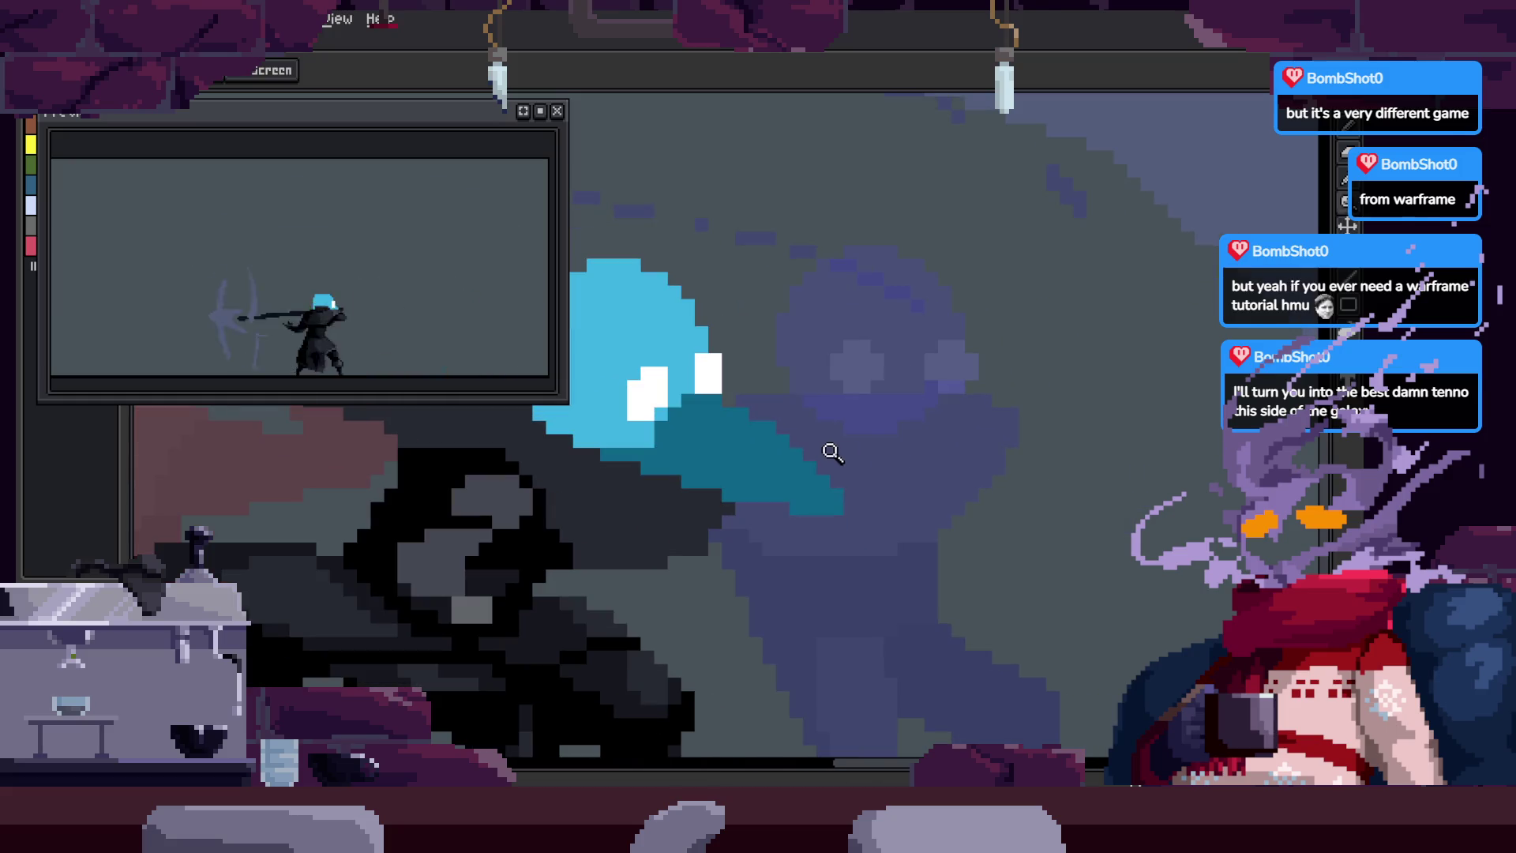
left_click(762, 413)
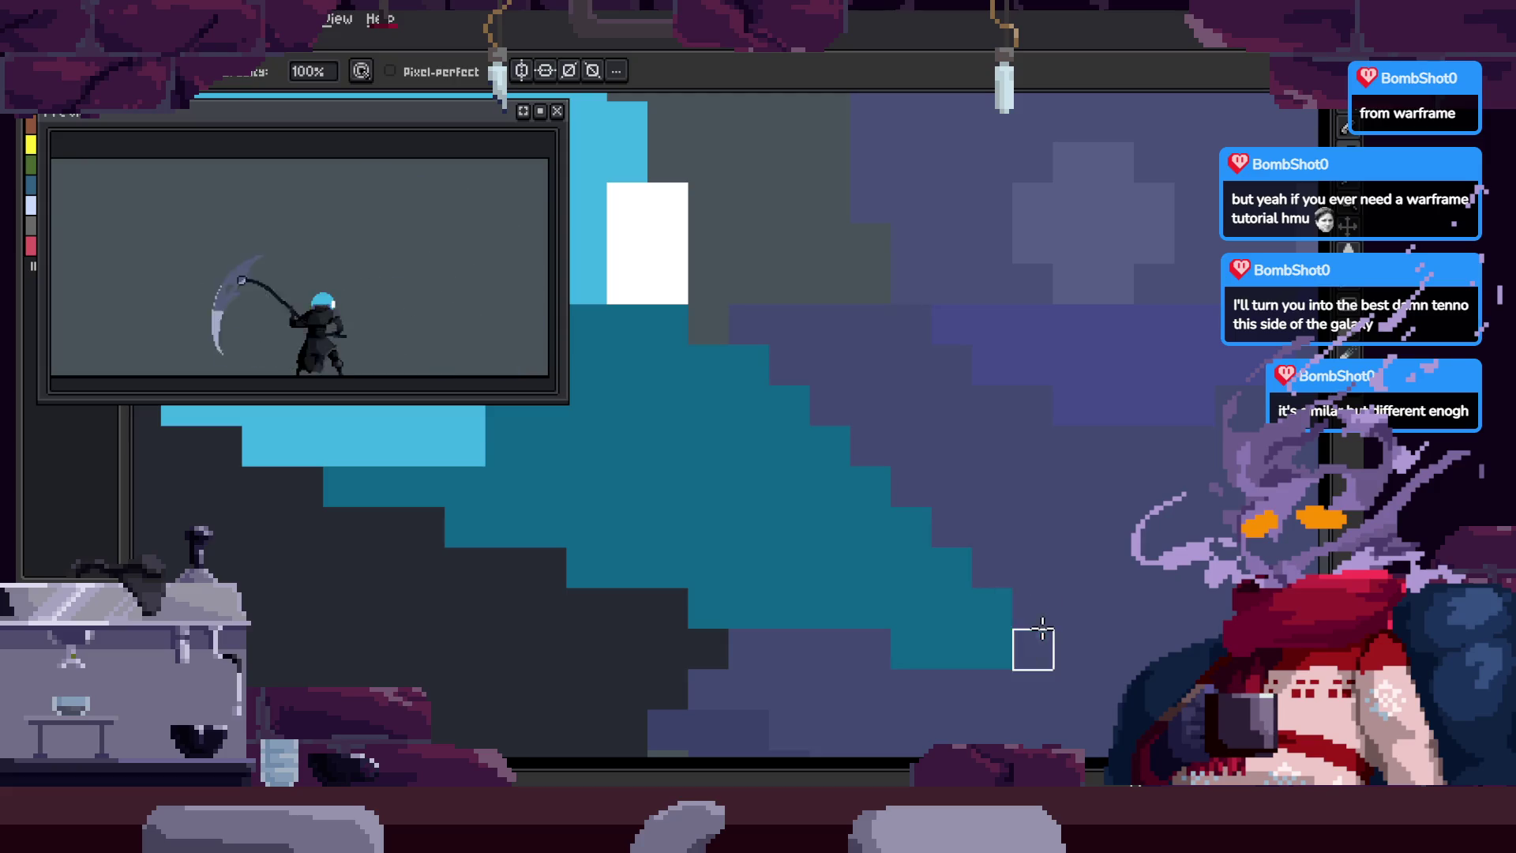
scroll(998, 525, "up", 2)
scroll(847, 495, "left", 2)
scroll(788, 489, "left", 3)
scroll(788, 489, "up", 1)
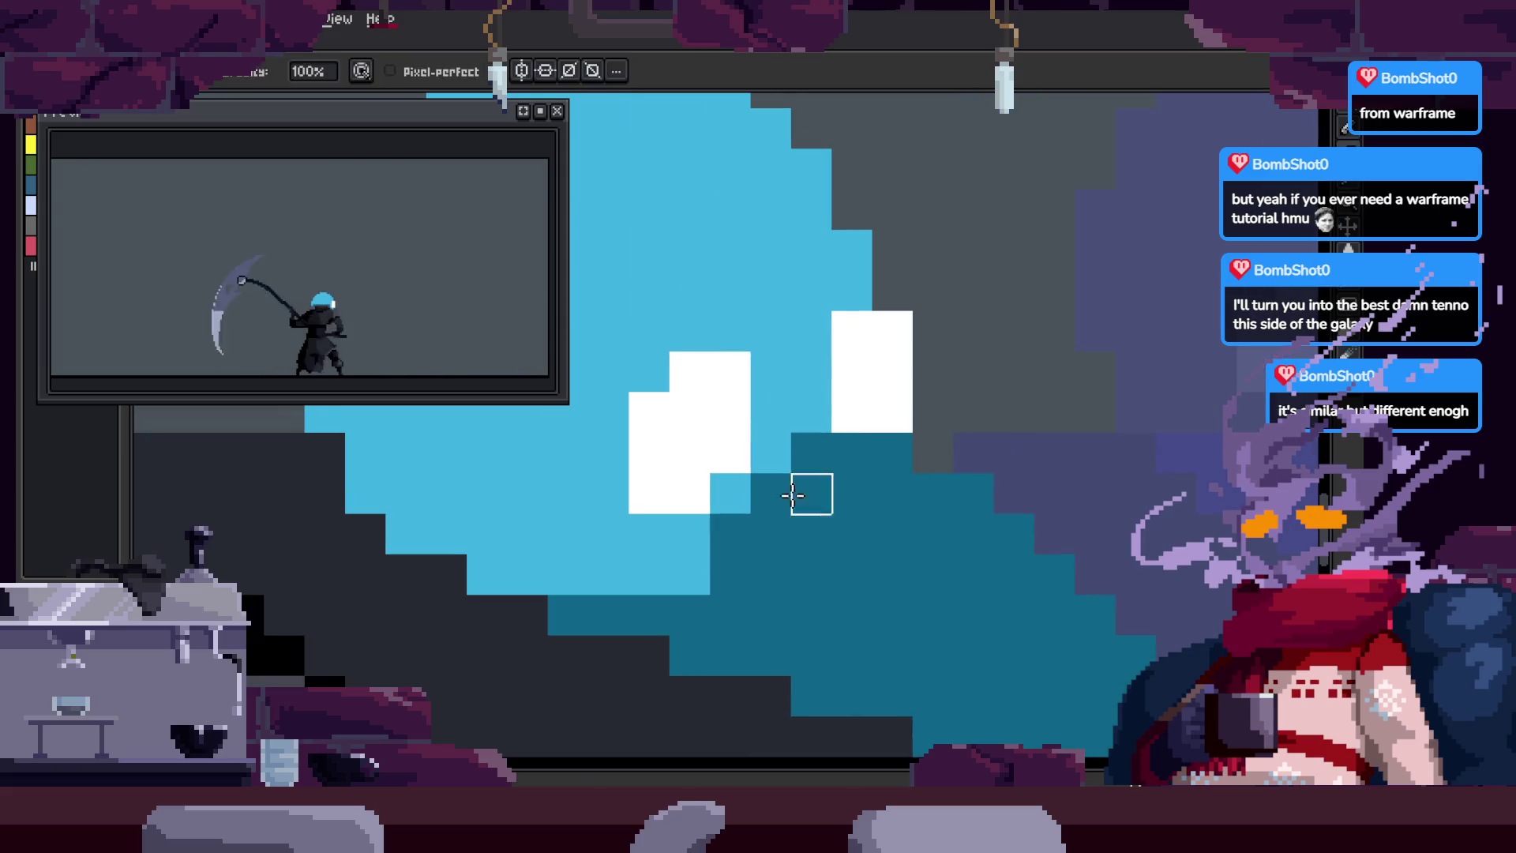
scroll(908, 490, "down", 4)
scroll(685, 427, "up", 4)
scroll(853, 524, "down", 4)
scroll(812, 497, "up", 4)
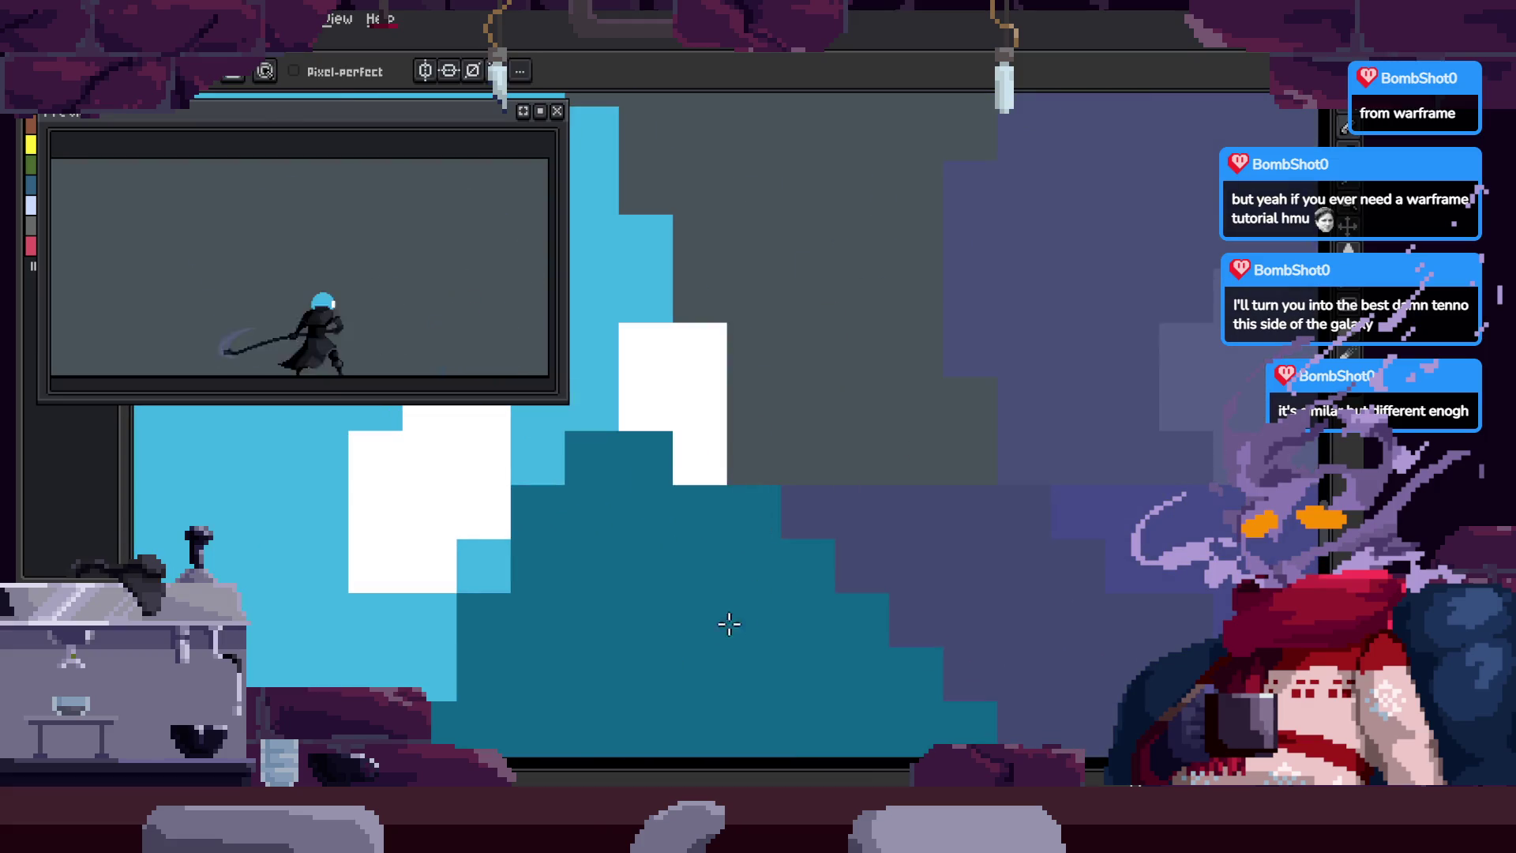
scroll(738, 620, "down", 2)
scroll(863, 426, "down", 4)
scroll(870, 443, "up", 4)
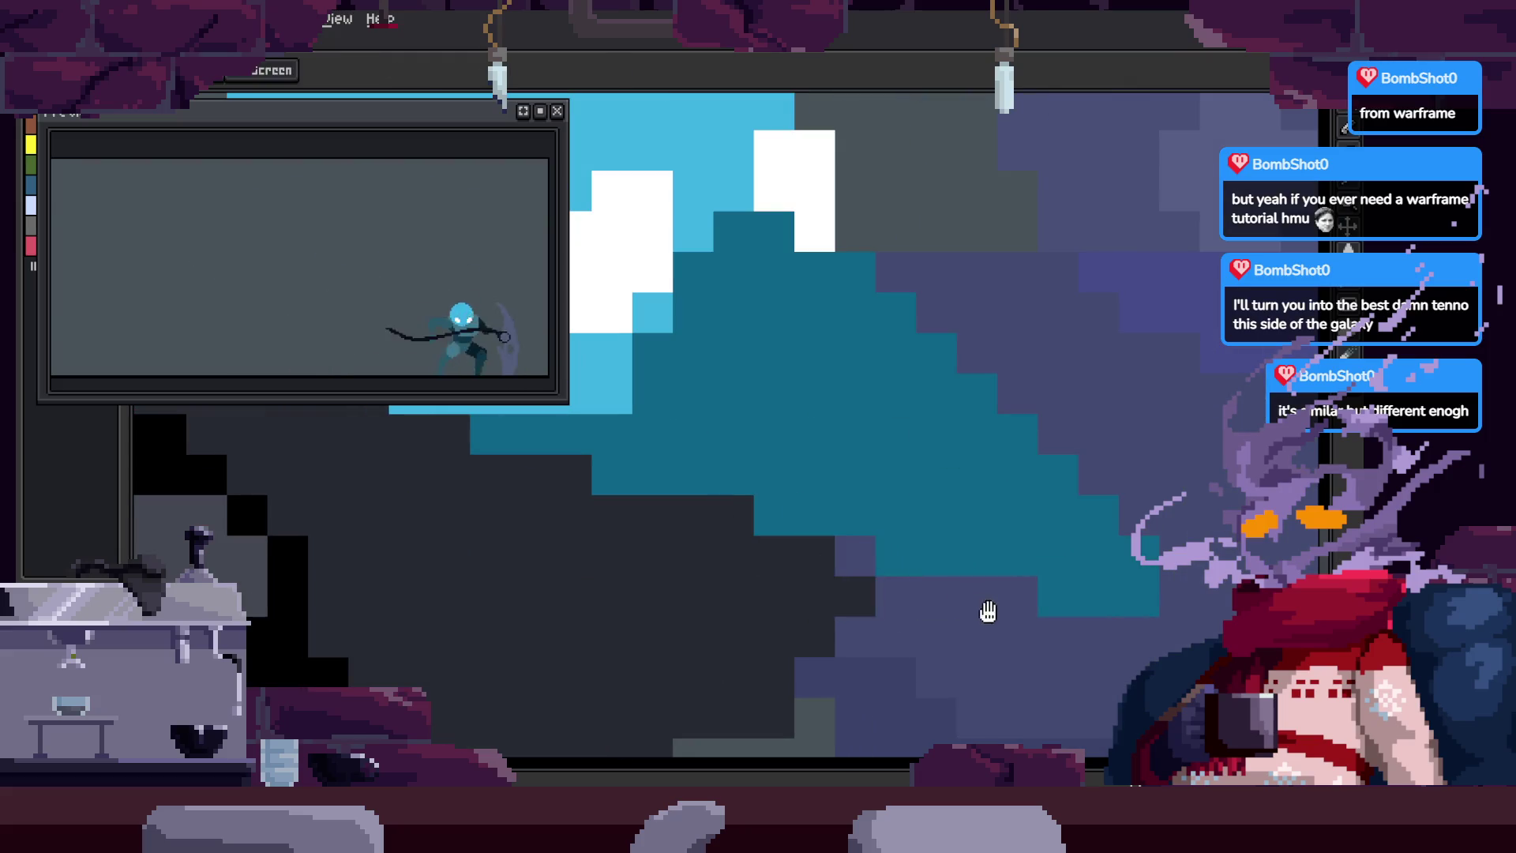
scroll(987, 612, "down", 4)
scroll(958, 569, "up", 4)
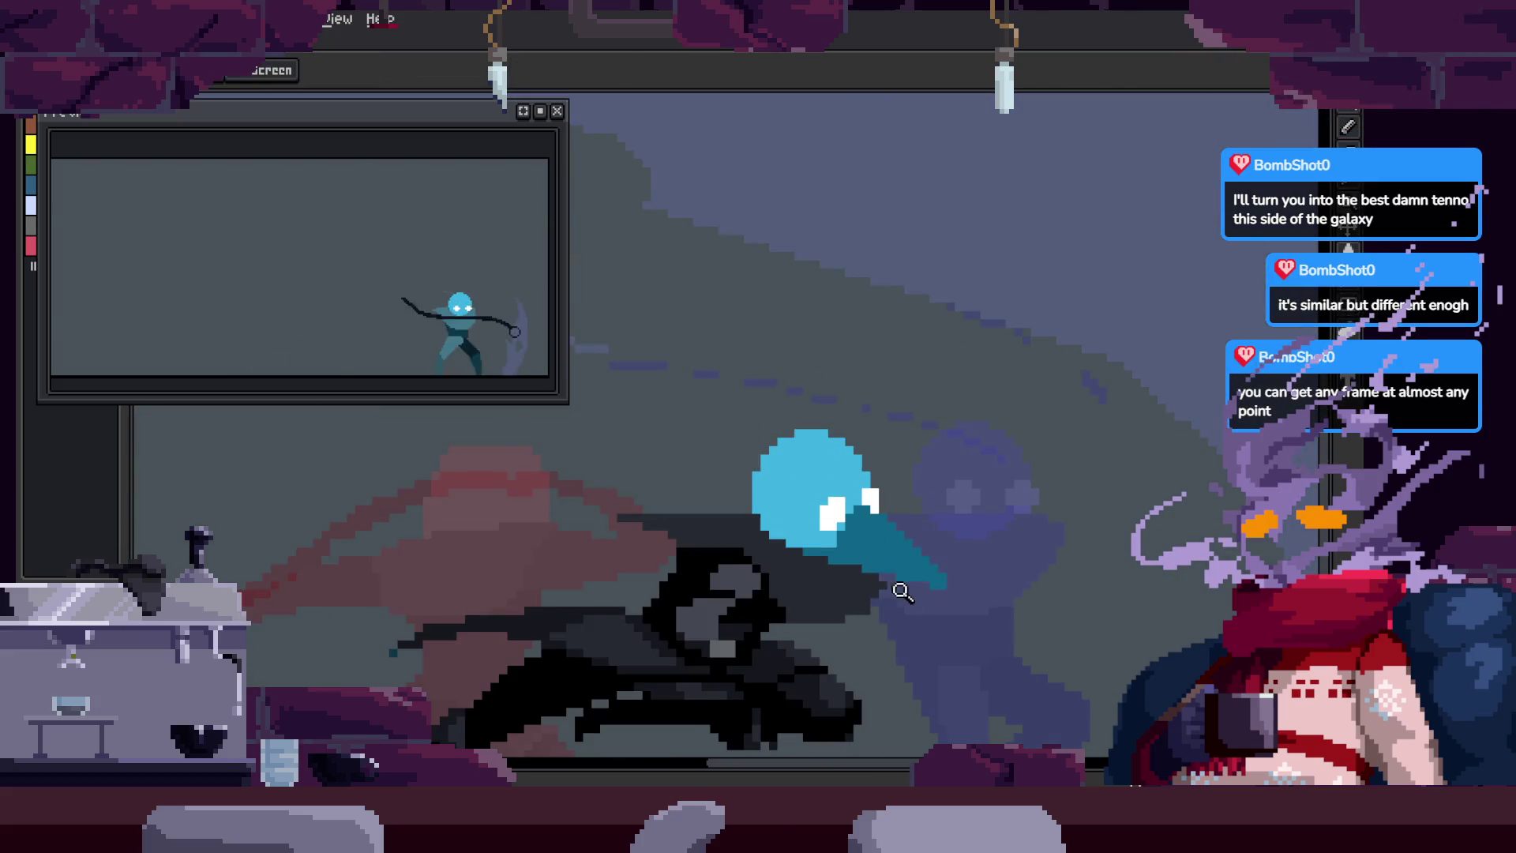
scroll(898, 591, "down", 4)
Step: On the next frame, draw a dark diagonal across the face, then undo the misplaced stroke
key("Right")
scroll(971, 518, "up", 4)
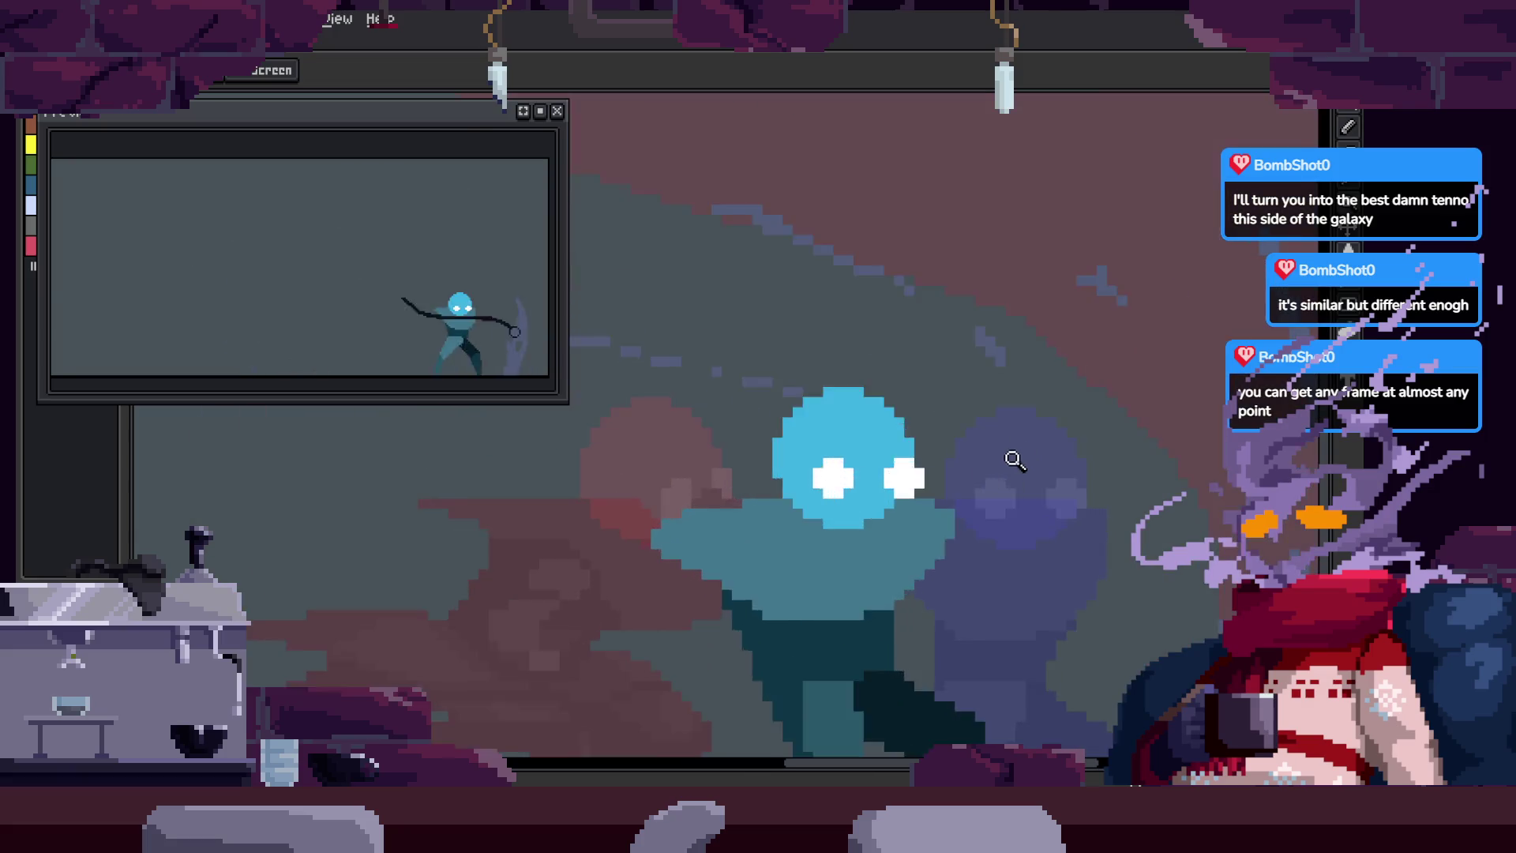
scroll(1022, 393, "up", 4)
mouse_move(580, 580)
left_mouse_down()
mouse_move(600, 584)
mouse_move(782, 419)
left_mouse_up()
left_click_drag(789, 494, 740, 417)
key("ctrl+z")
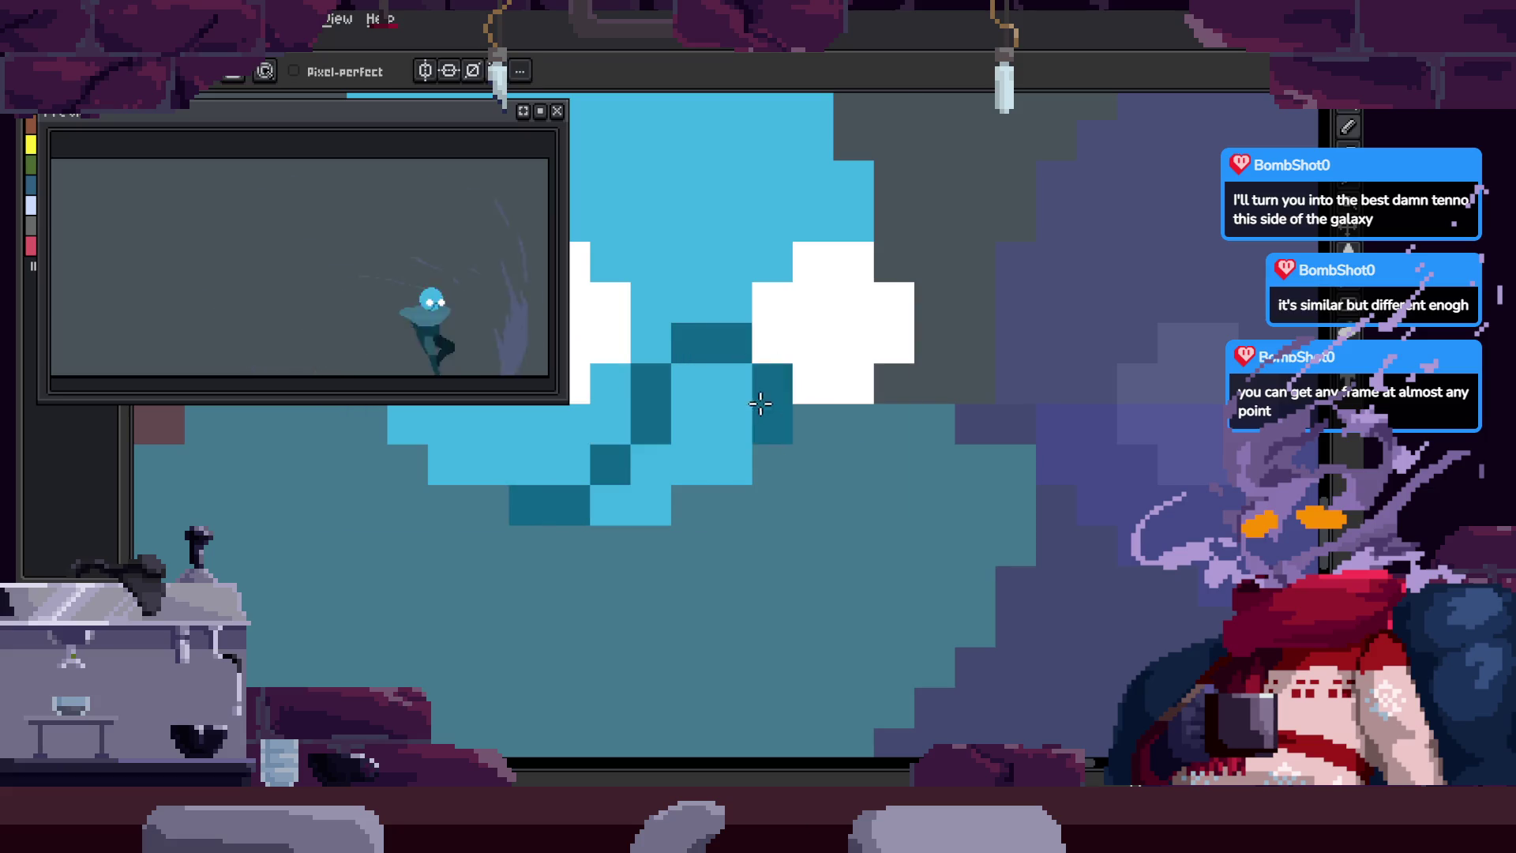
Step: On the following frame, add dark teal pixels along the head's diagonal and a vertical run
key("Right")
left_click(853, 671, "shift")
left_click(861, 305)
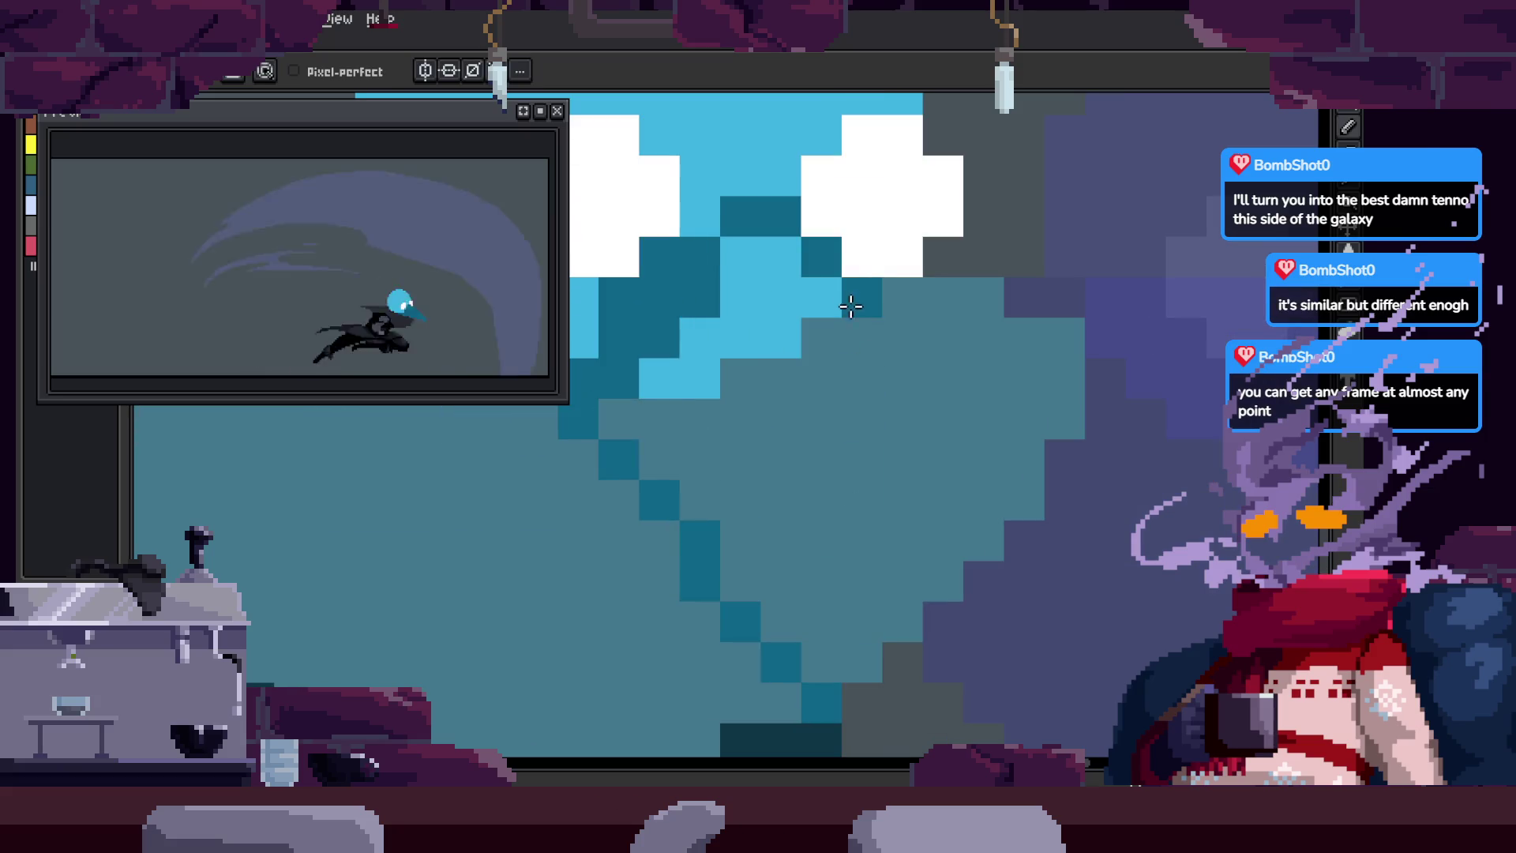
left_click(849, 679, "shift")
Step: Zoom in and pan to frame the reaper's head closely
key("z")
left_click(806, 546)
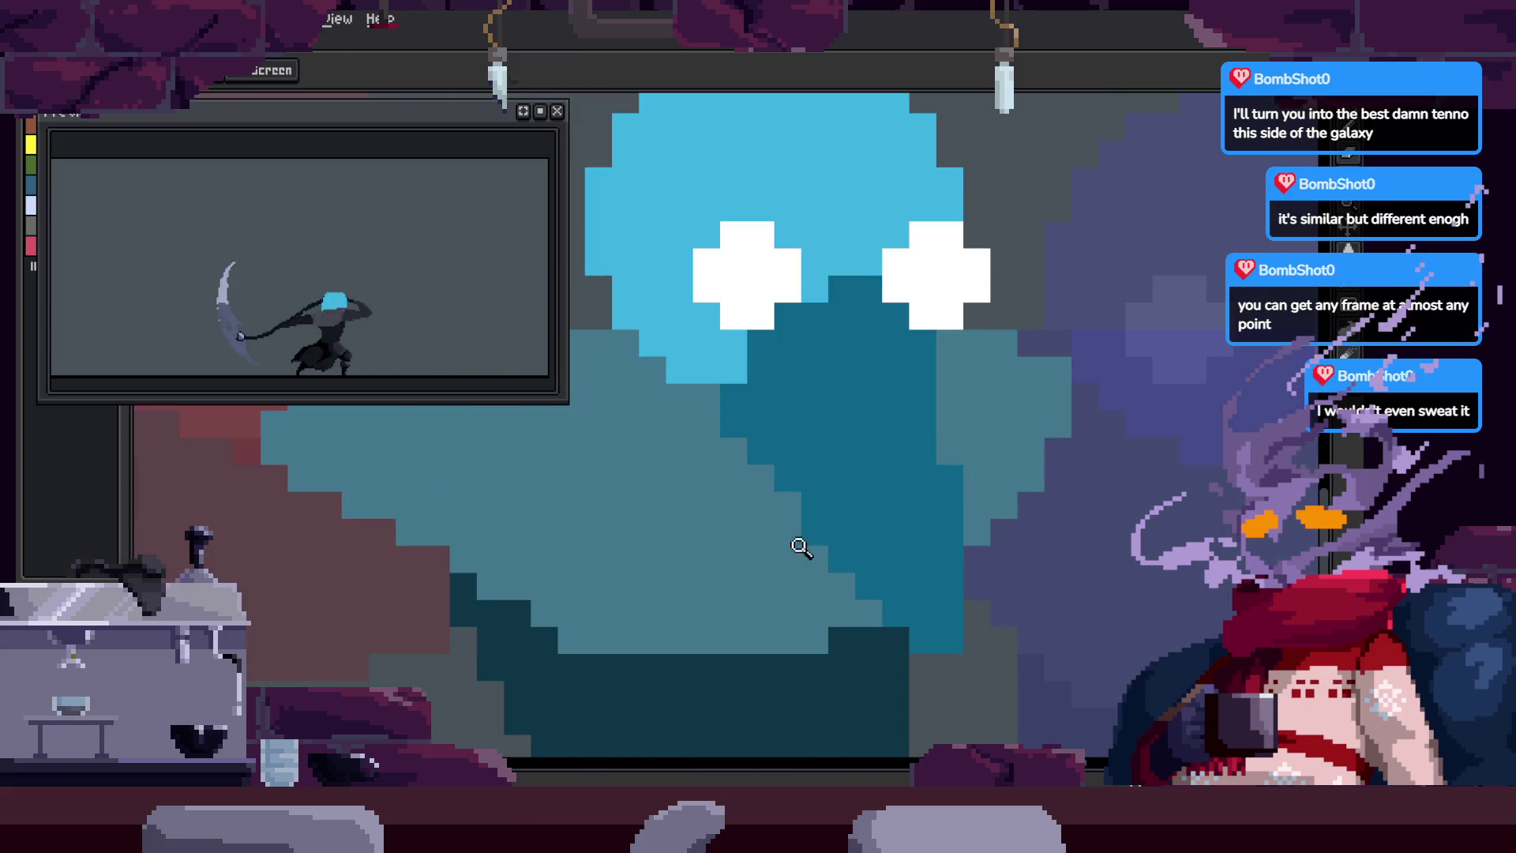
scroll(940, 399, "down", 3)
key("h")
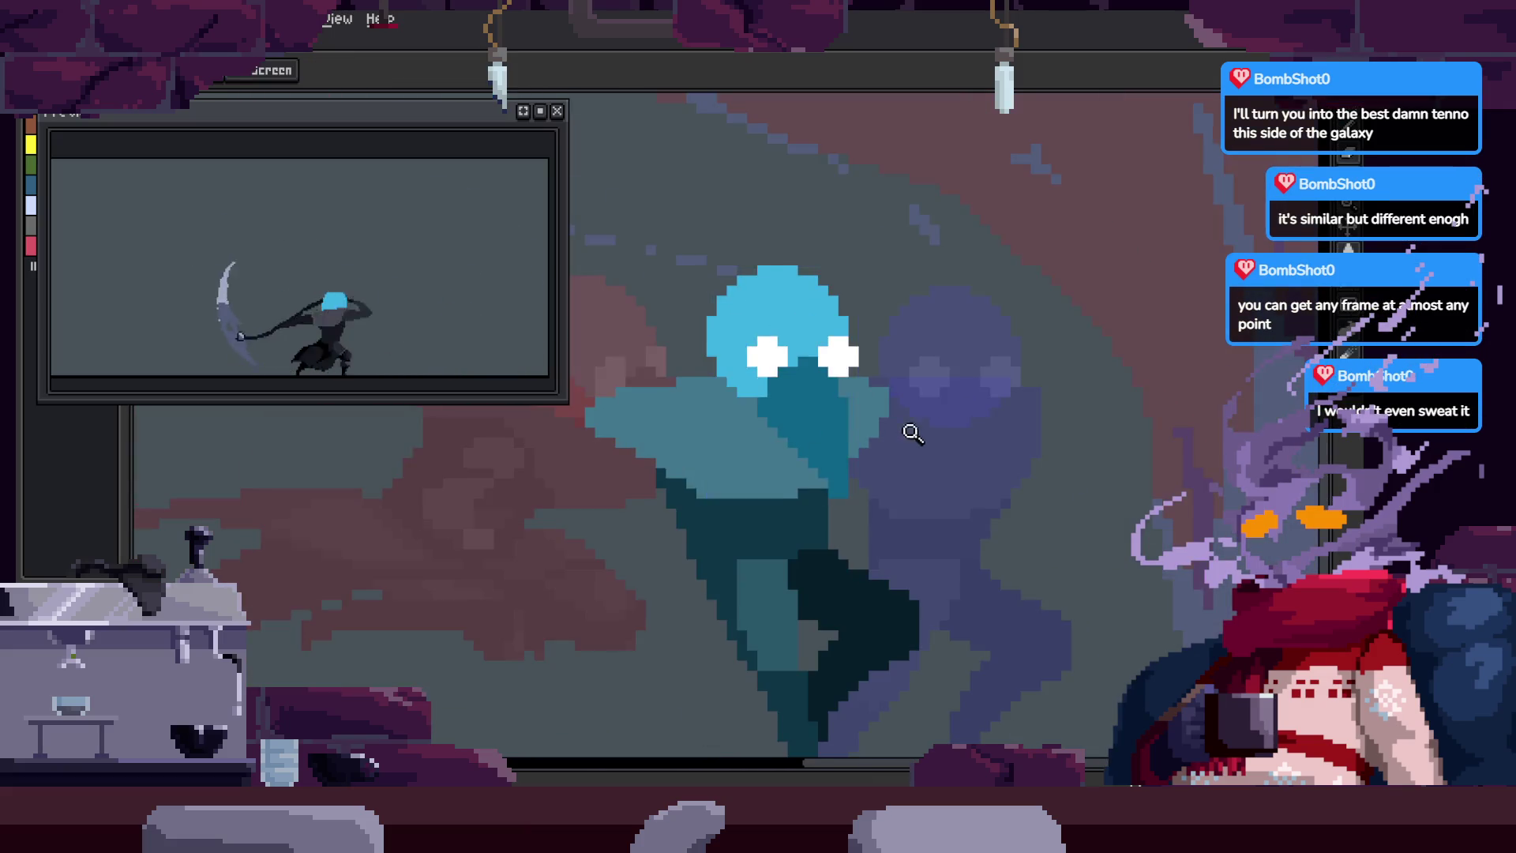
scroll(829, 501, "up", 3)
scroll(878, 458, "down", 3)
key("z")
left_click(893, 462)
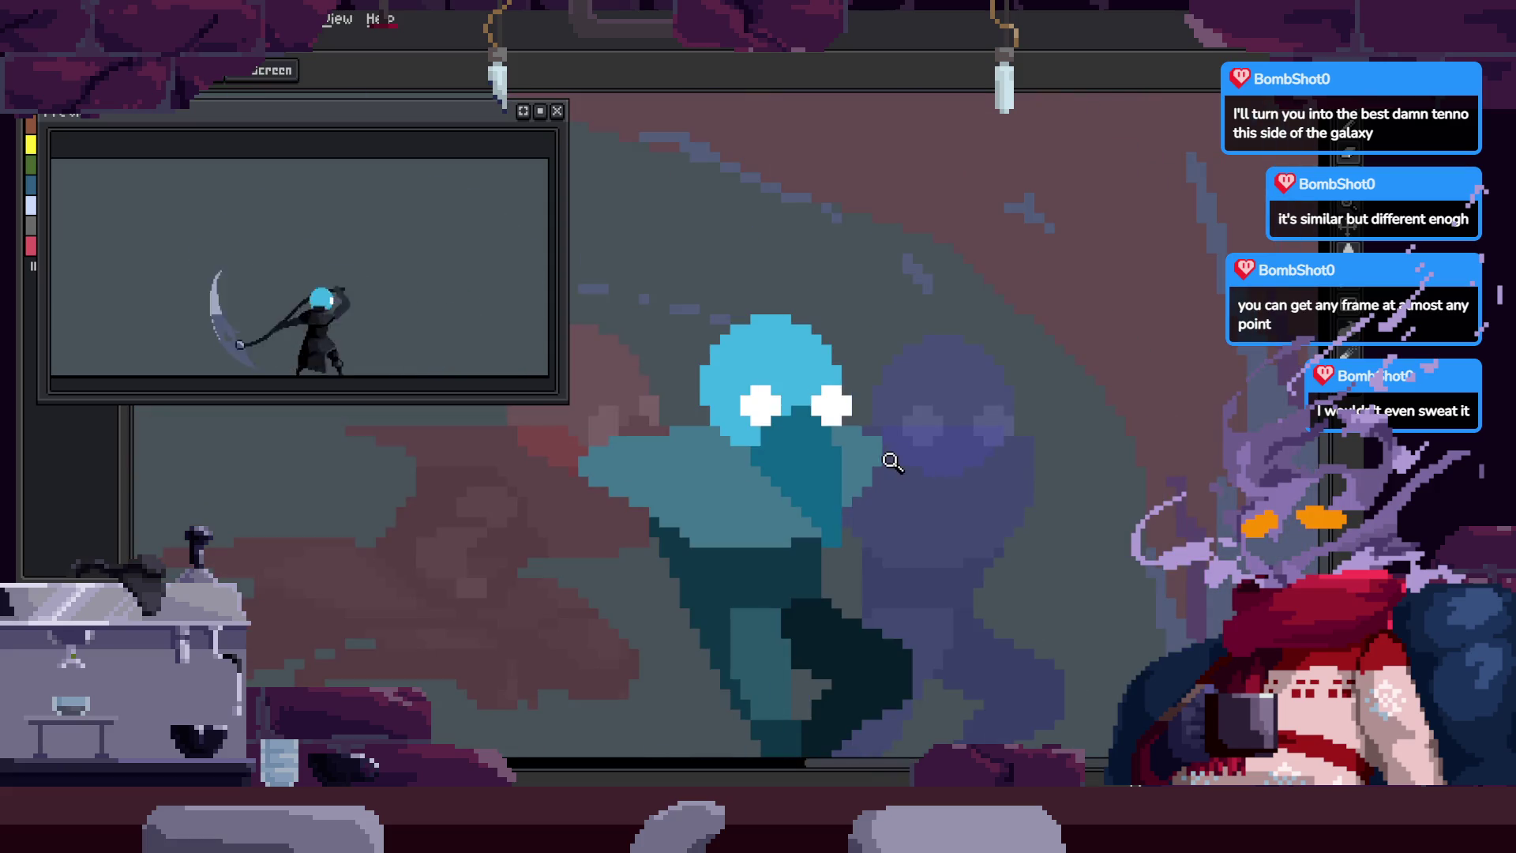
Step: Step through the animation frames forward to the scythe-swing frame
key("Right")
key("Left")
key("Right")
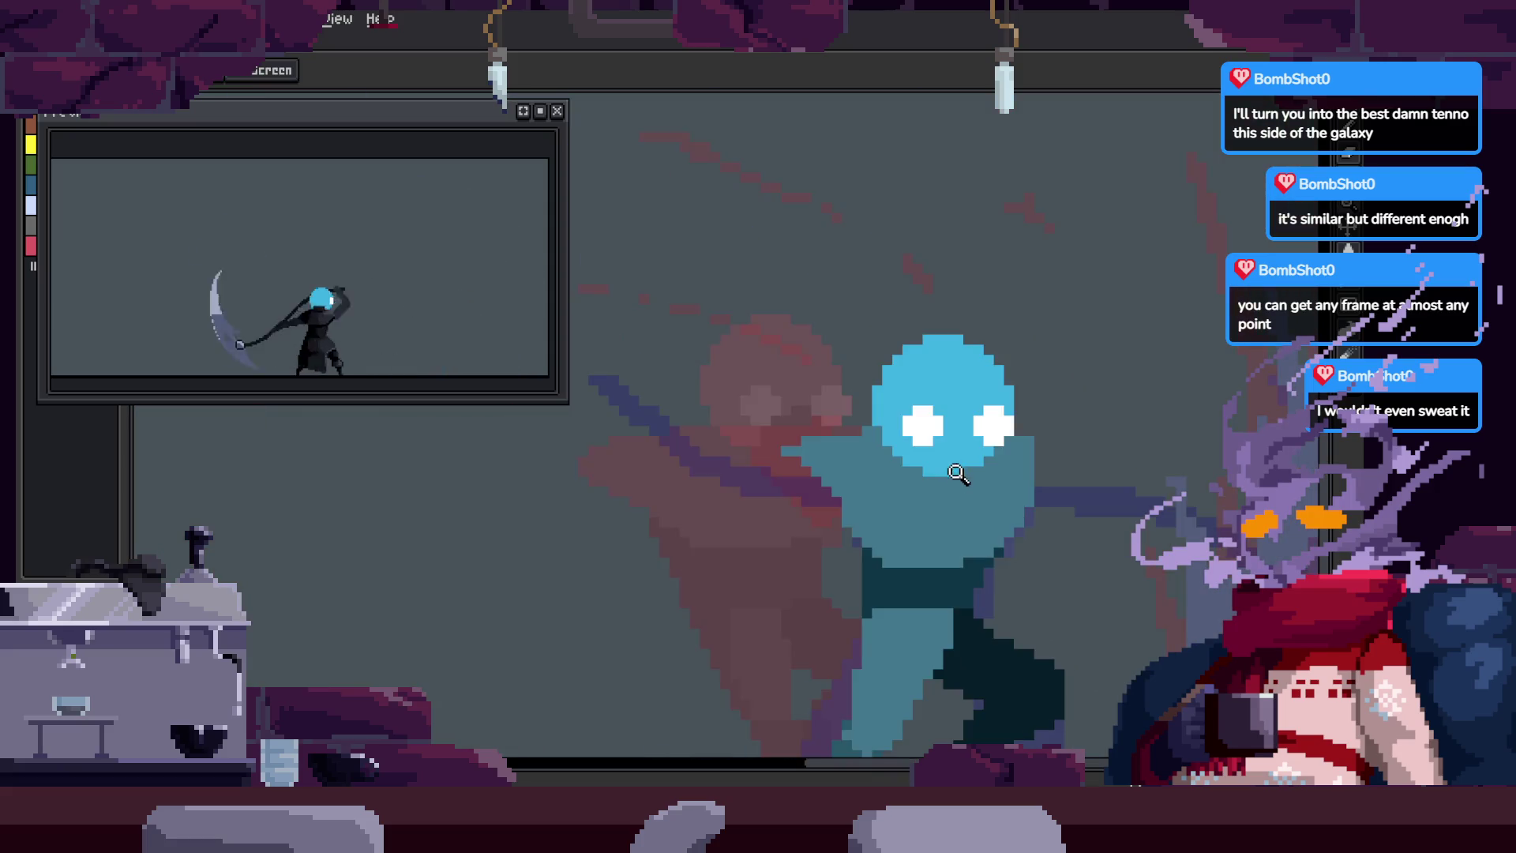
key("Right")
key("Right")
key("Right")
key("Right")
key("Right")
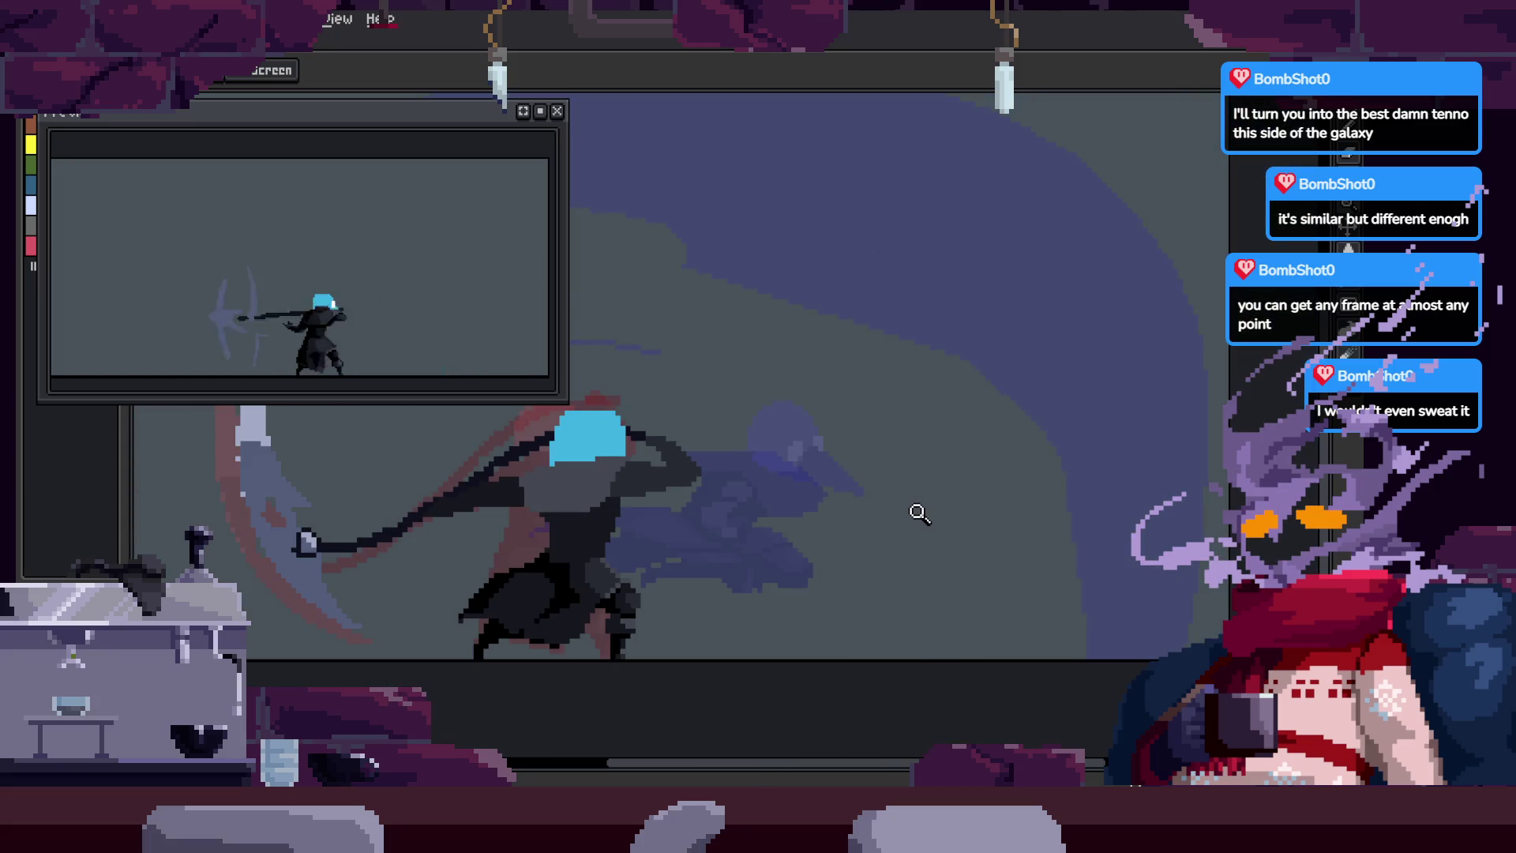
key("Right")
key("Right")
key("Right")
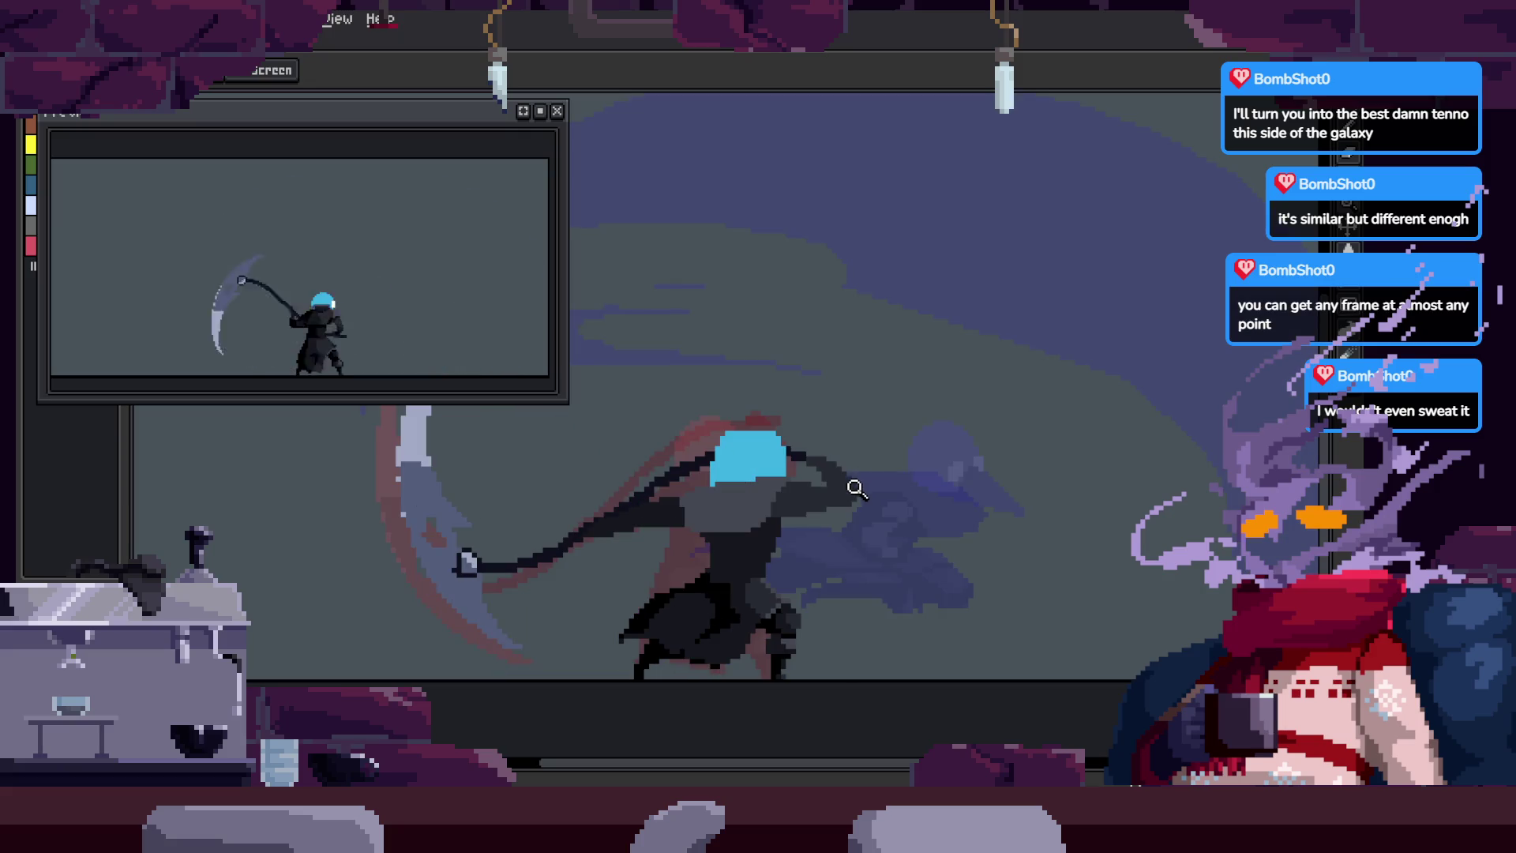
Step: Step forward to the upright scythe-raised frame, toggling the timeline on and off
key("Right")
key("Right")
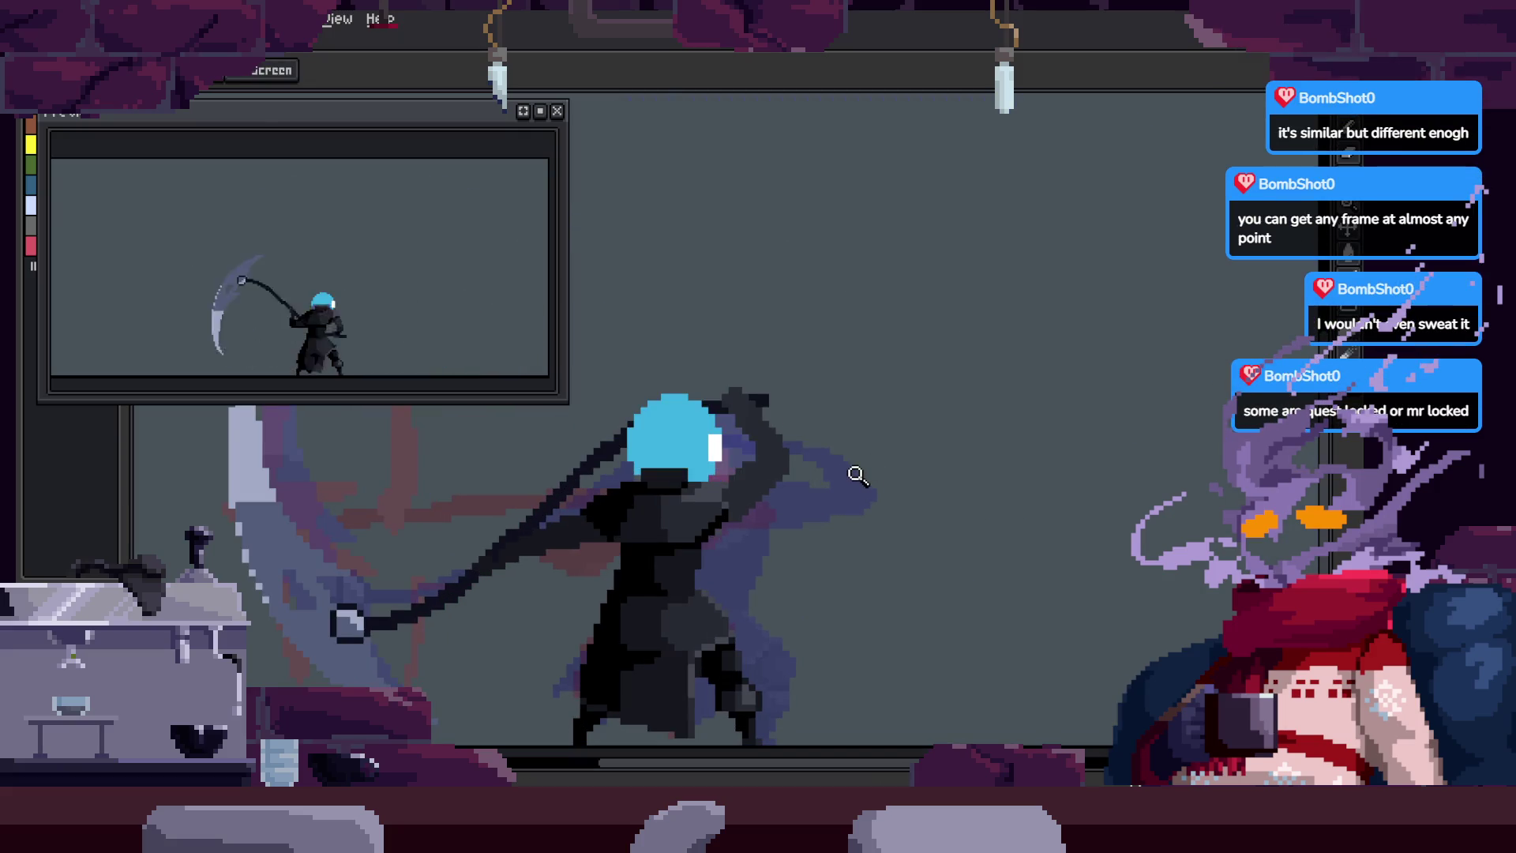
key("Right")
key("Right")
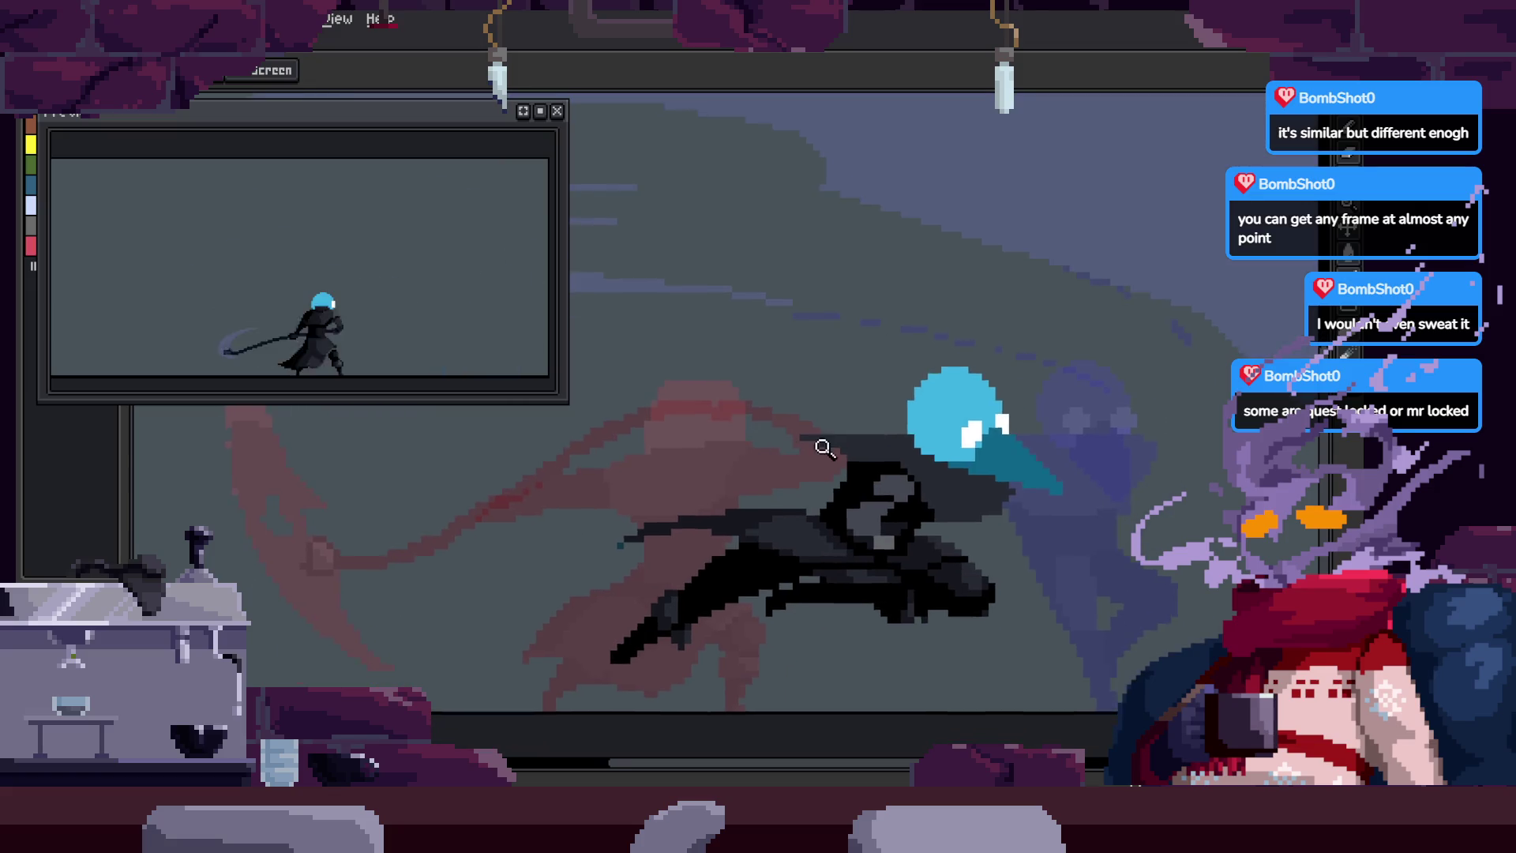
scroll(822, 450, "down", 2)
key("Tab")
key("Right")
key("Right")
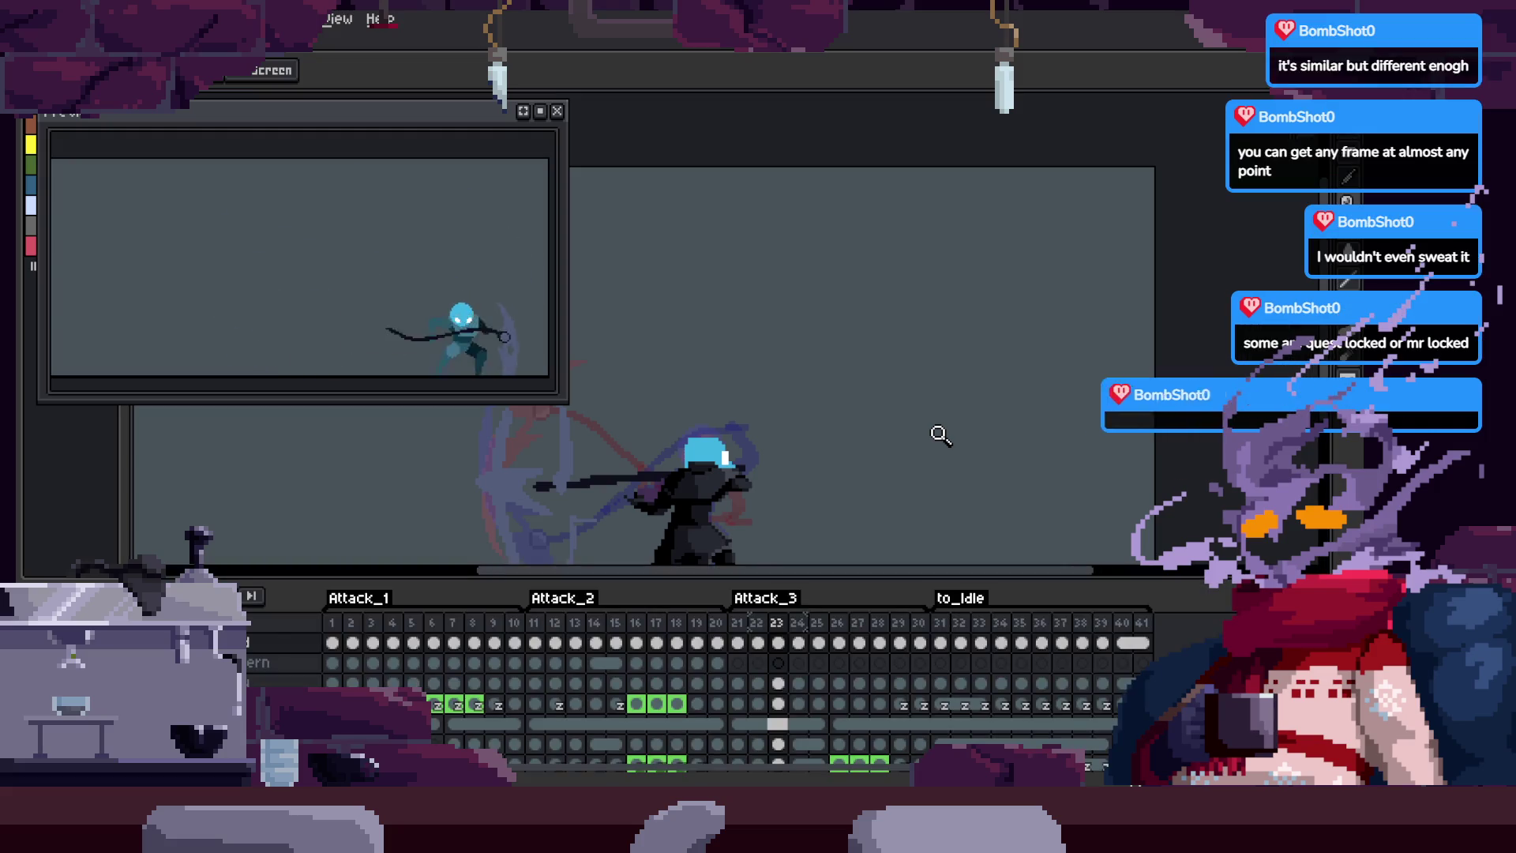
key("Tab")
Step: Step through the attack frames back to the low lunging pose and adjust the zoom
key("Return")
key("Return")
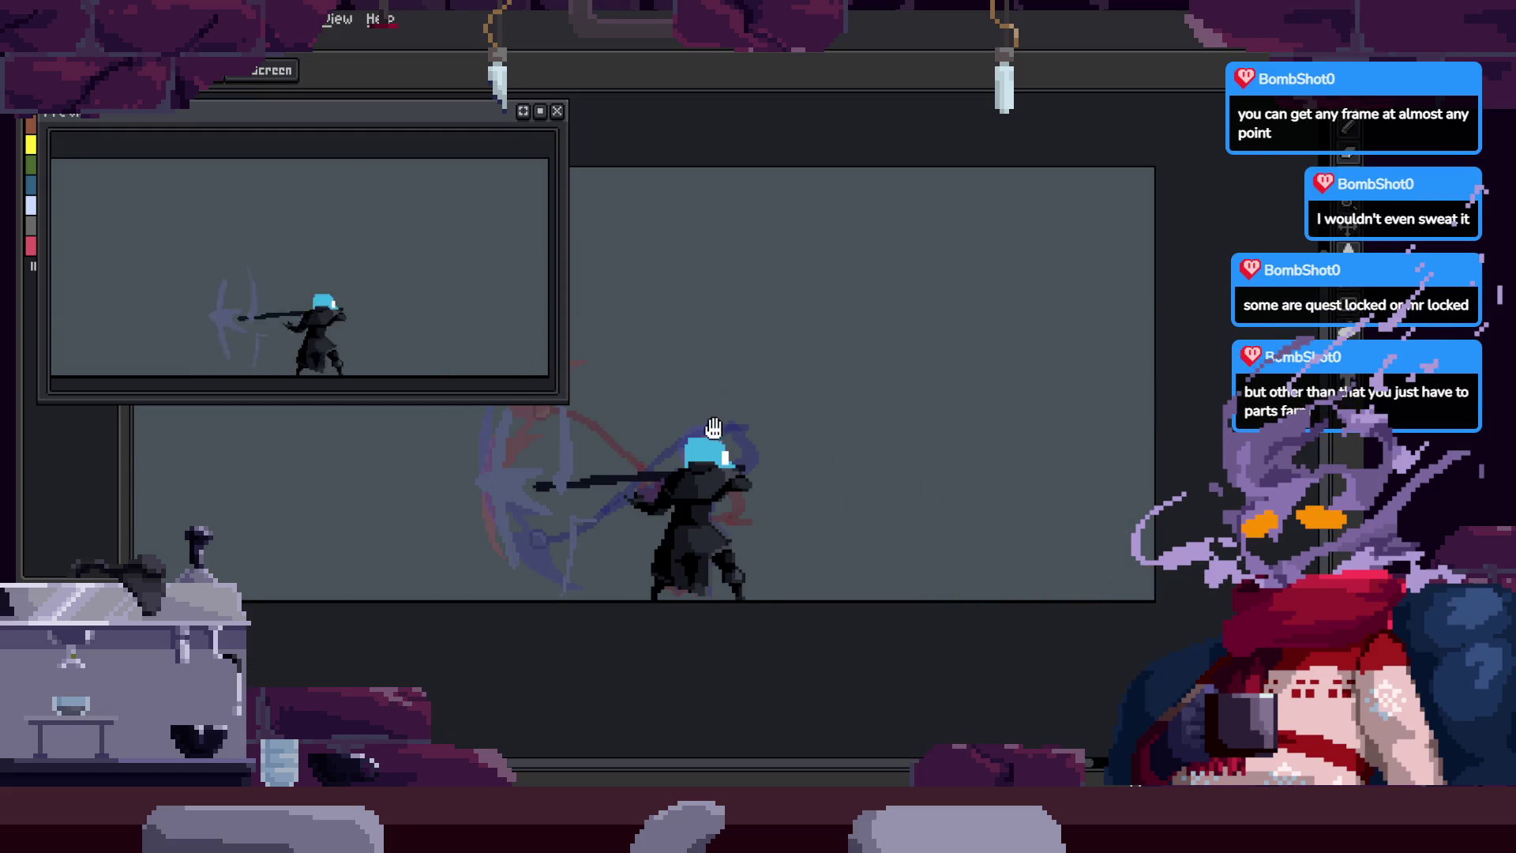
key("Return")
scroll(922, 475, "up", 2)
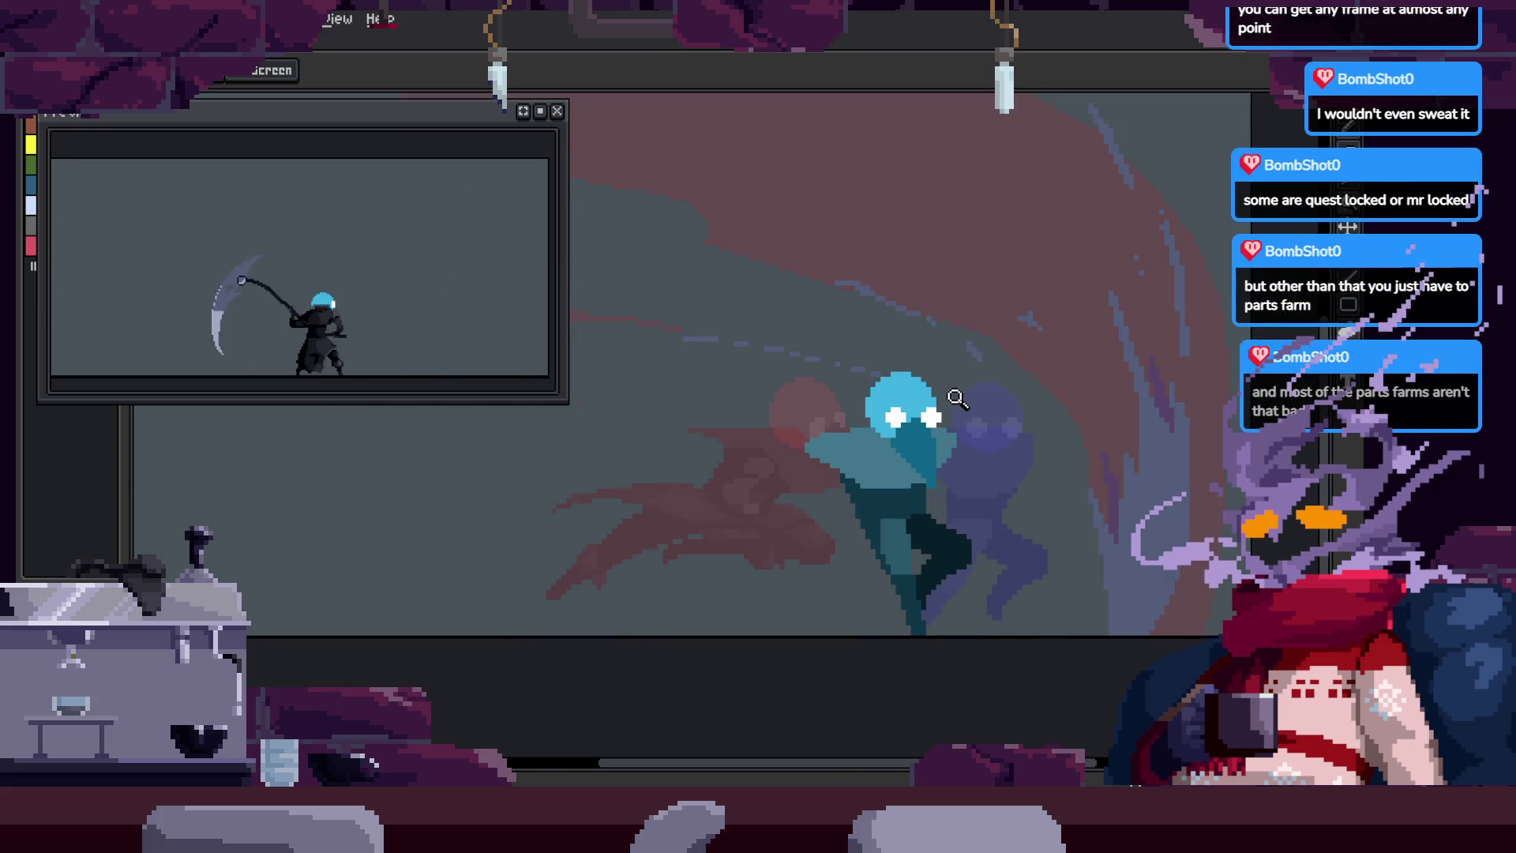
scroll(948, 367, "up", 1)
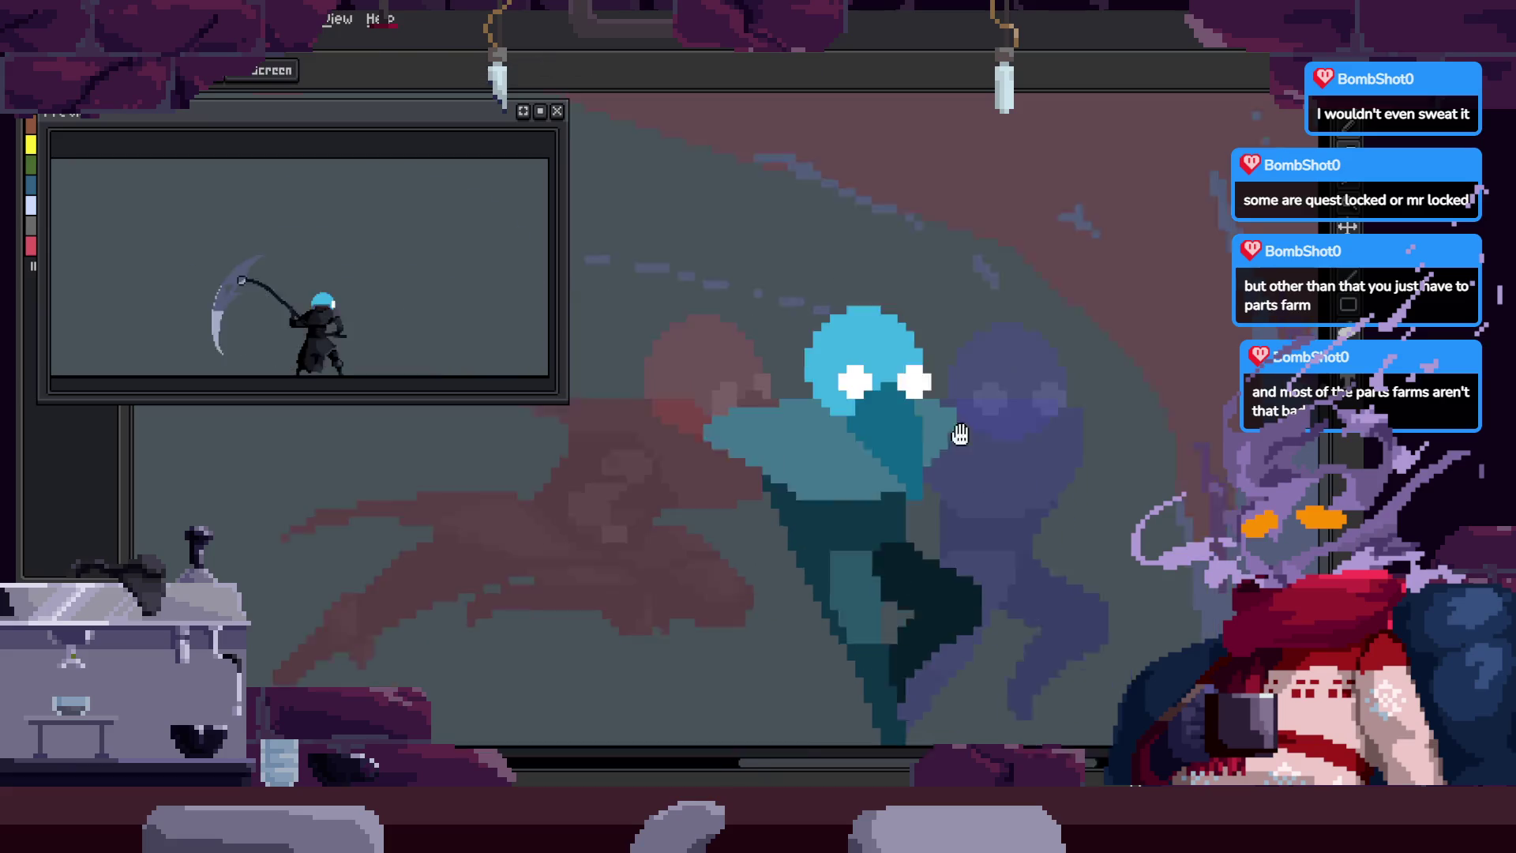
scroll(900, 451, "down", 1)
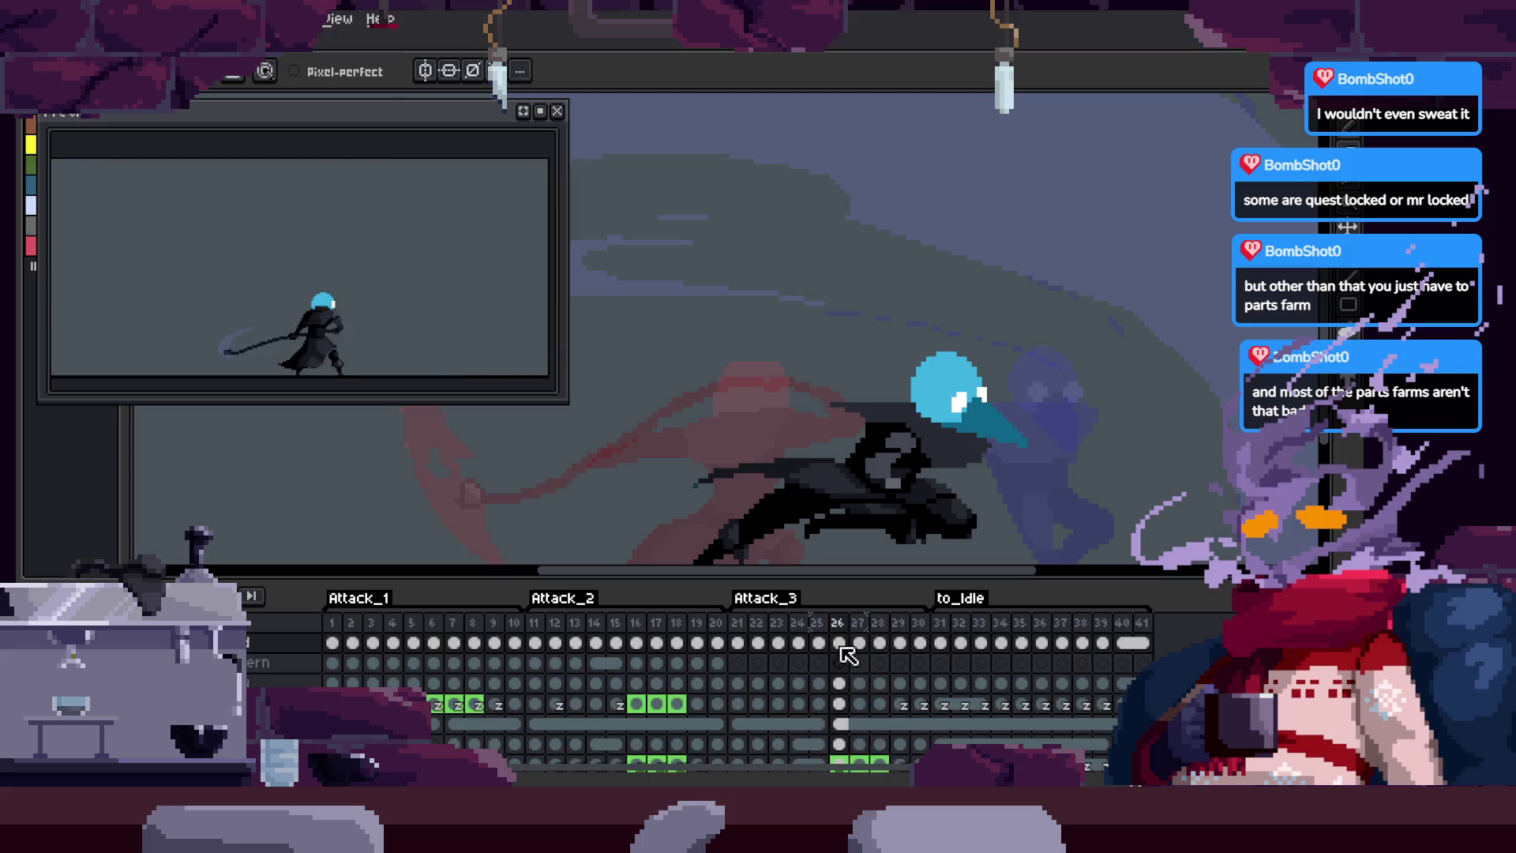
Step: Select frame 26 across the top three layers, save the file, and play back the animation
left_click_drag(841, 644, 840, 684)
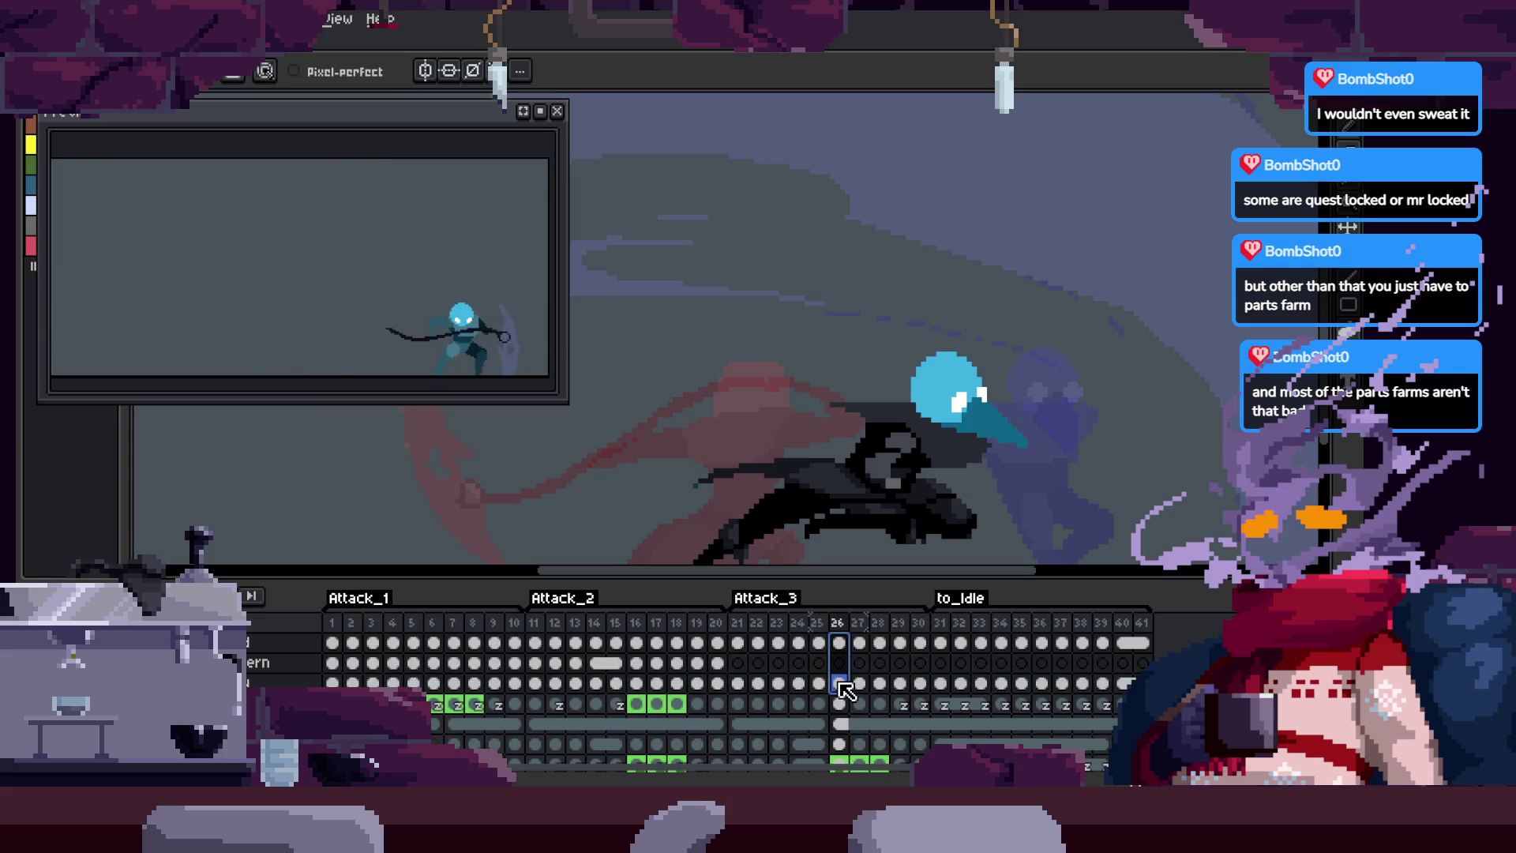
key("Tab")
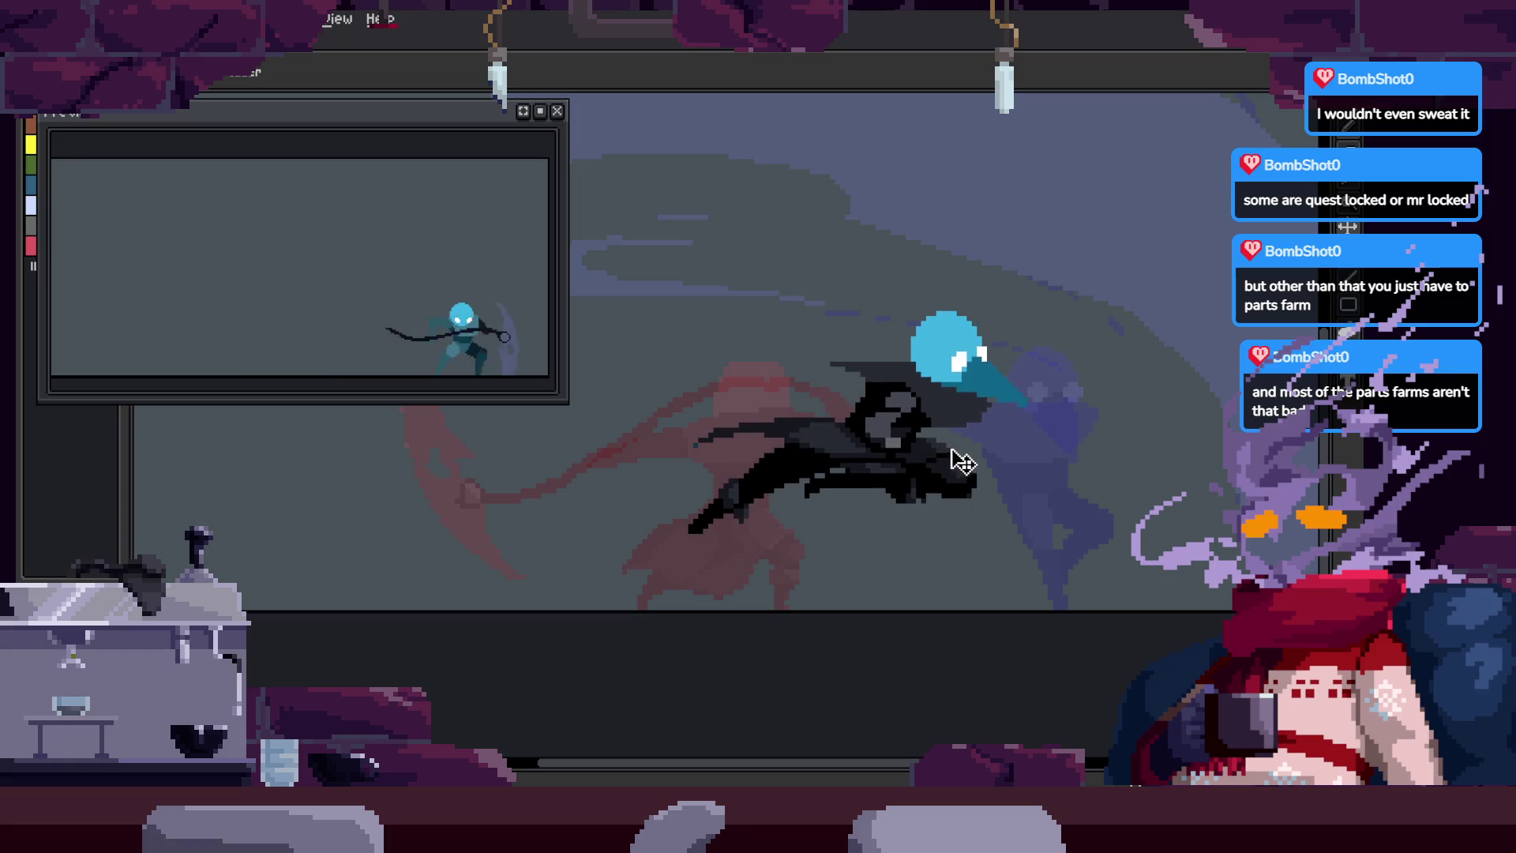
key("ctrl+s")
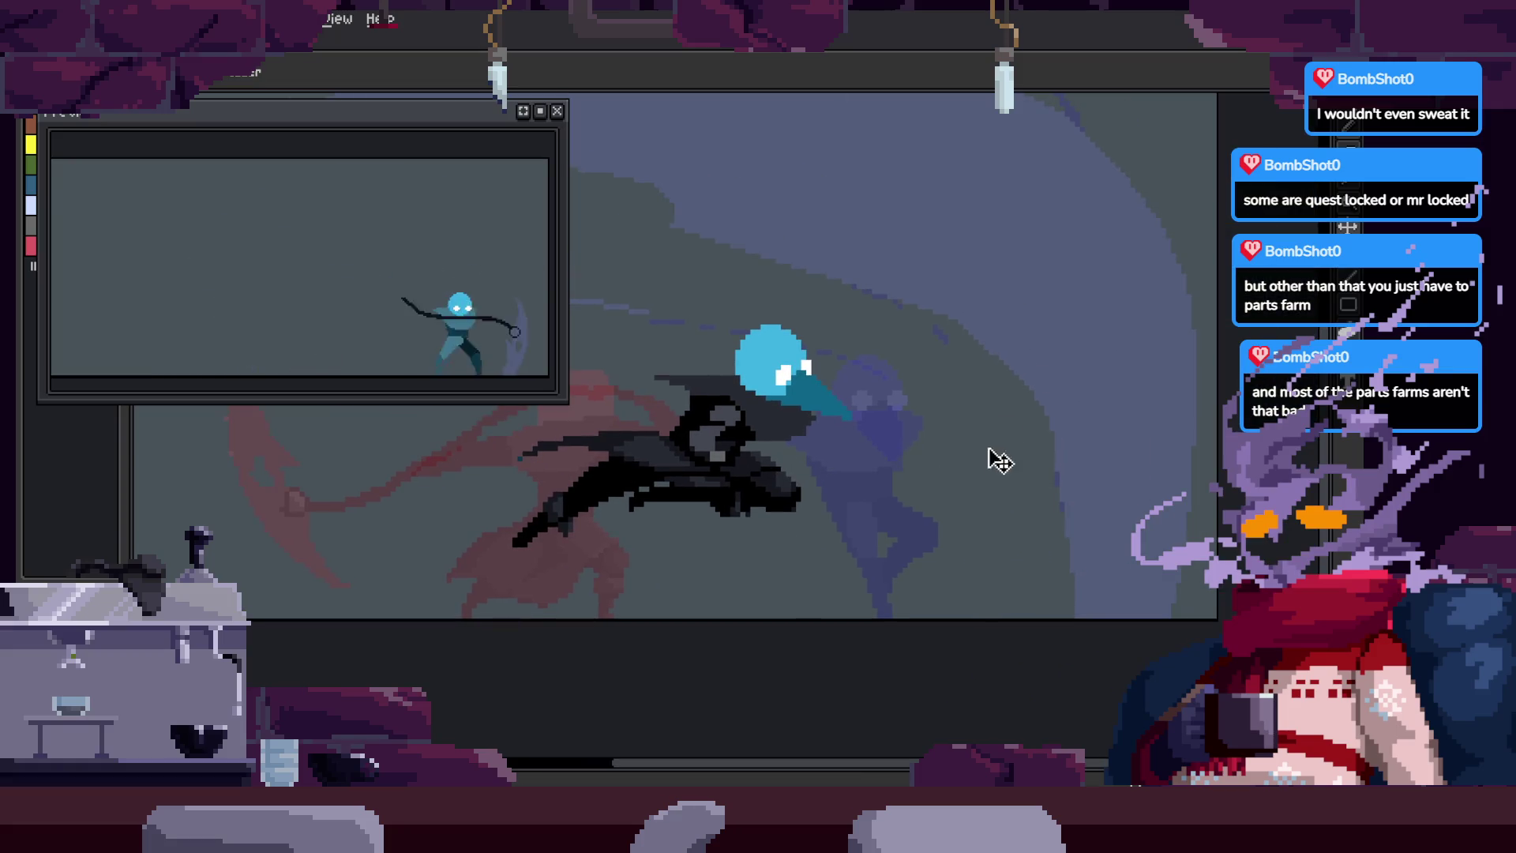
key("Return")
key("Tab")
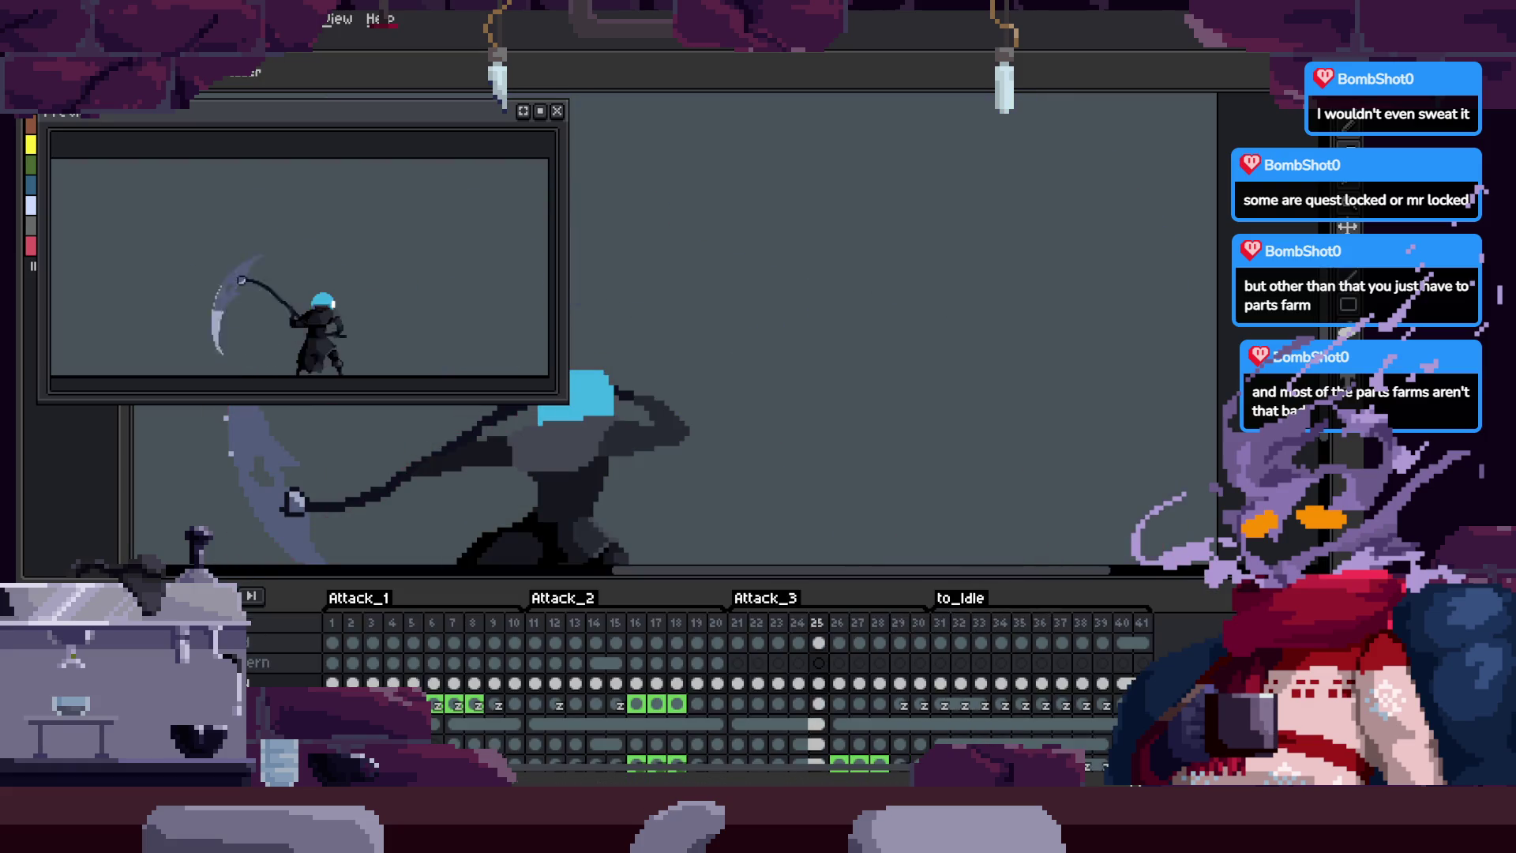
key("Tab")
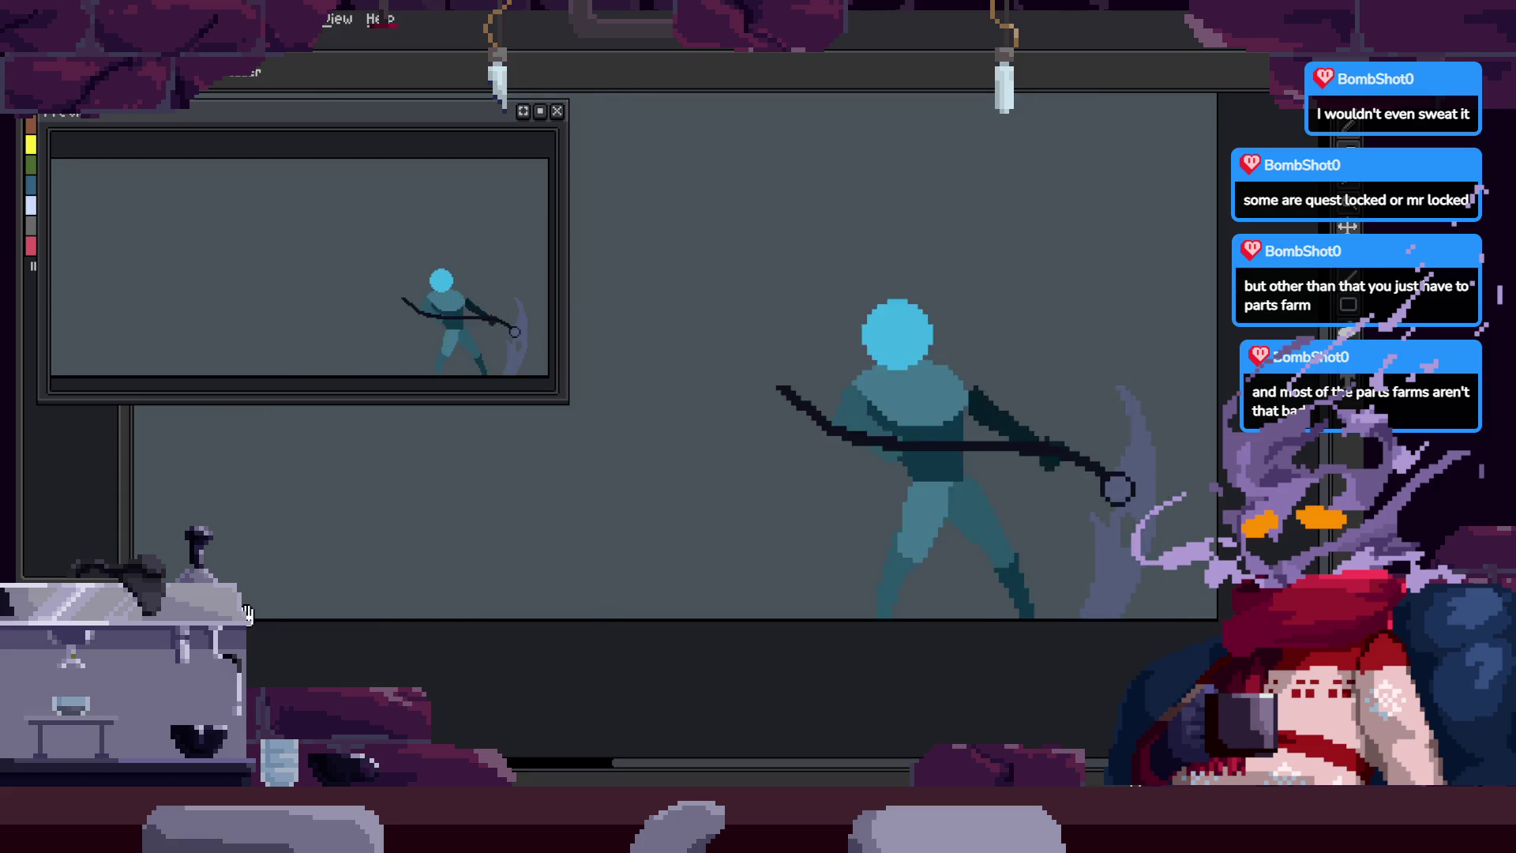
key("Tab")
Step: With onion skin on, move frame 26's top three layer cels about 60 pixels right
left_click(822, 677)
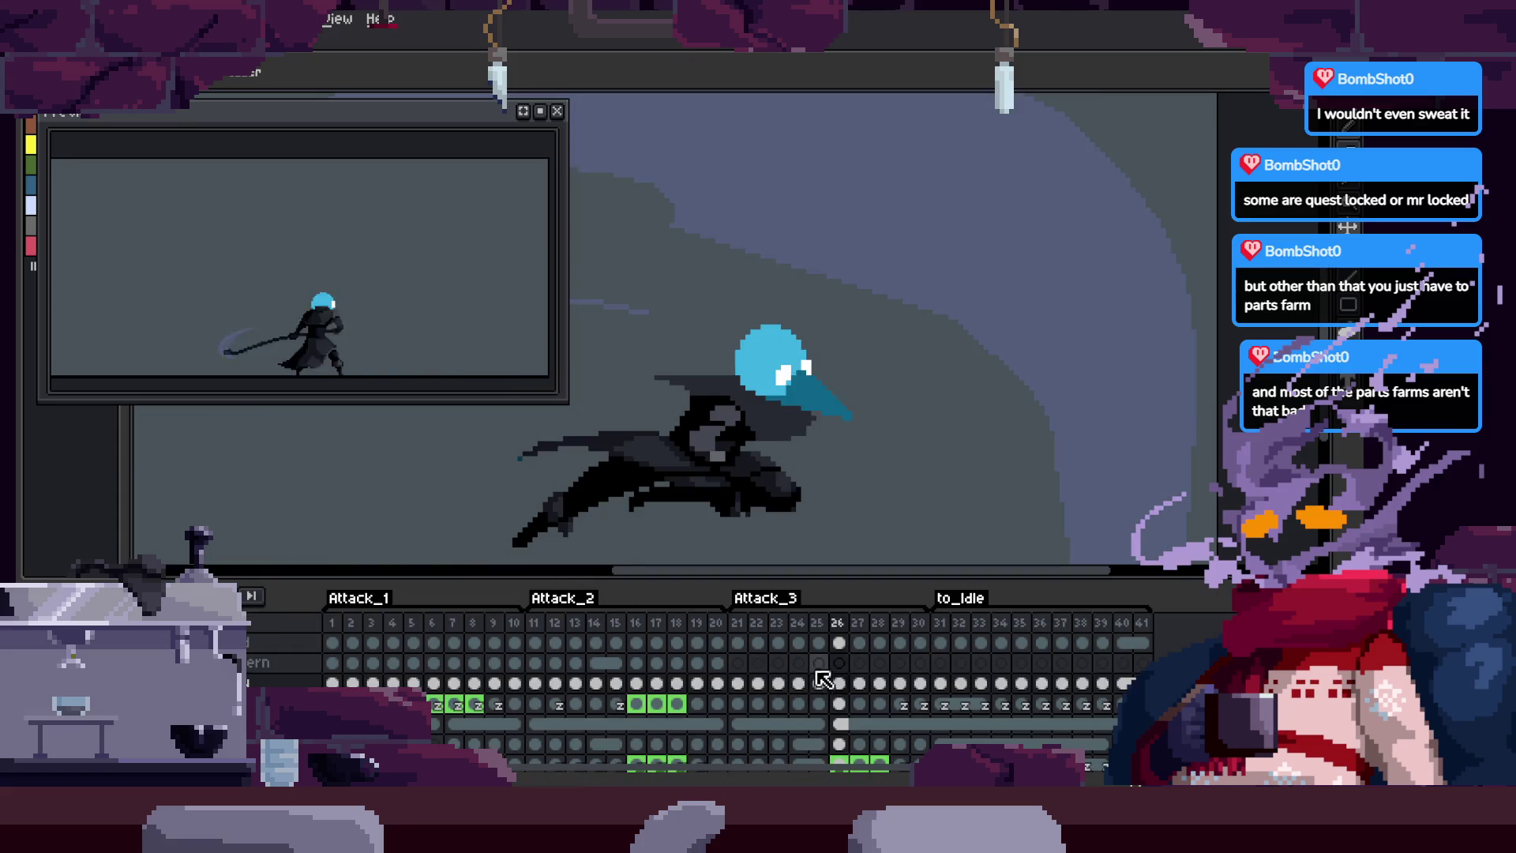
left_click(821, 643)
key("F3")
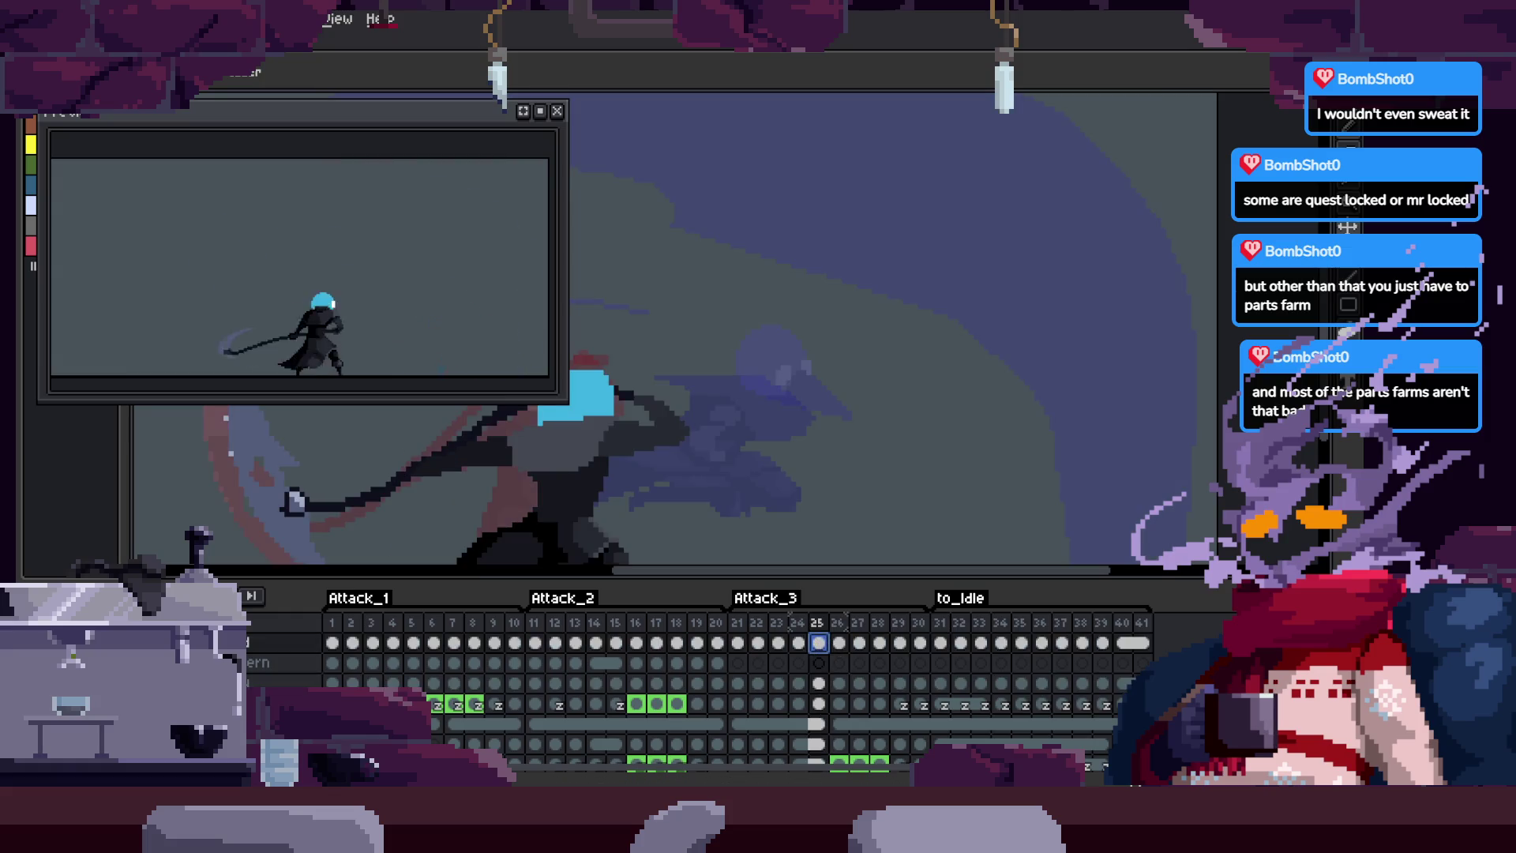
left_click(837, 623)
key("Tab")
Step: Flip between neighbouring frames to compare, ending on the standing pose
key("Tab")
left_click(839, 644)
left_click_drag(841, 649, 840, 684)
mouse_move(715, 483)
left_mouse_down()
mouse_move(770, 490)
mouse_move(759, 481)
left_mouse_up()
key("Tab")
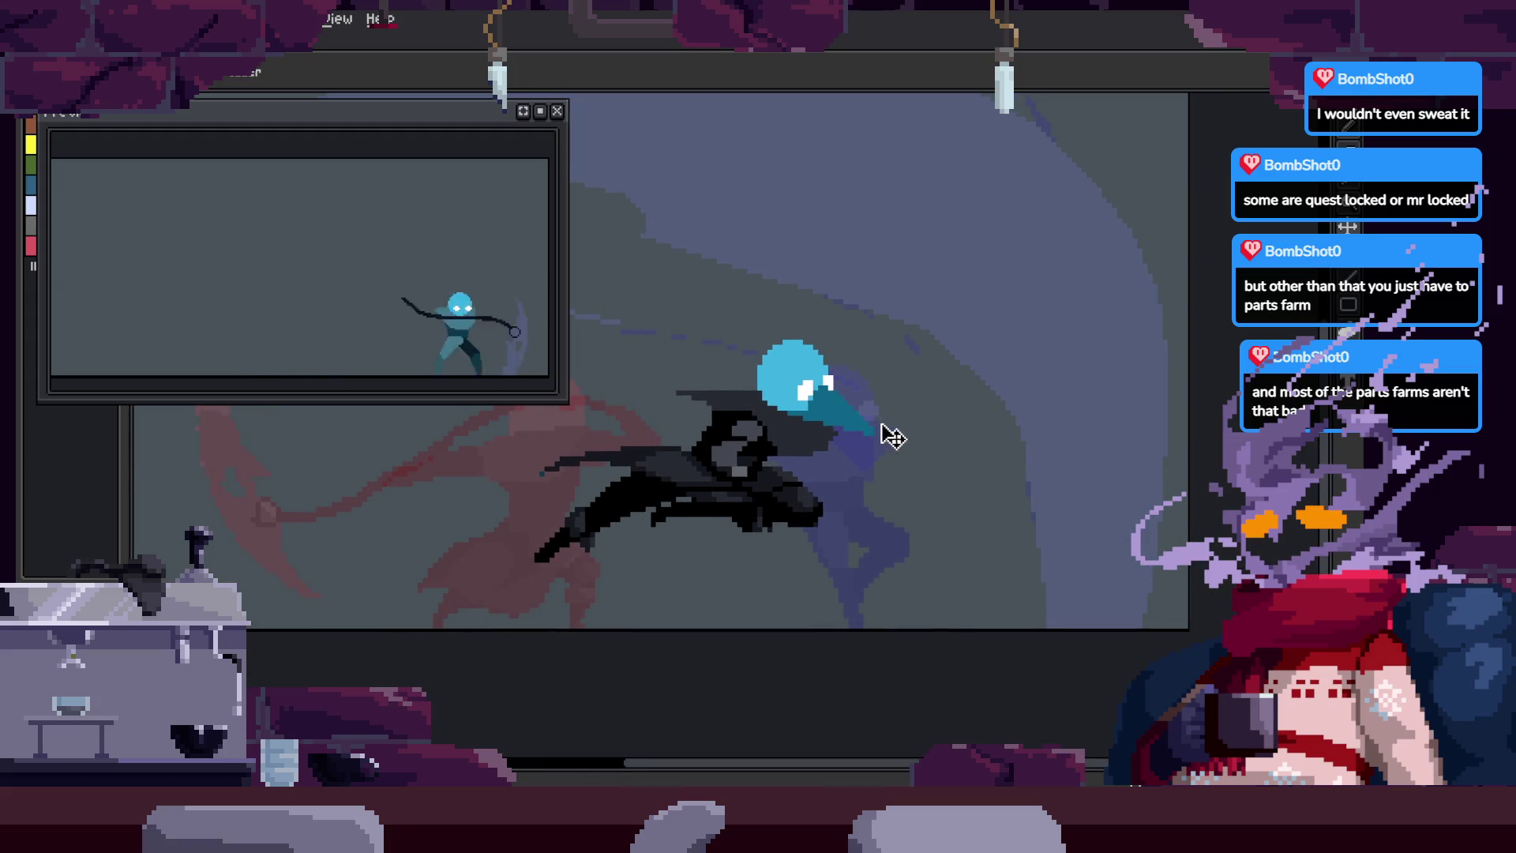
key("Left")
key("Right")
key("Right")
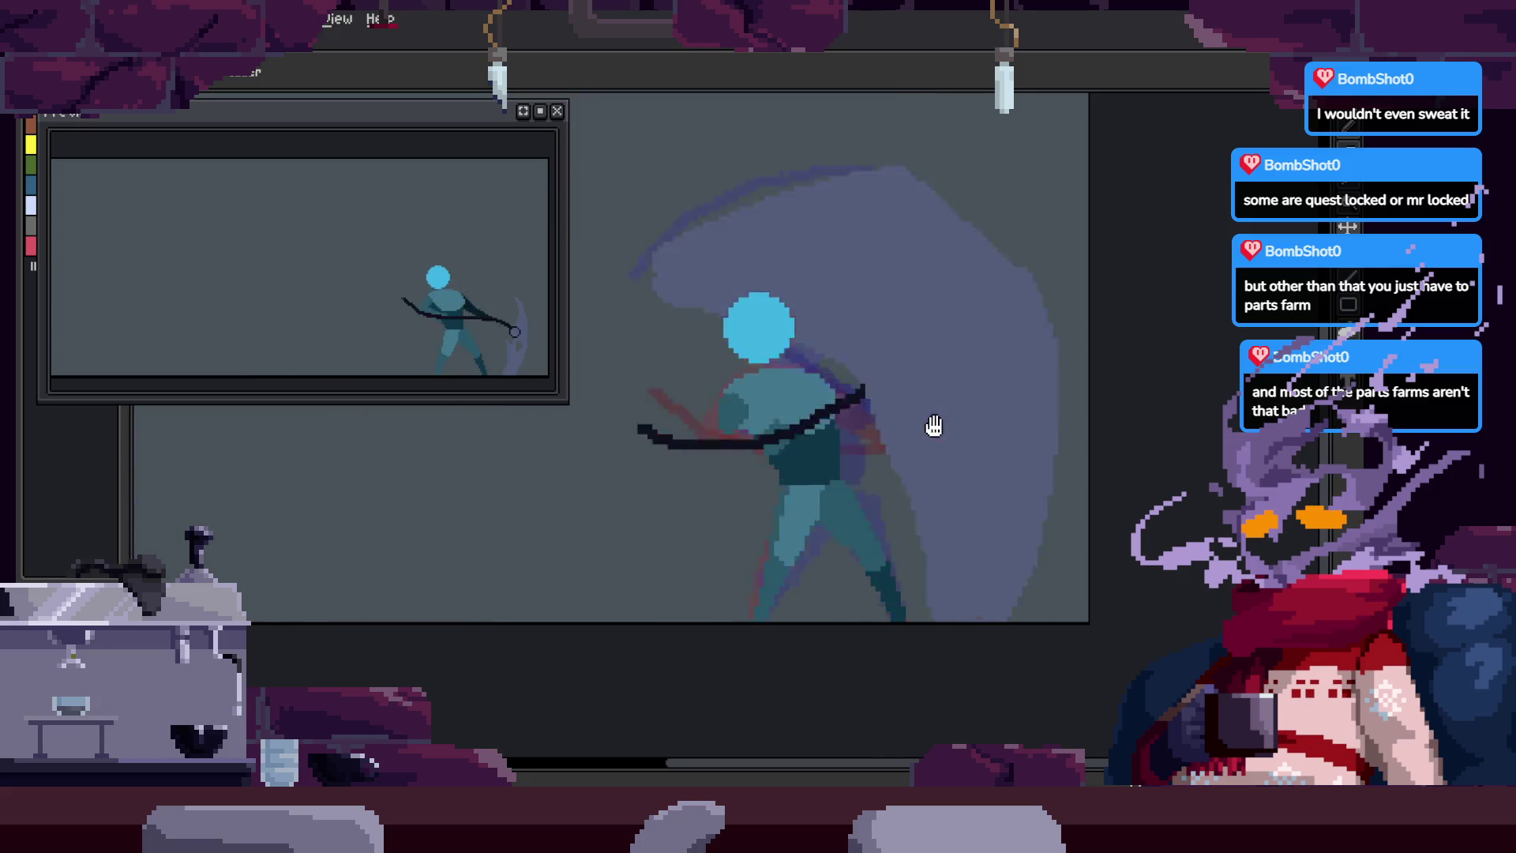
key("Right")
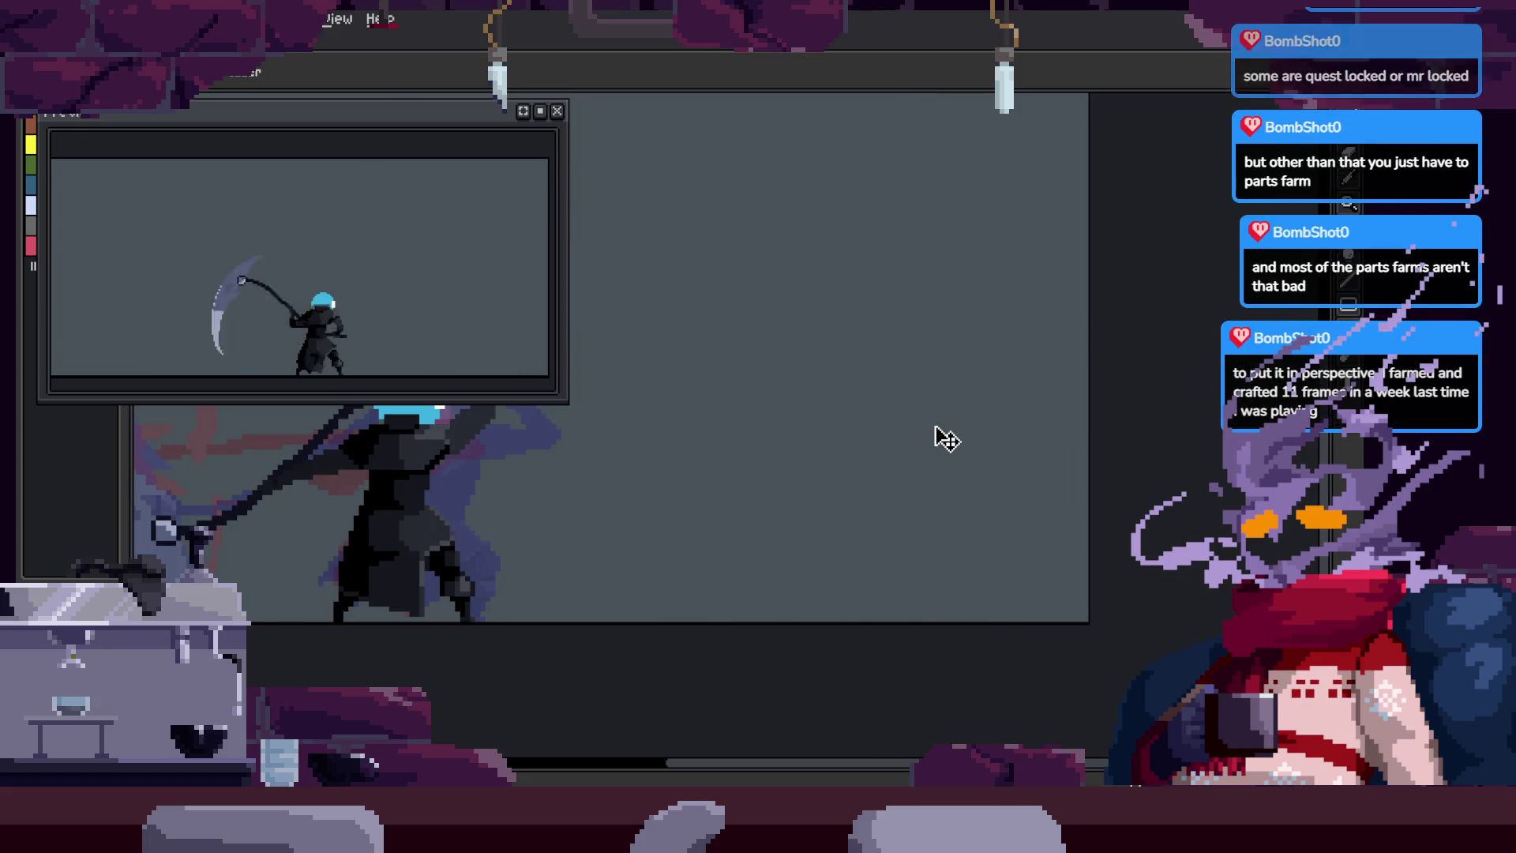
scroll(940, 438, "down", 3)
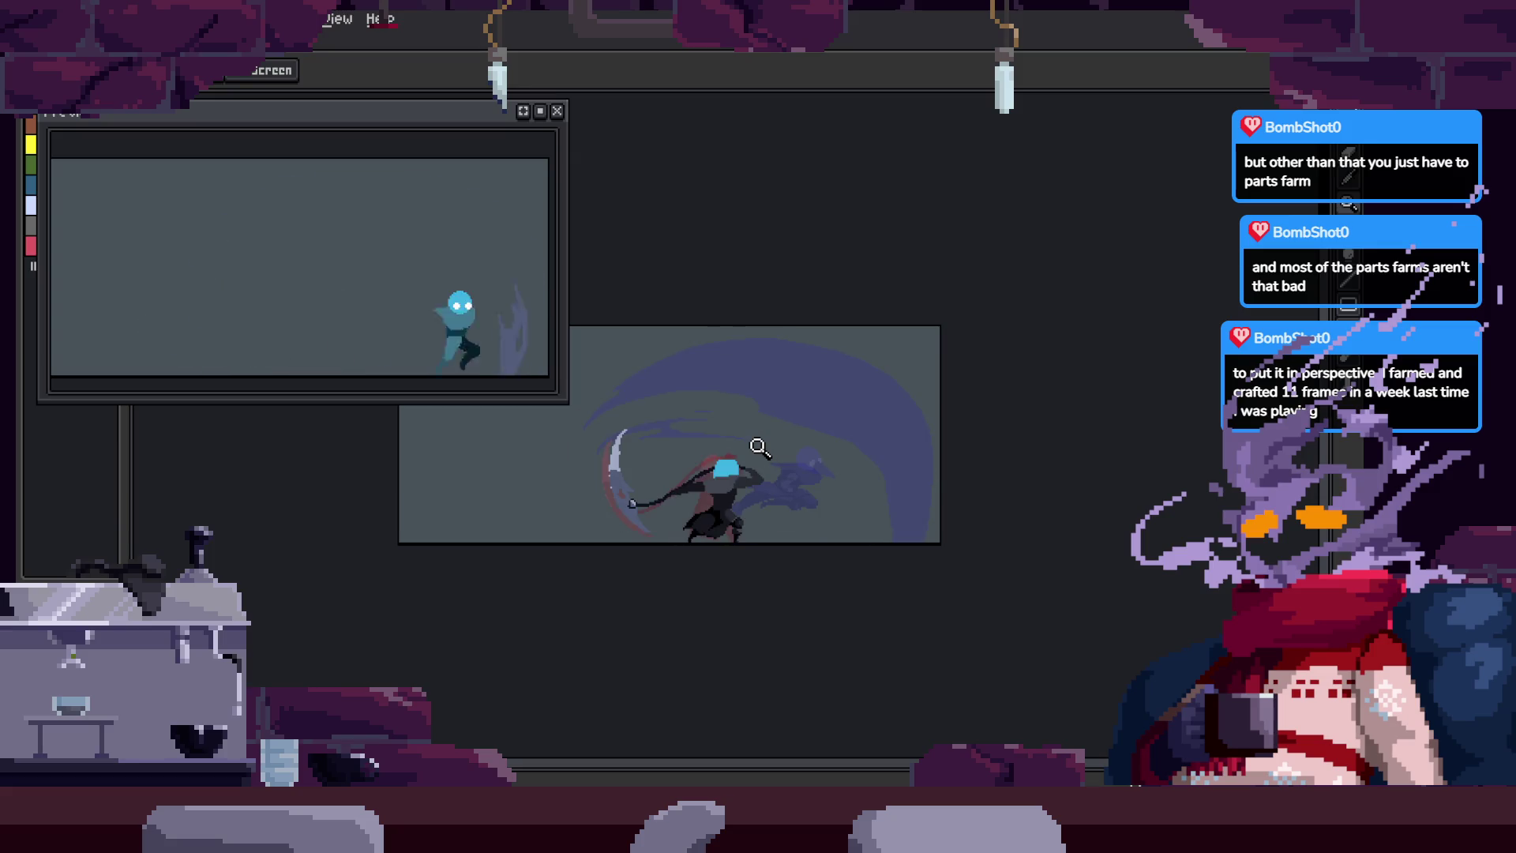
scroll(921, 390, "up", 3)
scroll(981, 440, "down", 2)
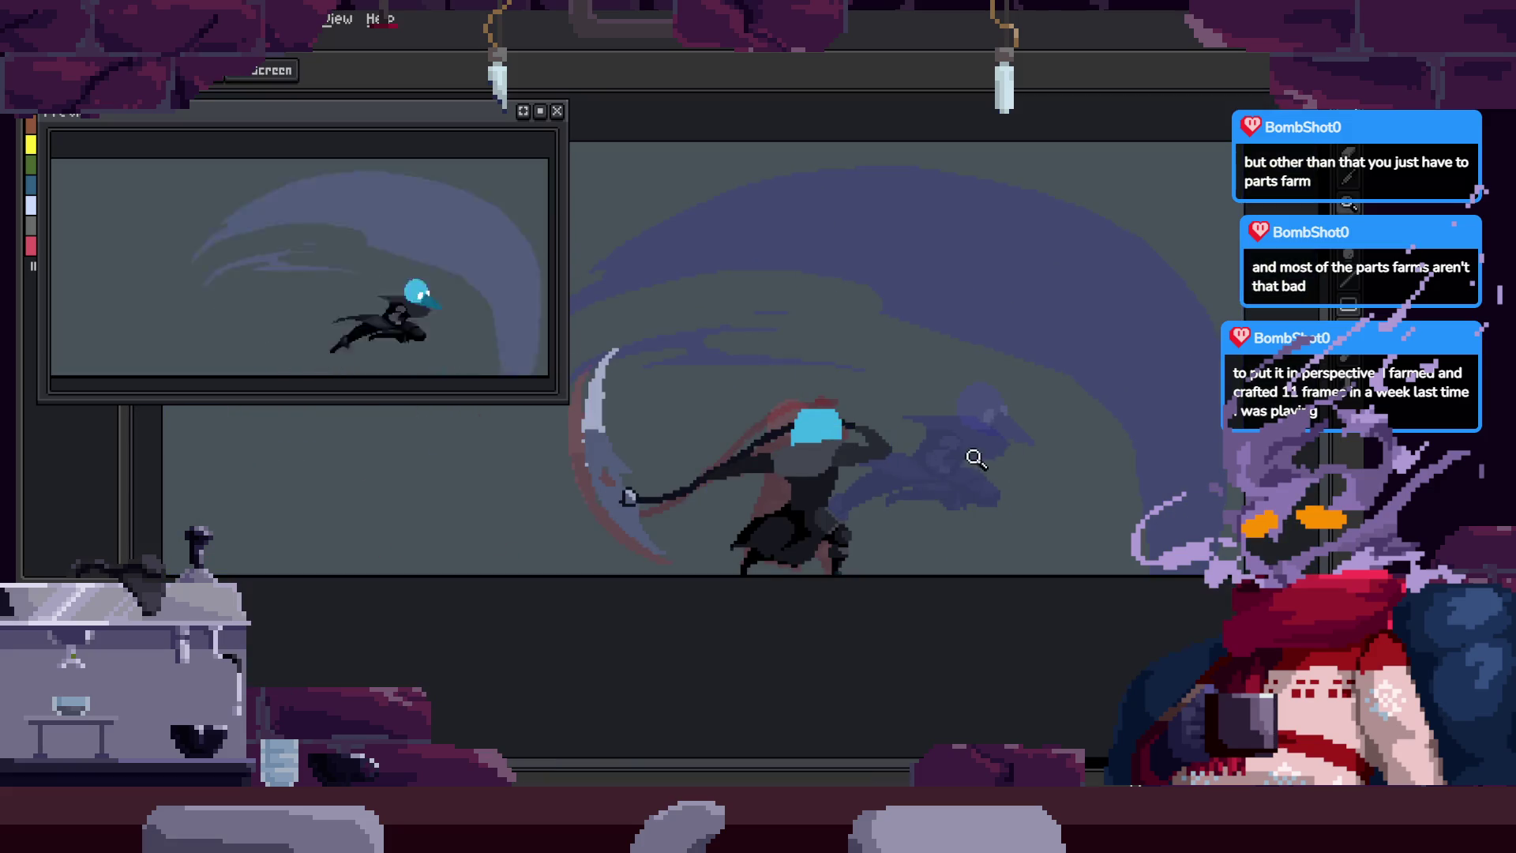
scroll(1036, 439, "up", 1)
left_click_drag(1035, 439, 967, 425)
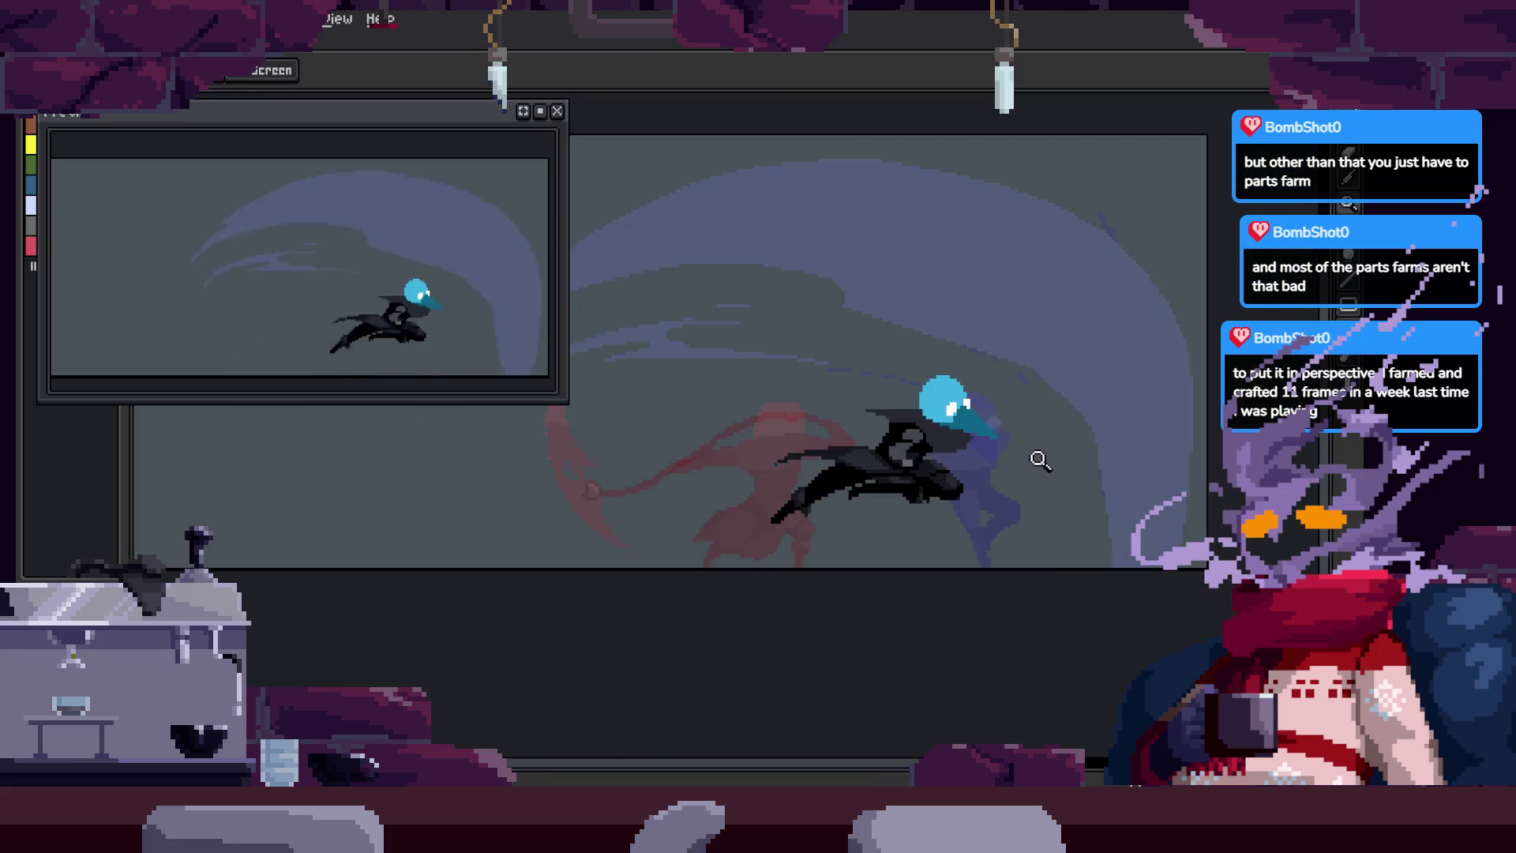
scroll(1019, 466, "up", 2)
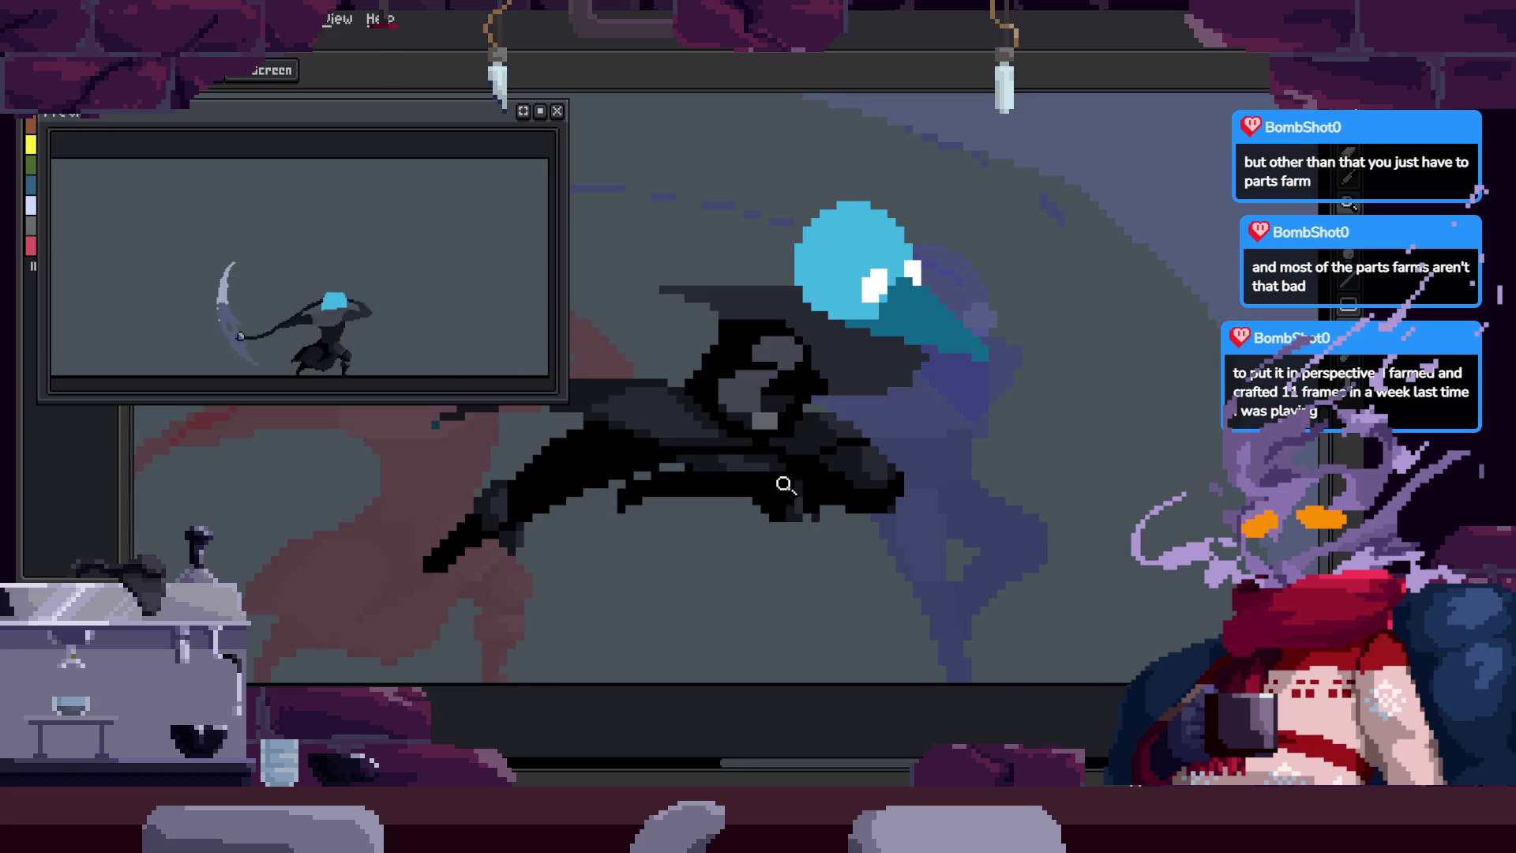
scroll(997, 484, "up", 2)
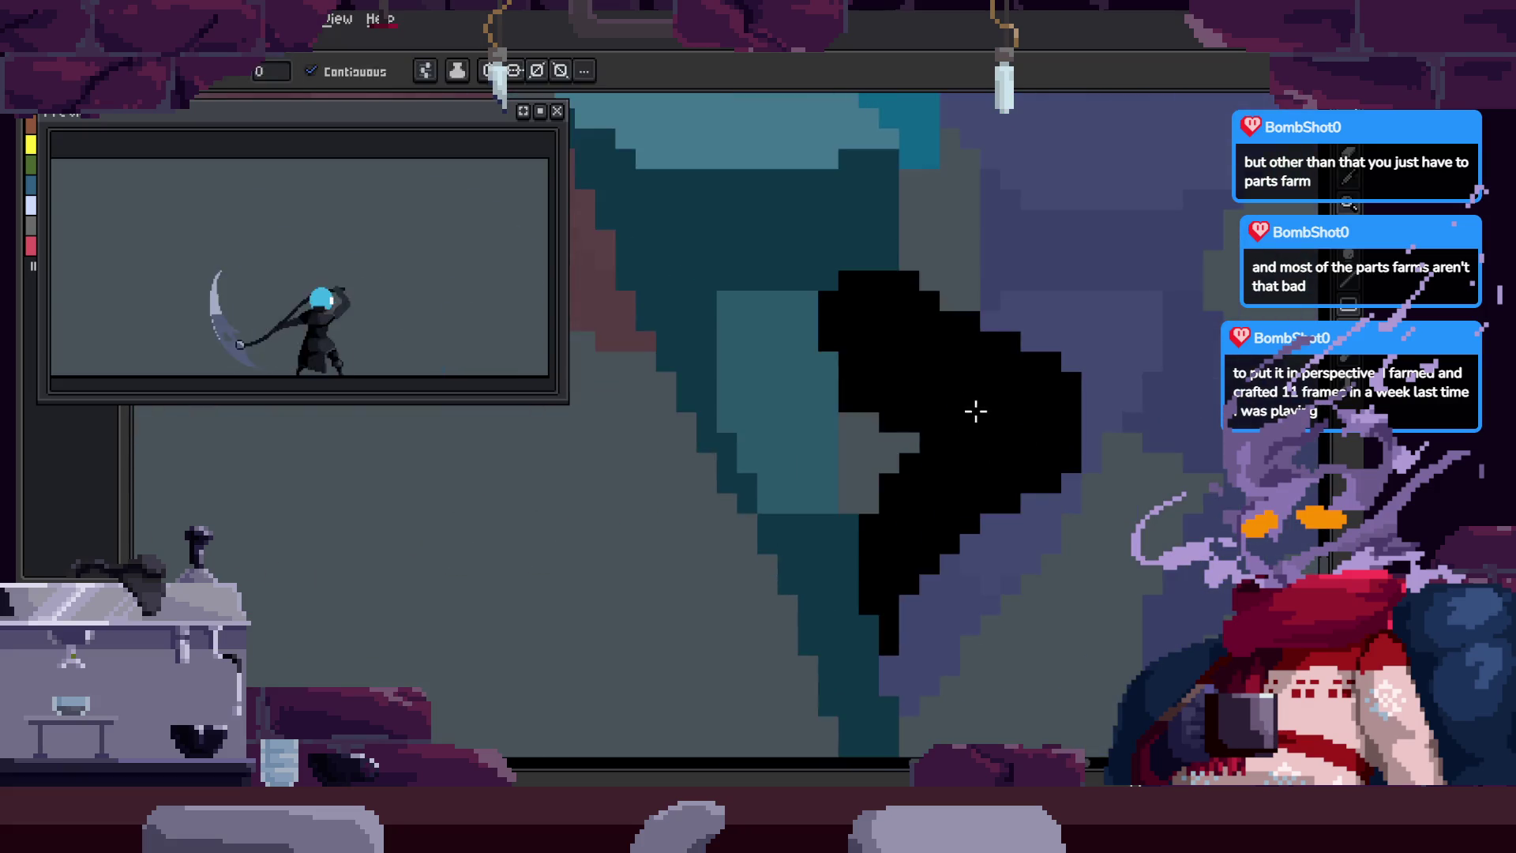
Step: Sample the reaper's black cloak colour with the eyedropper
key("i")
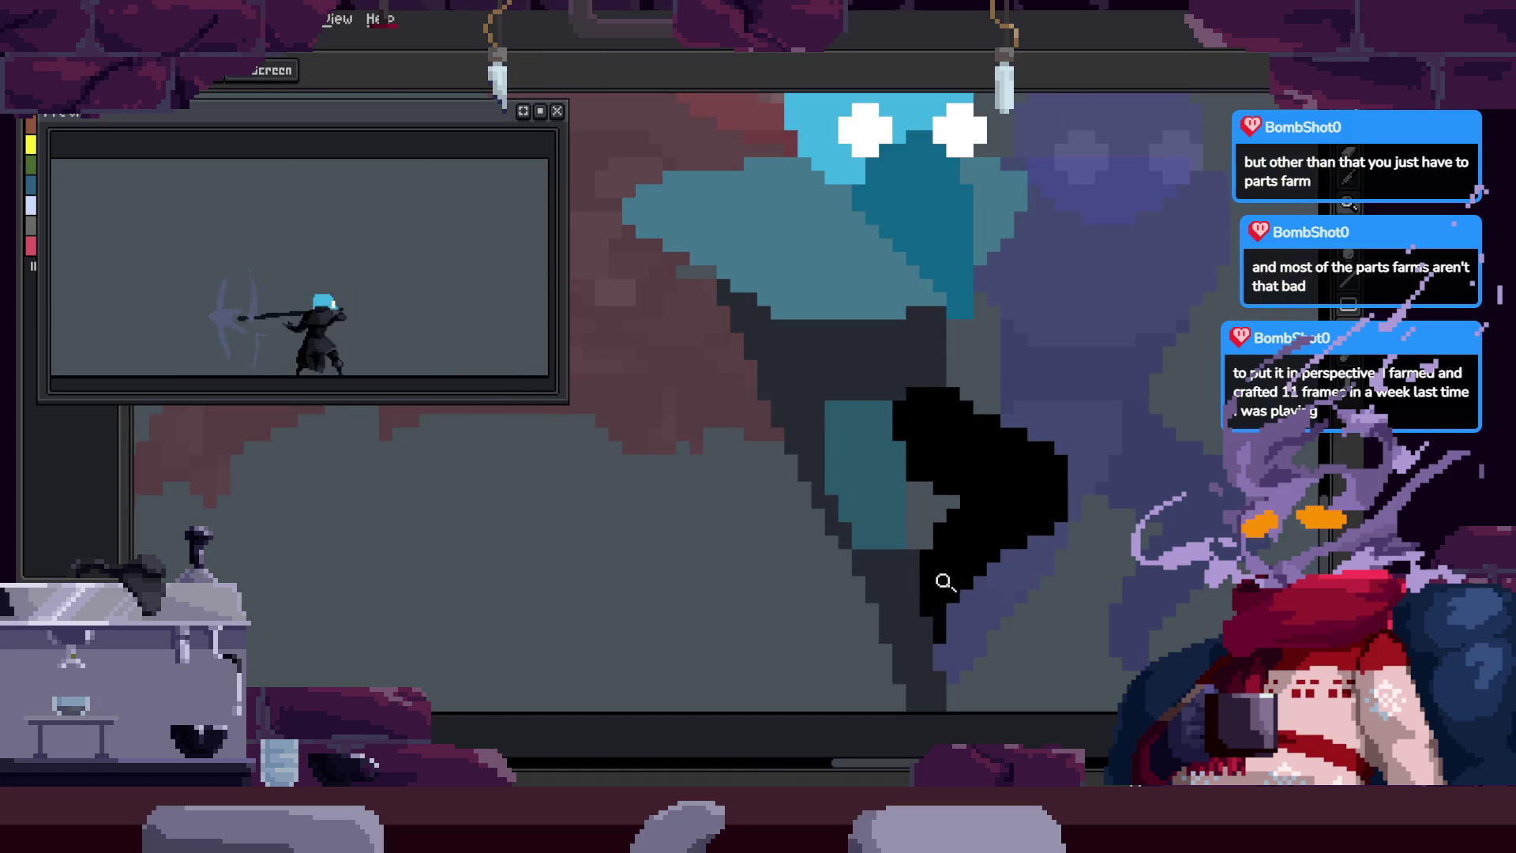
scroll(810, 456, "down", 1)
key("g")
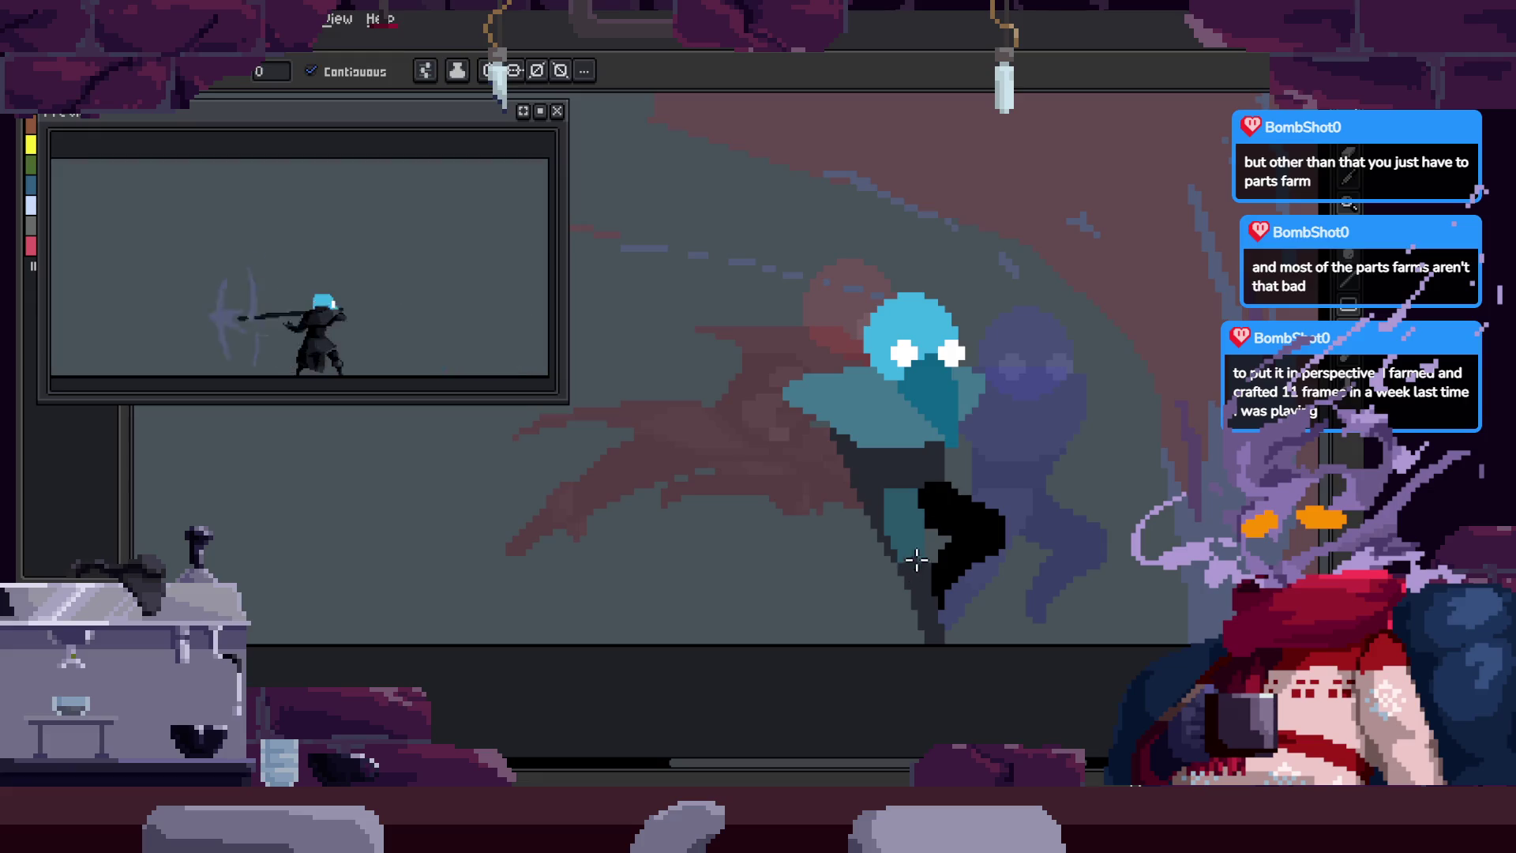
left_click(962, 512, "alt")
key("alt")
scroll(931, 514, "up", 2)
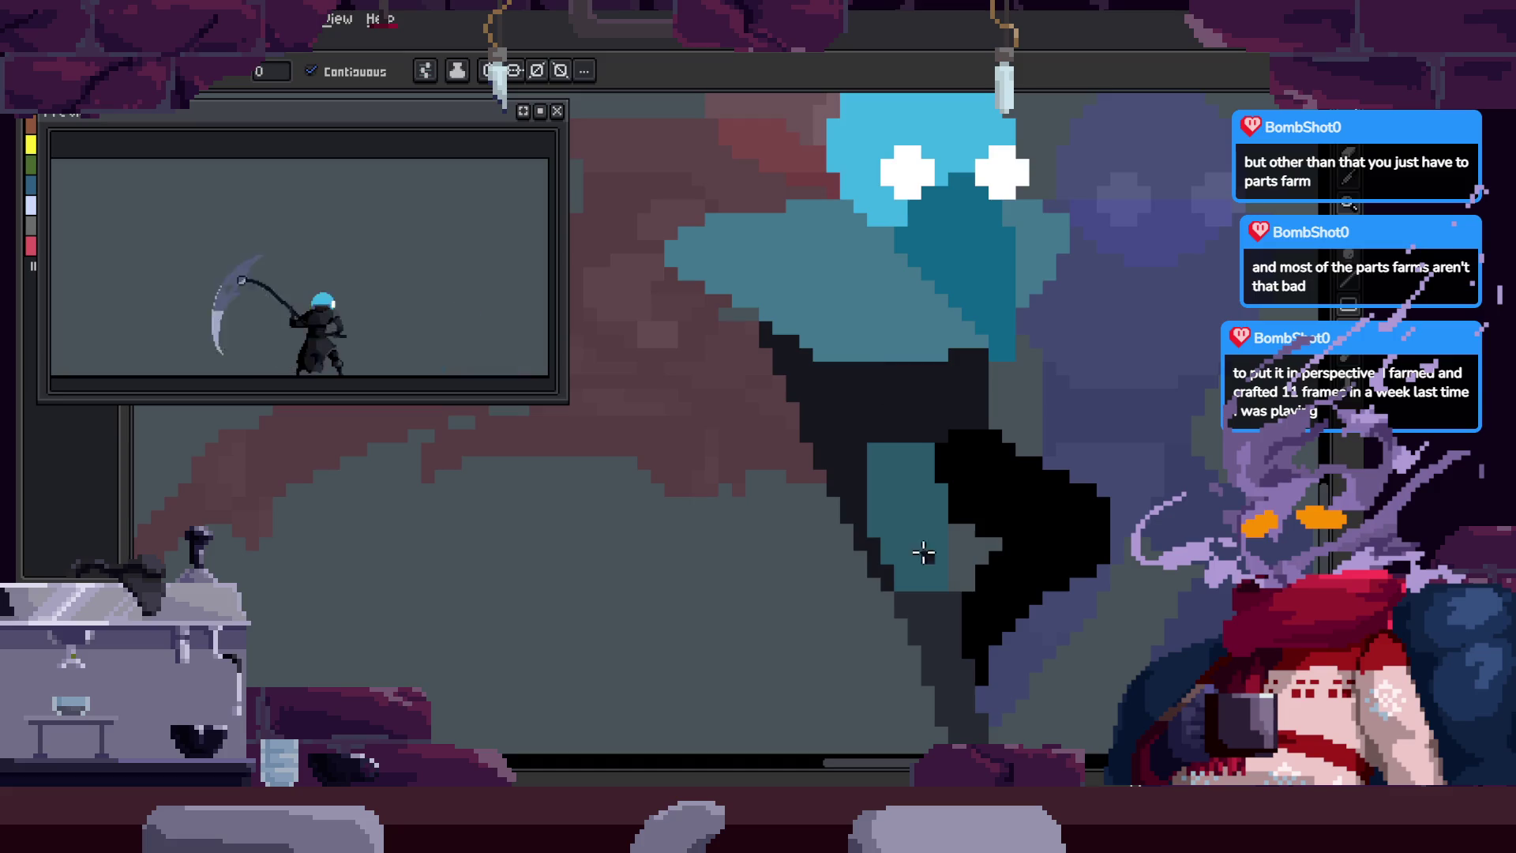
Step: Zoom in and pan the view onto the reaper's dark leg with the Pencil ready
key("z")
scroll(931, 532, "down", 4)
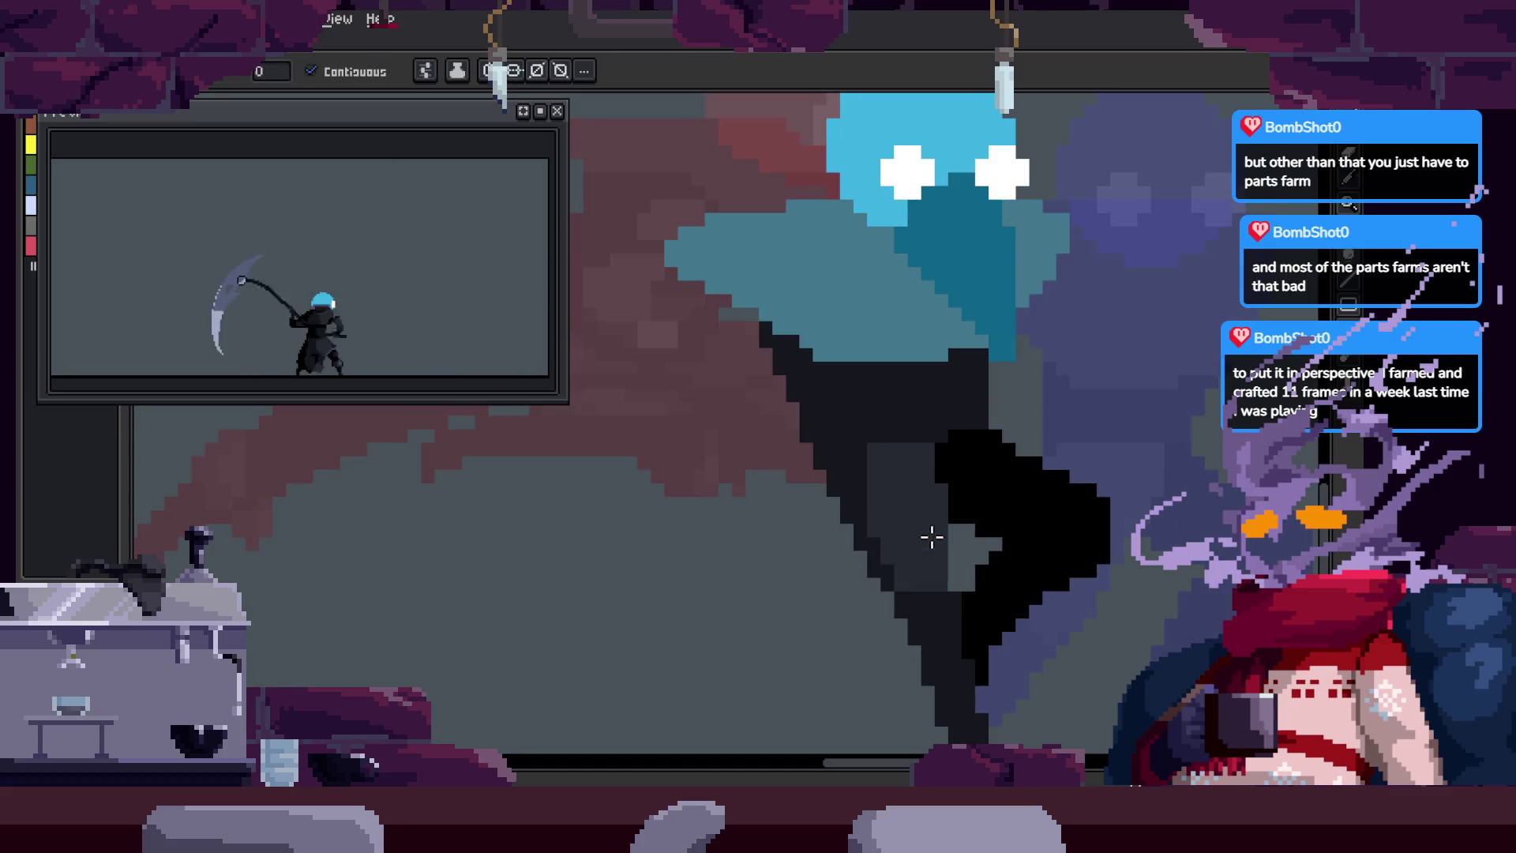
scroll(926, 477, "down", 1)
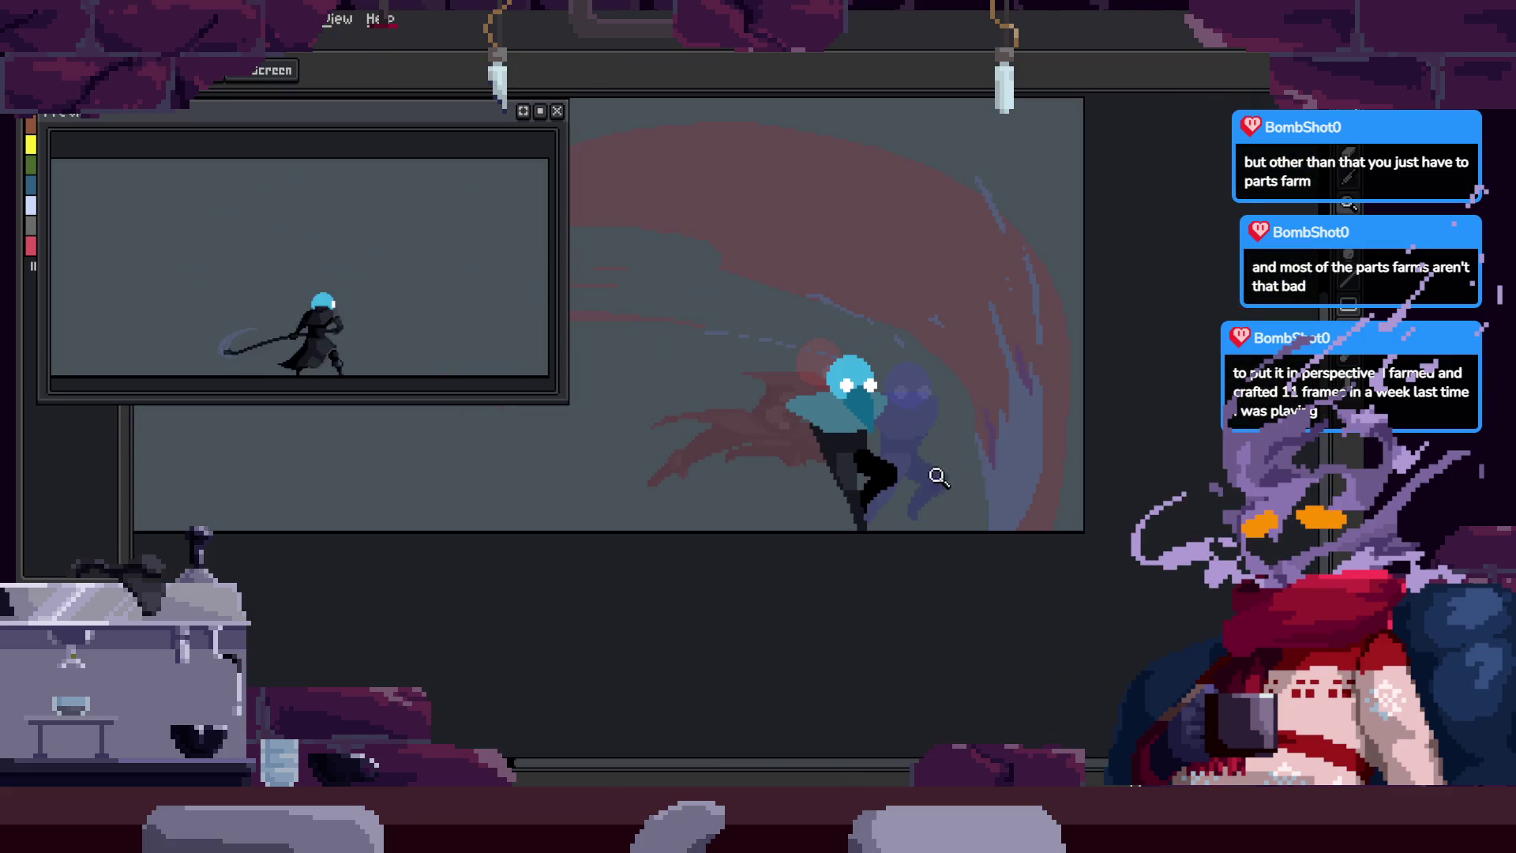
scroll(930, 460, "up", 1)
scroll(871, 434, "up", 2)
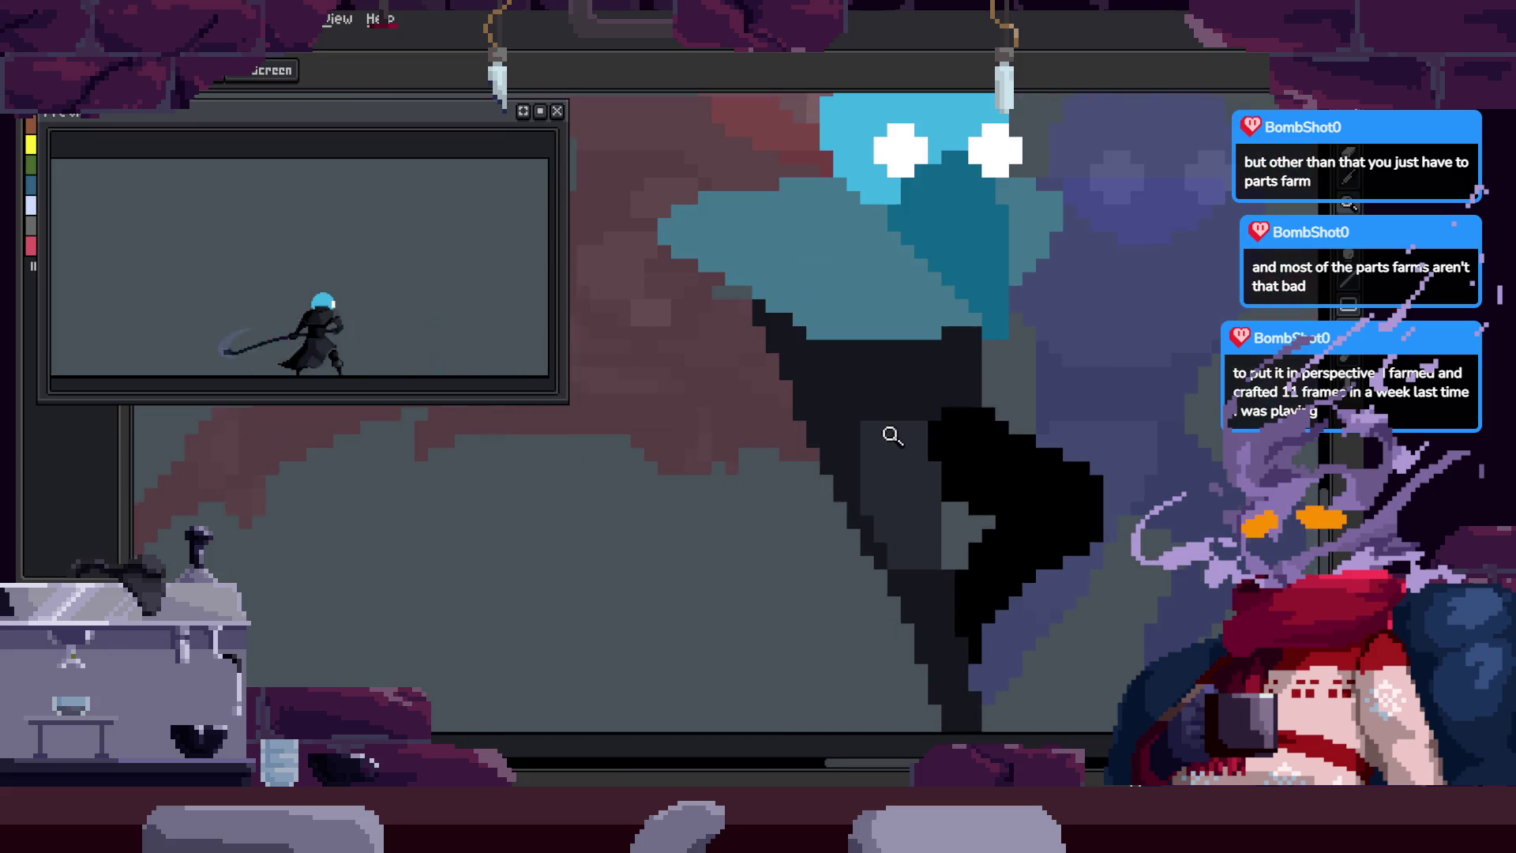
key("b")
scroll(775, 508, "up", 2)
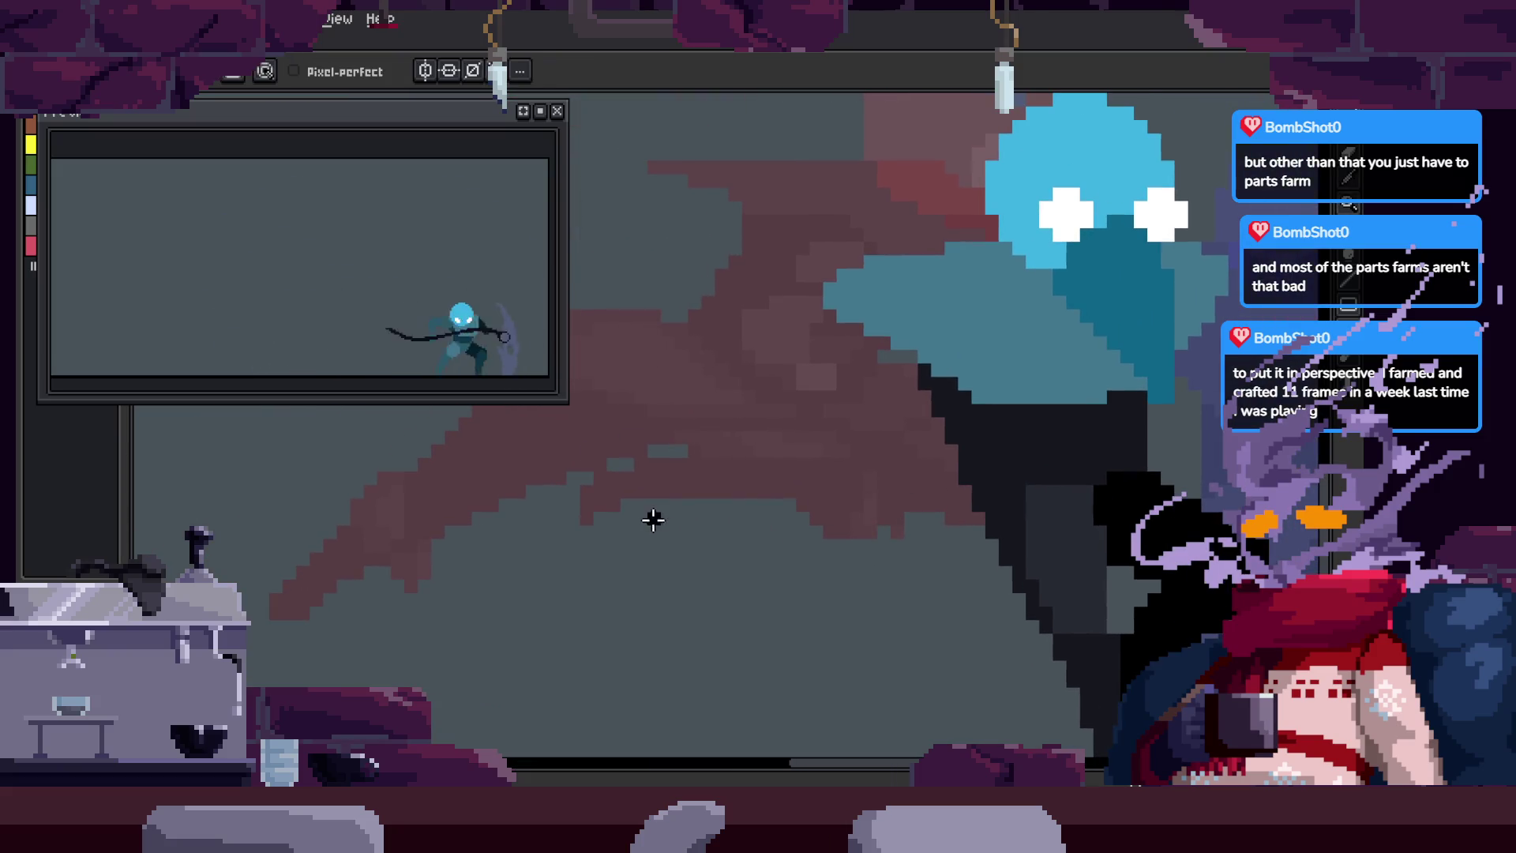
left_click_drag(1018, 511, 950, 526)
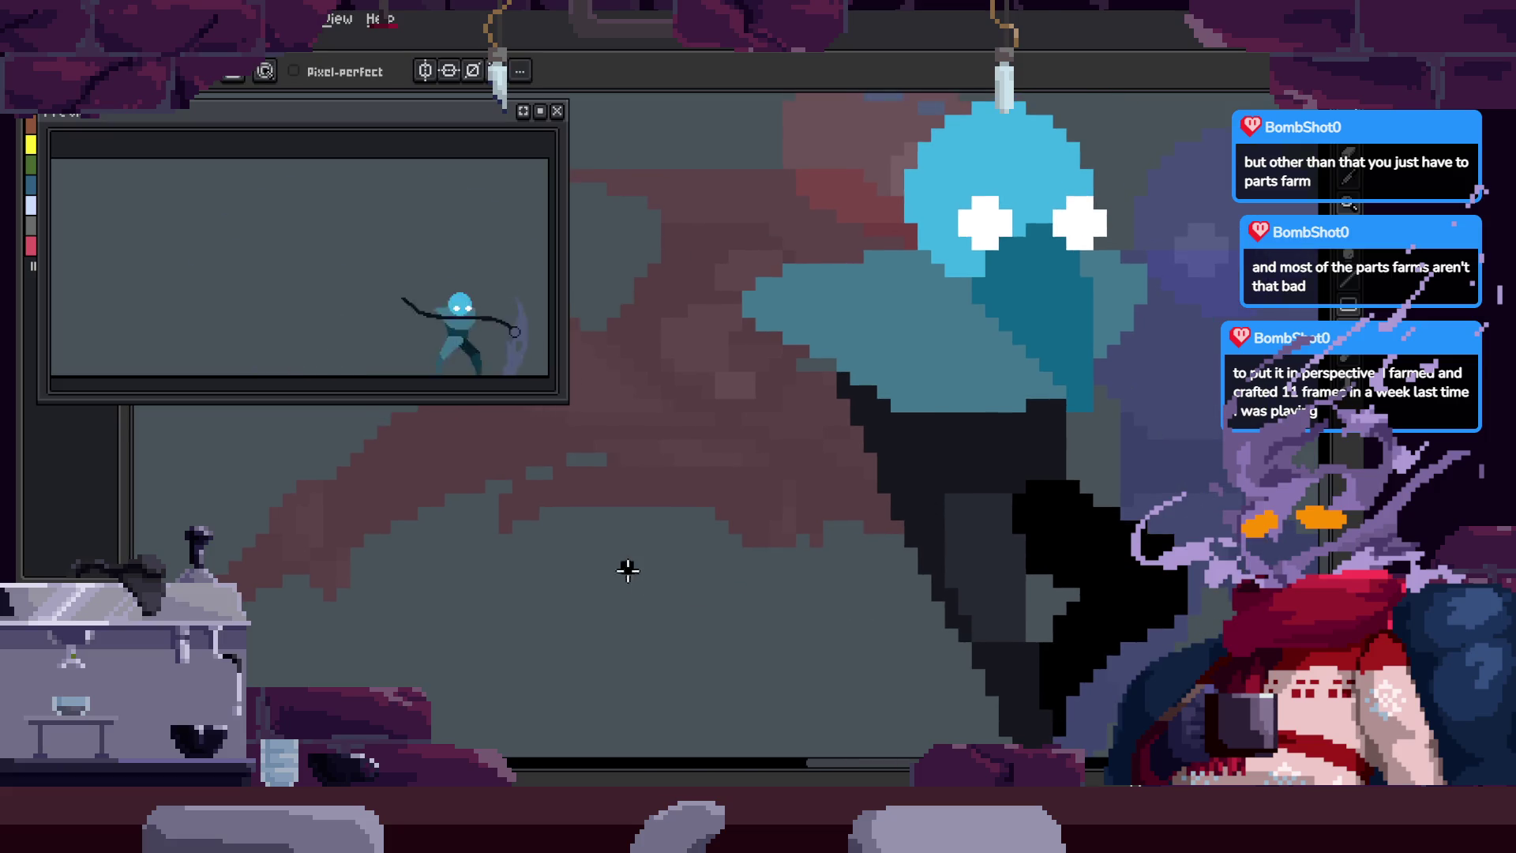
scroll(921, 568, "up", 2)
mouse_move(627, 592)
left_mouse_down()
mouse_move(948, 505)
mouse_move(968, 475)
mouse_move(934, 473)
left_mouse_up()
scroll(969, 475, "down", 2)
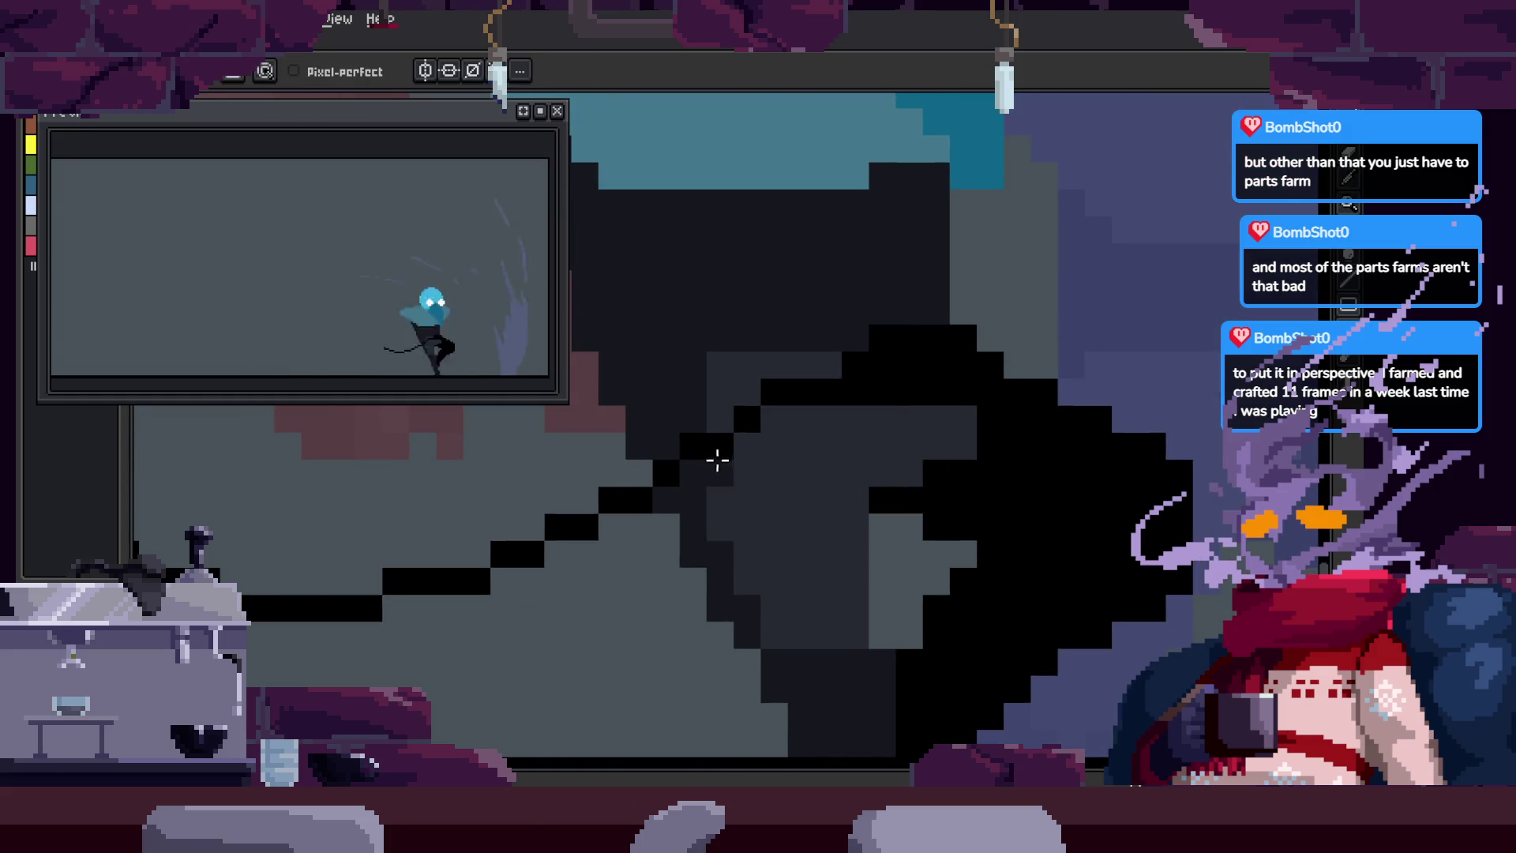
Step: Draw black strokes to close the gaps in the leg and cloak outline
left_click_drag(667, 512, 735, 602)
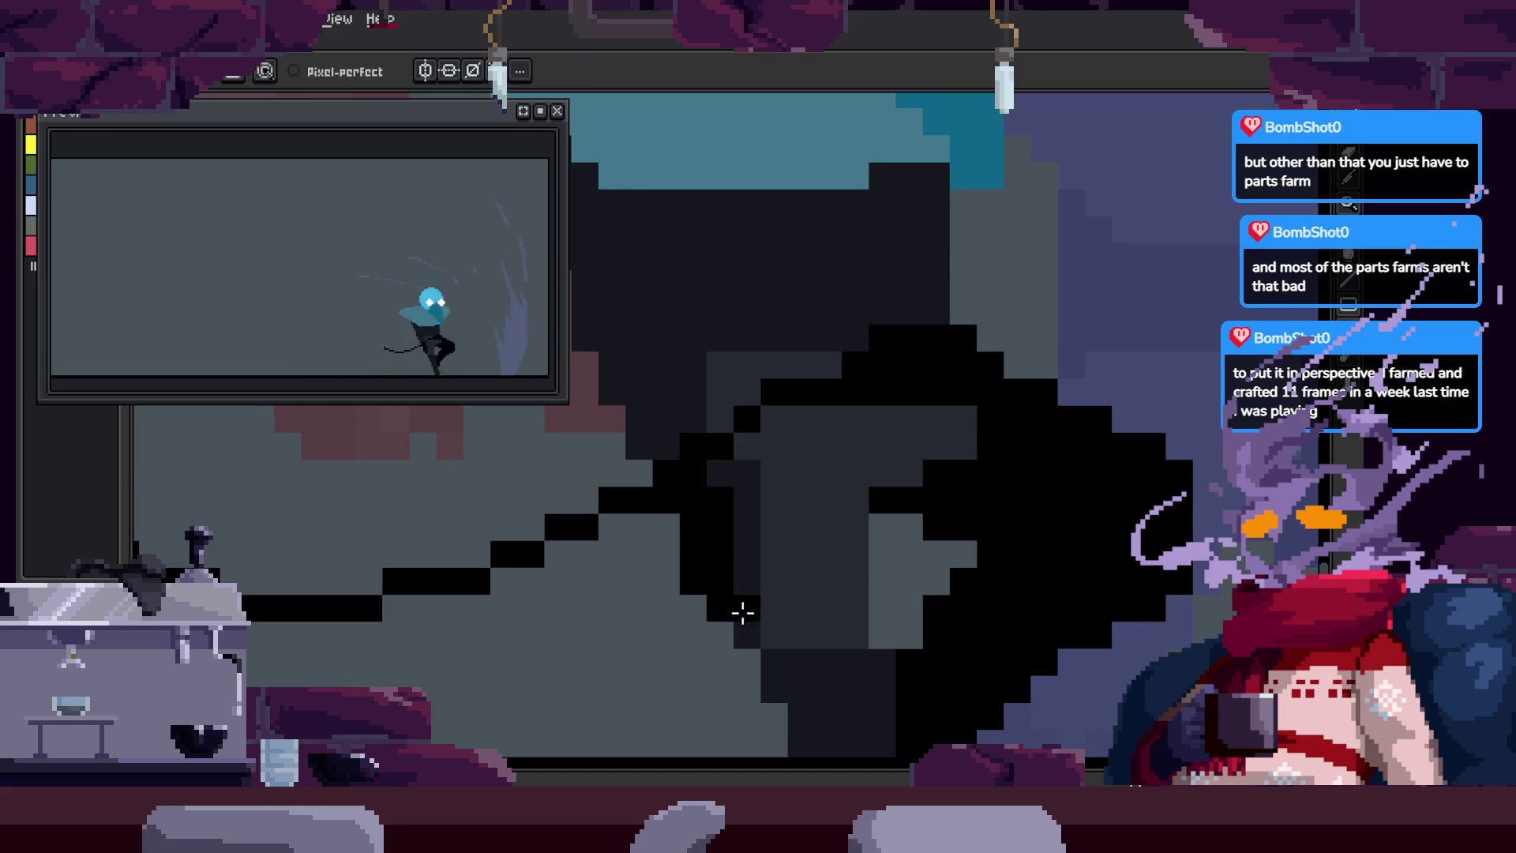
key("Right")
key("e")
mouse_move(766, 474)
left_mouse_down()
mouse_move(793, 588)
mouse_move(821, 522)
left_mouse_up()
key("i")
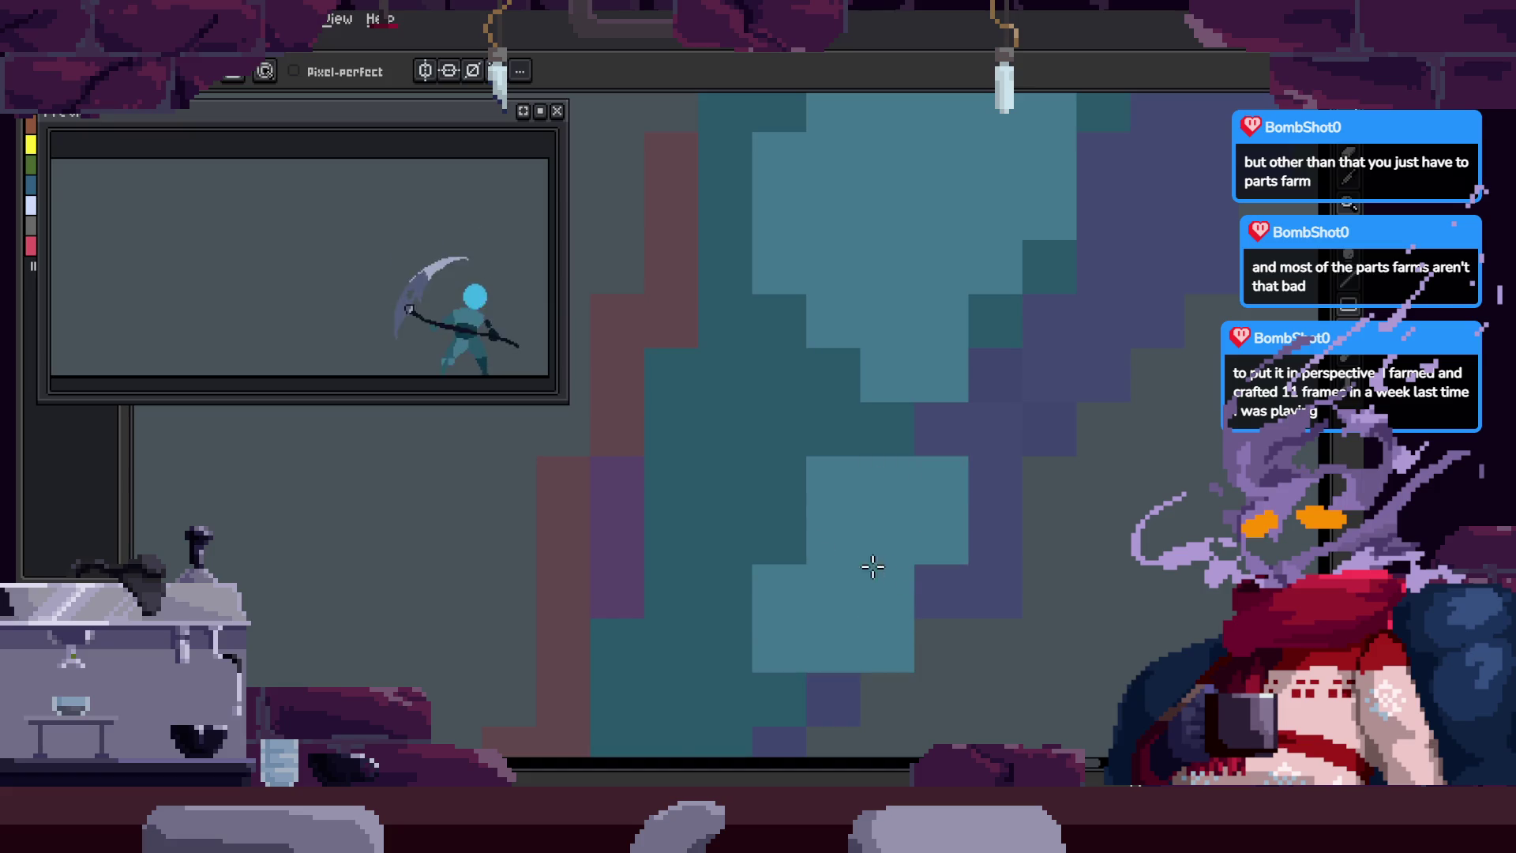
Step: Paint light-teal pixels across the reaper's body and onto the arm
key("z")
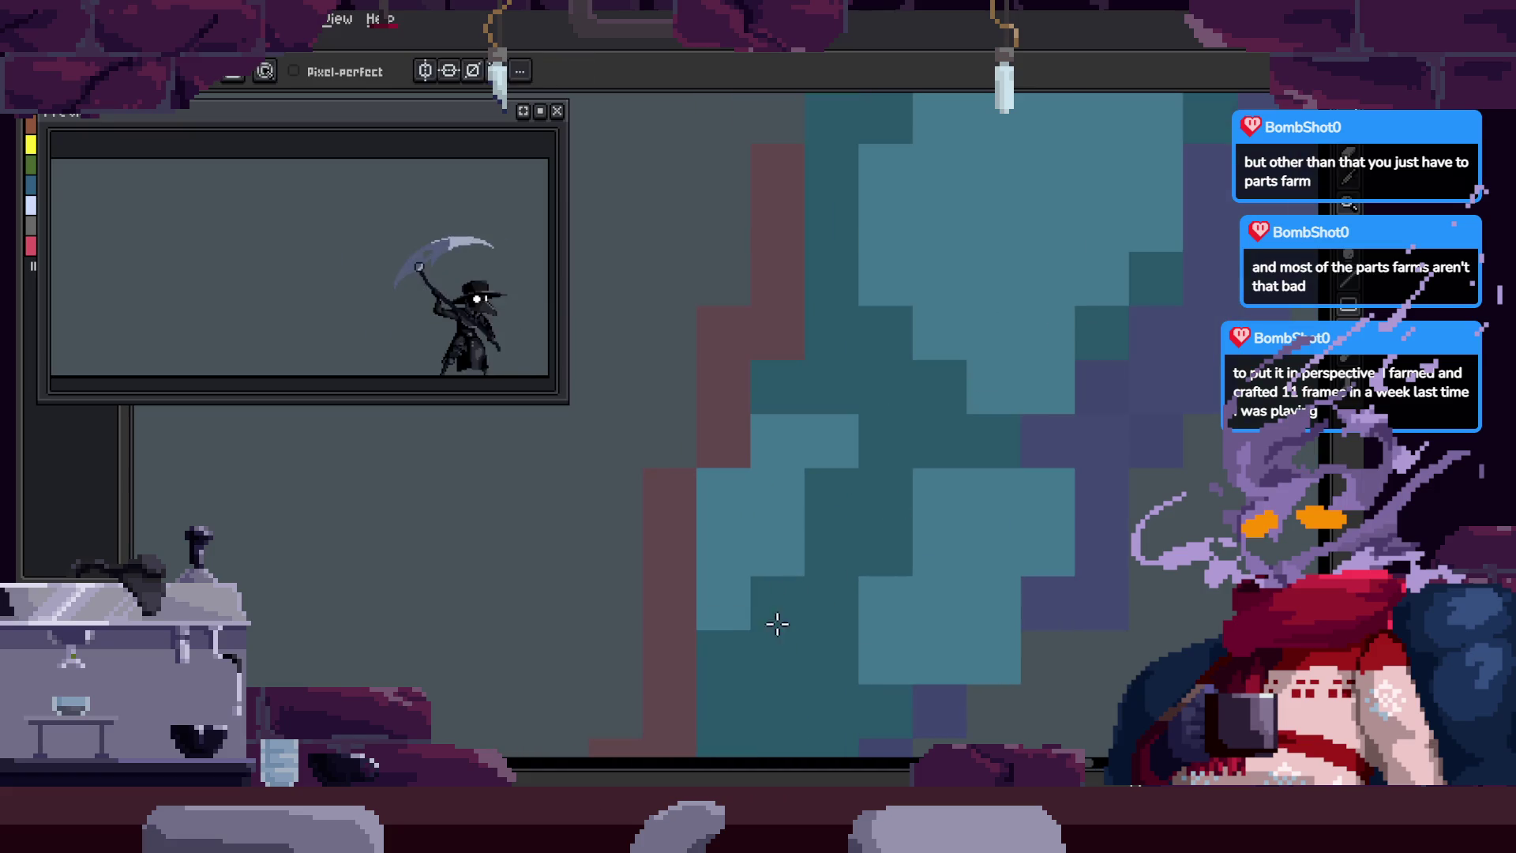
key("z")
scroll(799, 471, "down", 2)
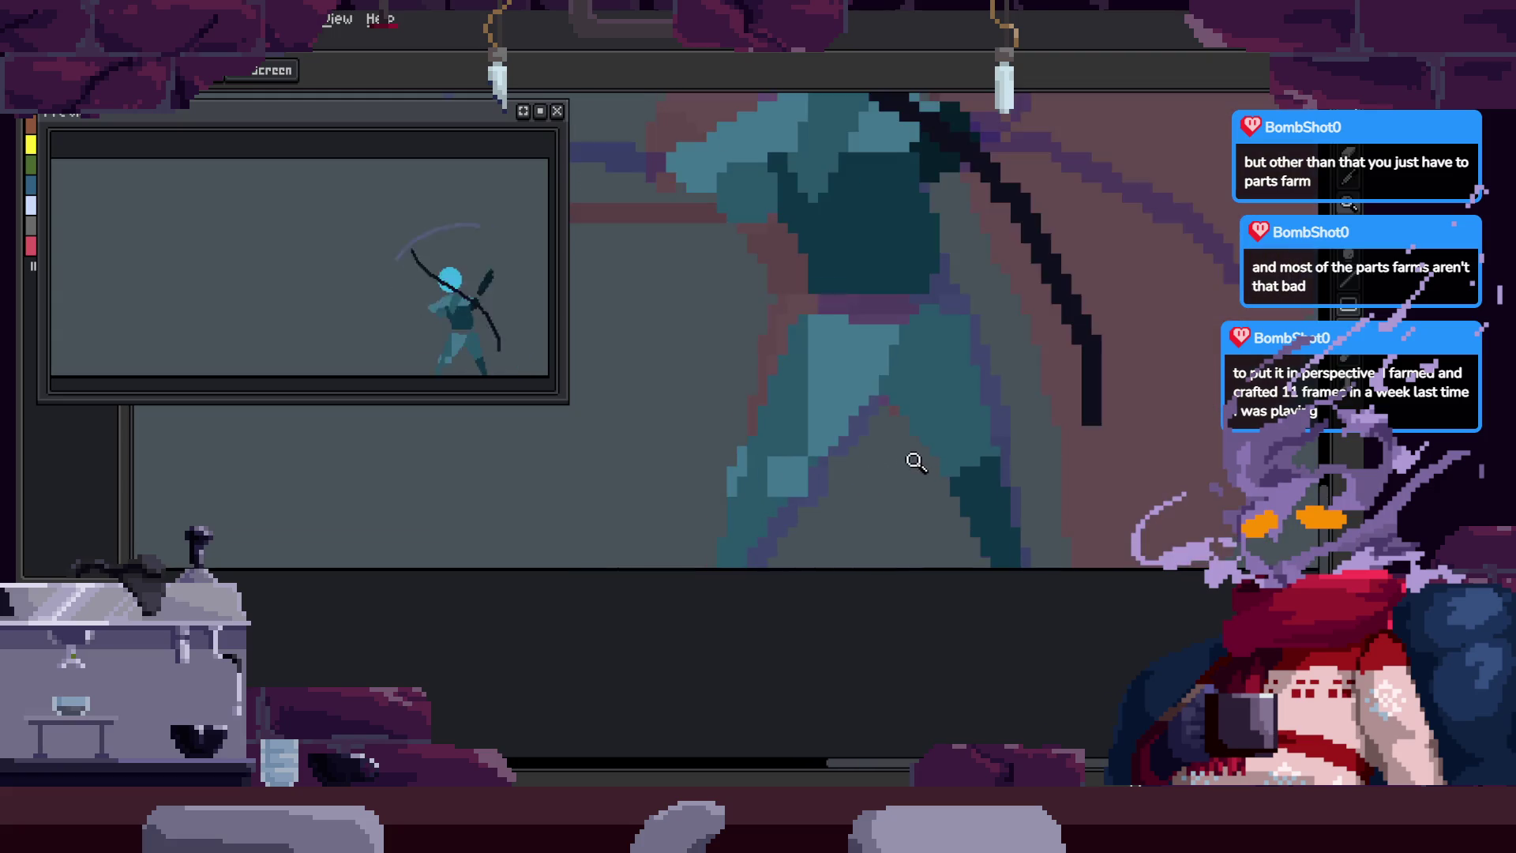
scroll(877, 452, "up", 3)
key("b")
left_click_drag(757, 466, 755, 561)
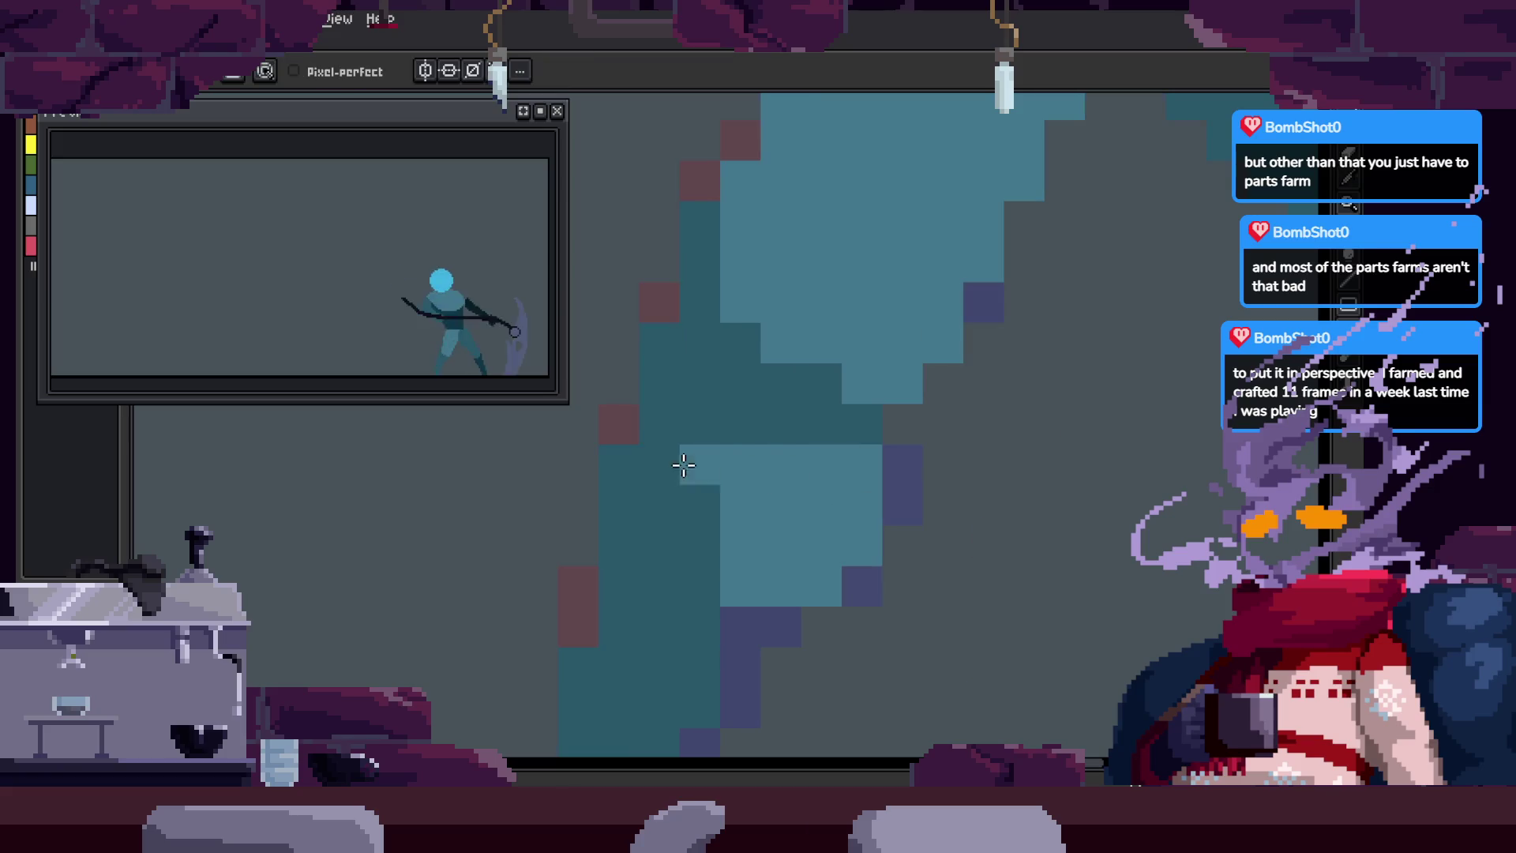
key("z")
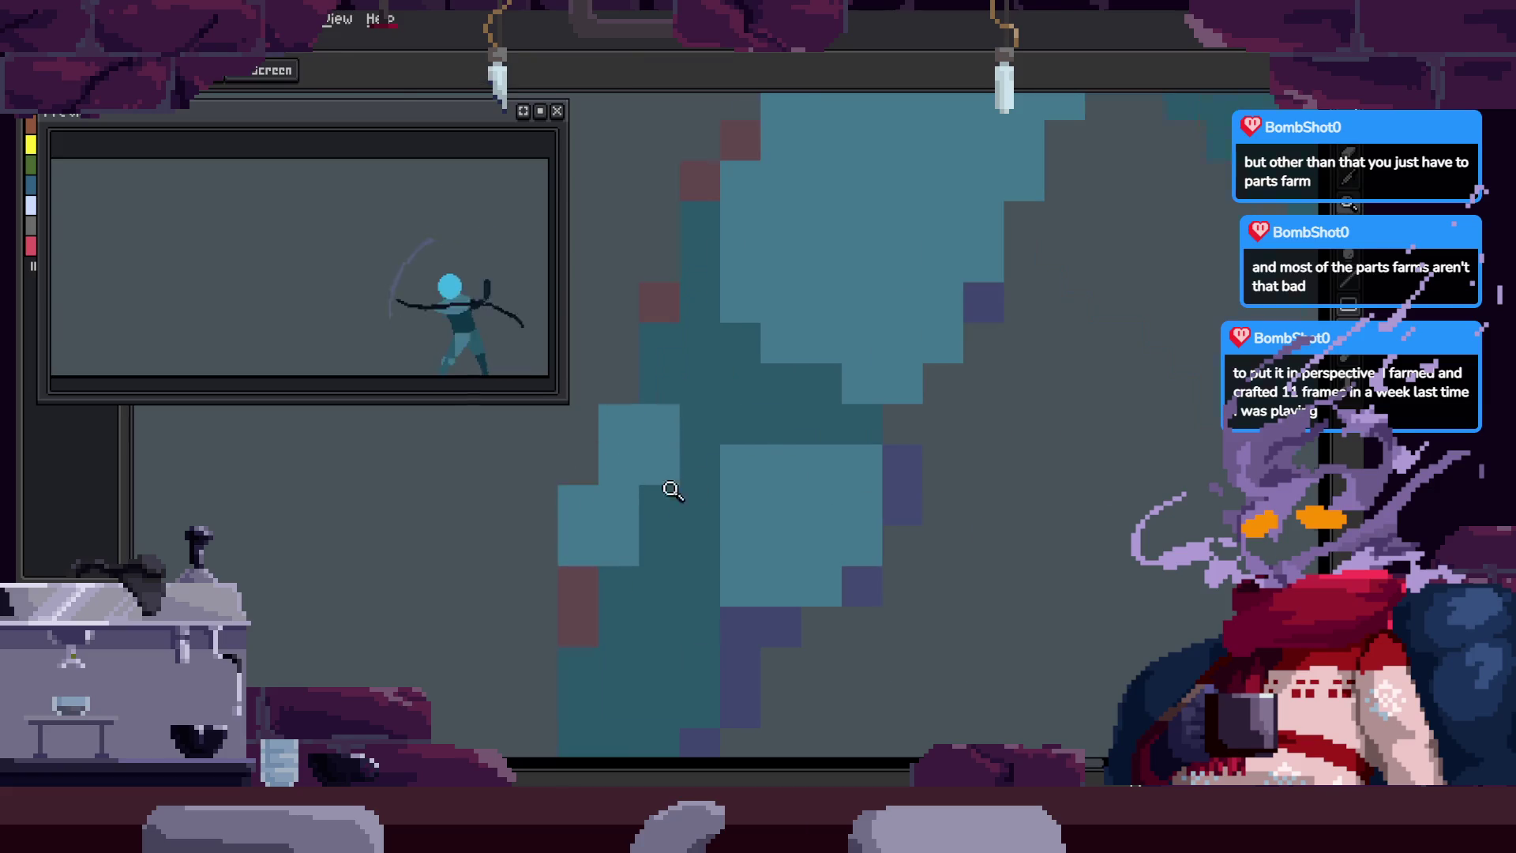
key("b")
mouse_move(725, 502)
left_mouse_down()
mouse_move(805, 553)
mouse_move(840, 501)
left_mouse_up()
left_click(626, 525)
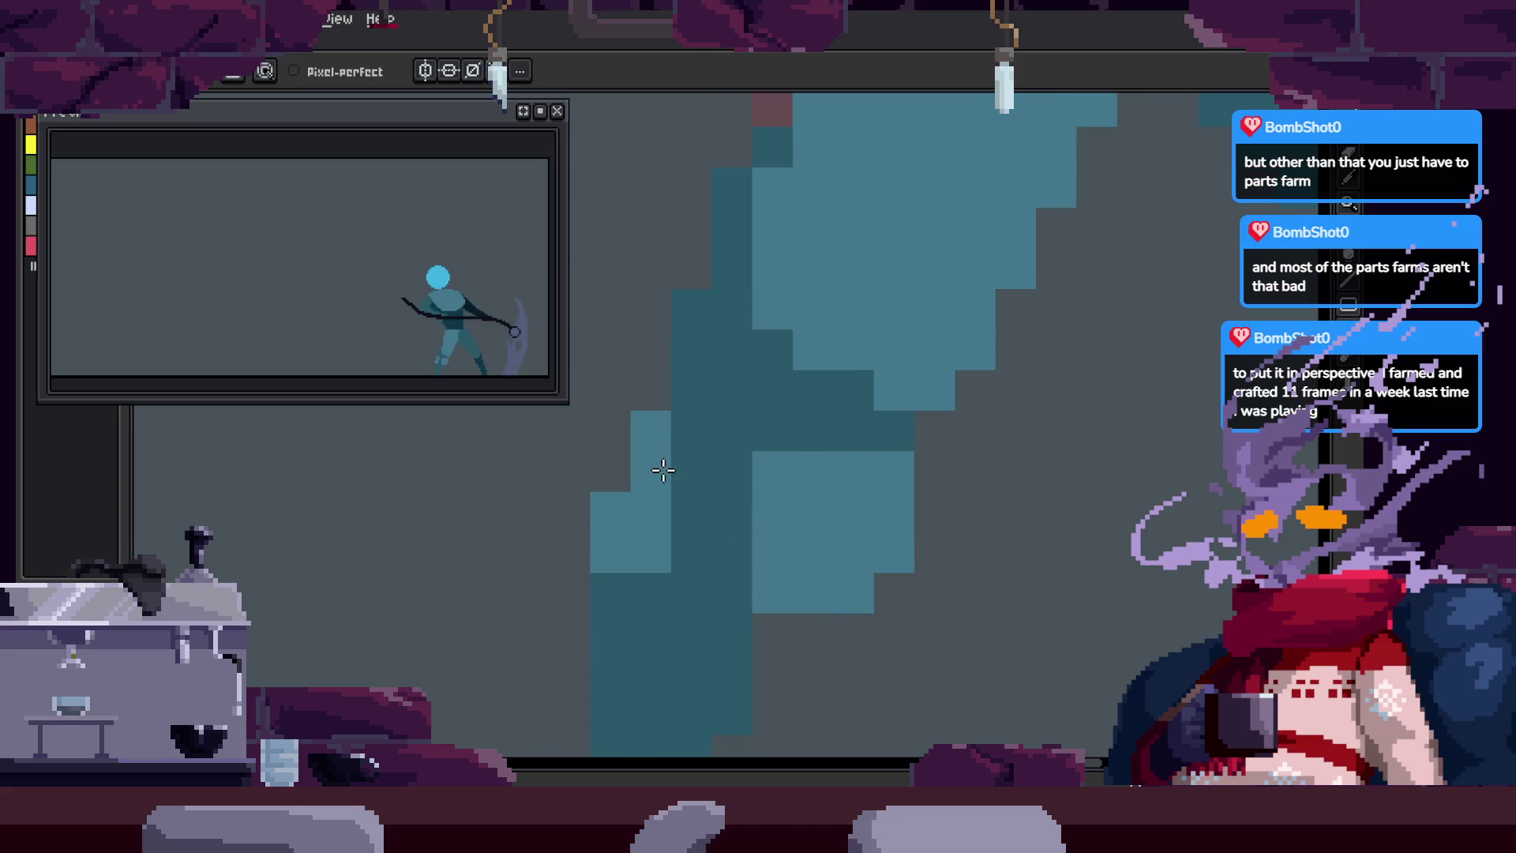
Step: Undo a stray pixel and paint light-teal highlights down the arm
key("z")
key("z")
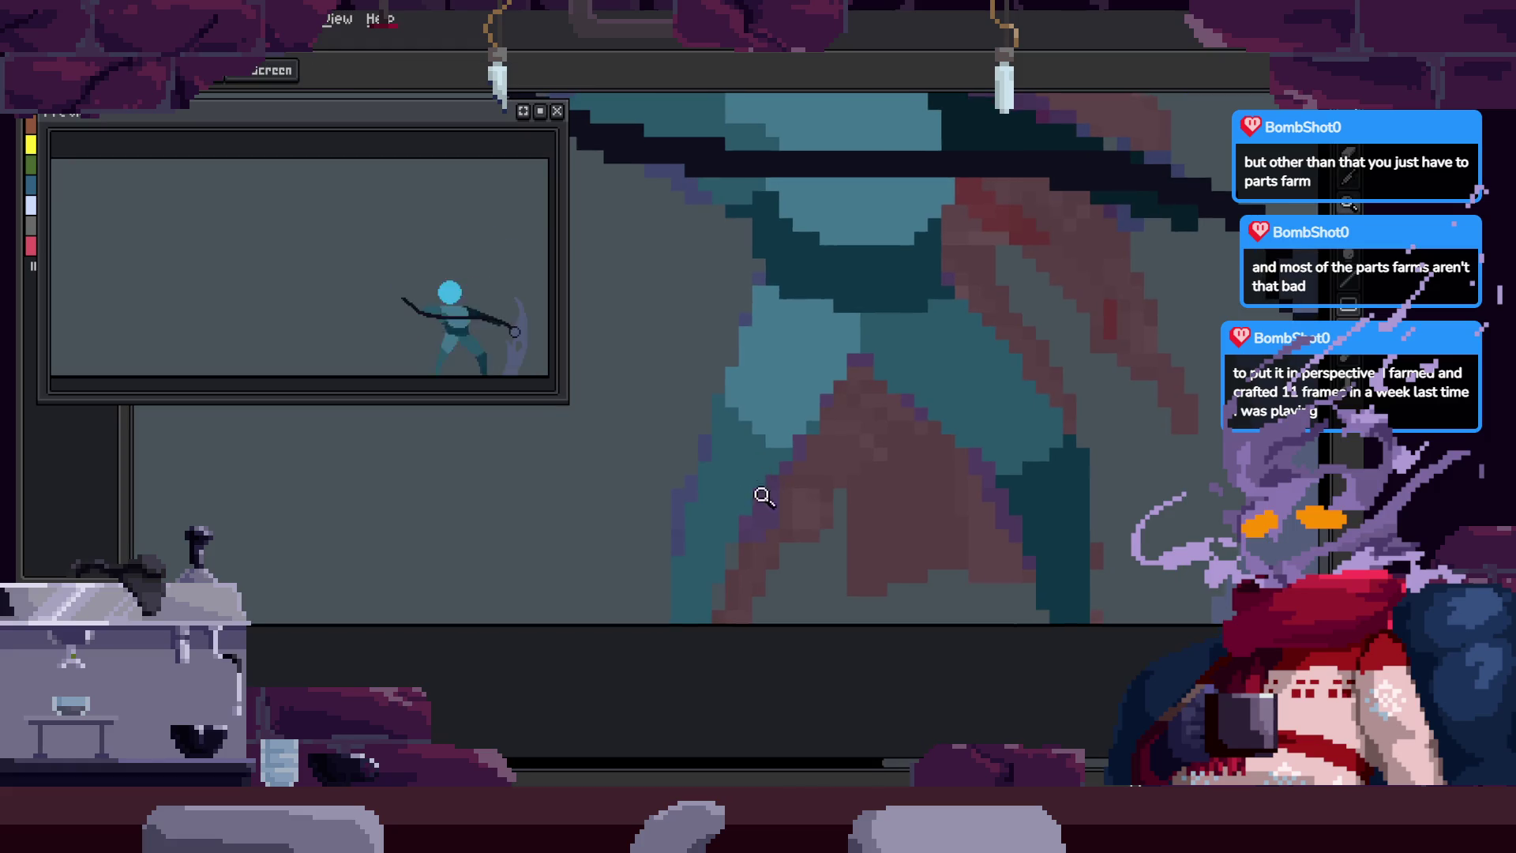
scroll(762, 527, "up", 2)
left_click(761, 526)
key("ctrl+z")
mouse_move(632, 477)
left_mouse_down()
mouse_move(569, 524)
mouse_move(627, 557)
left_mouse_up()
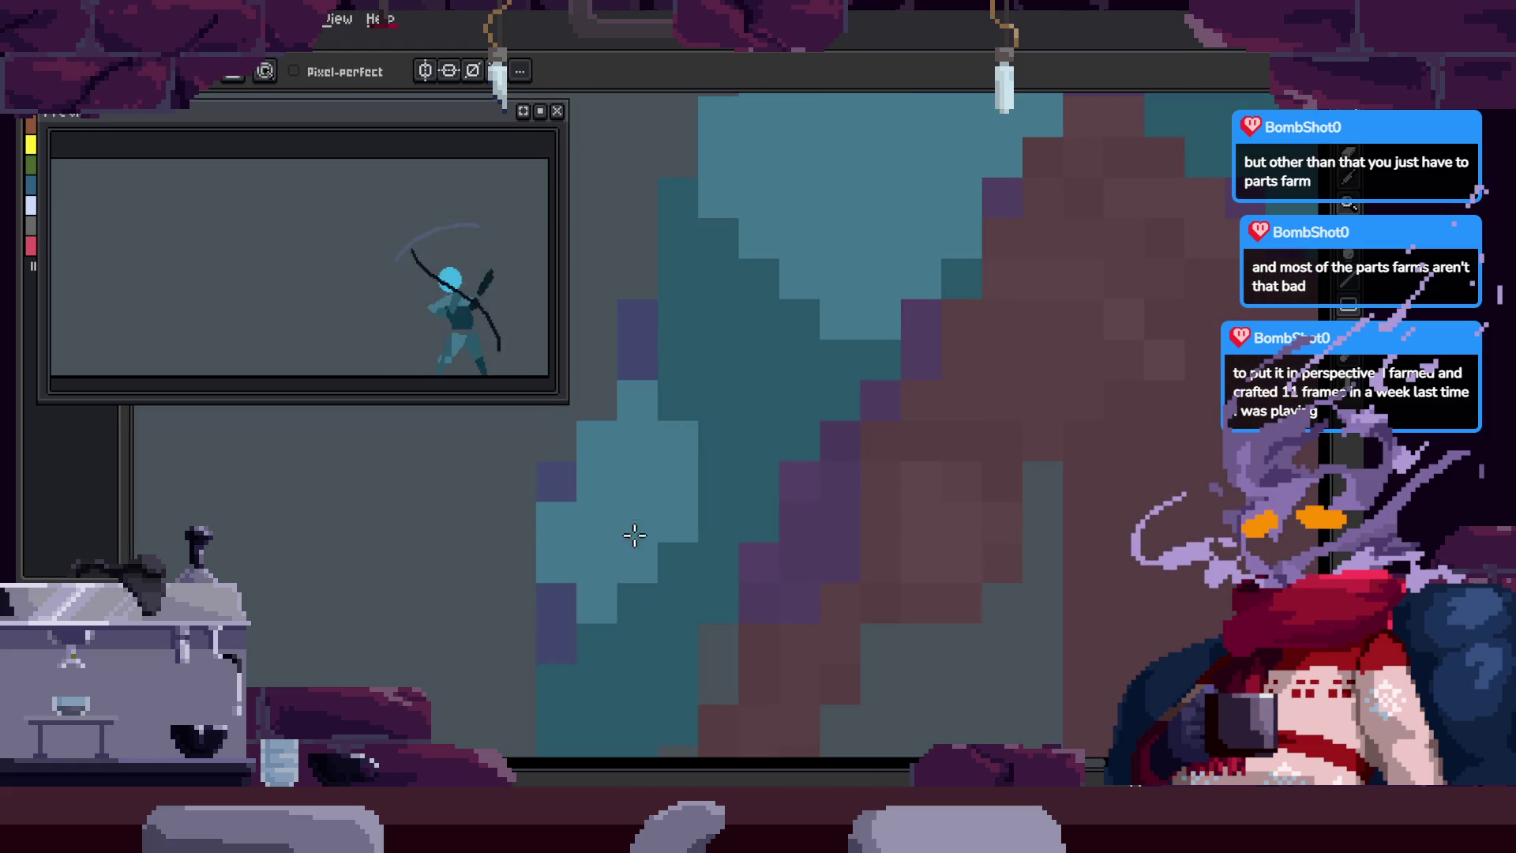
left_click_drag(797, 500, 761, 592)
scroll(728, 598, "down", 3)
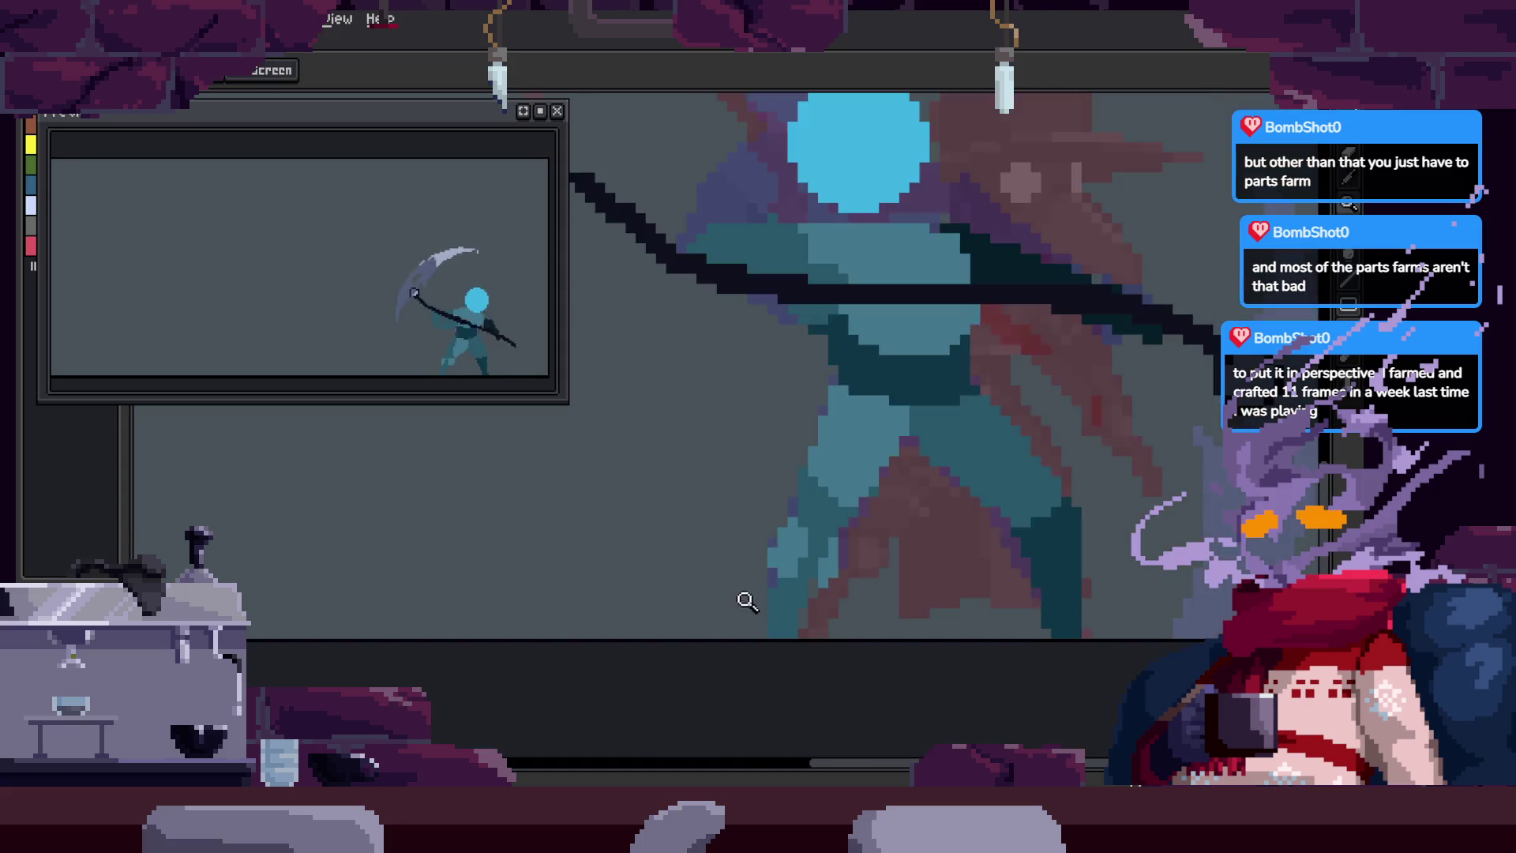
Step: Step between neighbouring frames to compare the arm's shading in motion
key("z")
scroll(895, 547, "down", 1)
key("Right")
key("Left")
scroll(868, 442, "up", 3)
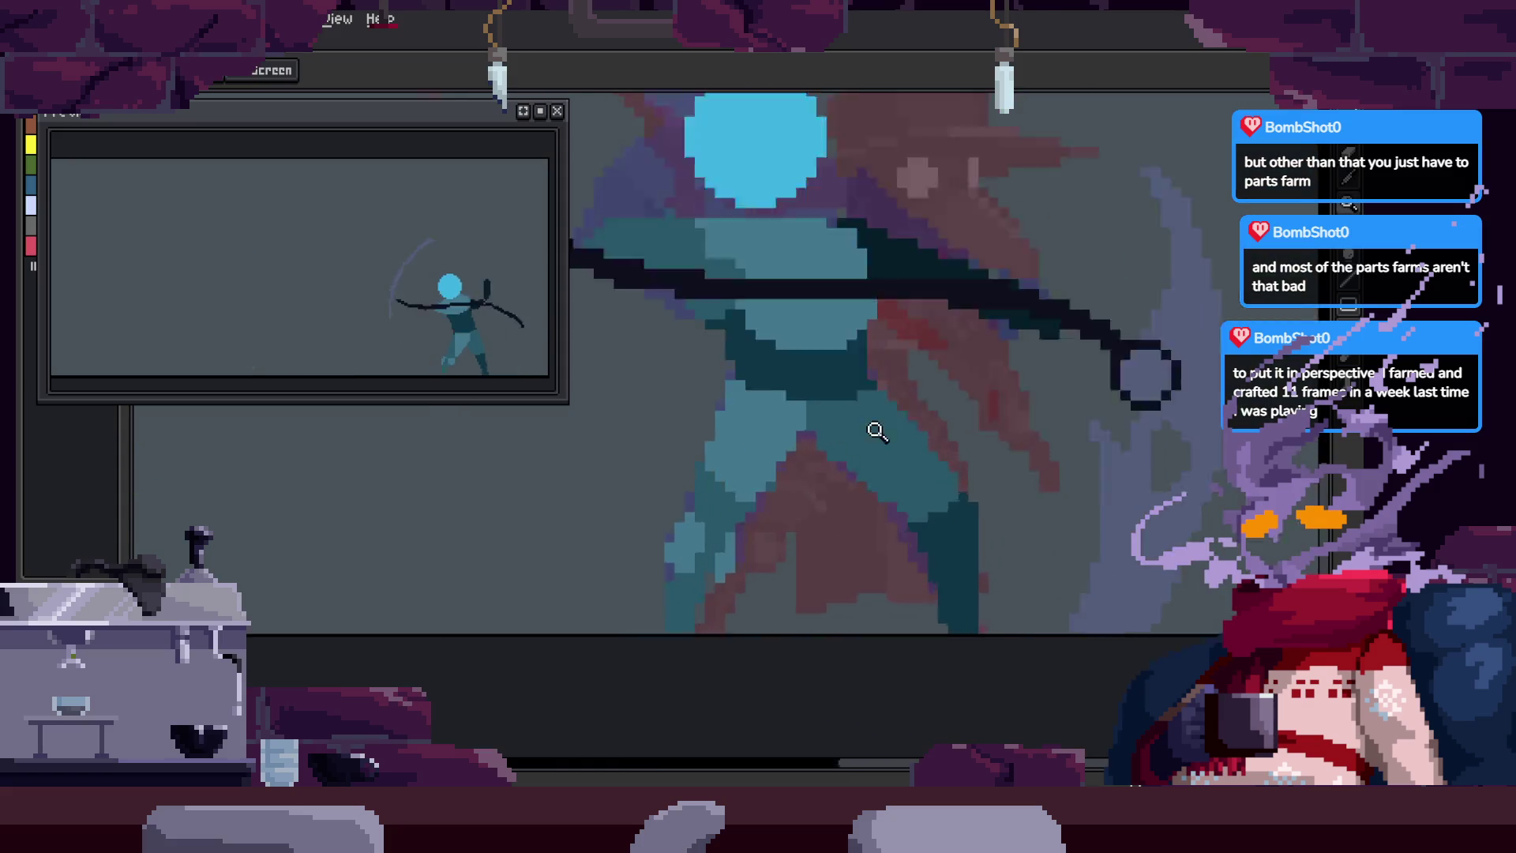
scroll(734, 565, "up", 1)
key("b")
key("Right")
key("Right")
key("Right")
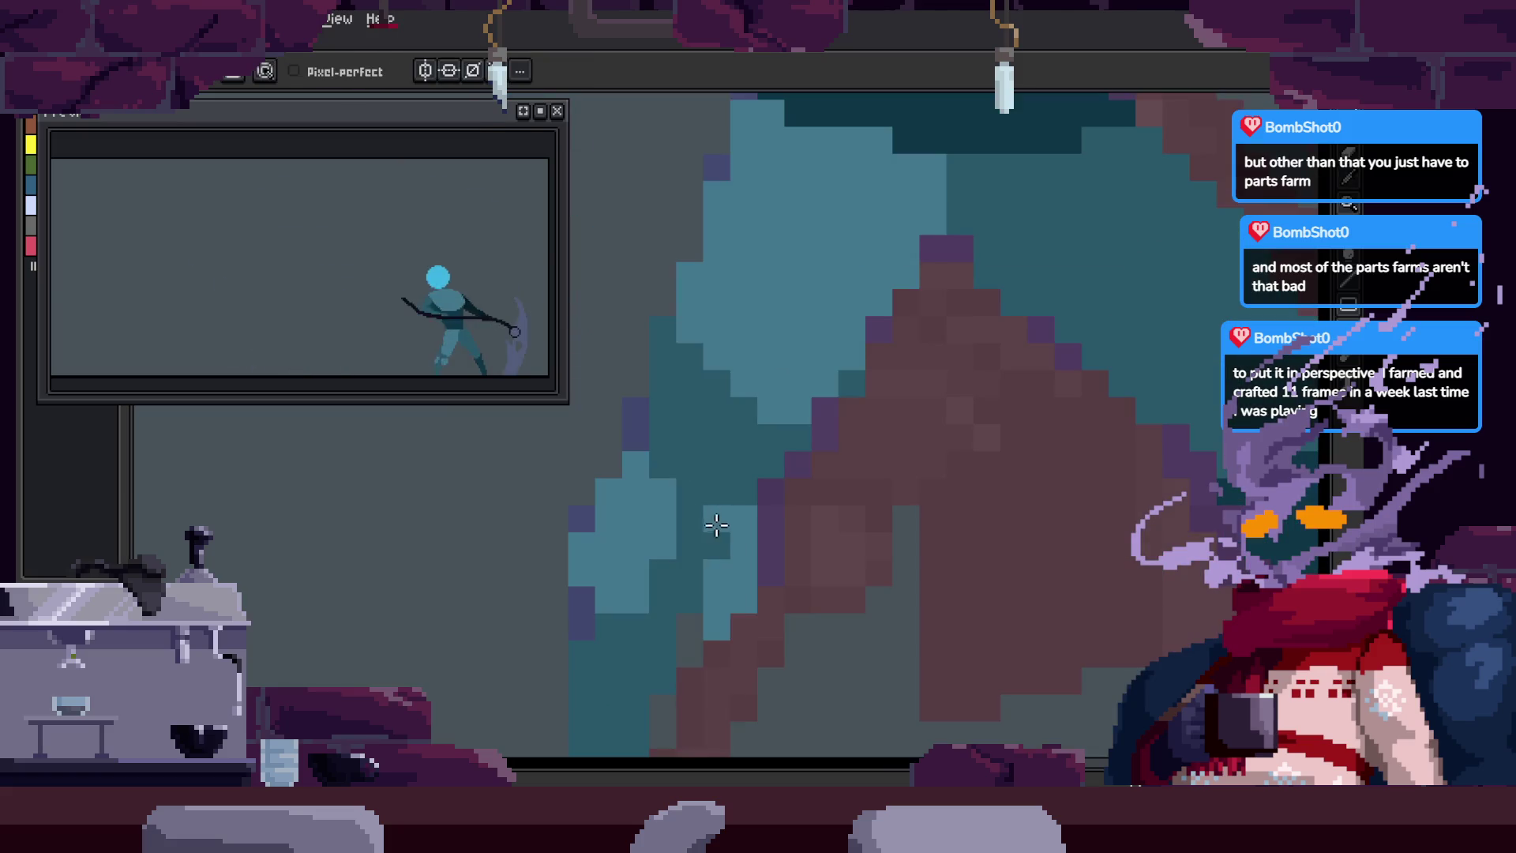
key("Right")
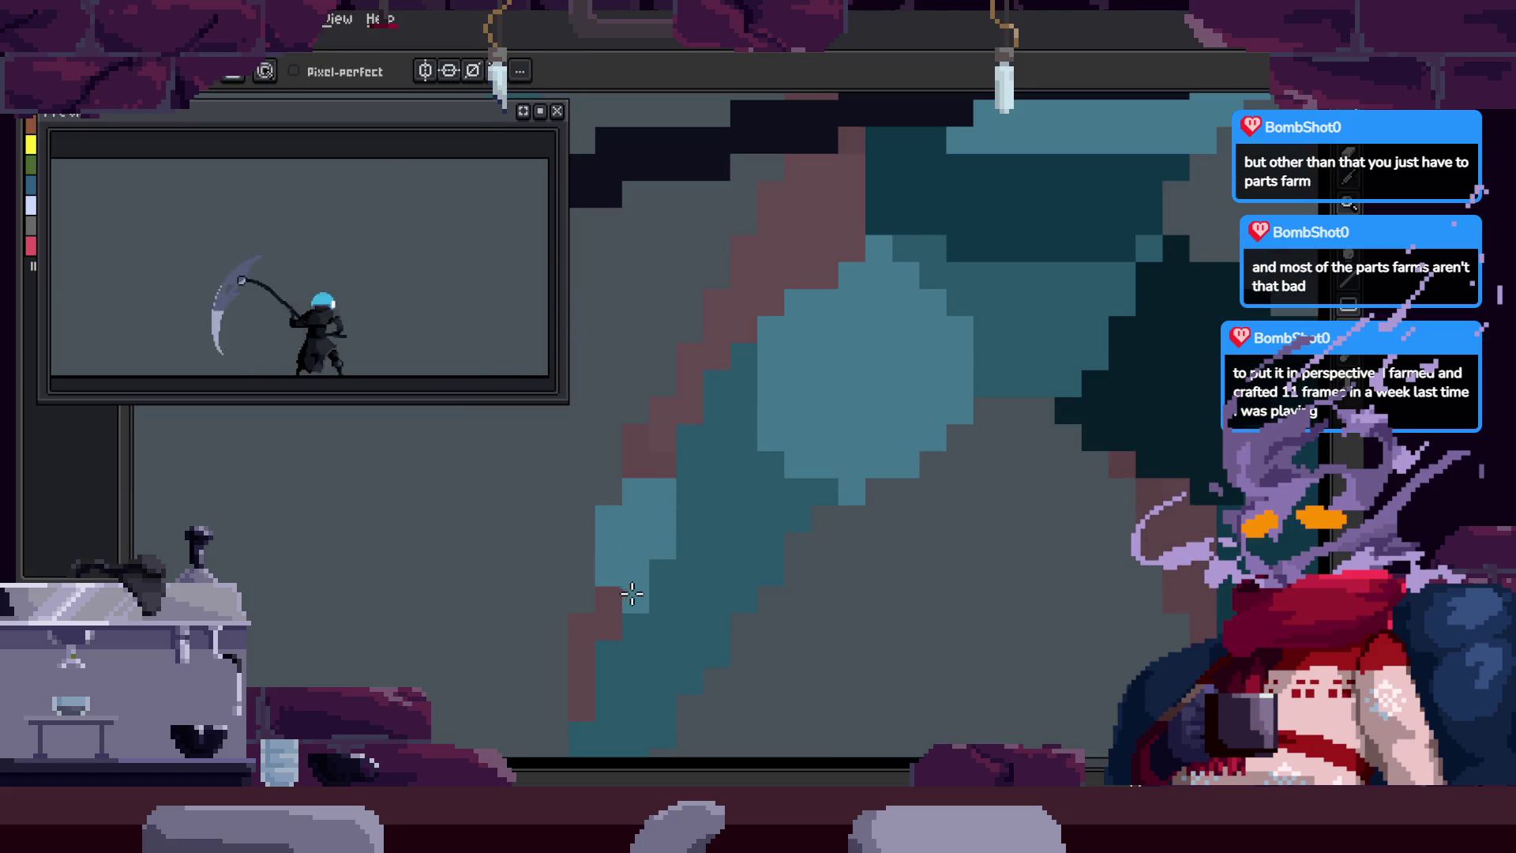
Step: Undo the light-teal block, place a single light-teal pixel, and zoom in on the arm
key("ctrl+z")
left_click(656, 507)
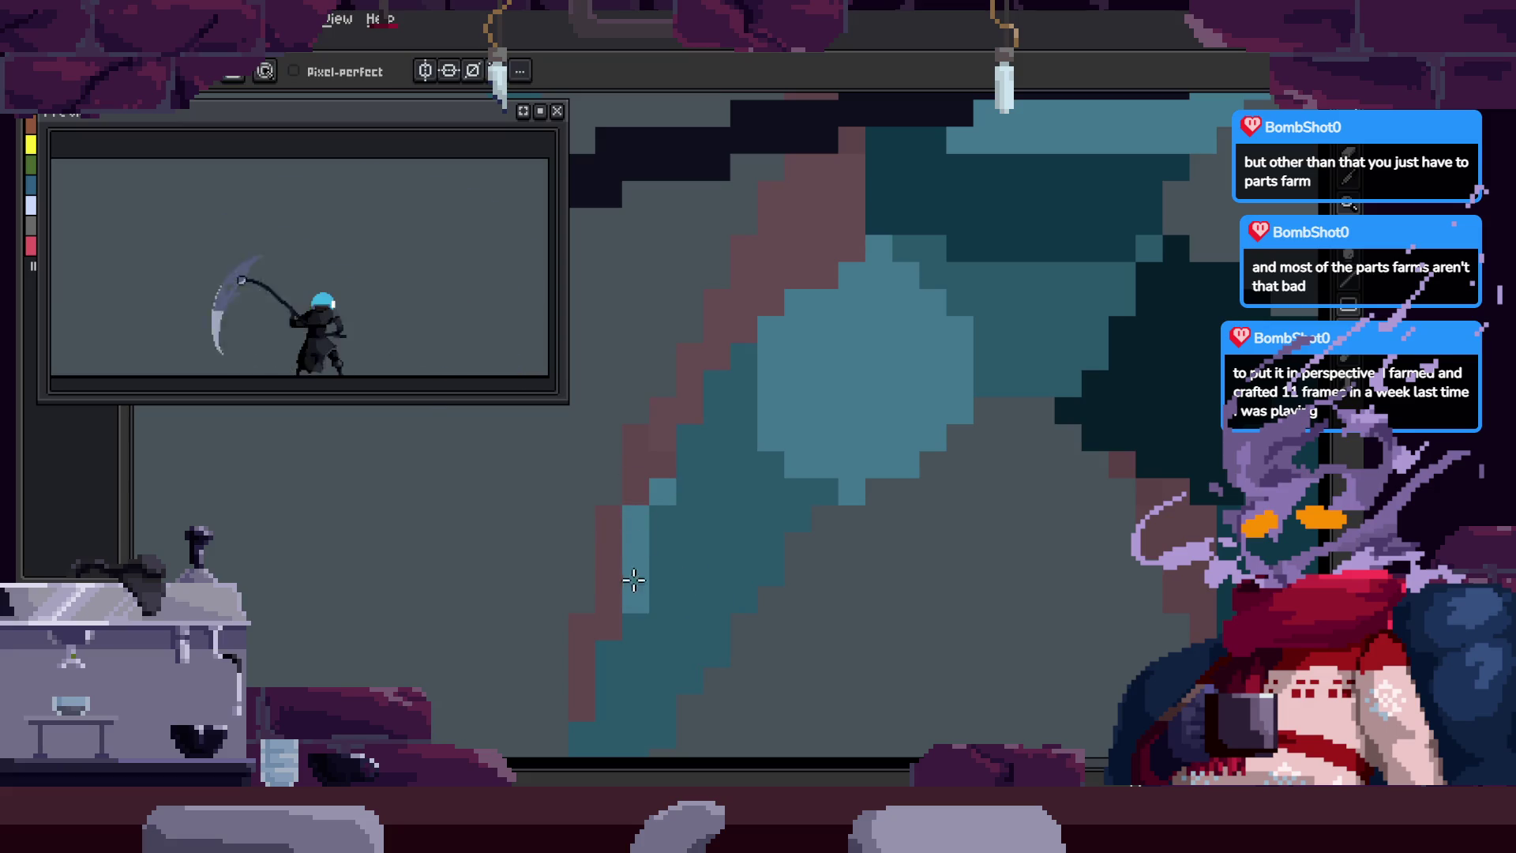
key("i")
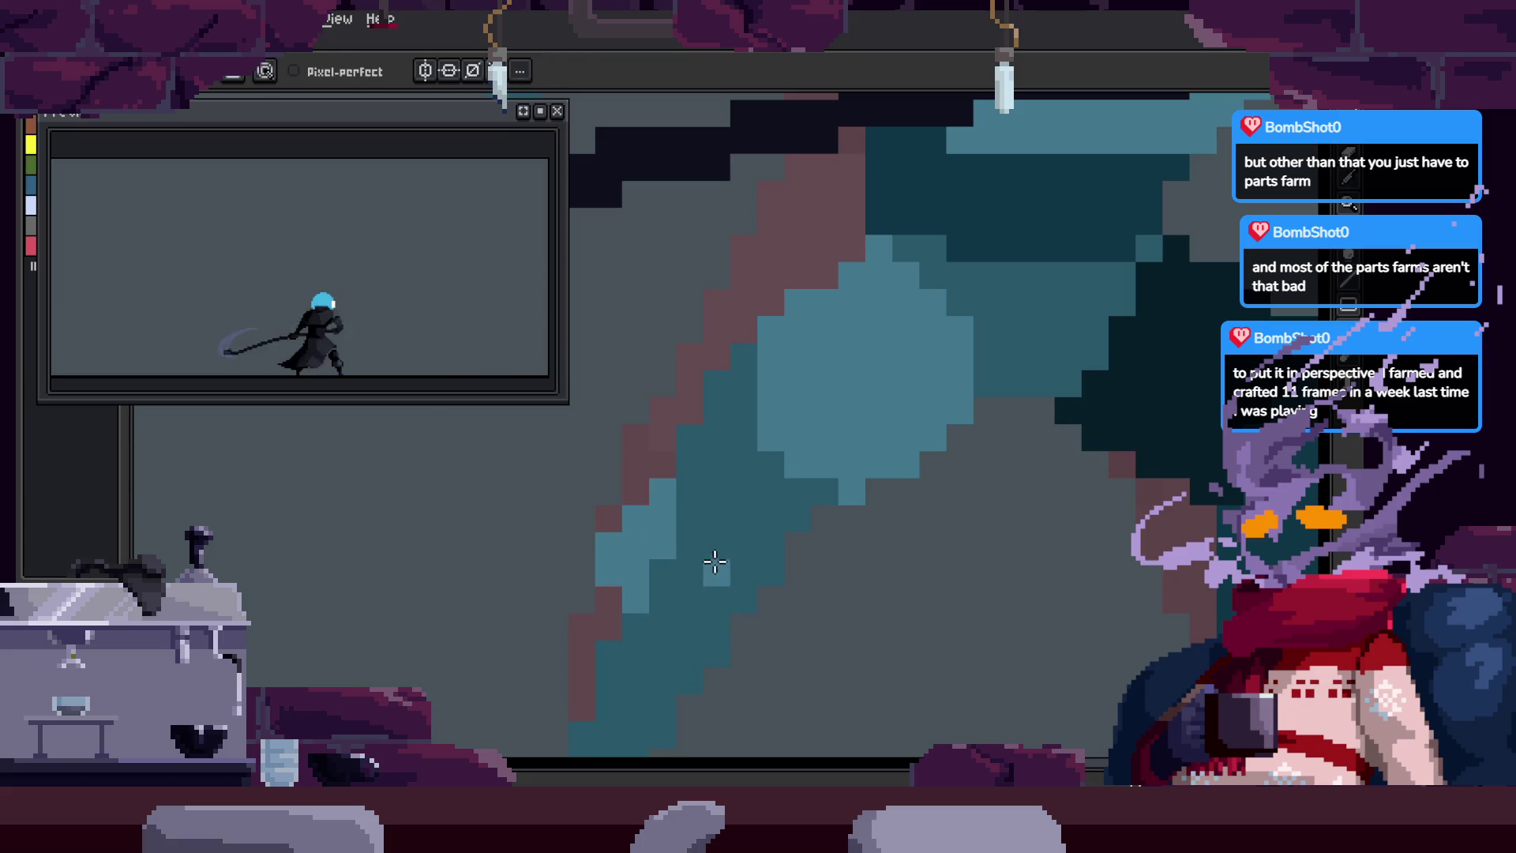
scroll(763, 584, "down", 2)
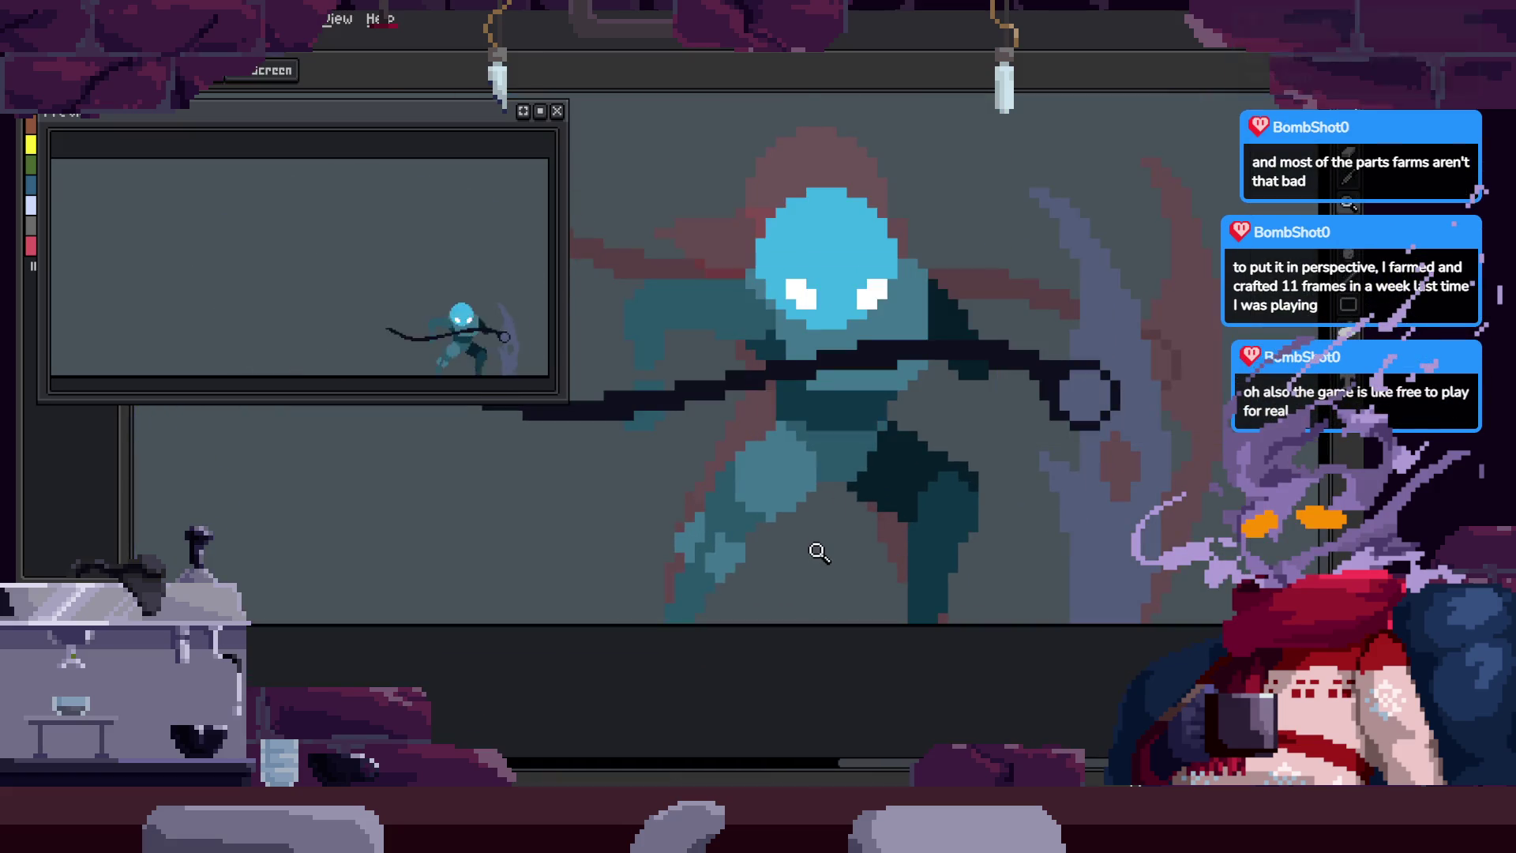
left_click(770, 543)
left_click(774, 561)
Step: Eyedrop light and dark teal from the canvas to repaint individual arm cells
key("i")
key("b")
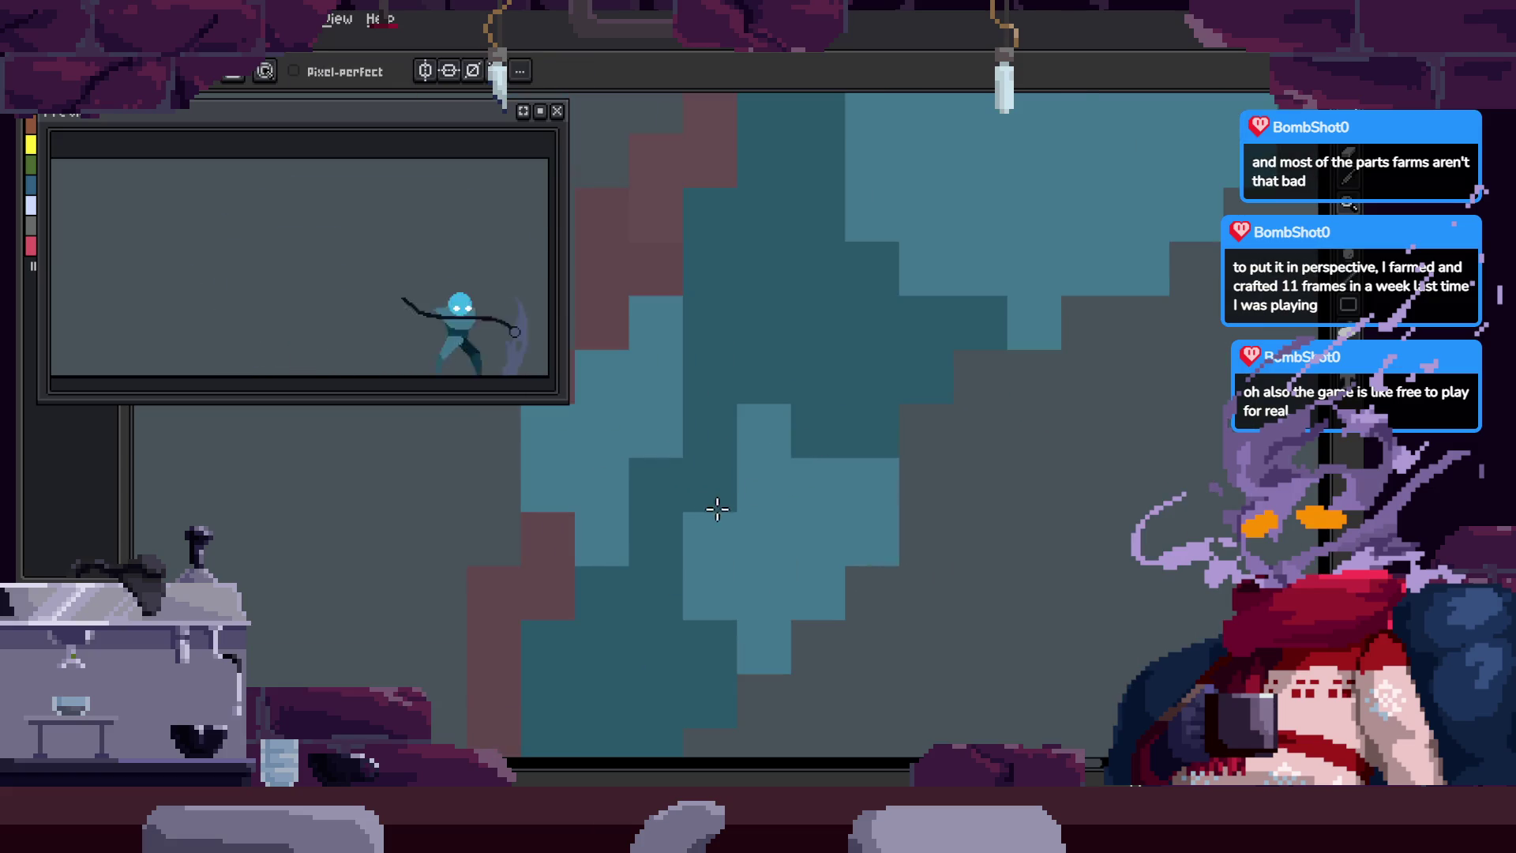
left_click(830, 524, "alt")
left_click(818, 431)
left_click(897, 366, "alt")
left_click(872, 484)
left_click(856, 524, "alt")
left_click(872, 484)
left_click(873, 430)
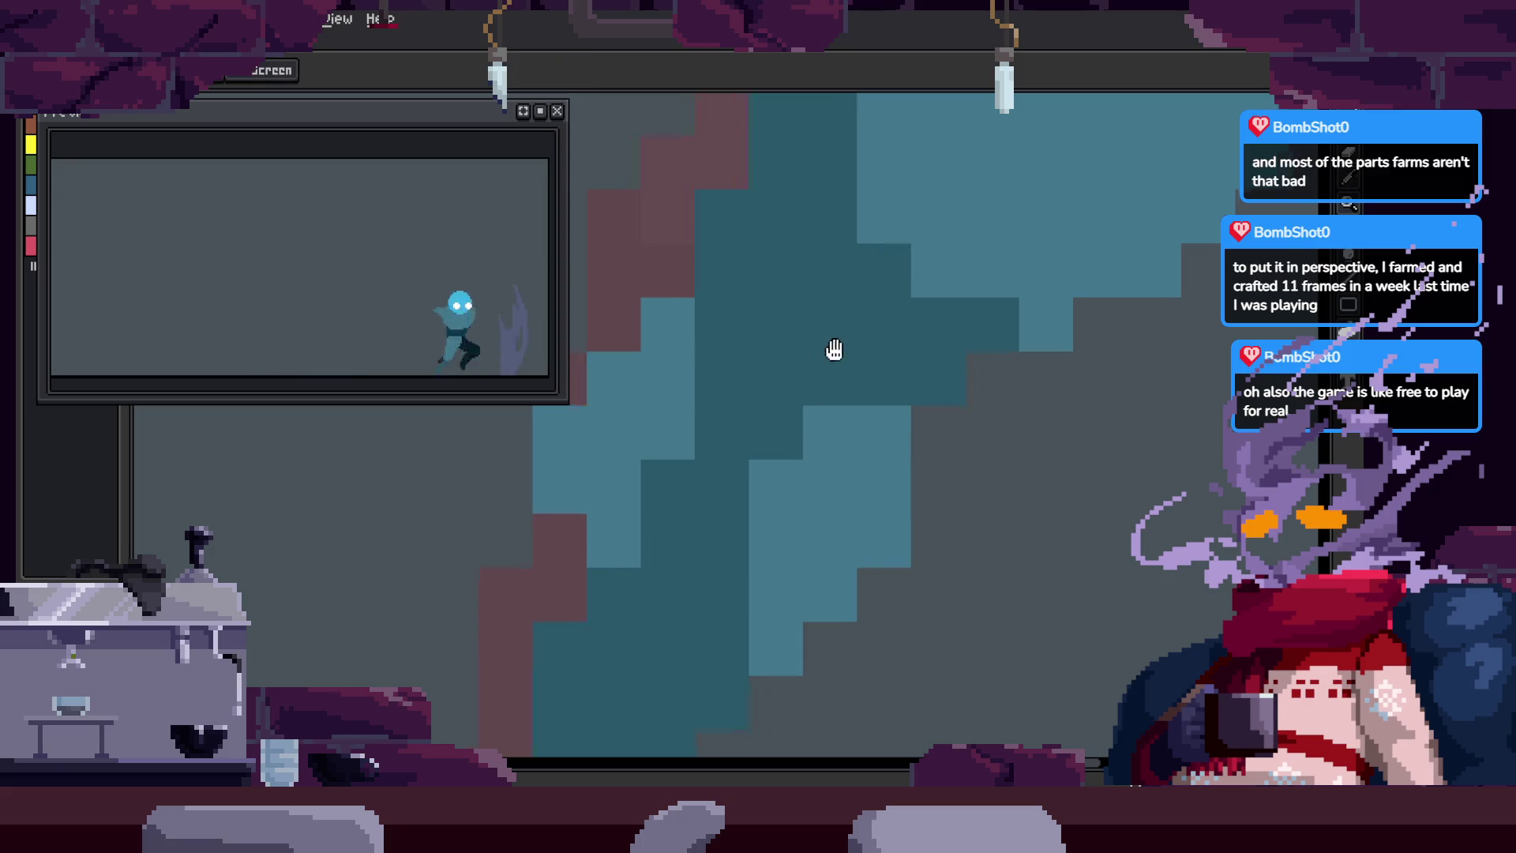
Step: Pan to the nearby pixels and save the reaper animation file
left_click_drag(819, 344, 883, 397)
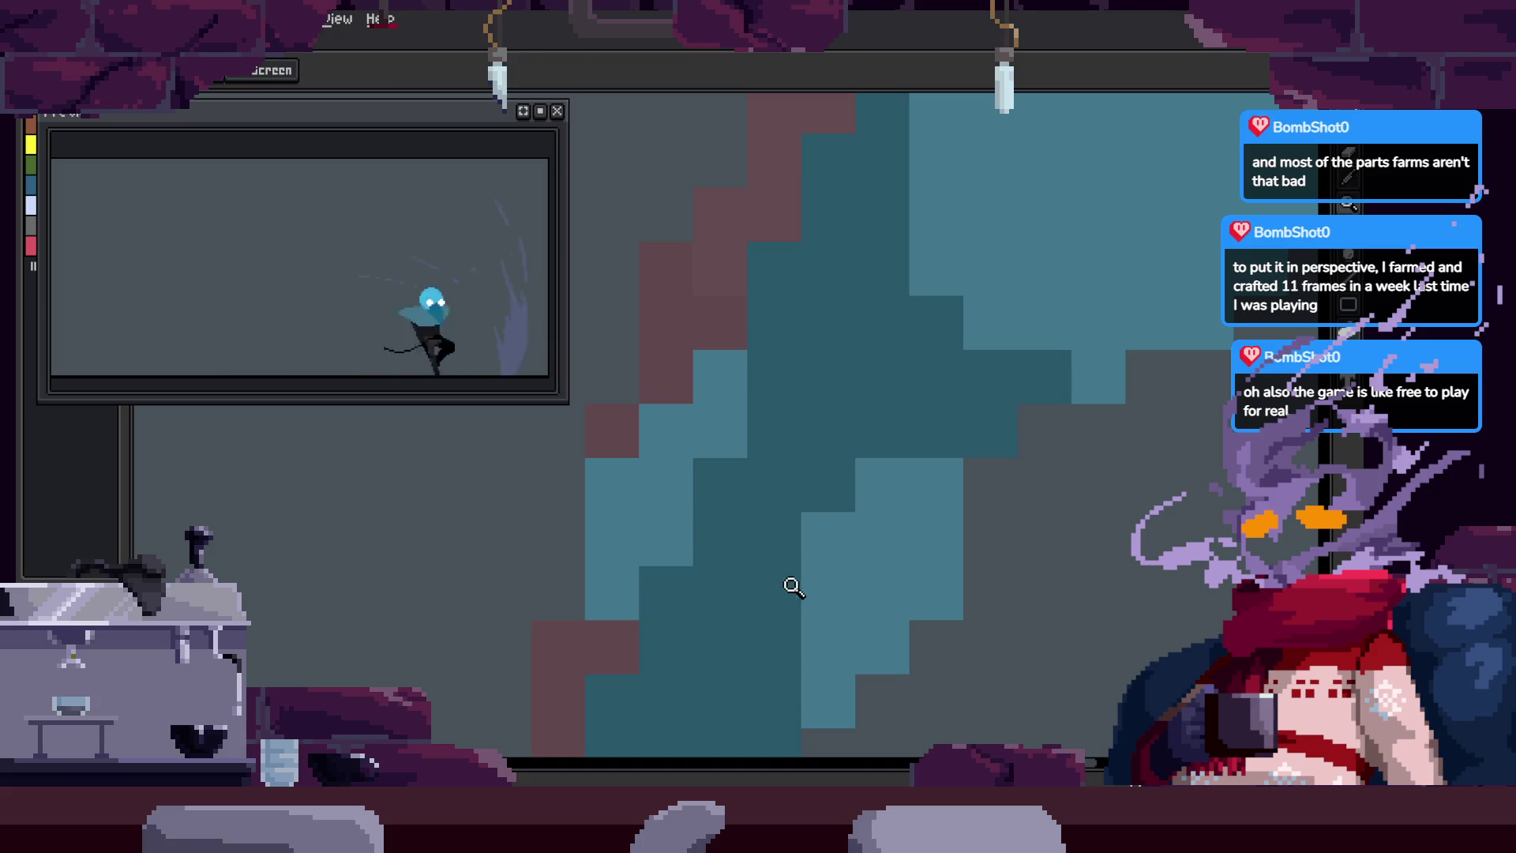
scroll(786, 586, "down", 3)
scroll(856, 582, "up", 3)
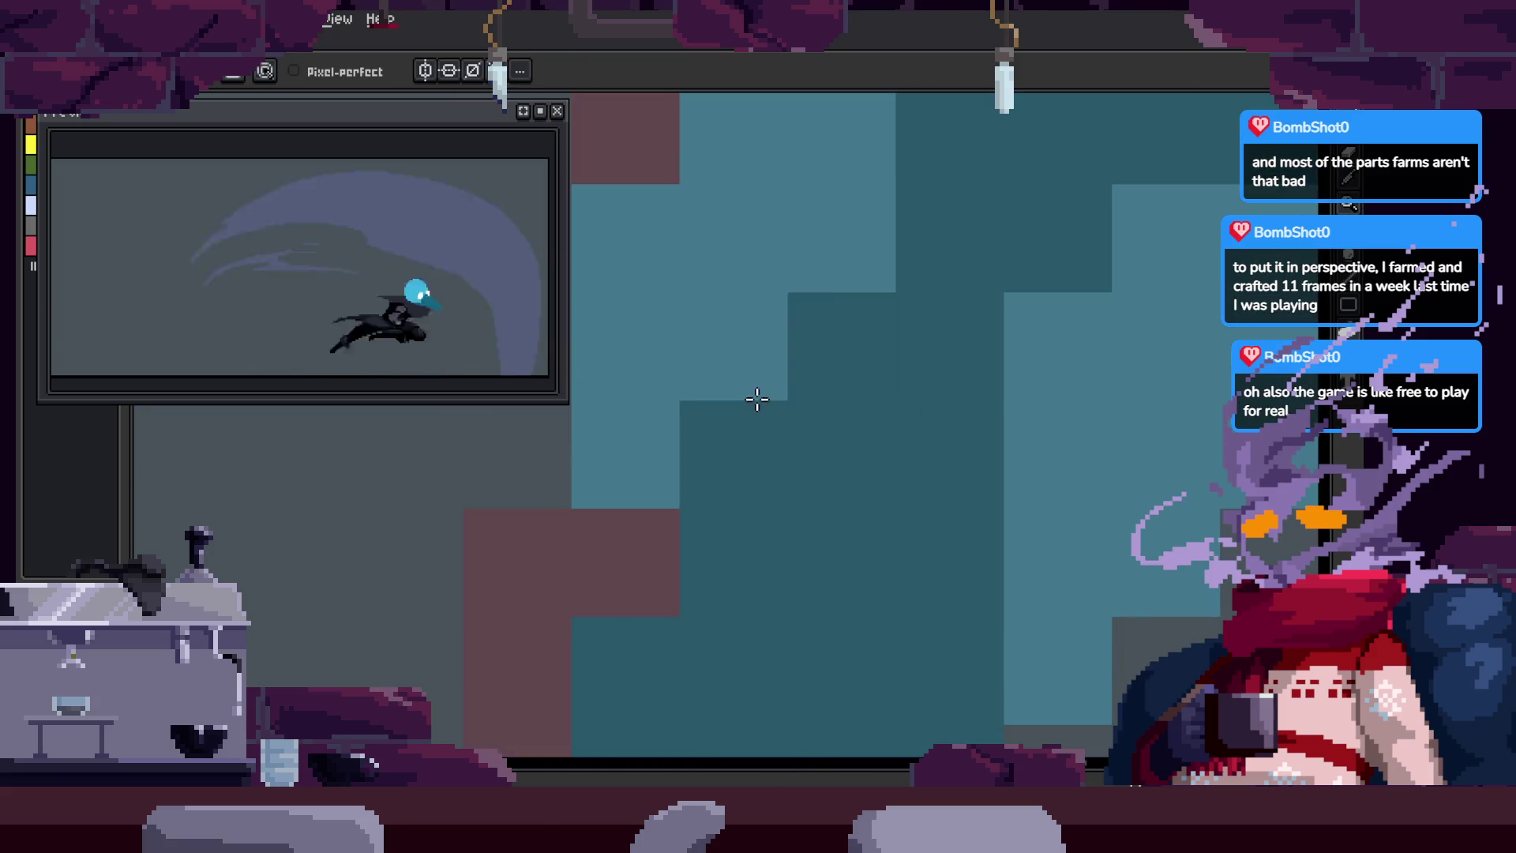
scroll(701, 440, "down", 1)
scroll(775, 501, "down", 2)
key("ctrl+s")
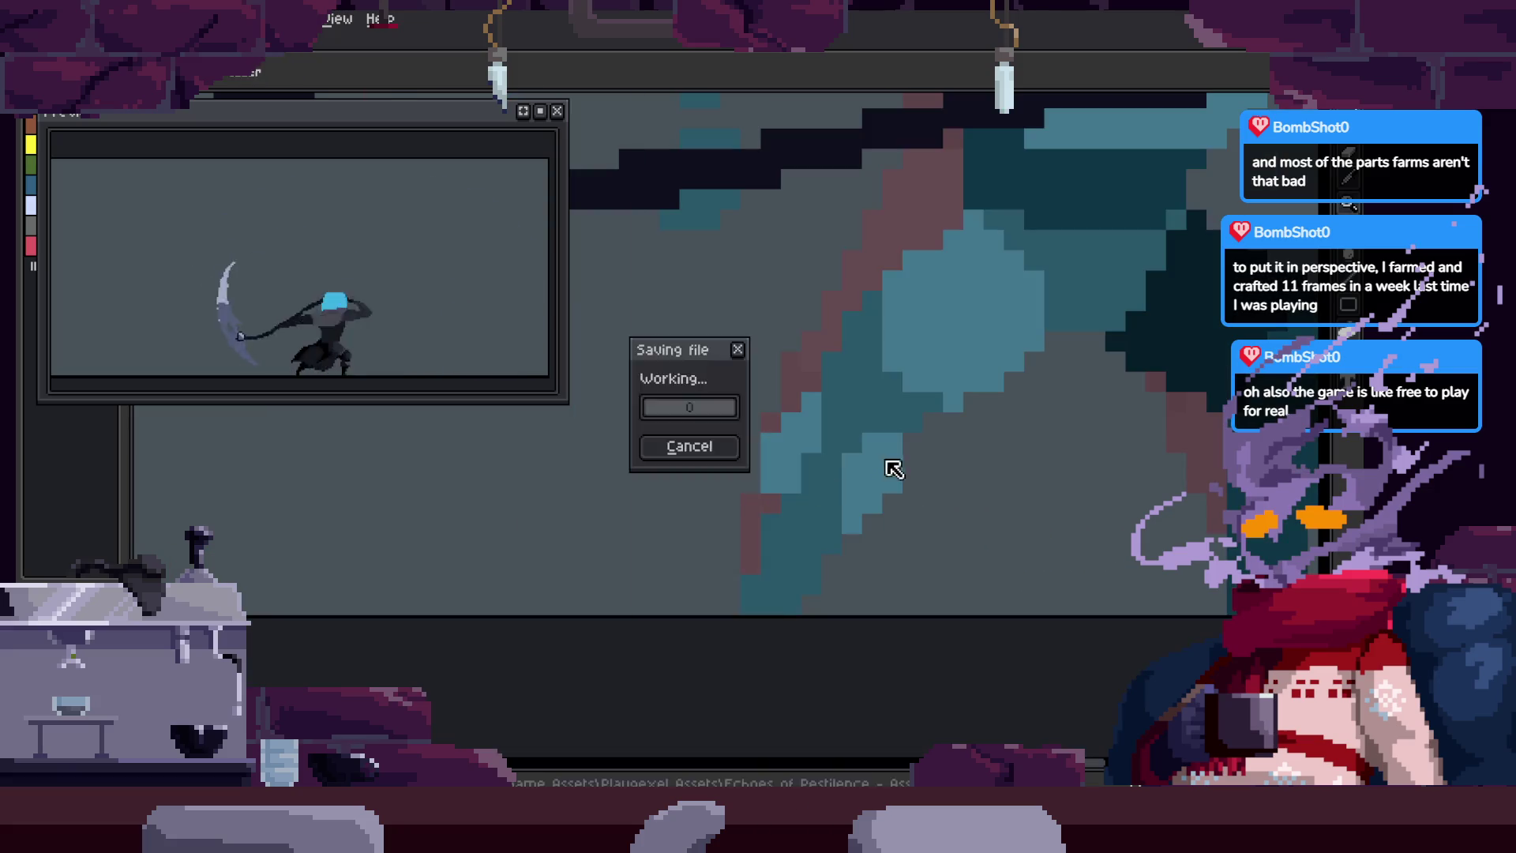
Step: Paint a vertical column of light-teal pixels along the arm
scroll(887, 507, "up", 1)
scroll(799, 501, "down", 1)
scroll(780, 494, "down", 1)
scroll(845, 499, "down", 1)
scroll(829, 524, "up", 1)
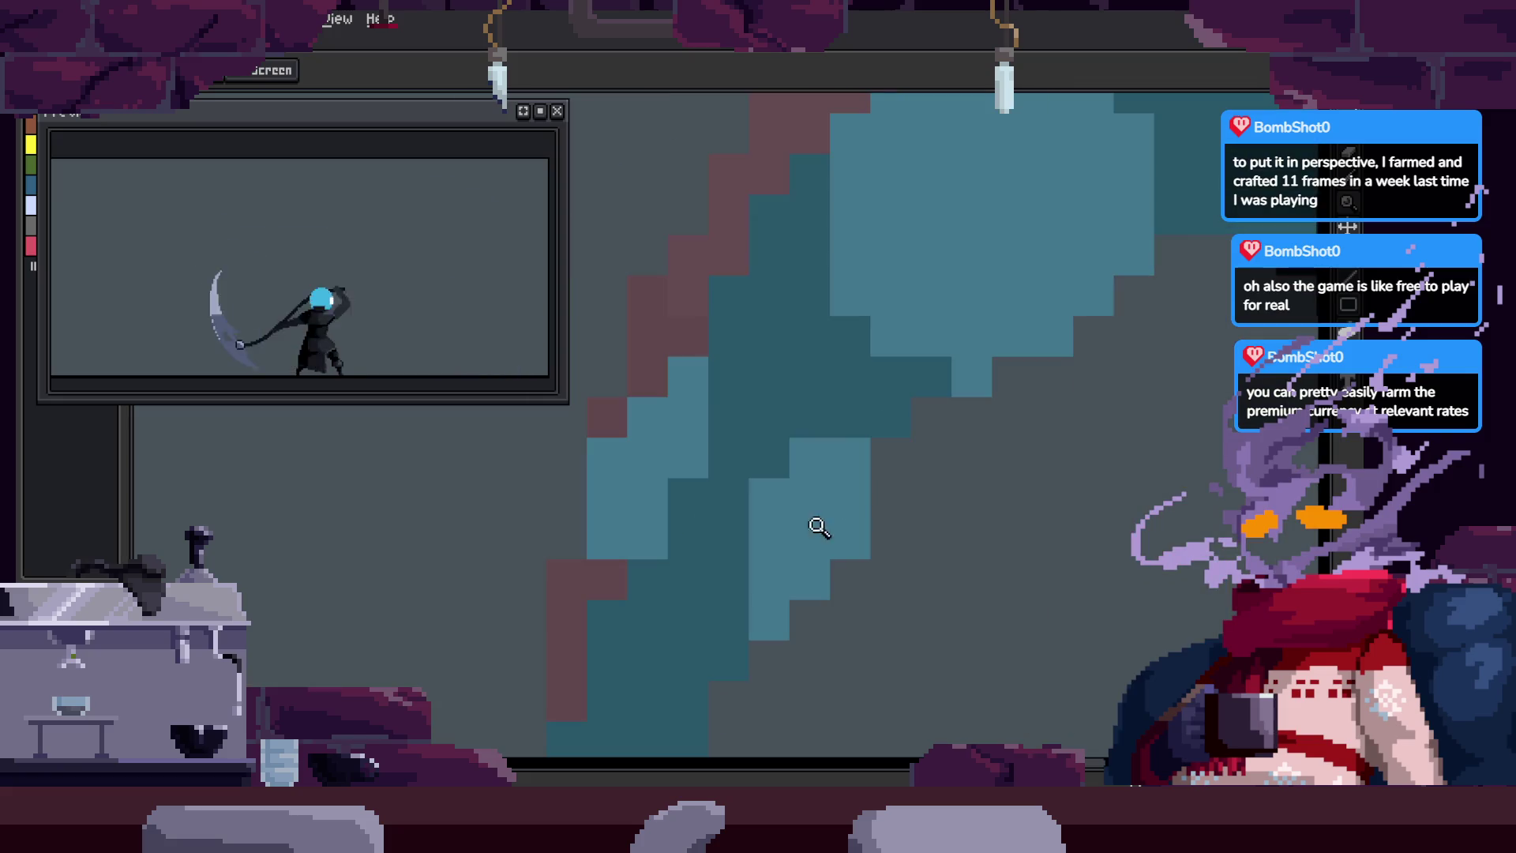
scroll(813, 434, "up", 1)
scroll(835, 430, "down", 1)
scroll(892, 429, "up", 1)
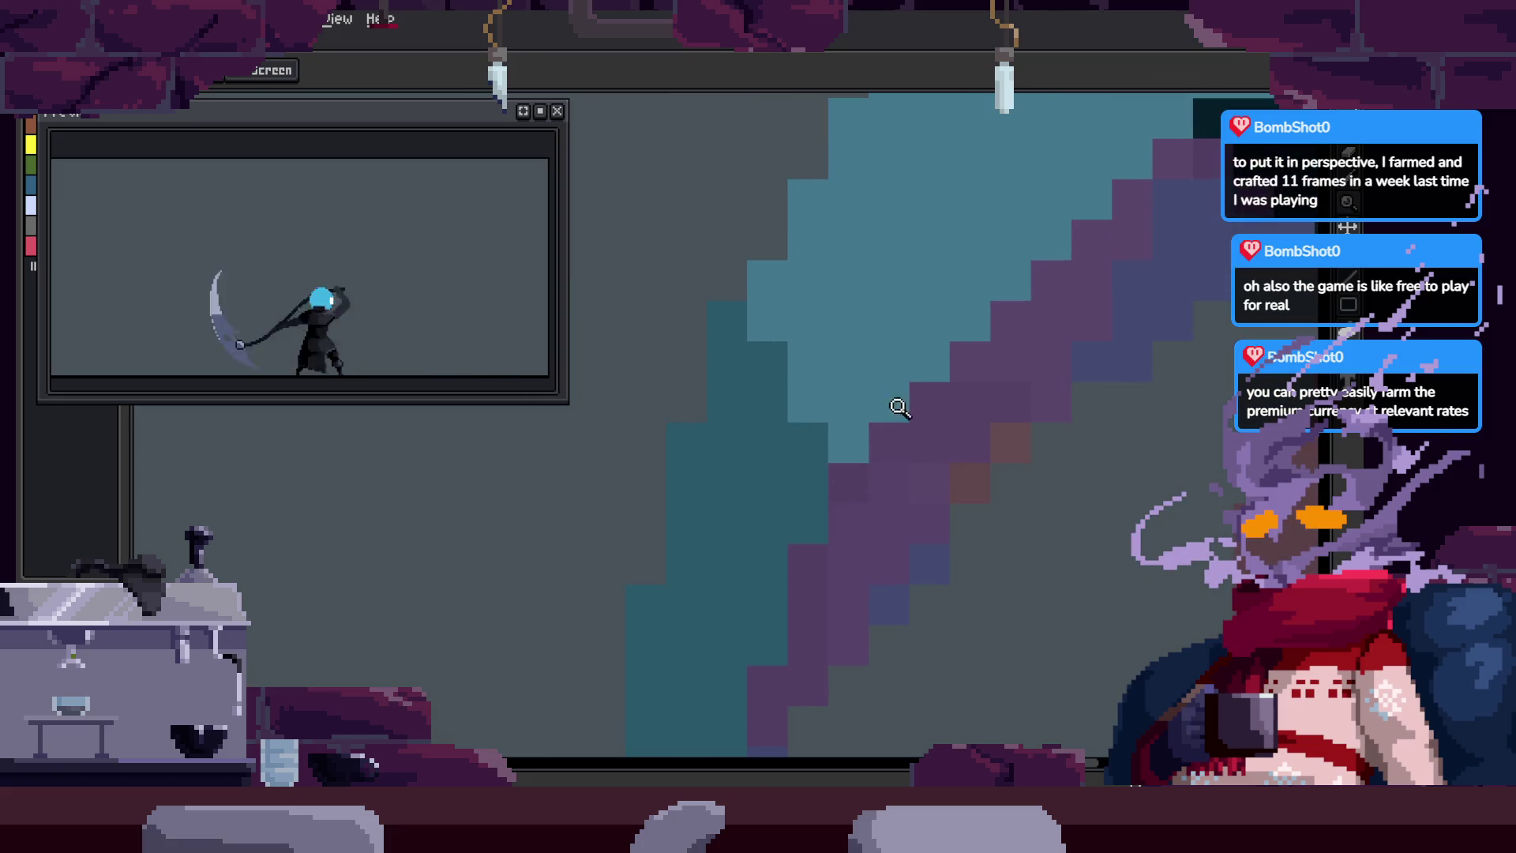
key("z")
scroll(826, 498, "down", 1)
scroll(850, 432, "up", 1)
key("b")
scroll(647, 529, "down", 1)
scroll(650, 540, "up", 1)
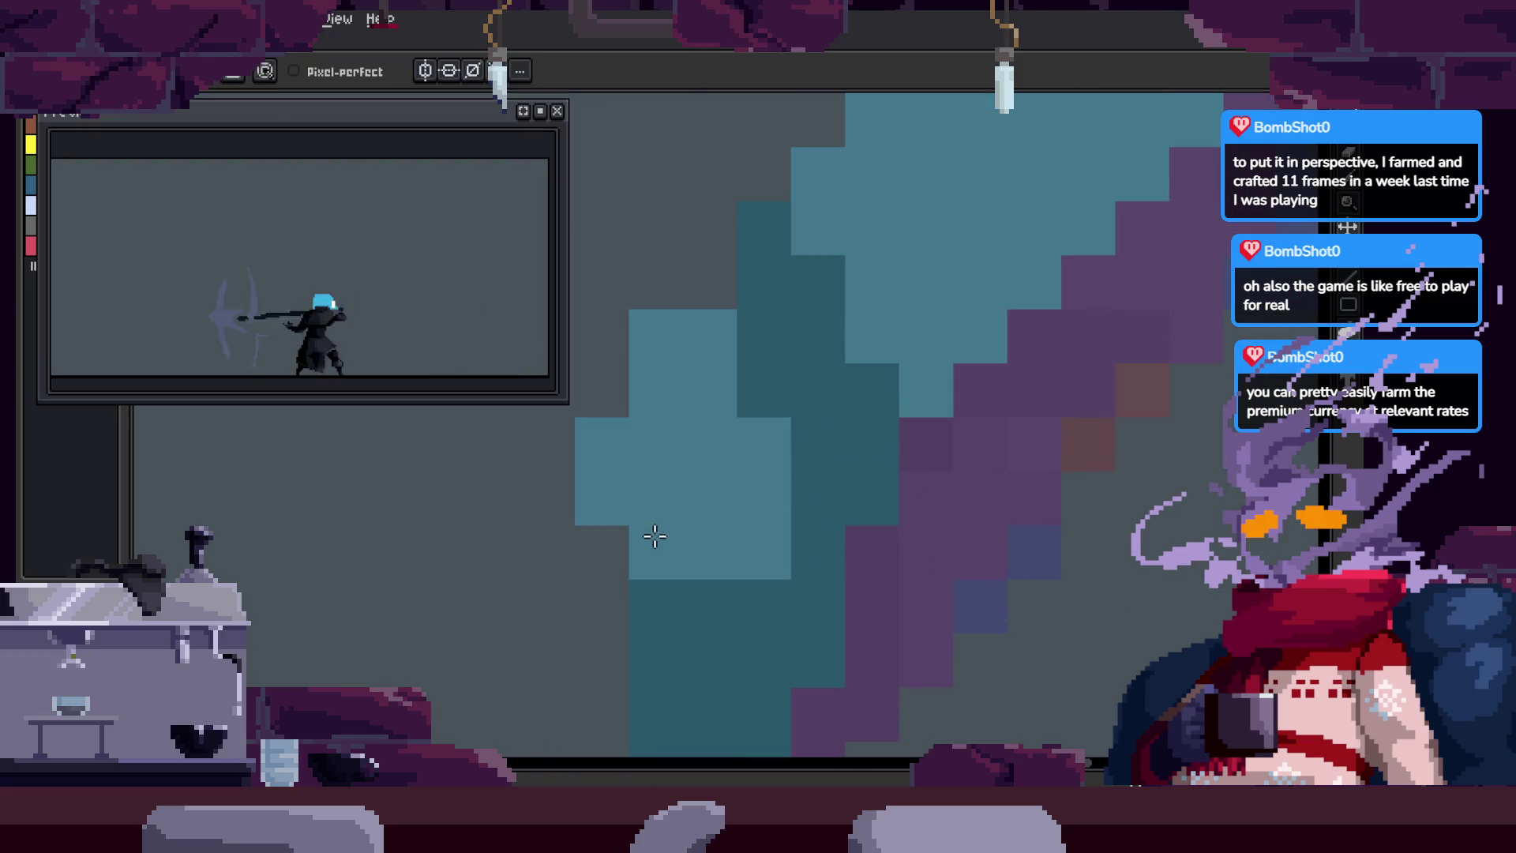
scroll(735, 410, "down", 1)
scroll(790, 449, "up", 1)
left_click_drag(817, 545, 819, 623)
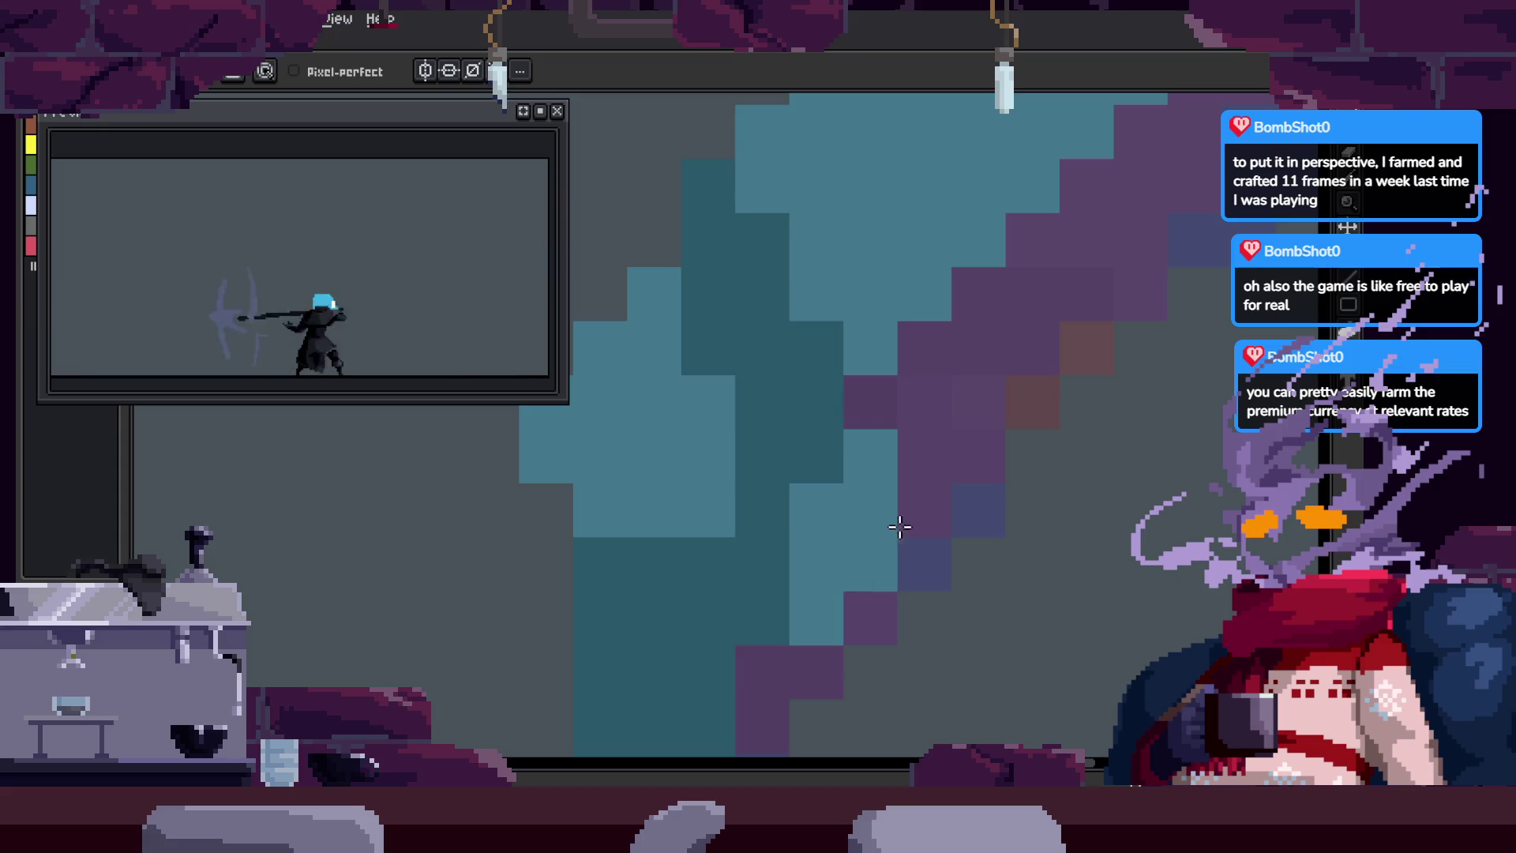
Step: Add two dark-teal pixels beside the dark column
key("z")
scroll(921, 515, "down", 2)
scroll(853, 507, "up", 2)
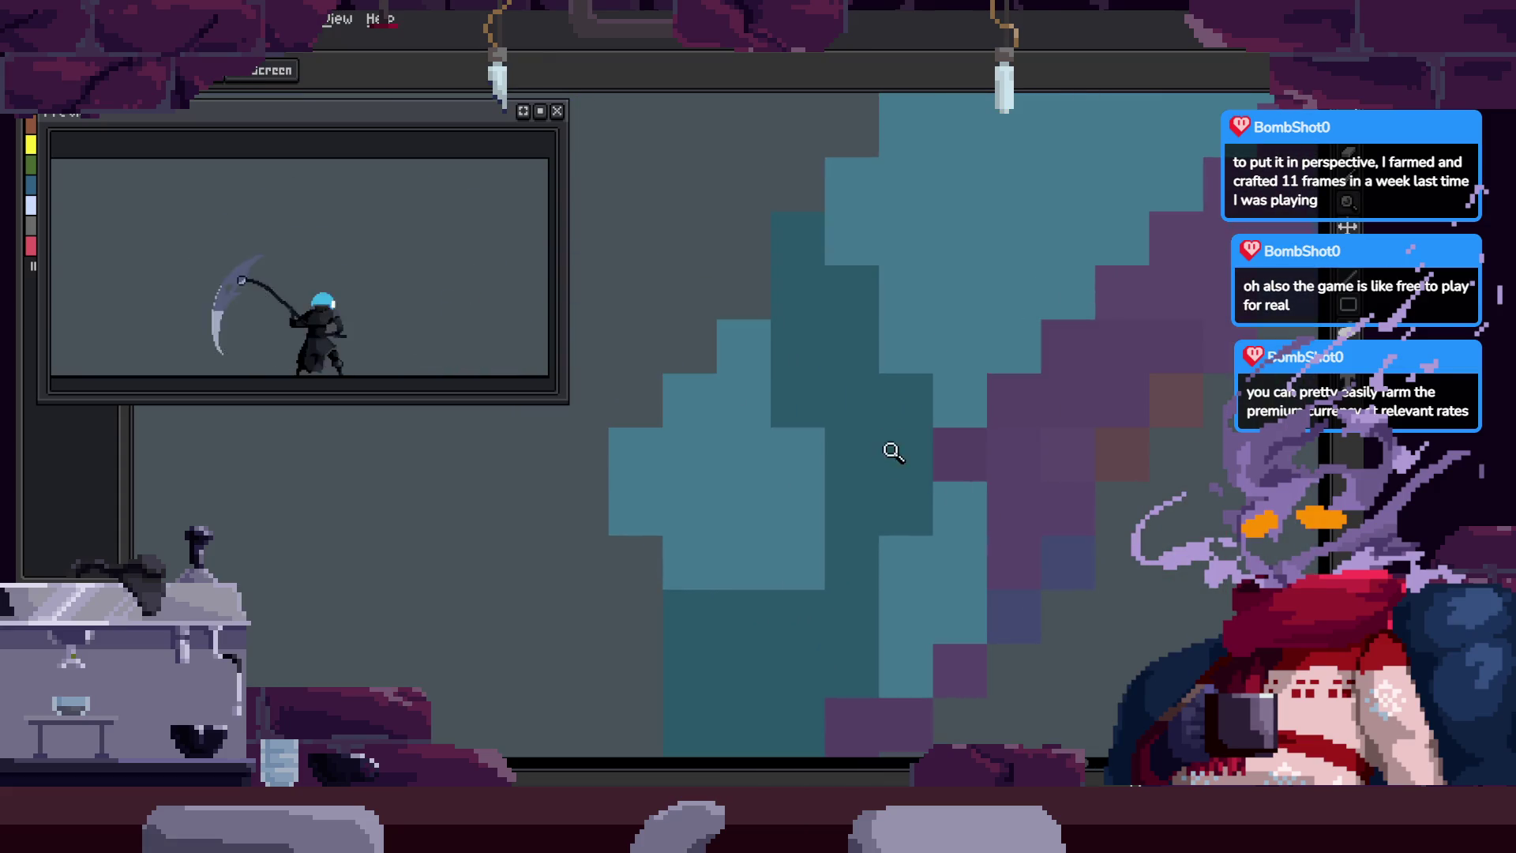
key("b")
scroll(821, 447, "down", 1)
scroll(825, 454, "up", 1)
left_click_drag(839, 440, 746, 473)
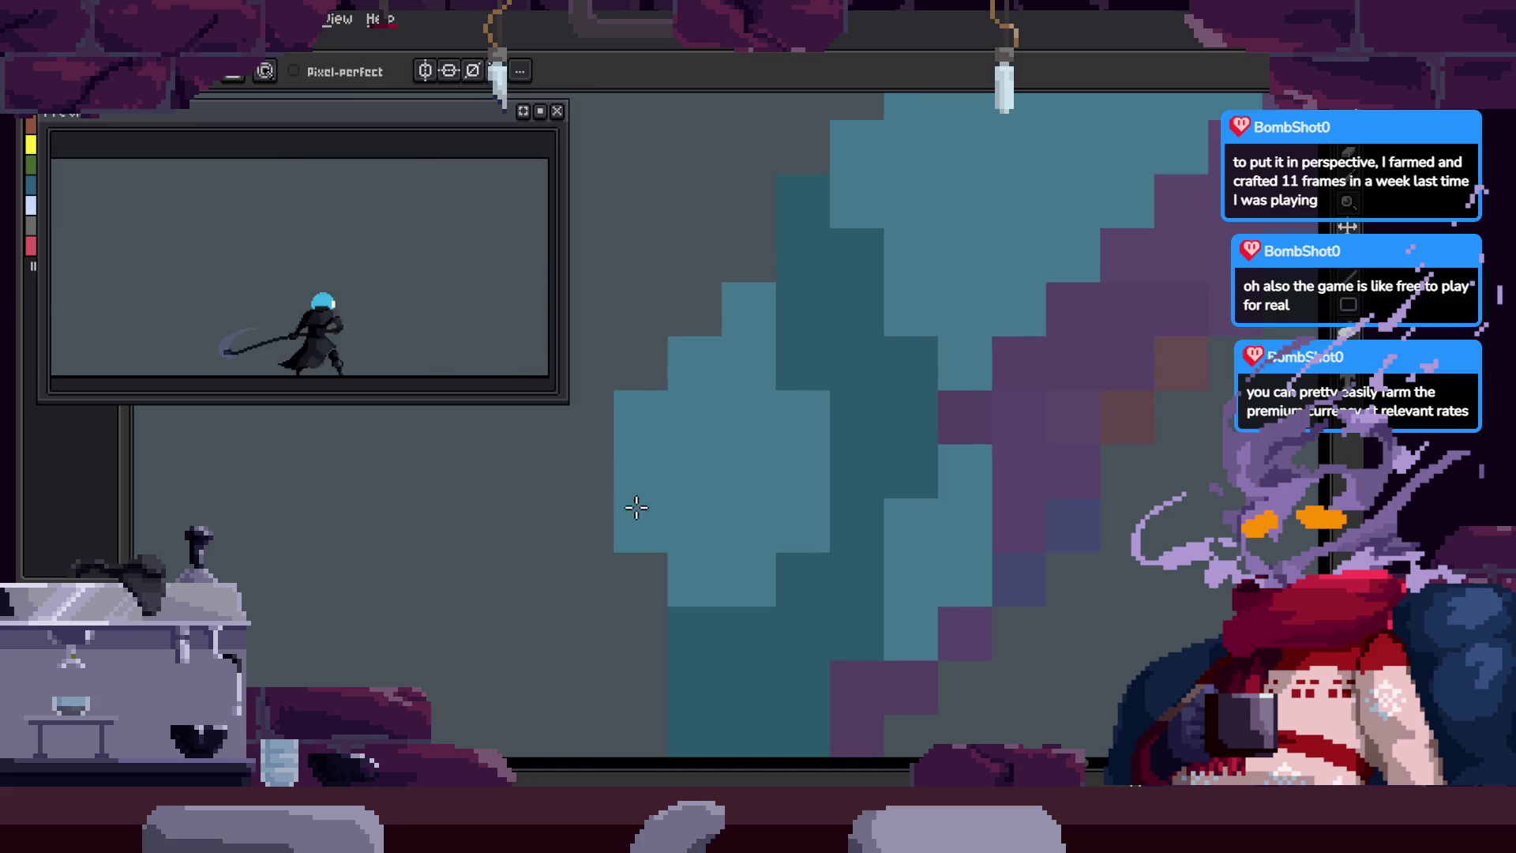
Step: Save the animation file again
key("z")
scroll(799, 508, "down", 3)
scroll(845, 474, "up", 2)
scroll(845, 478, "up", 1)
key("ctrl+s")
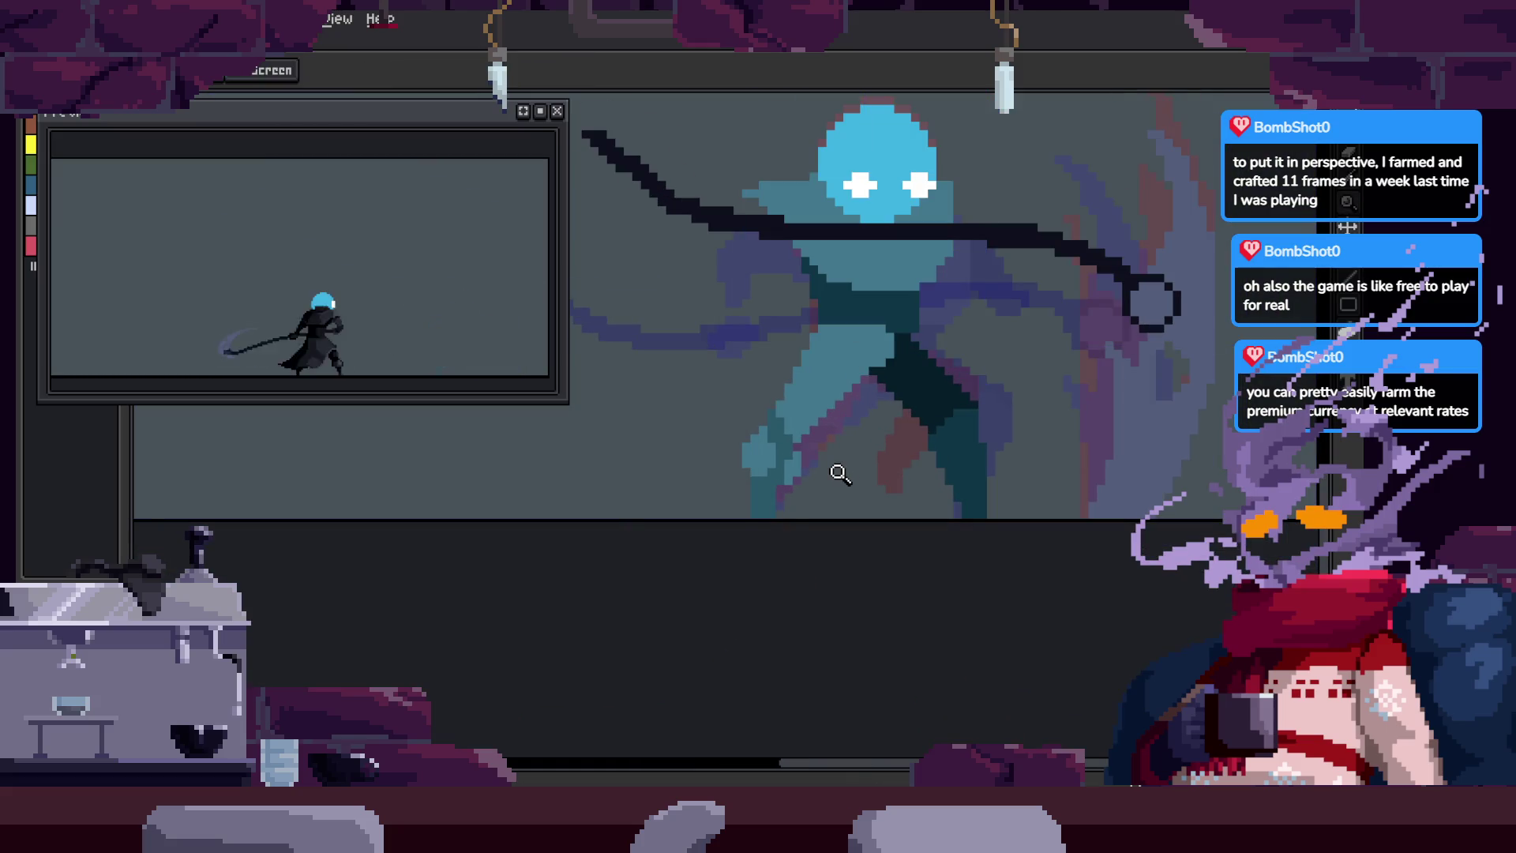
scroll(843, 497, "up", 3)
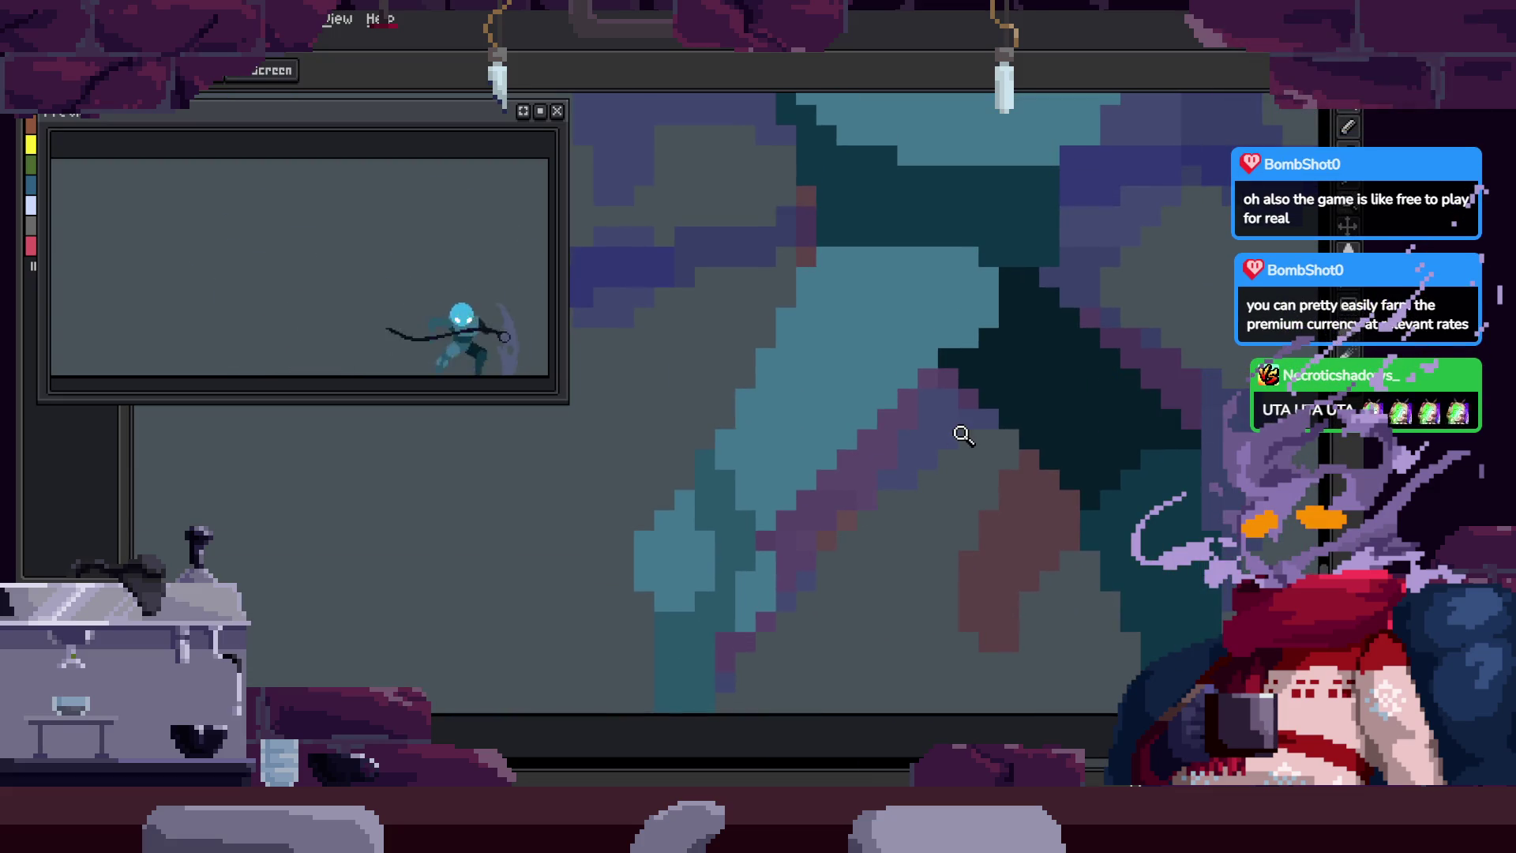
Step: Start playing the animation with the timeline hidden
key("Tab")
key("Return")
key("Tab")
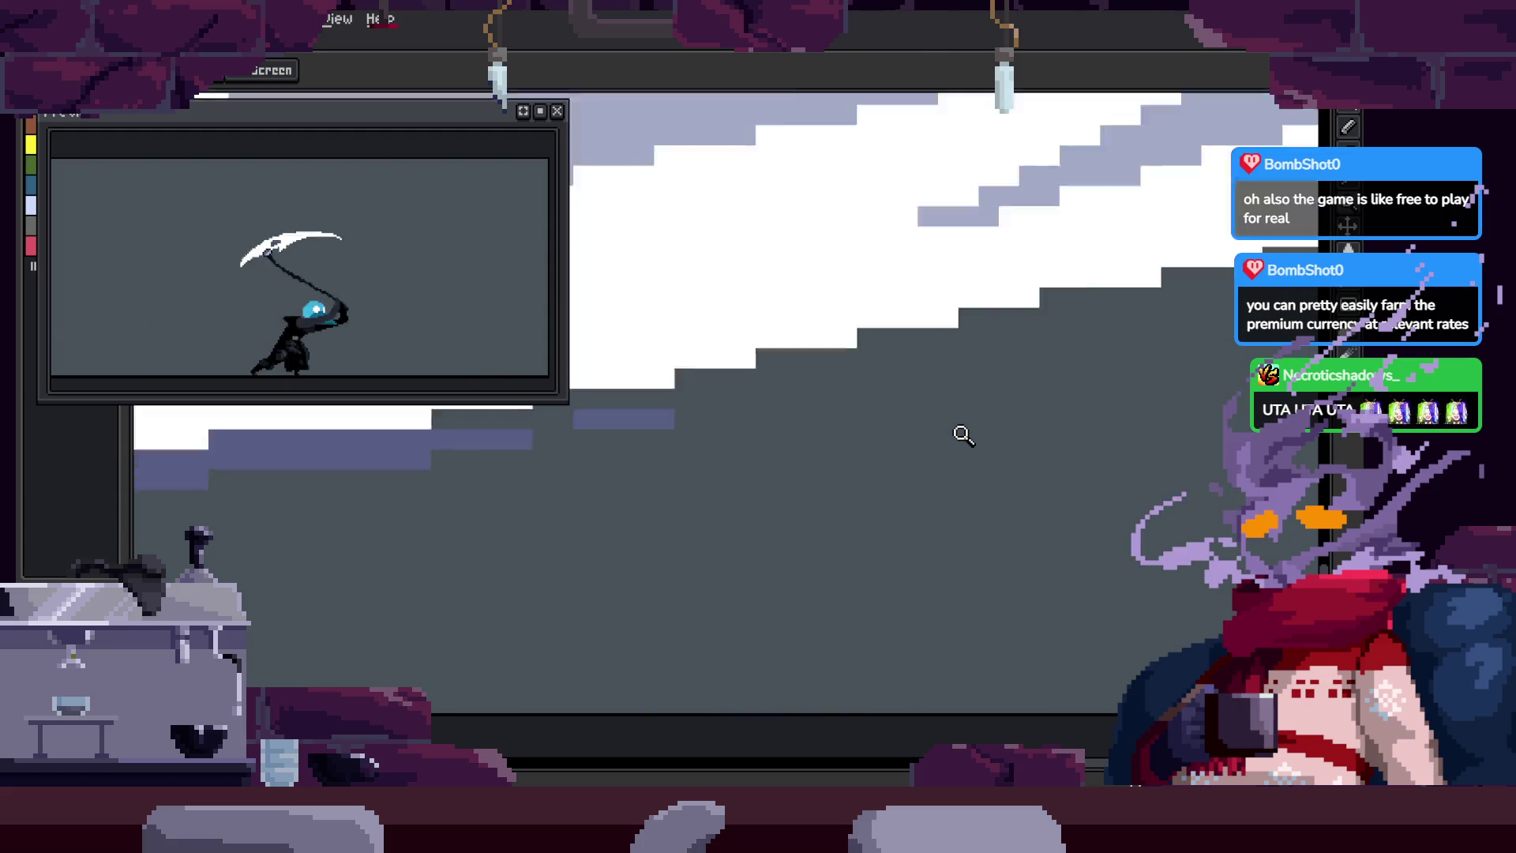
Step: Zoom the canvas out and back in while the scythe-swing animation loops
scroll(840, 450, "down", 3)
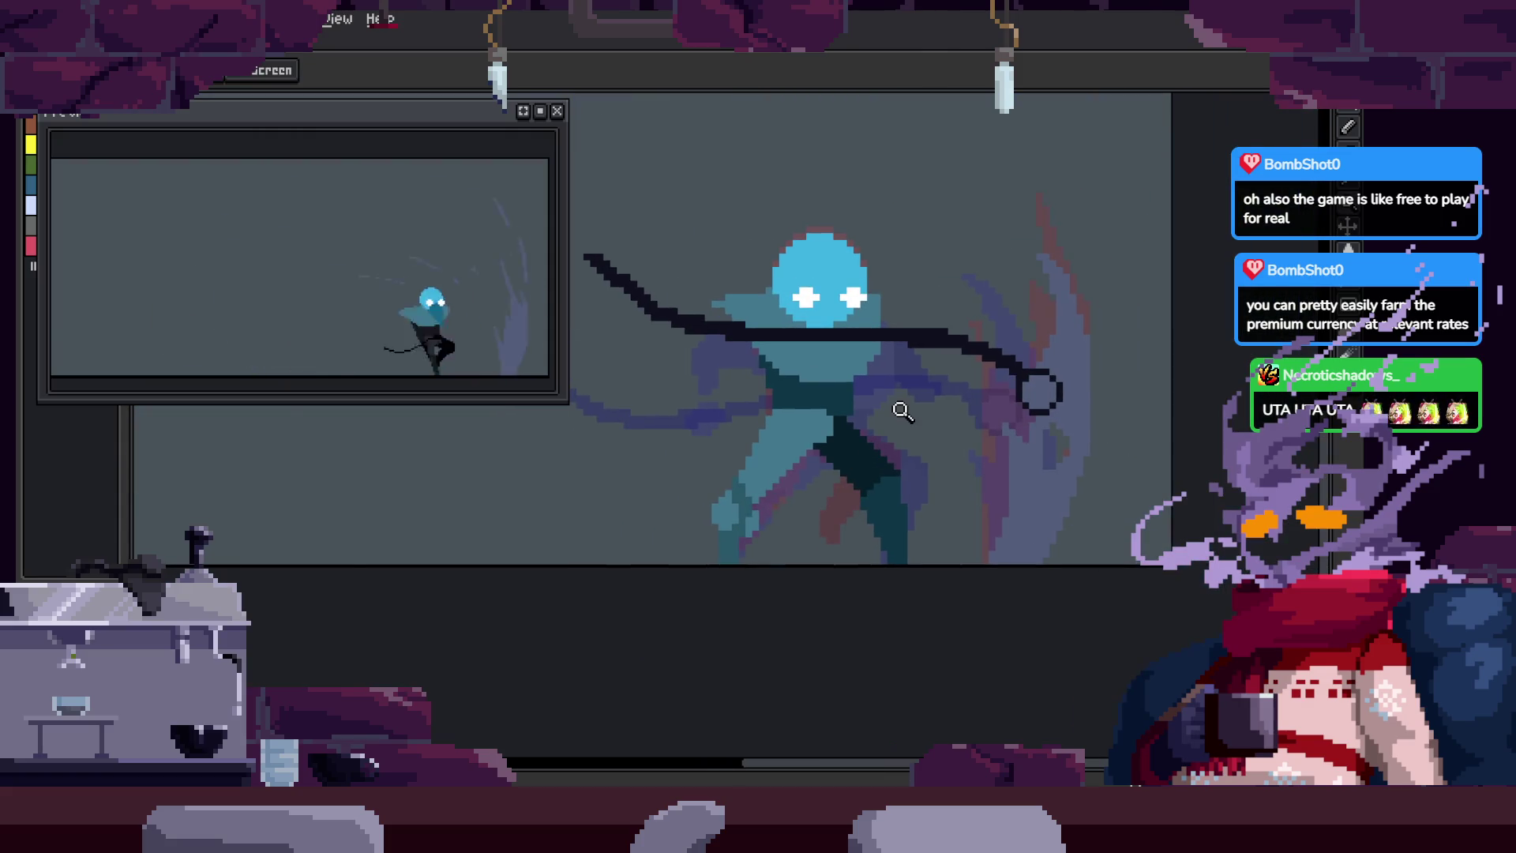
scroll(900, 410, "down", 3)
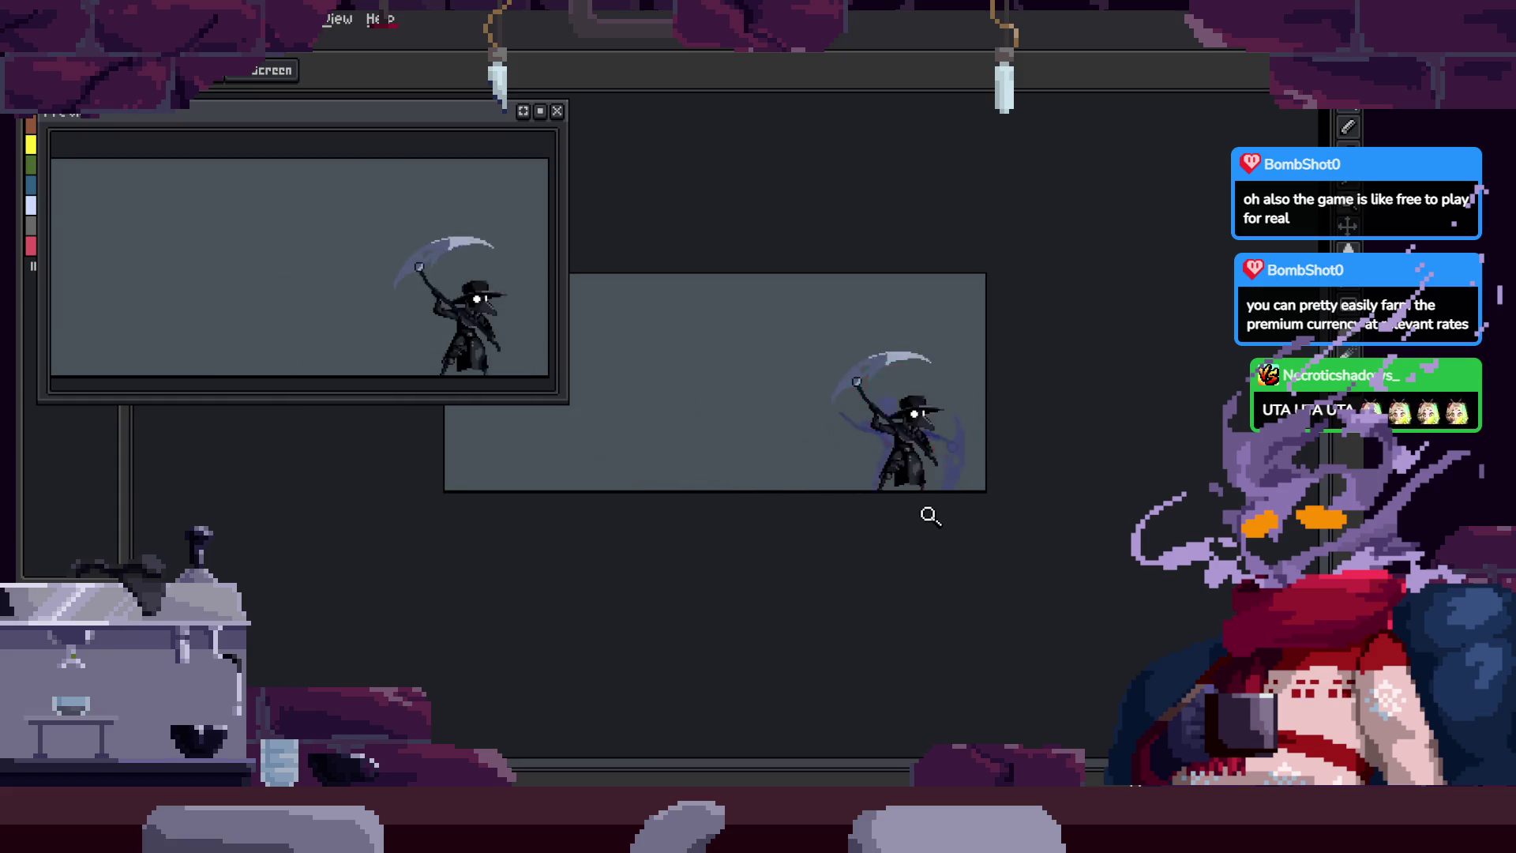
scroll(987, 470, "up", 3)
scroll(981, 463, "up", 1)
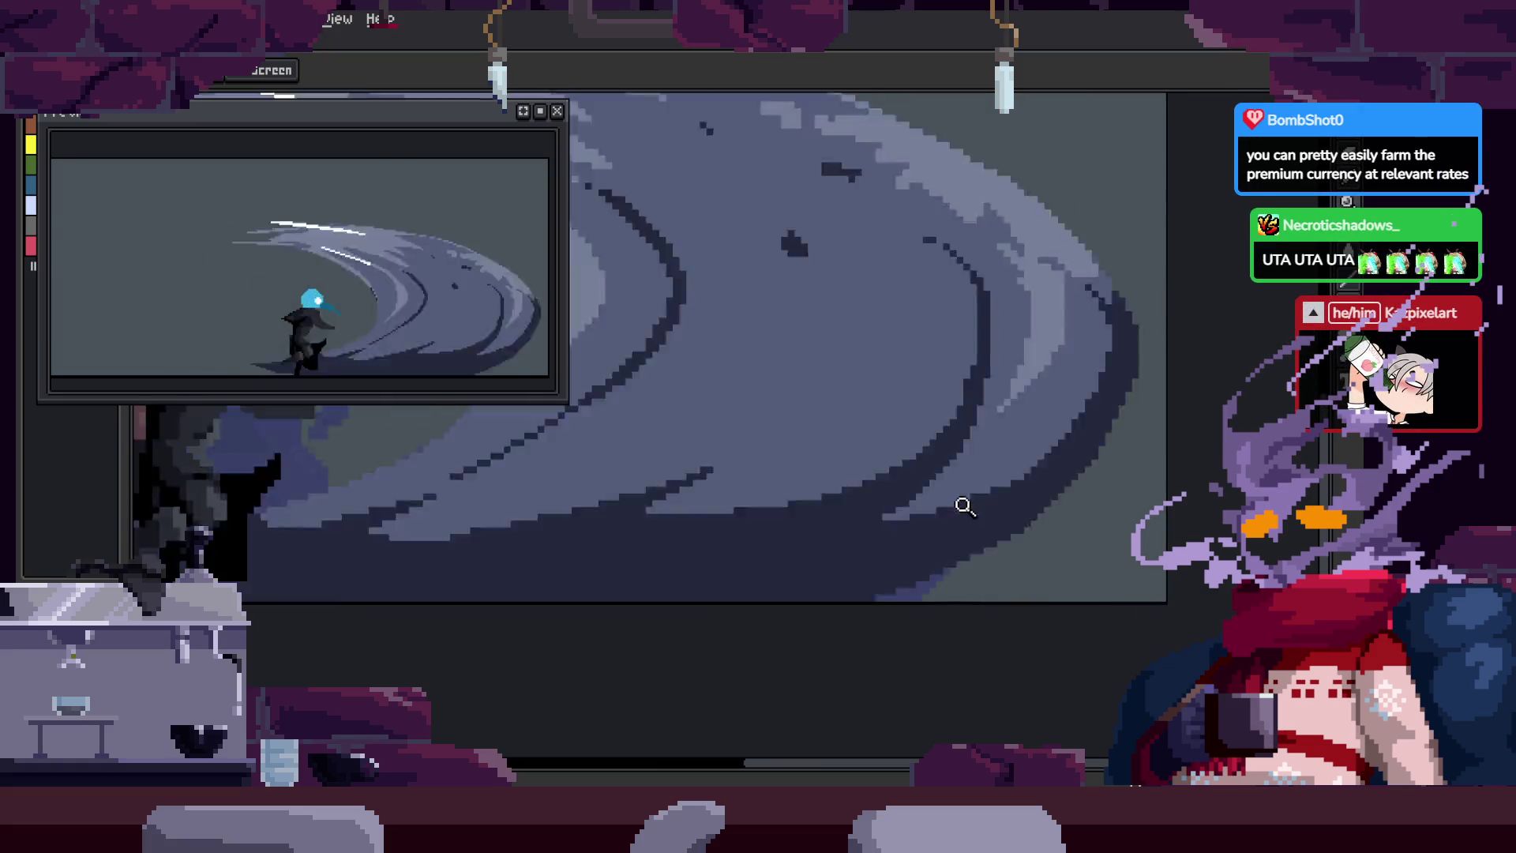
scroll(956, 513, "up", 1)
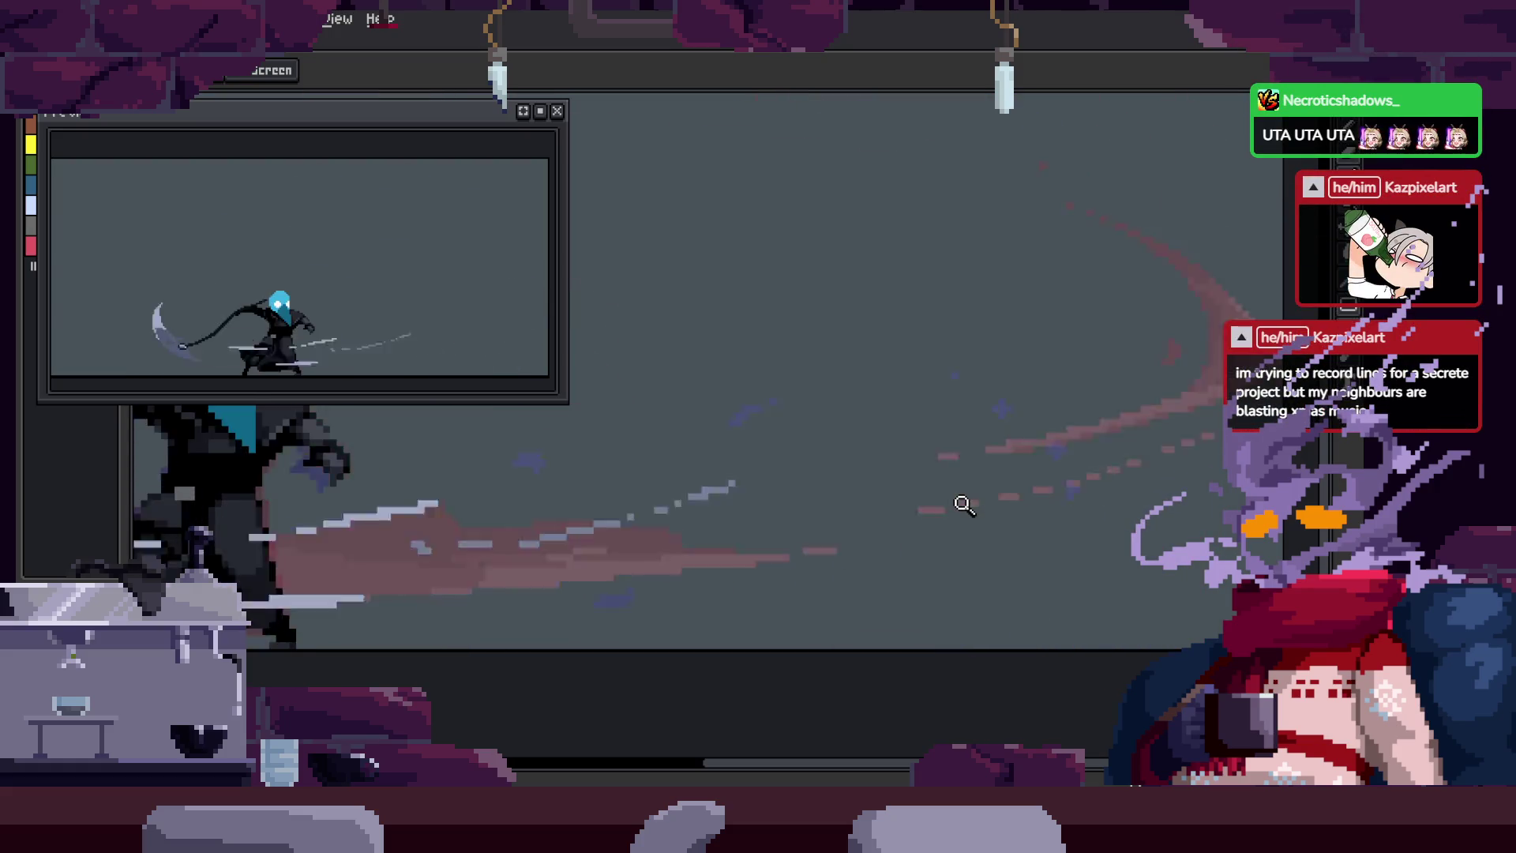
scroll(1082, 480, "down", 1)
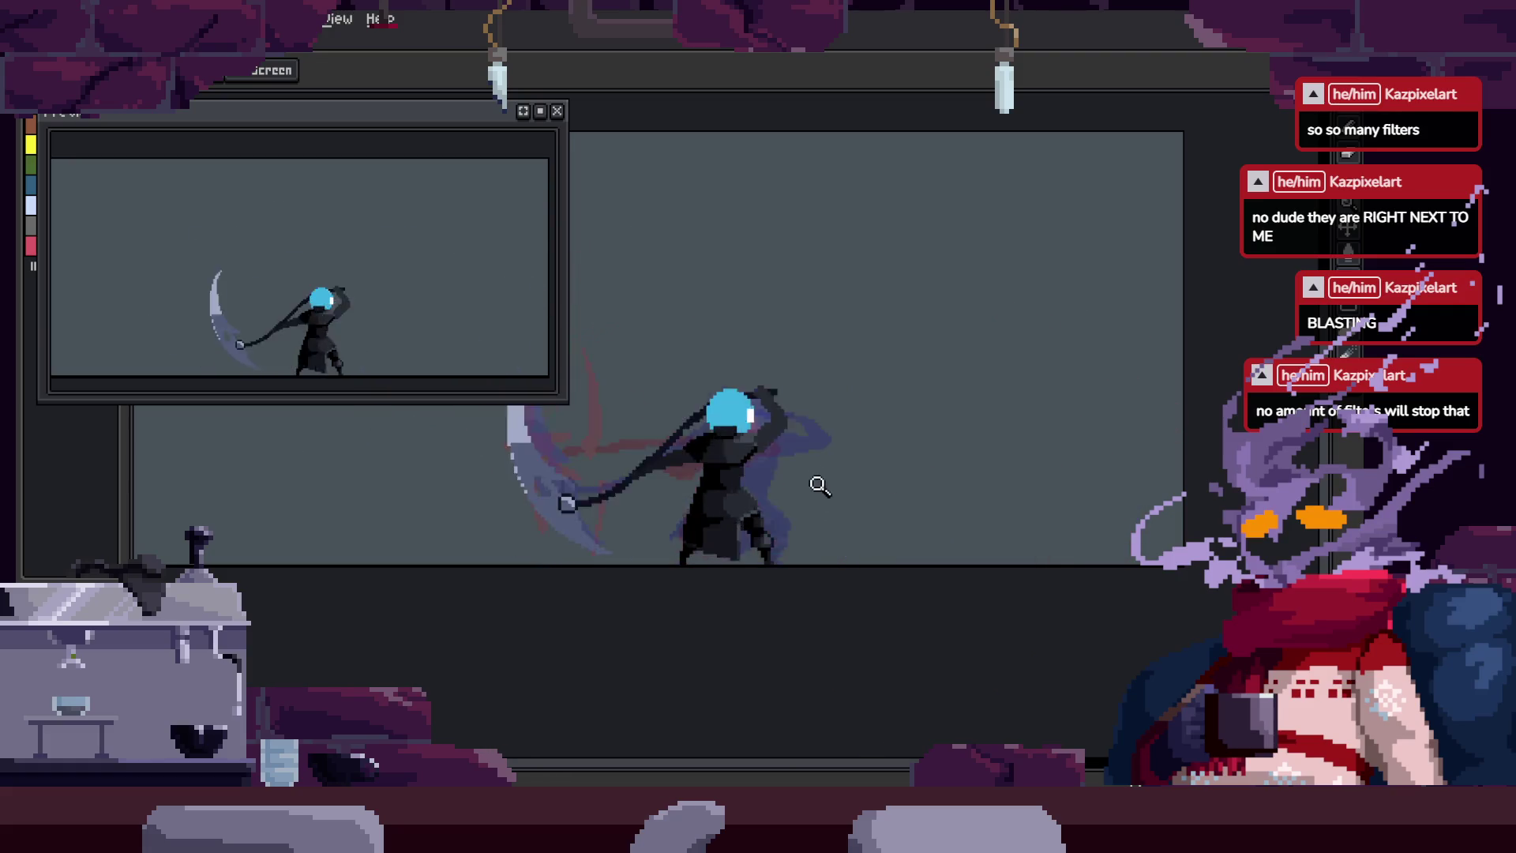
Step: Zoom in and centre the reaper on the canvas with the timeline hidden, ready for pencil touch-ups
left_click(837, 473)
key("Tab")
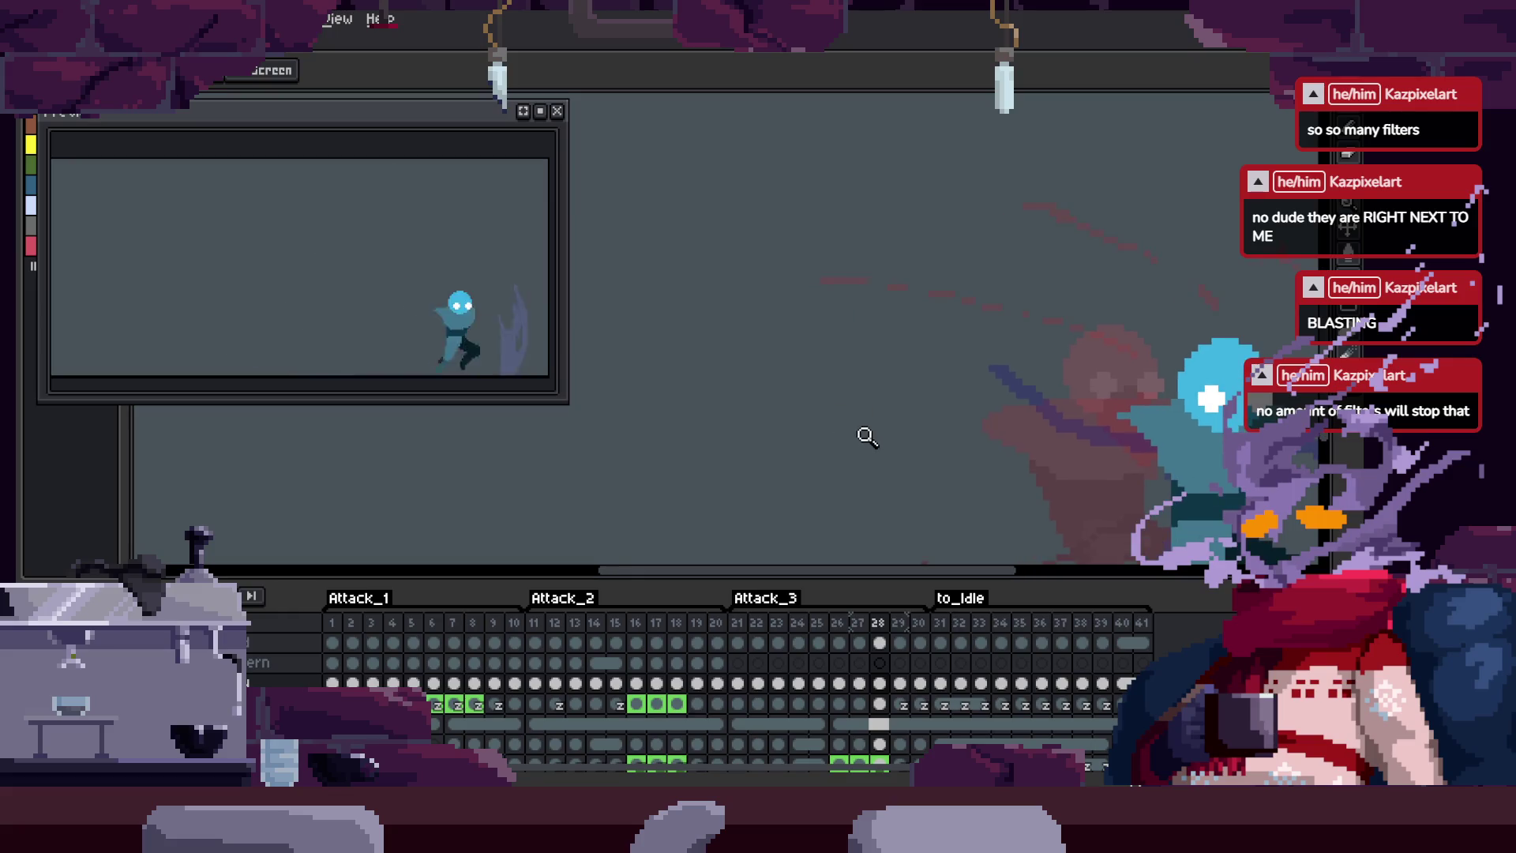
key("z")
scroll(866, 478, "down", 1)
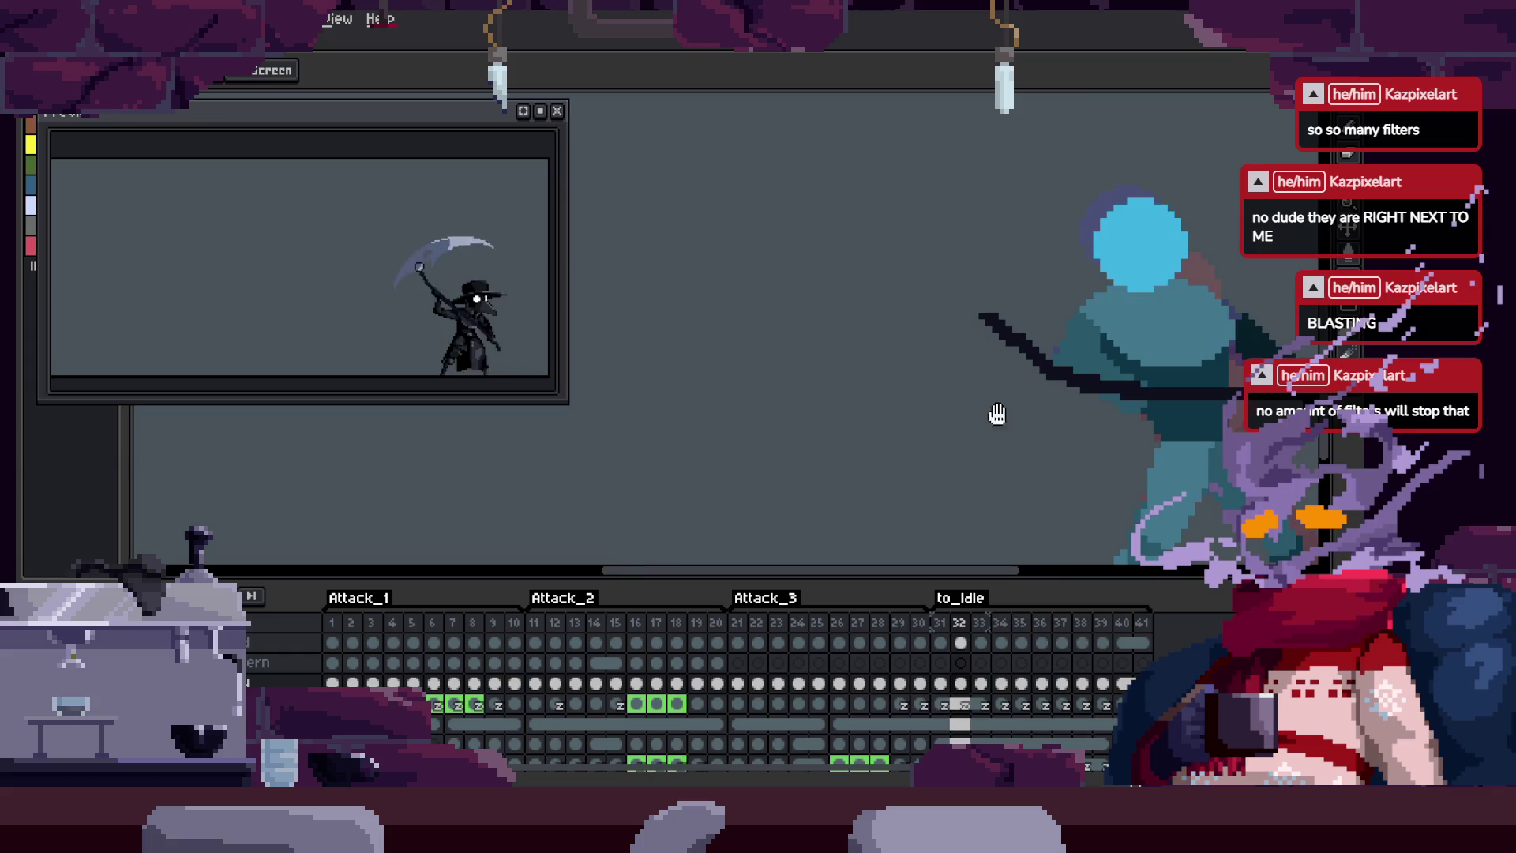
scroll(991, 419, "down", 2)
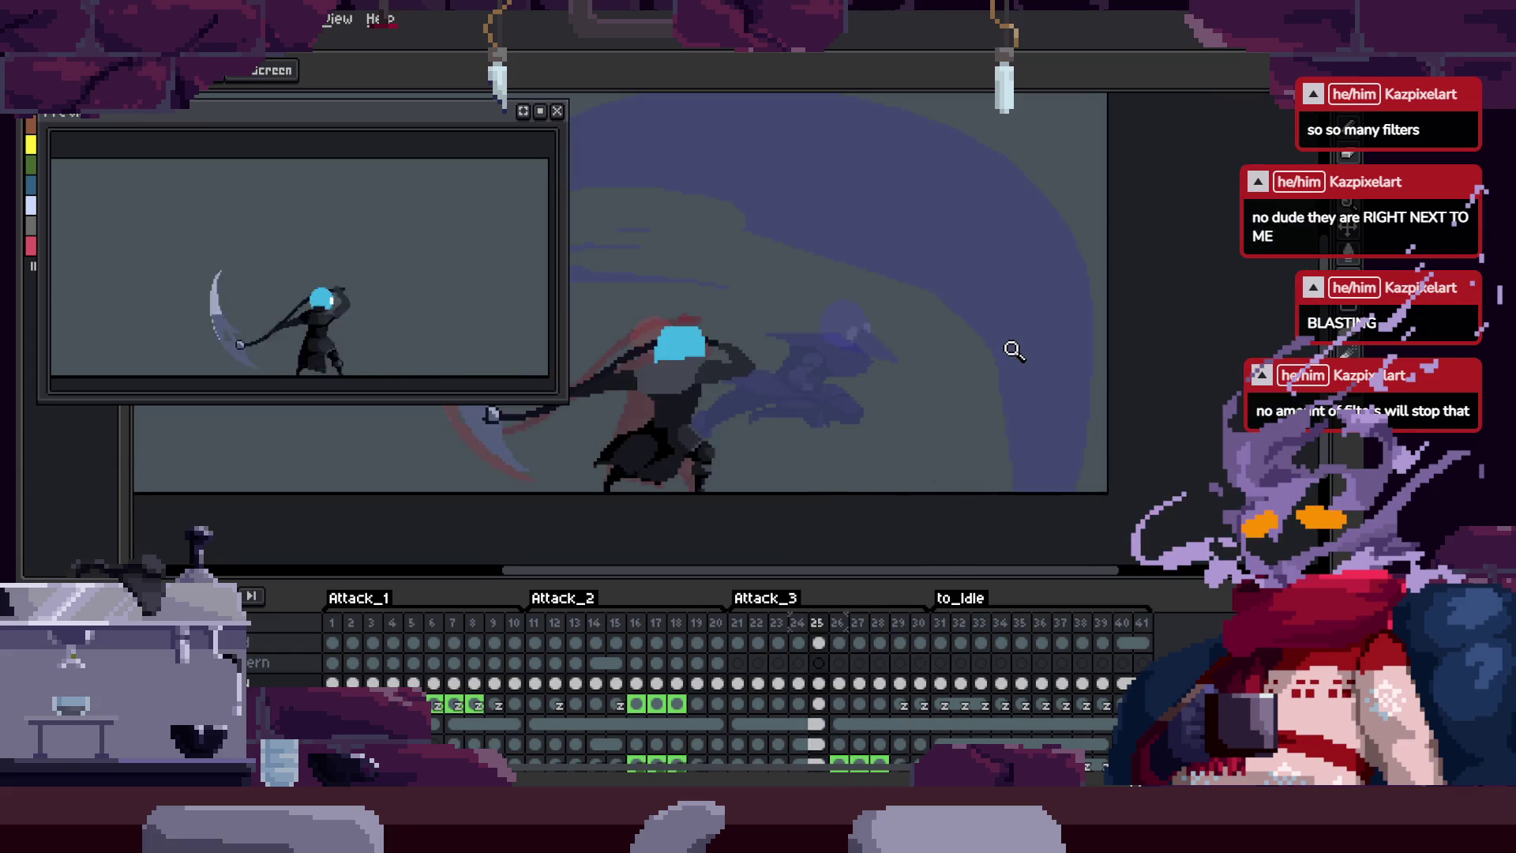
key("Tab")
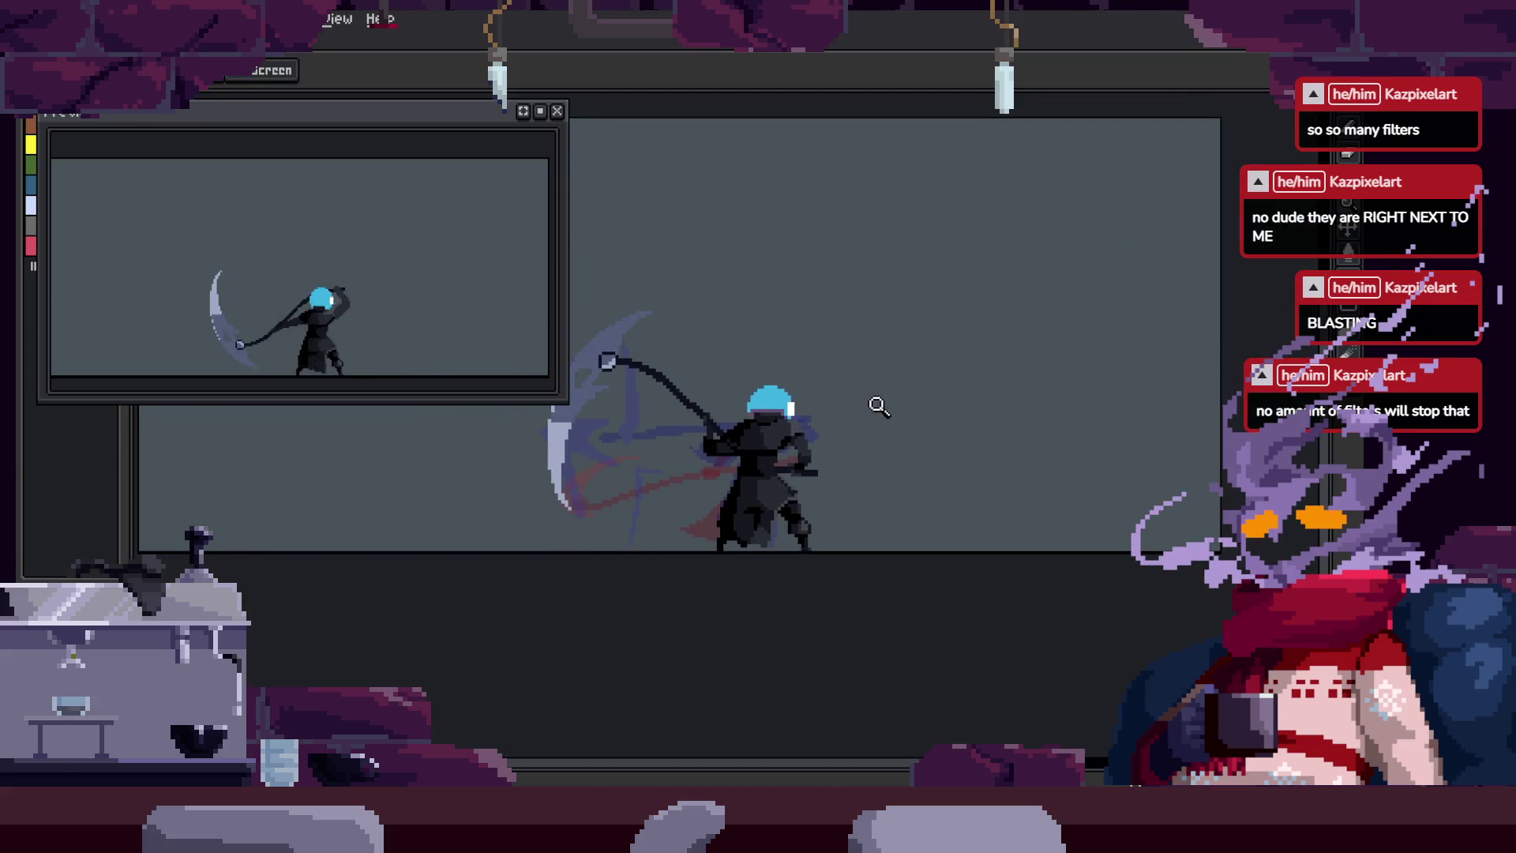
scroll(869, 419, "up", 1)
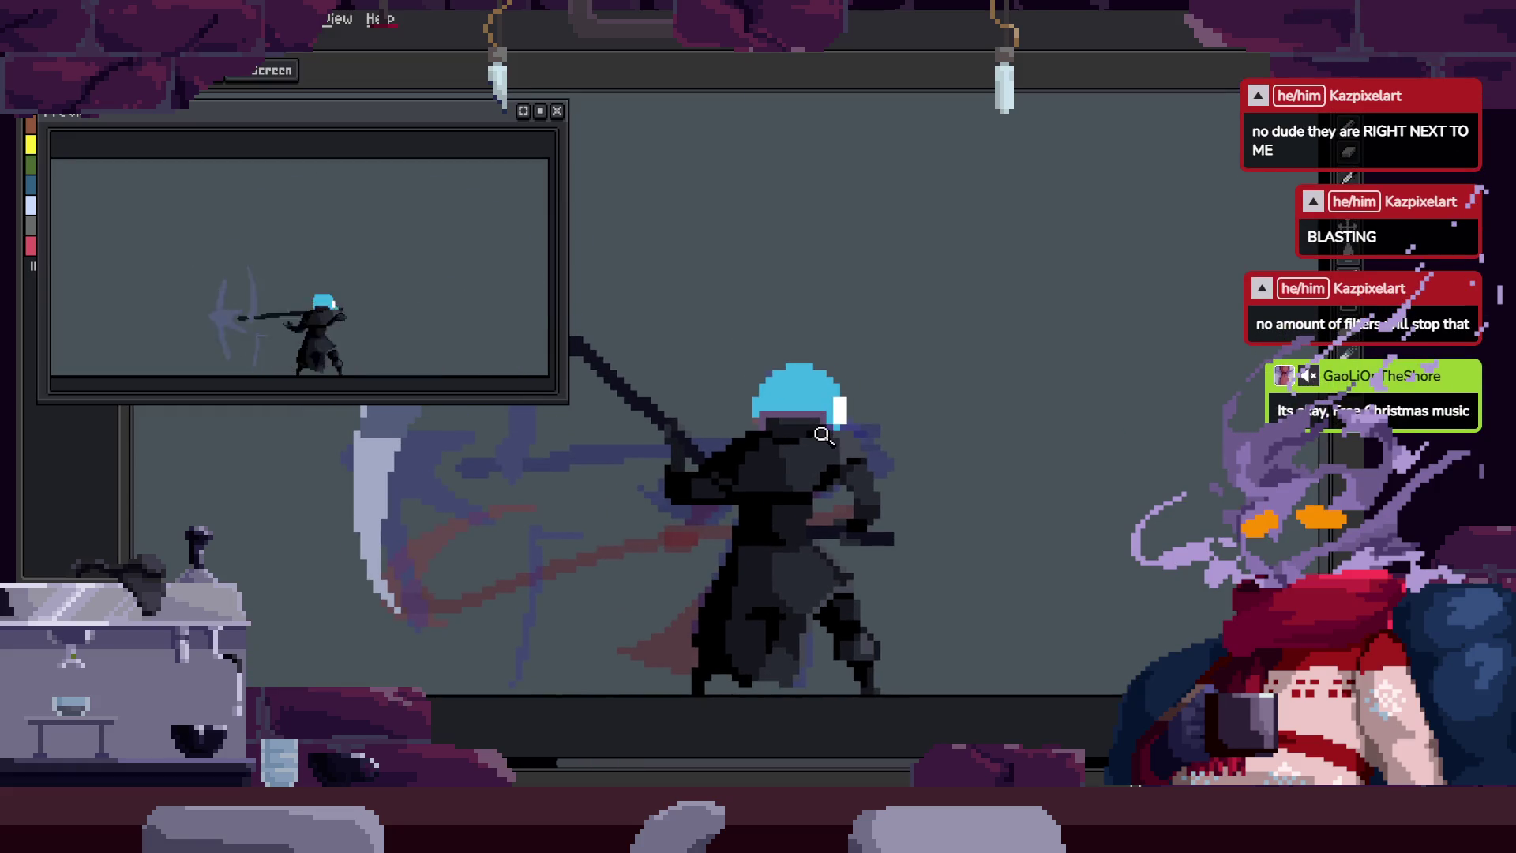
mouse_move(813, 455)
left_mouse_down()
mouse_move(779, 403)
mouse_move(824, 379)
left_mouse_up()
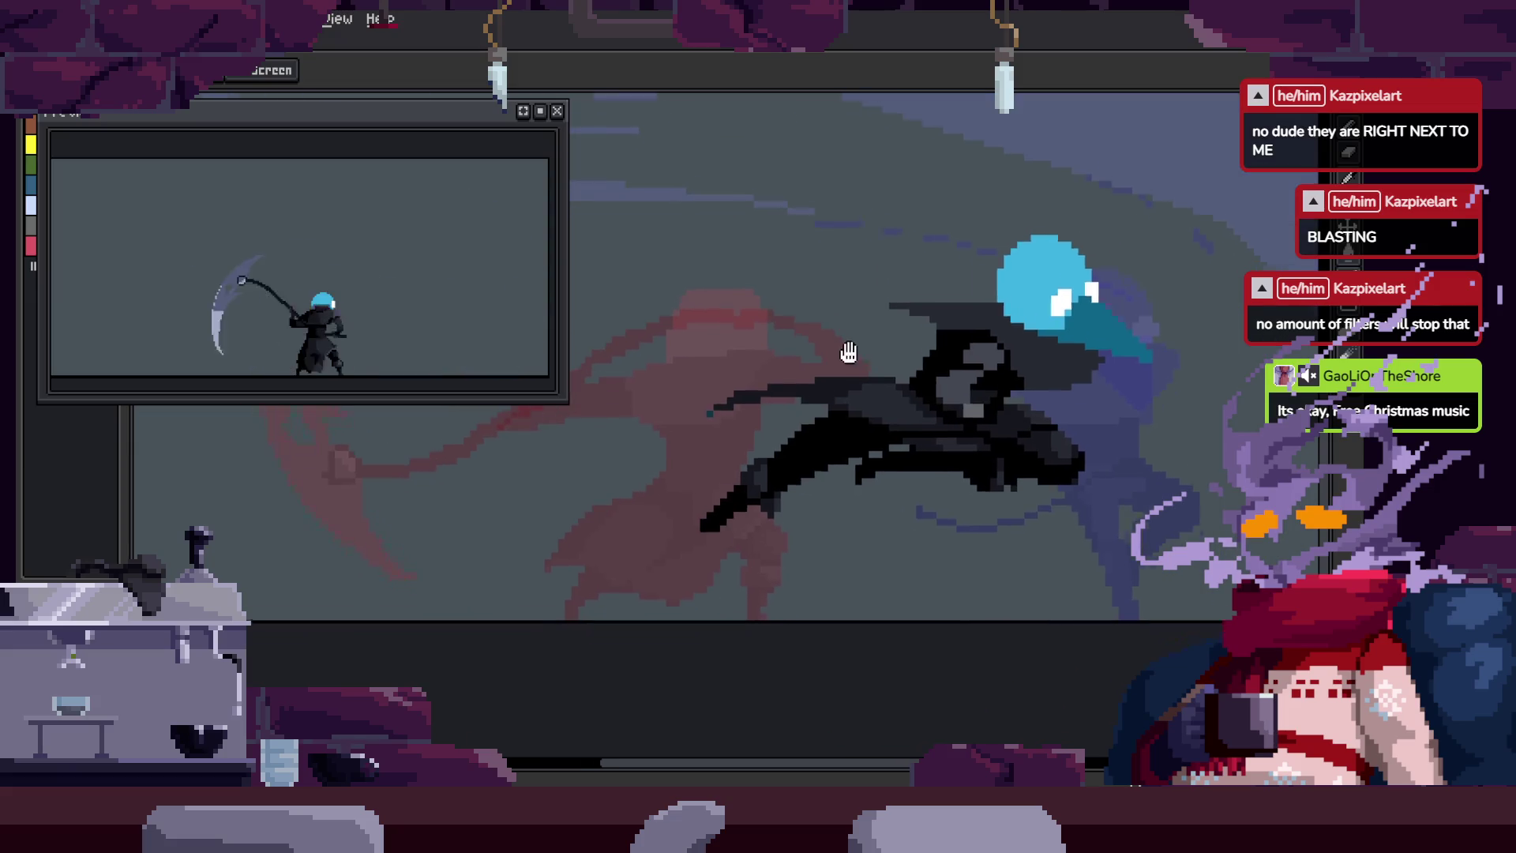
scroll(761, 464, "up", 3)
key("b")
key("b")
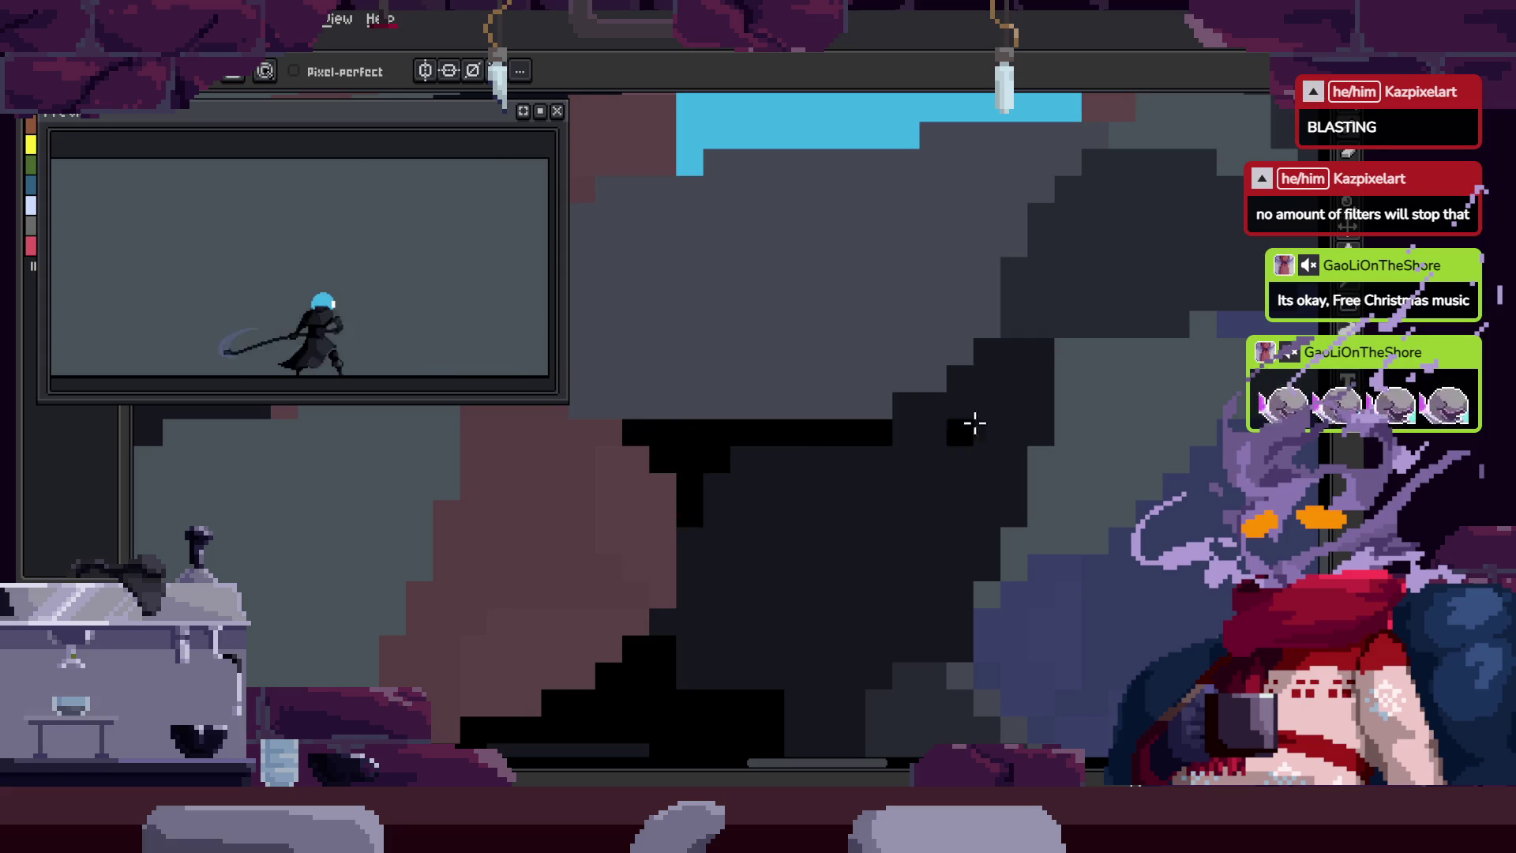
Step: Draw a row of dark pixels along the cloak edge and touch up the cloak outline
key("v")
scroll(998, 382, "down", 3)
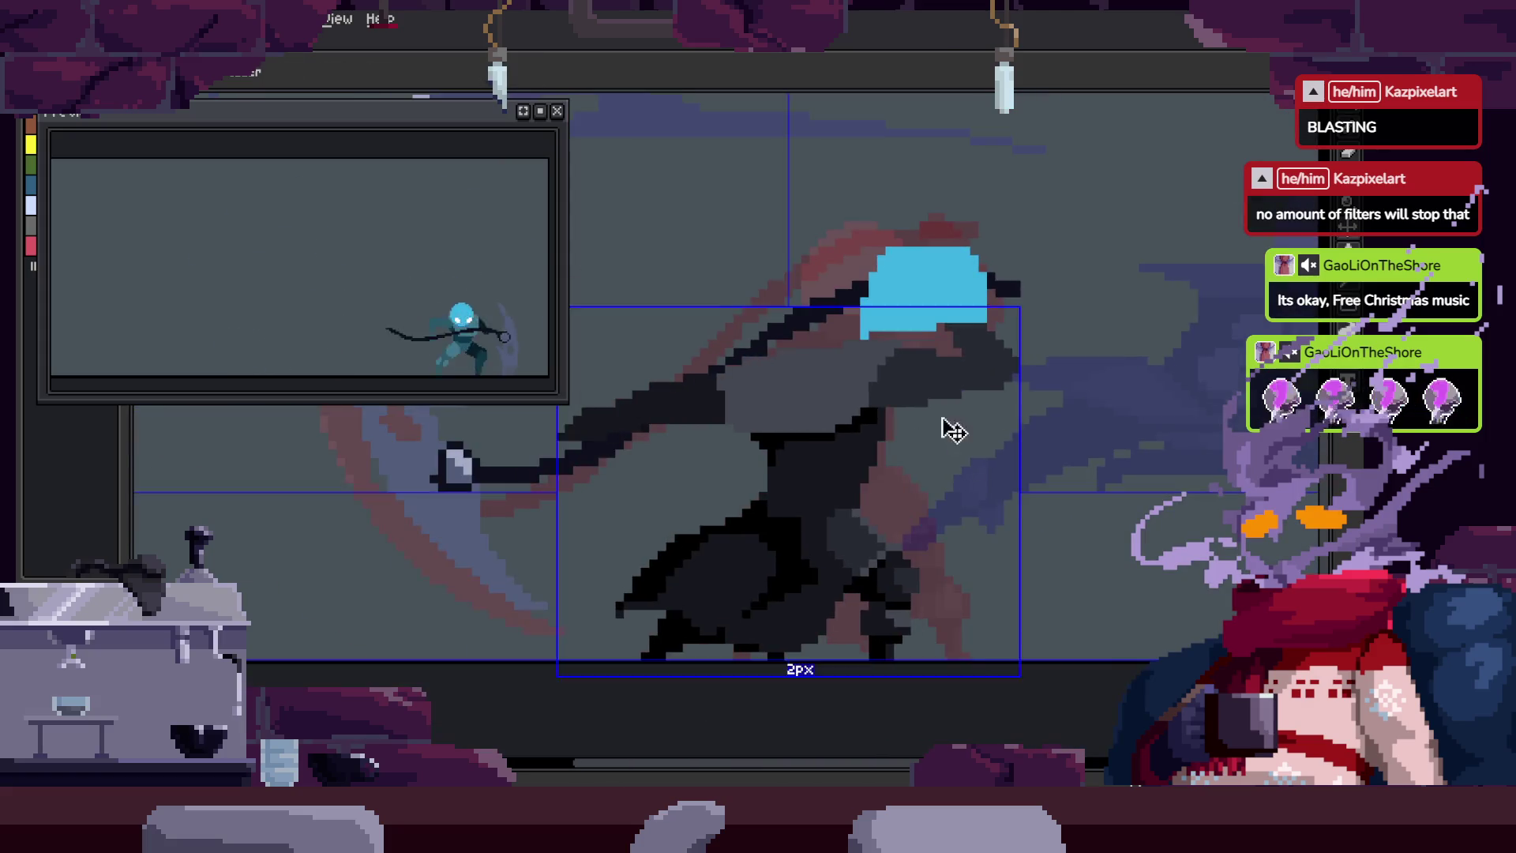
scroll(979, 368, "up", 5)
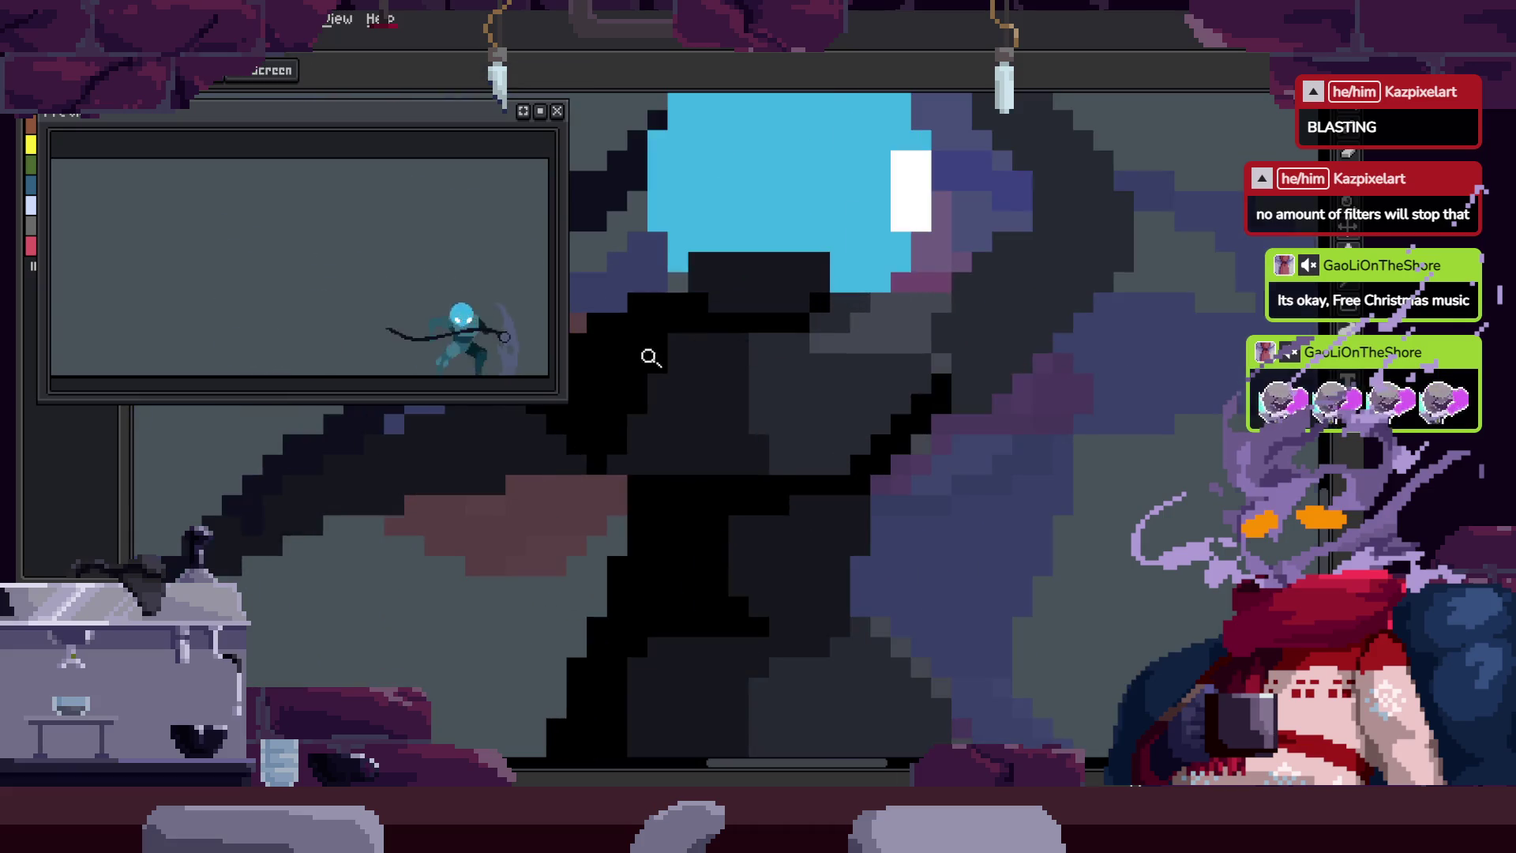
key("b")
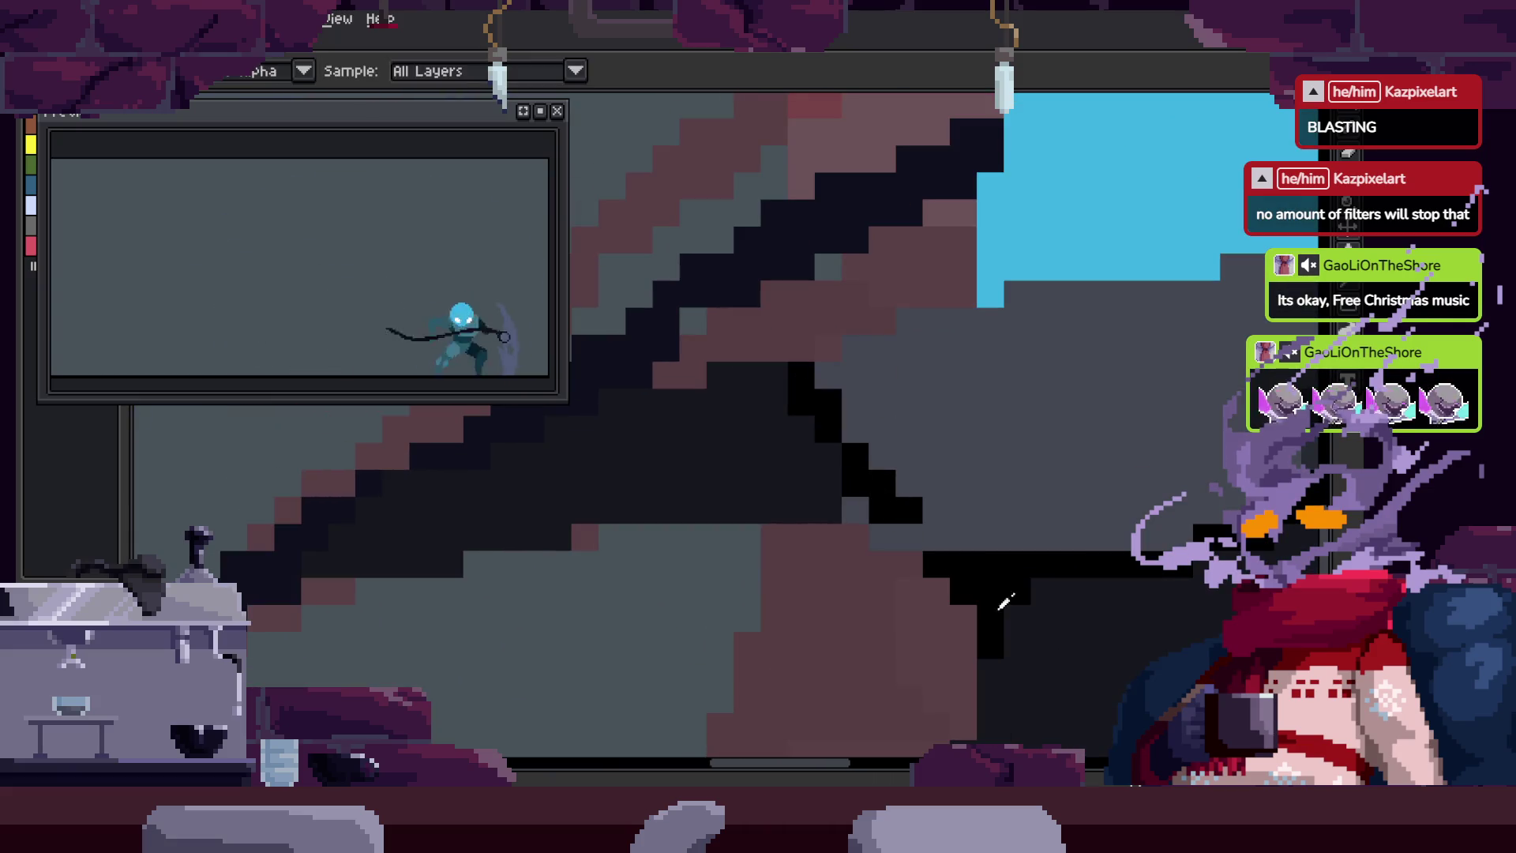
left_click_drag(877, 537, 1026, 534)
scroll(1026, 535, "right", 2)
key("b")
left_click(814, 536)
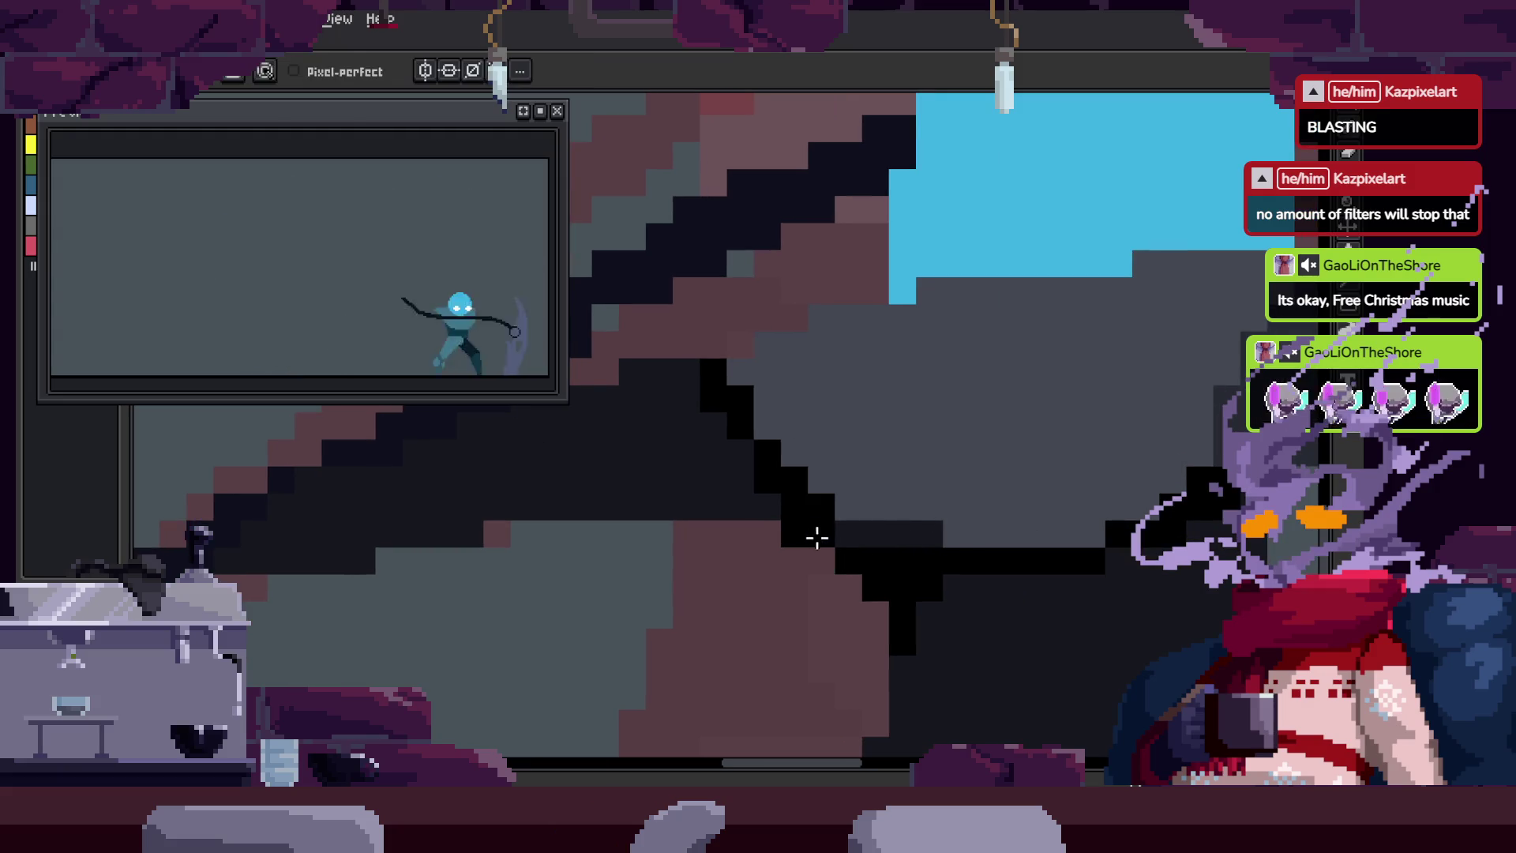
left_click(935, 514)
scroll(958, 514, "down", 3)
scroll(873, 531, "up", 4)
Step: Move over the head and paint mauve and grey pixels along the blue head edge
key("z")
scroll(835, 481, "down", 2)
scroll(796, 474, "up", 3)
scroll(955, 450, "down", 2)
key("i")
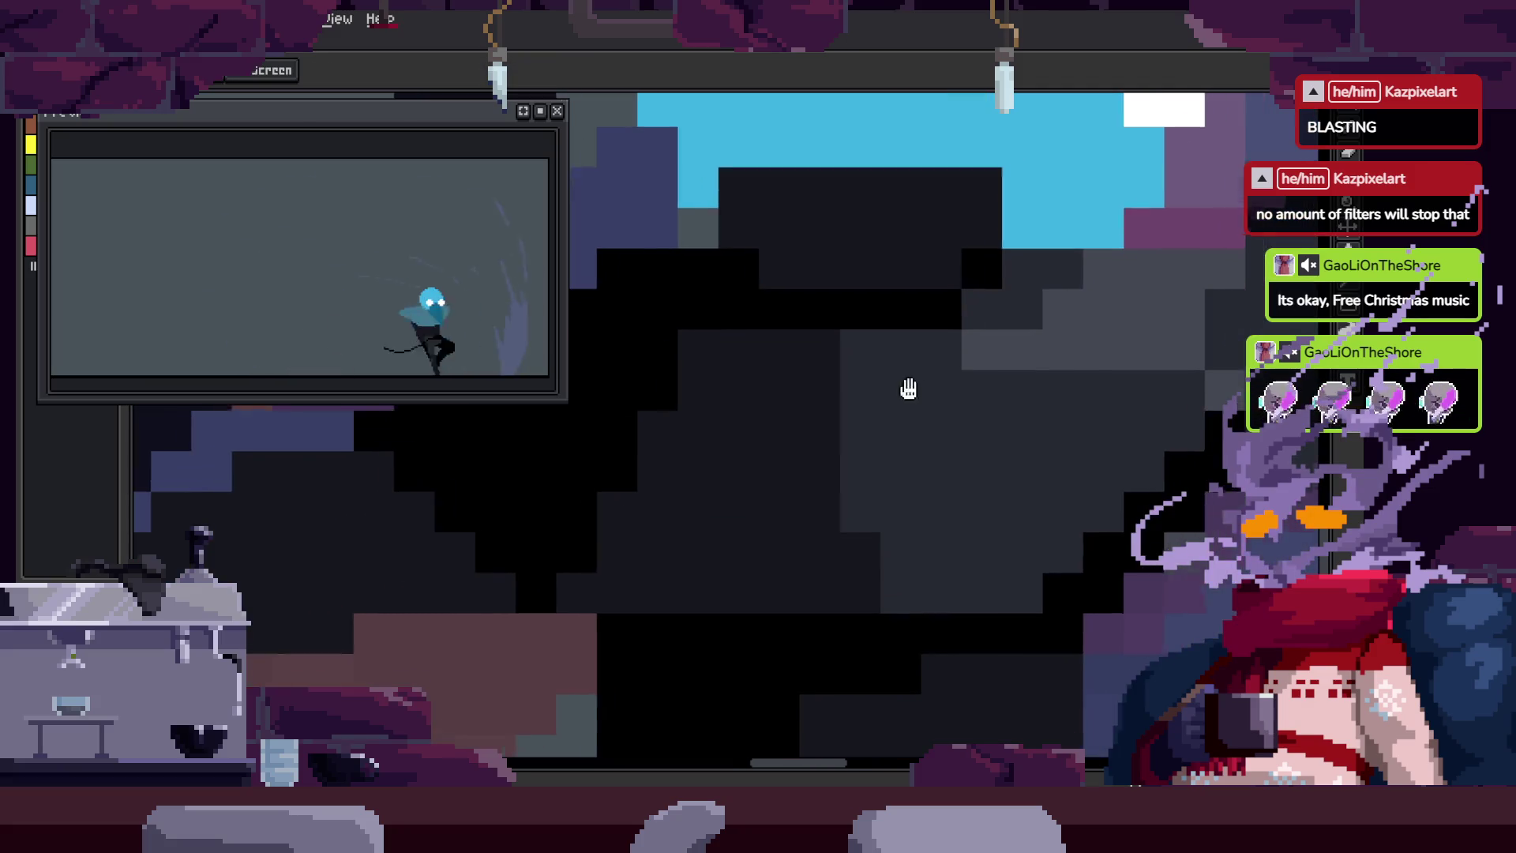
key("b")
mouse_move(845, 582)
left_mouse_down()
mouse_move(921, 332)
mouse_move(904, 441)
left_mouse_up()
scroll(904, 441, "down", 3)
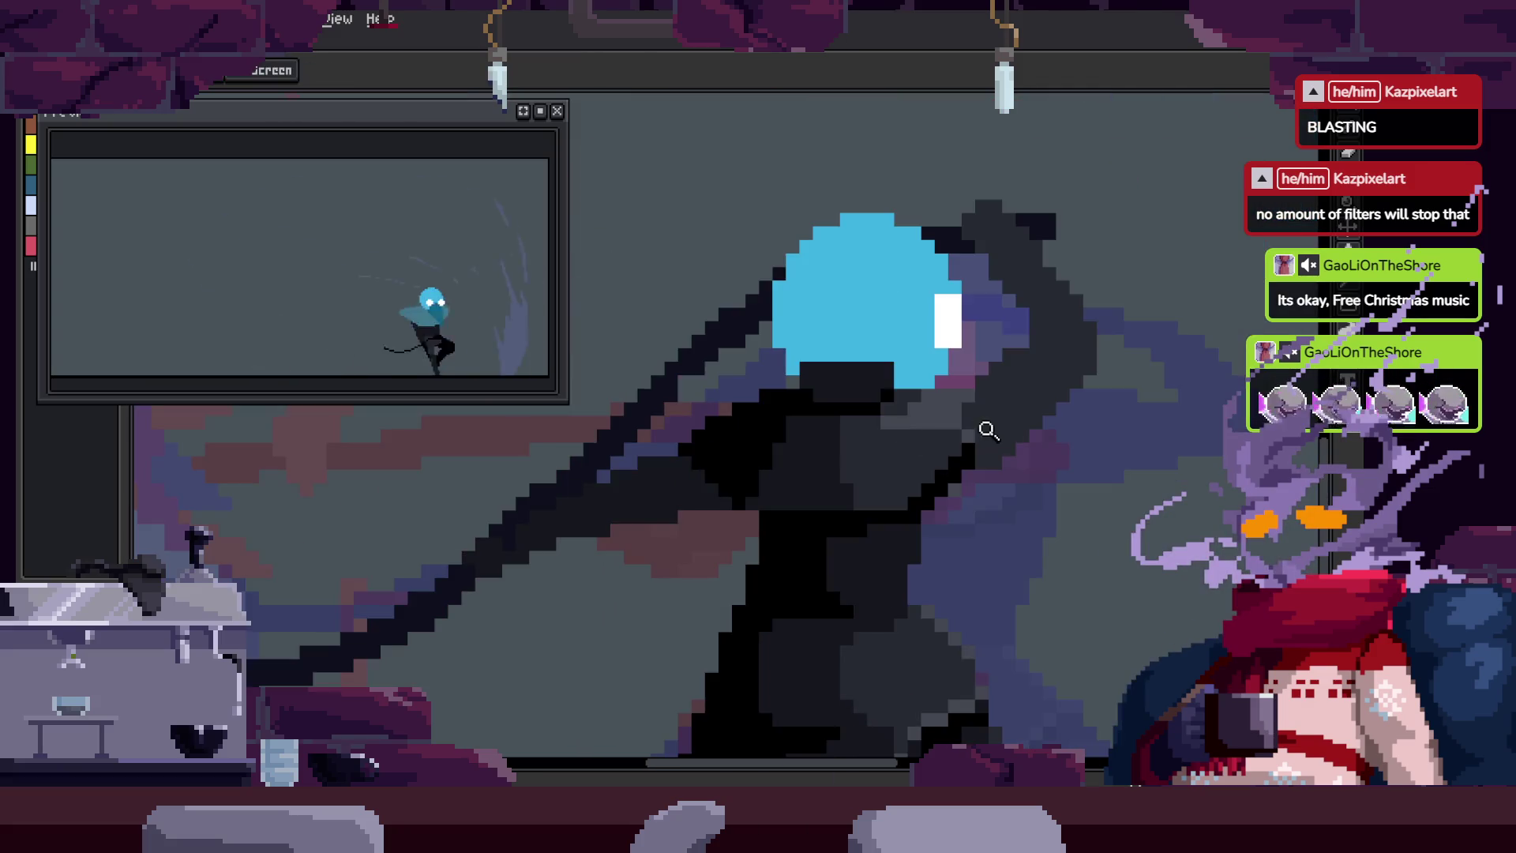
scroll(934, 395, "up", 4)
key("b")
left_click_drag(774, 418, 993, 423)
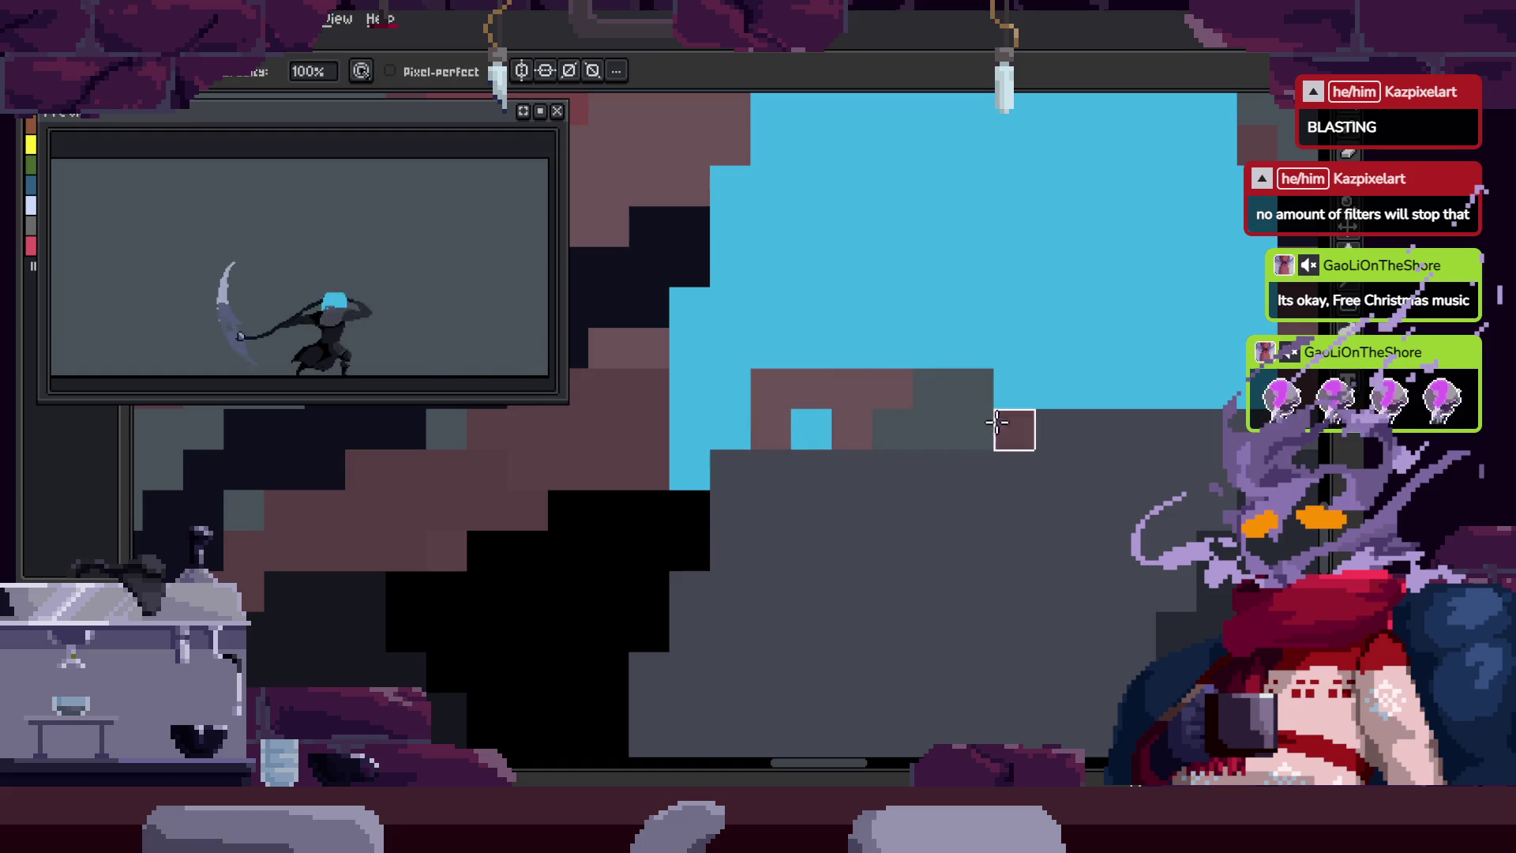
Step: On the next frame, paint a black diagonal, recolour the stair pixels dark grey, and save
scroll(942, 411, "down", 4)
key("Right")
key("Right")
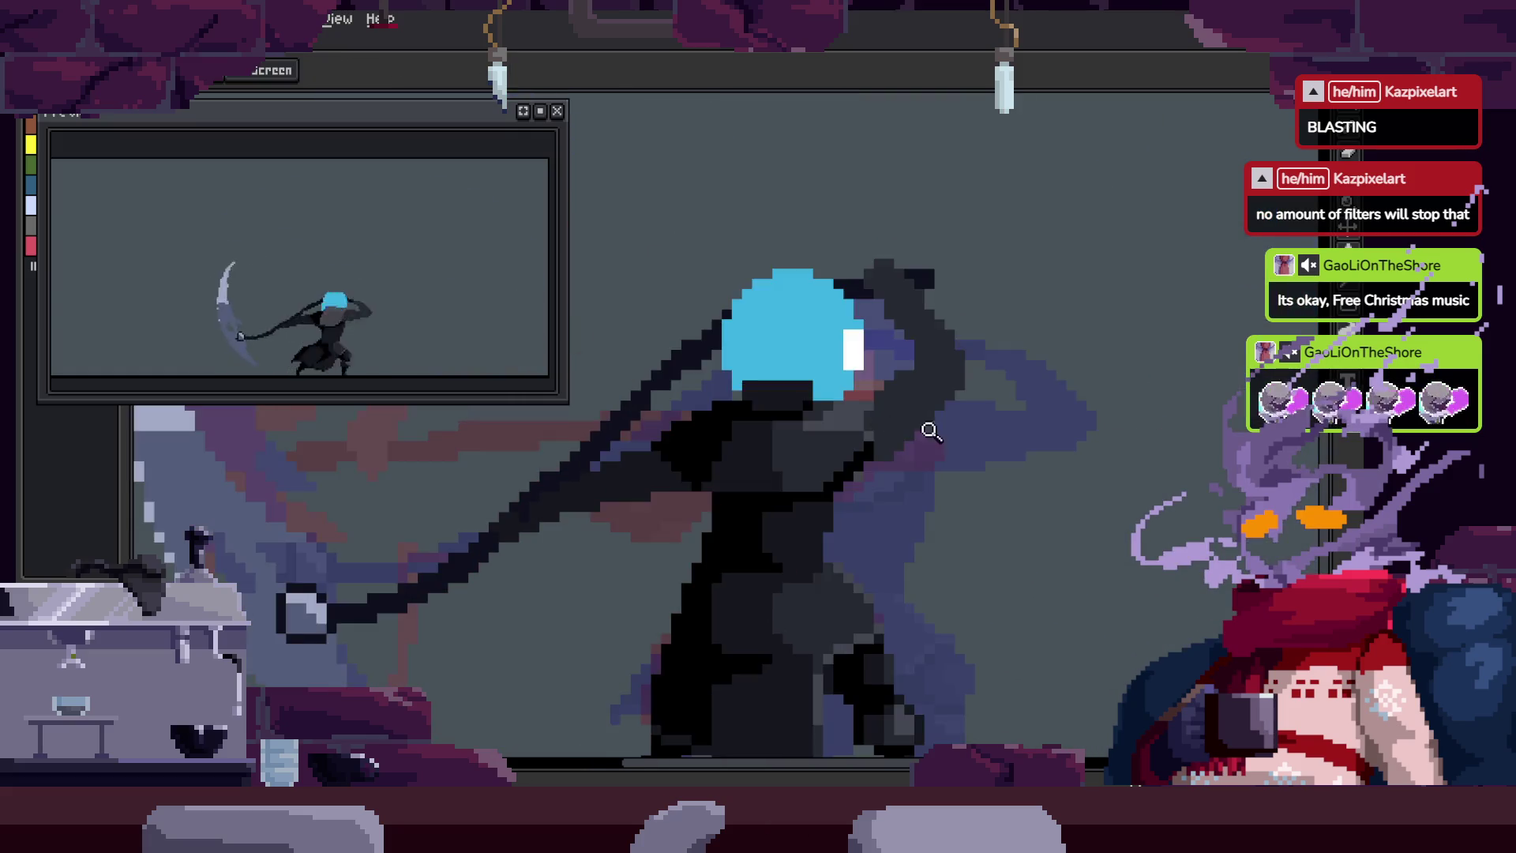
scroll(924, 429, "up", 4)
scroll(947, 409, "up", 3)
left_click(703, 525)
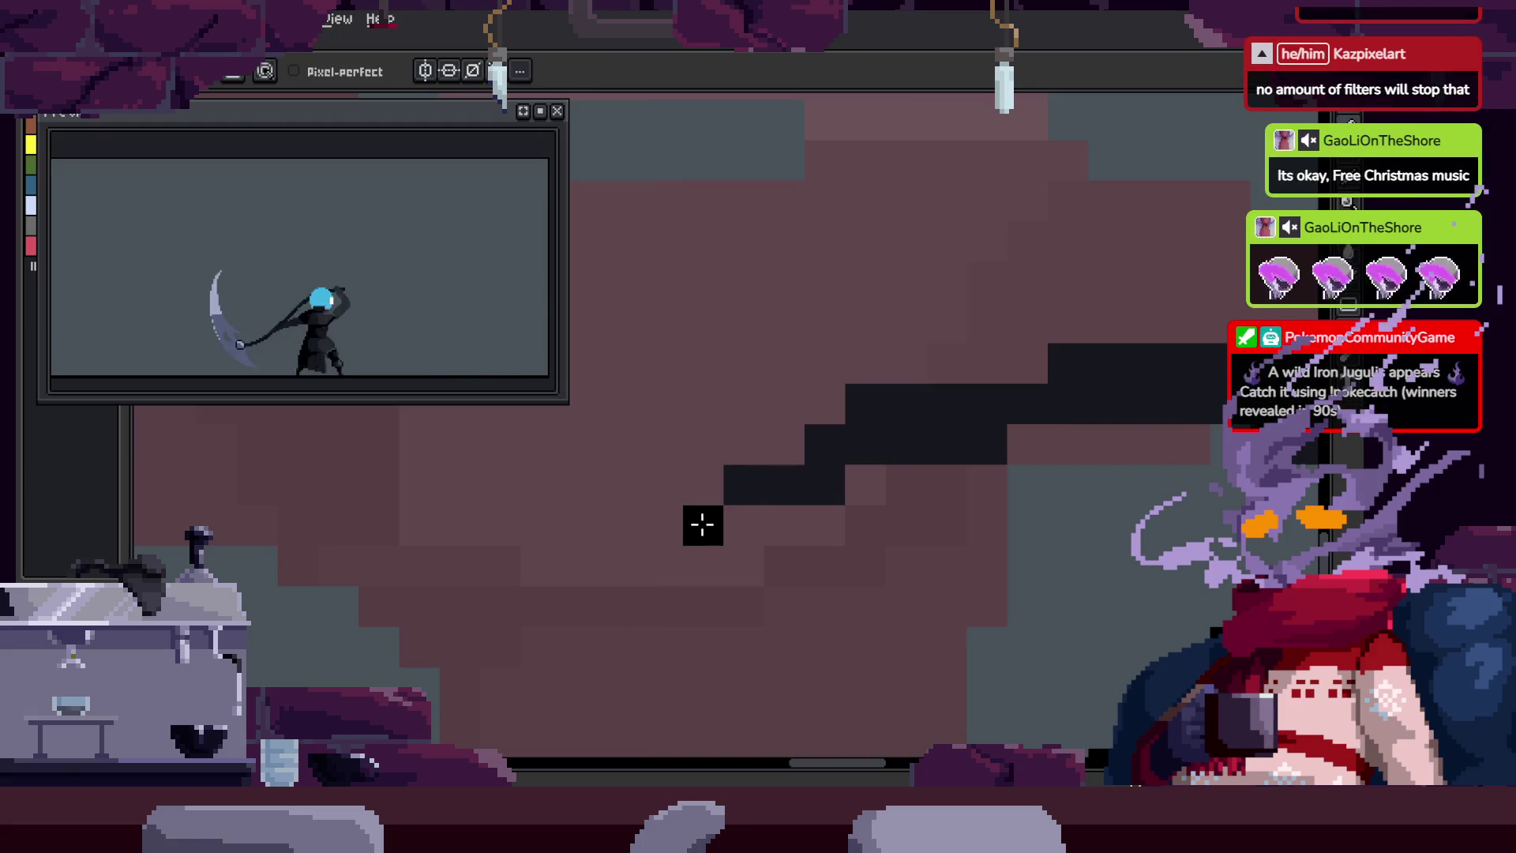
left_click_drag(744, 485, 802, 447)
left_click_drag(972, 415, 917, 440)
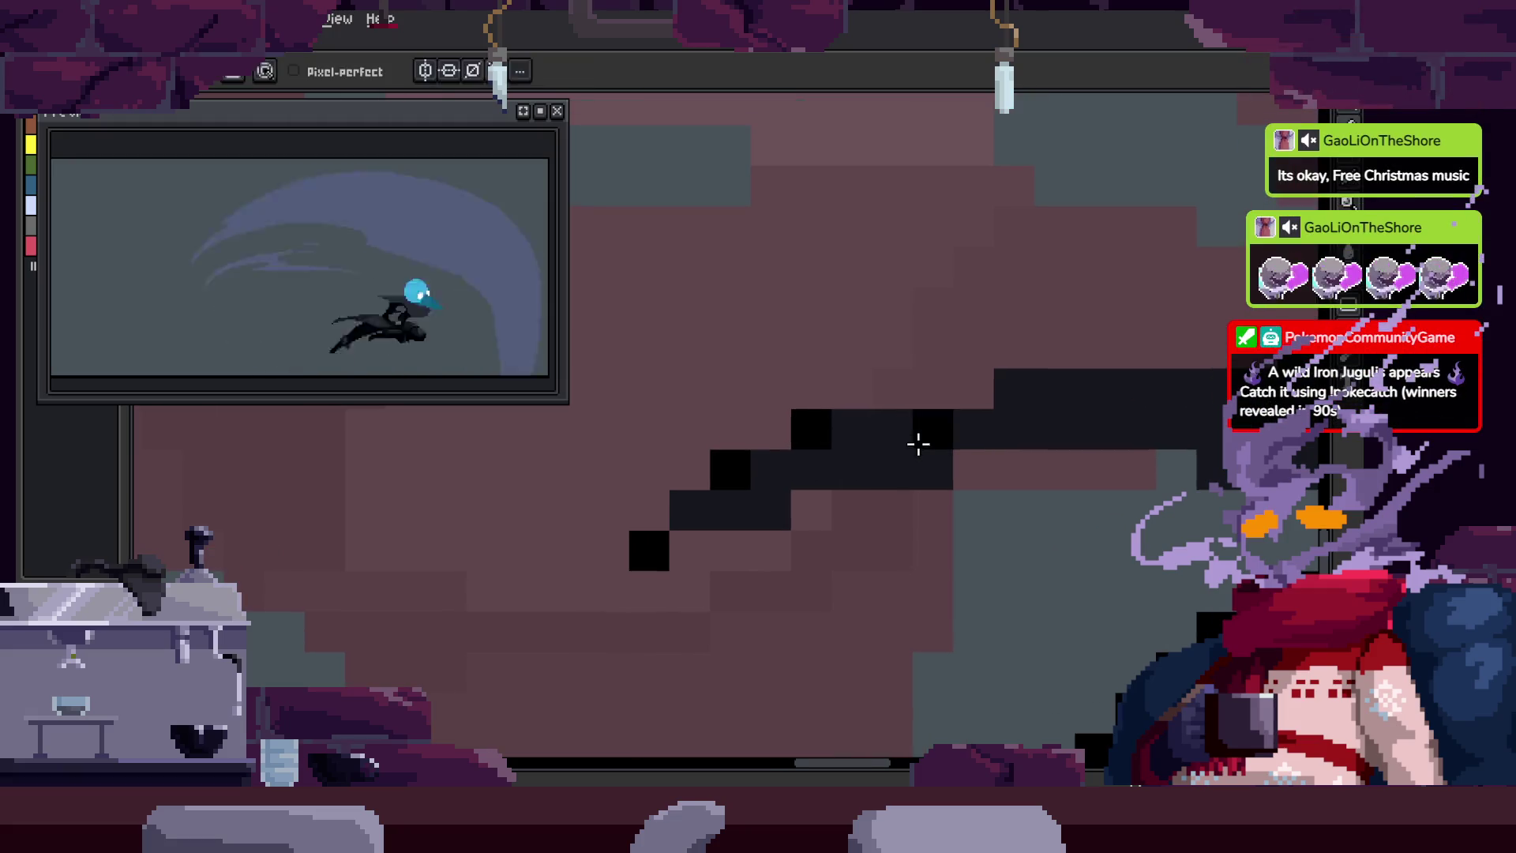
left_click(650, 549)
left_click(826, 426)
scroll(846, 419, "down", 3)
key("ctrl+s")
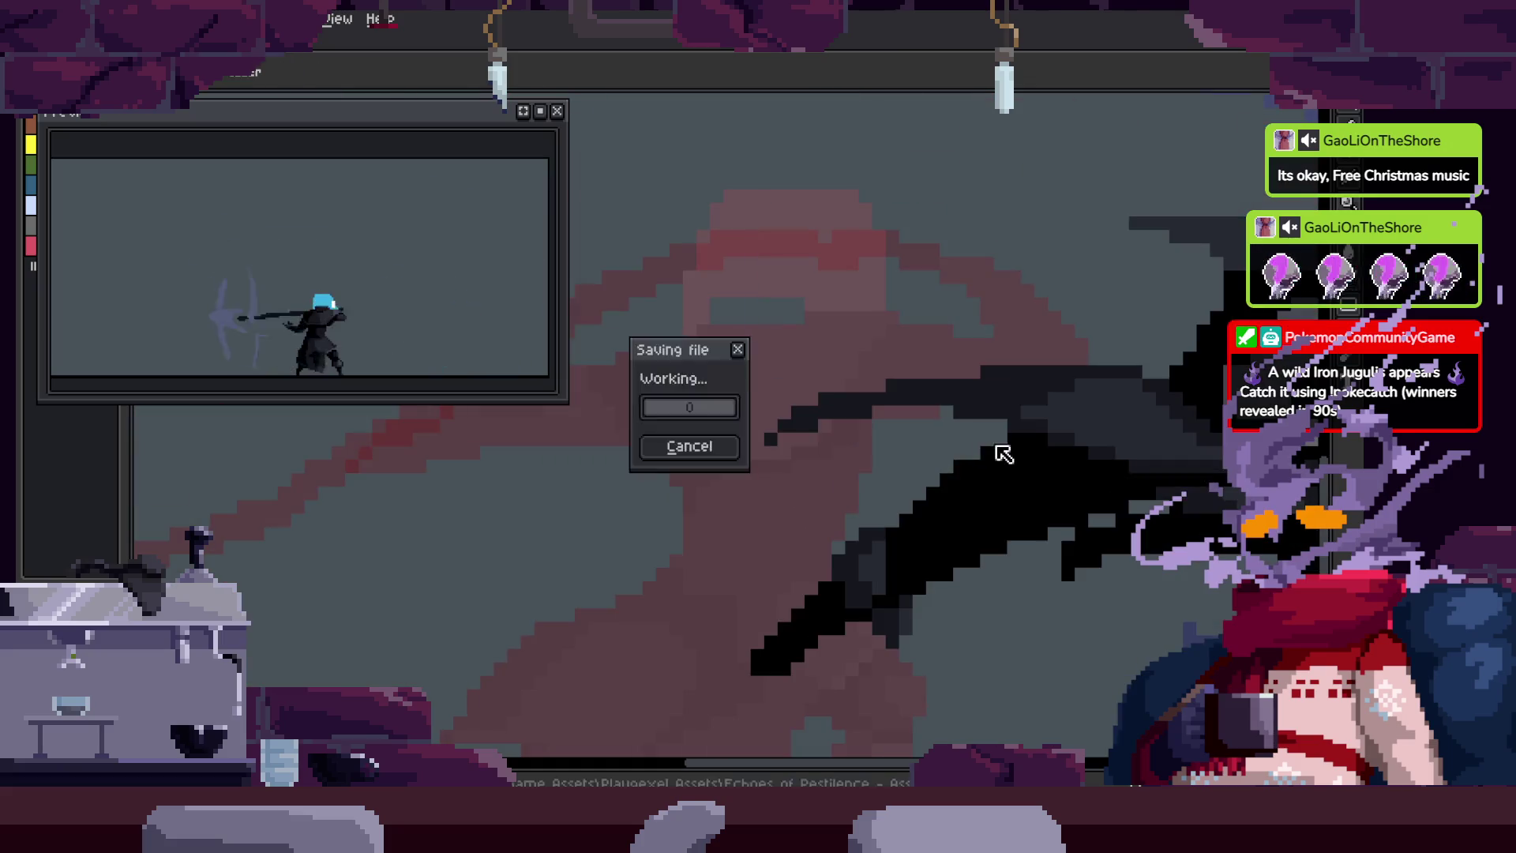
Step: Zoom in on the head and draw dark pixels along the head outline
key("z")
left_click(986, 378)
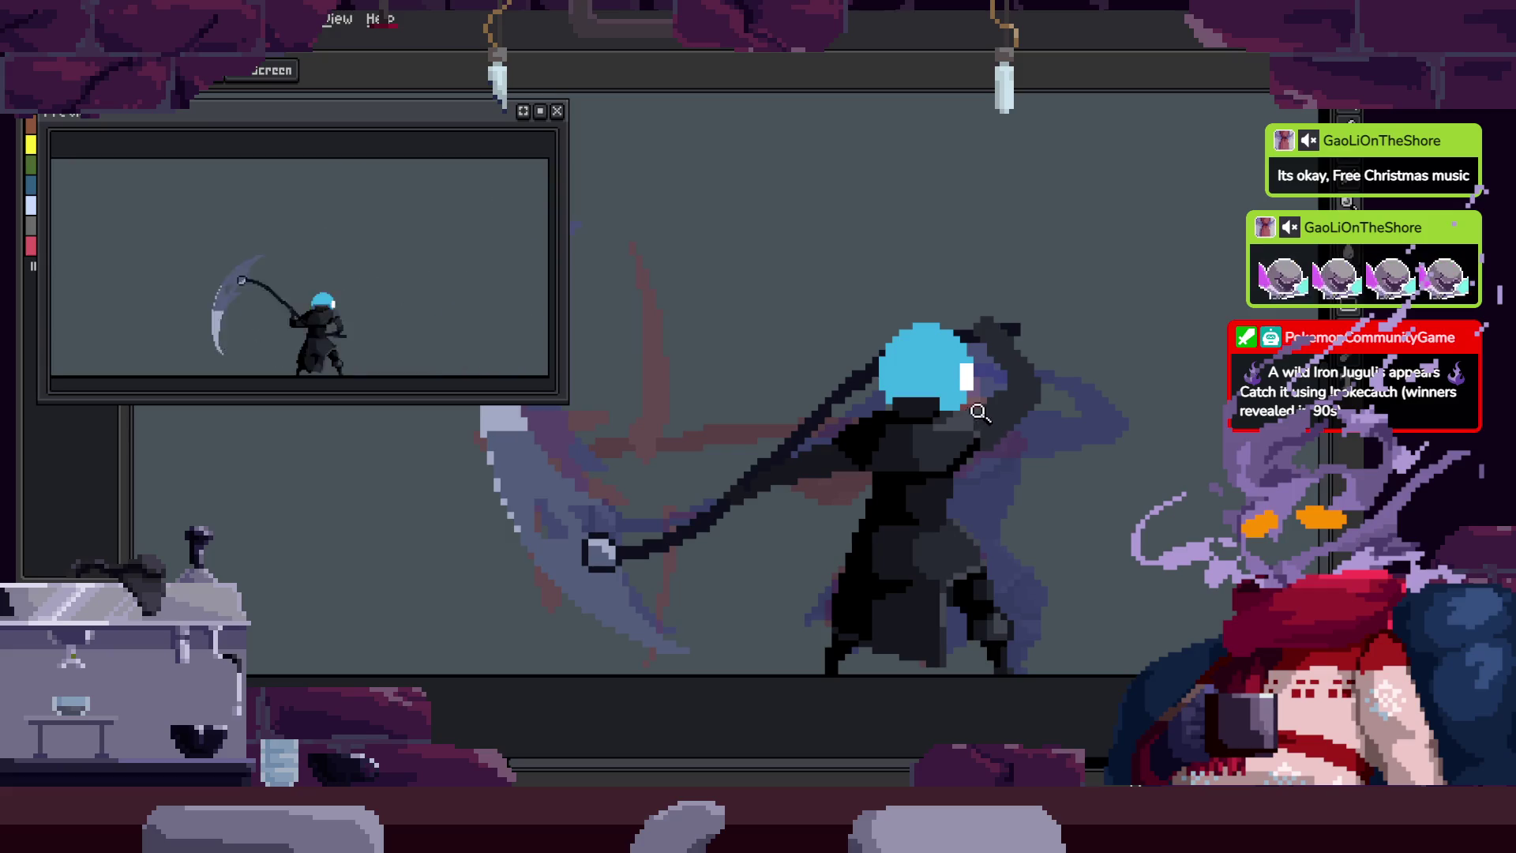
left_click(924, 383)
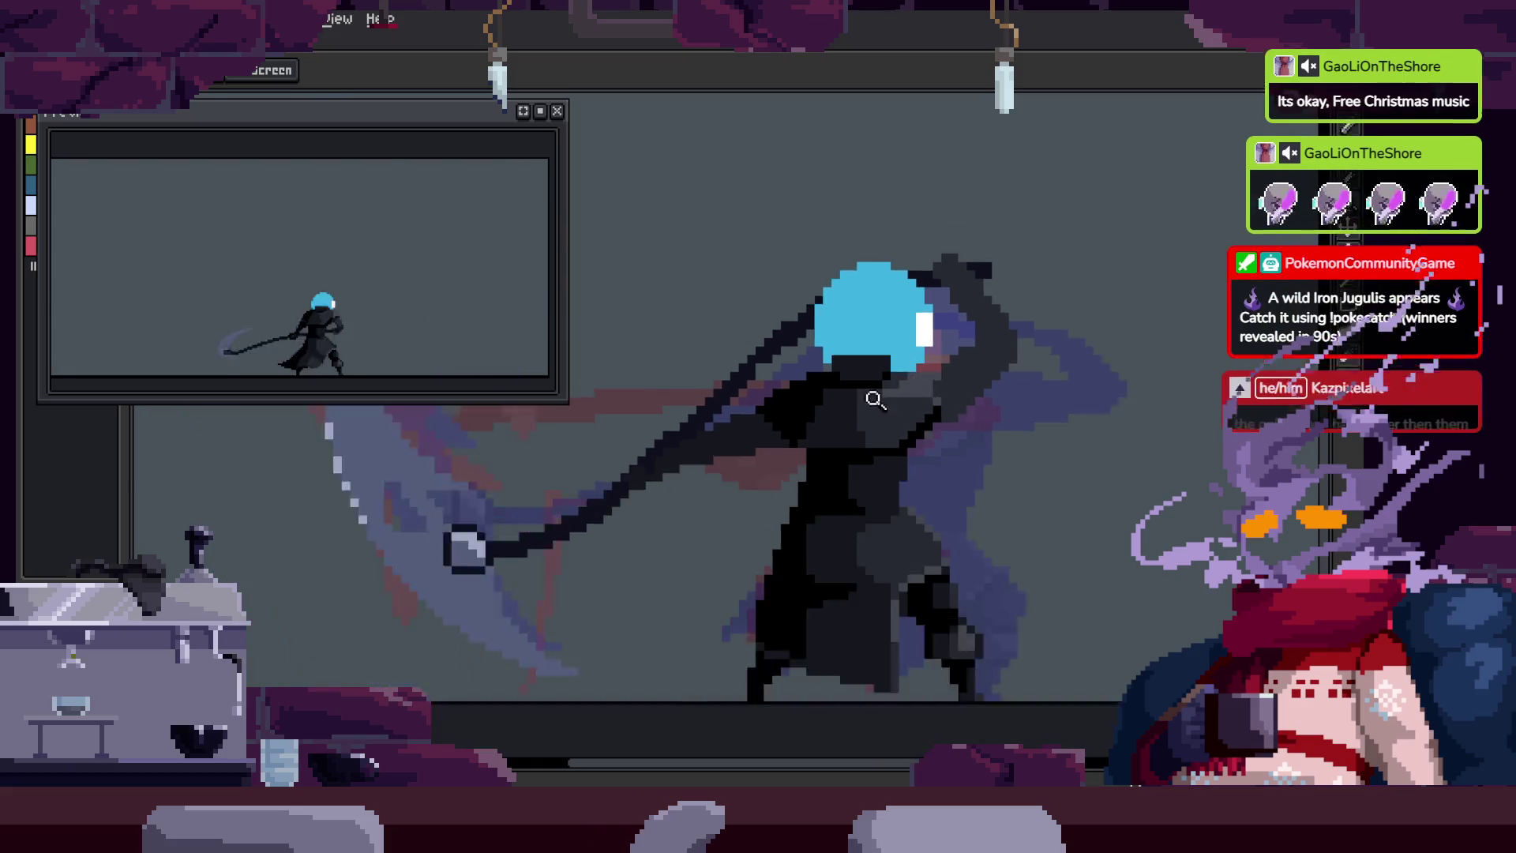
scroll(925, 379, "down", 2)
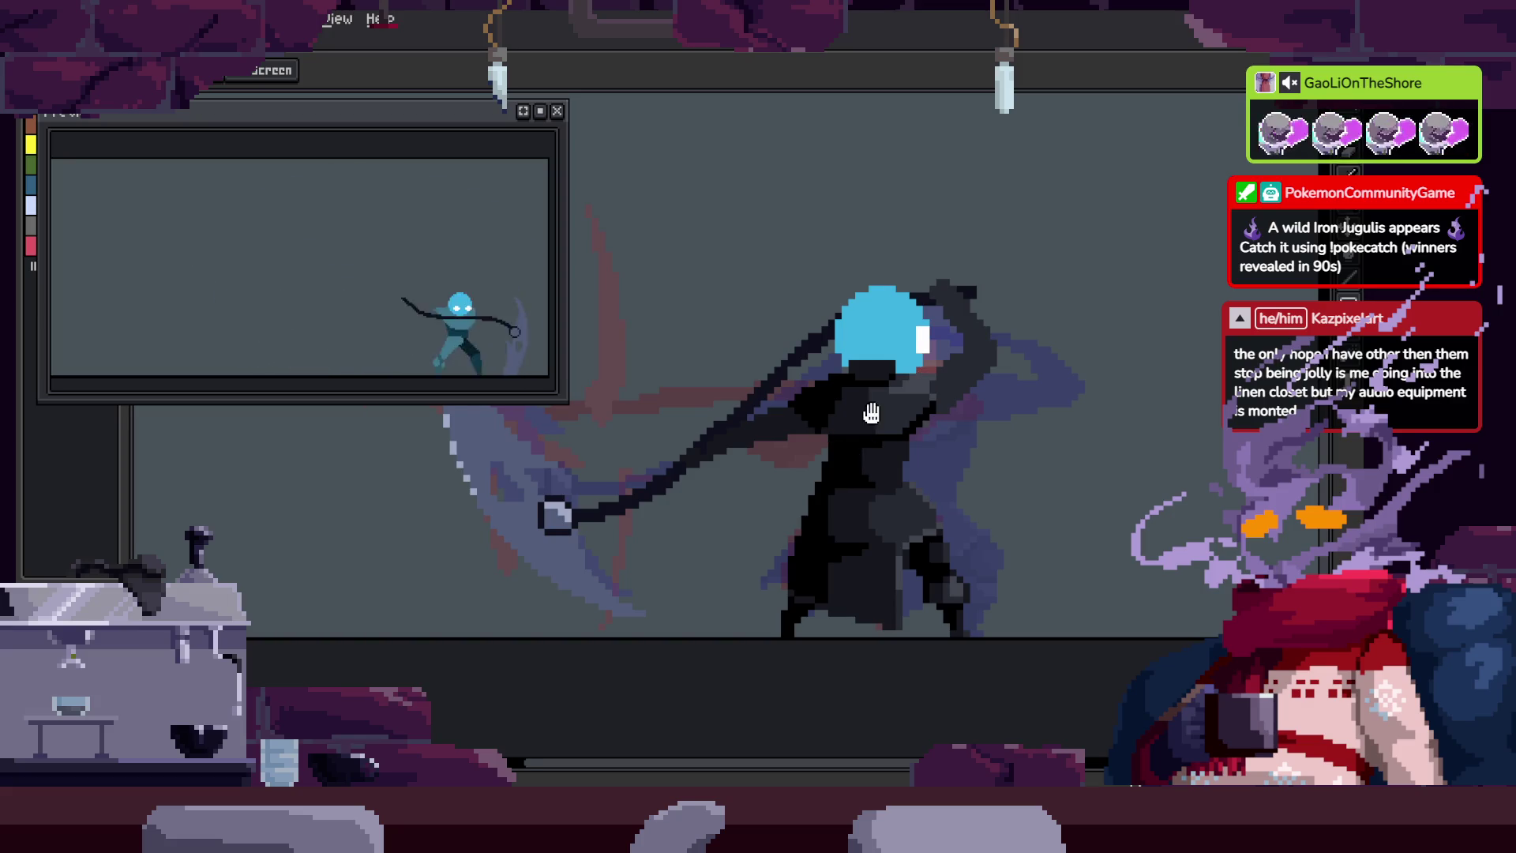
scroll(872, 430, "up", 2)
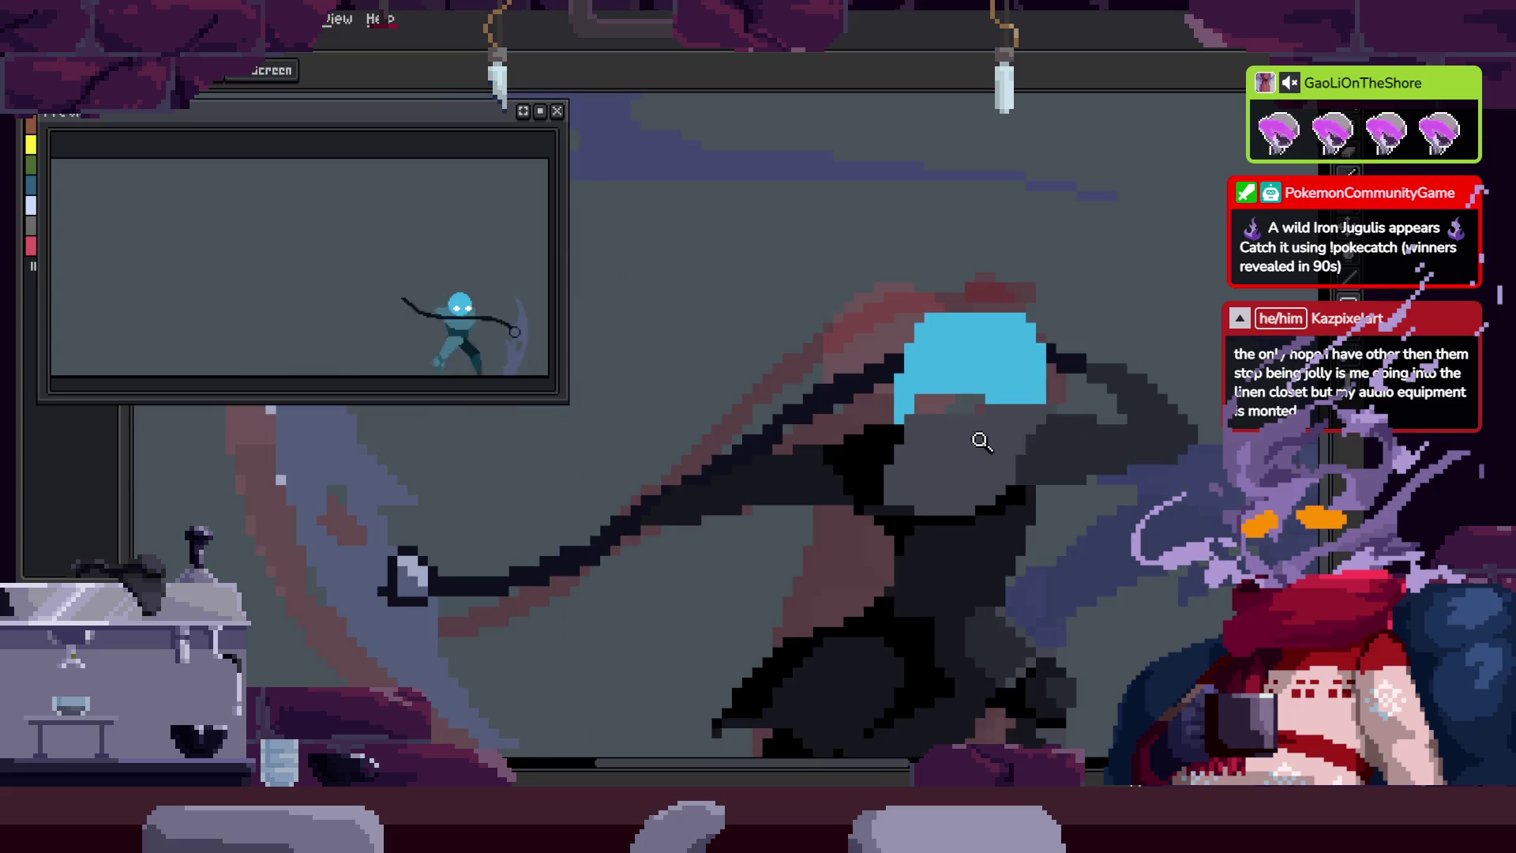
scroll(979, 440, "up", 2)
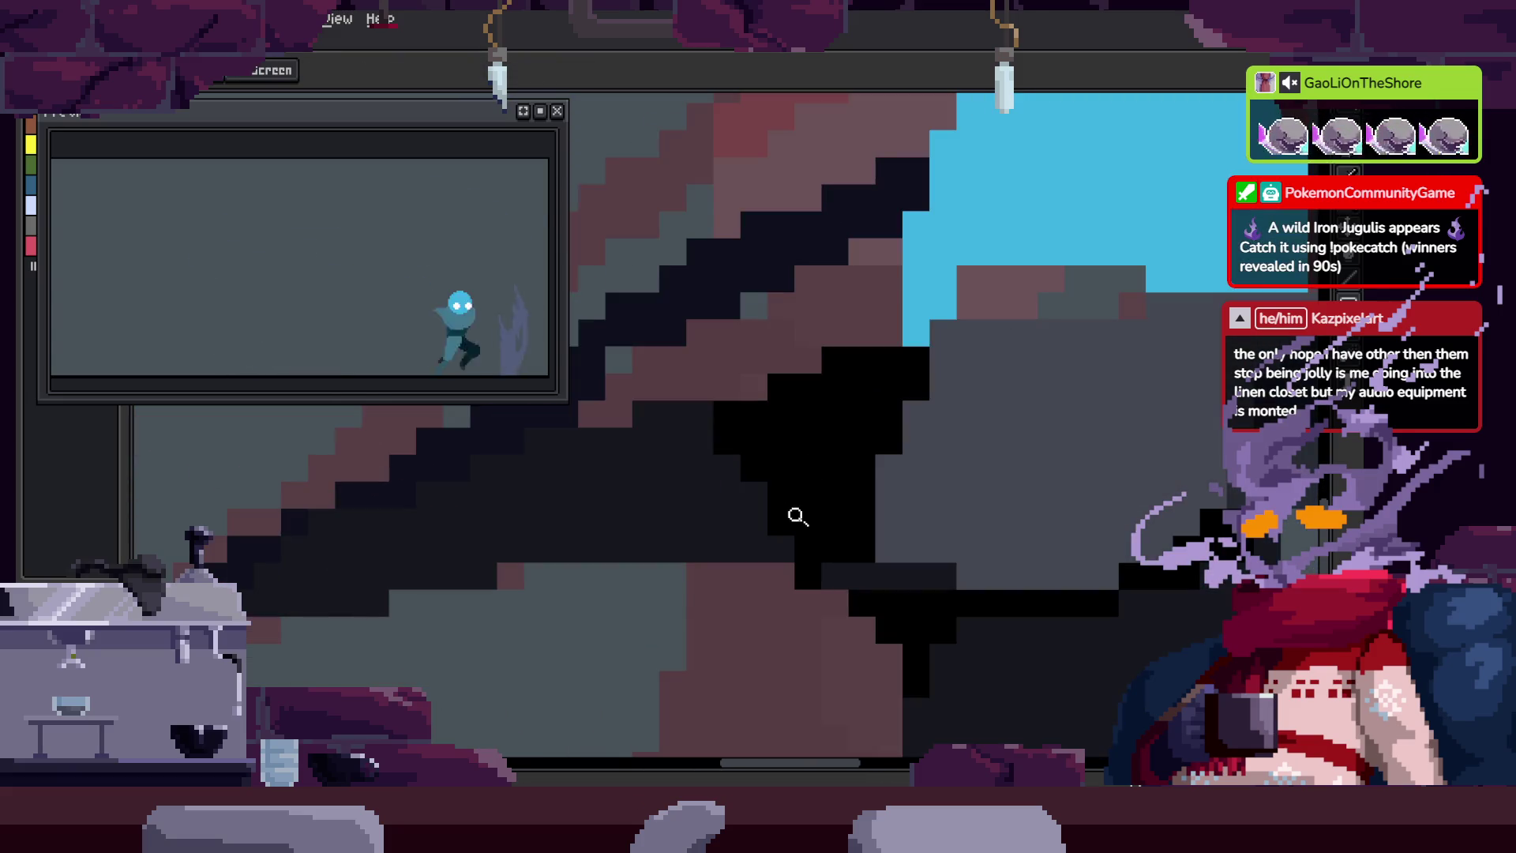
scroll(847, 596, "up", 3)
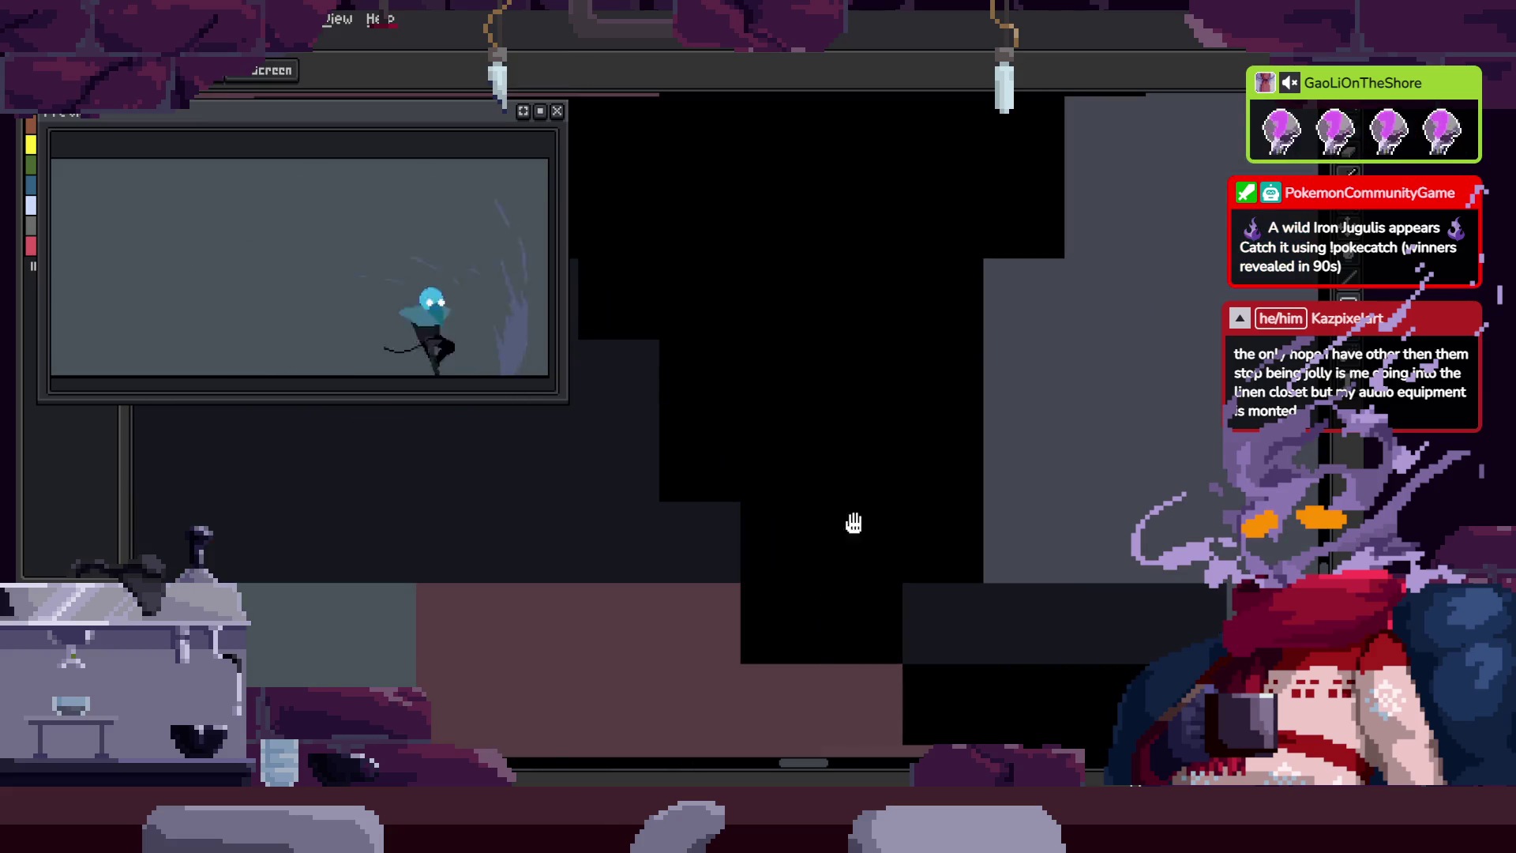
key("z")
left_click(780, 417)
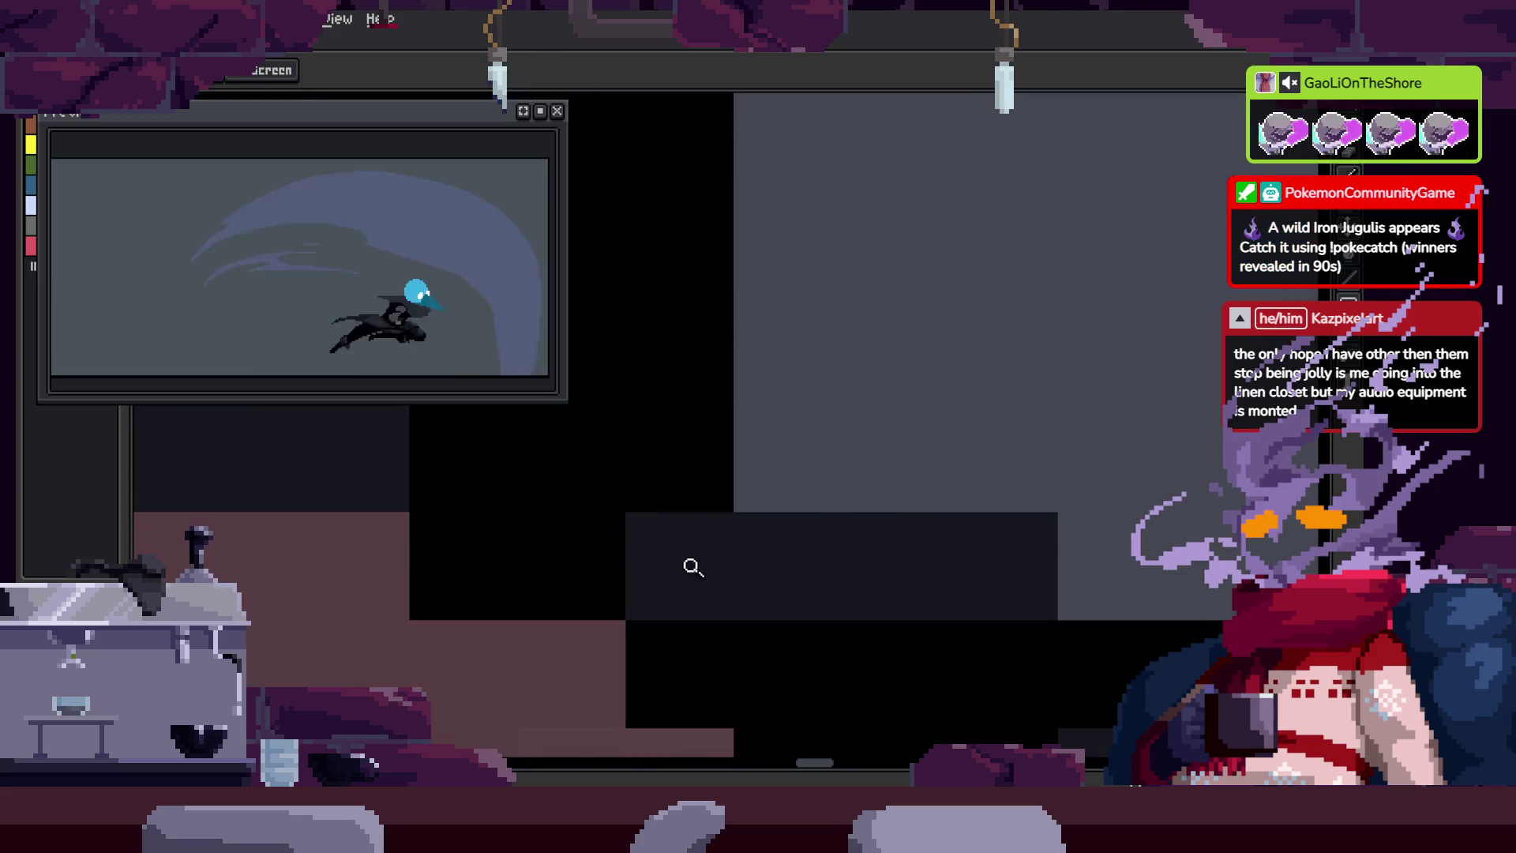
key("z")
scroll(867, 481, "down", 3)
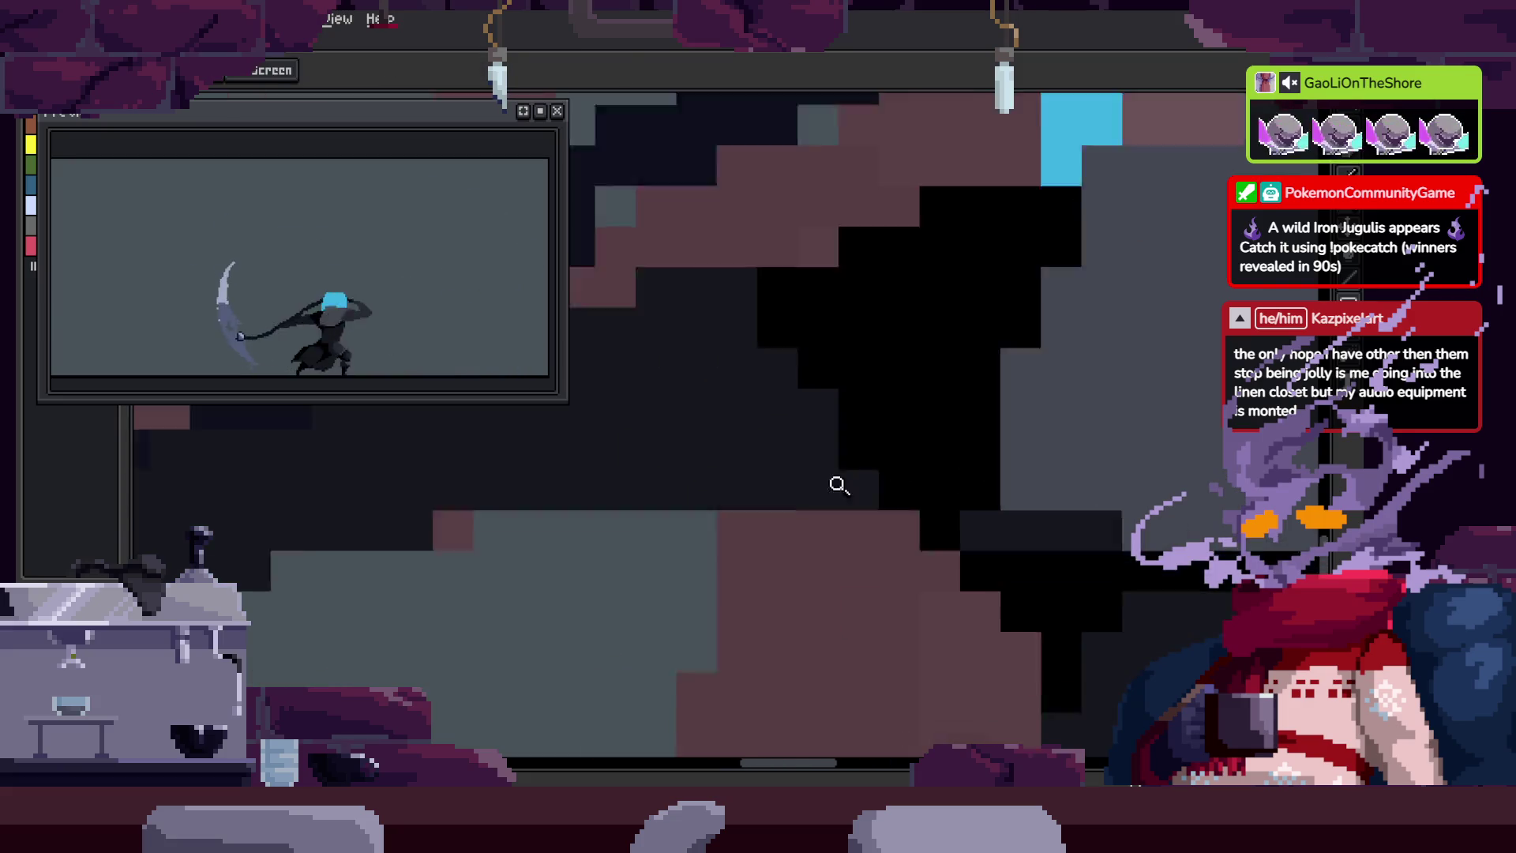
key("i")
scroll(868, 430, "up", 3)
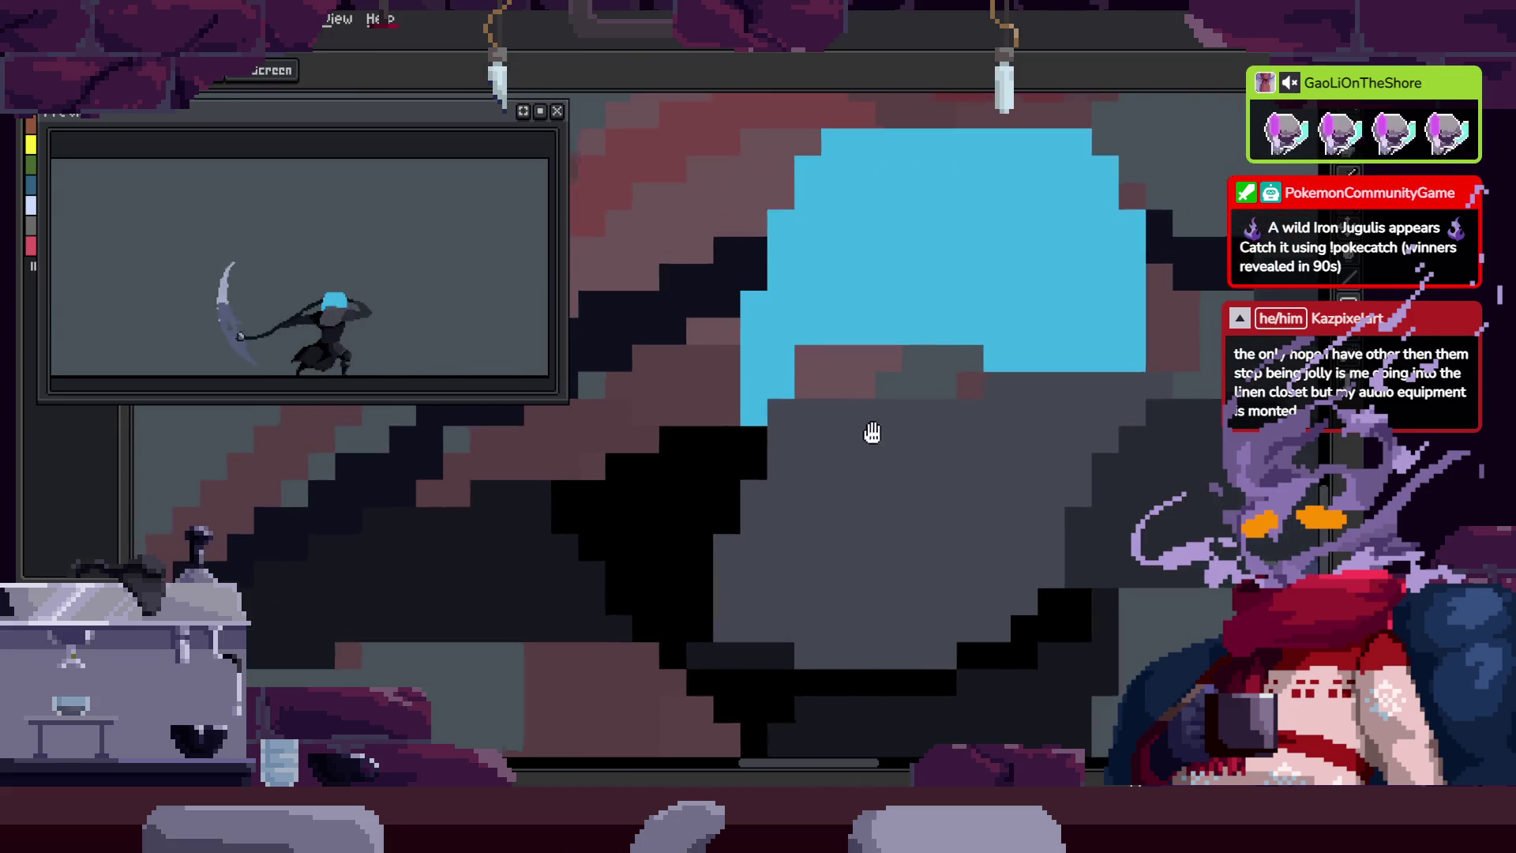
key("b")
mouse_move(711, 311)
left_mouse_down()
mouse_move(743, 340)
mouse_move(1104, 326)
left_mouse_up()
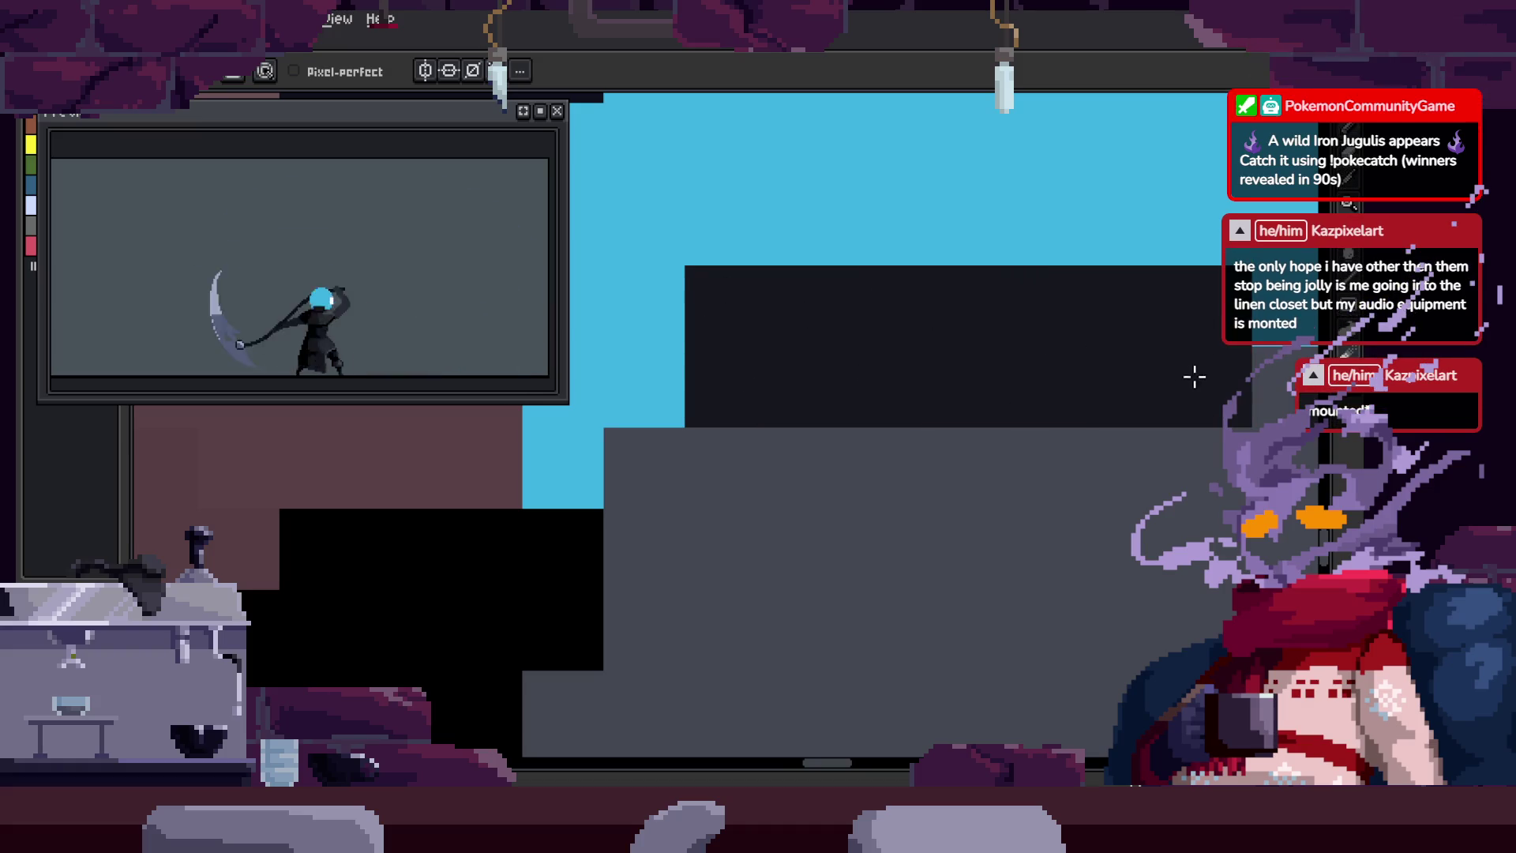
Step: Zoom in close on the head and shoulder and place a black pixel on the dark outline
scroll(907, 413, "down", 4)
key("h")
key("z")
left_click(913, 439)
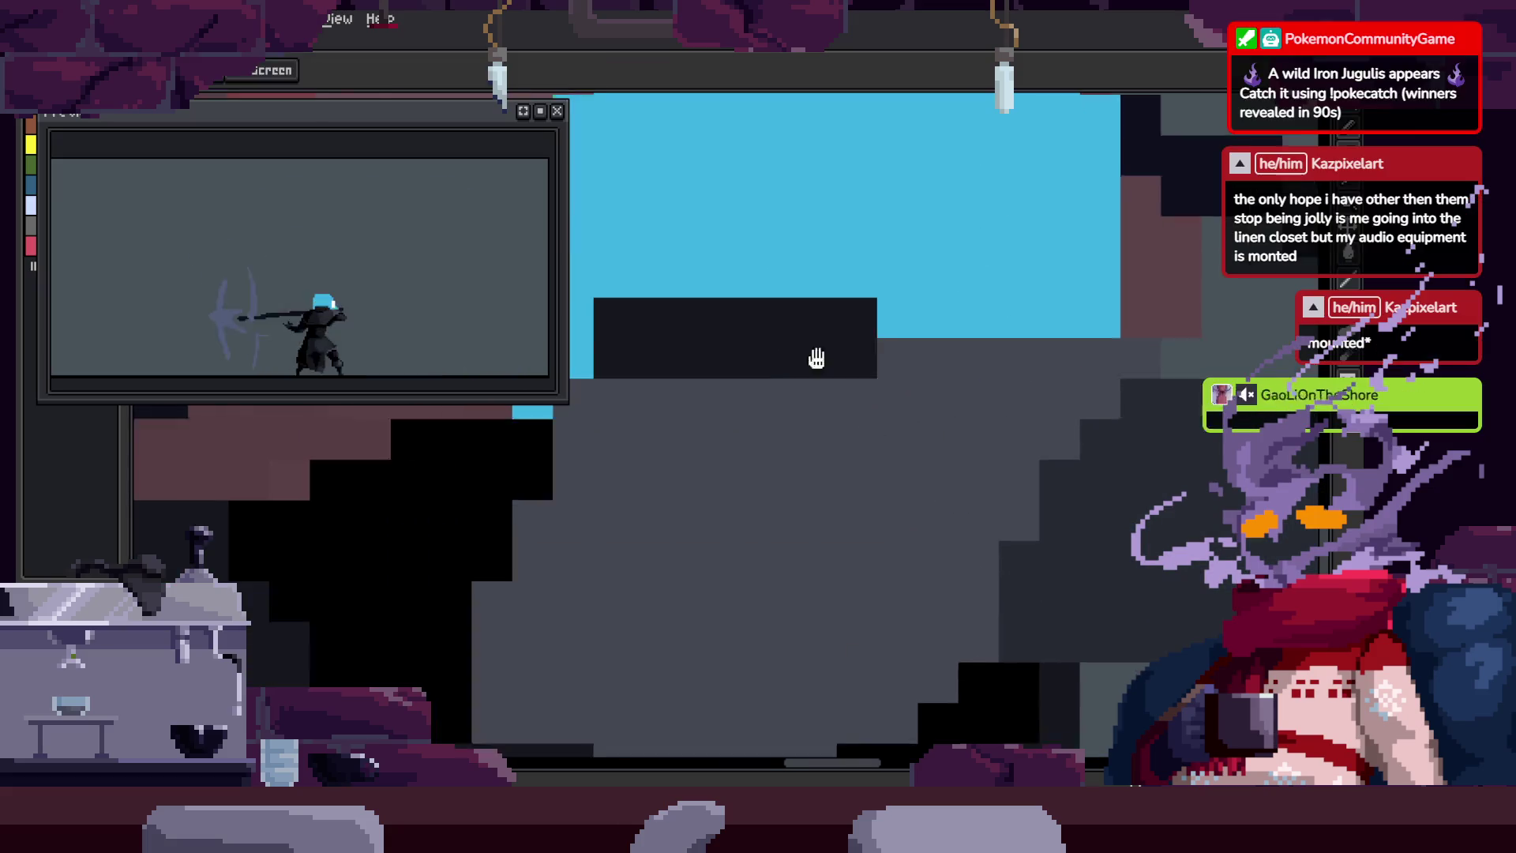
scroll(978, 424, "down", 2)
key("b")
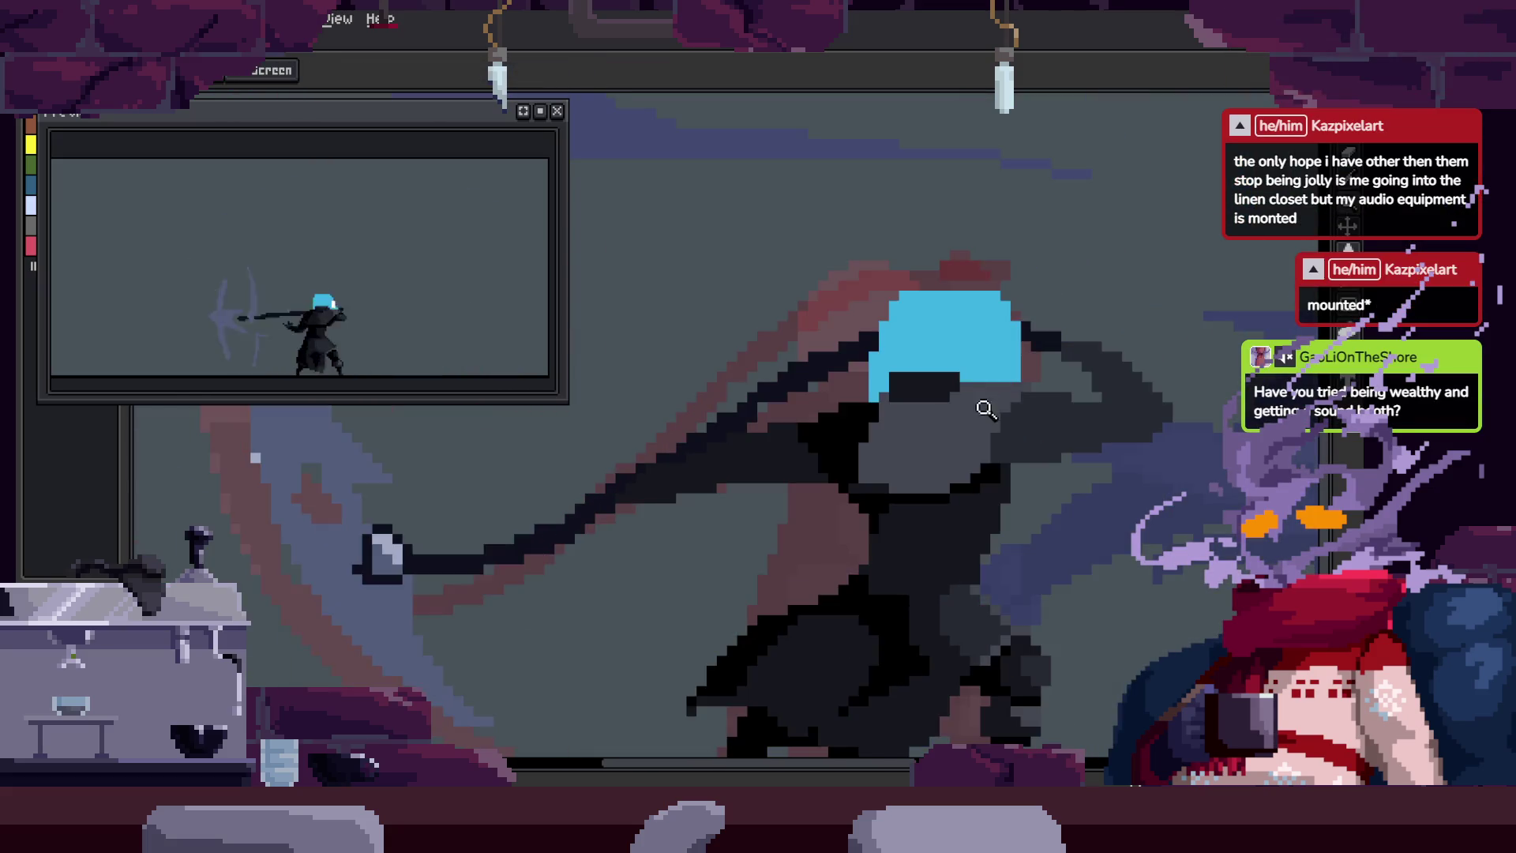
scroll(995, 387, "up", 2)
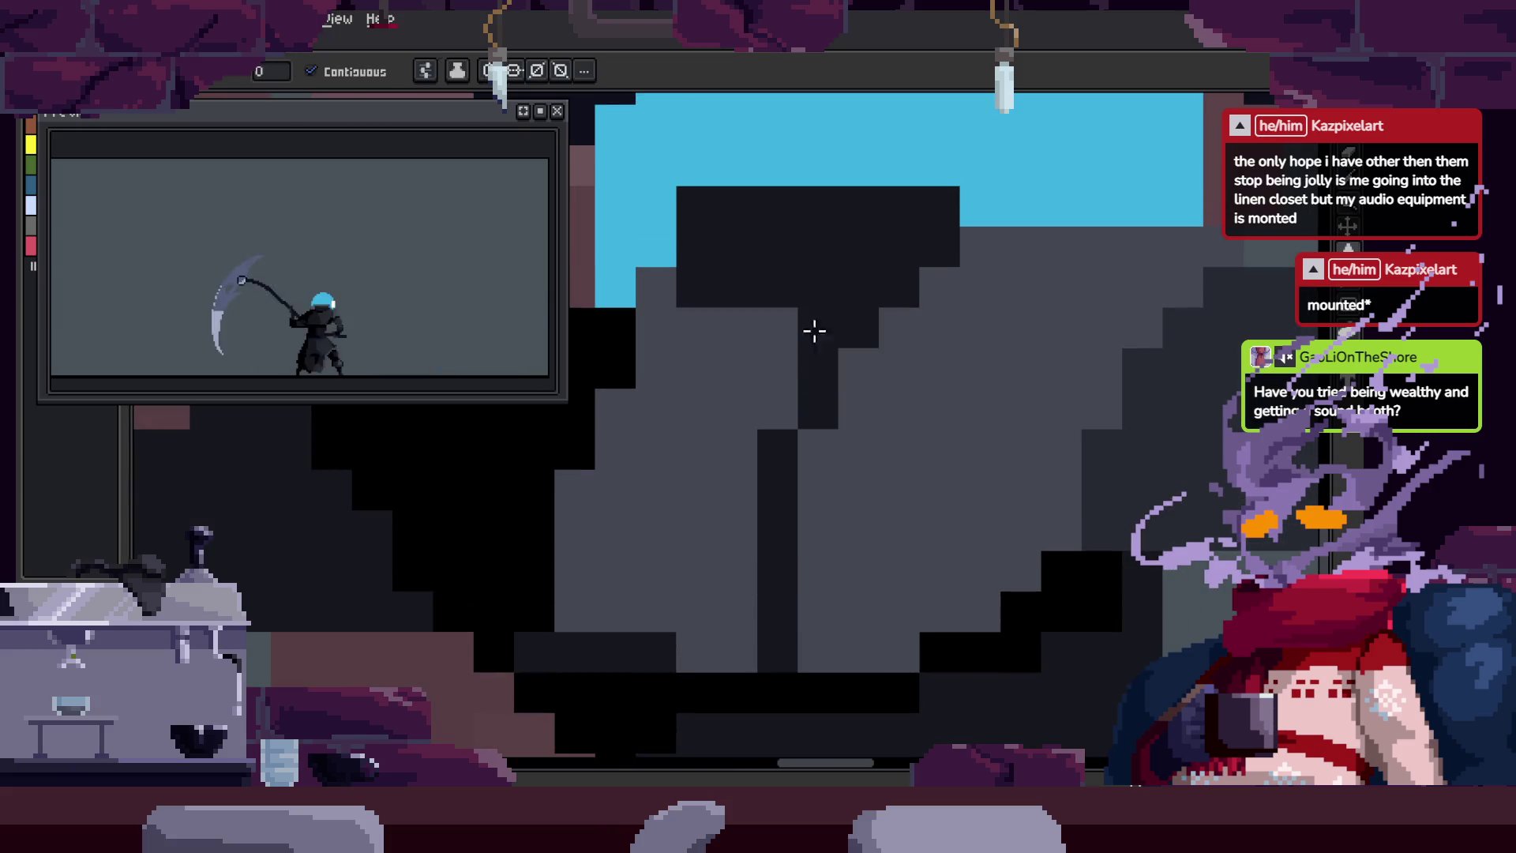
left_click_drag(736, 380, 836, 477)
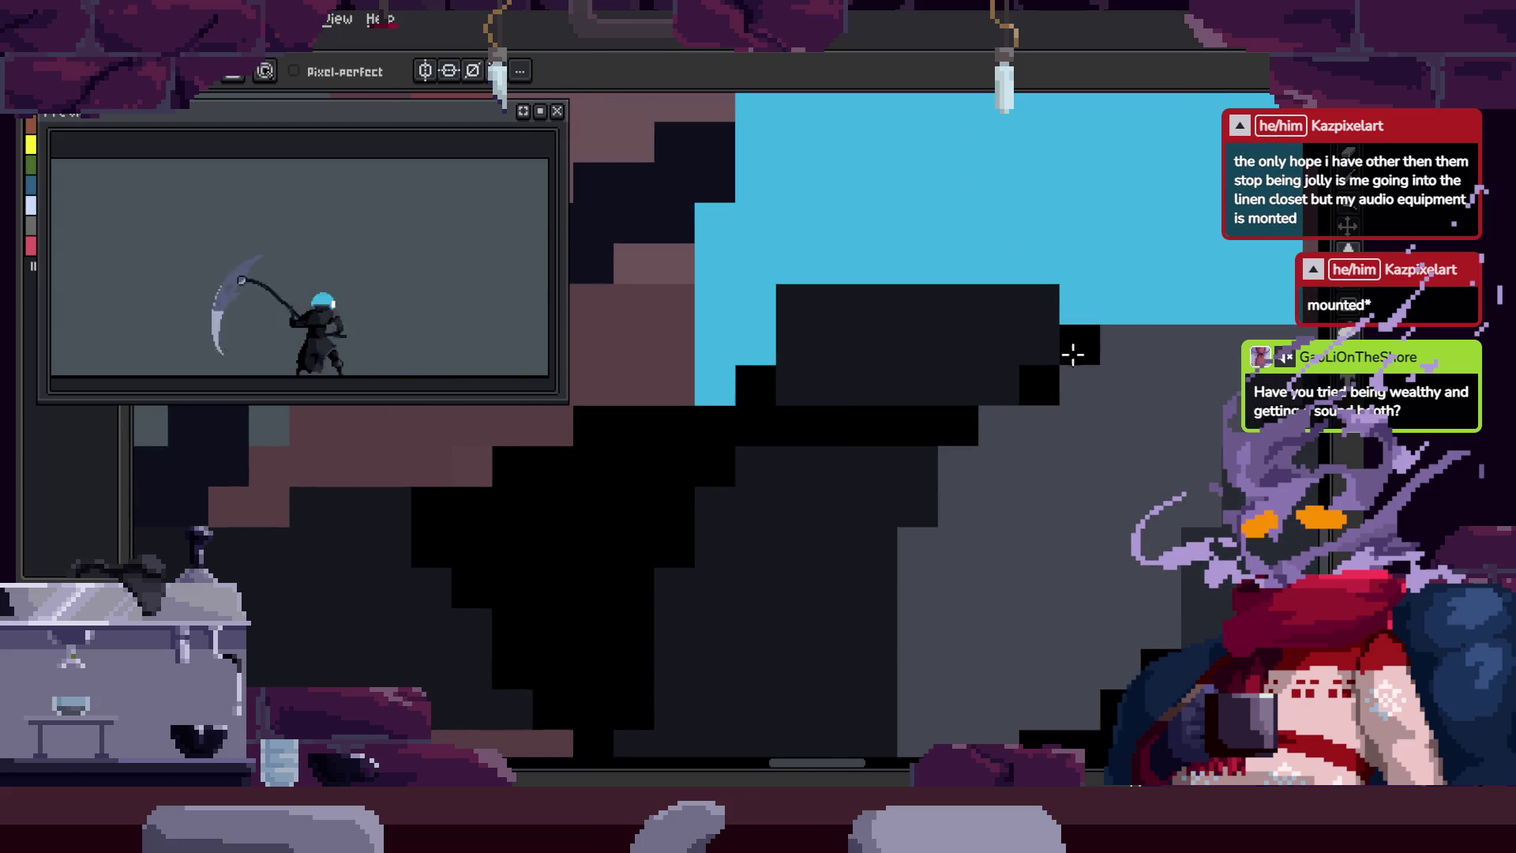
key("z")
scroll(907, 433, "down", 3)
scroll(980, 474, "up", 2)
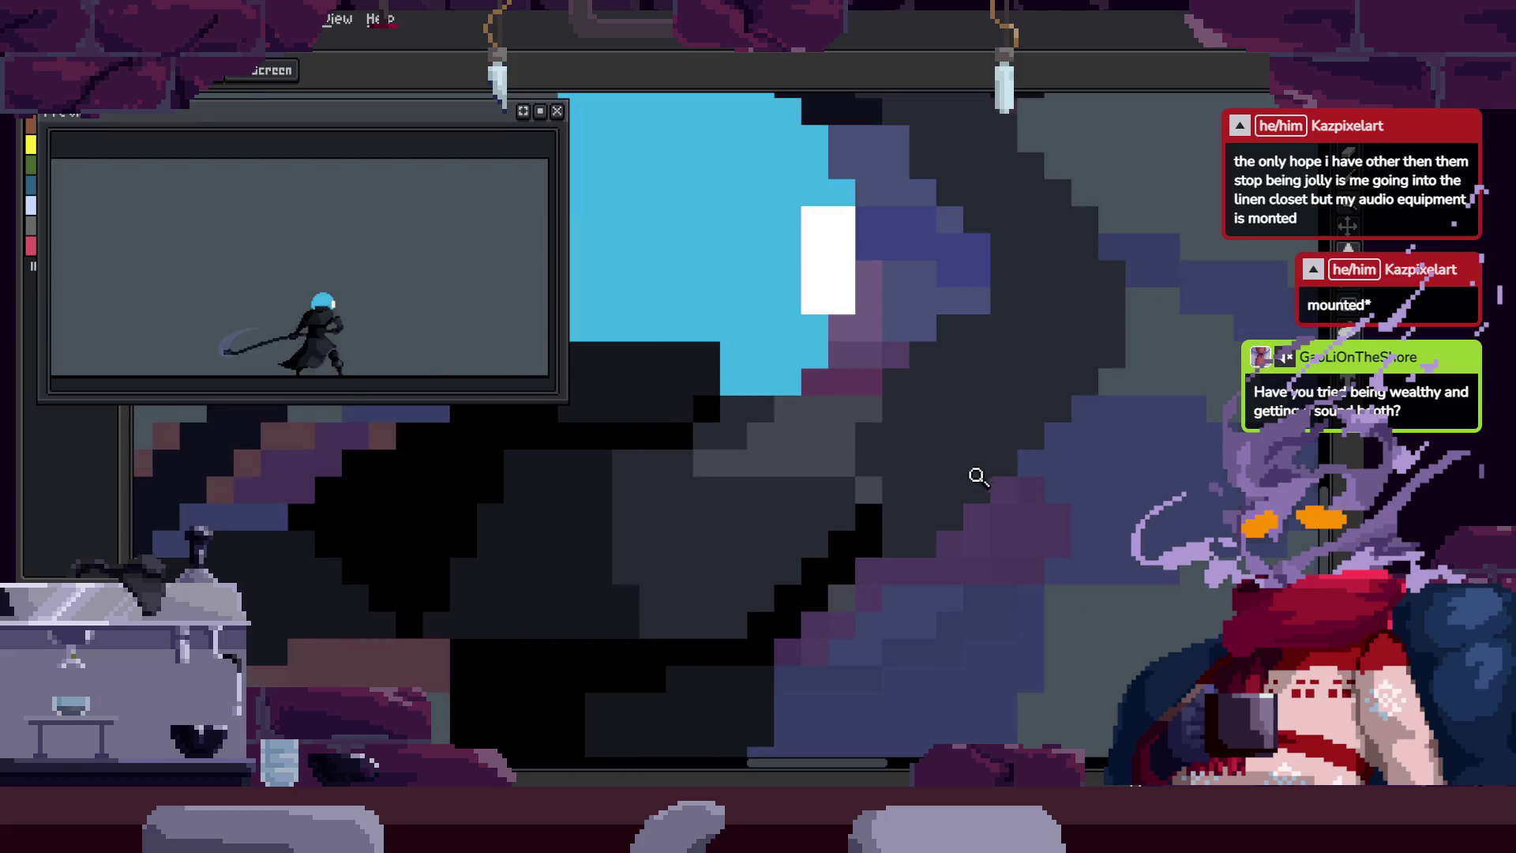
scroll(979, 466, "down", 2)
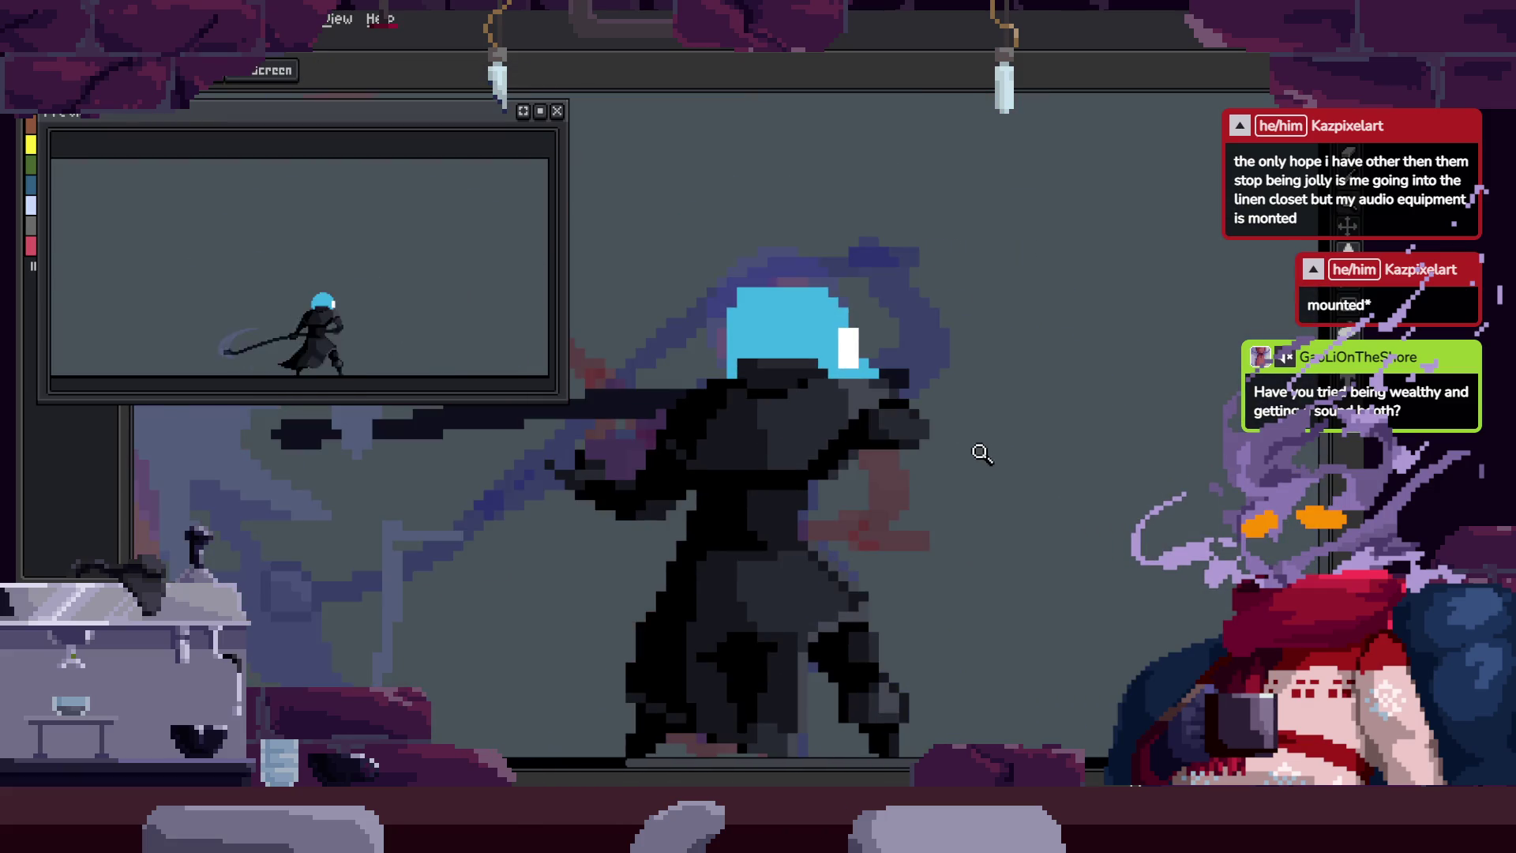
scroll(840, 455, "up", 3)
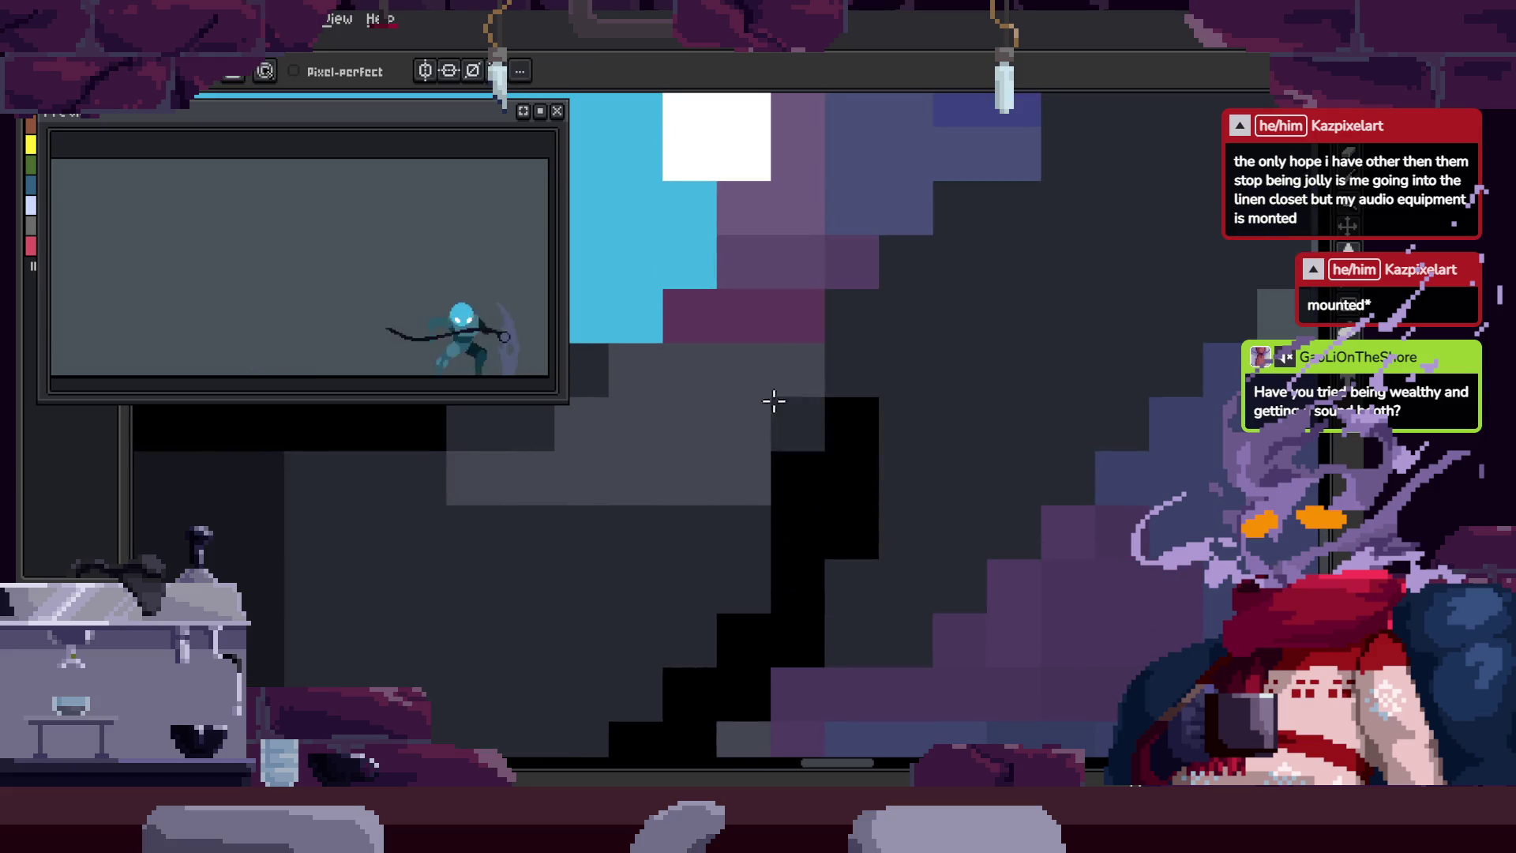
key("z")
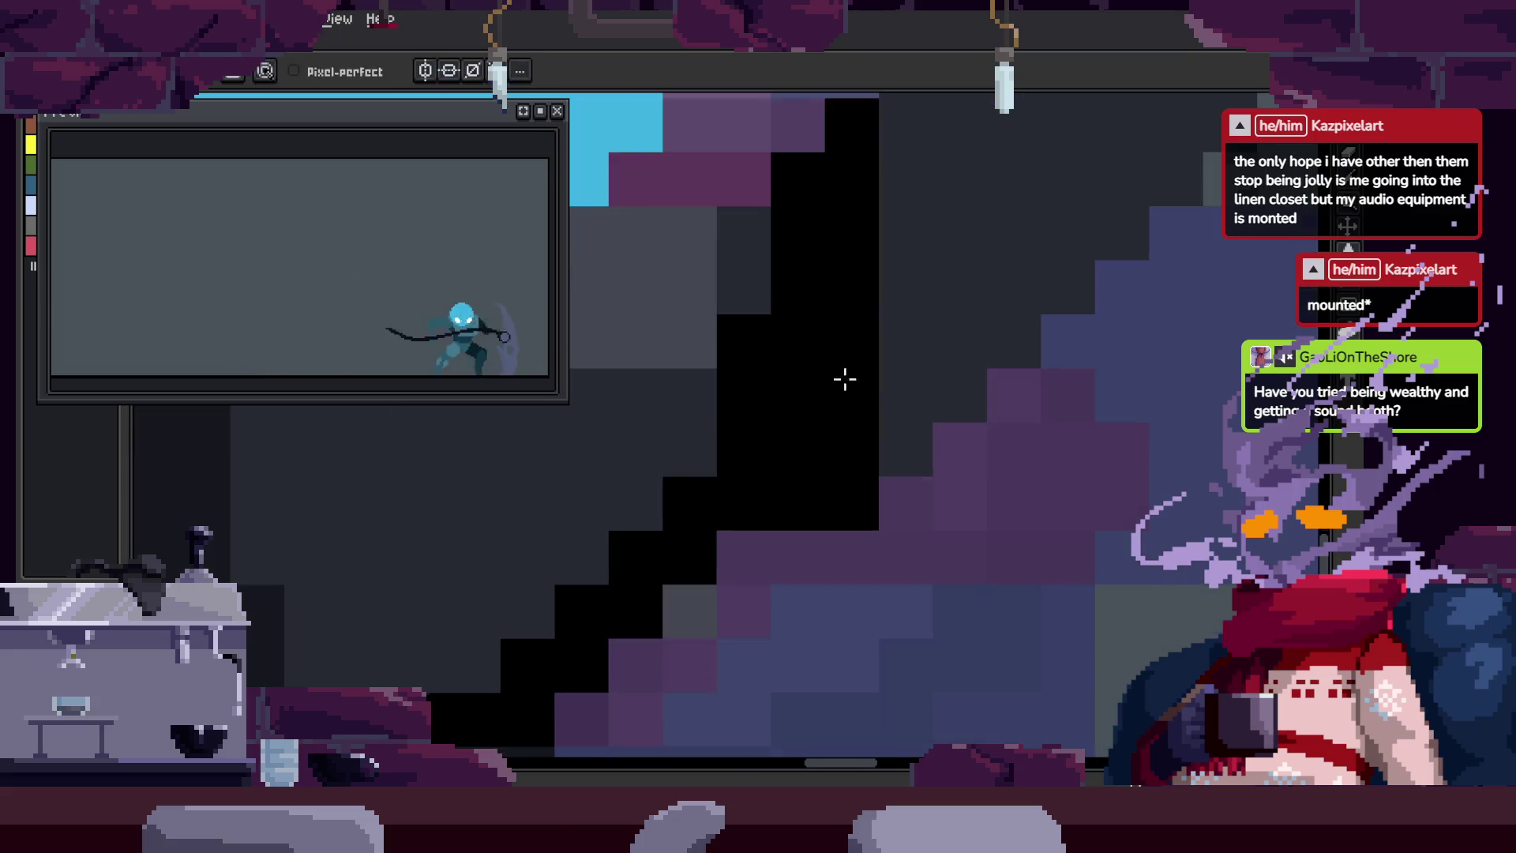
scroll(874, 398, "down", 3)
scroll(827, 522, "up", 3)
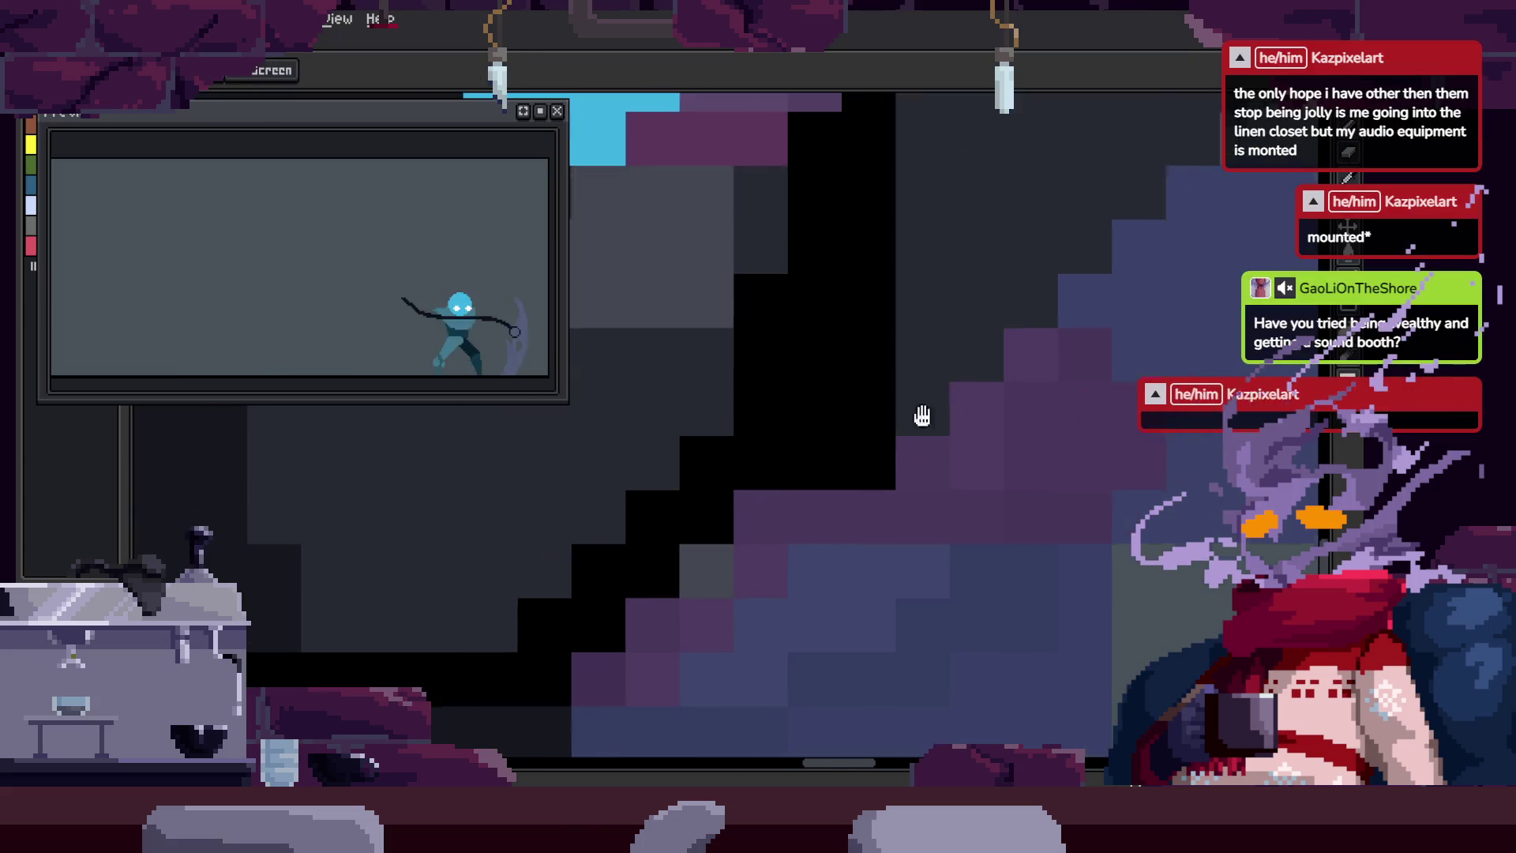
key("b")
left_click(813, 437)
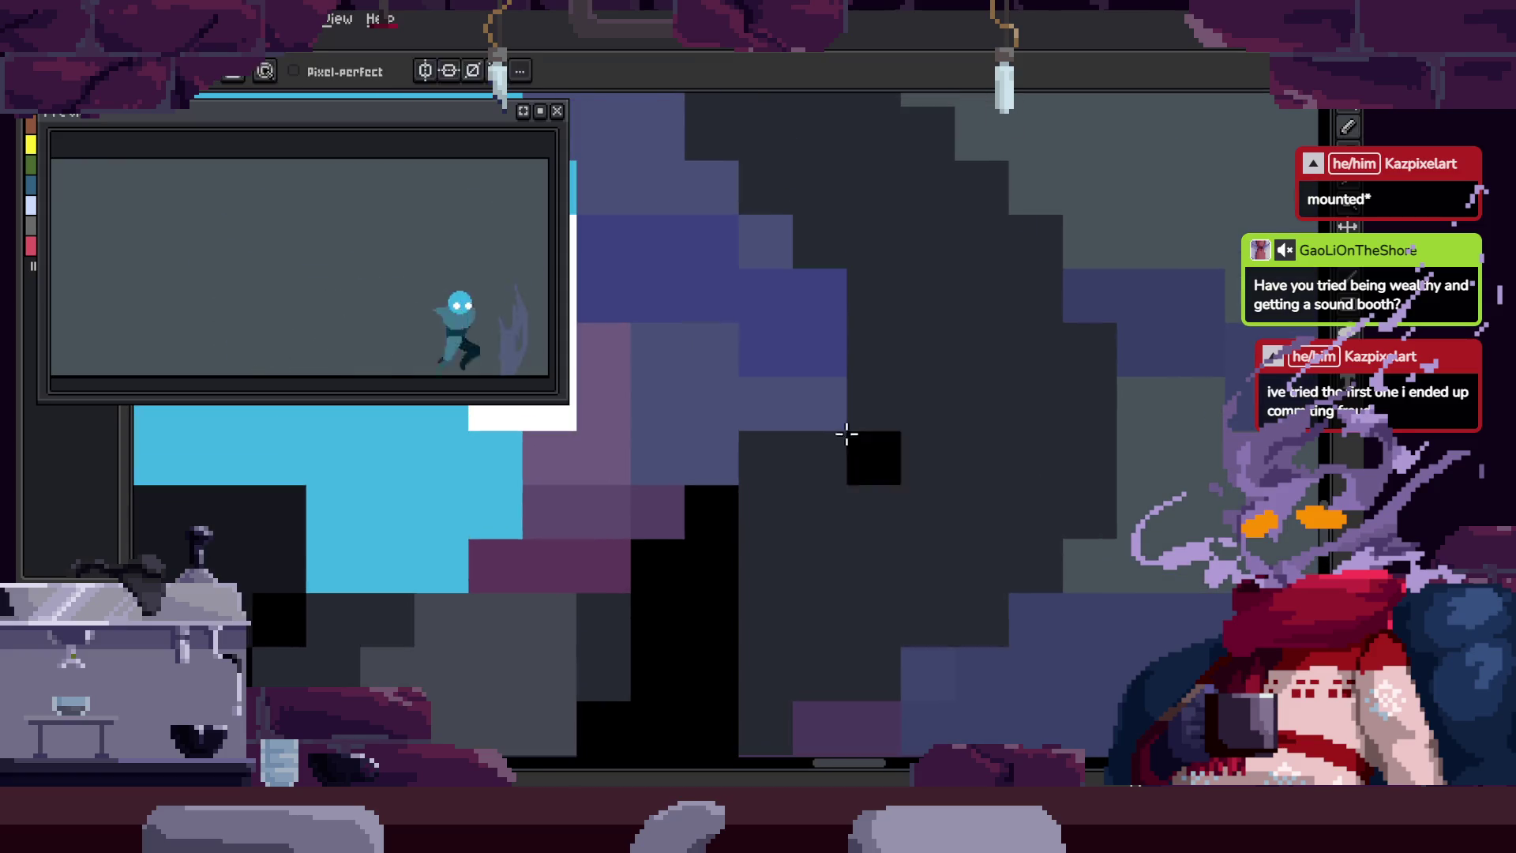
Step: Add black pixels down the dark column and beside the outline
key("z")
scroll(970, 426, "down", 3)
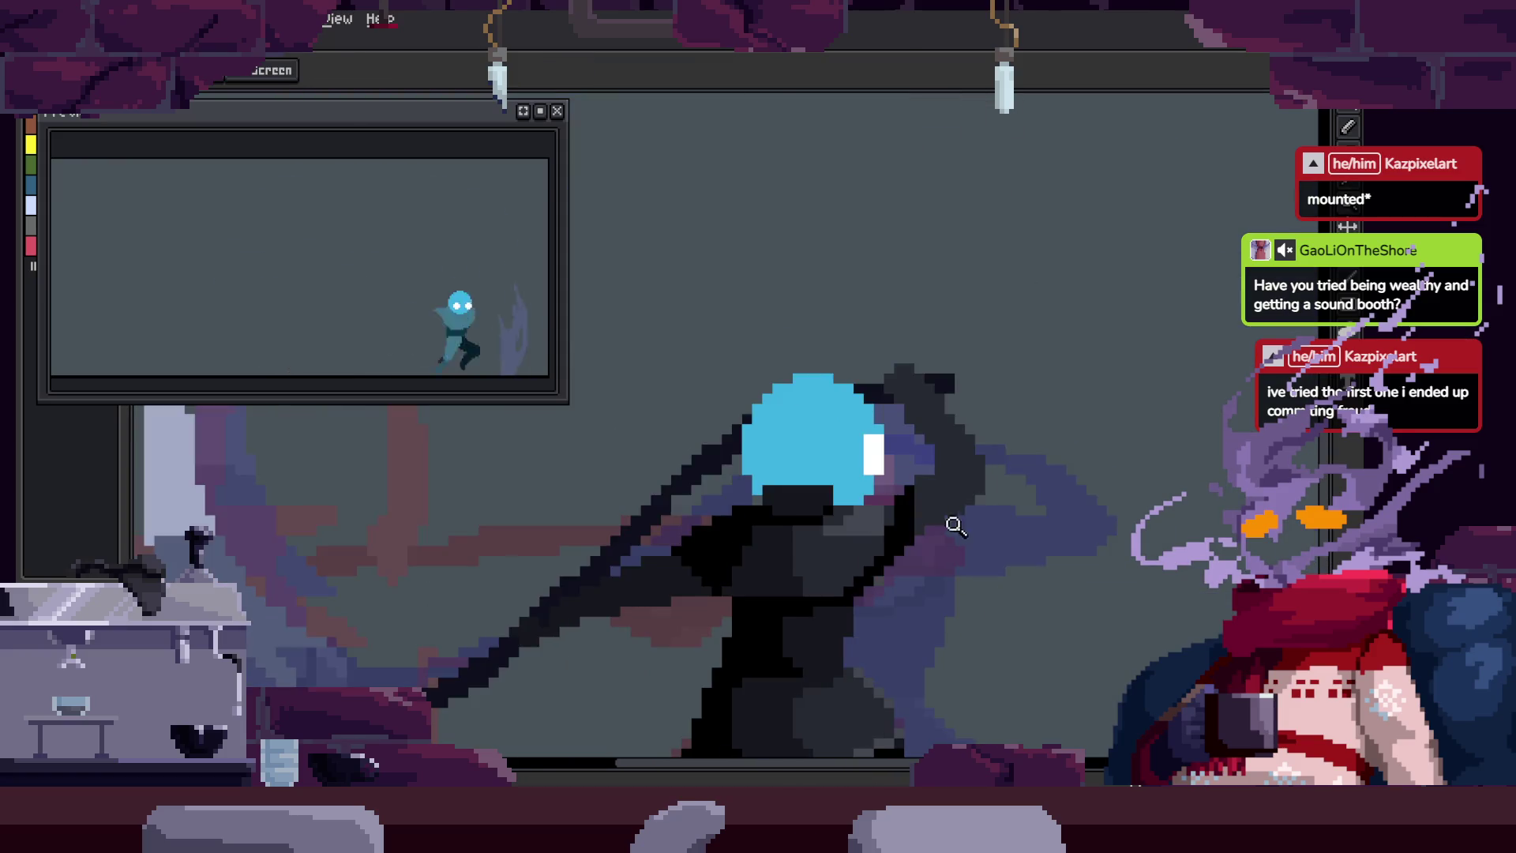
scroll(958, 518, "up", 3)
key("b")
mouse_move(895, 483)
left_mouse_down()
mouse_move(920, 389)
mouse_move(887, 508)
left_mouse_up()
scroll(853, 473, "right", 2)
mouse_move(842, 375)
left_mouse_down()
mouse_move(921, 311)
mouse_move(916, 268)
left_mouse_up()
scroll(931, 355, "down", 1)
scroll(932, 355, "right", 1)
Step: Erase the stray patch to transparency and flood-fill the dark-grey area with black
key("e")
mouse_move(991, 434)
left_mouse_down()
mouse_move(1009, 443)
mouse_move(1114, 391)
left_mouse_up()
scroll(1115, 391, "up", 2)
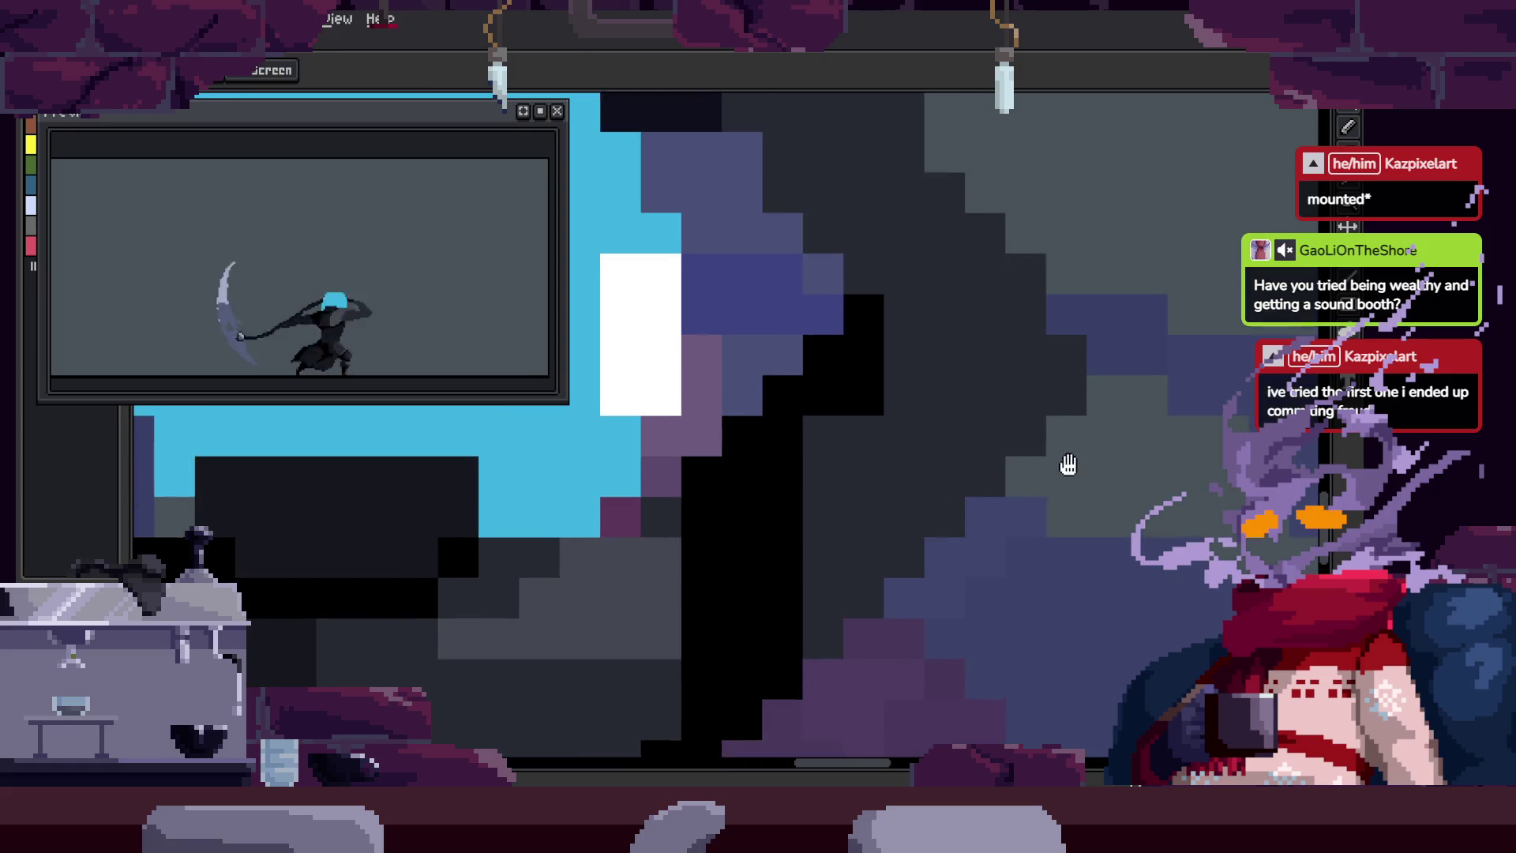
key("g")
left_click(866, 547)
mouse_move(1007, 462)
left_mouse_down()
mouse_move(958, 497)
mouse_move(785, 457)
left_mouse_up()
Step: Zoom in to check the cyan head and scythe shaft, then save the sprite with Ctrl+S
scroll(968, 403, "down", 4)
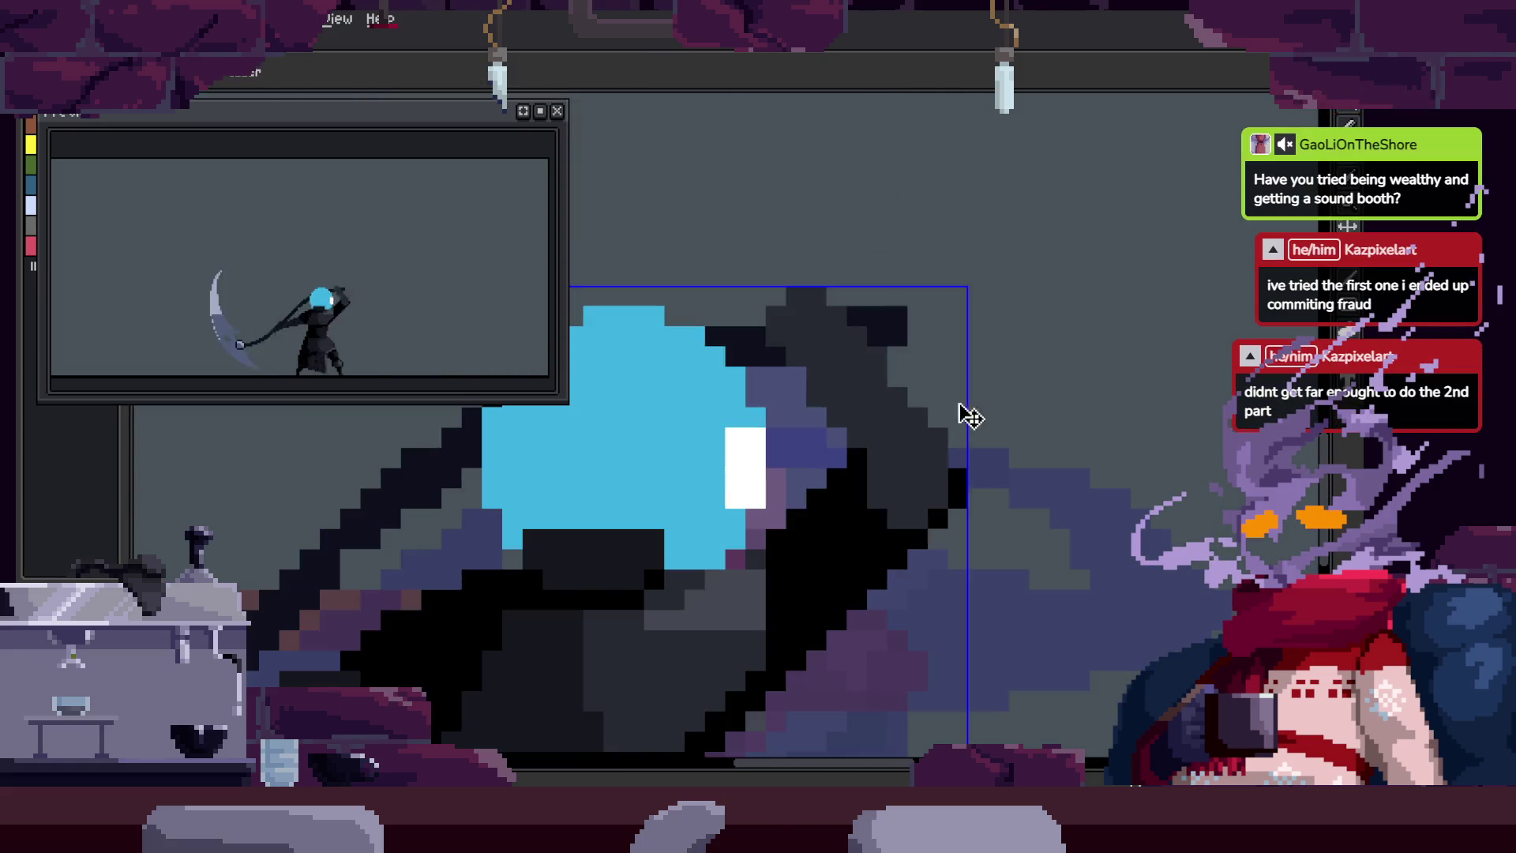
scroll(877, 437, "up", 2)
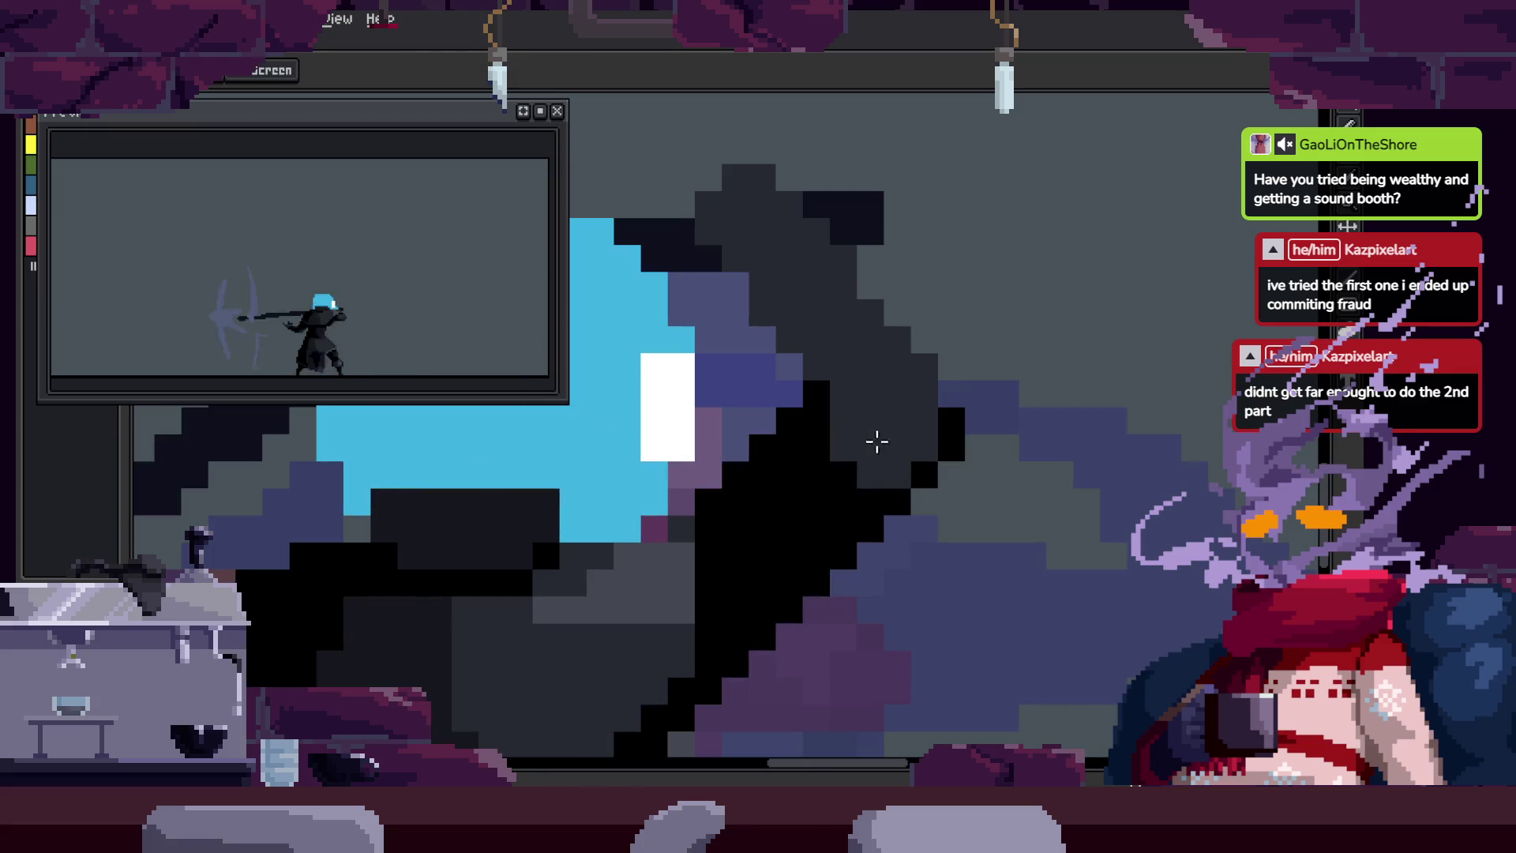
scroll(805, 466, "down", 2)
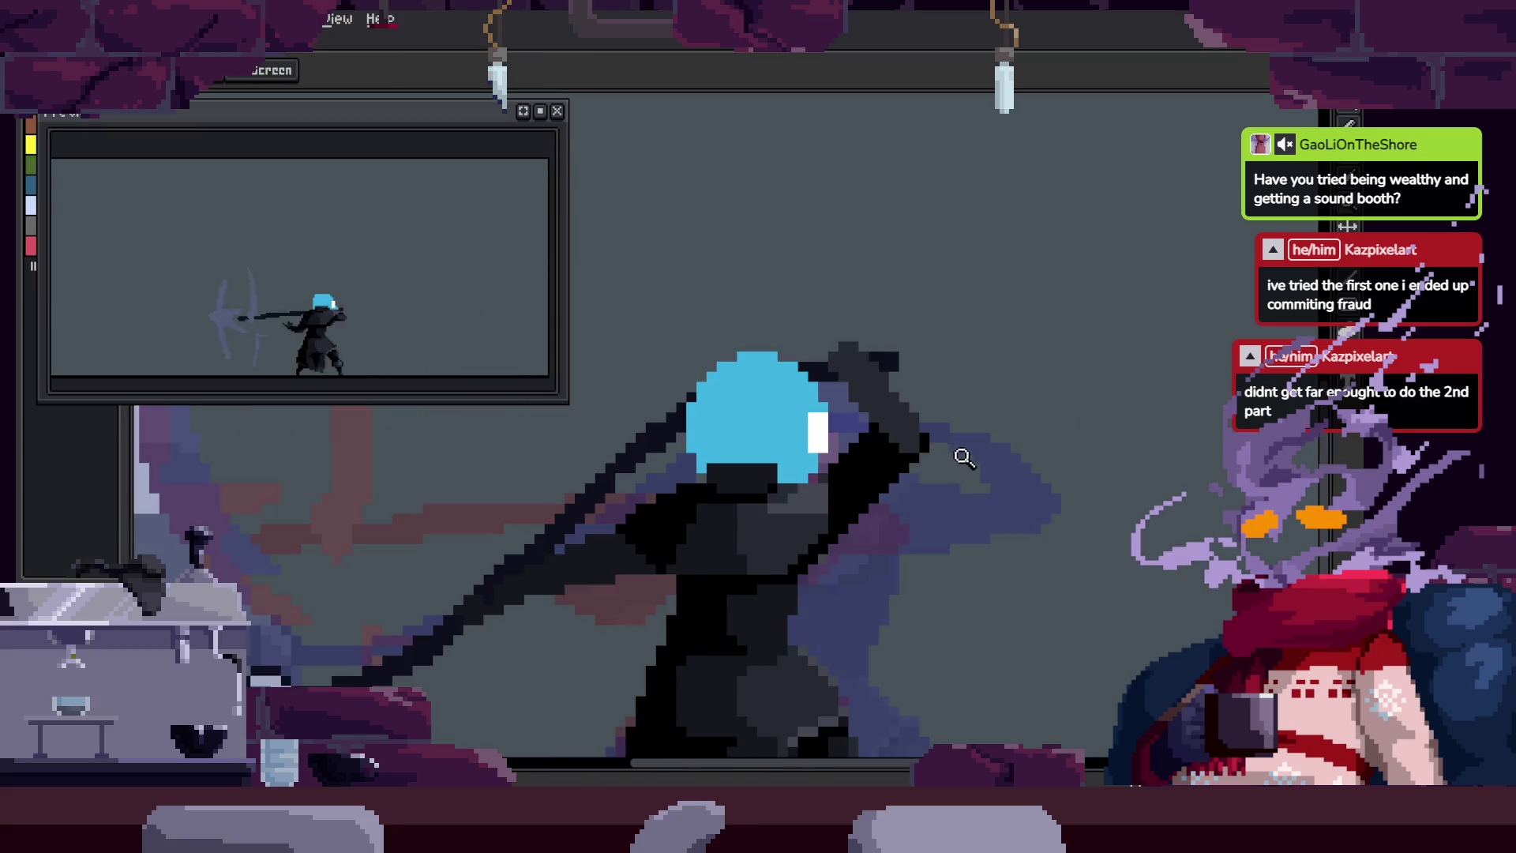
scroll(931, 463, "up", 3)
scroll(921, 445, "down", 1)
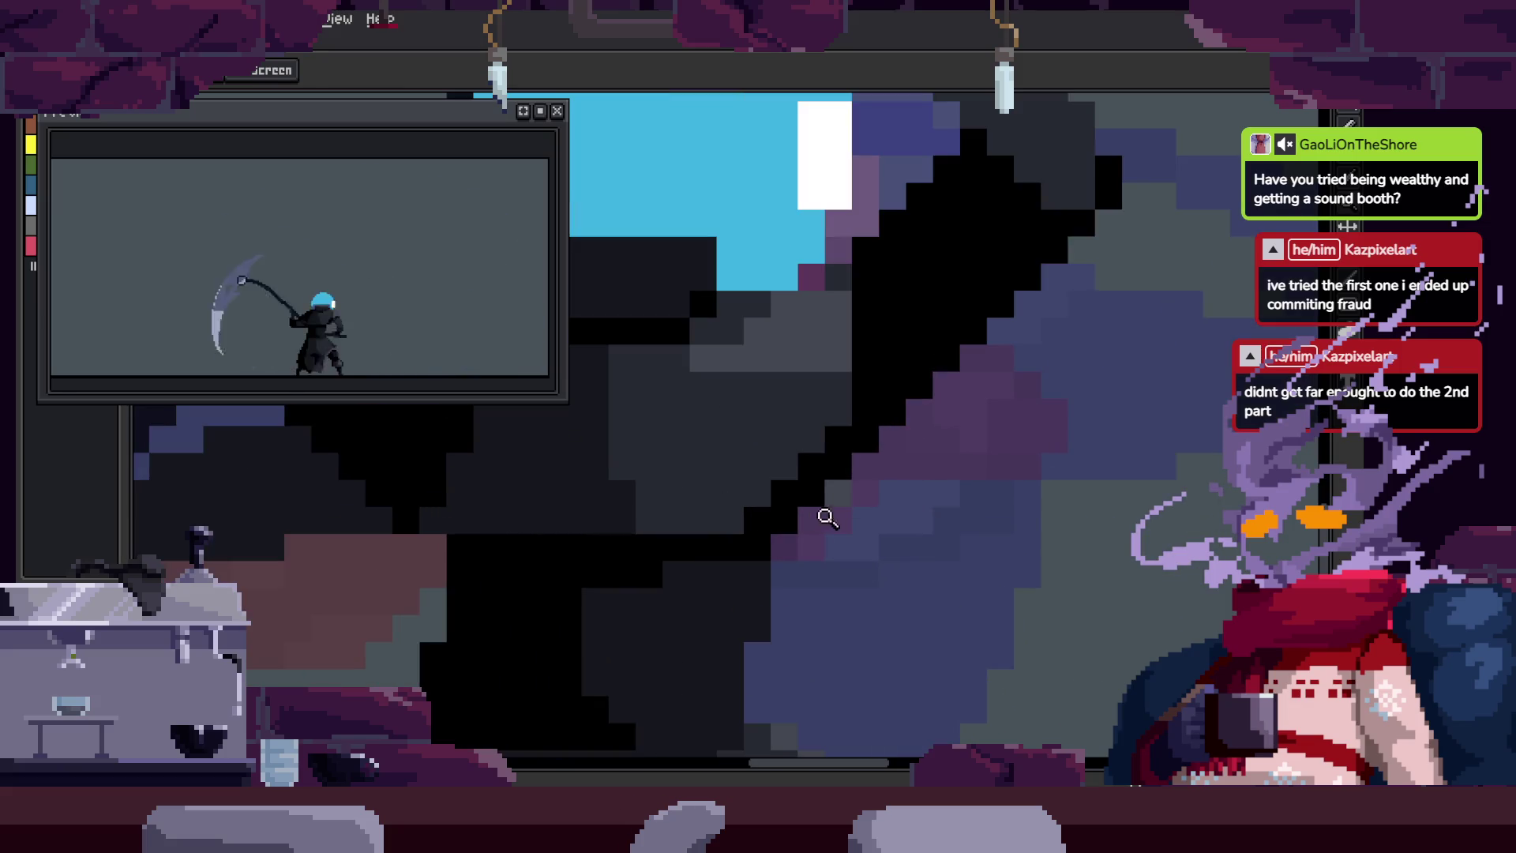
key("b")
scroll(921, 464, "up", 2)
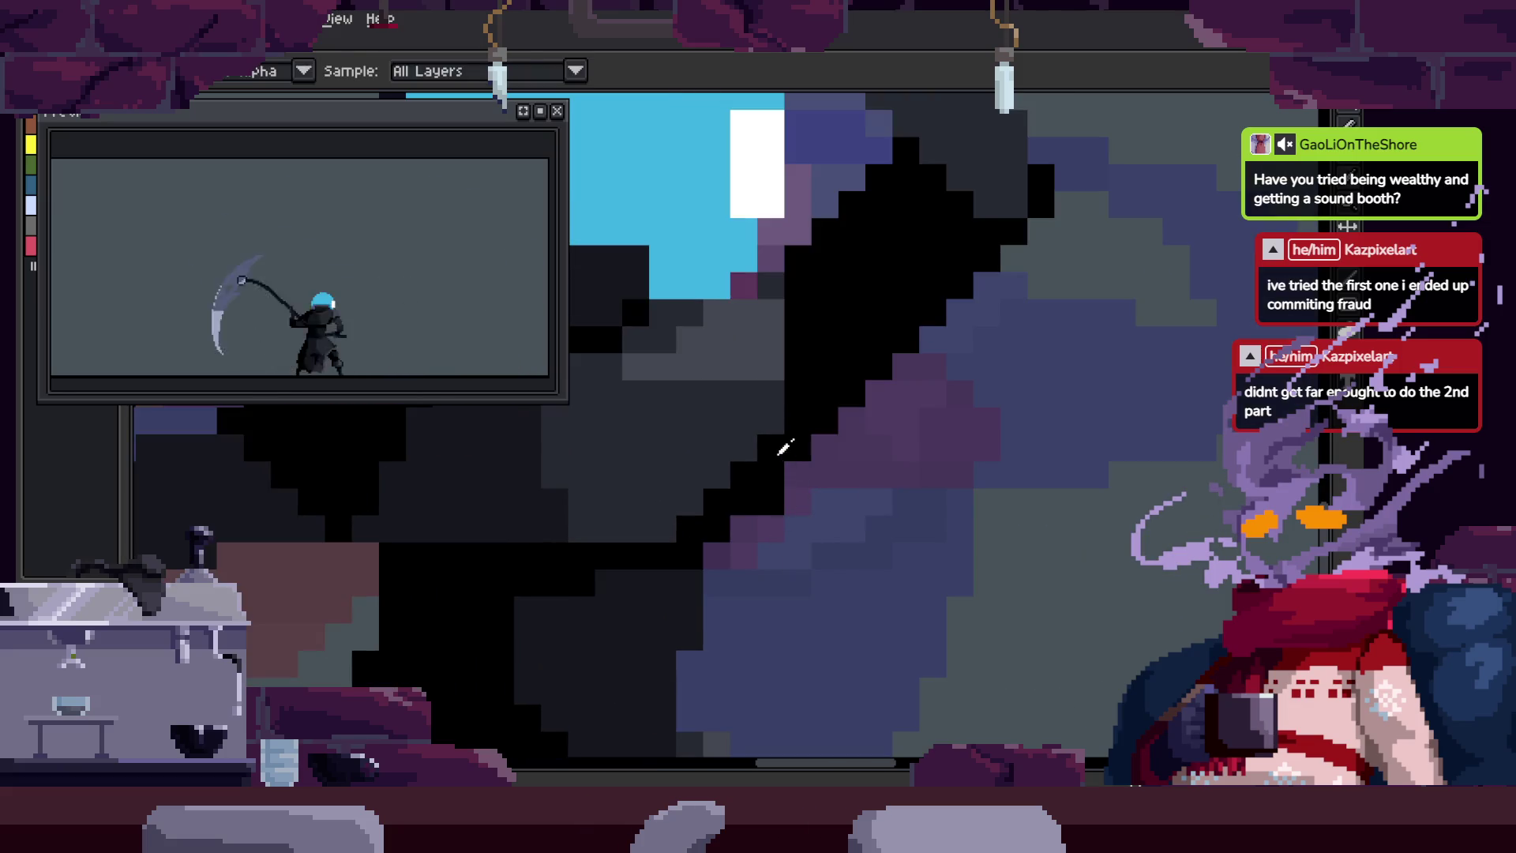
key("ctrl+s")
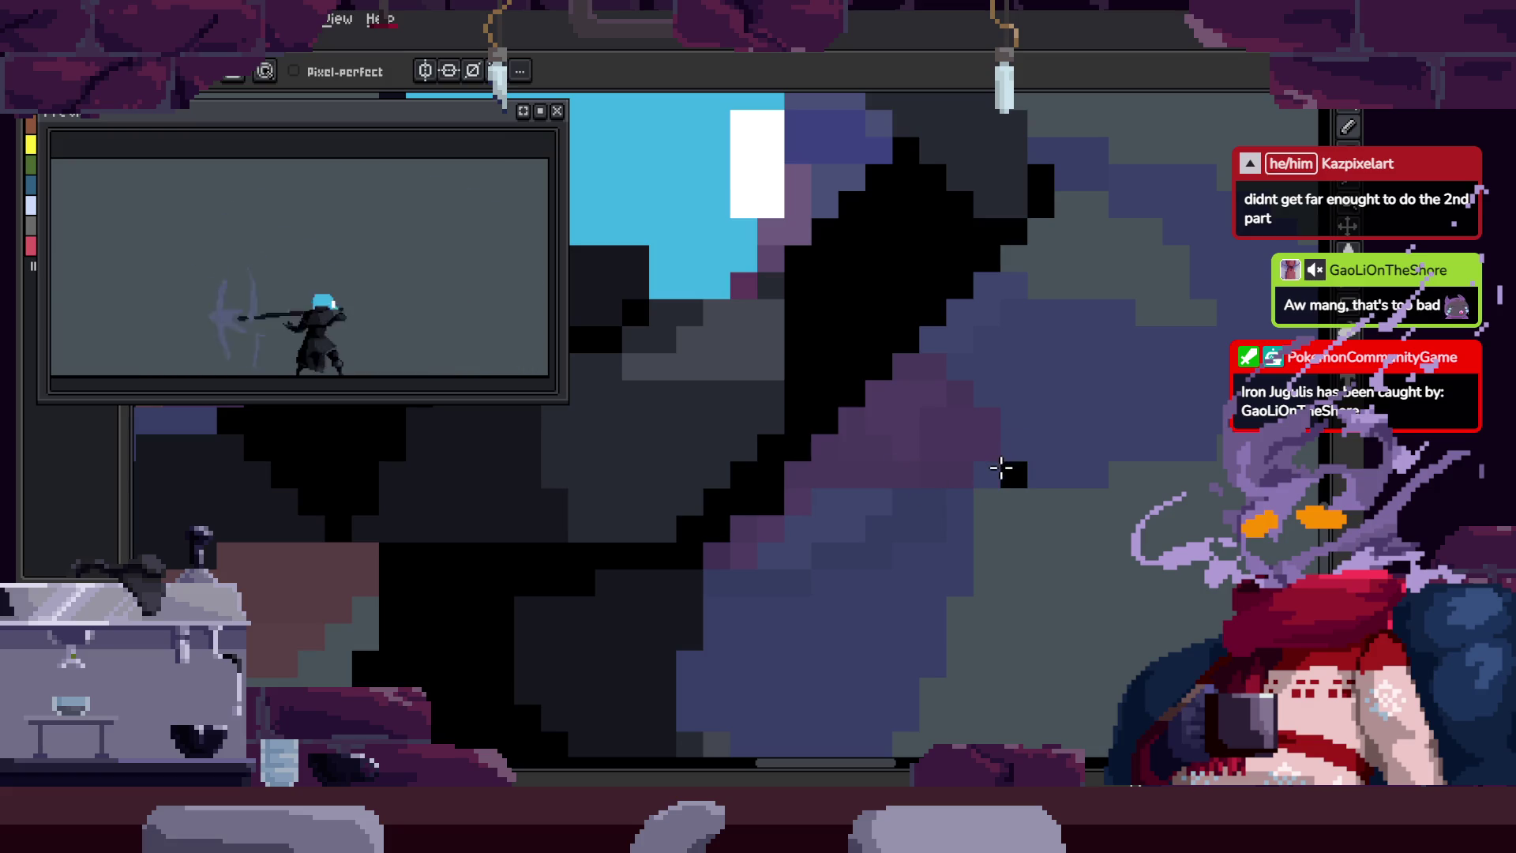
key("z")
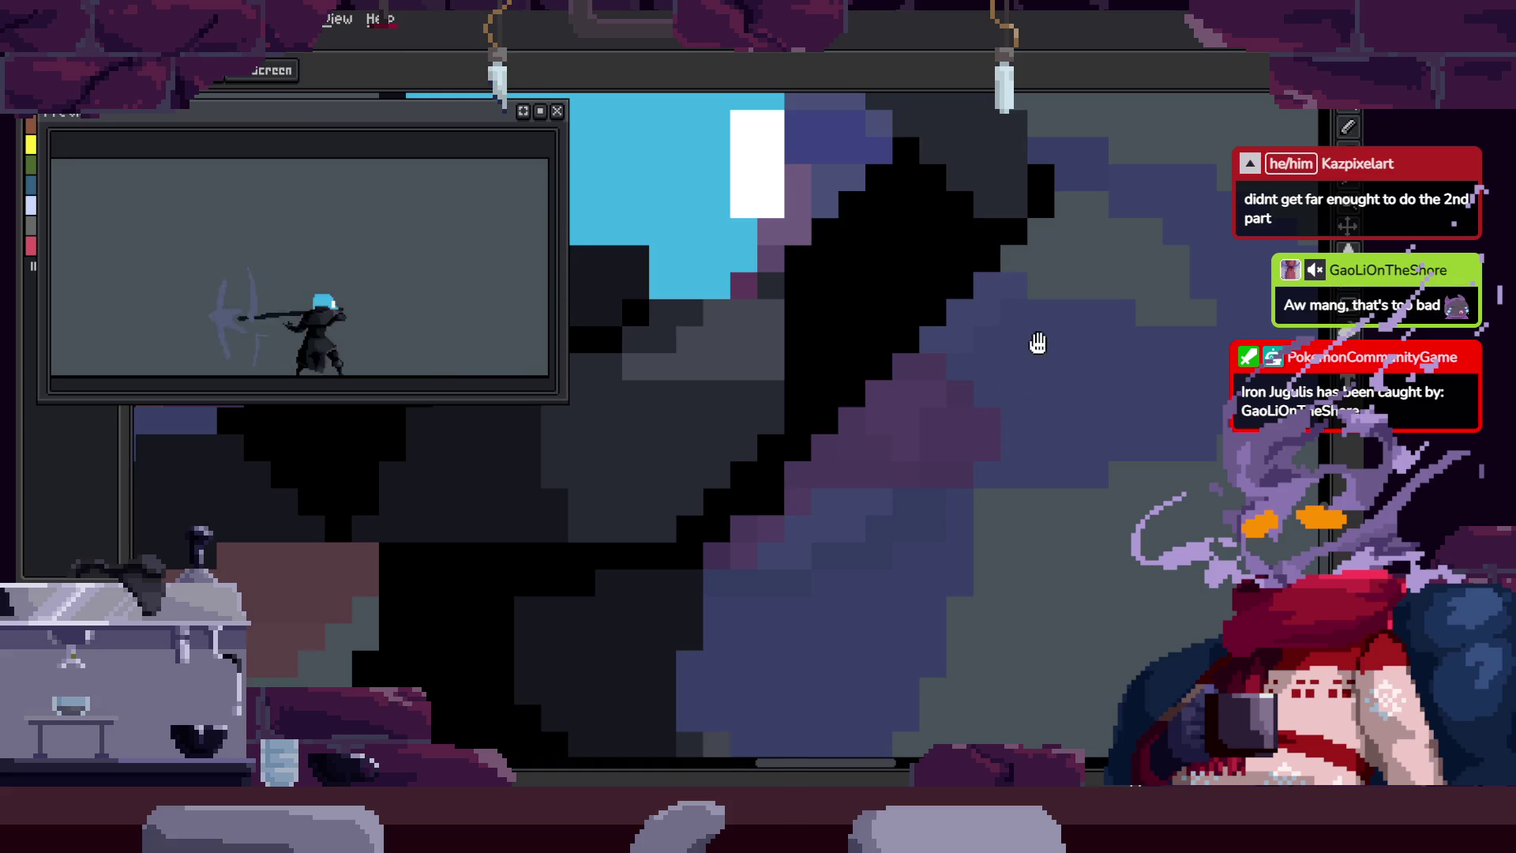
scroll(991, 376, "down", 3)
scroll(991, 376, "up", 3)
key("b")
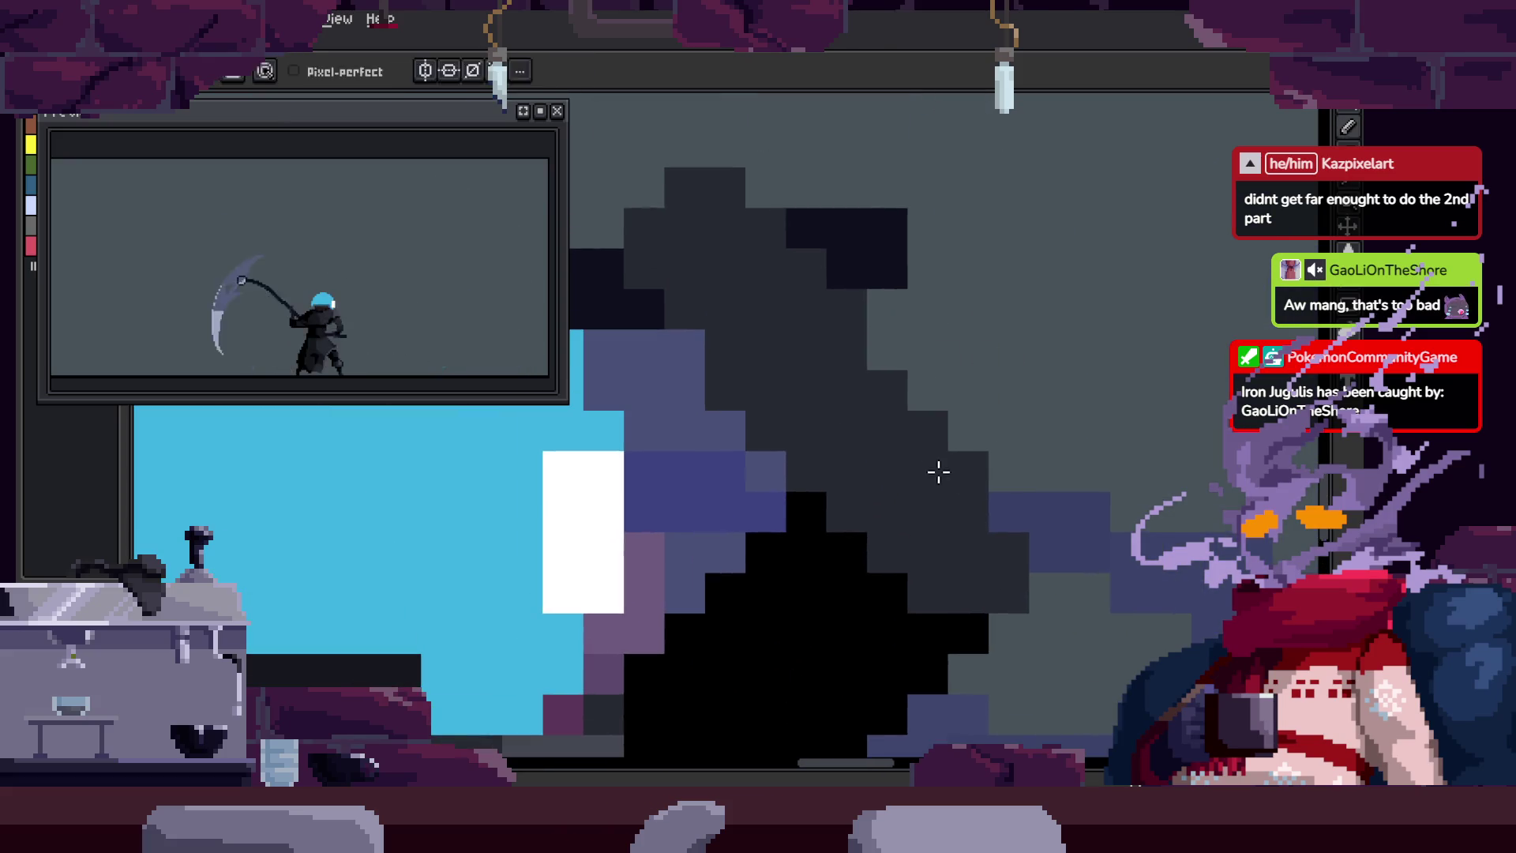
scroll(1002, 508, "down", 5)
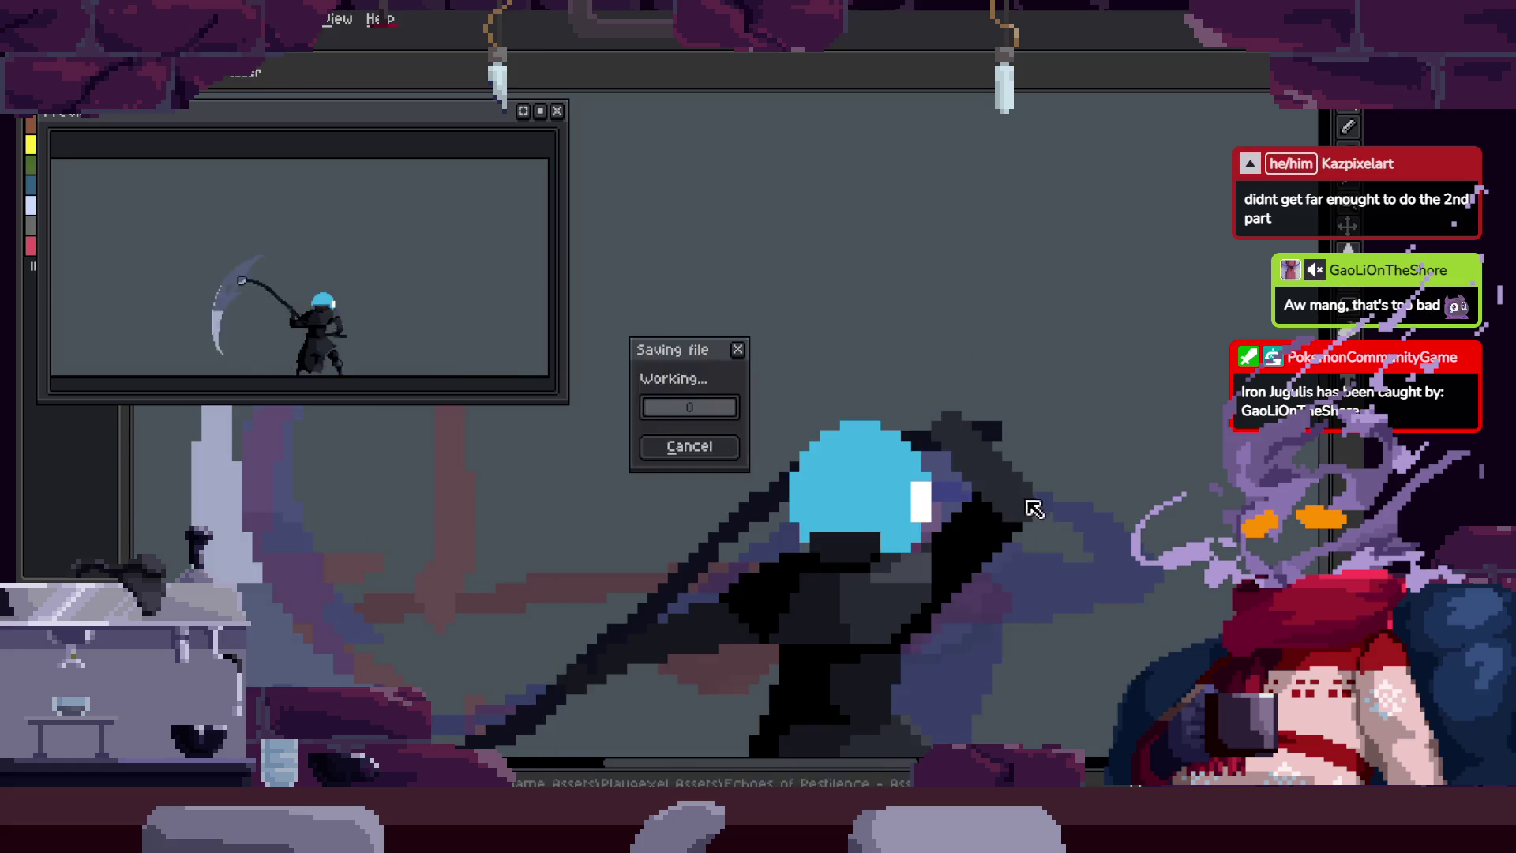
Step: Inspect the reaper frames up close with zoom and panning, then save the sprite with Ctrl+S
key("i")
key("z")
scroll(971, 402, "up", 5)
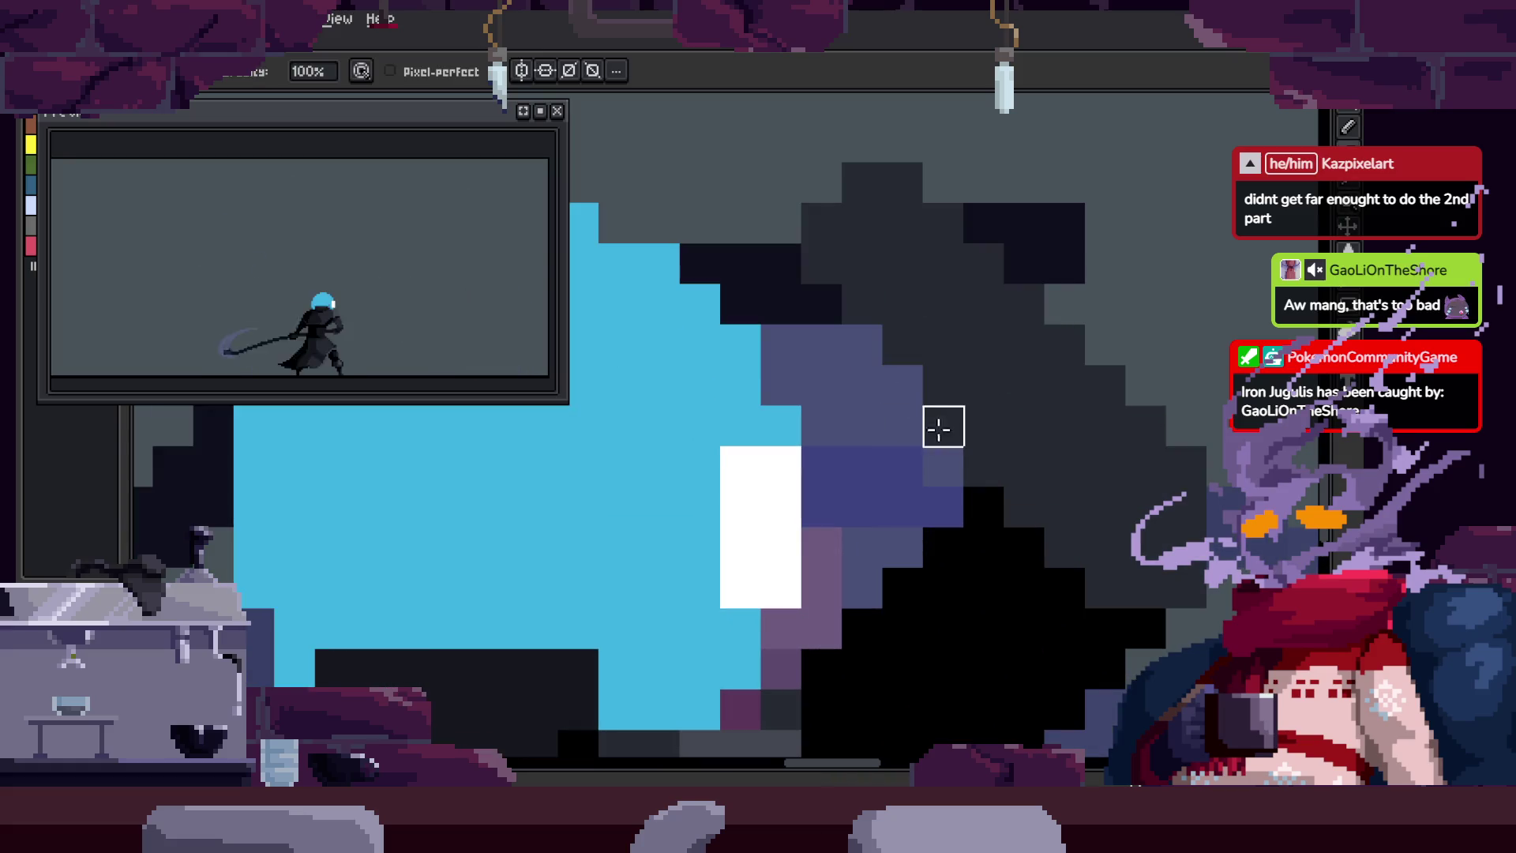
scroll(968, 419, "right", 2)
scroll(966, 369, "down", 2)
key("h")
key("b")
scroll(958, 328, "up", 6)
key("z")
key("b")
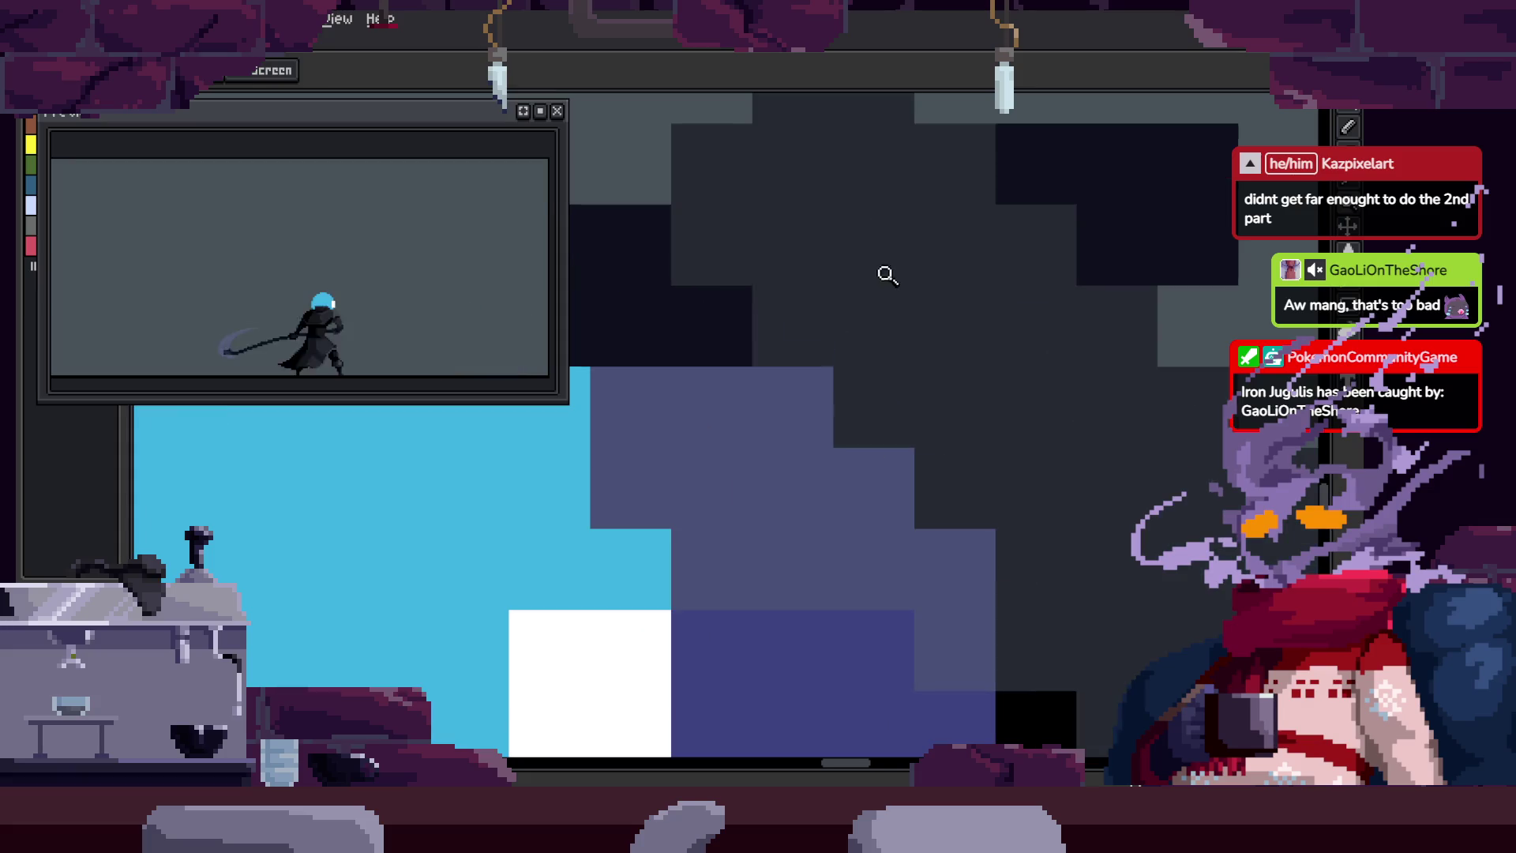
scroll(931, 395, "down", 2)
key("z")
scroll(1002, 416, "down", 3)
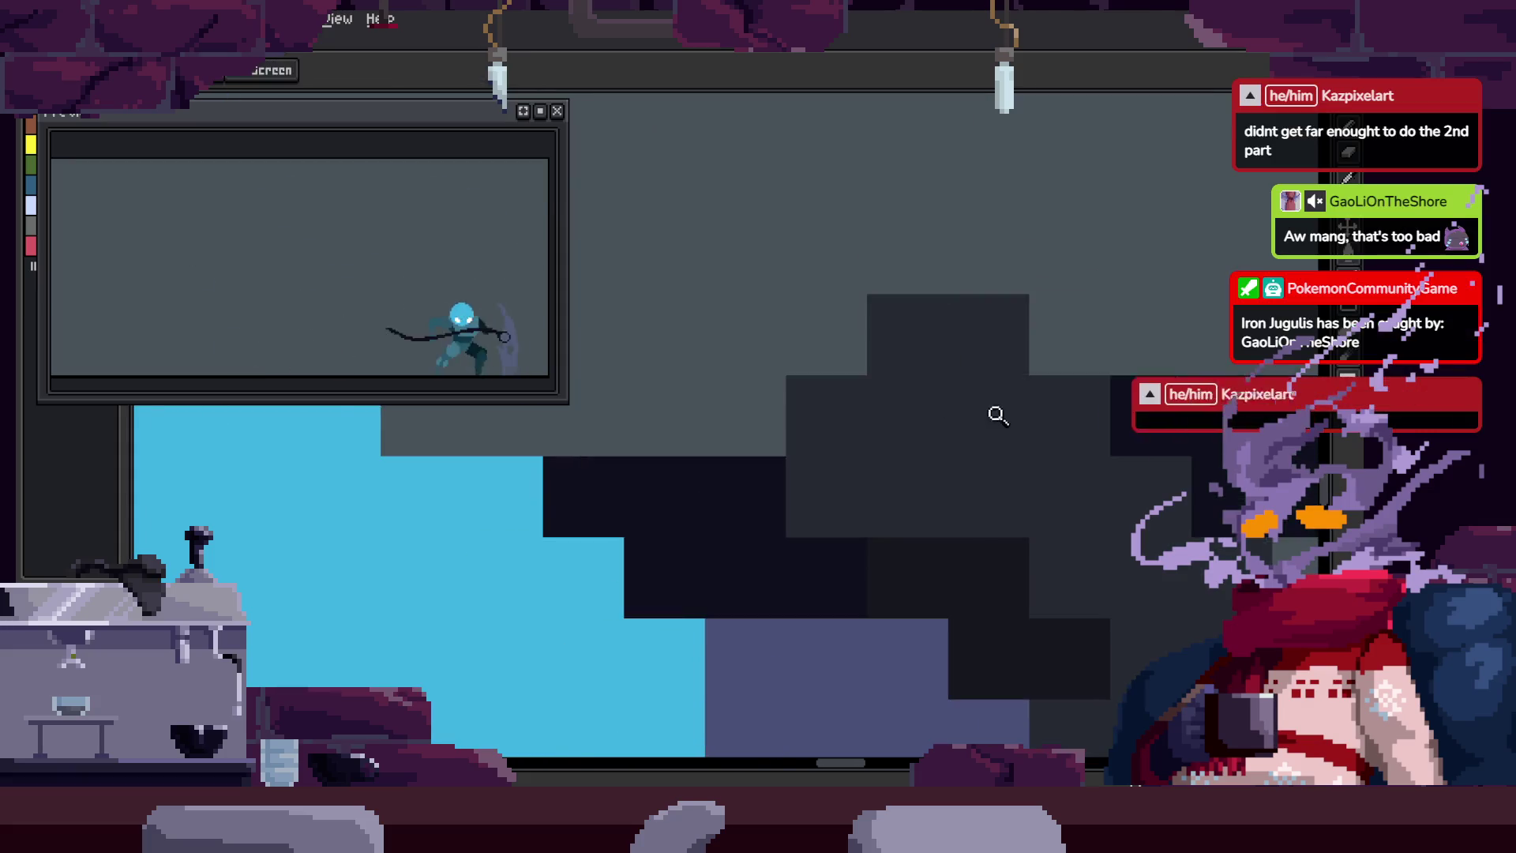
scroll(1026, 427, "up", 2)
key("b")
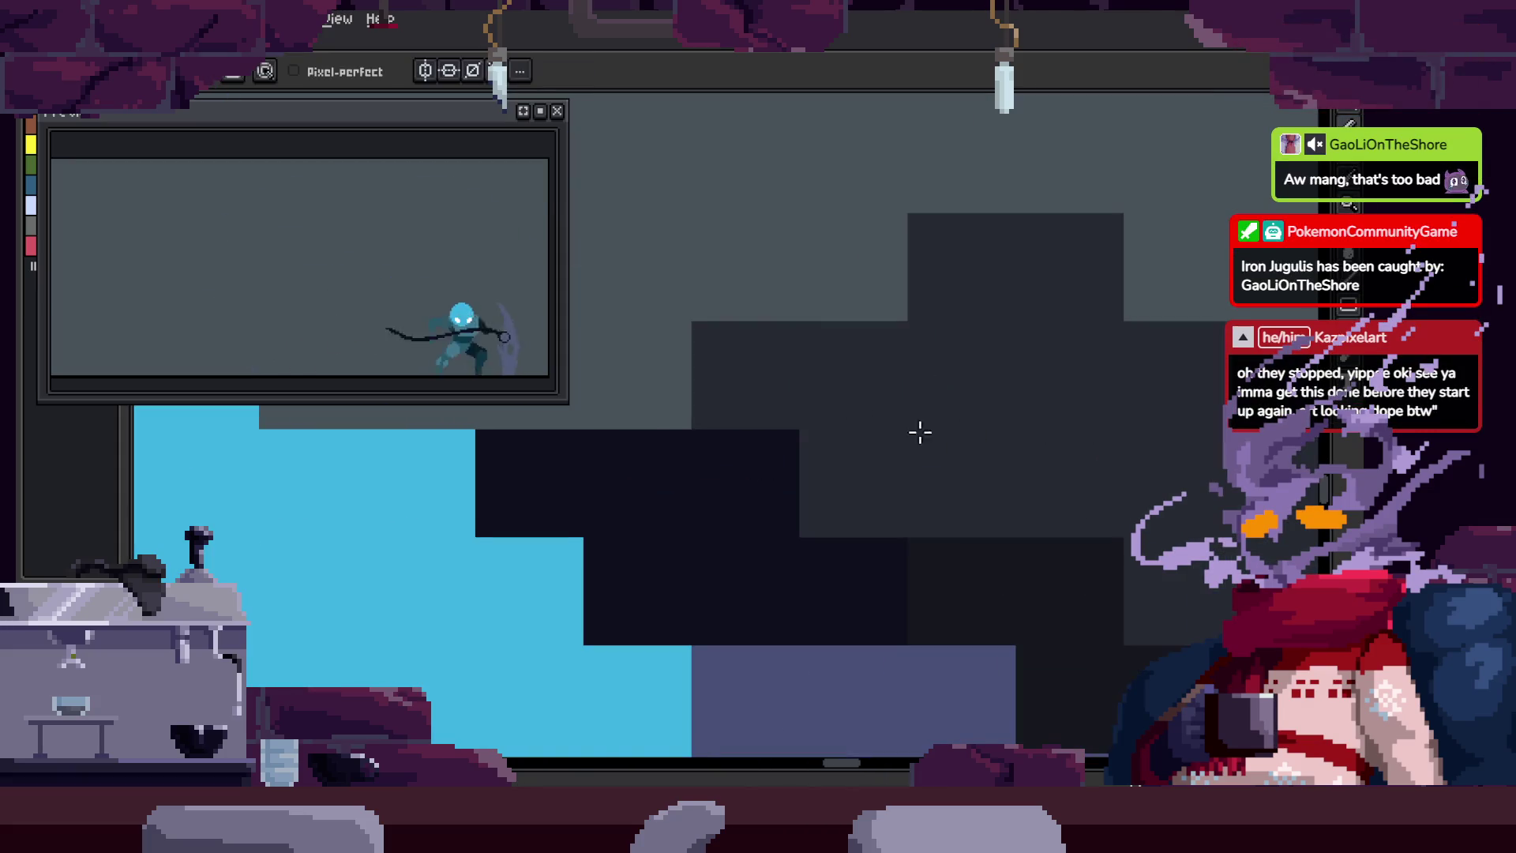
scroll(940, 508, "left", 2)
key("h")
scroll(792, 395, "down", 1)
key("b")
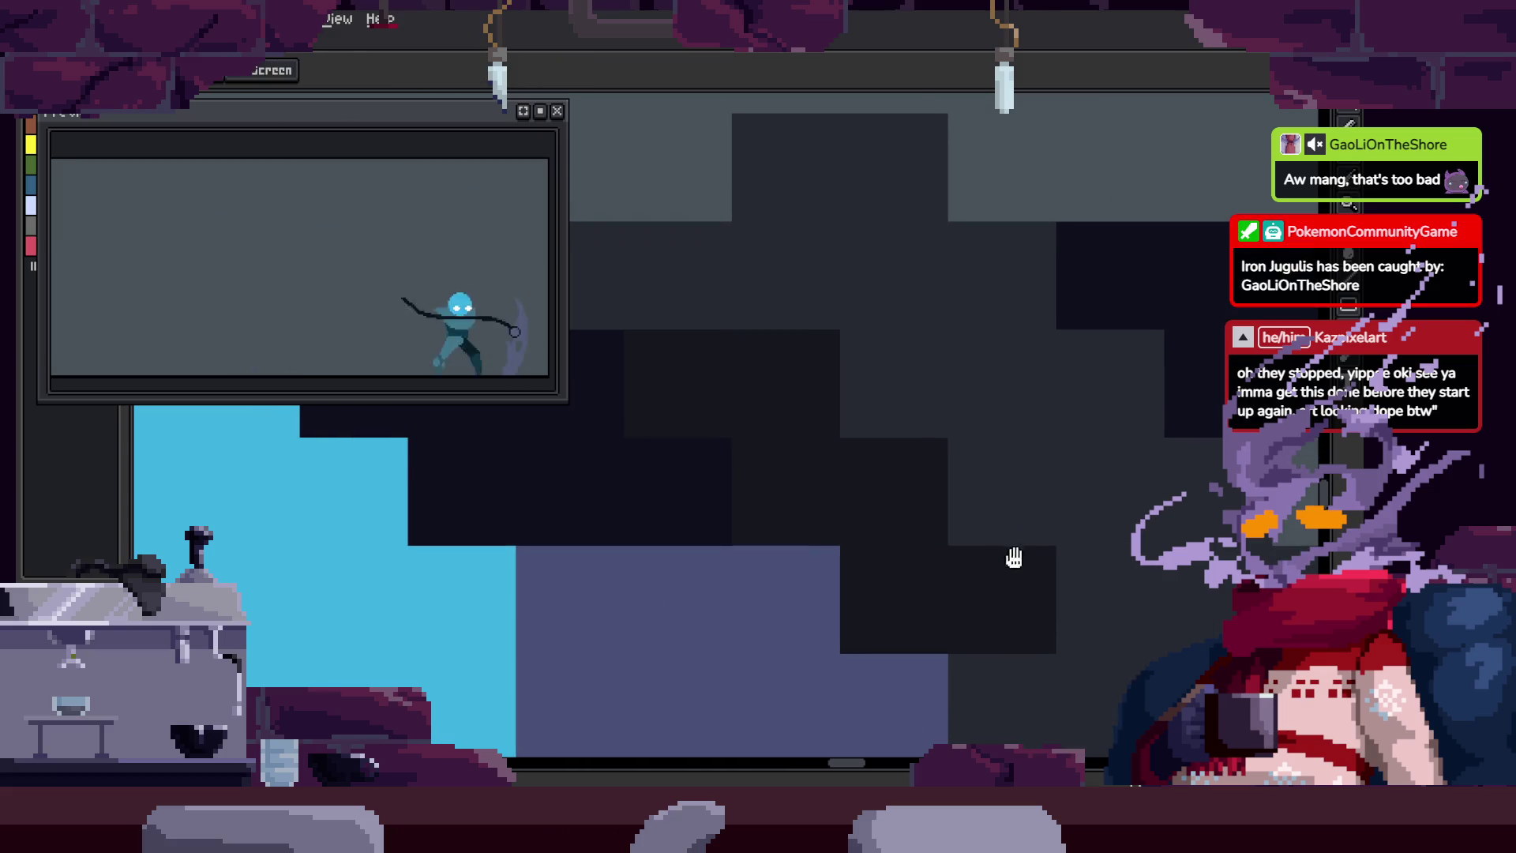
scroll(945, 353, "up", 1)
key("h")
key("b")
scroll(1005, 558, "down", 2)
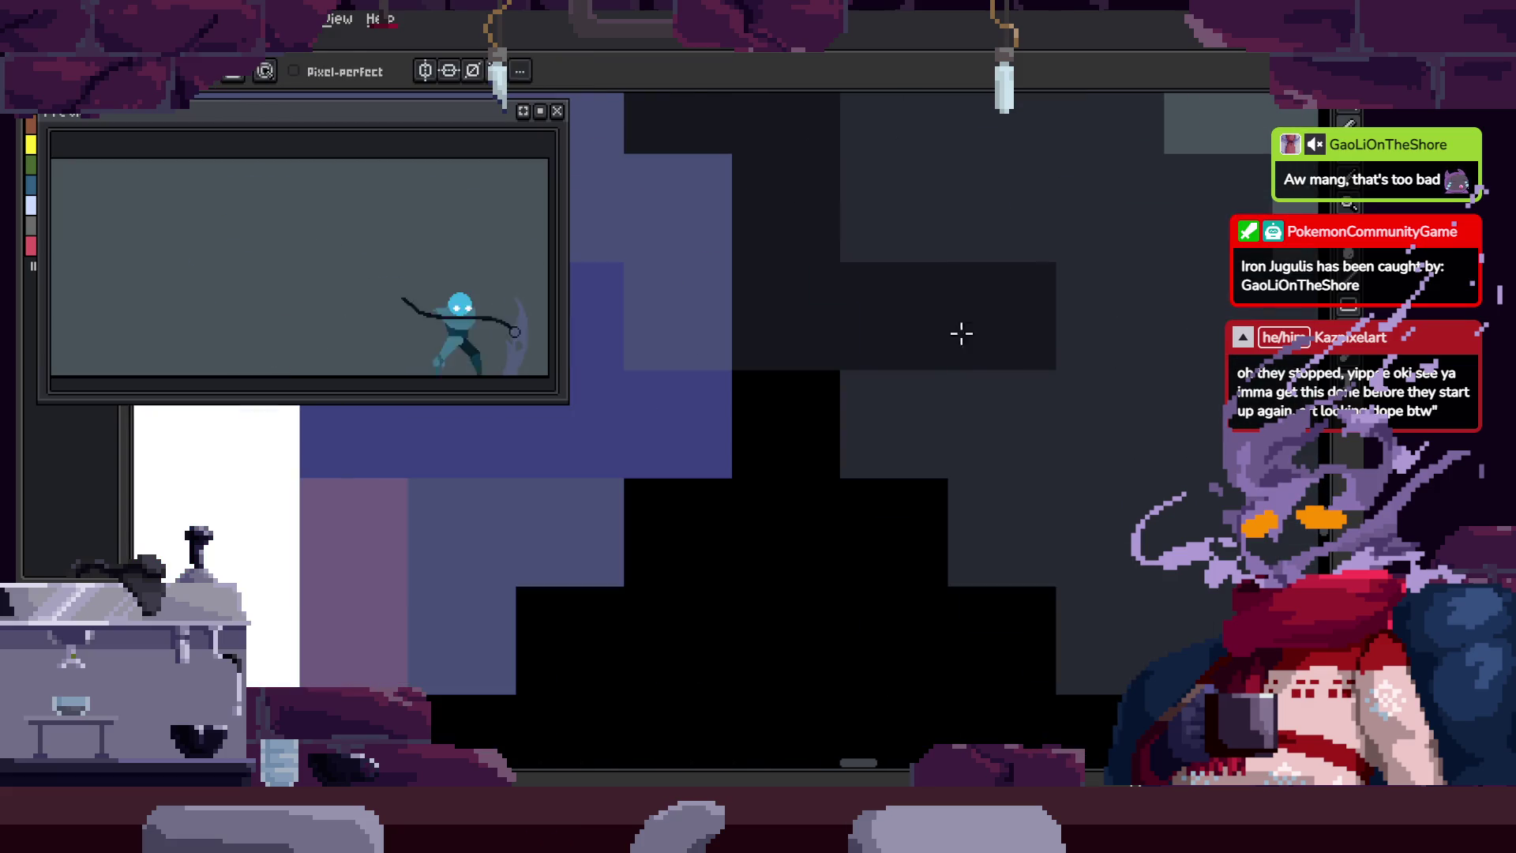
scroll(958, 353, "down", 2)
key("z")
scroll(991, 488, "down", 2)
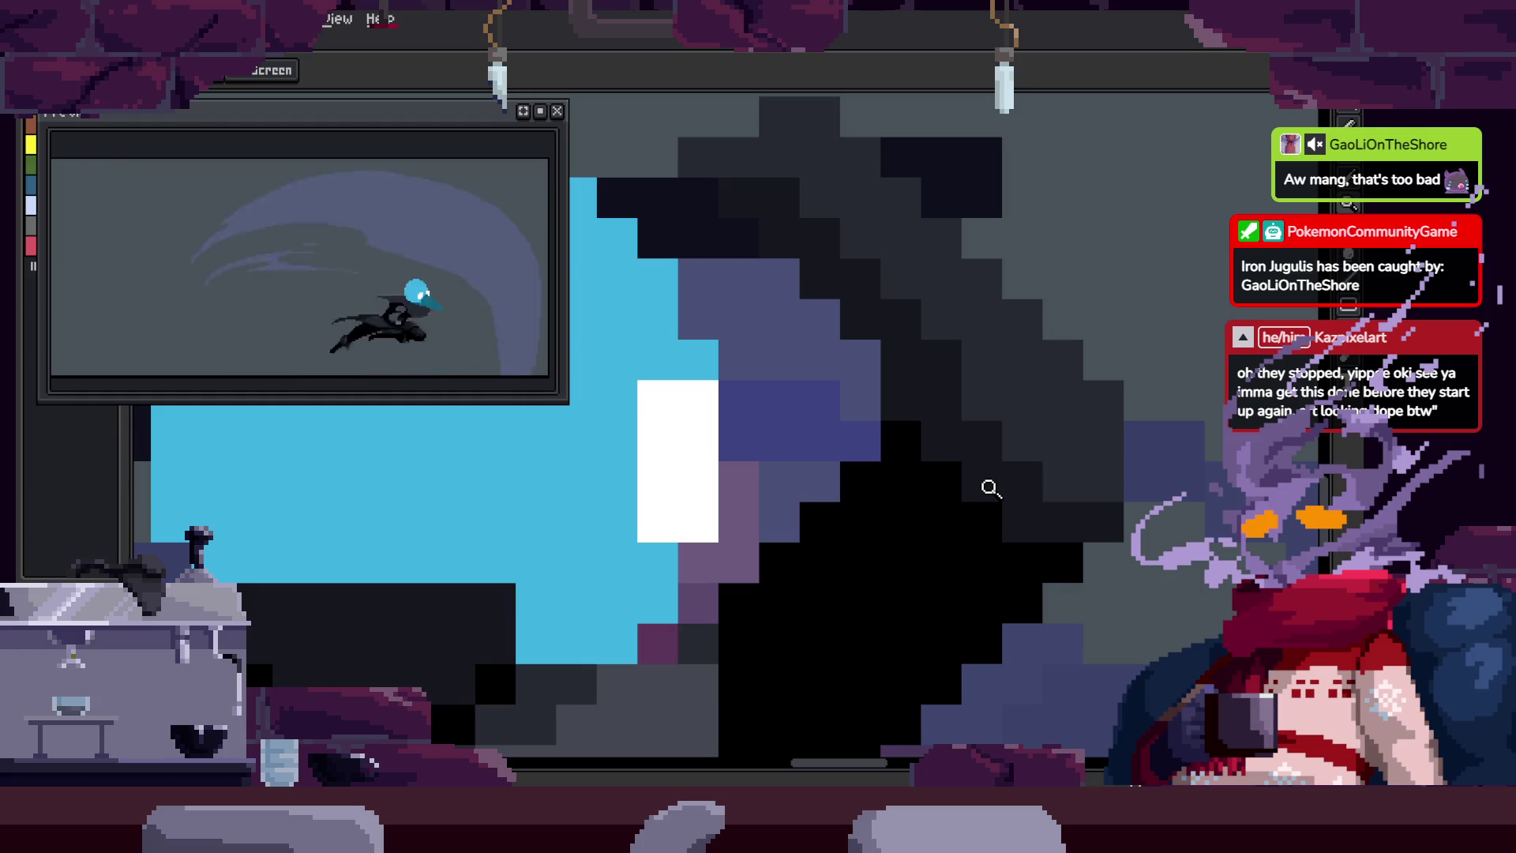
scroll(860, 443, "down", 3)
key("ctrl+s")
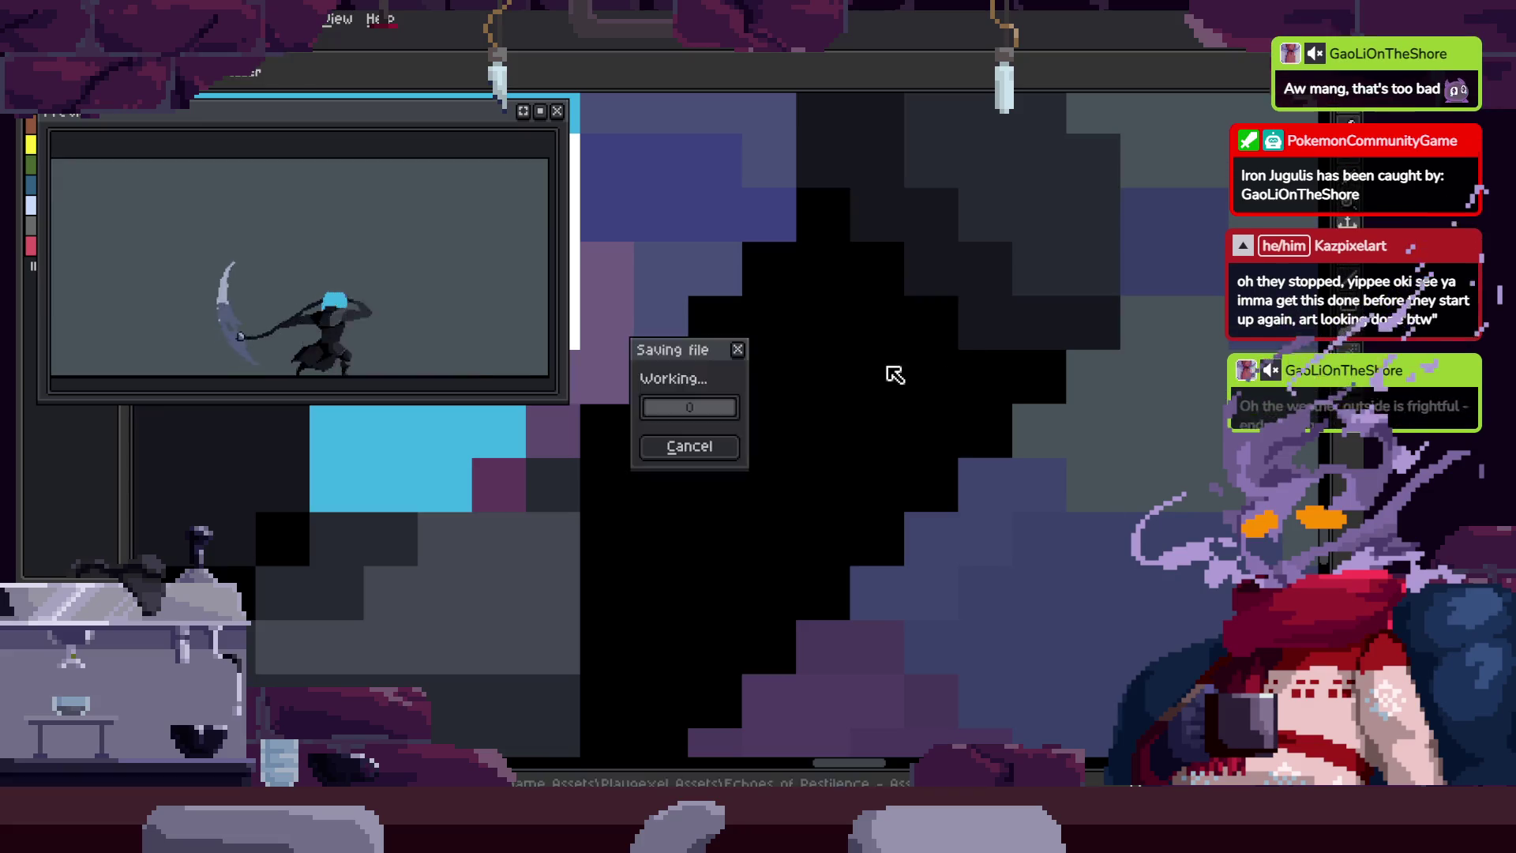
Step: Pan down the cloak, zoom in, and paint the leftover dark-grey cloak pixel black
scroll(916, 402, "up", 2)
scroll(861, 506, "down", 2)
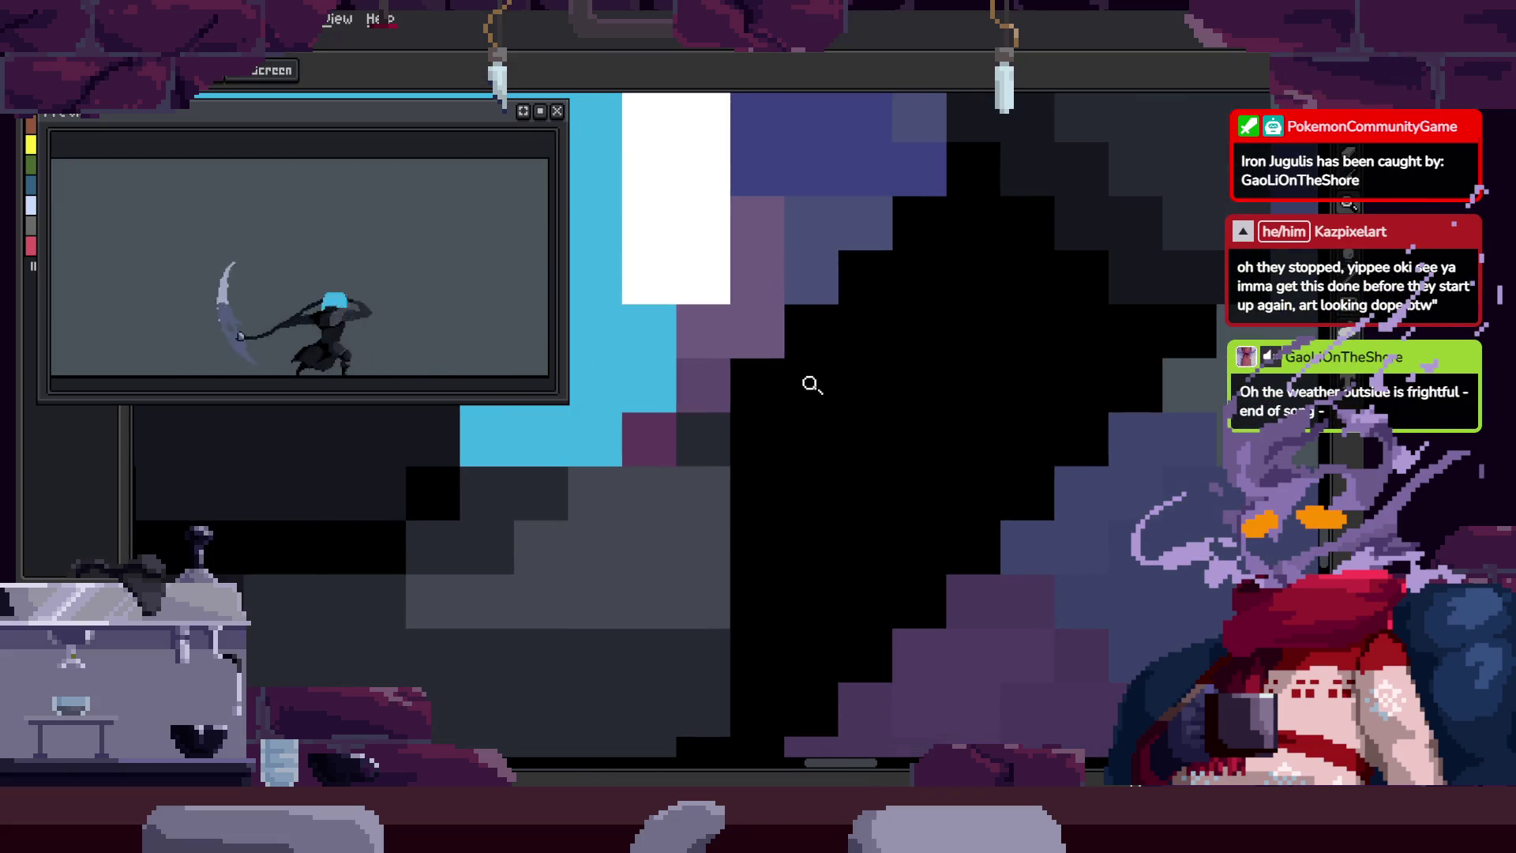
left_click_drag(813, 384, 776, 456)
left_click_drag(835, 375, 833, 402)
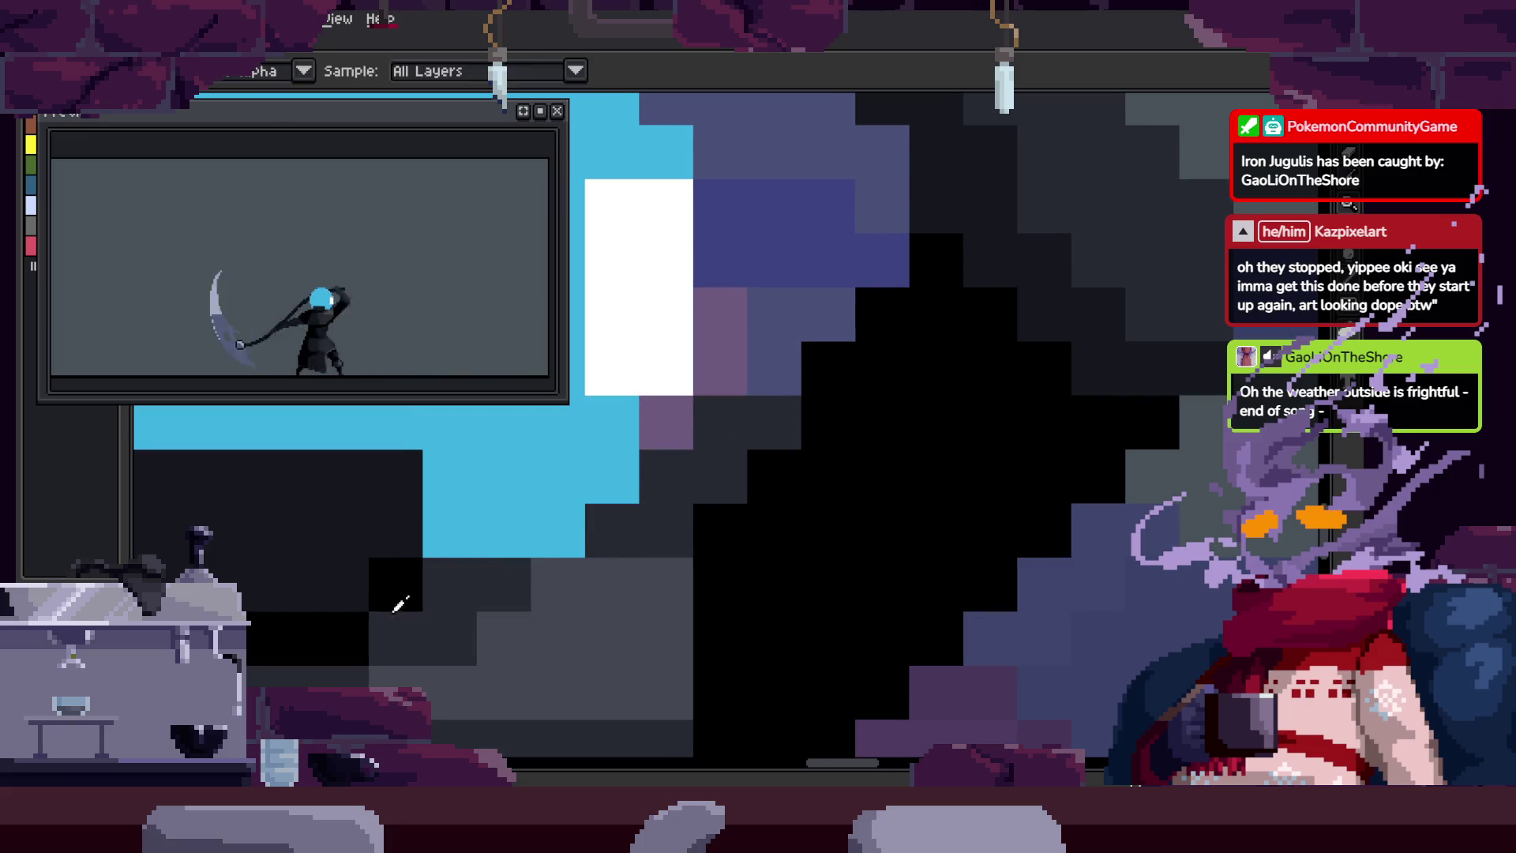
key("z")
scroll(705, 519, "down", 3)
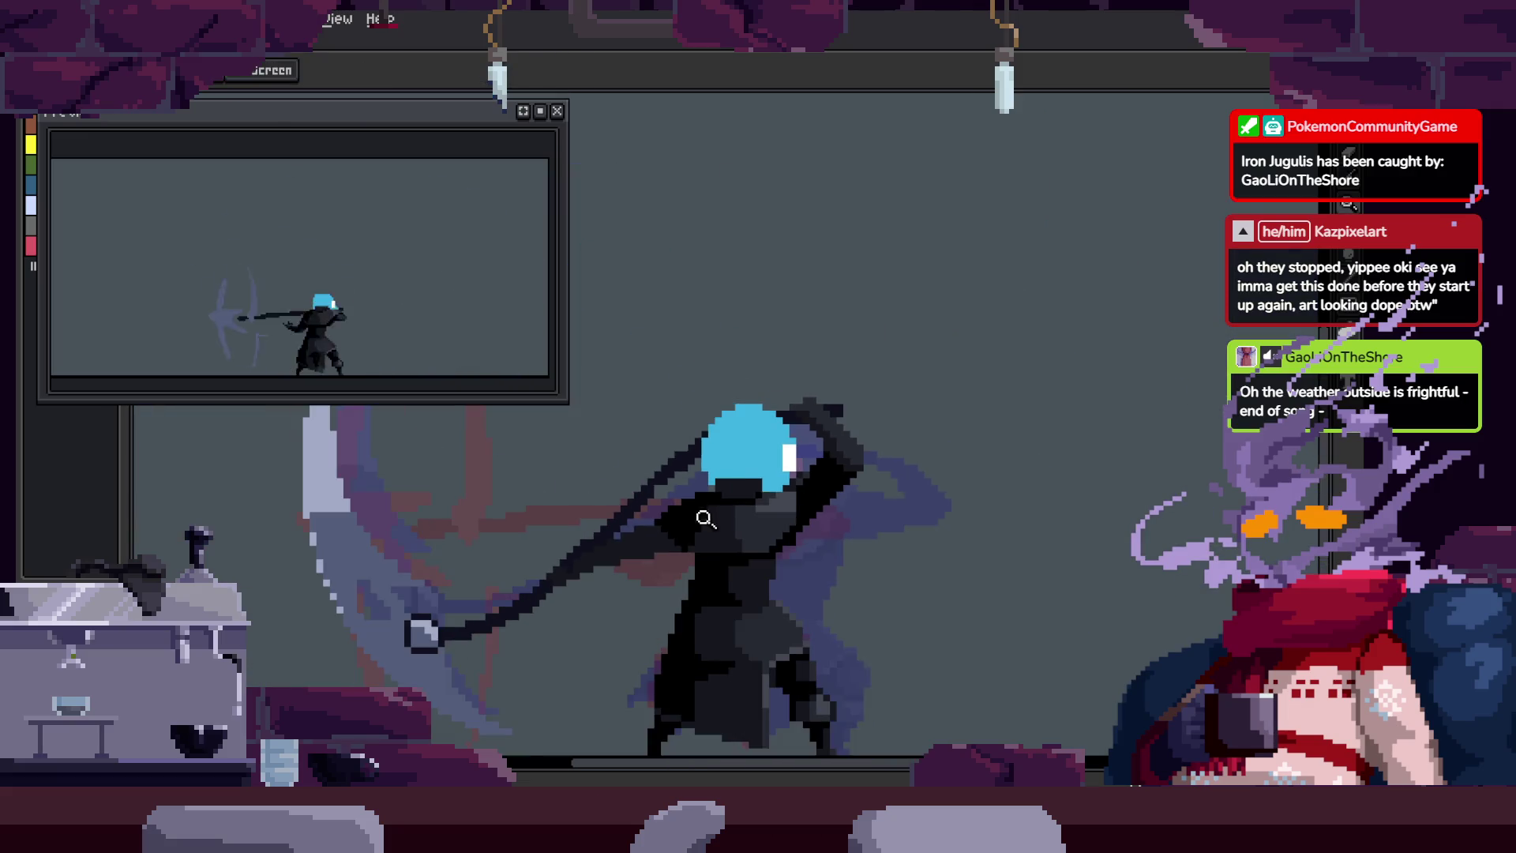
scroll(869, 434, "up", 5)
key("b")
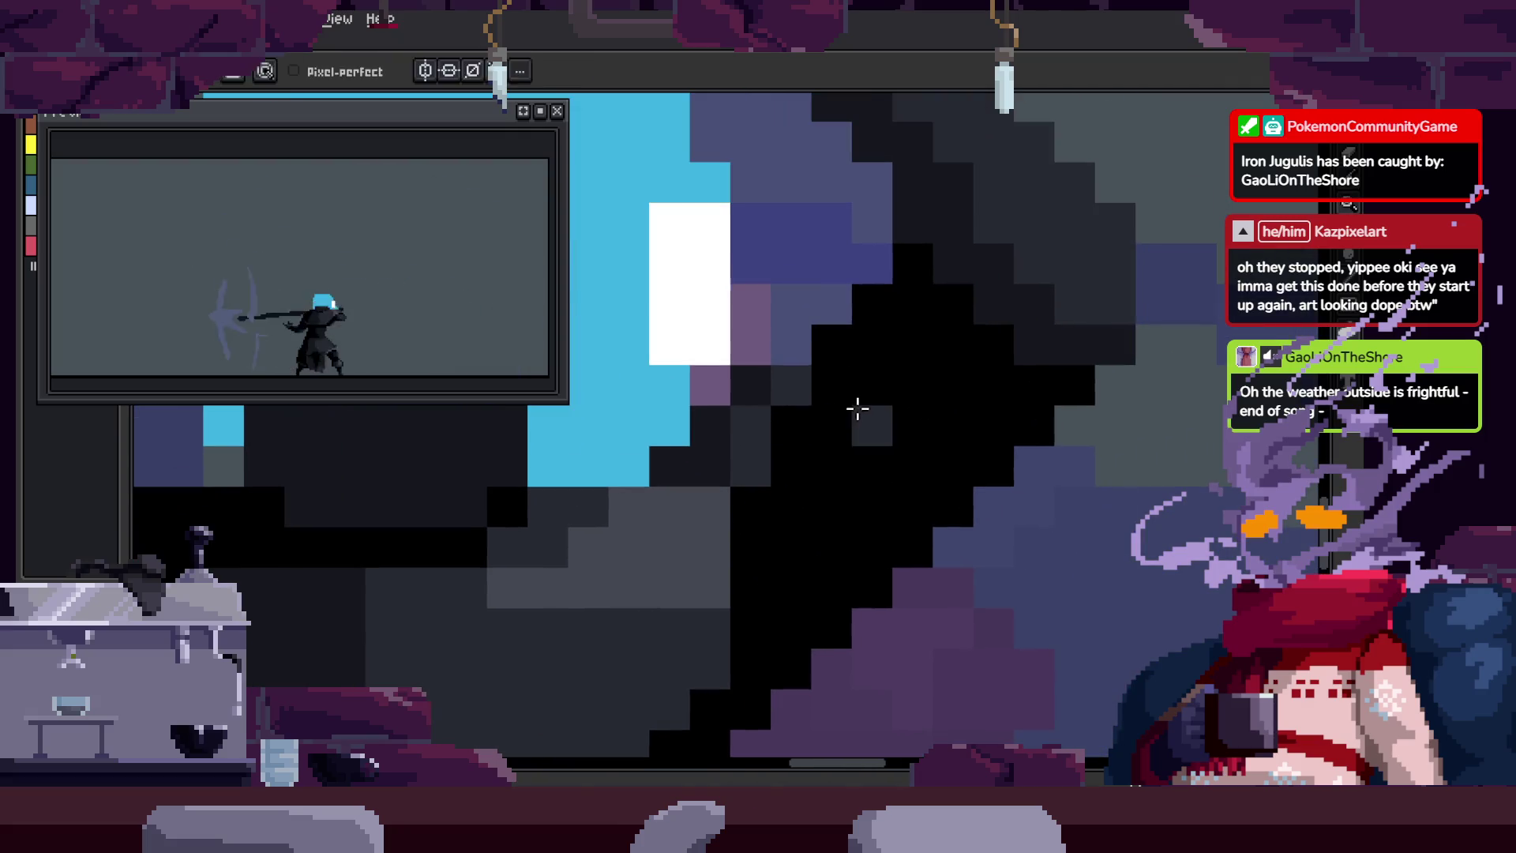
left_click(858, 408)
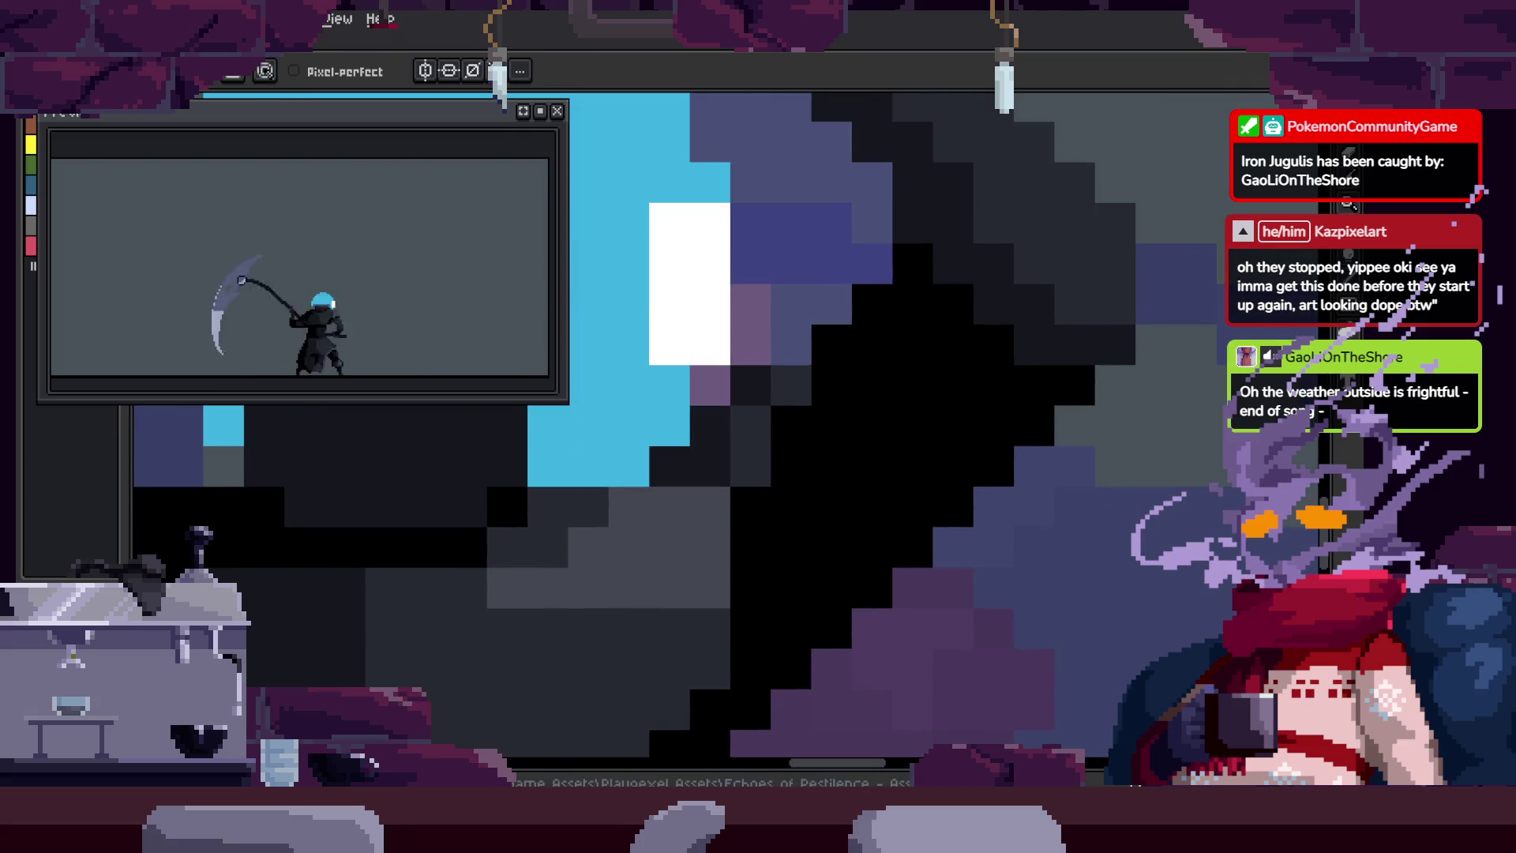